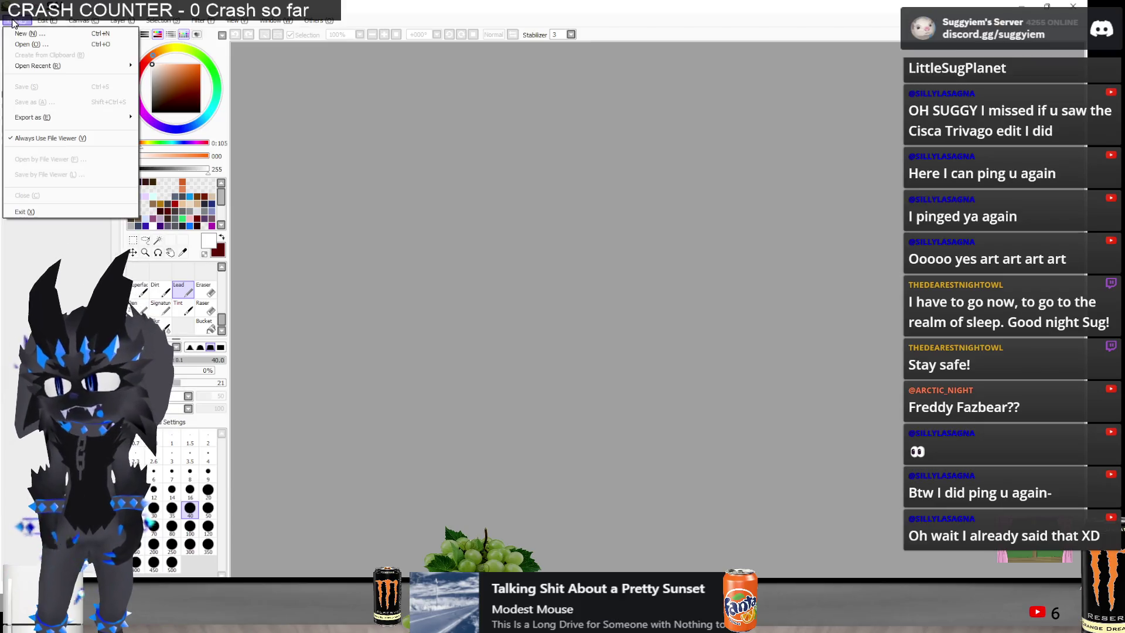
Open the recent file Cisca_Work.png
mouse_move(83, 64)
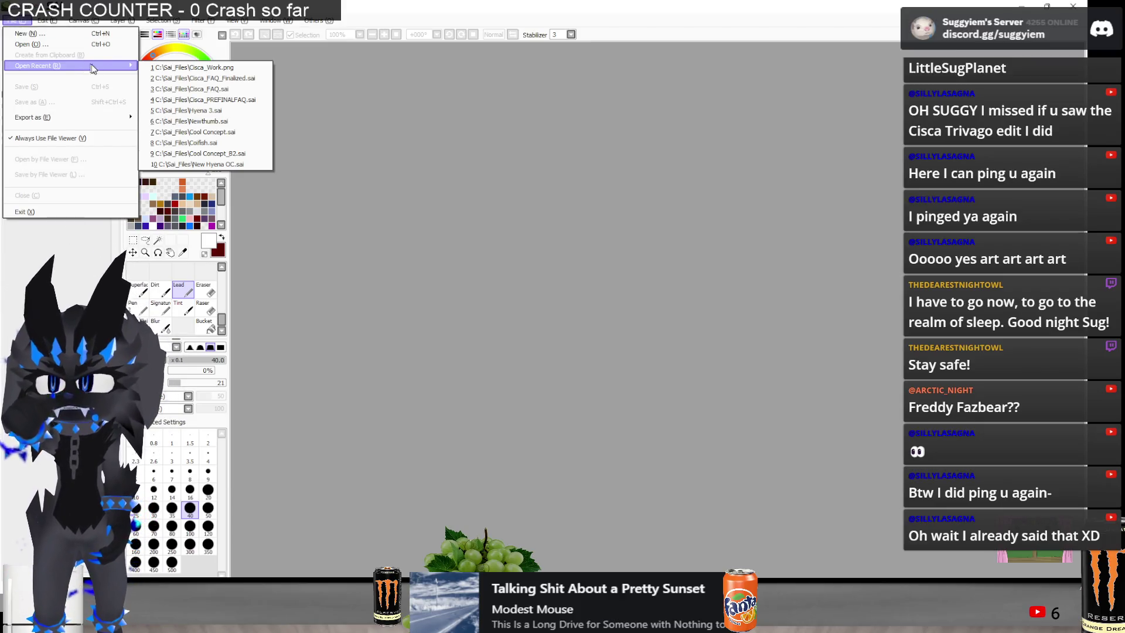
left_click(147, 68)
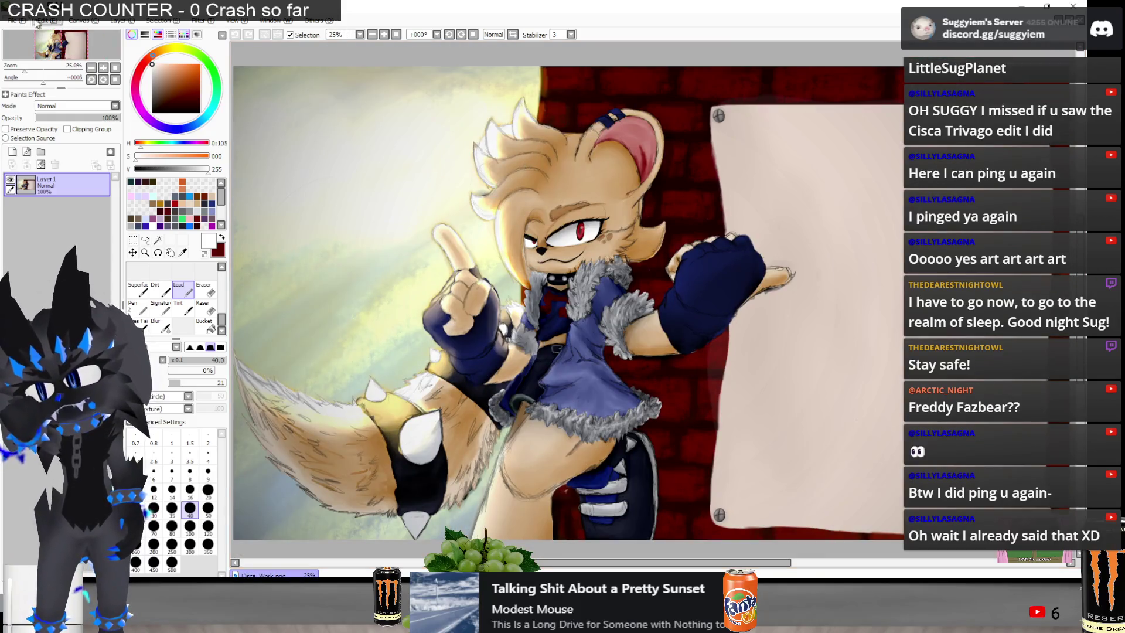
left_click(21, 22)
left_click(20, 22)
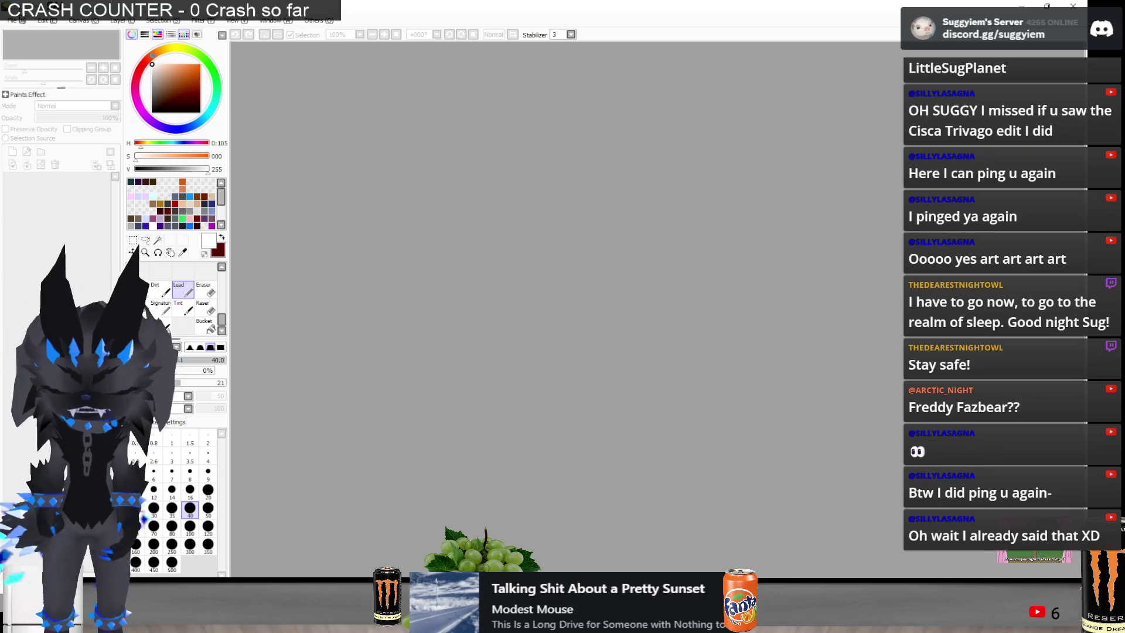
Close Cisca_Work, open Coifish.sai, and expand its Set13 layer folder
left_click(21, 22)
left_click(31, 48)
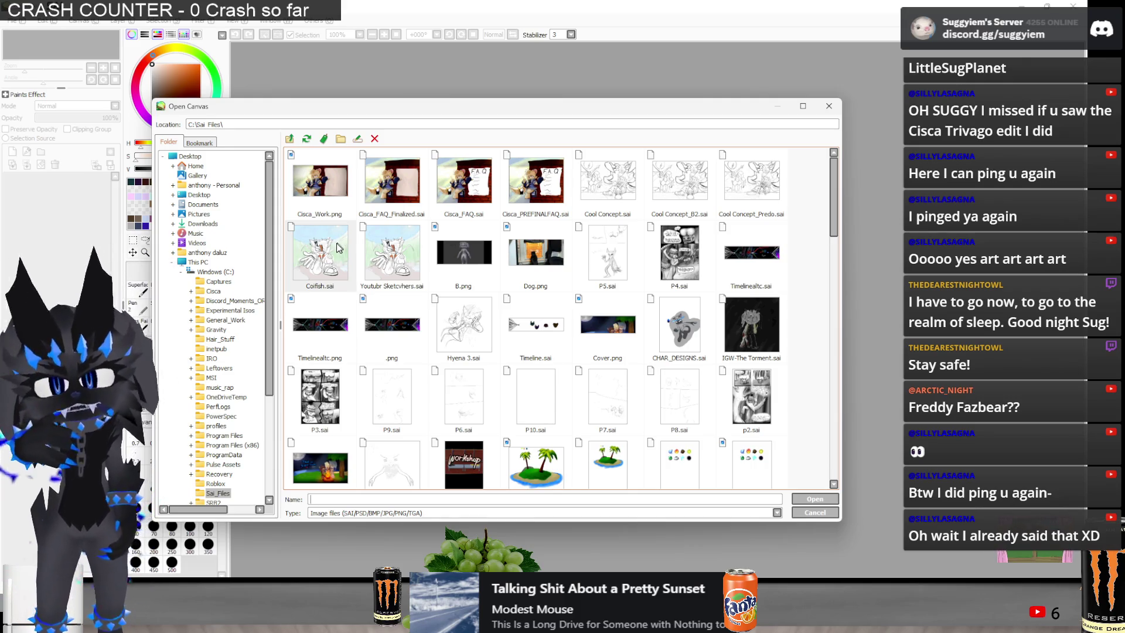
double_click(320, 258)
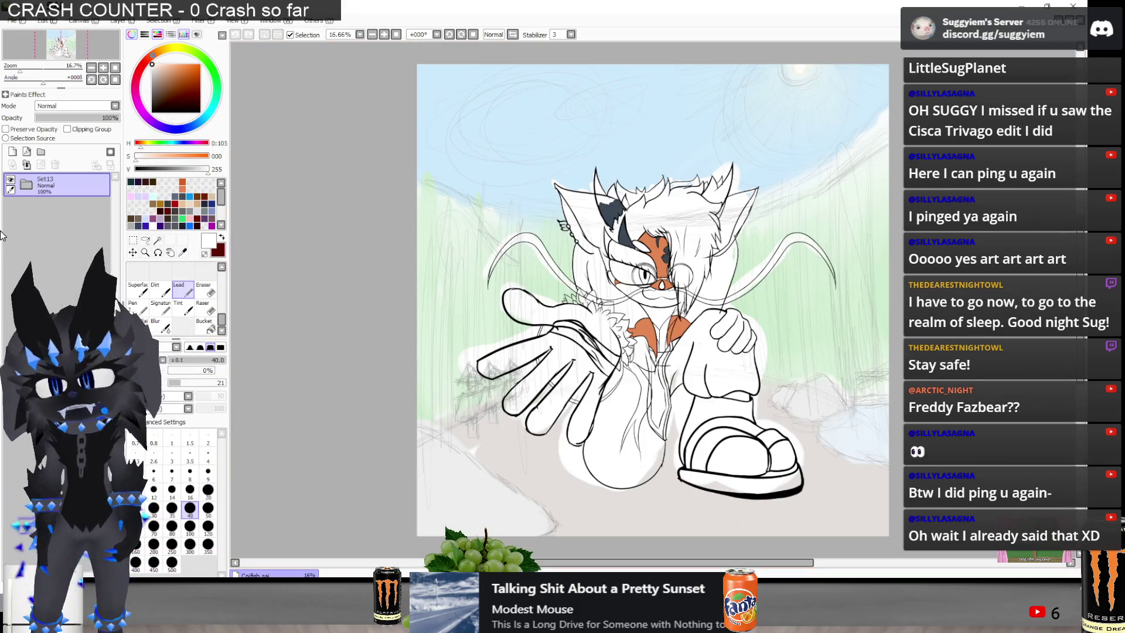
left_click(26, 184)
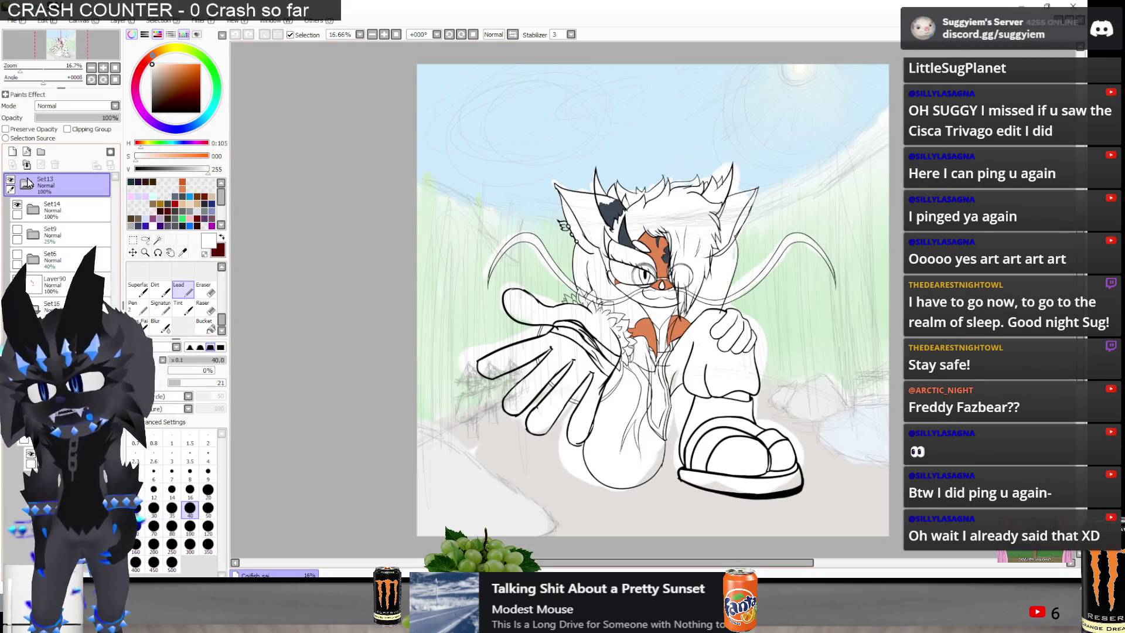
Hide the Set13 background and colour layers, then switch over to the Discord chat
left_click(17, 305)
left_click(17, 305)
left_click(17, 305)
left_click(17, 304)
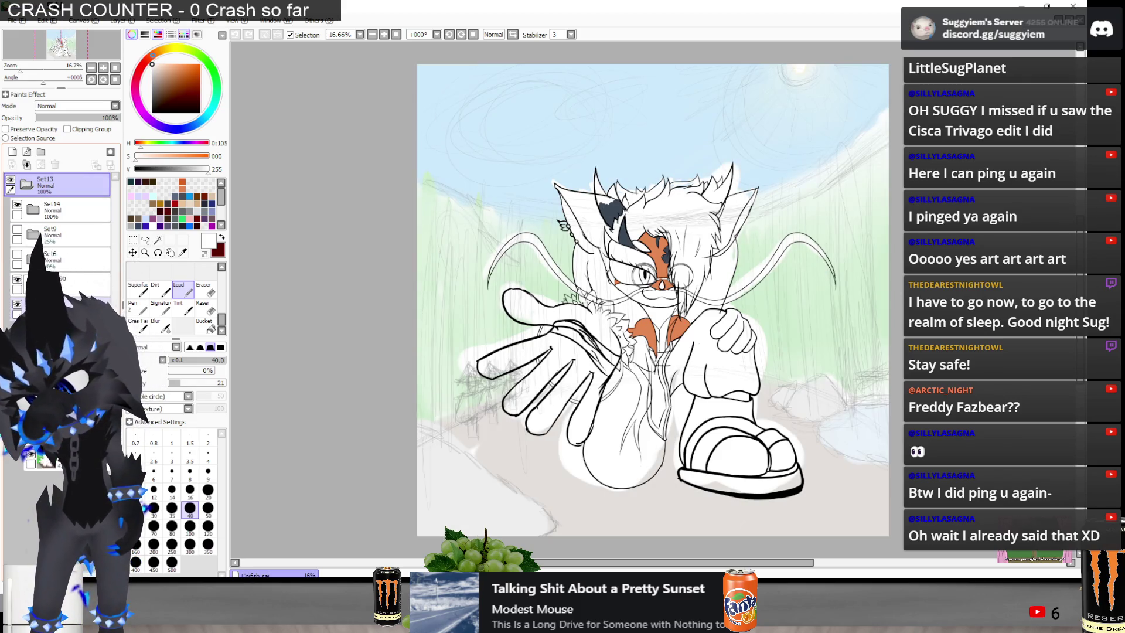
left_click(16, 283)
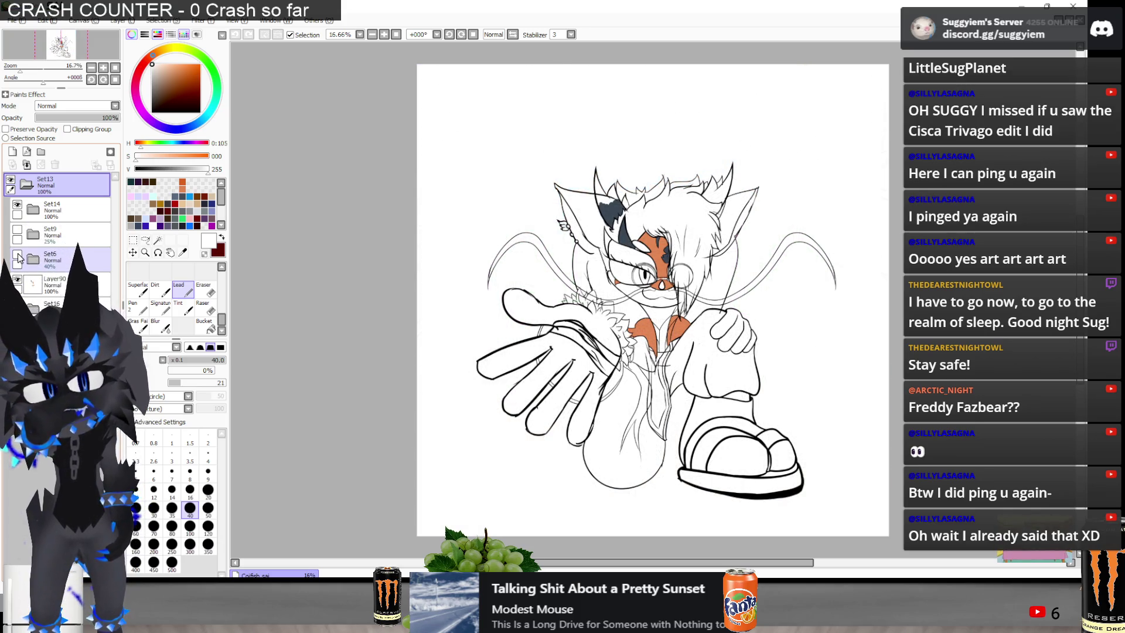
scroll(707, 383, "up", 1)
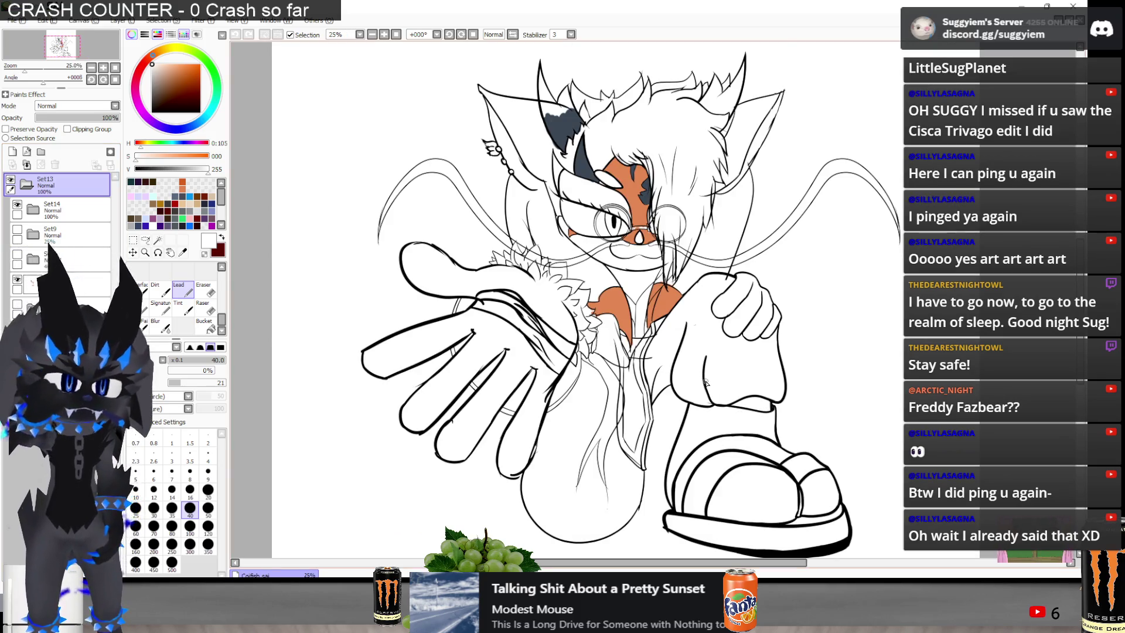
scroll(707, 383, "up", 1)
scroll(668, 356, "down", 1)
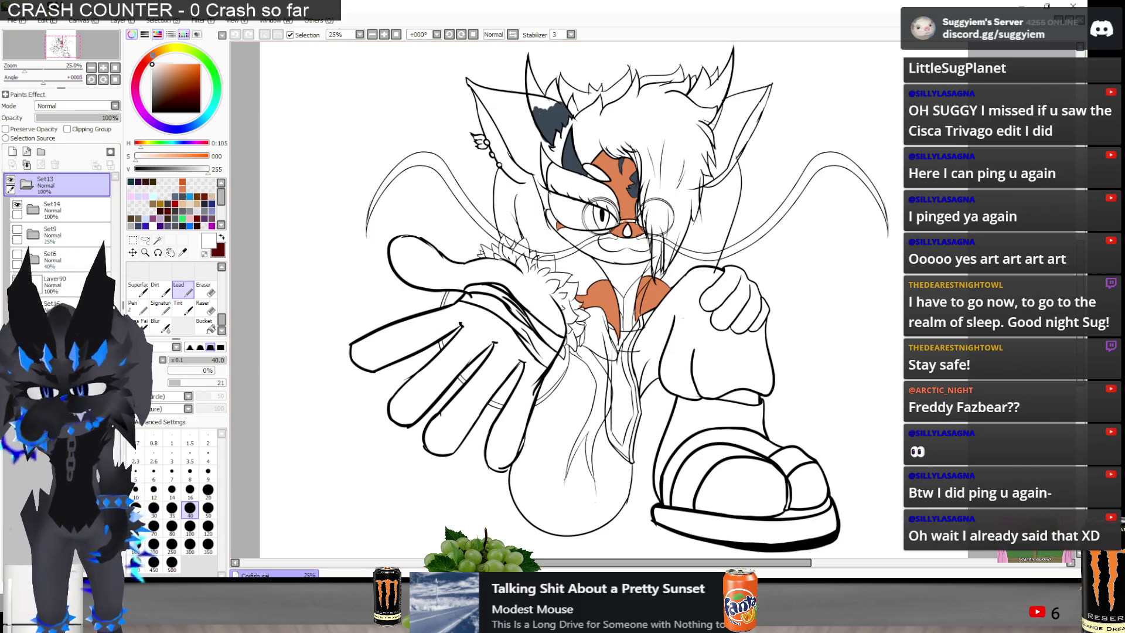
key("alt+Tab")
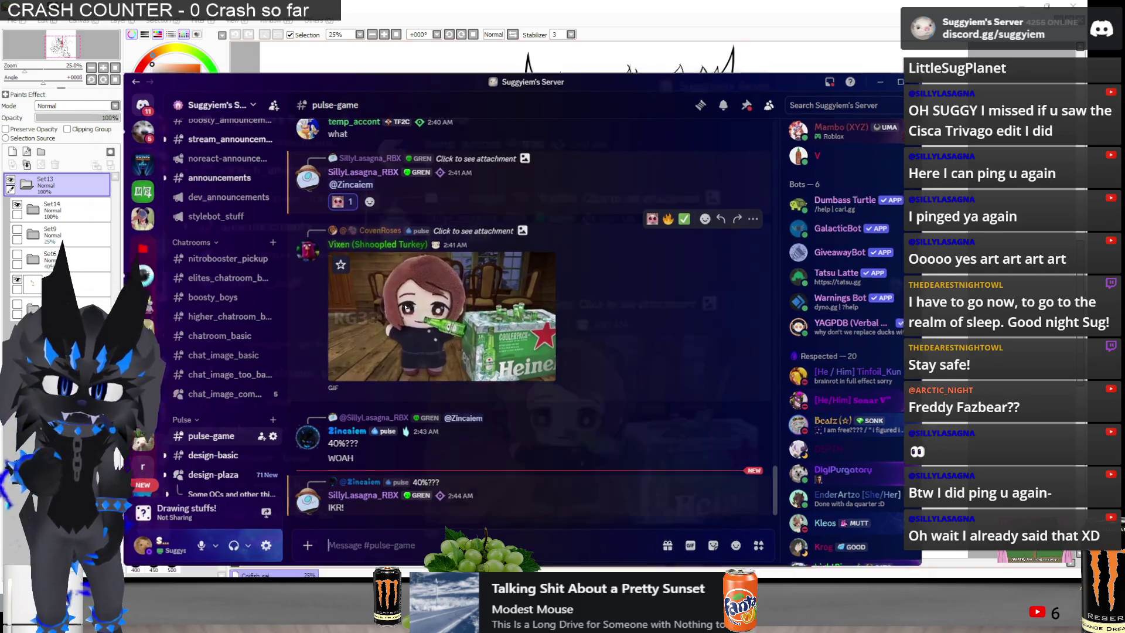
key("alt+Tab")
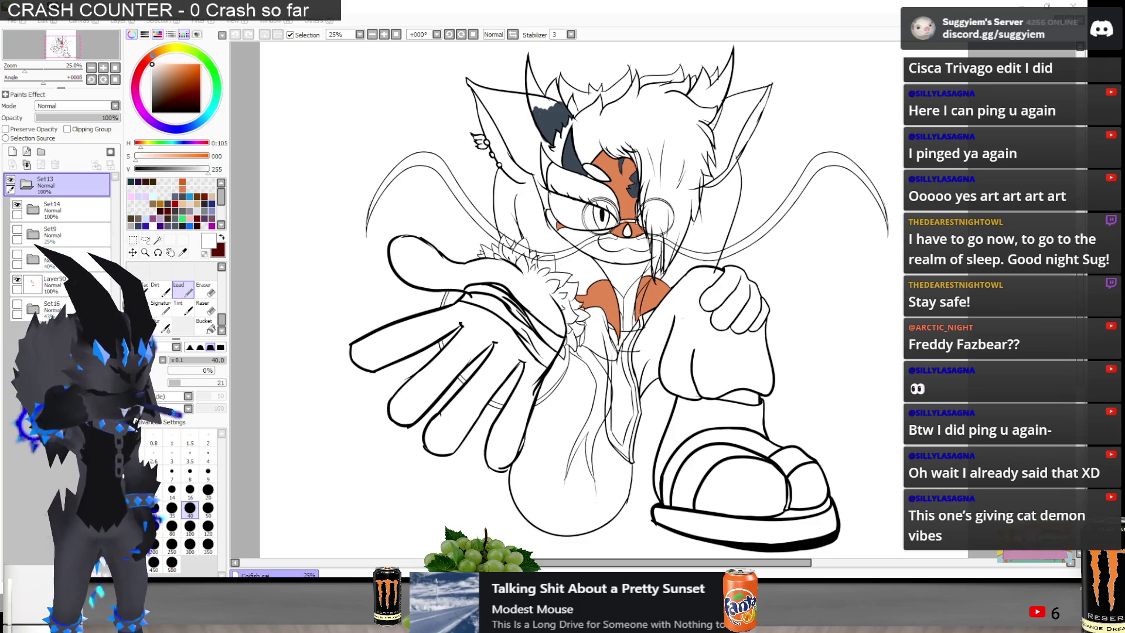
scroll(753, 443, "up", 2)
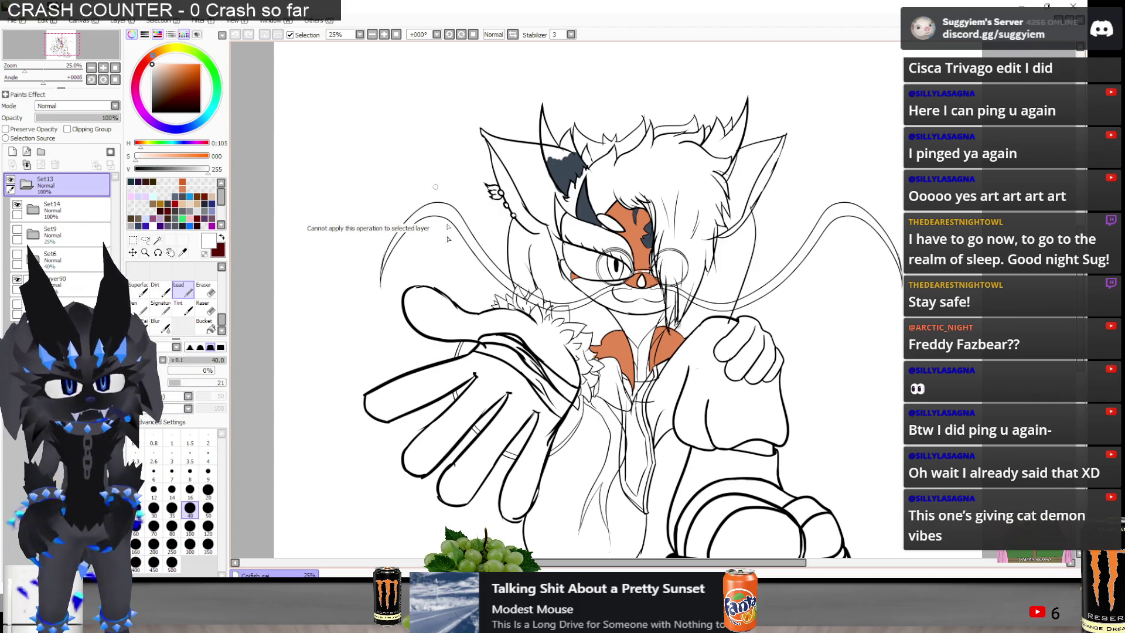
Add a new layer folder for fur and pick a light peach with the Pen
left_click(41, 153)
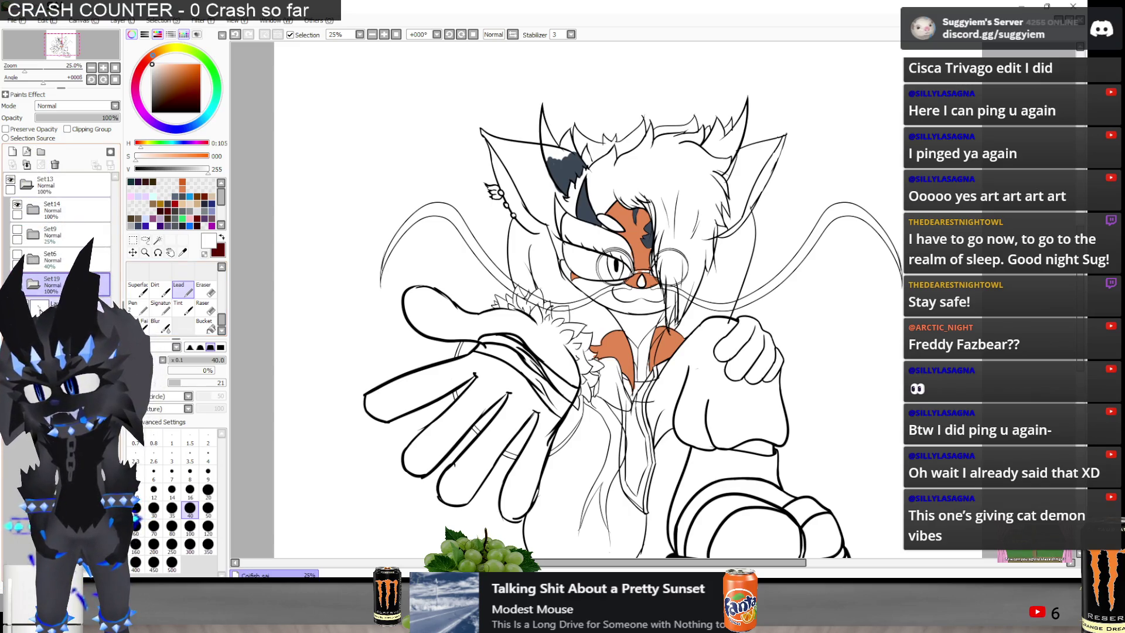
left_click(147, 306)
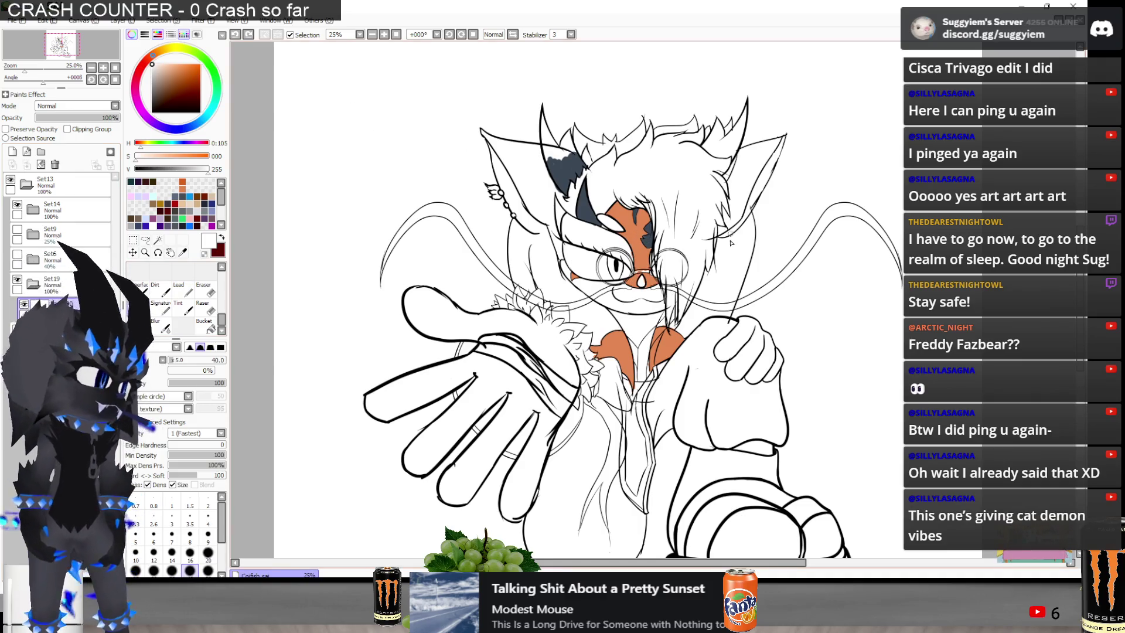
scroll(716, 234, "up", 3)
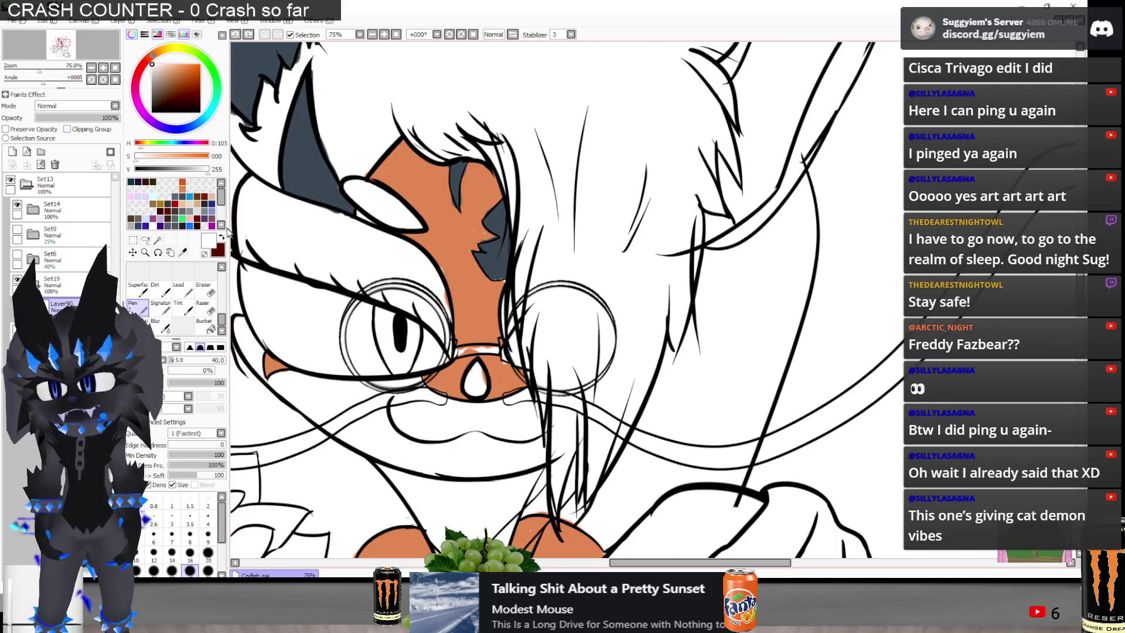
left_click(186, 201)
scroll(557, 278, "up", 2)
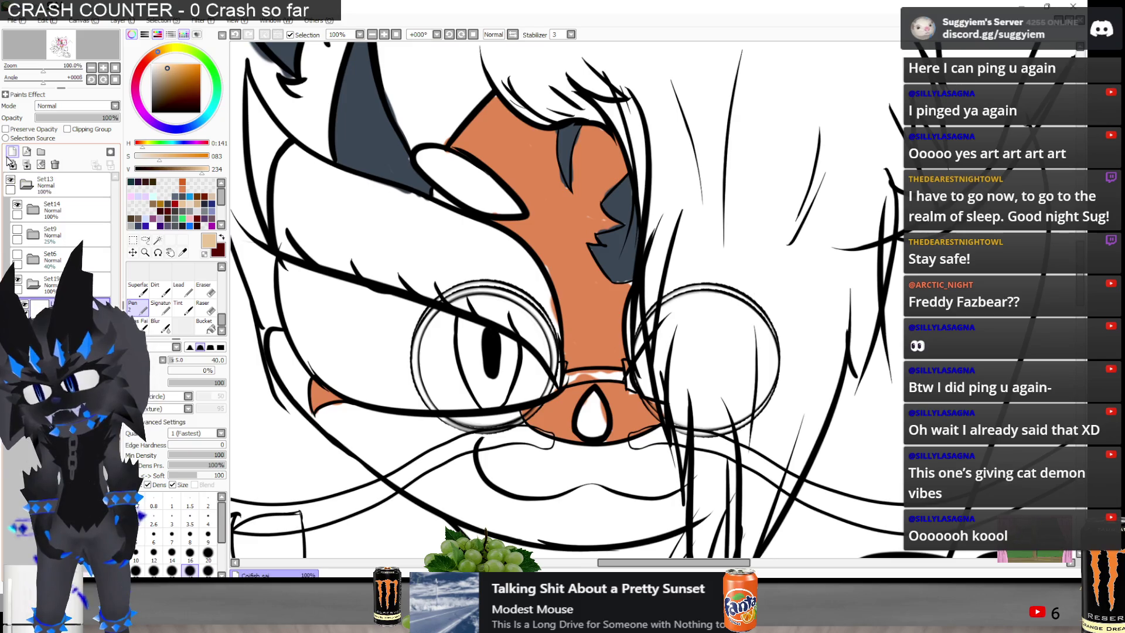
Brush peach along the left cheek, lower eyelid, under the eye and around the pupil
mouse_move(290, 332)
left_mouse_down()
mouse_move(283, 270)
mouse_move(420, 317)
left_mouse_up()
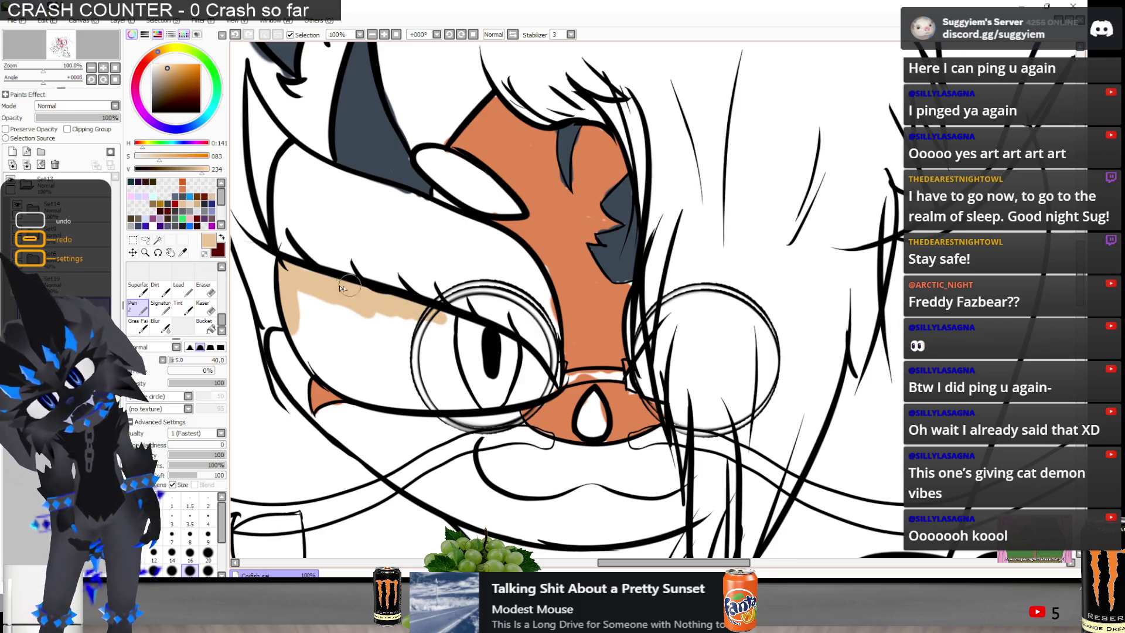
mouse_move(333, 294)
left_mouse_down()
mouse_move(313, 331)
mouse_move(285, 293)
mouse_move(313, 365)
mouse_move(357, 390)
mouse_move(372, 359)
mouse_move(375, 372)
mouse_move(548, 366)
mouse_move(550, 387)
mouse_move(486, 390)
mouse_move(516, 375)
mouse_move(521, 389)
left_mouse_up()
key("ctrl+z")
key("ctrl+z")
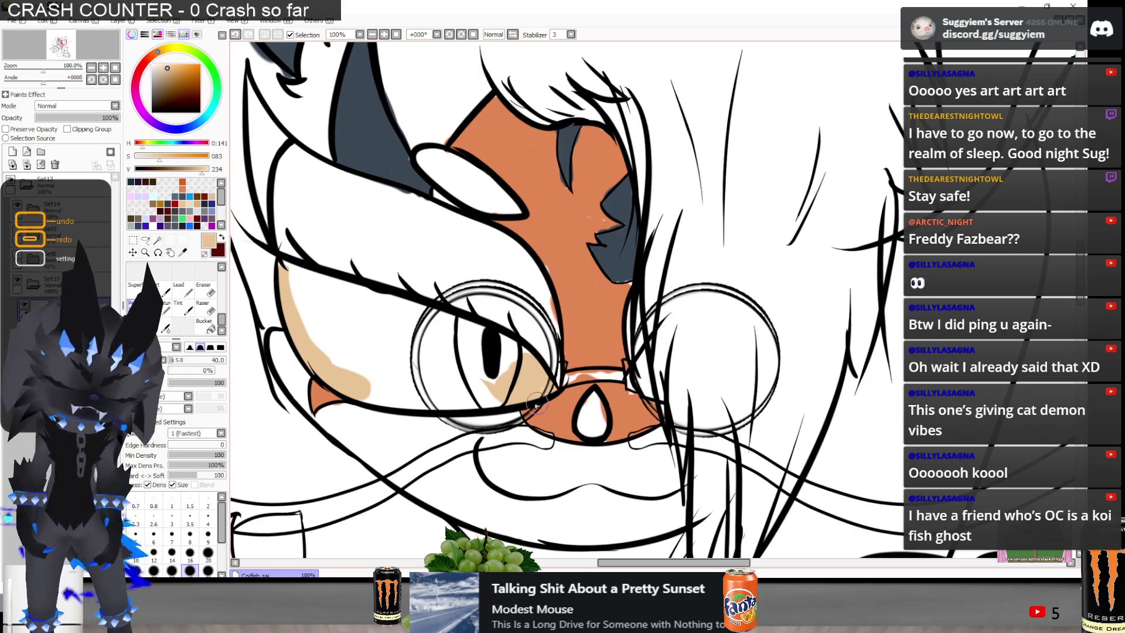
left_click_drag(350, 391, 508, 400)
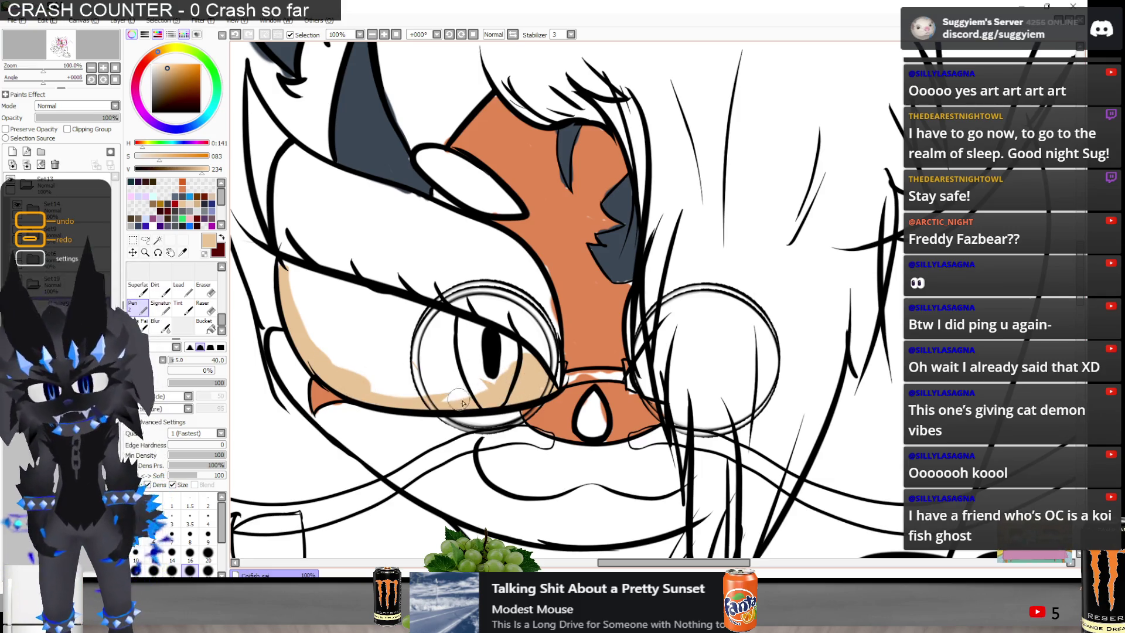
mouse_move(281, 267)
left_mouse_down()
mouse_move(320, 355)
mouse_move(346, 296)
mouse_move(410, 310)
mouse_move(306, 280)
left_mouse_up()
mouse_move(403, 315)
left_mouse_down()
mouse_move(513, 348)
mouse_move(468, 327)
mouse_move(349, 312)
mouse_move(342, 369)
mouse_move(422, 375)
mouse_move(477, 350)
mouse_move(503, 367)
left_mouse_up()
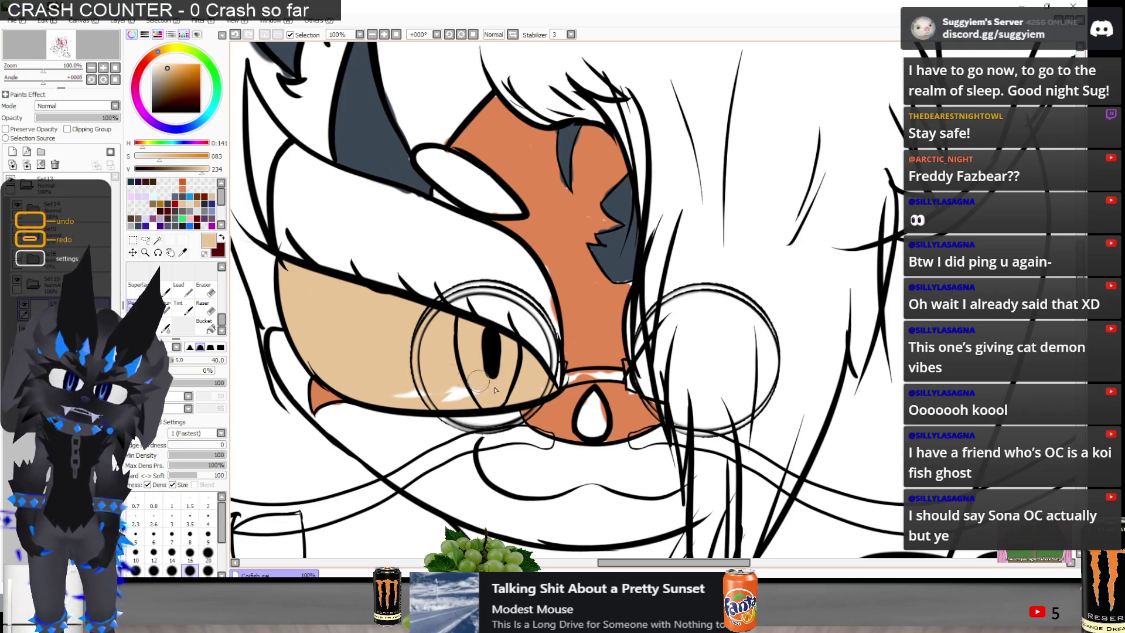
scroll(457, 345, "down", 1)
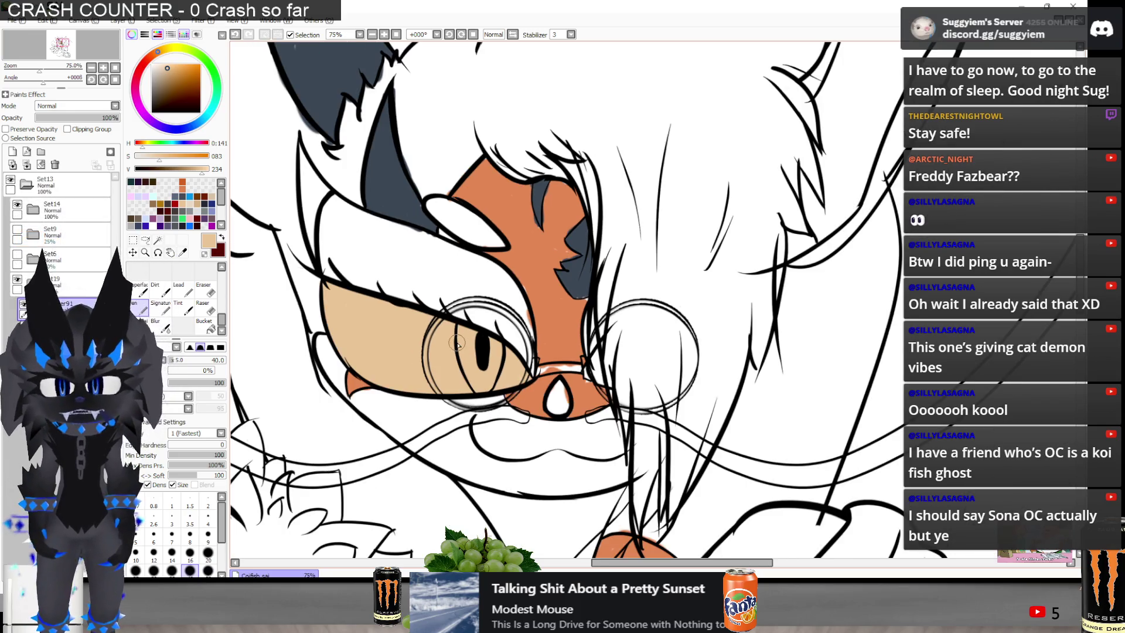
scroll(497, 310, "up", 1)
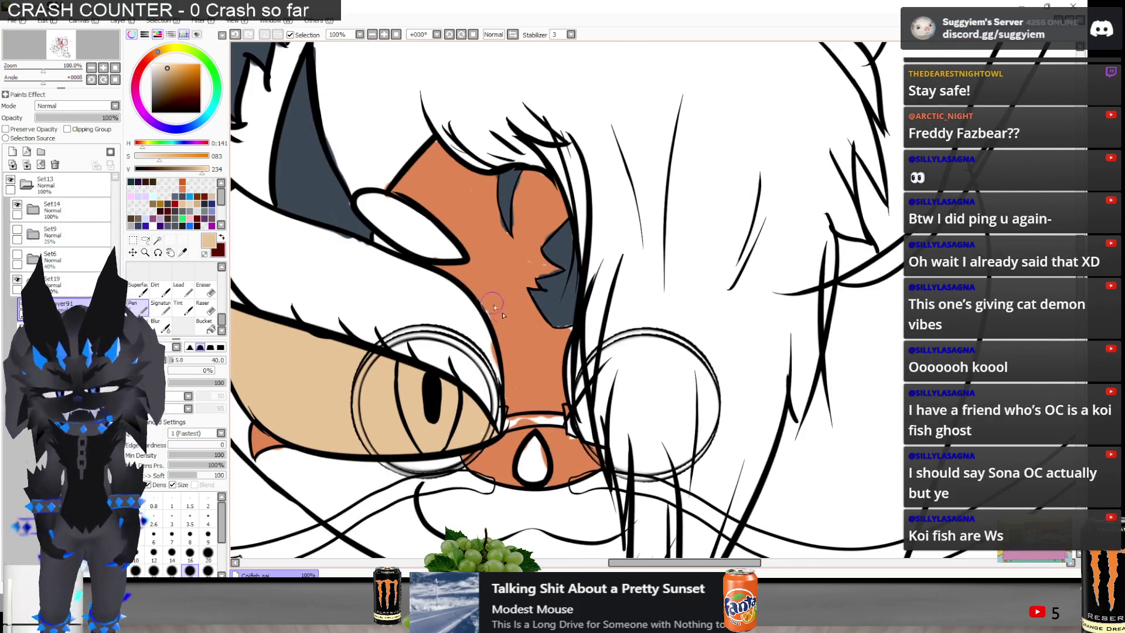
left_click(515, 280, "alt")
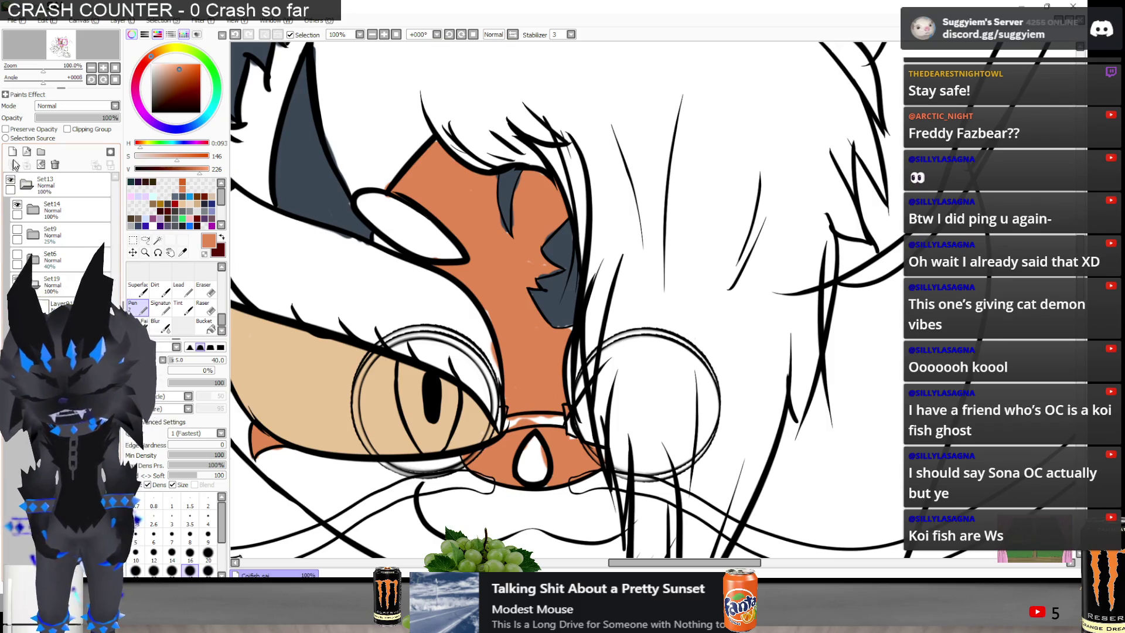
left_click(157, 240)
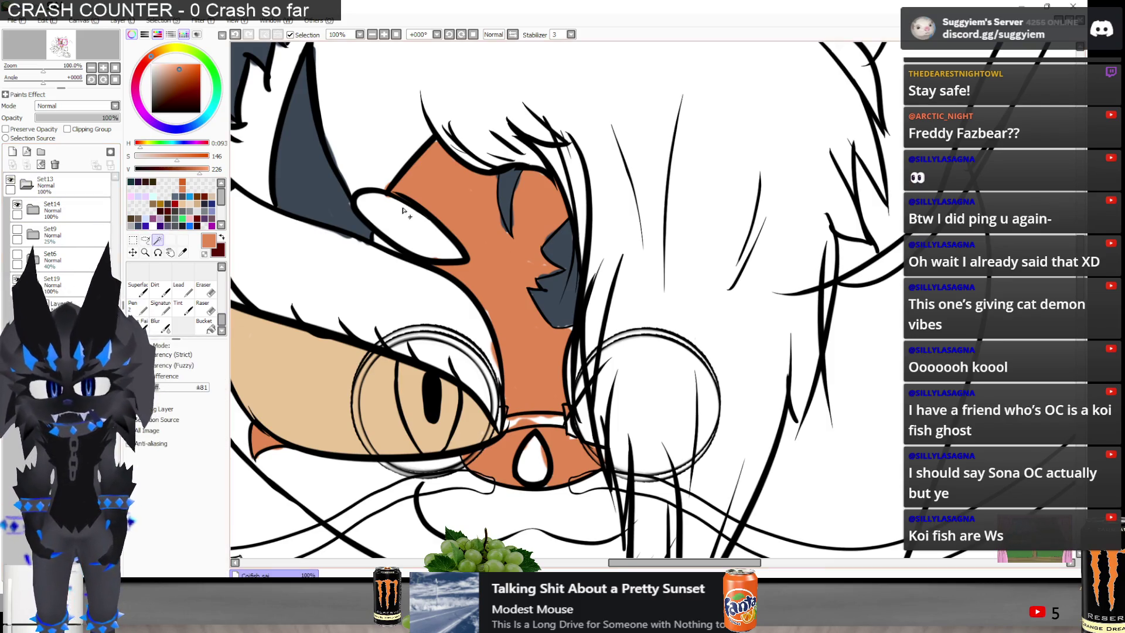
left_click(443, 179)
left_click(538, 430, "shift")
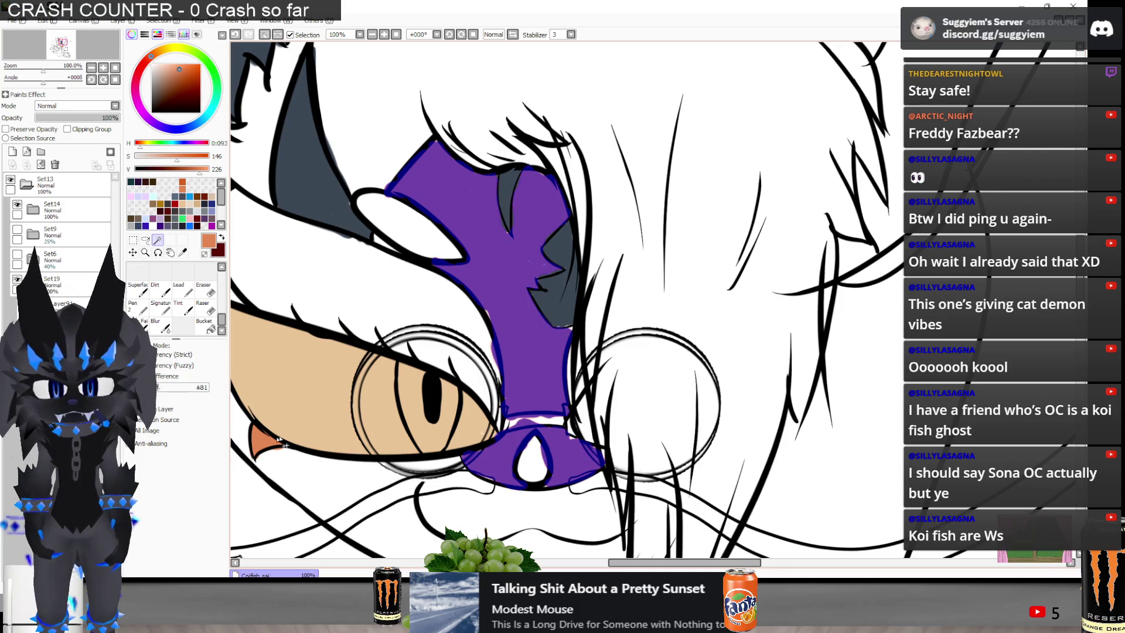
scroll(521, 486, "down", 2)
left_click(521, 487, "shift")
left_click(592, 498, "shift")
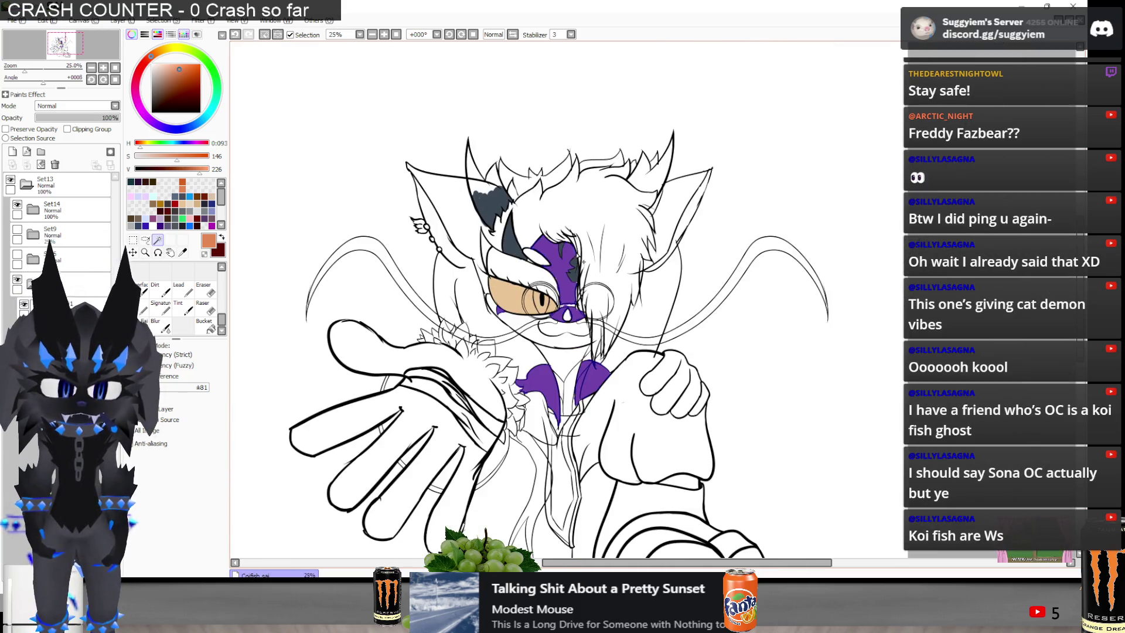
scroll(569, 373, "down", 1)
key("Delete")
key("ctrl+d")
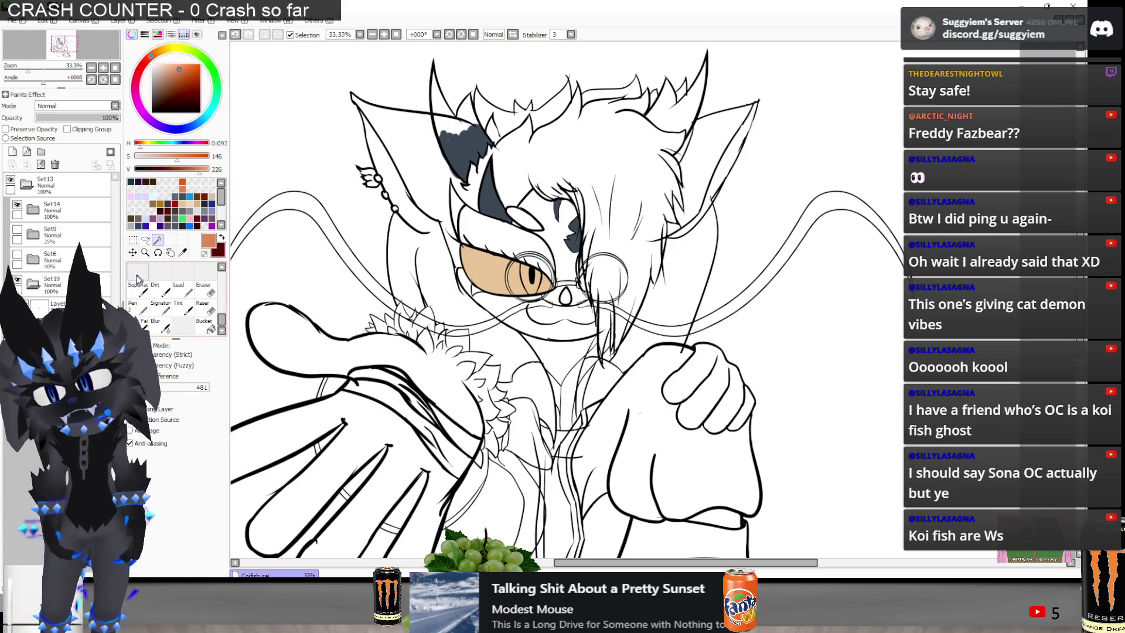
key("ctrl+z")
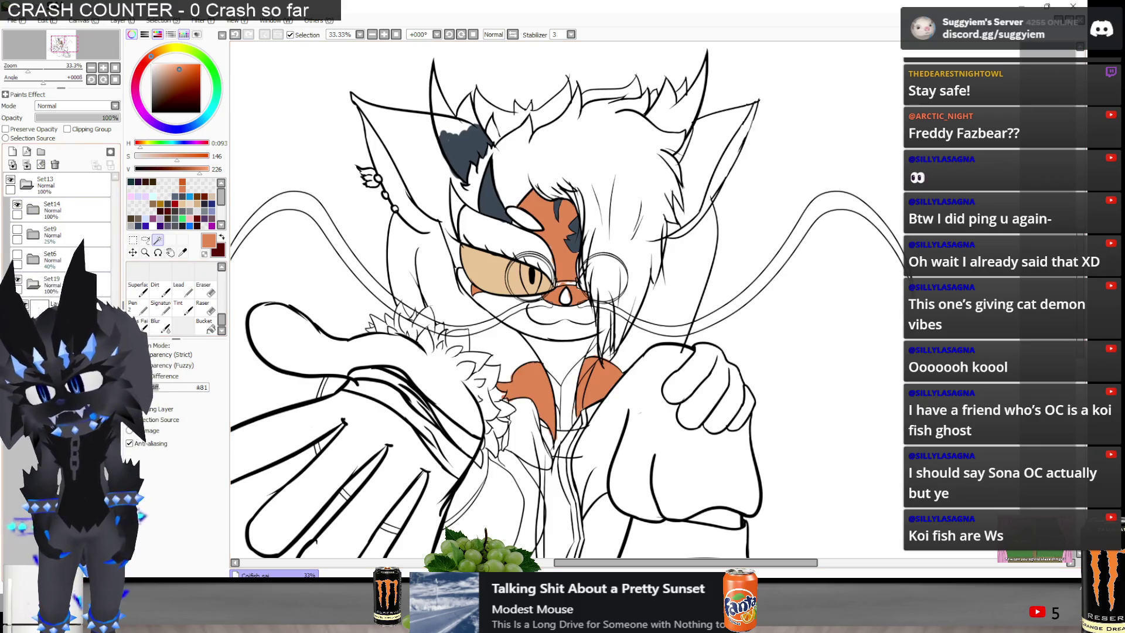
scroll(553, 123, "up", 1)
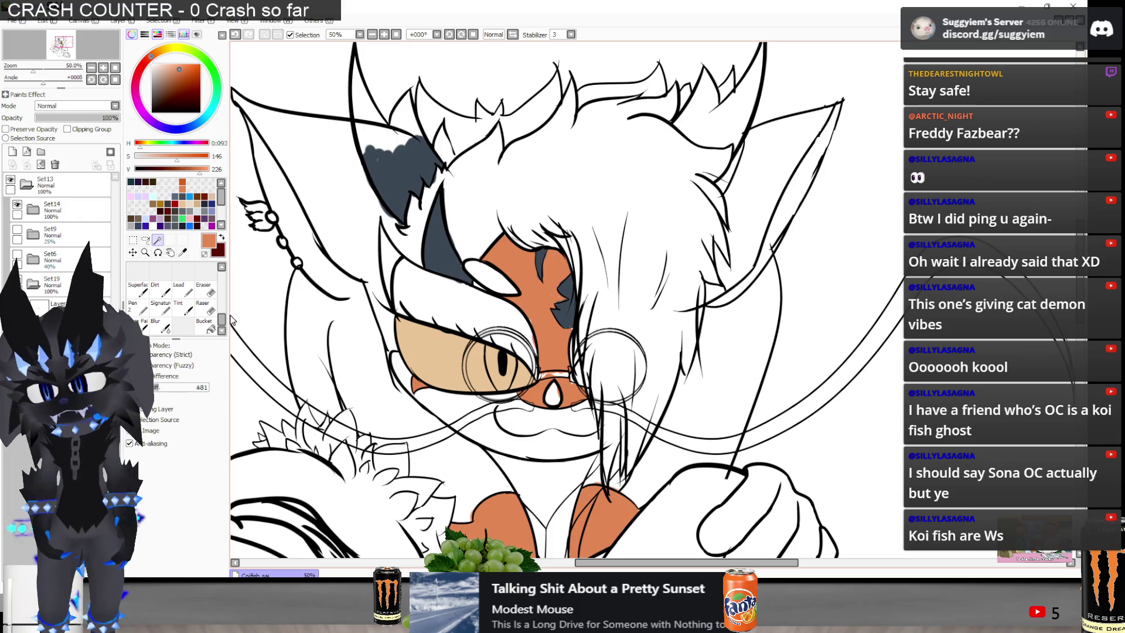
left_click(398, 169)
left_click(443, 234)
left_click(563, 302)
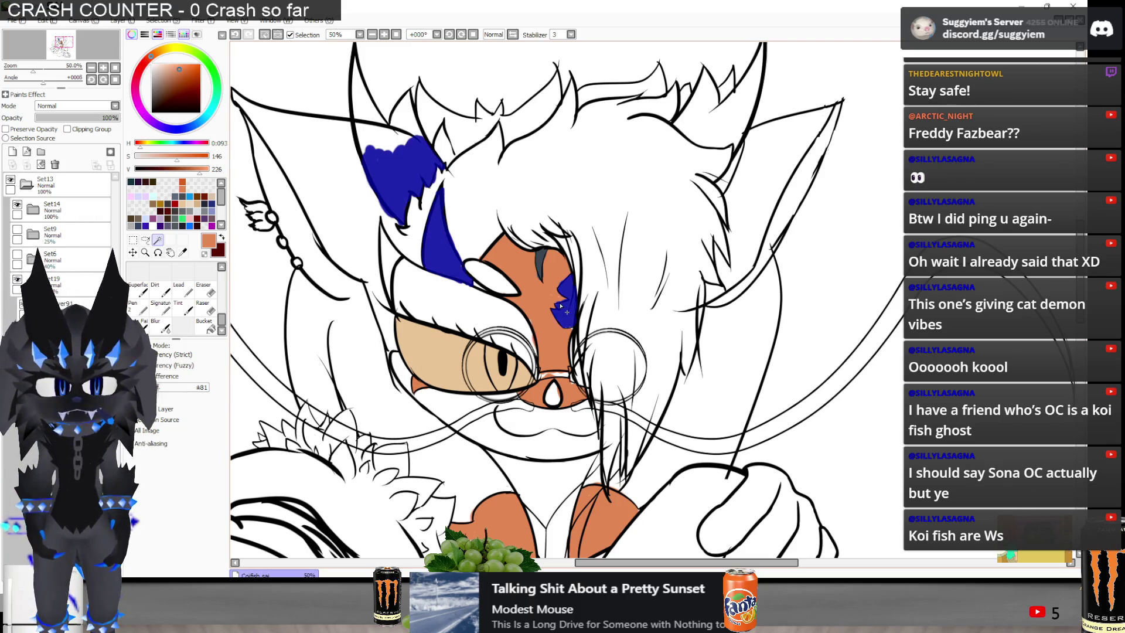
left_click(541, 271)
key("Delete")
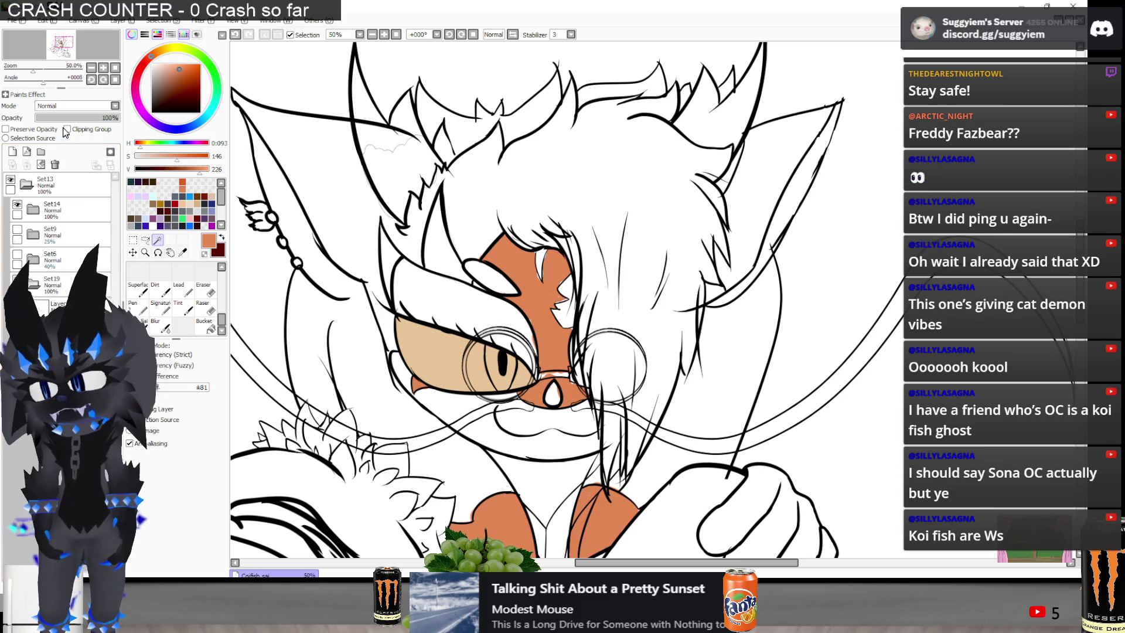
key("ctrl+z")
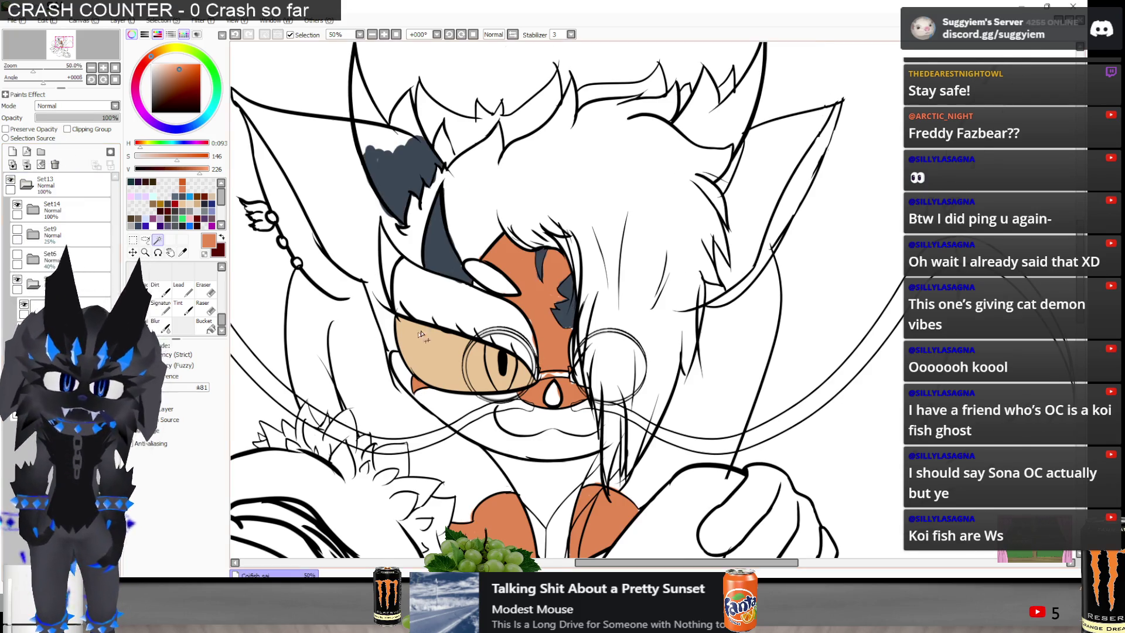
scroll(580, 260, "up", 2)
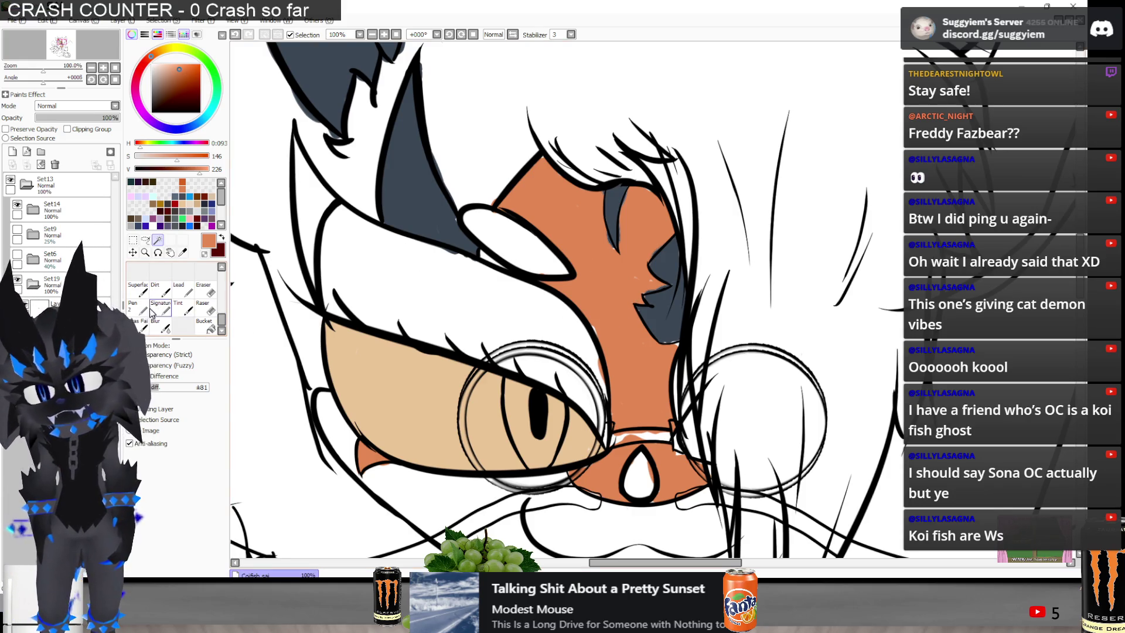
Touch up orange at the ear tip and erase orange spill inside it and along the cheek
left_click(140, 307)
scroll(626, 314, "up", 1)
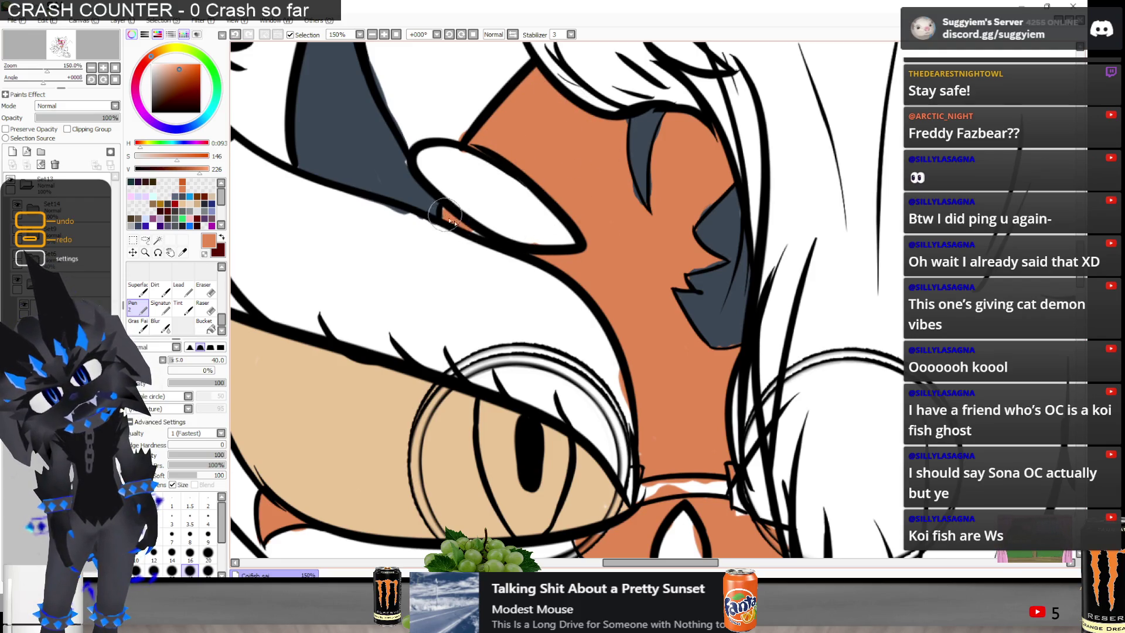
key("e")
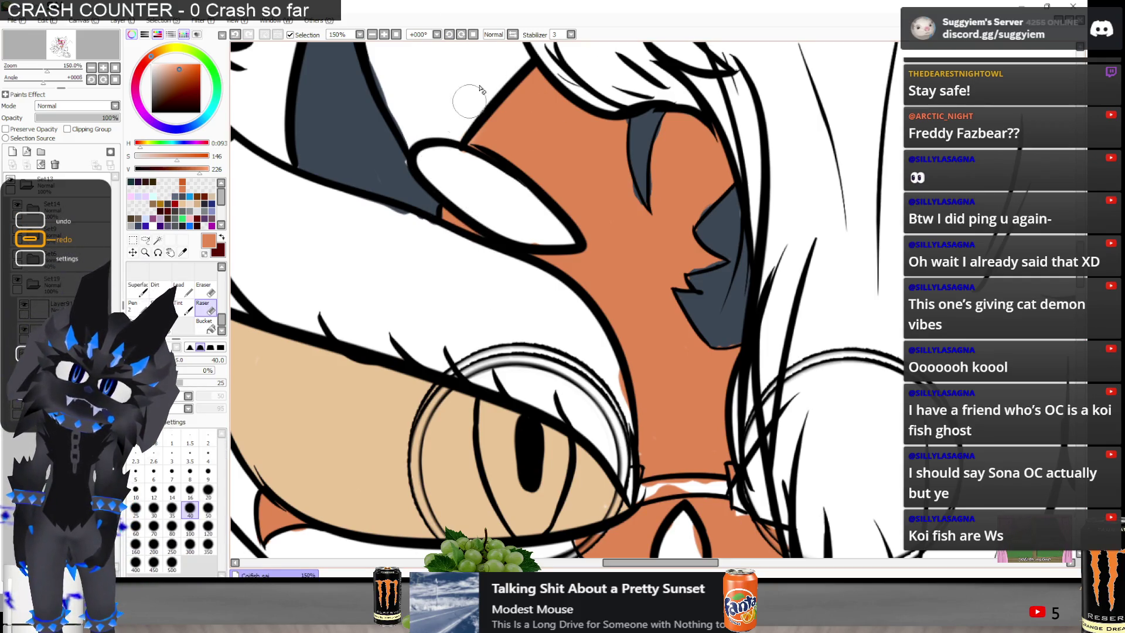
key("n")
left_click_drag(481, 133, 476, 148)
key("e")
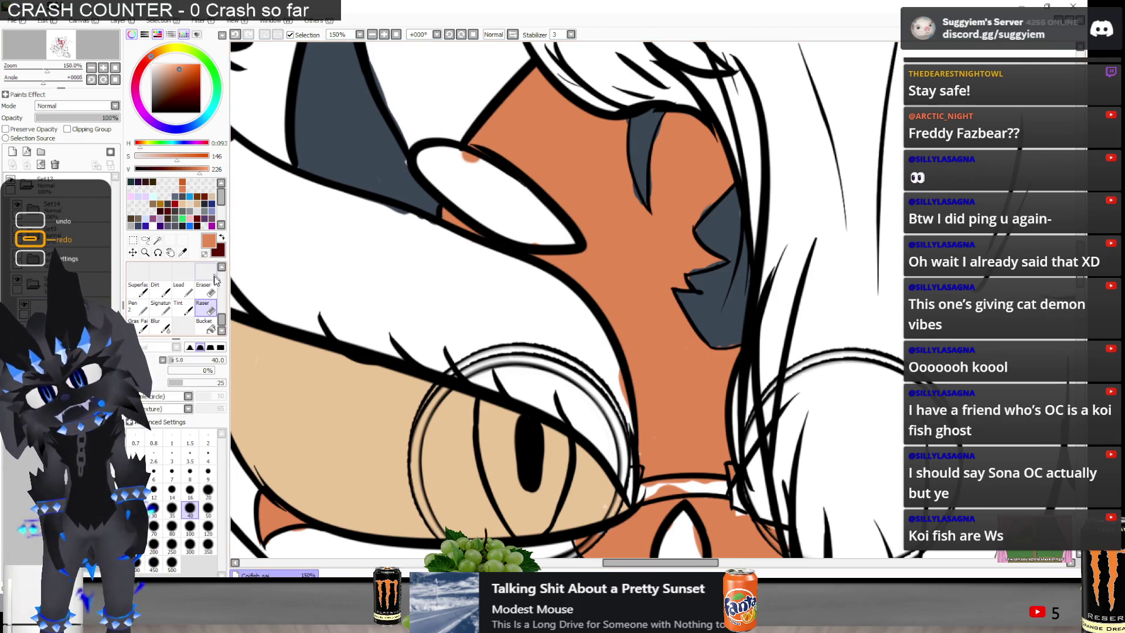
mouse_move(477, 197)
left_mouse_down()
mouse_move(463, 167)
mouse_move(472, 176)
left_mouse_up()
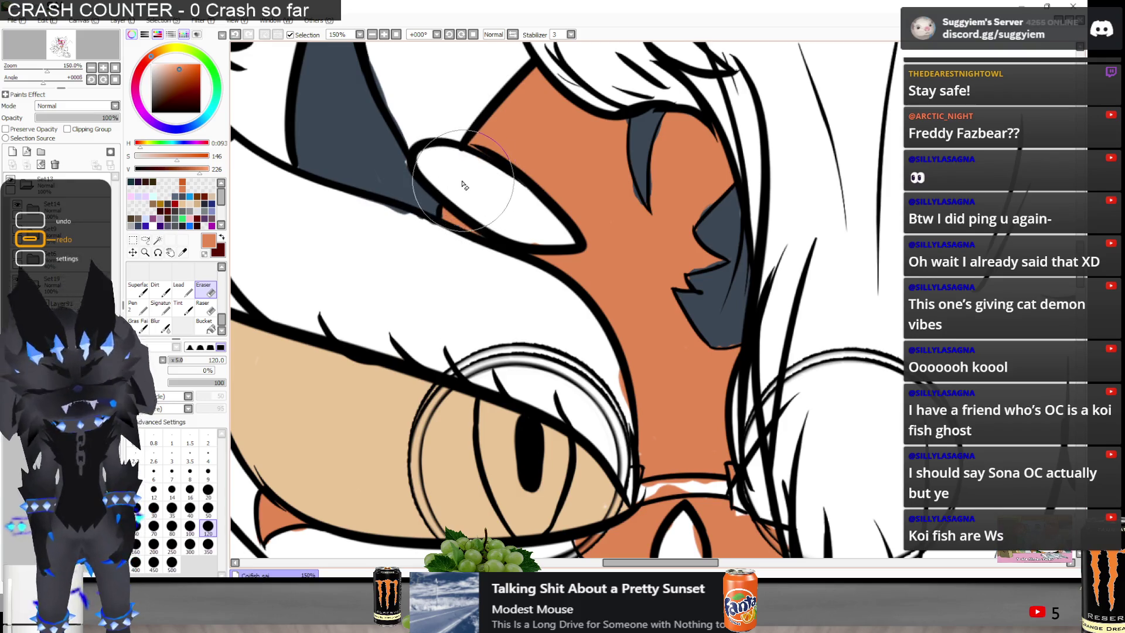
mouse_move(613, 356)
left_mouse_down()
mouse_move(592, 398)
mouse_move(607, 375)
mouse_move(586, 331)
mouse_move(602, 405)
left_mouse_up()
Erase stray sketch strokes inside the right glasses lens
scroll(540, 220, "down", 1)
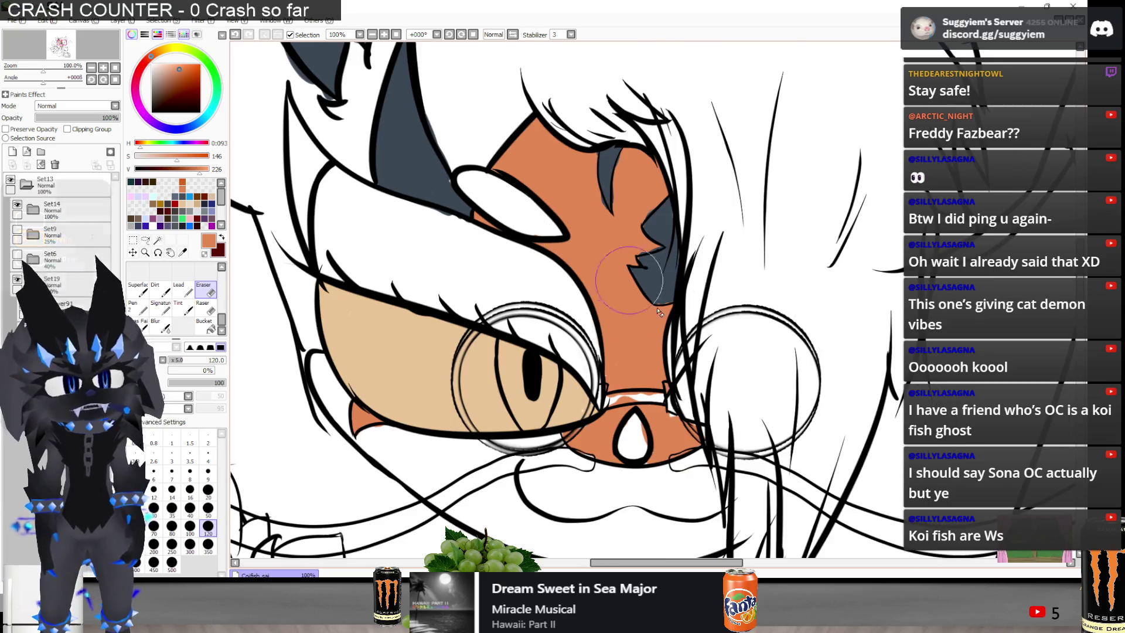
mouse_move(736, 379)
left_mouse_down()
mouse_move(727, 389)
mouse_move(715, 381)
mouse_move(721, 404)
left_mouse_up()
key("n")
scroll(744, 434, "up", 5)
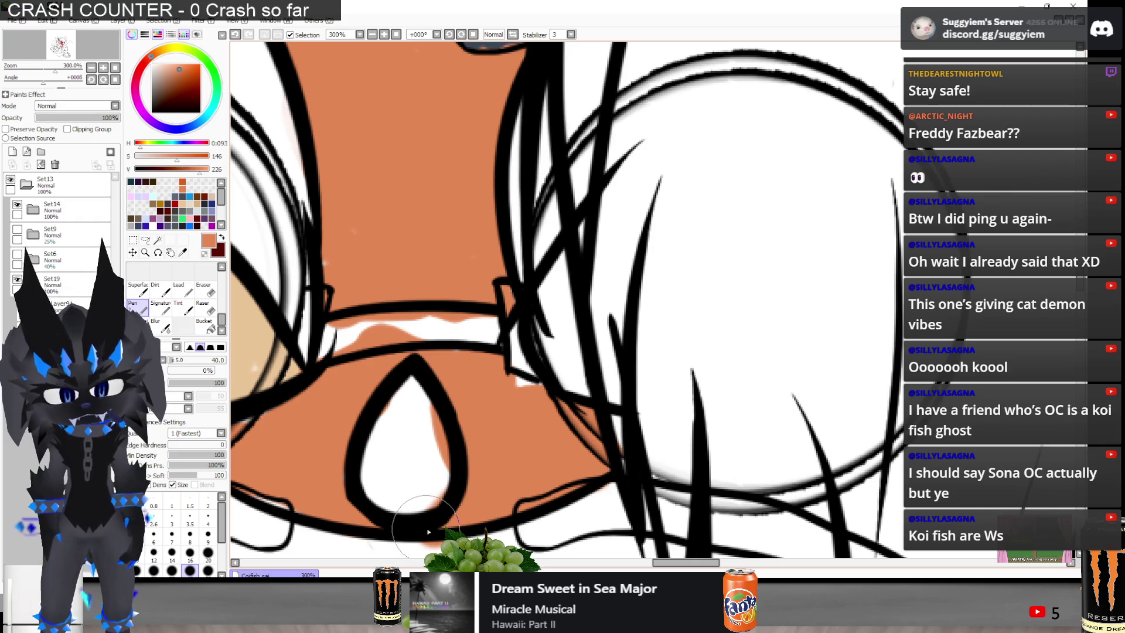
scroll(584, 307, "down", 5)
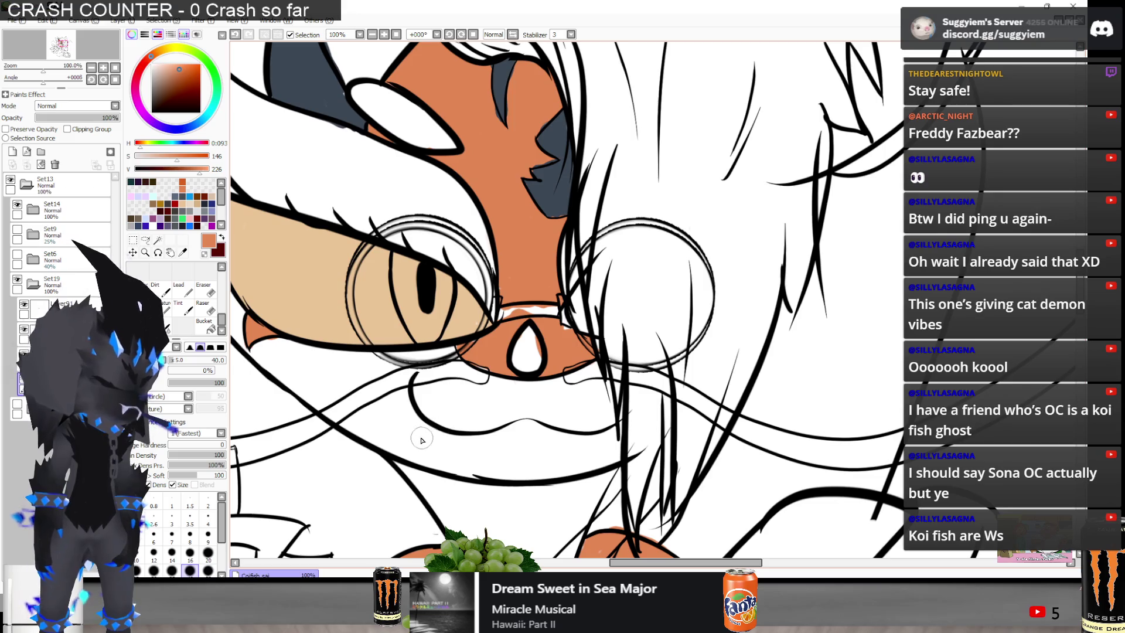
scroll(422, 440, "up", 4)
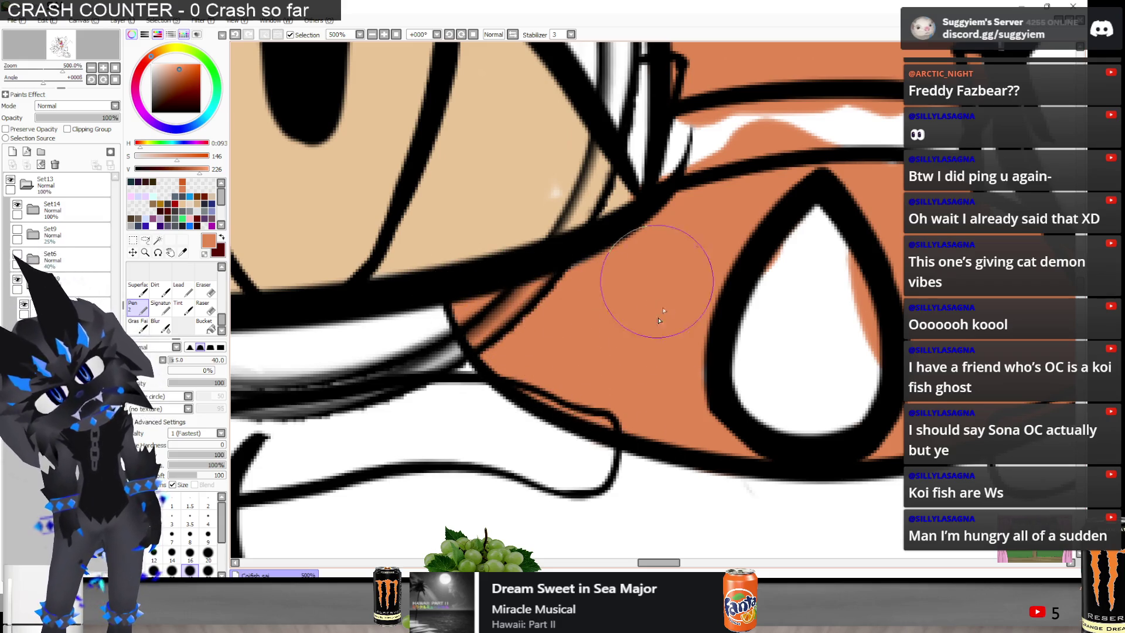
scroll(659, 303, "down", 7)
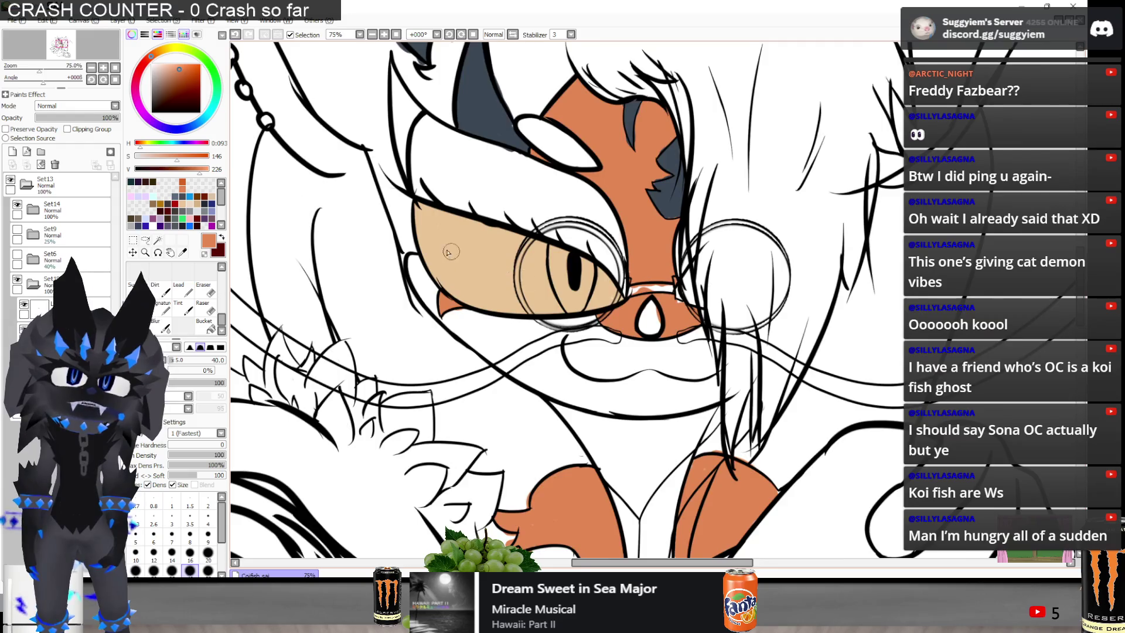
scroll(449, 253, "up", 5)
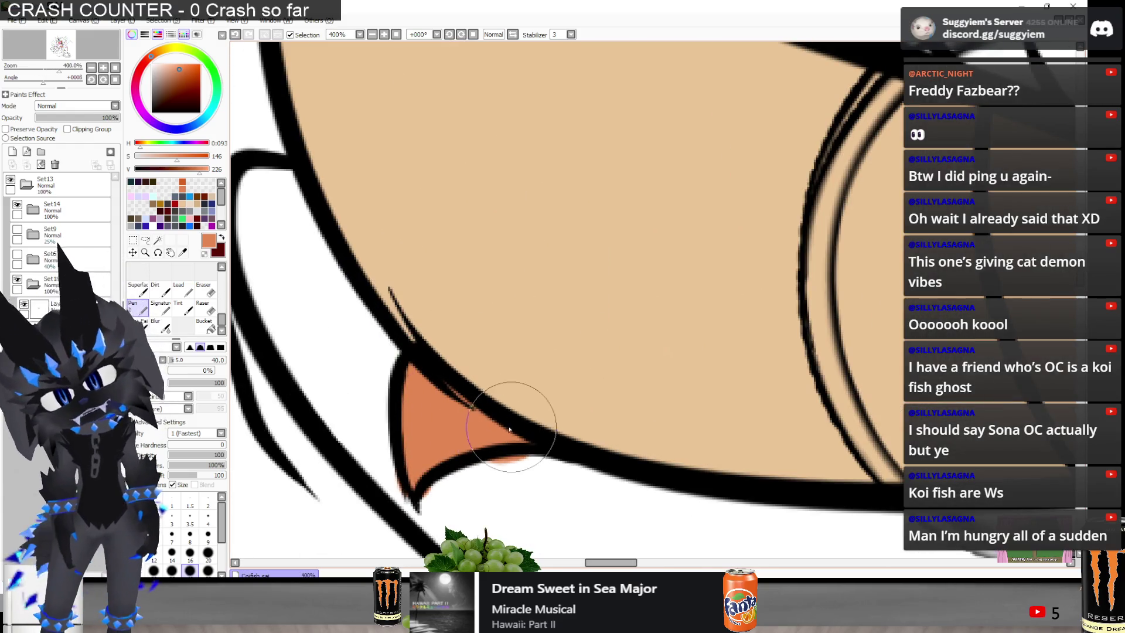
With a size-20 eraser, remove the peach smudge and the orange on the glasses bridge
key("e")
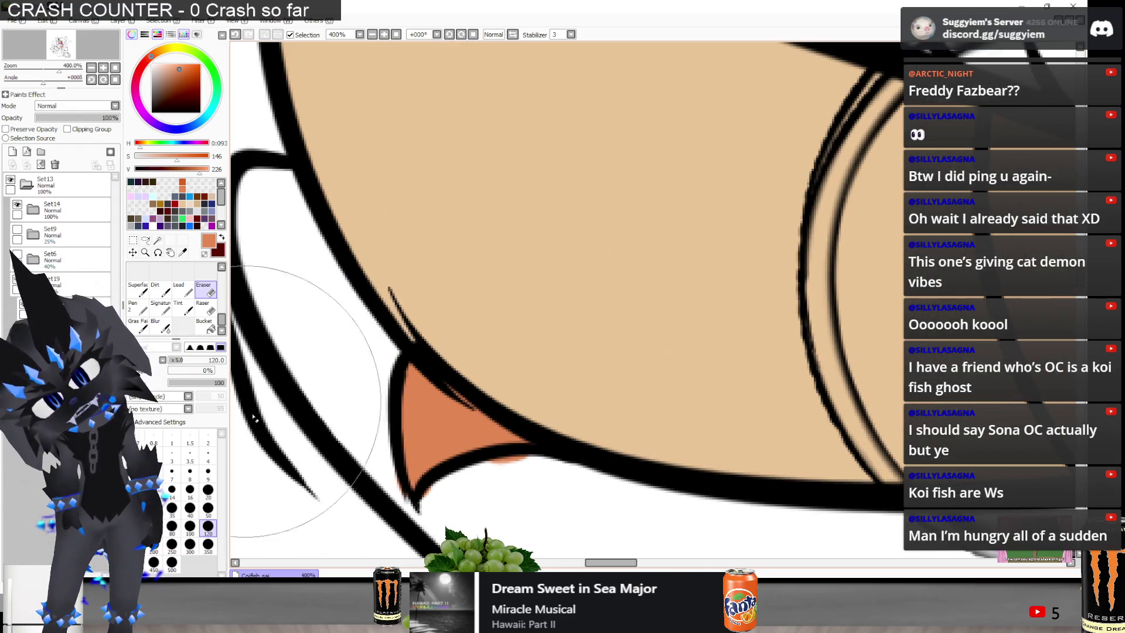
left_click(208, 490)
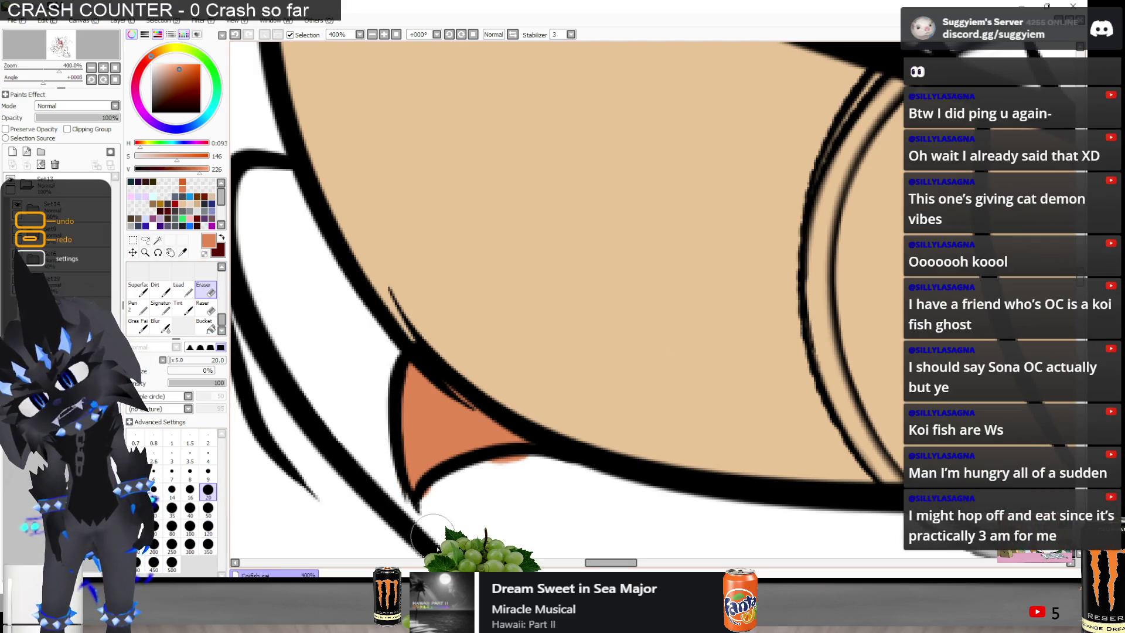
left_click_drag(504, 462, 528, 473)
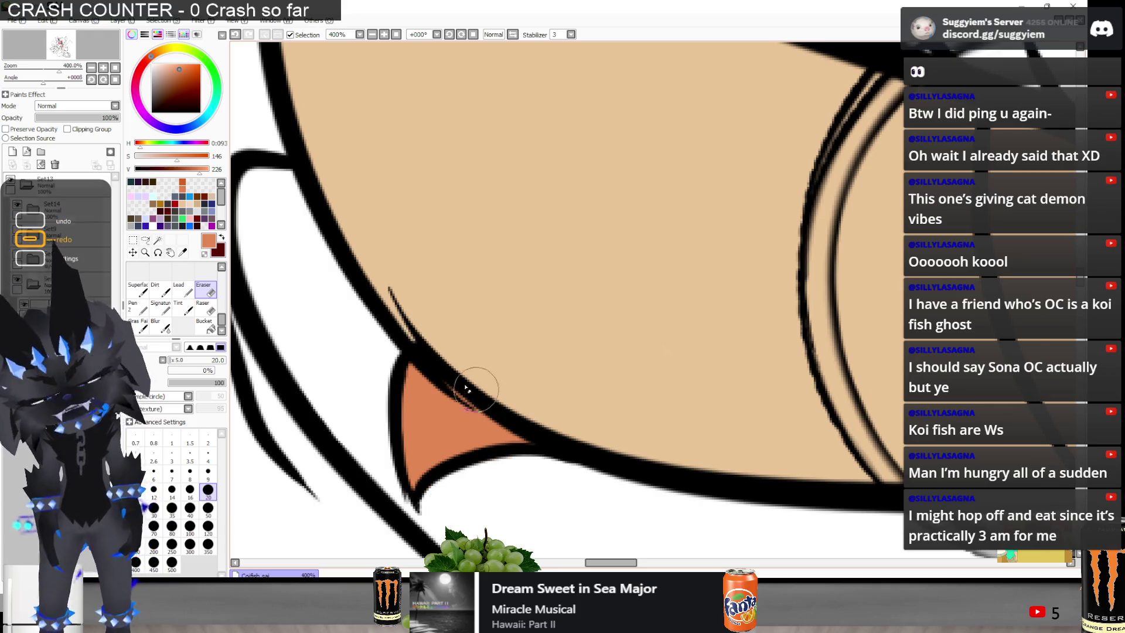
scroll(467, 389, "down", 4)
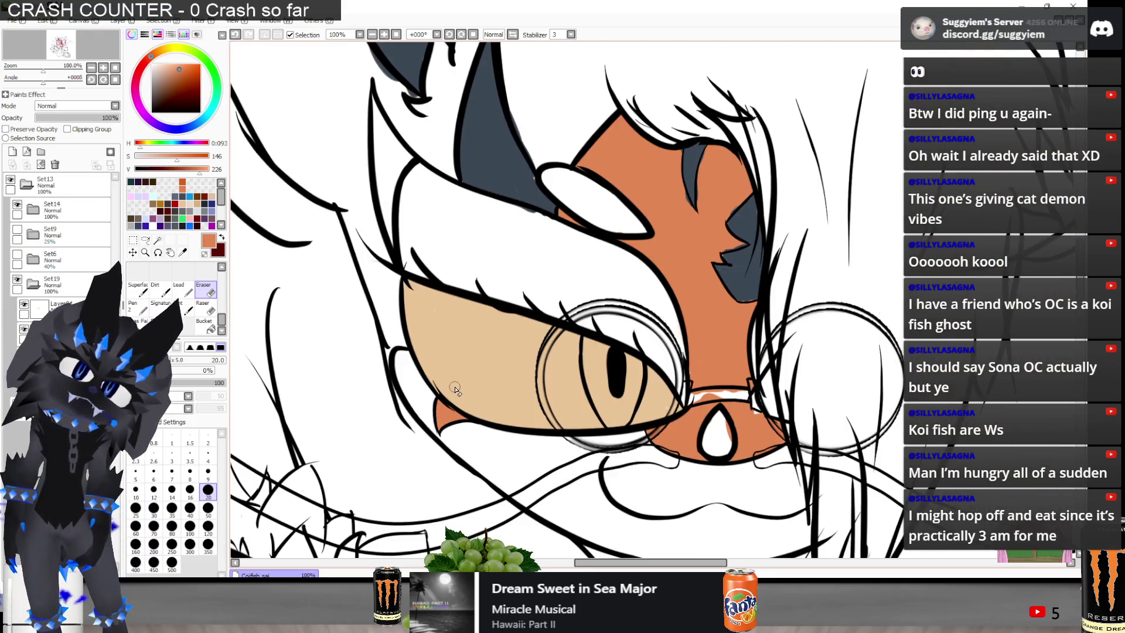
key("e")
scroll(515, 351, "down", 2)
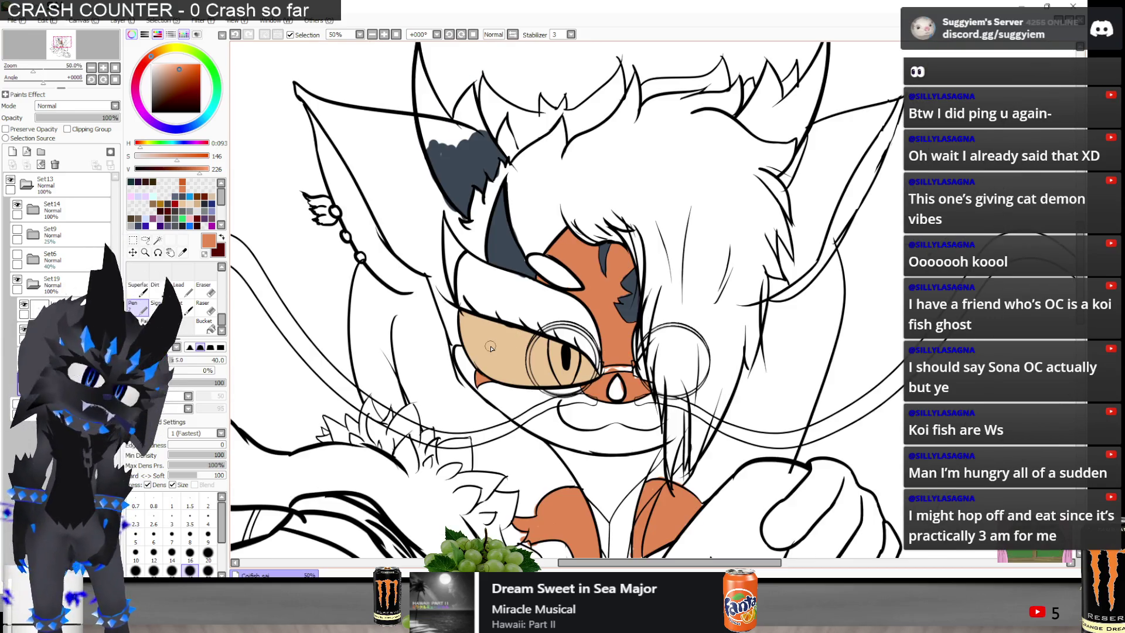
key("e")
scroll(597, 354, "up", 5)
mouse_move(700, 414)
left_mouse_down()
mouse_move(633, 413)
mouse_move(795, 404)
left_mouse_up()
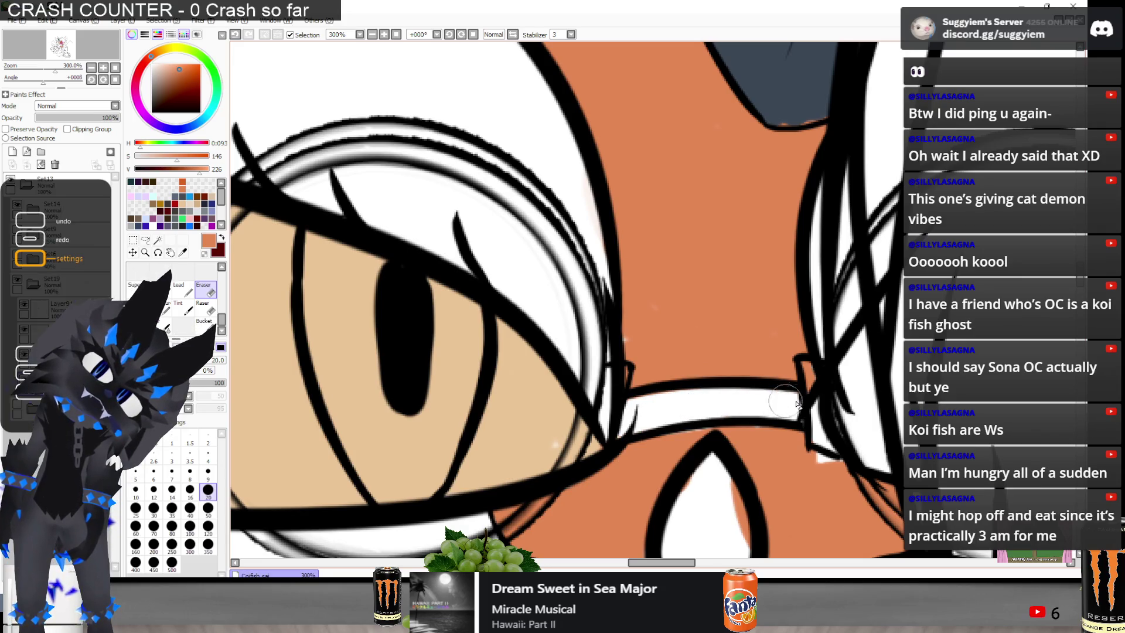
key("e")
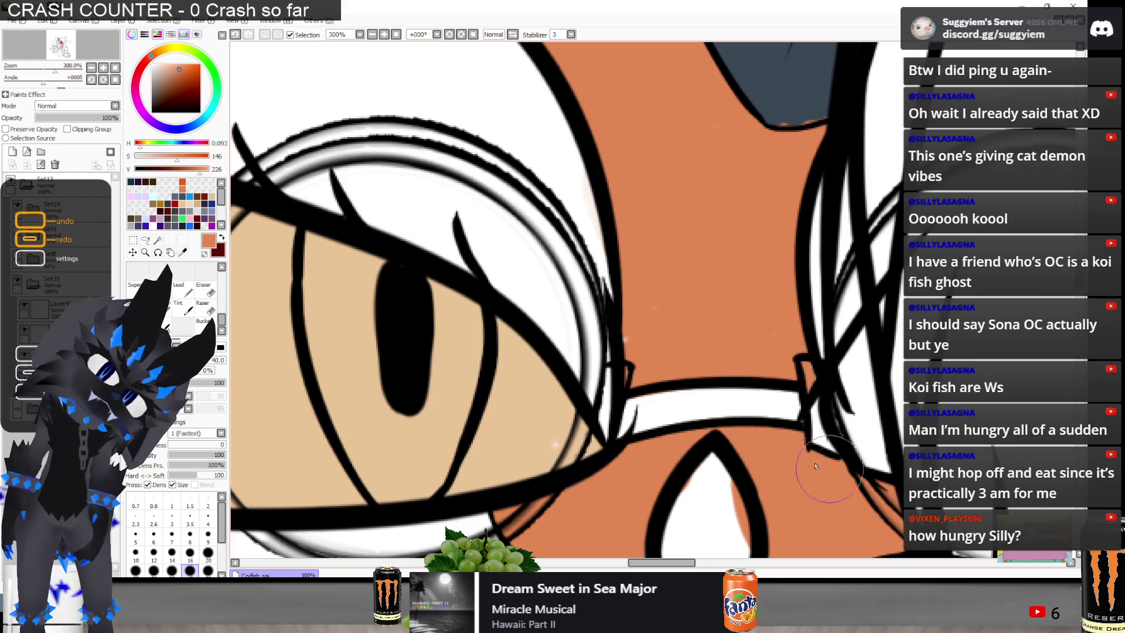
Clean up the bridge line where it meets the hair and at its left end
key("minus")
key("plus")
key("plus")
key("plus")
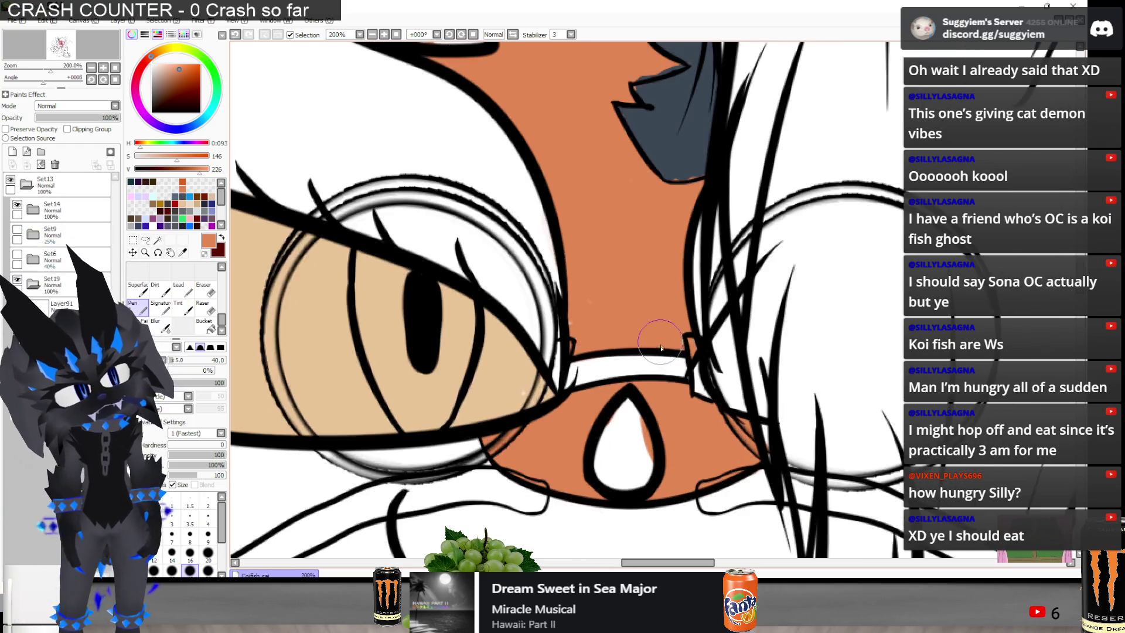
key("e")
mouse_move(737, 347)
left_mouse_down()
mouse_move(723, 346)
mouse_move(721, 366)
mouse_move(723, 343)
mouse_move(716, 352)
mouse_move(732, 410)
left_mouse_up()
mouse_move(488, 380)
left_mouse_down()
mouse_move(477, 352)
mouse_move(454, 401)
left_mouse_up()
key("n")
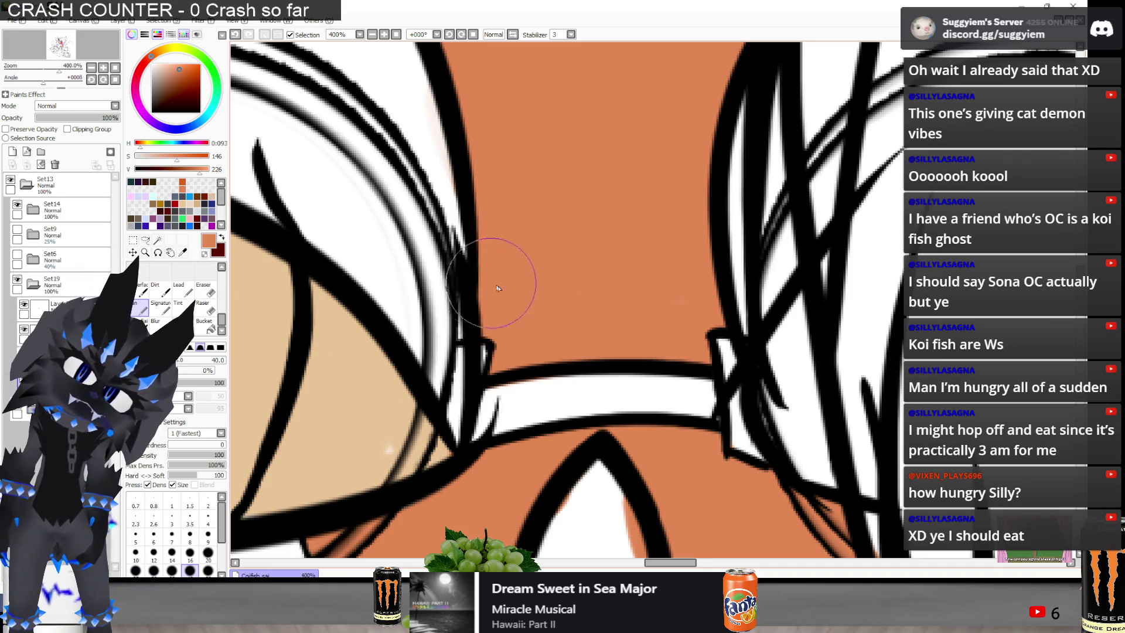
scroll(649, 329, "down", 4)
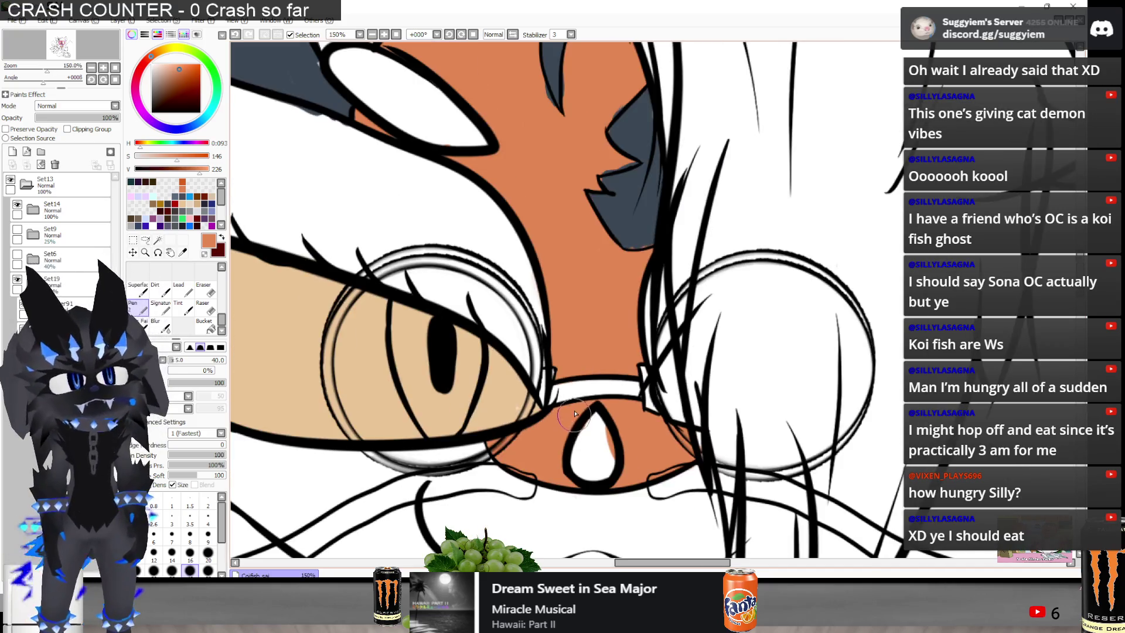
scroll(554, 366, "up", 1)
key("e")
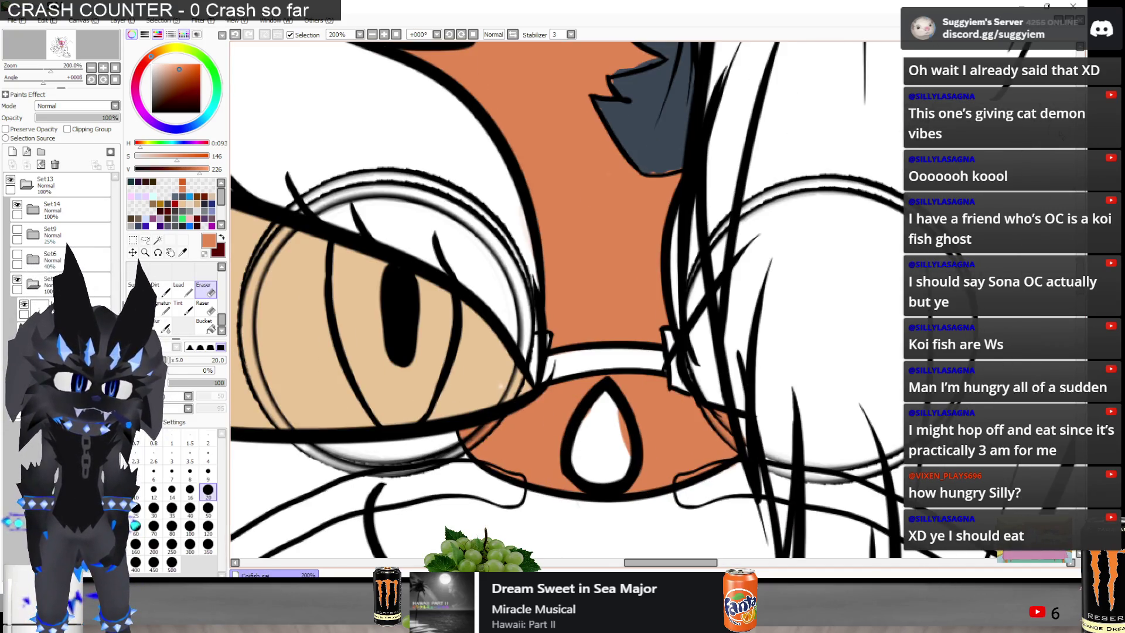
left_click_drag(697, 405, 642, 404)
scroll(586, 504, "up", 1)
key("ctrl+z")
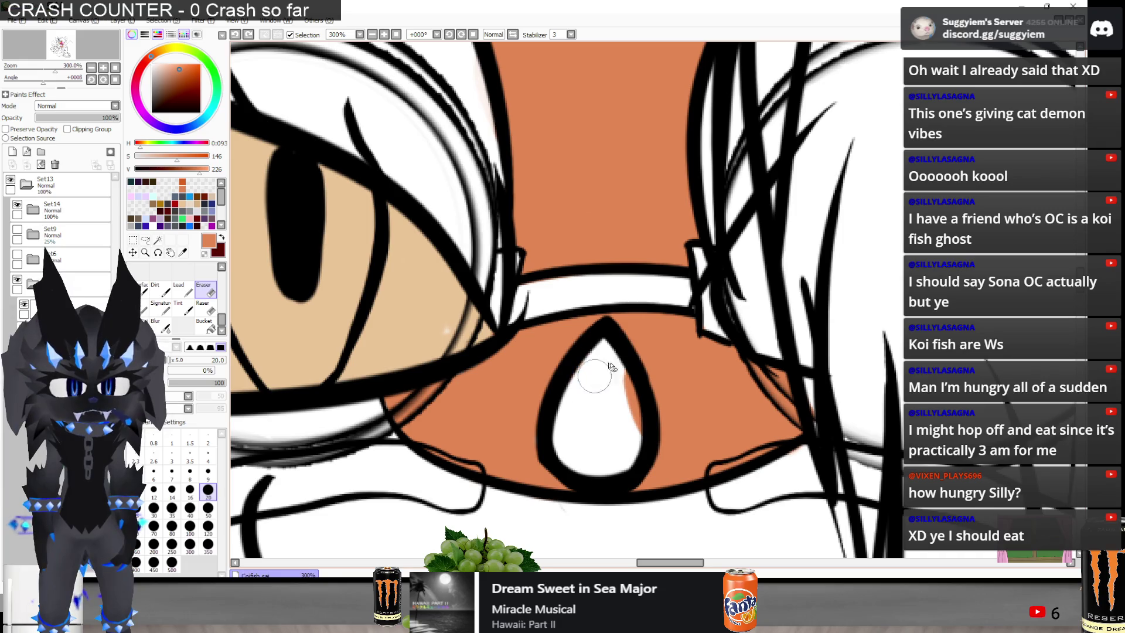
scroll(626, 425, "down", 3)
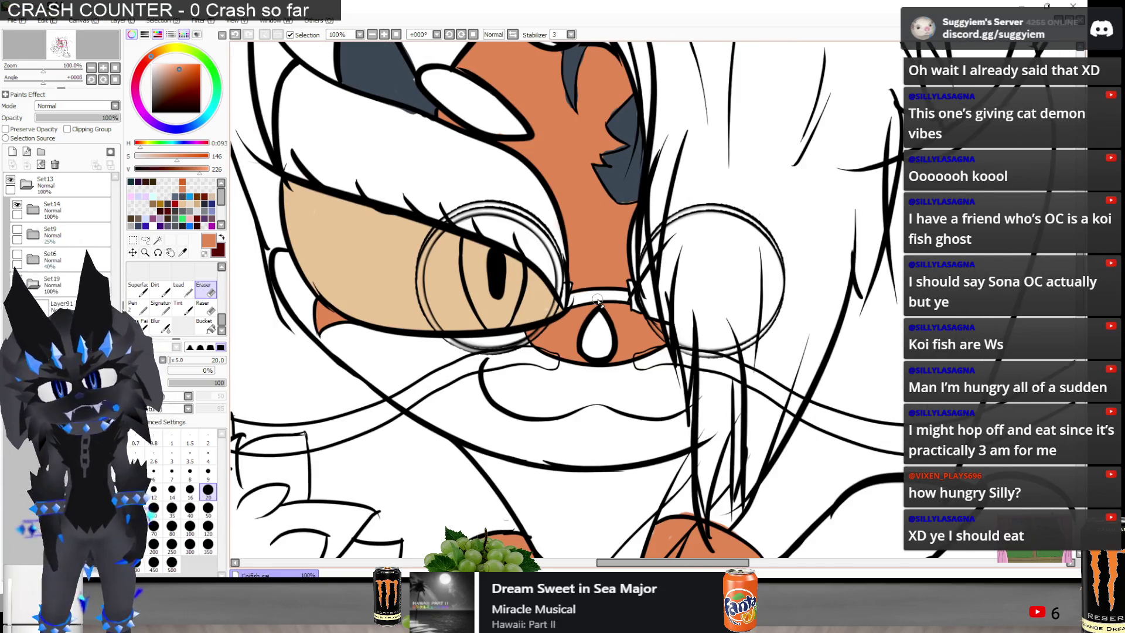
Sample the beige eye colour from the drawing for the Pen
left_click(400, 253, "alt")
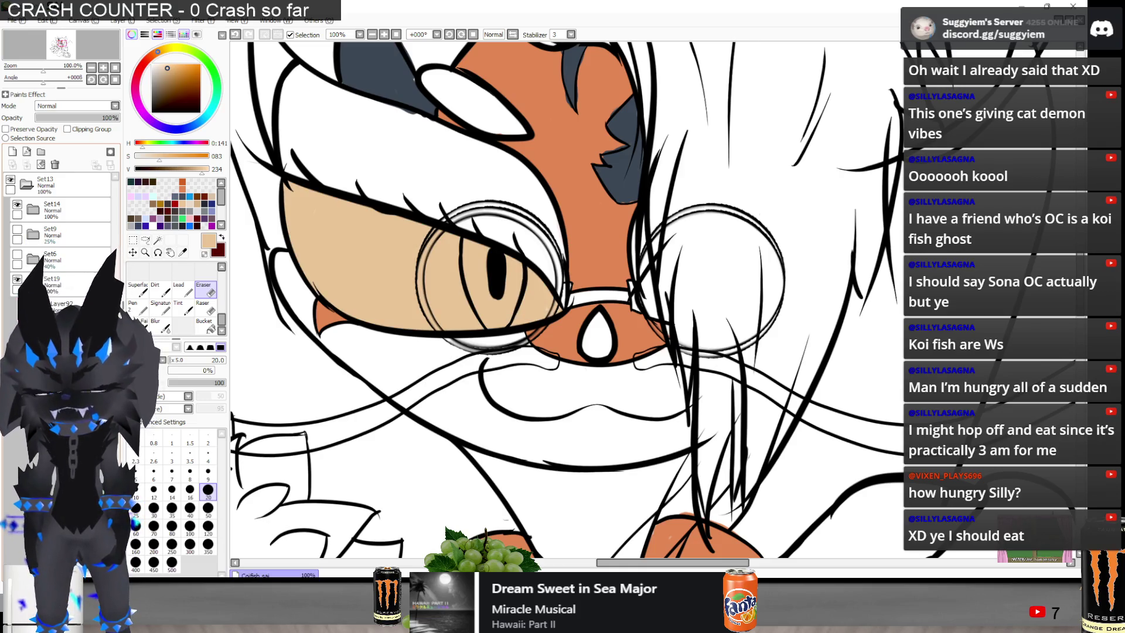
key("n")
scroll(534, 316, "up", 4)
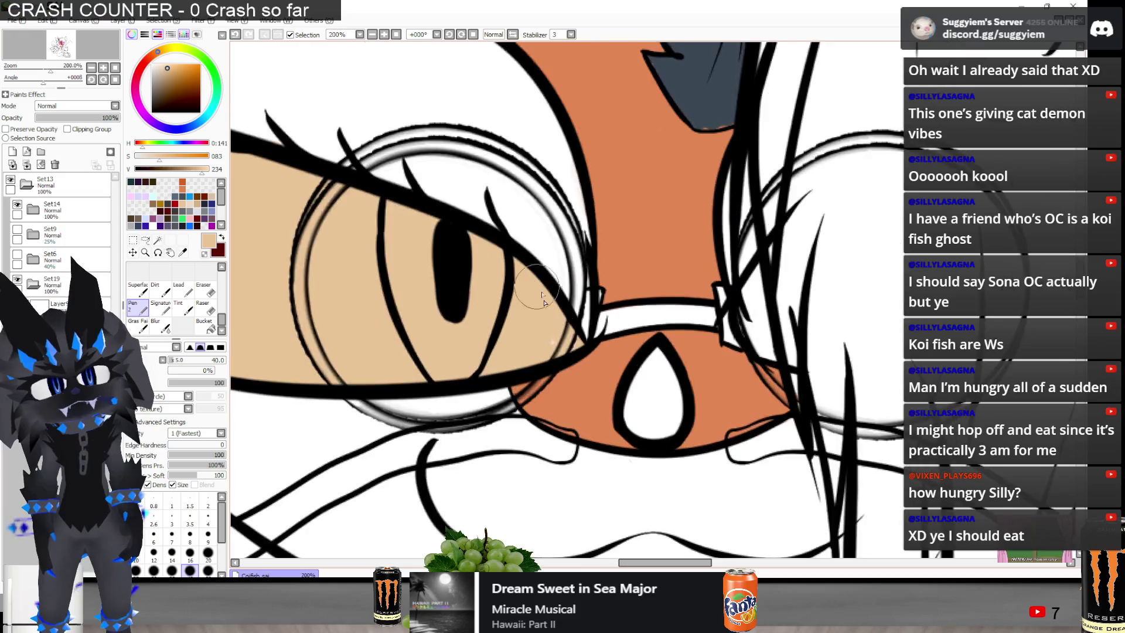
scroll(535, 316, "down", 3)
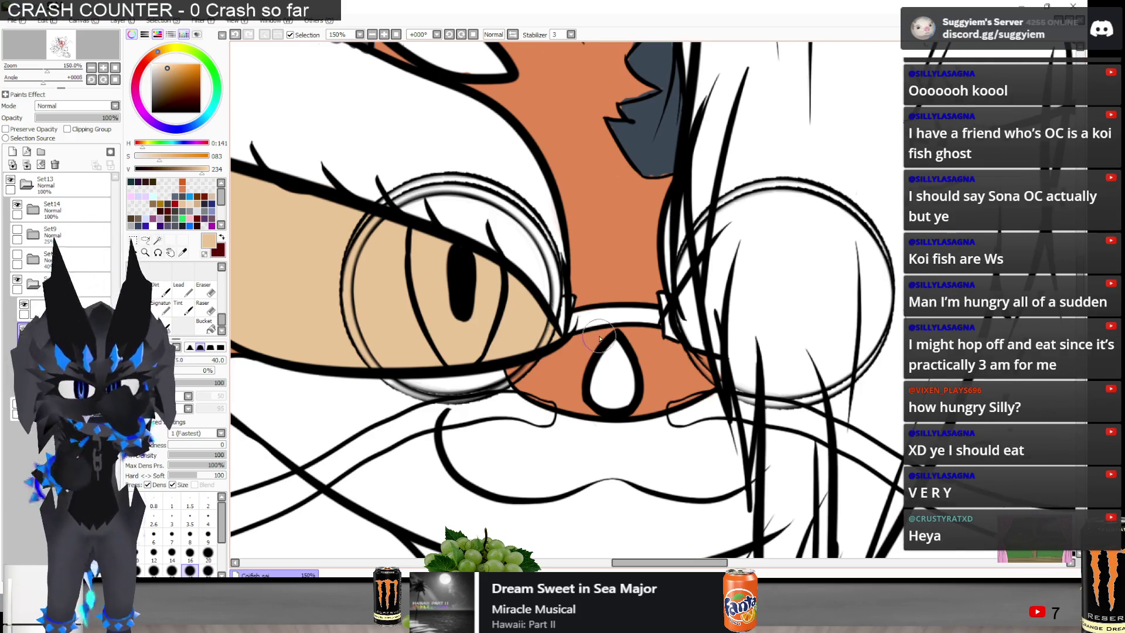
scroll(596, 245, "down", 4)
scroll(534, 240, "up", 2)
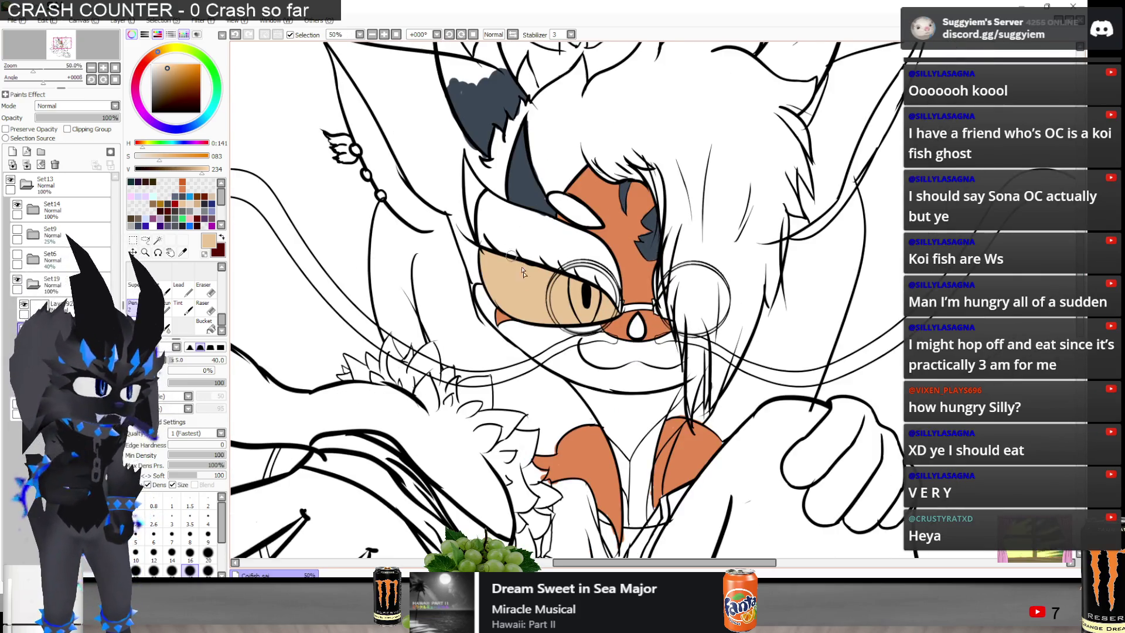
scroll(456, 213, "down", 2)
scroll(484, 159, "up", 1)
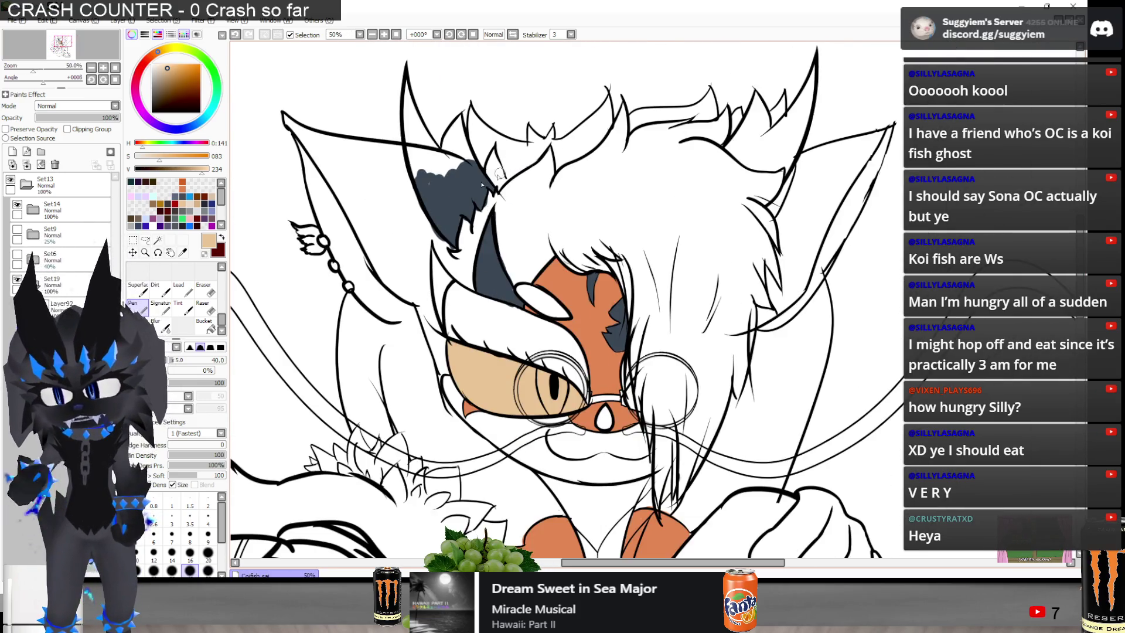
Pick a pale pink and paint it over the hair and left of the head
left_click(191, 218)
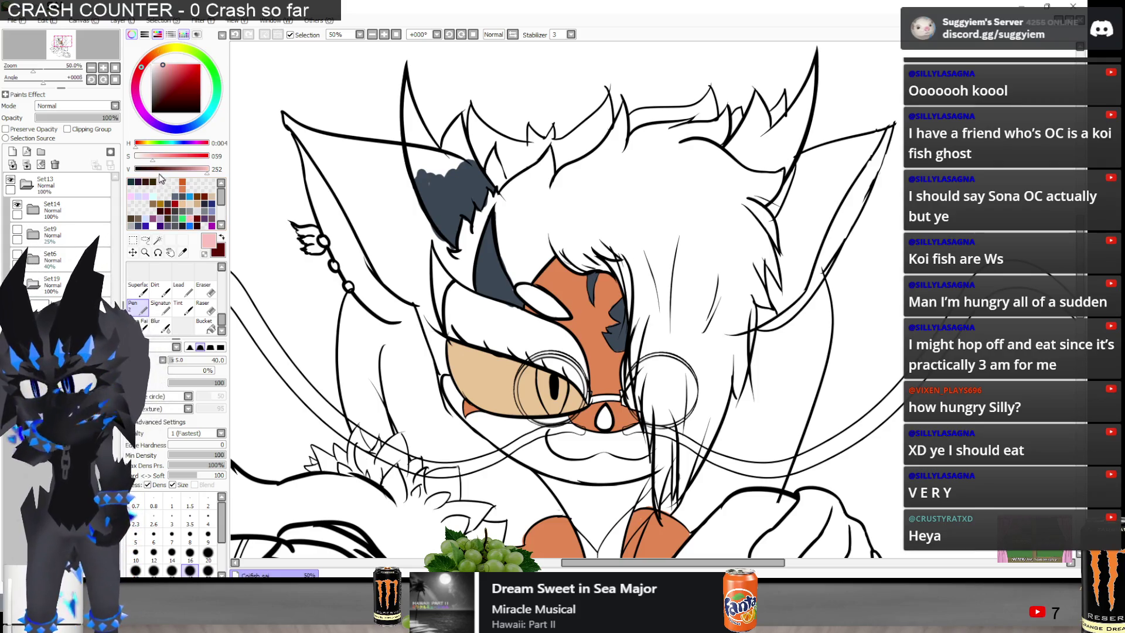
left_click(141, 162)
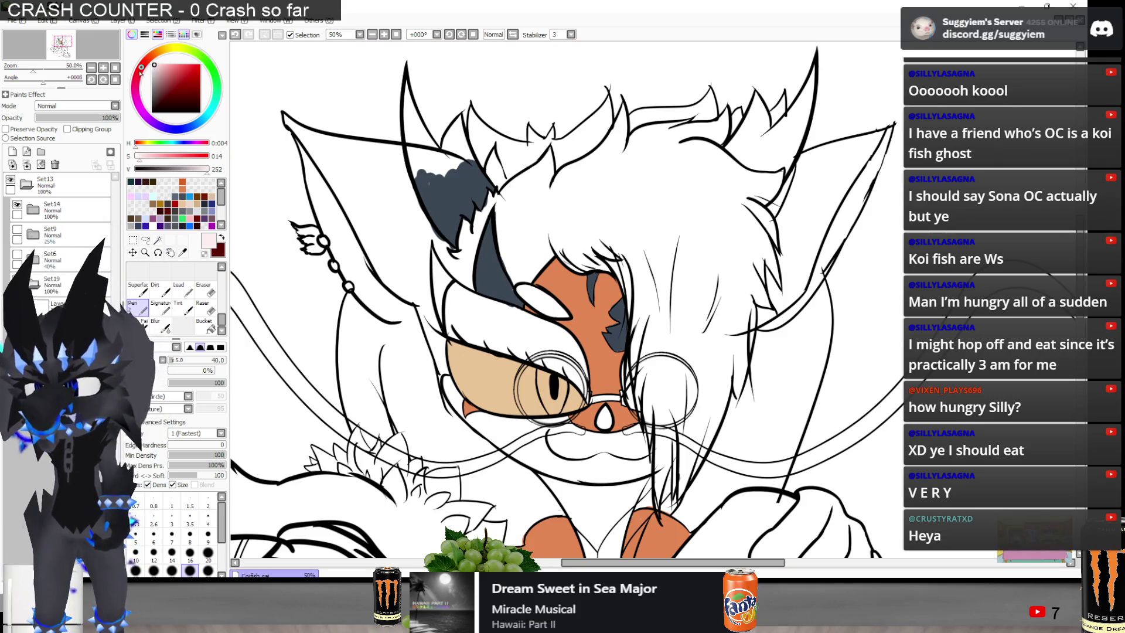
left_click(139, 86)
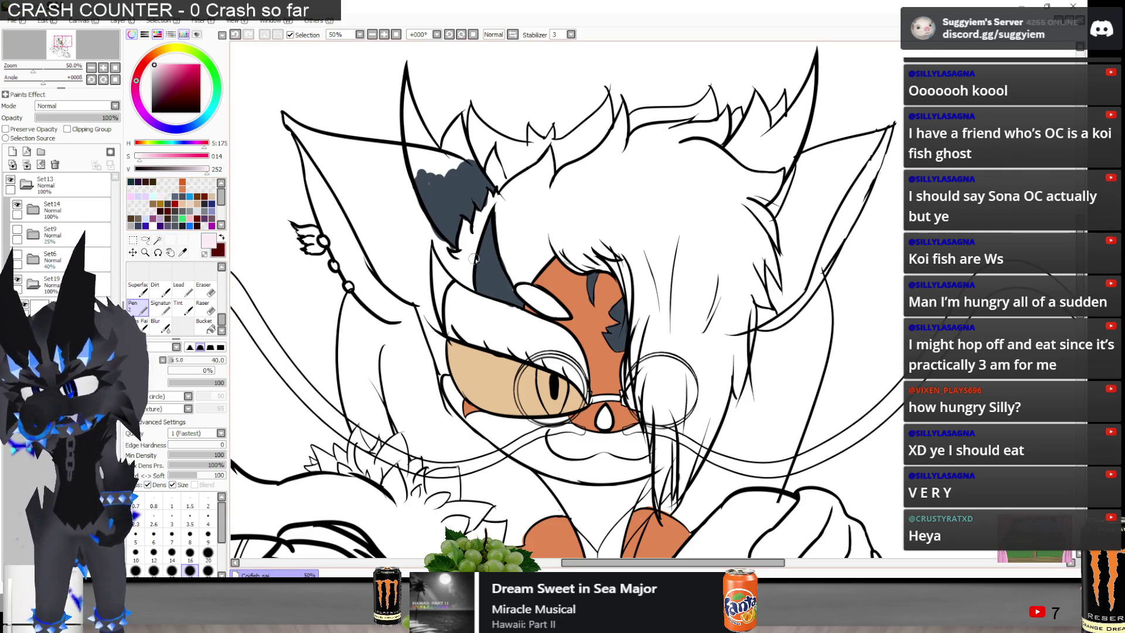
key("ctrl+z")
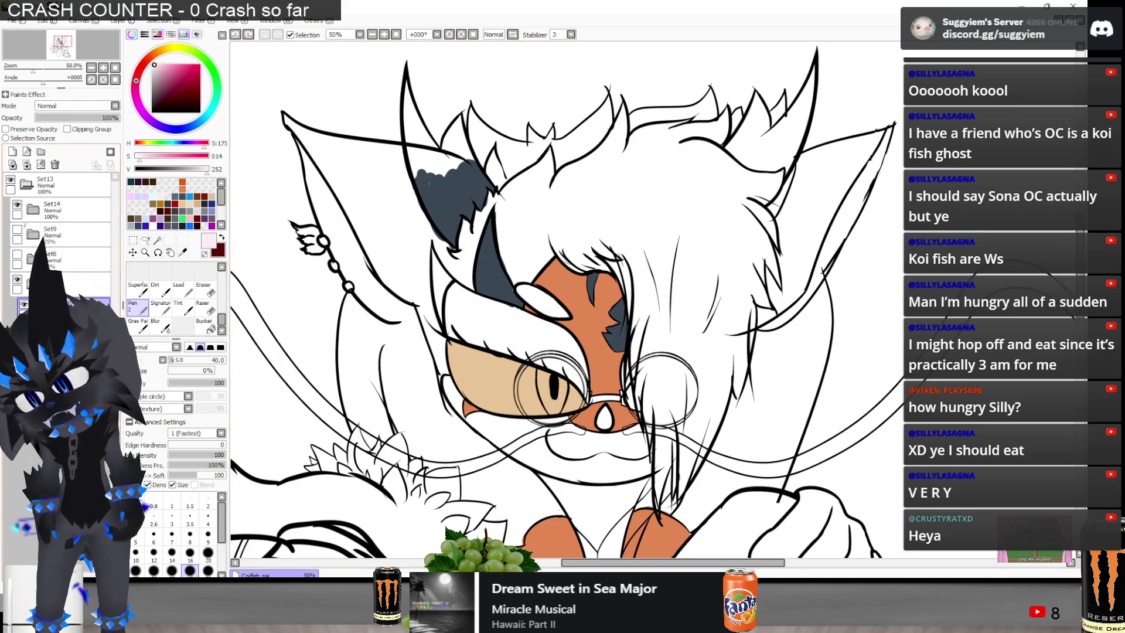
mouse_move(523, 153)
left_mouse_down()
mouse_move(562, 175)
mouse_move(538, 250)
mouse_move(604, 252)
mouse_move(516, 293)
mouse_move(563, 176)
left_mouse_up()
key("ctrl+z")
key("bracketright")
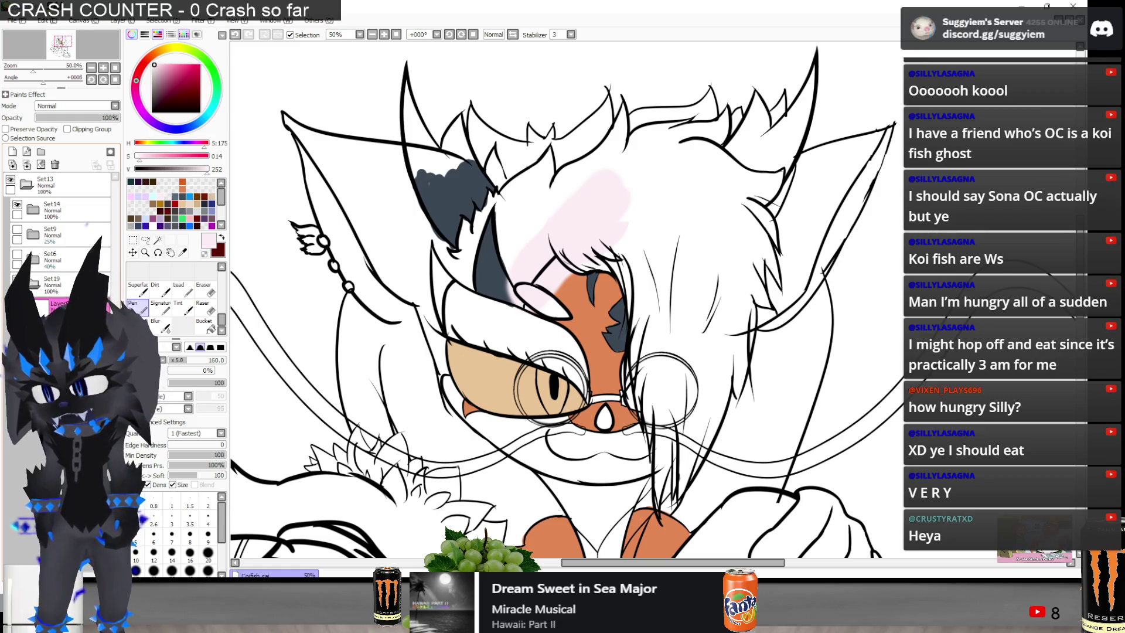
key("ctrl+z")
mouse_move(457, 223)
left_mouse_down()
mouse_move(381, 275)
mouse_move(413, 282)
left_mouse_up()
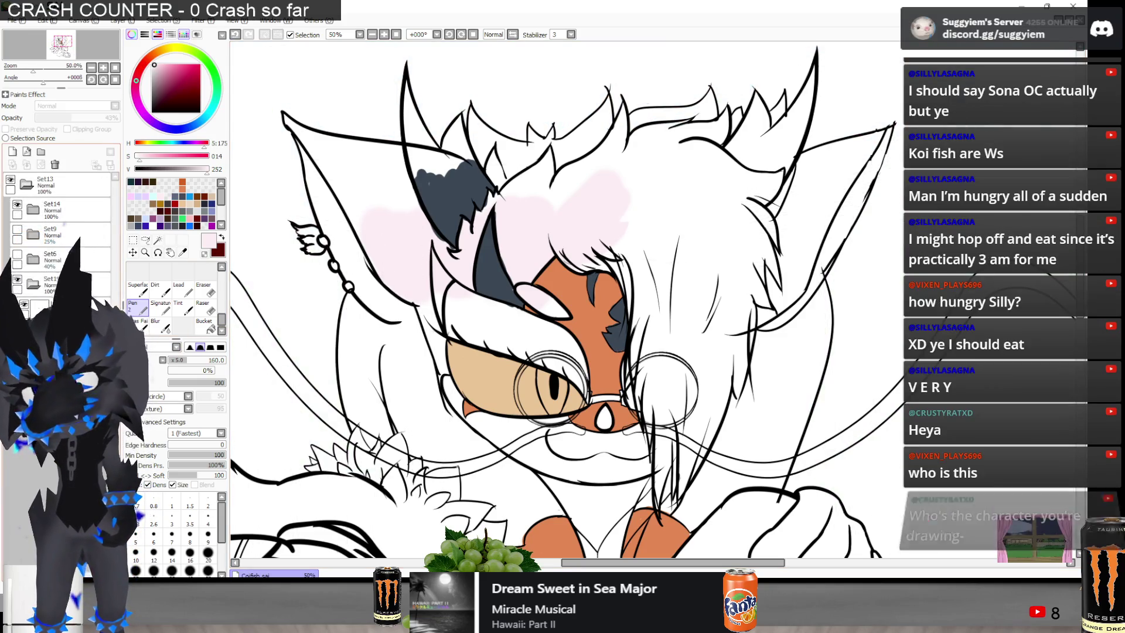
Add a new layer and select the Bucket tool with white
left_click(13, 152)
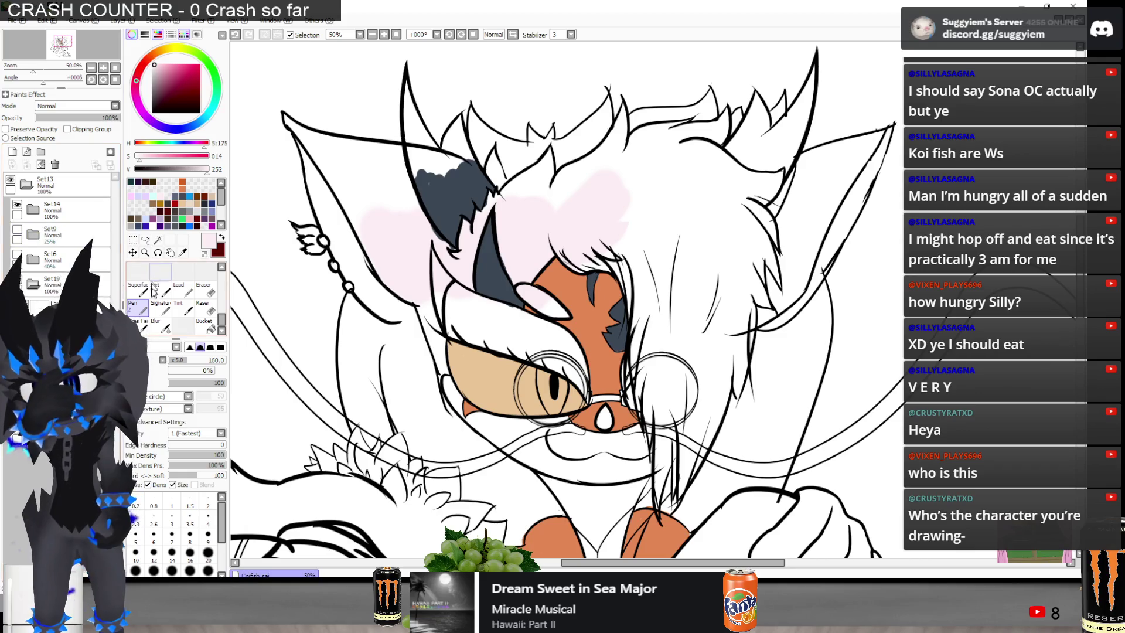
left_click(205, 326)
left_click(394, 195, "alt")
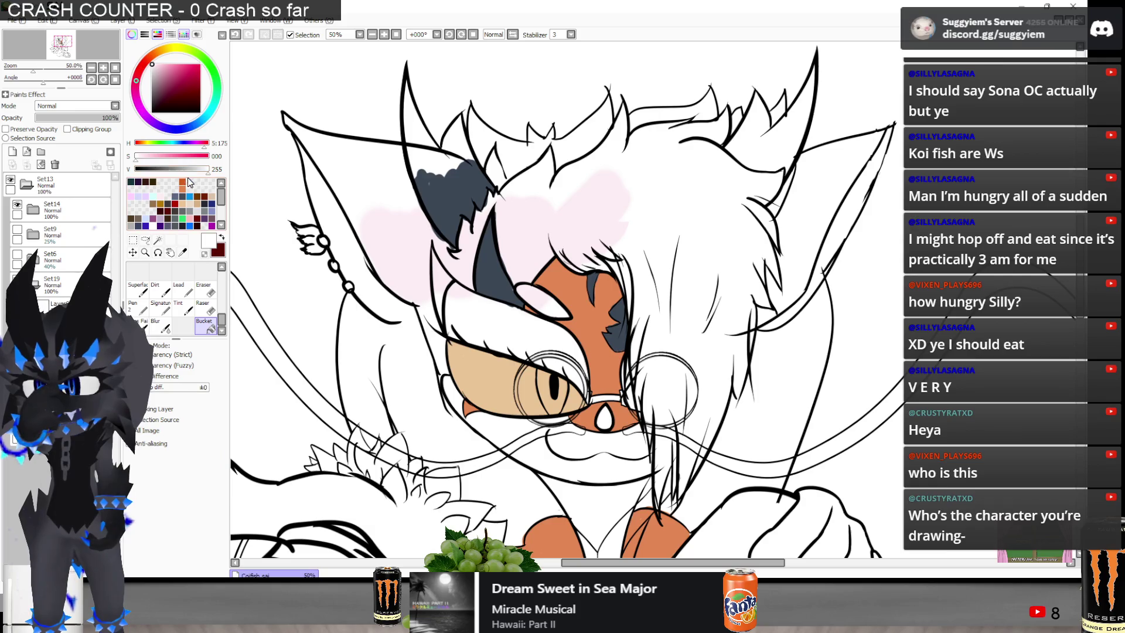
Bucket-fill the new layer black and lower its opacity to 52%
left_click_drag(154, 110, 134, 125)
left_click(357, 149)
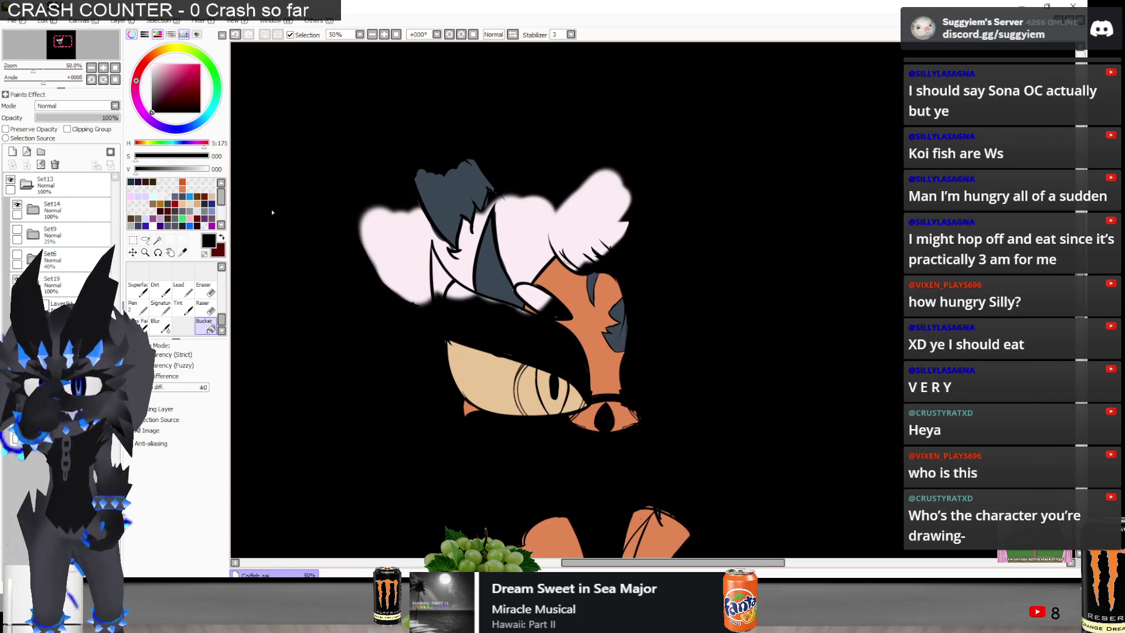
left_click(372, 243, "alt")
left_click_drag(44, 117, 79, 118)
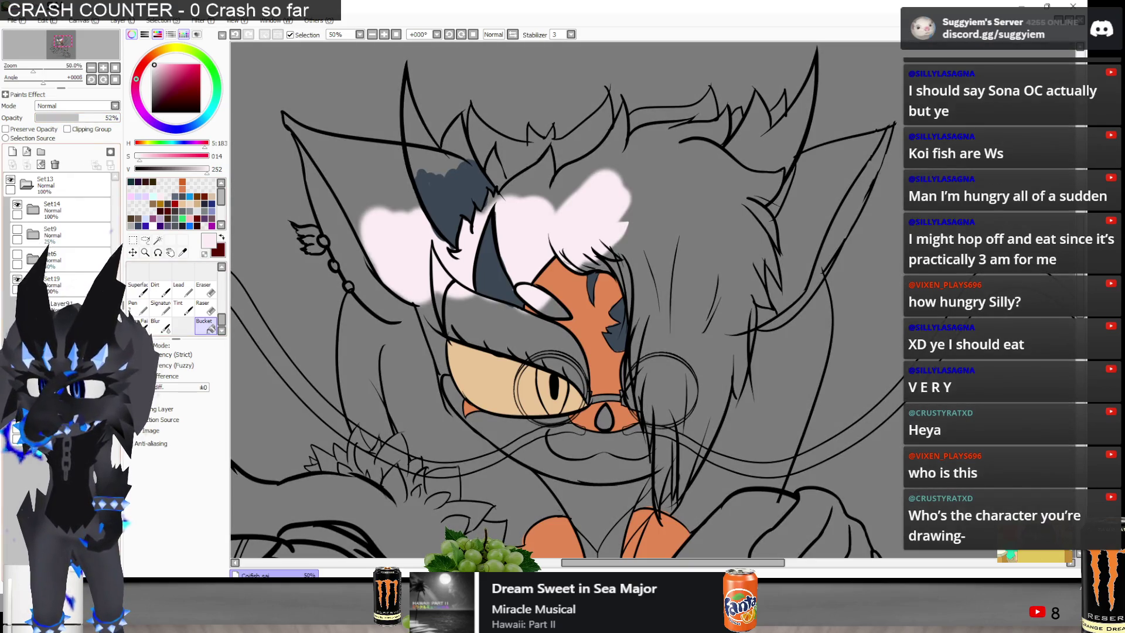
Fill in more pale pink hair, then bring up the character's reference render
left_click(136, 304)
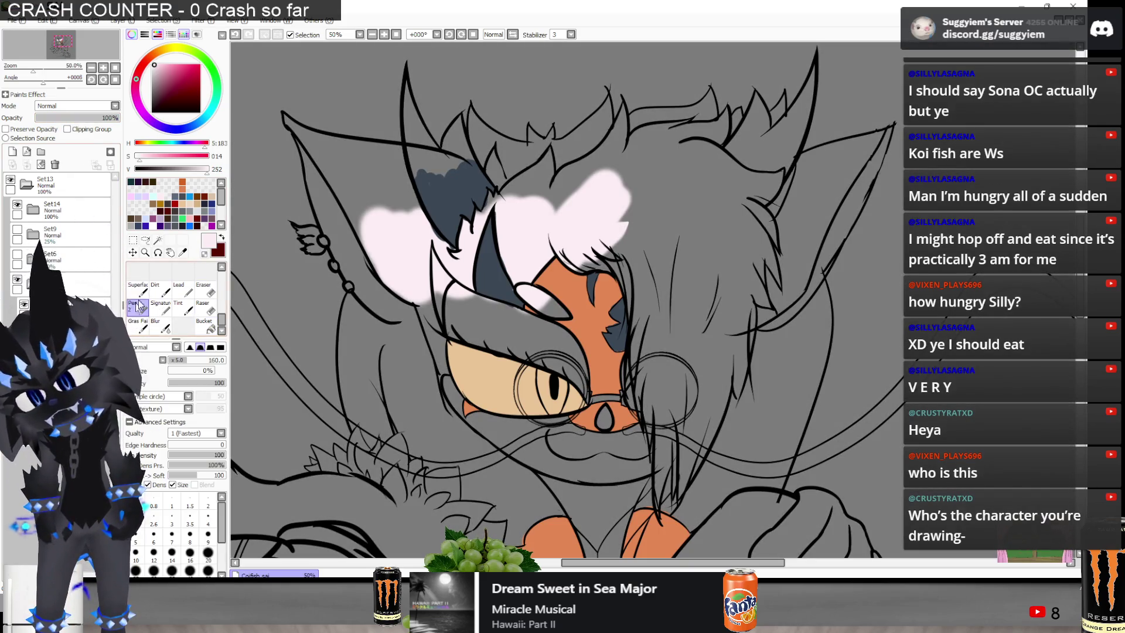
mouse_move(433, 276)
left_mouse_down()
mouse_move(430, 352)
mouse_move(436, 326)
mouse_move(481, 316)
mouse_move(615, 351)
mouse_move(680, 237)
mouse_move(691, 328)
mouse_move(639, 252)
mouse_move(694, 240)
mouse_move(683, 340)
left_mouse_up()
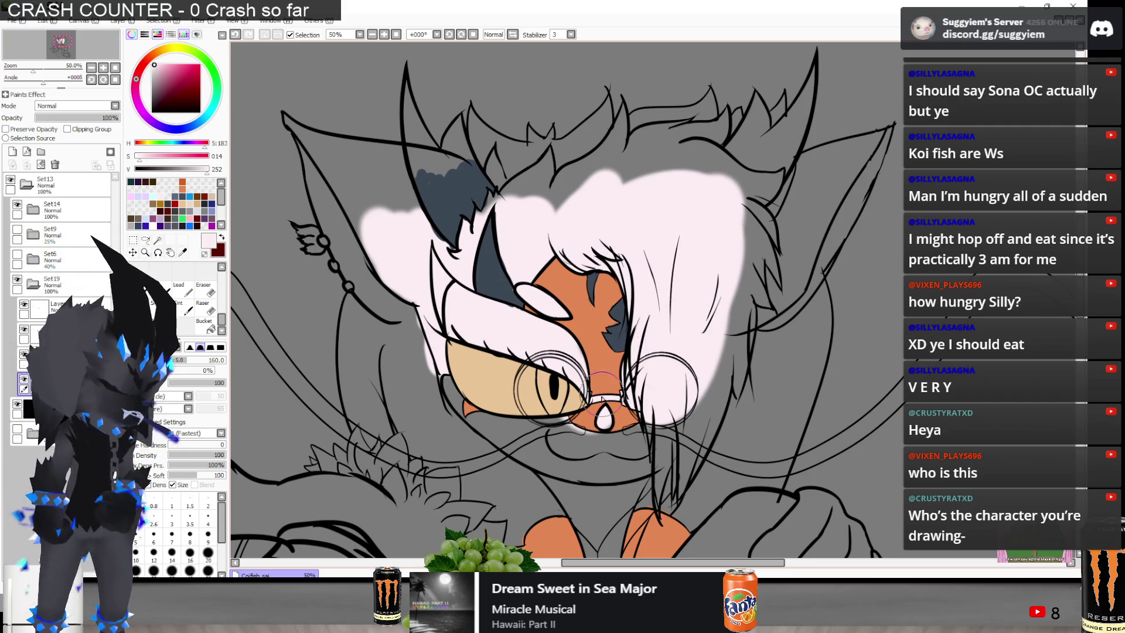
scroll(449, 337, "down", 1)
scroll(509, 412, "up", 2)
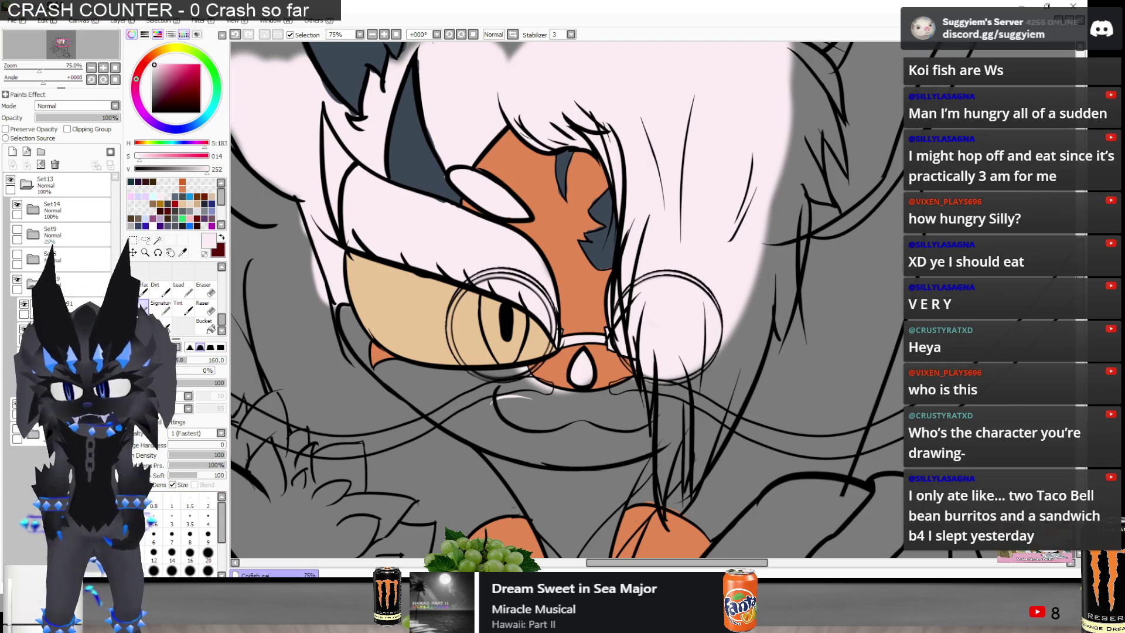
key("alt+Tab")
key("ctrl+Tab")
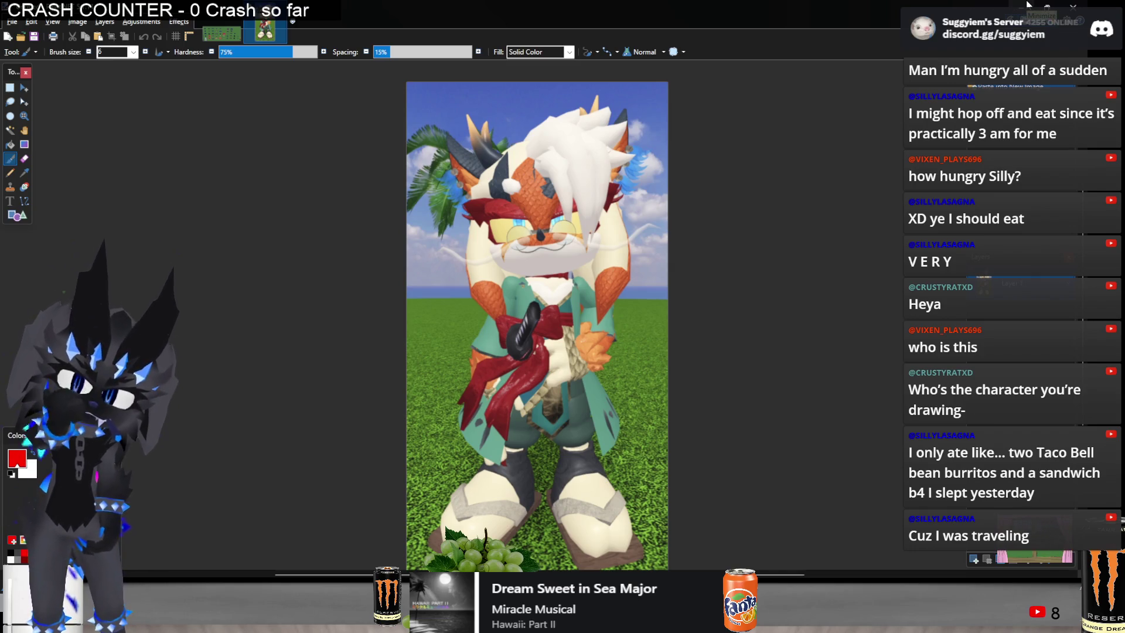
Zoom into the reference render's face, then return to the Coifish drawing
scroll(566, 157, "up", 5)
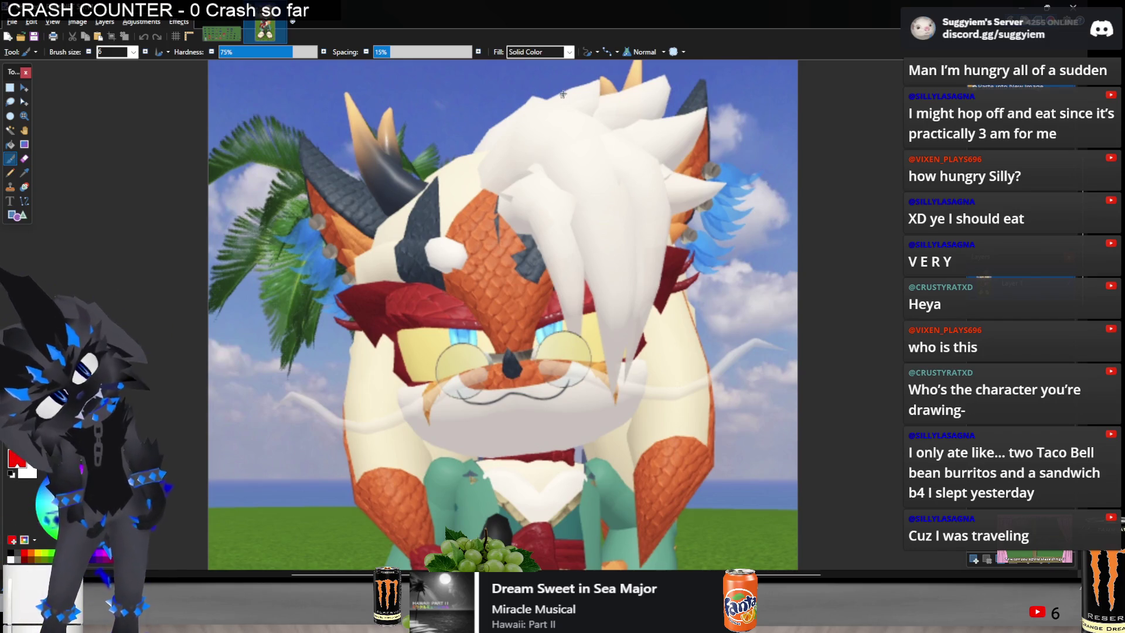
scroll(564, 88, "down", 1)
key("alt+Tab")
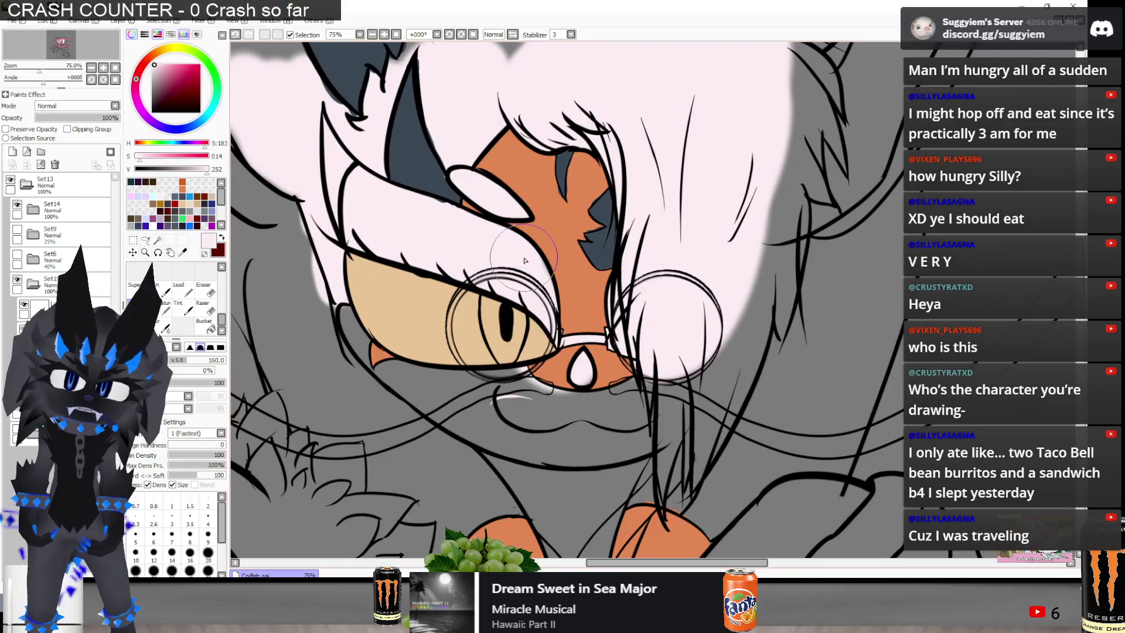
With a size-250 eraser, clear pink beside the left ear and across the brow; pick beige
scroll(600, 284, "down", 2)
scroll(598, 234, "down", 1)
scroll(596, 214, "up", 1)
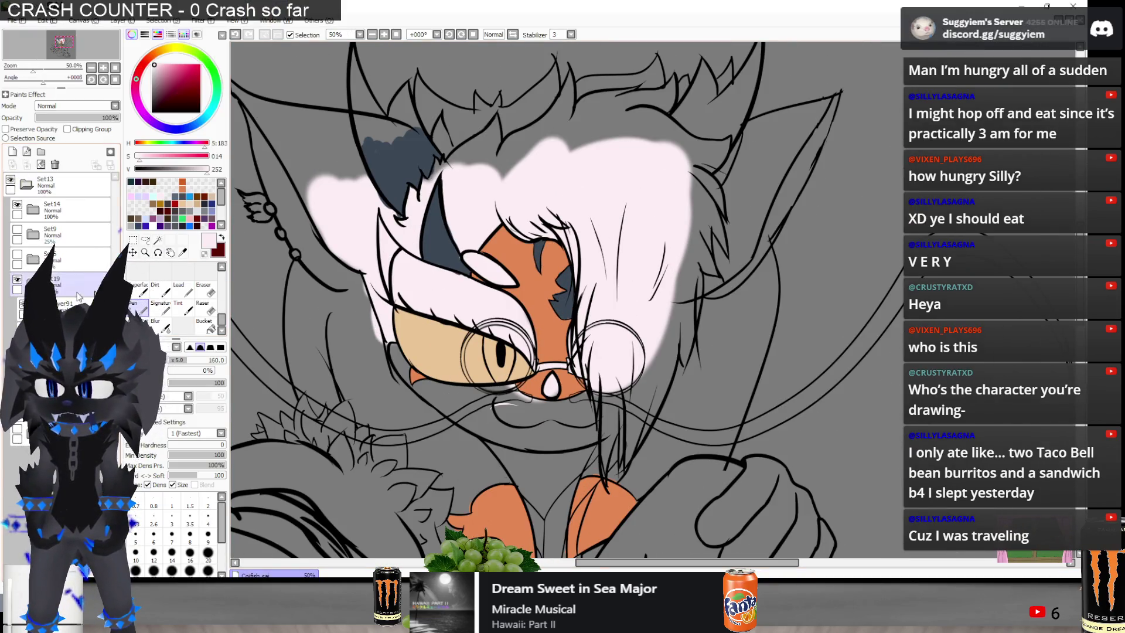
key("e")
left_click_drag(356, 179, 351, 265)
mouse_move(286, 375)
left_mouse_down()
mouse_move(434, 187)
mouse_move(481, 276)
mouse_move(463, 175)
mouse_move(448, 223)
mouse_move(521, 369)
left_mouse_up()
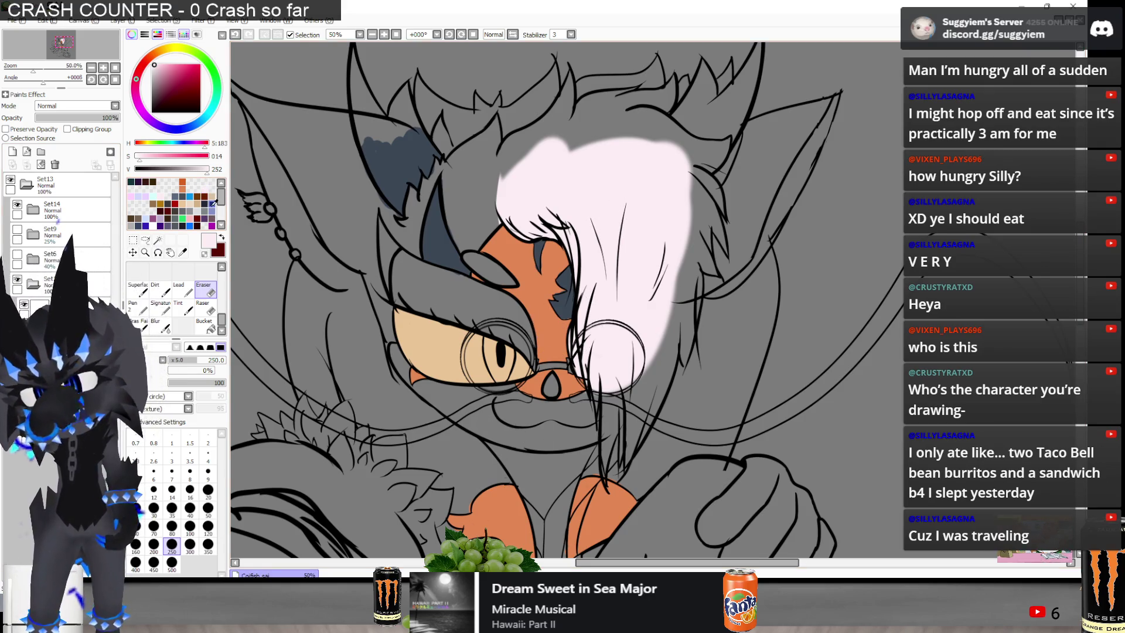
left_click(191, 202)
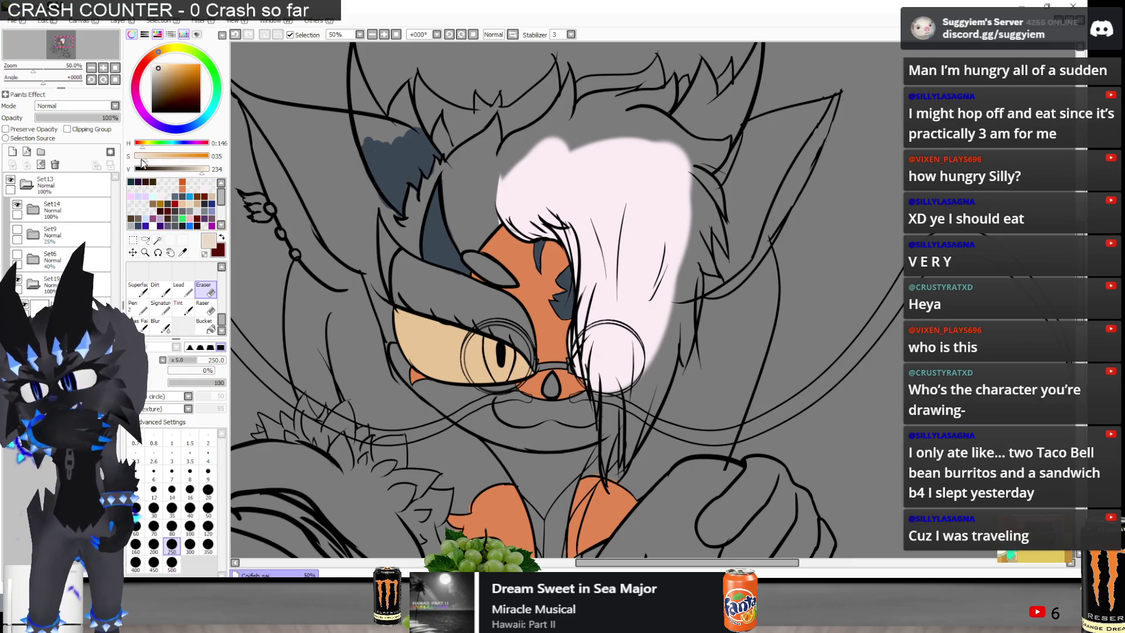
Tune the beige to cream with the HSV sliders and add a new fur layer
left_click(141, 160)
left_click(163, 49)
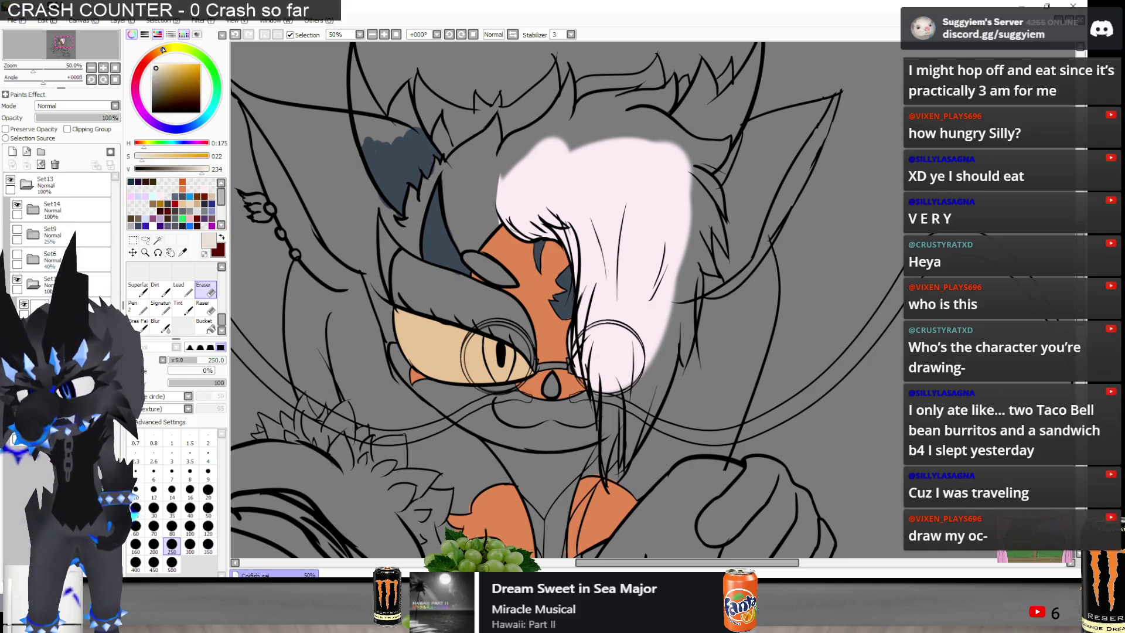
left_click(158, 64)
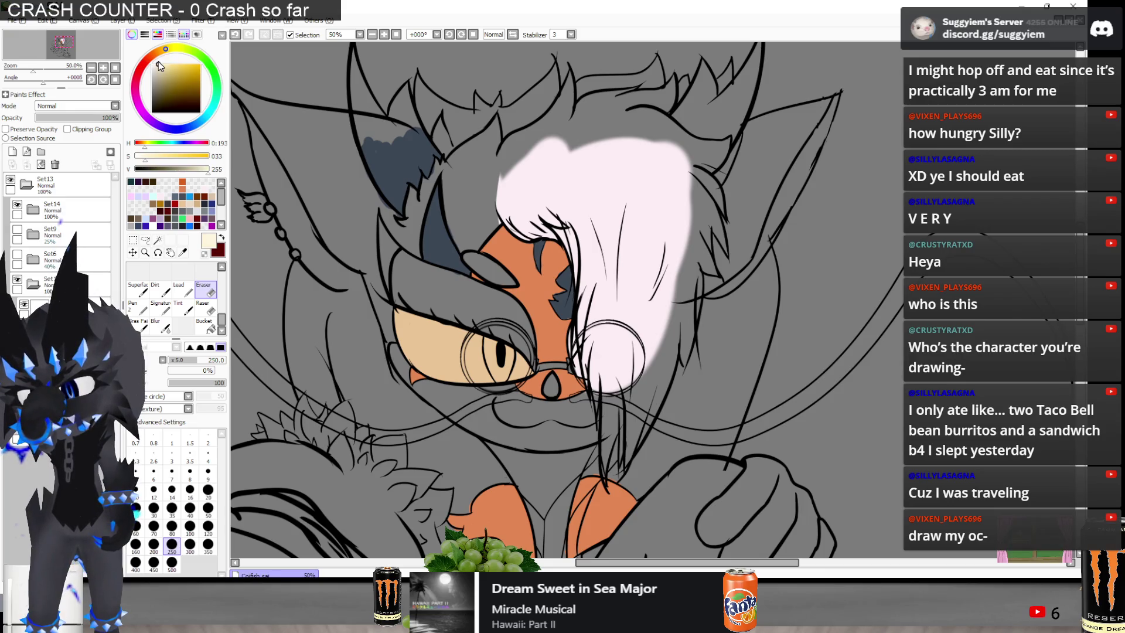
left_click_drag(161, 64, 161, 67)
key("n")
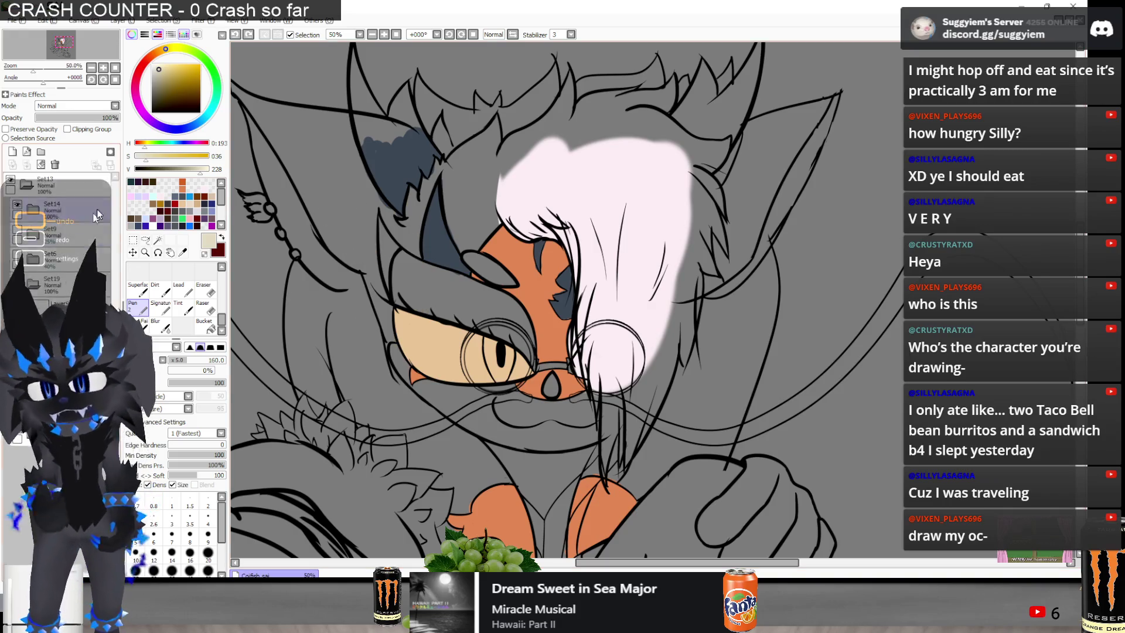
left_click_drag(387, 193, 393, 323)
key("ctrl+z")
left_click_drag(201, 172, 200, 169)
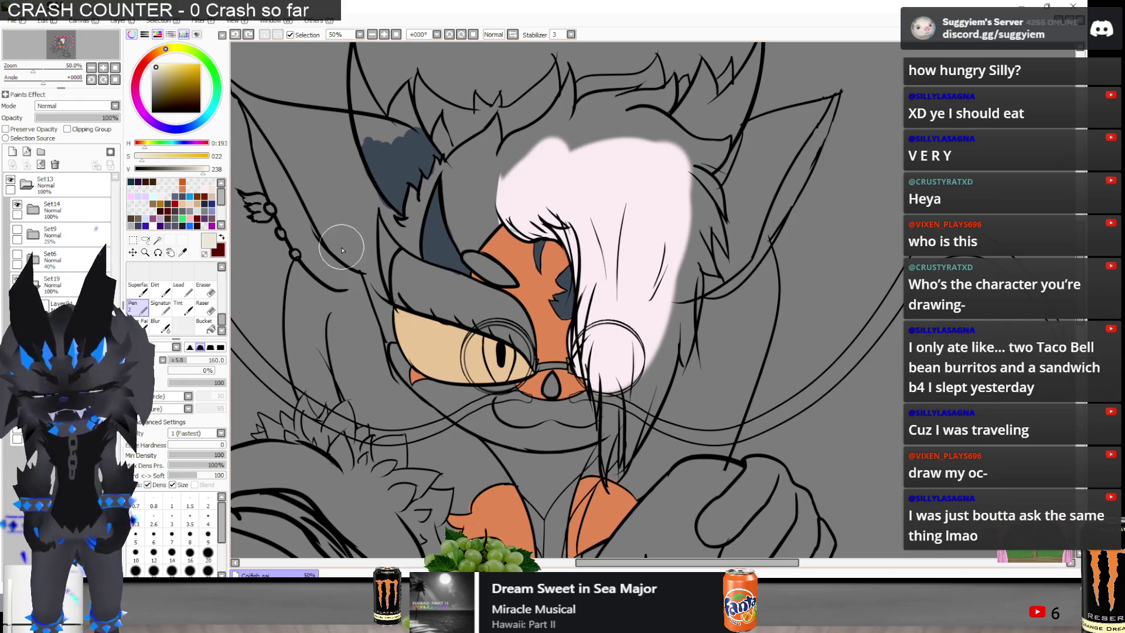
left_click(11, 152)
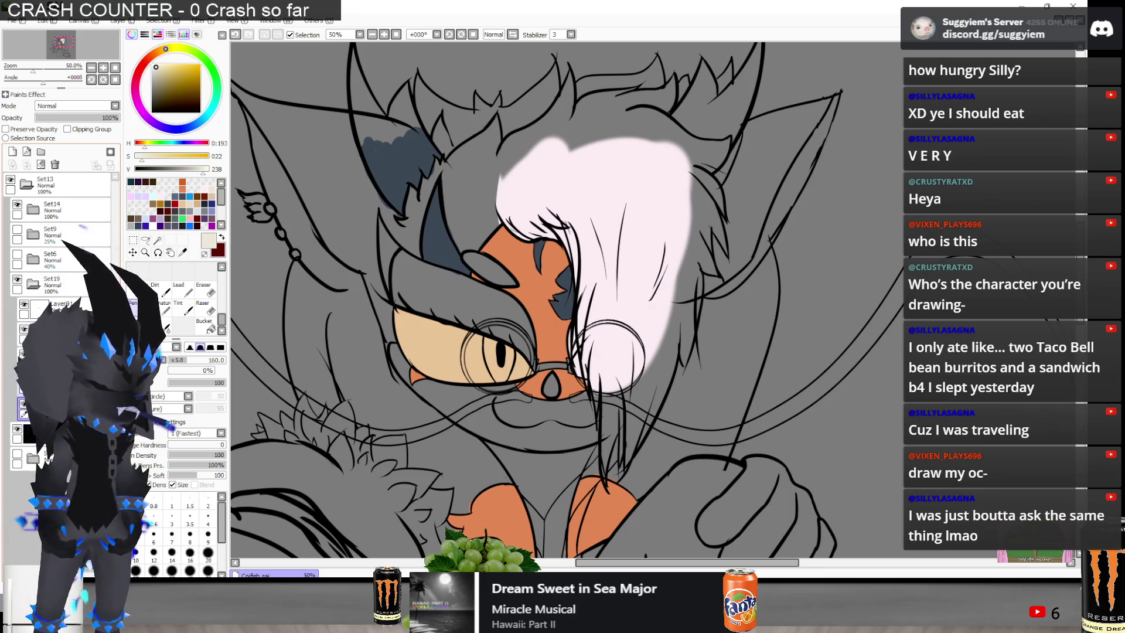
Brush cream over the head top, both cheeks, muzzle, chin and left ear
mouse_move(436, 288)
left_mouse_down()
mouse_move(486, 228)
mouse_move(410, 275)
mouse_move(370, 352)
mouse_move(385, 404)
mouse_move(469, 169)
mouse_move(515, 135)
mouse_move(586, 135)
left_mouse_up()
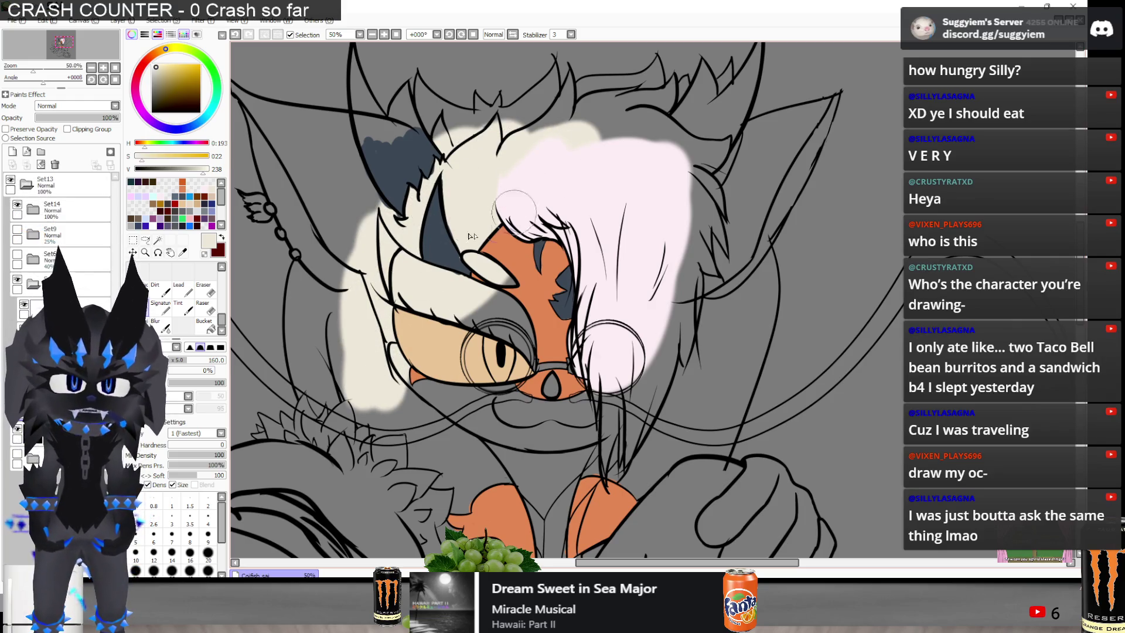
mouse_move(674, 158)
left_mouse_down()
mouse_move(609, 135)
mouse_move(560, 153)
mouse_move(516, 118)
mouse_move(504, 146)
left_mouse_up()
scroll(528, 199, "down", 1)
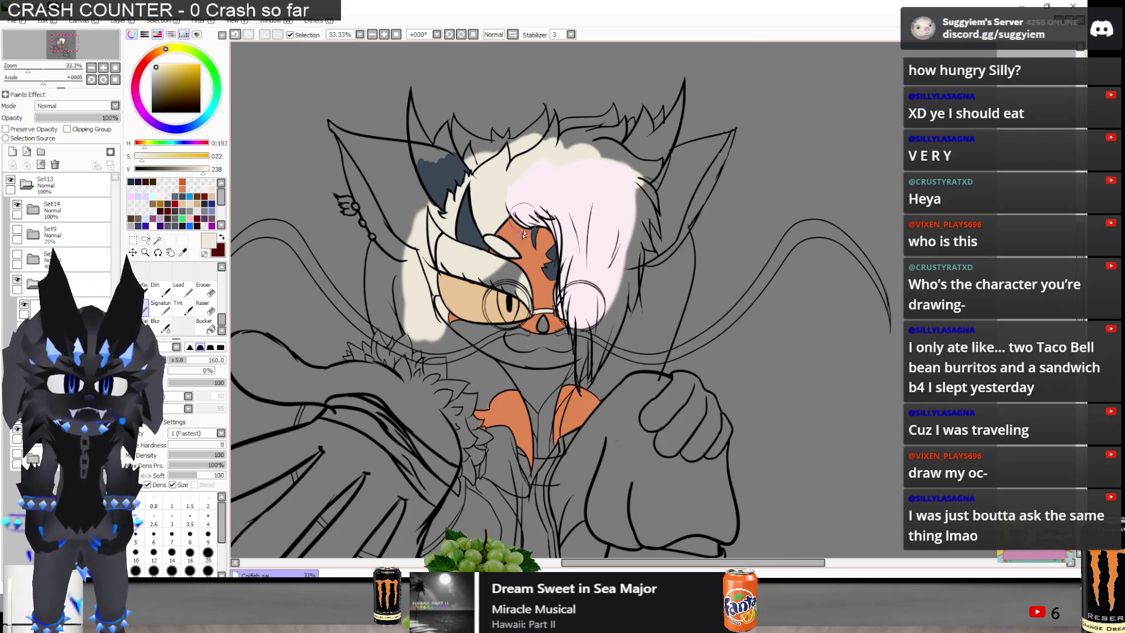
left_click_drag(487, 372, 434, 325)
mouse_move(436, 342)
left_mouse_down()
mouse_move(496, 363)
mouse_move(557, 357)
mouse_move(533, 346)
left_mouse_up()
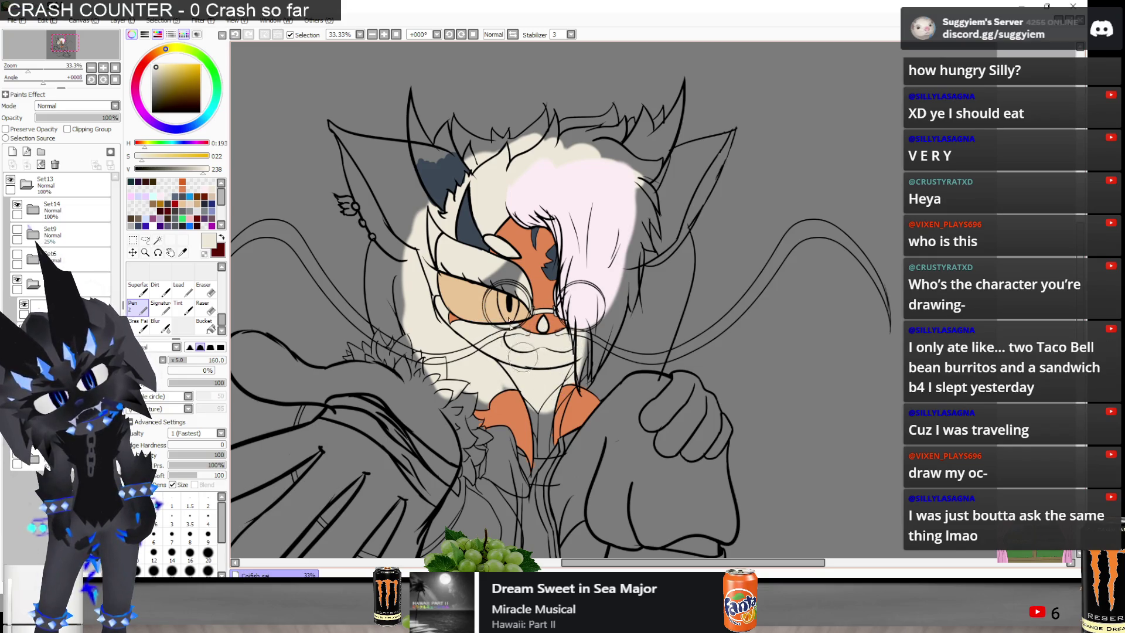
mouse_move(609, 281)
left_mouse_down()
mouse_move(592, 346)
mouse_move(665, 275)
mouse_move(671, 247)
mouse_move(662, 305)
mouse_move(591, 392)
mouse_move(650, 352)
mouse_move(631, 325)
left_mouse_up()
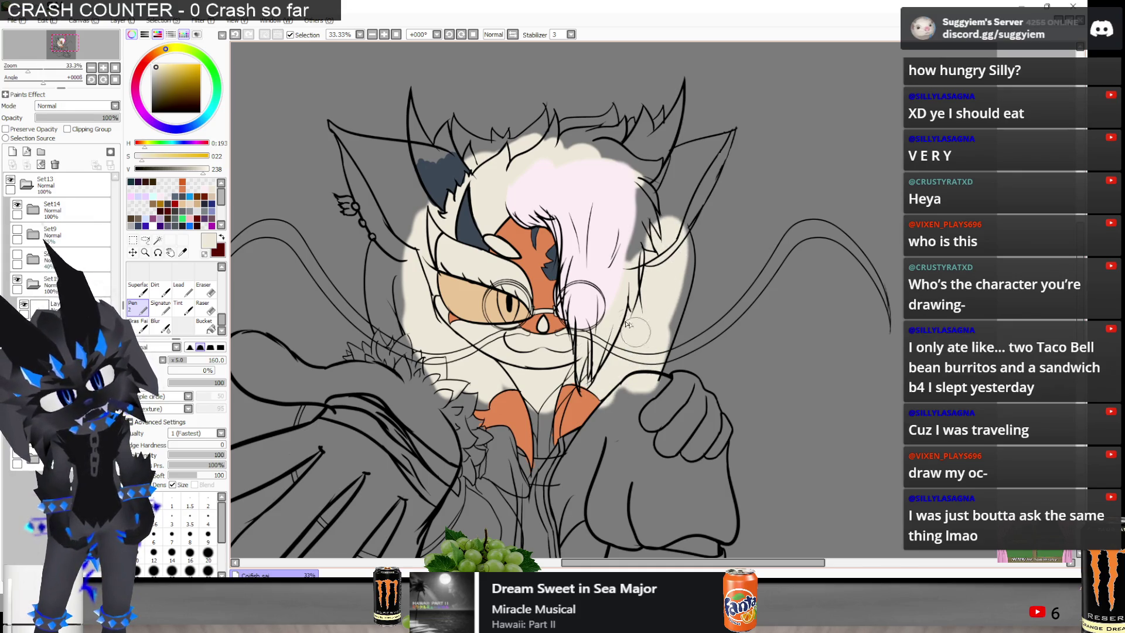
mouse_move(419, 324)
left_mouse_down()
mouse_move(381, 264)
mouse_move(388, 316)
mouse_move(396, 253)
mouse_move(352, 161)
mouse_move(421, 213)
left_mouse_up()
mouse_move(368, 166)
left_mouse_down()
mouse_move(338, 132)
mouse_move(386, 170)
mouse_move(440, 171)
mouse_move(410, 112)
mouse_move(448, 170)
mouse_move(519, 129)
mouse_move(562, 135)
mouse_move(612, 117)
mouse_move(636, 140)
mouse_move(660, 113)
mouse_move(656, 217)
mouse_move(667, 157)
mouse_move(712, 149)
mouse_move(726, 132)
mouse_move(712, 138)
mouse_move(648, 348)
left_mouse_up()
mouse_move(413, 332)
left_mouse_down()
mouse_move(375, 264)
mouse_move(352, 152)
mouse_move(410, 147)
left_mouse_up()
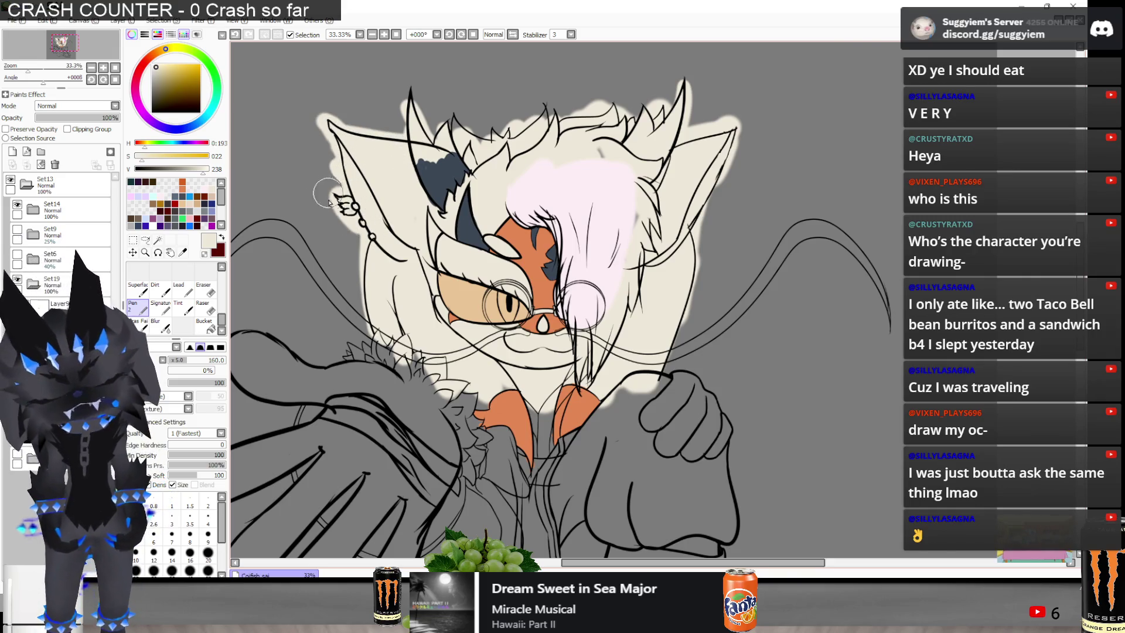
scroll(328, 204, "up", 3)
key("ctrl+z")
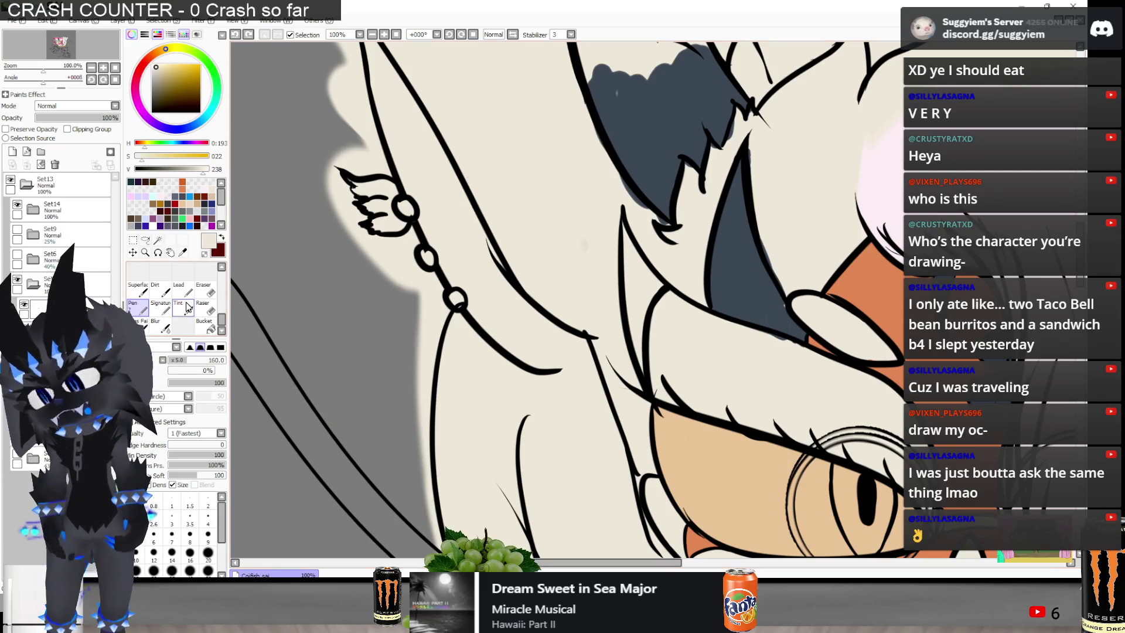
Hide the colour fill, set the colour to black, and make Layer89 in Set14 visible and active
left_click(17, 280)
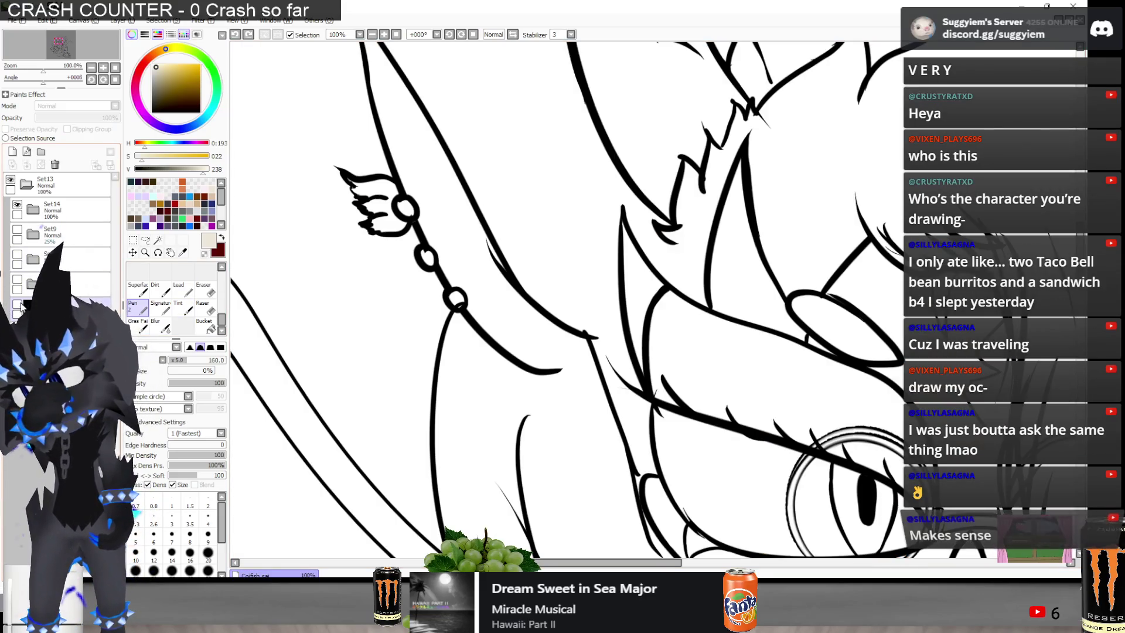
left_click(18, 234)
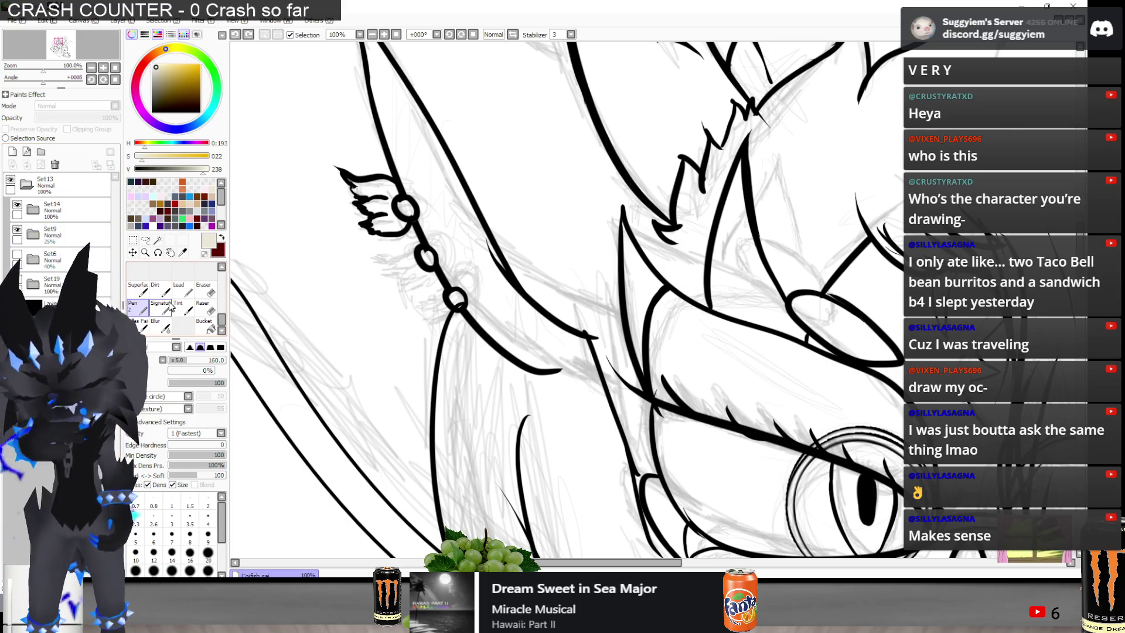
left_click(153, 182)
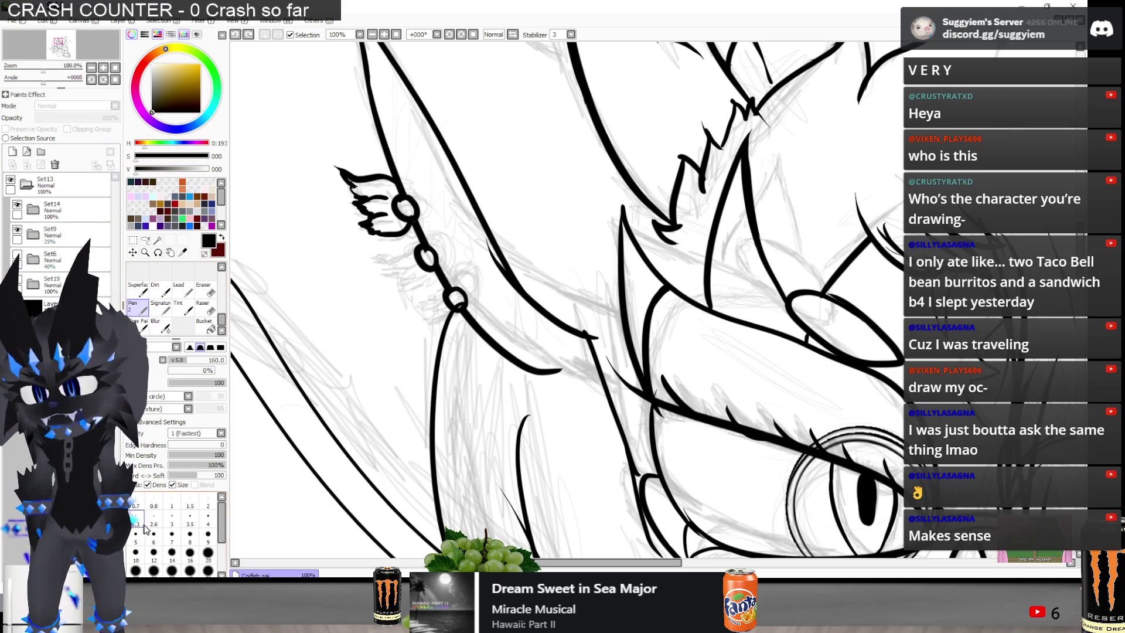
scroll(364, 292, "up", 2)
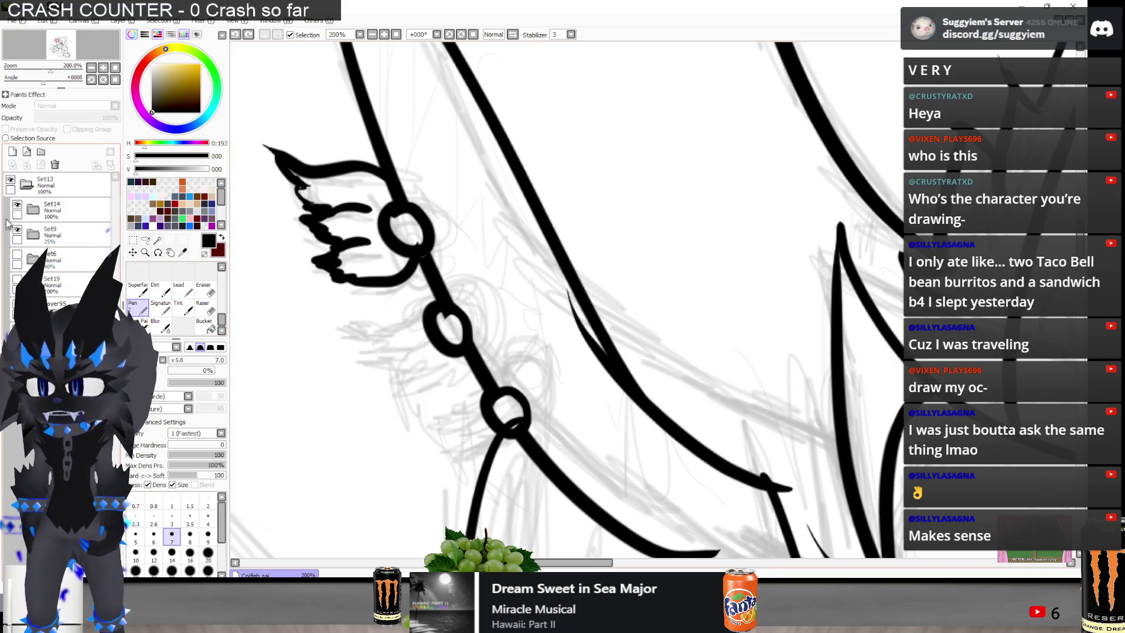
left_click(17, 204)
left_click(17, 204)
left_click(34, 211)
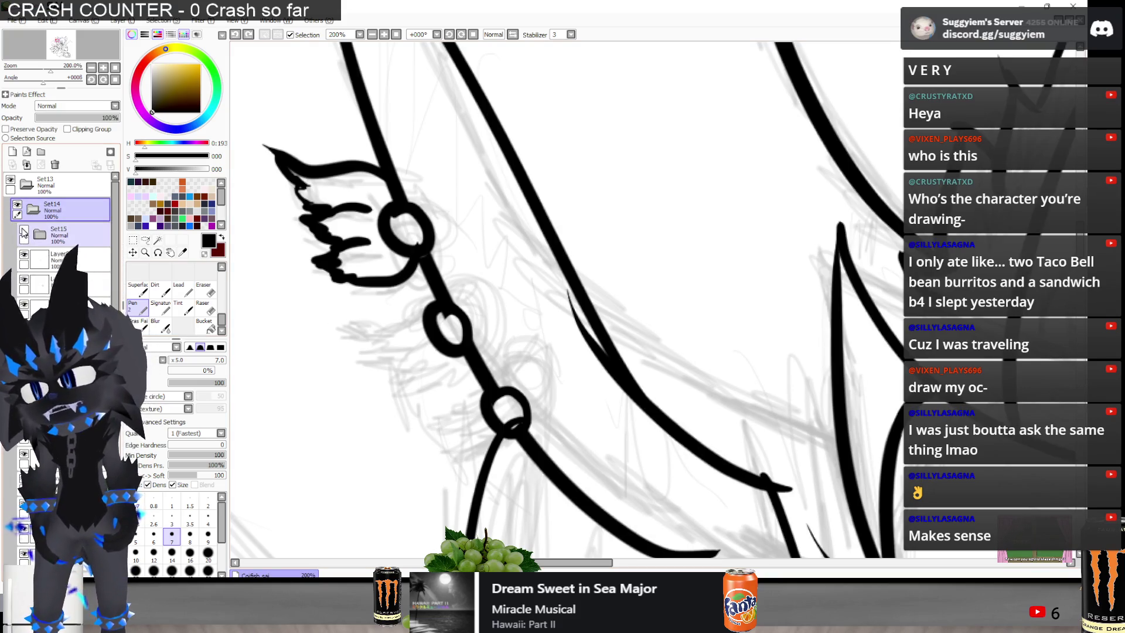
left_click(24, 257)
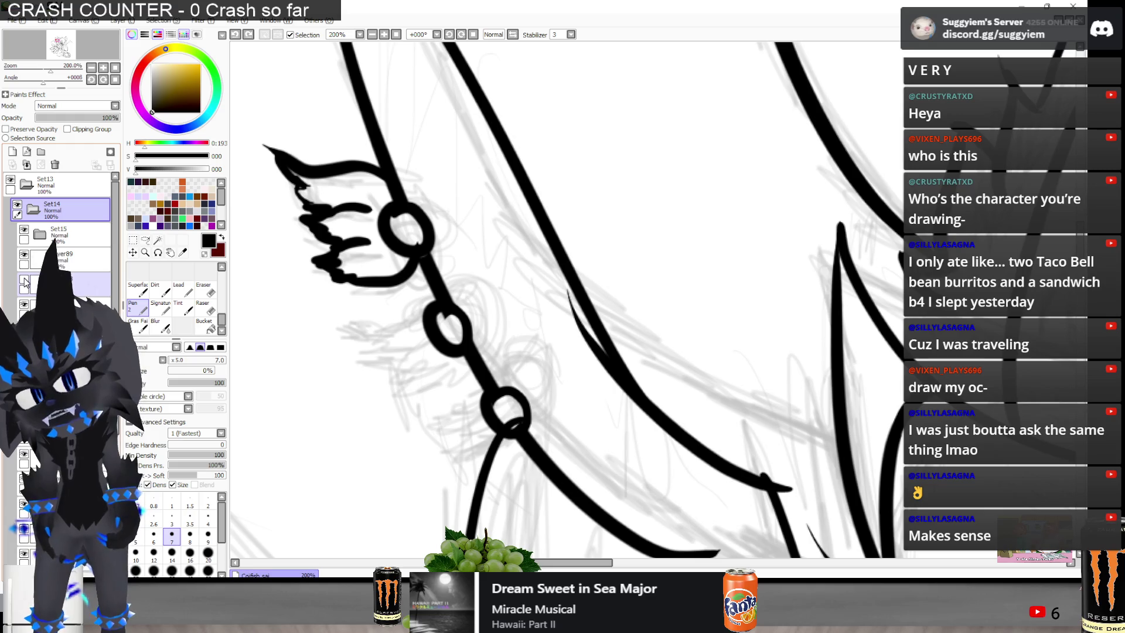
left_click(52, 267)
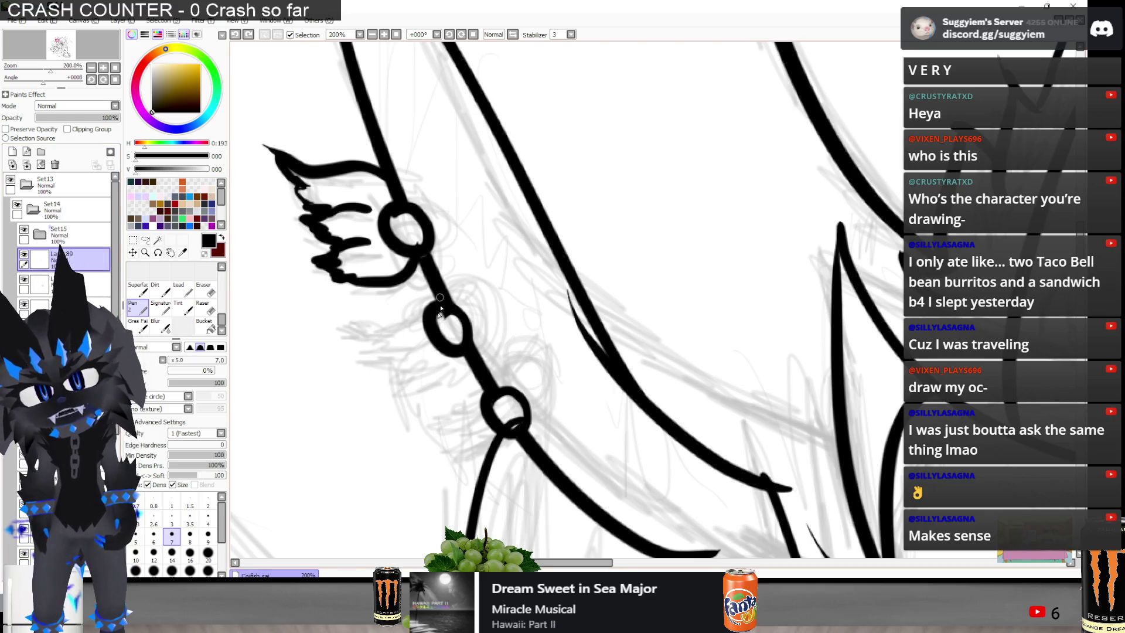
Ink a black tuft curve with a short bottom strand hanging from the lower earring ring
left_click_drag(436, 298, 322, 332)
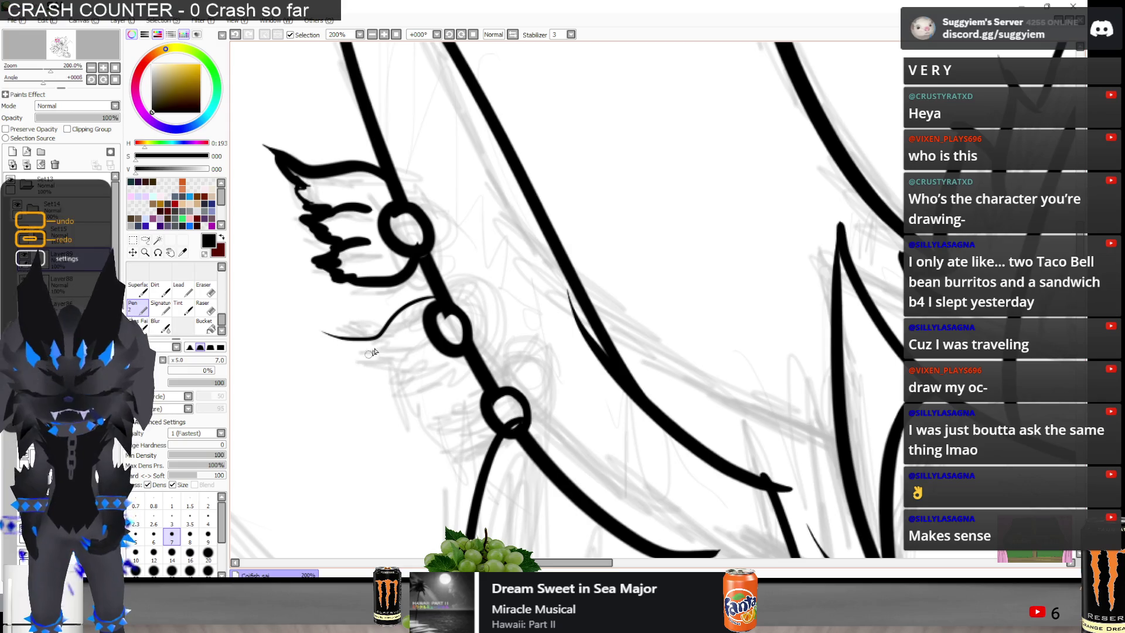
key("ctrl+z")
key("bracketright")
mouse_move(437, 297)
left_mouse_down()
mouse_move(403, 320)
mouse_move(337, 322)
mouse_move(381, 346)
left_mouse_up()
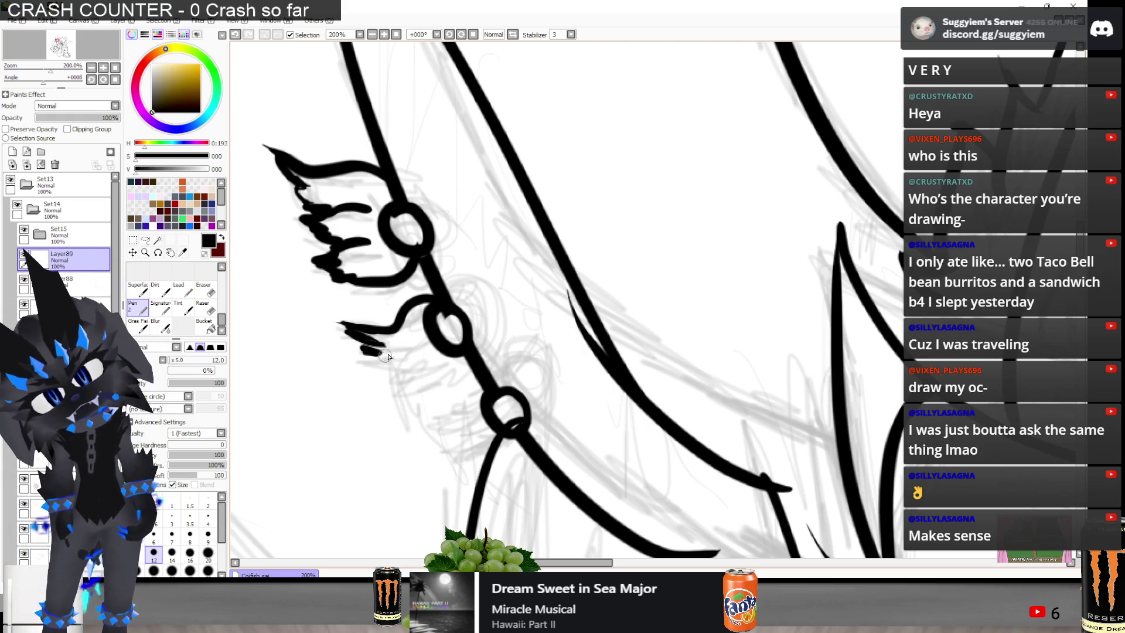
mouse_move(371, 368)
left_mouse_down()
mouse_move(404, 344)
mouse_move(346, 352)
mouse_move(391, 370)
mouse_move(419, 352)
left_mouse_up()
key("ctrl+z")
key("ctrl+z")
key("ctrl+z")
mouse_move(343, 355)
left_mouse_down()
mouse_move(384, 365)
mouse_move(388, 396)
left_mouse_up()
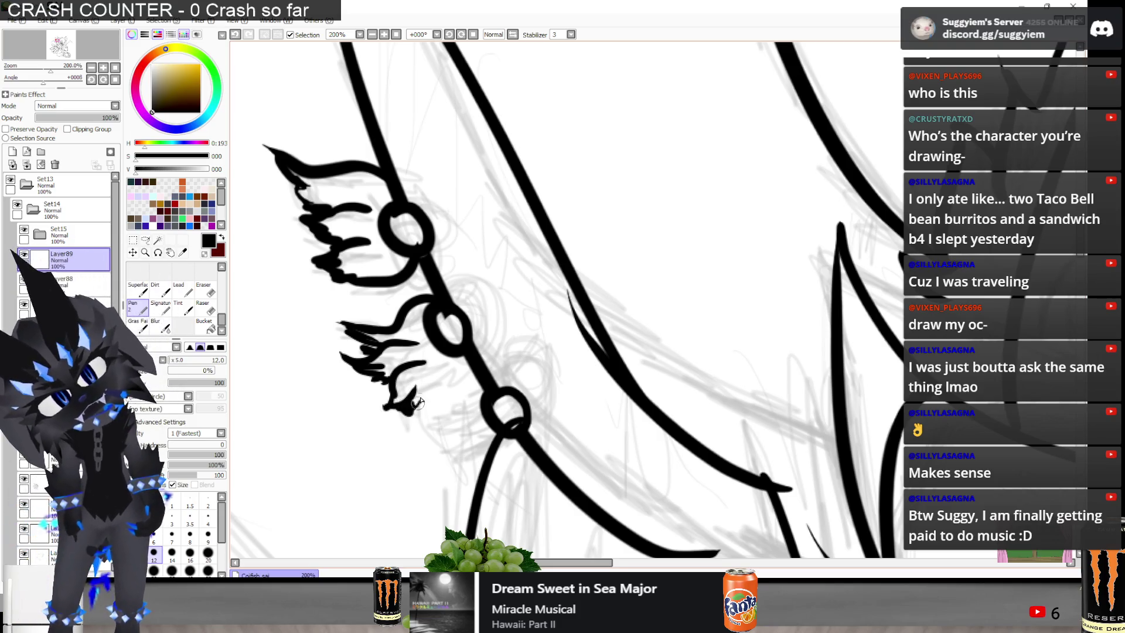
Connect the tuft tip up to the chain and start a third tuft at the lowest ring
left_click_drag(418, 402, 428, 370)
key("ctrl+z")
left_click_drag(411, 414, 466, 359)
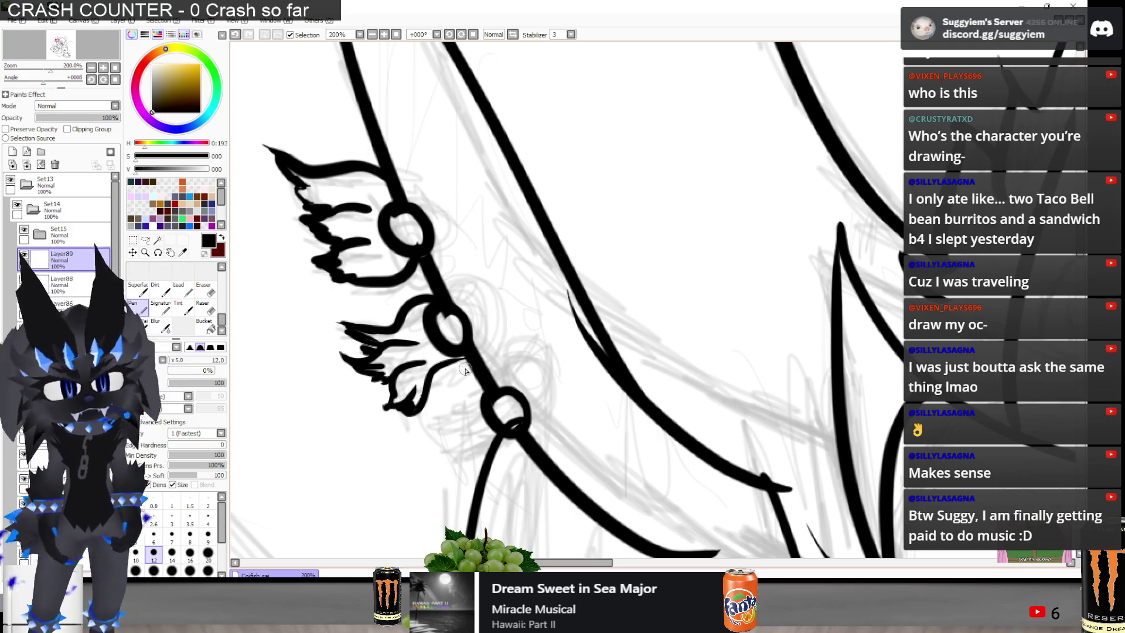
key("ctrl+z")
left_click_drag(413, 410, 466, 360)
key("ctrl+z")
left_click_drag(414, 411, 467, 376)
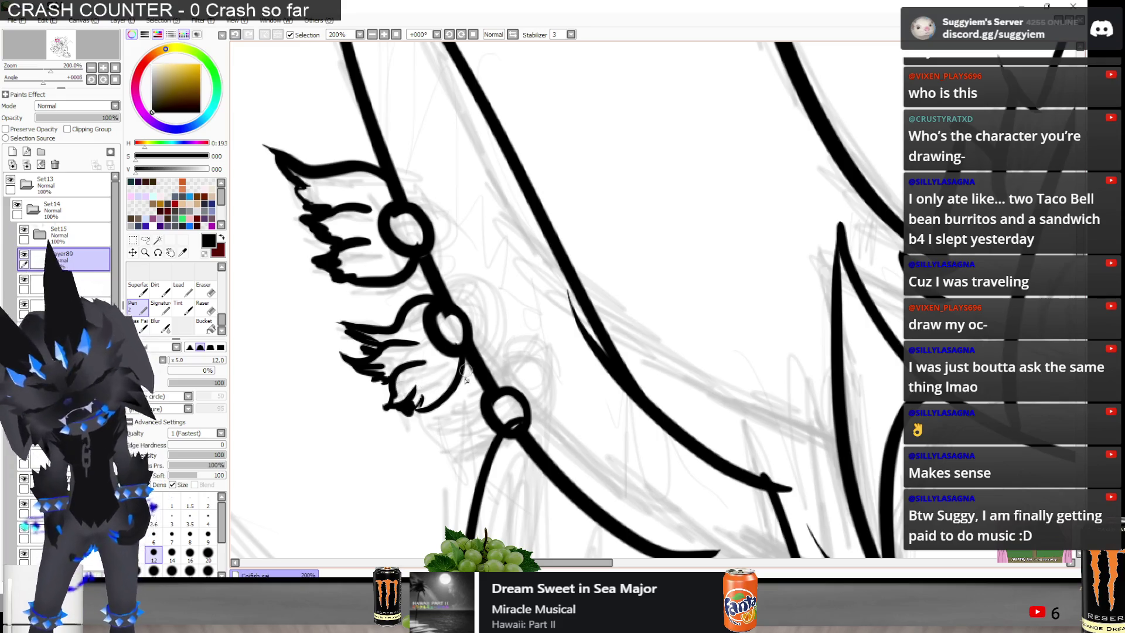
scroll(437, 300, "down", 2)
scroll(466, 366, "up", 2)
mouse_move(480, 306)
left_mouse_down()
mouse_move(407, 332)
mouse_move(453, 371)
left_mouse_up()
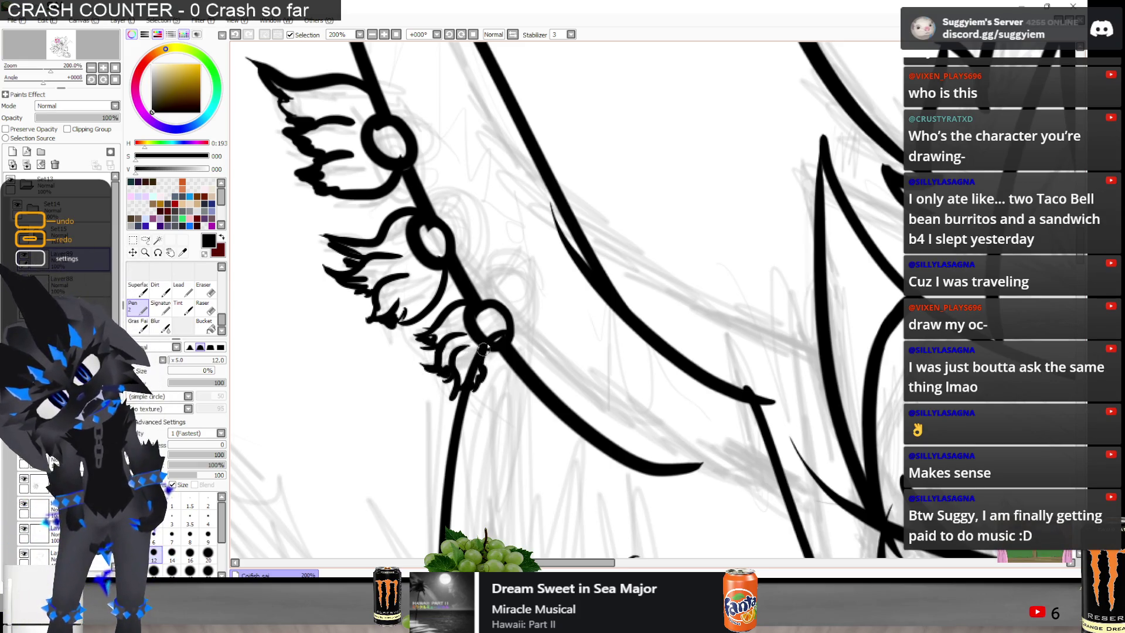
scroll(457, 334, "down", 2)
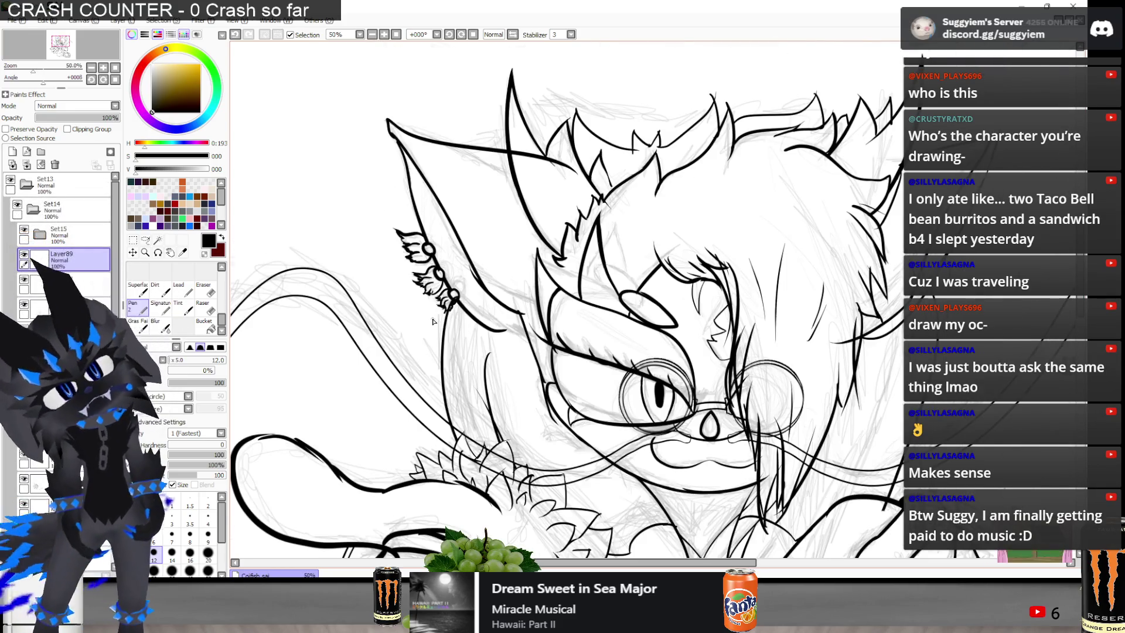
scroll(434, 321, "up", 2)
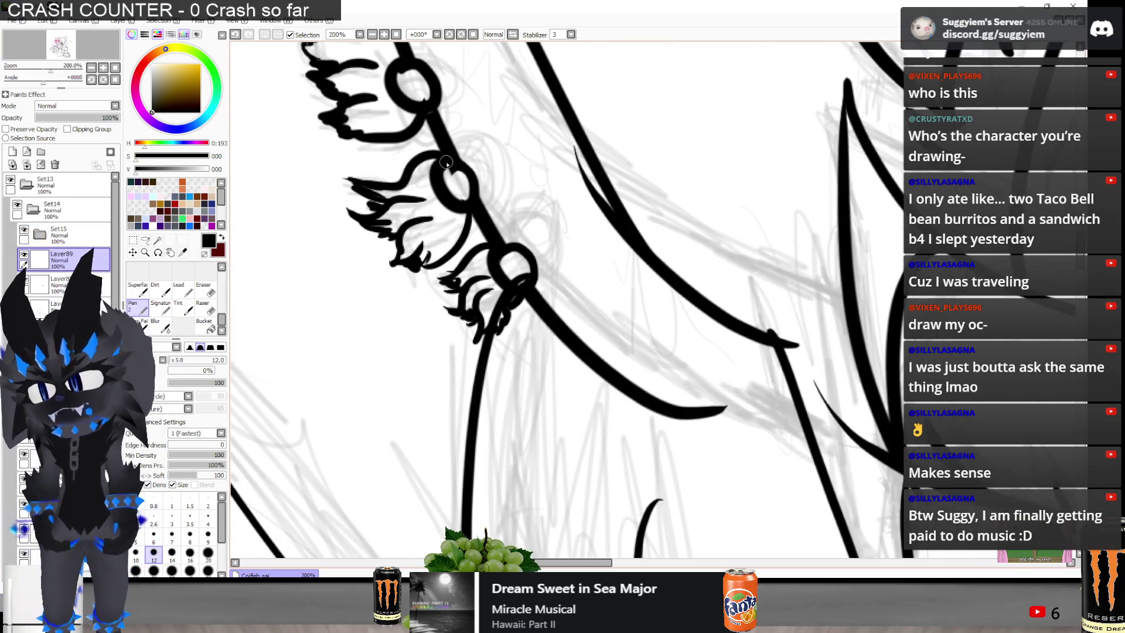
scroll(26, 304, "down", 3)
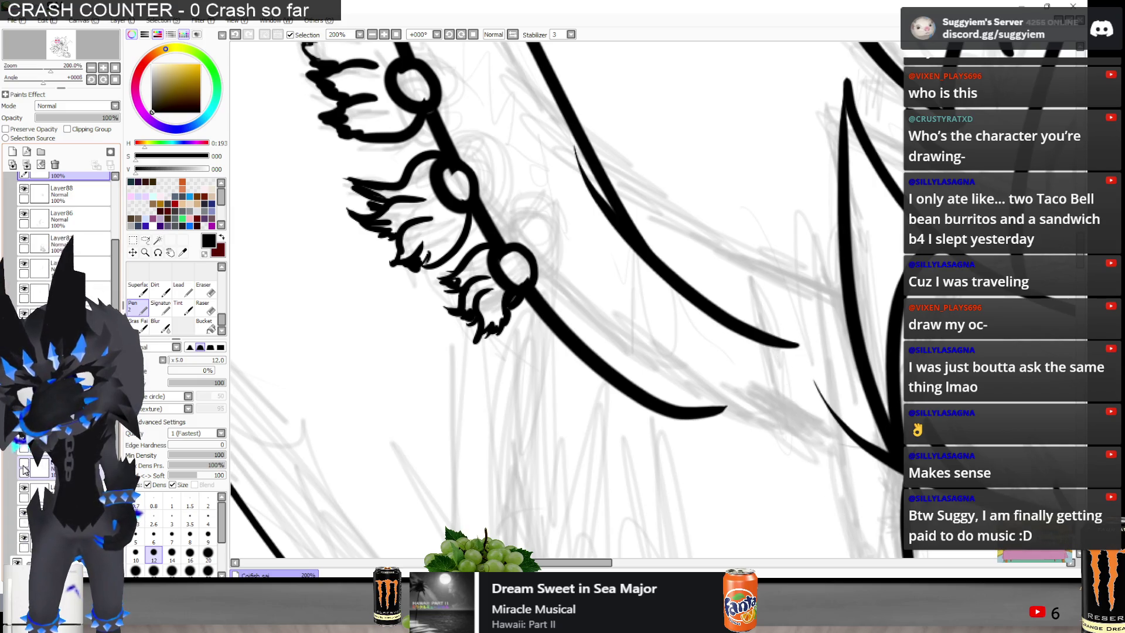
With the Eraser, rub out stray sketch lines beside the lowest tuft, checking Layer89's contents
left_click(45, 466)
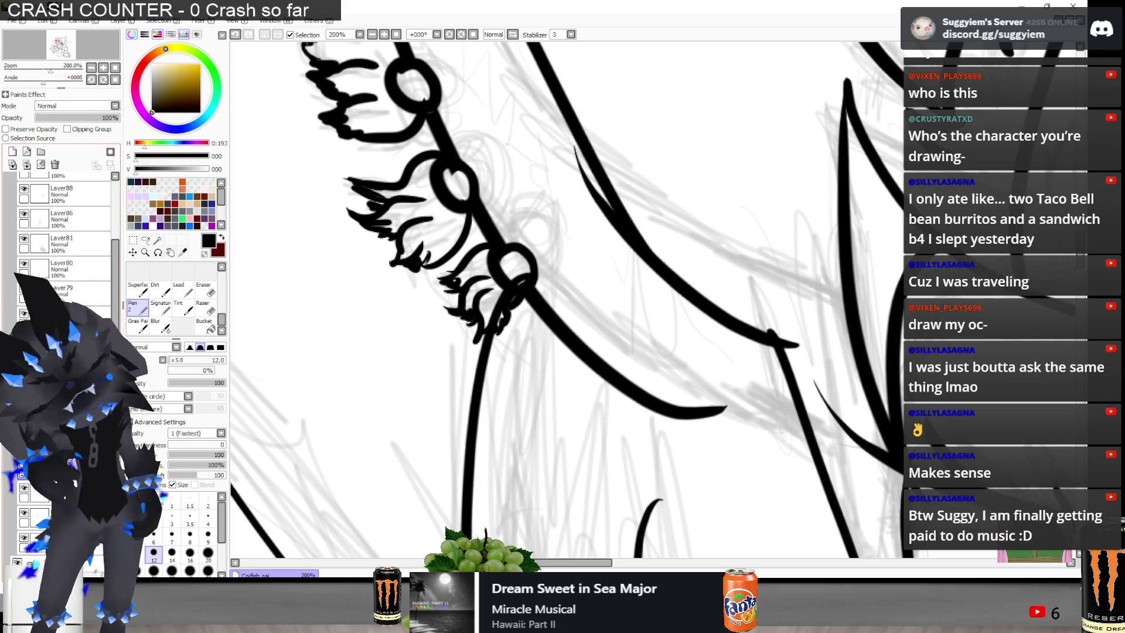
key("e")
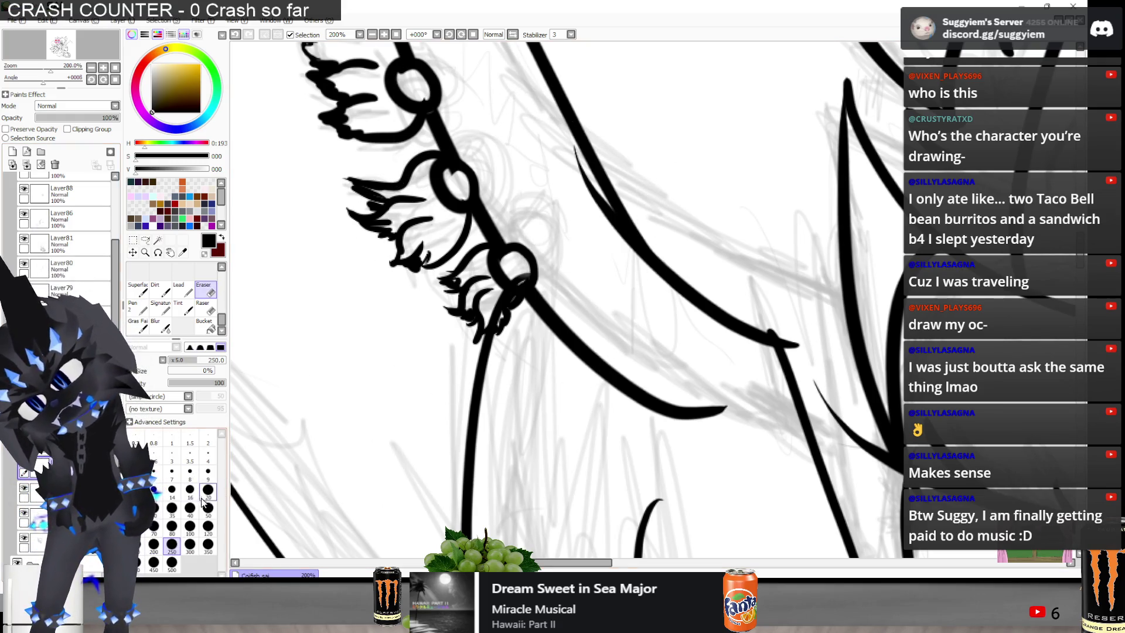
mouse_move(495, 238)
left_mouse_down()
mouse_move(516, 272)
mouse_move(492, 305)
left_mouse_up()
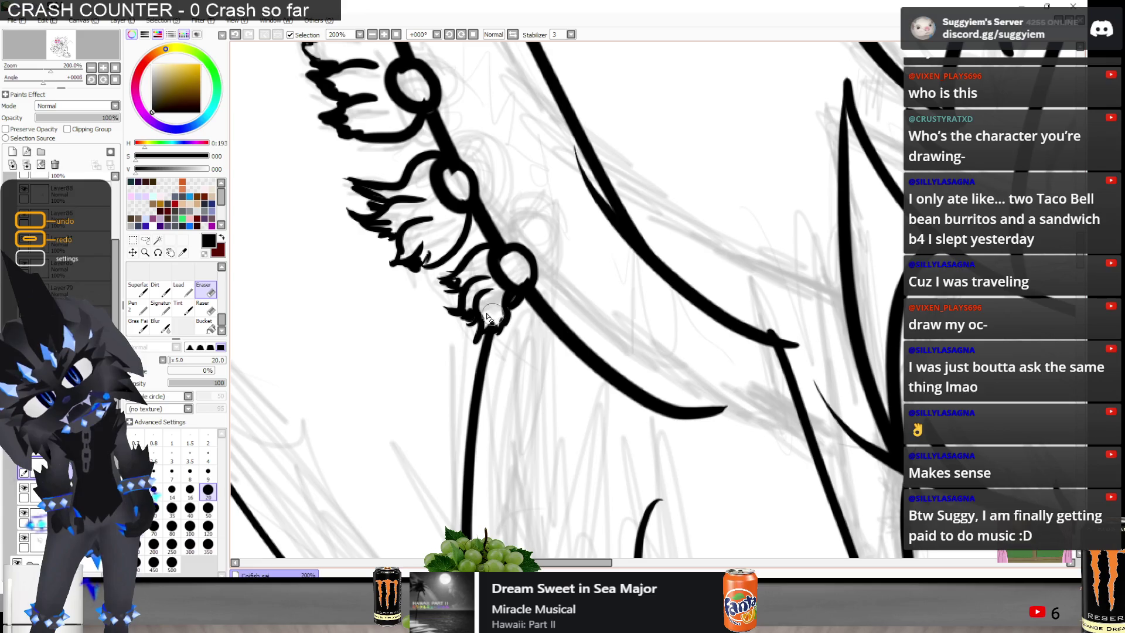
scroll(489, 261, "up", 5)
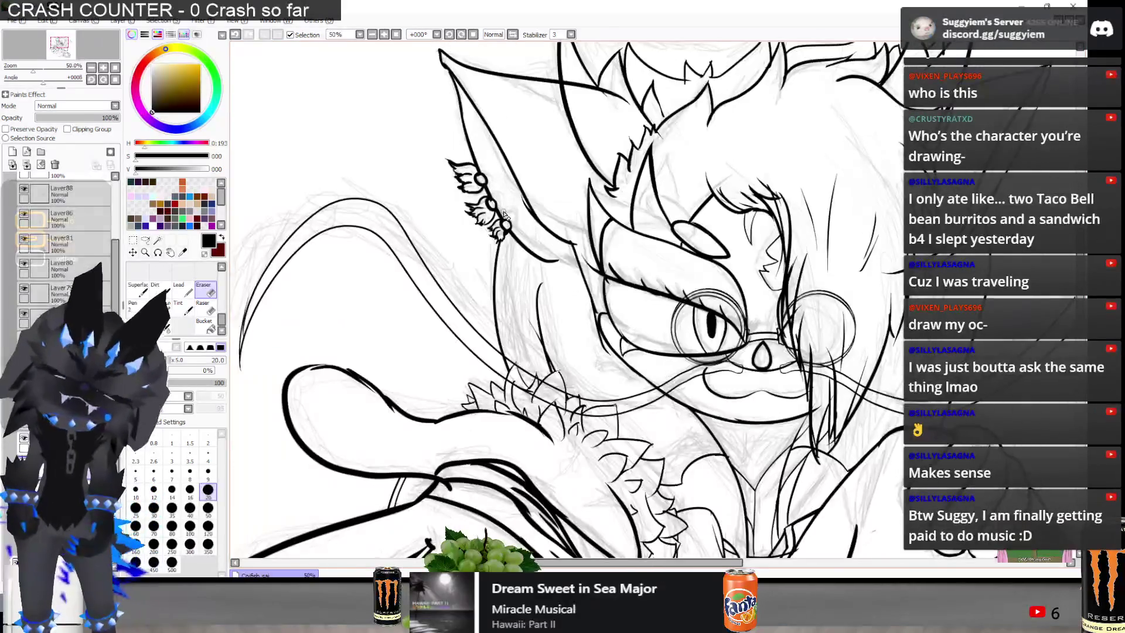
scroll(505, 228, "down", 5)
scroll(505, 228, "up", 2)
scroll(35, 263, "up", 3)
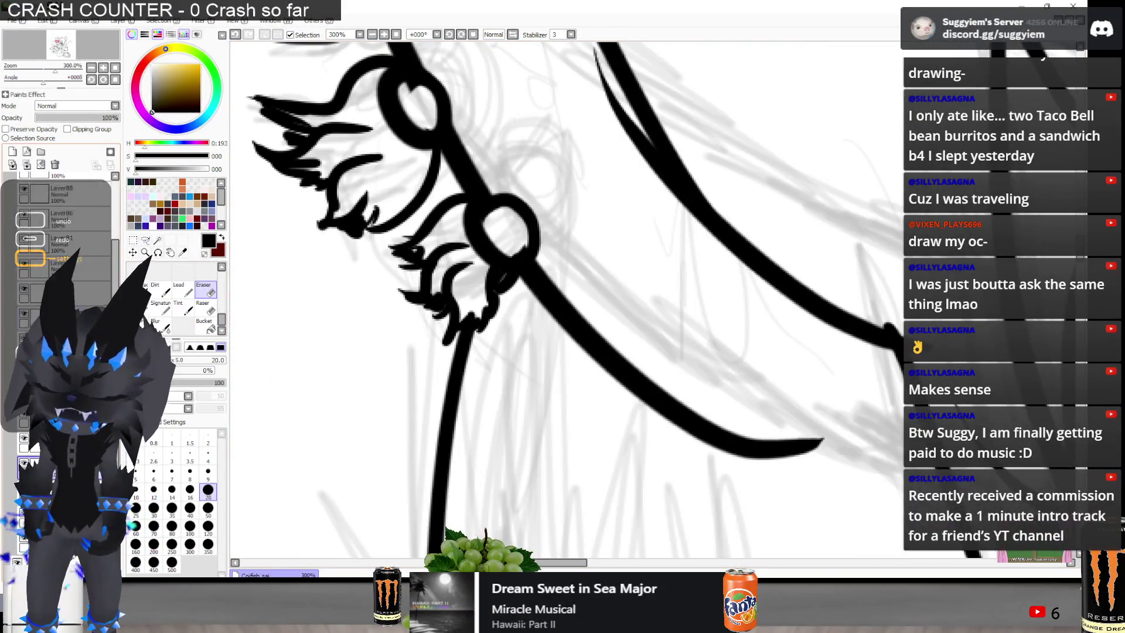
left_click(25, 255)
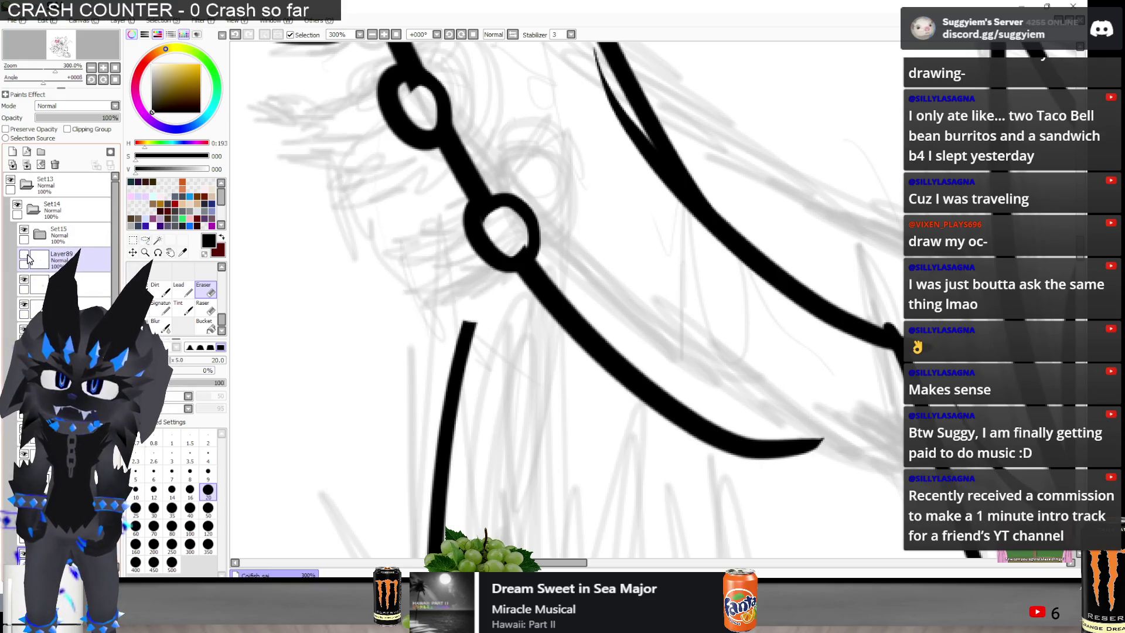
left_click(26, 255)
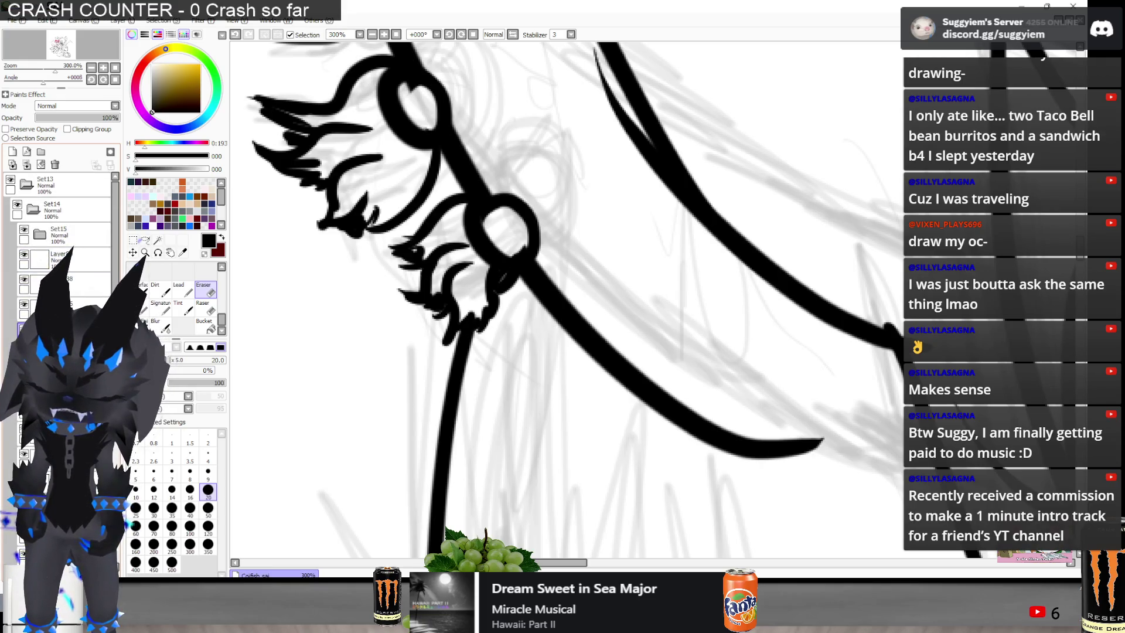
scroll(58, 234, "down", 1)
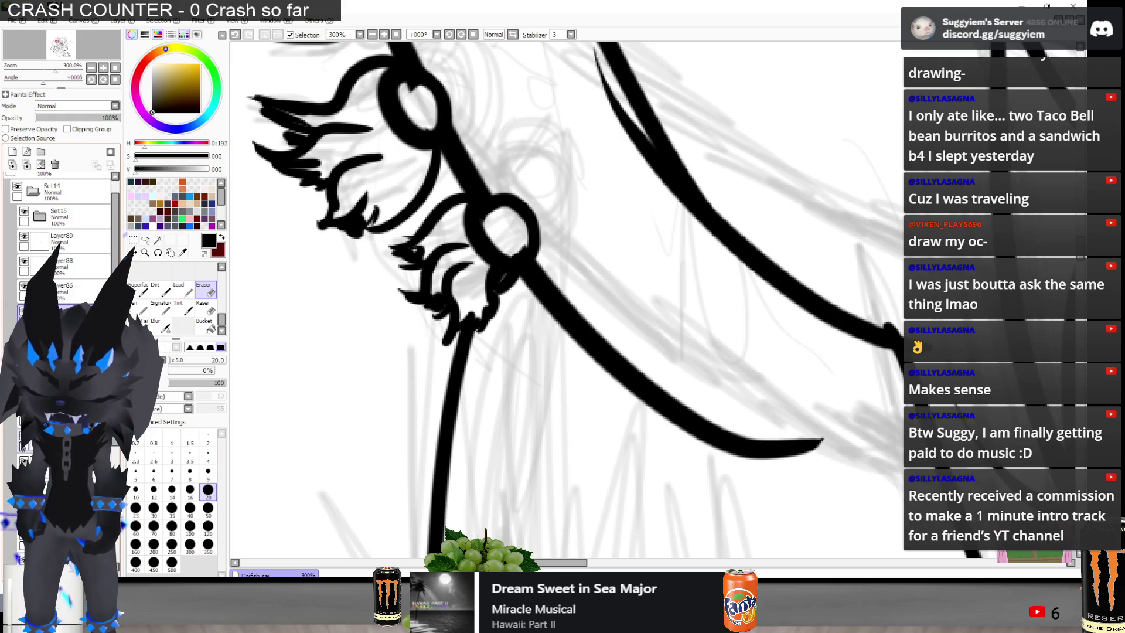
Erase the leftover sketch lines inside the earring ring
key("ctrl+z")
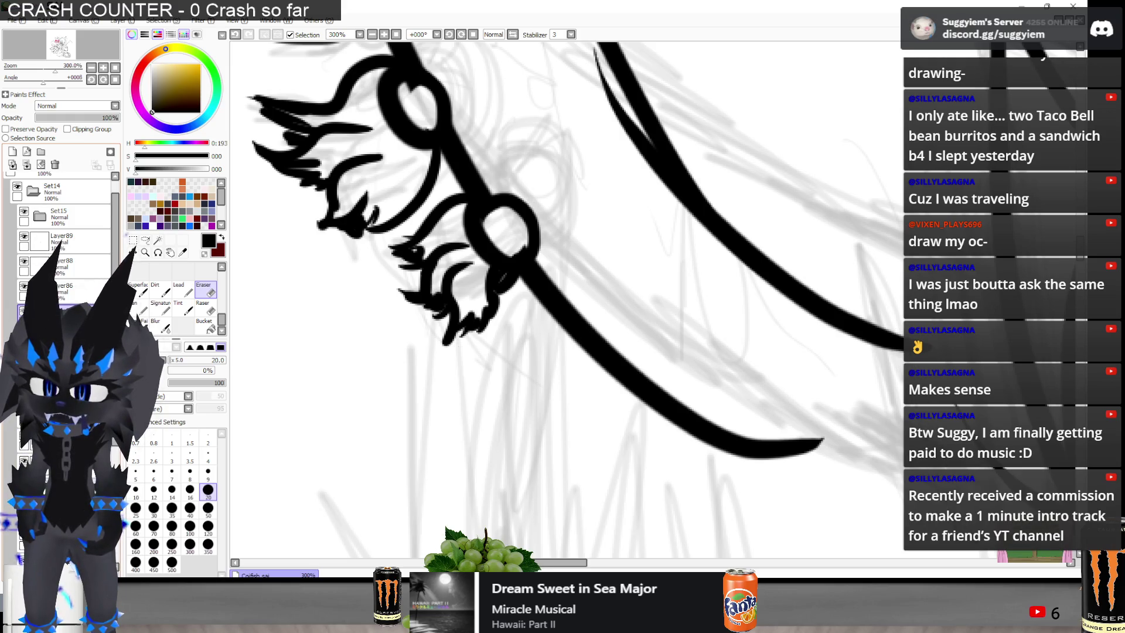
key("ctrl+y")
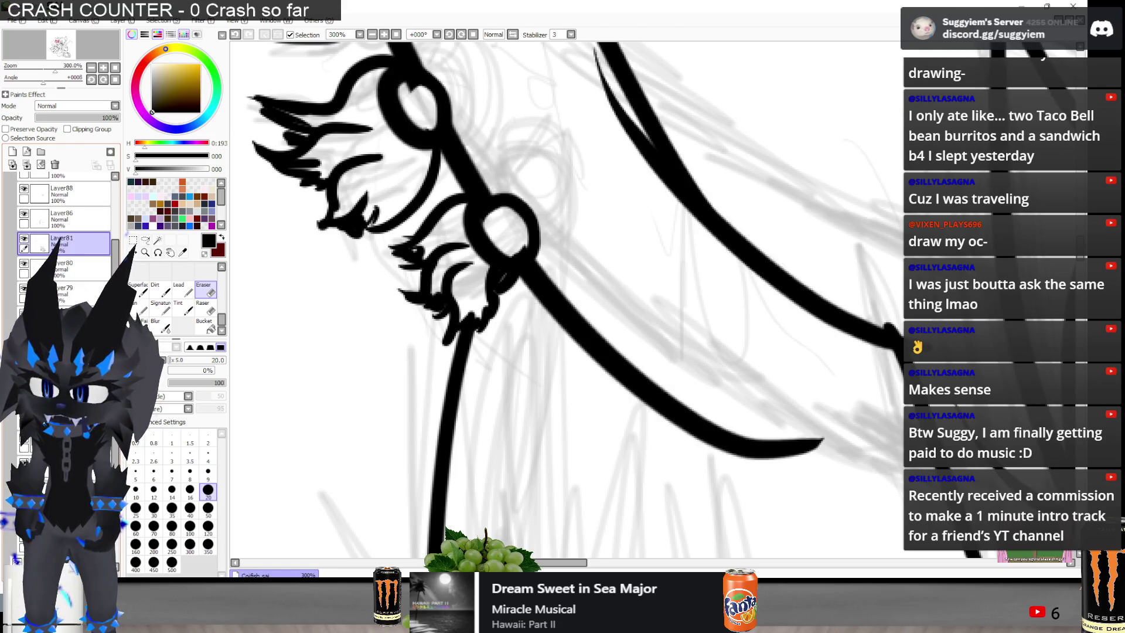
scroll(498, 258, "up", 2)
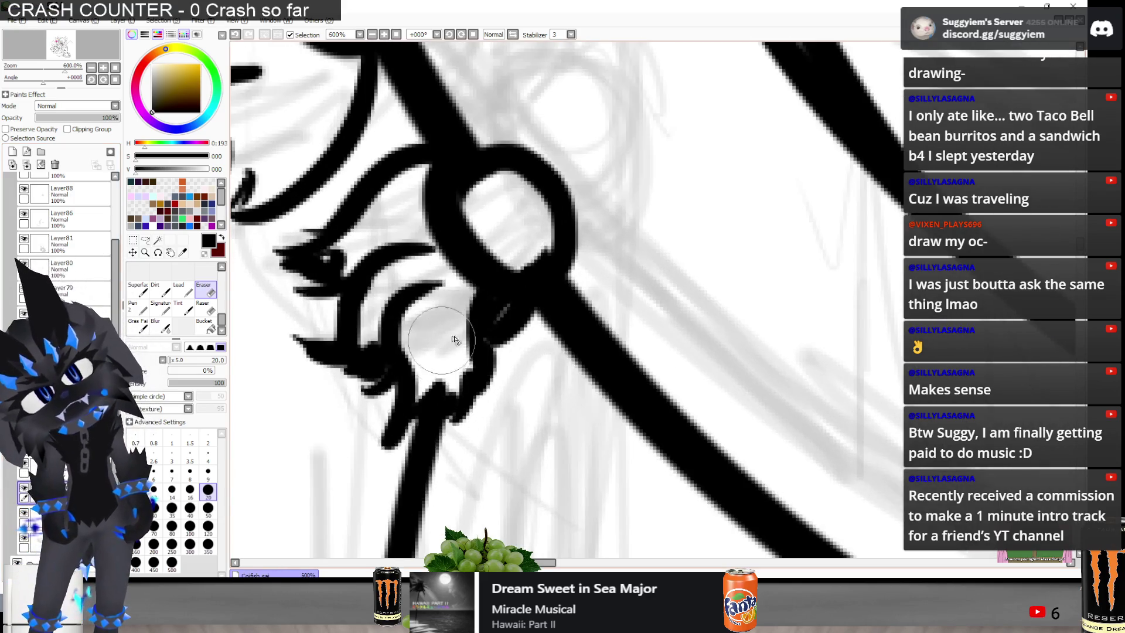
key("ctrl+z")
mouse_move(498, 235)
left_mouse_down()
mouse_move(492, 244)
mouse_move(523, 244)
mouse_move(486, 221)
left_mouse_up()
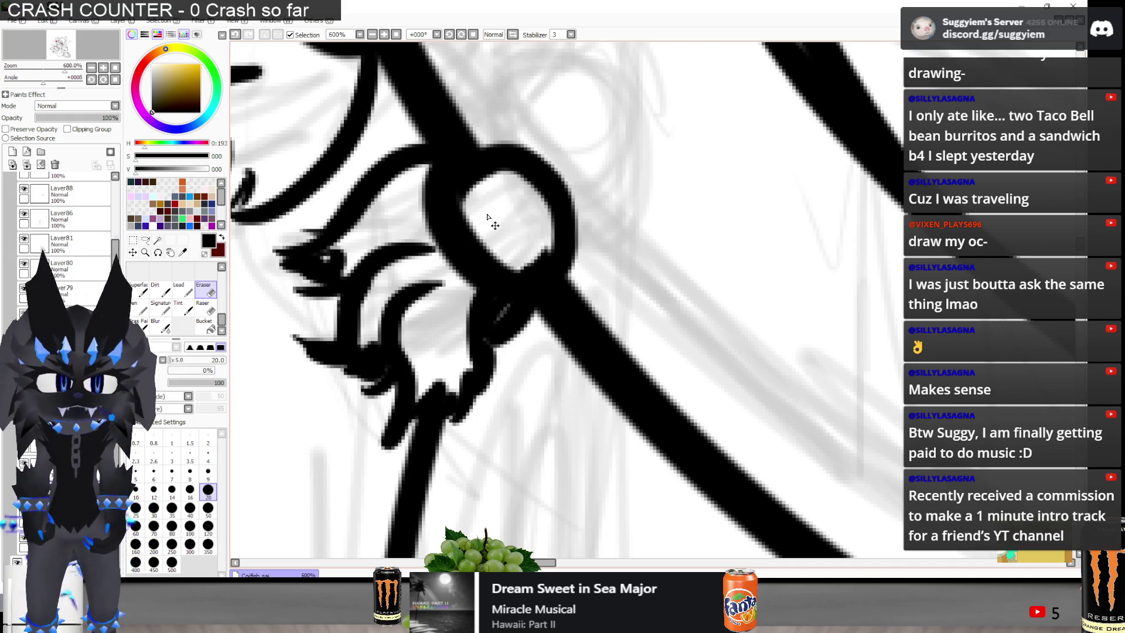
key("ctrl+z")
key("ctrl+y")
key("ctrl+z")
left_click_drag(514, 238, 479, 240)
scroll(479, 239, "down", 10)
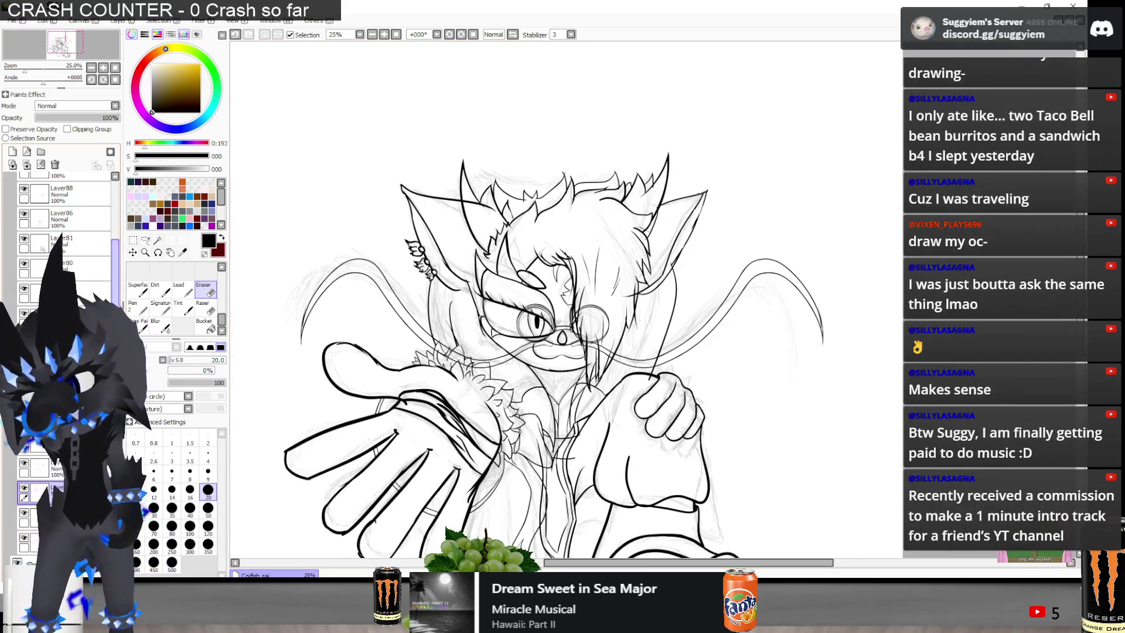
scroll(4, 197, "up", 5)
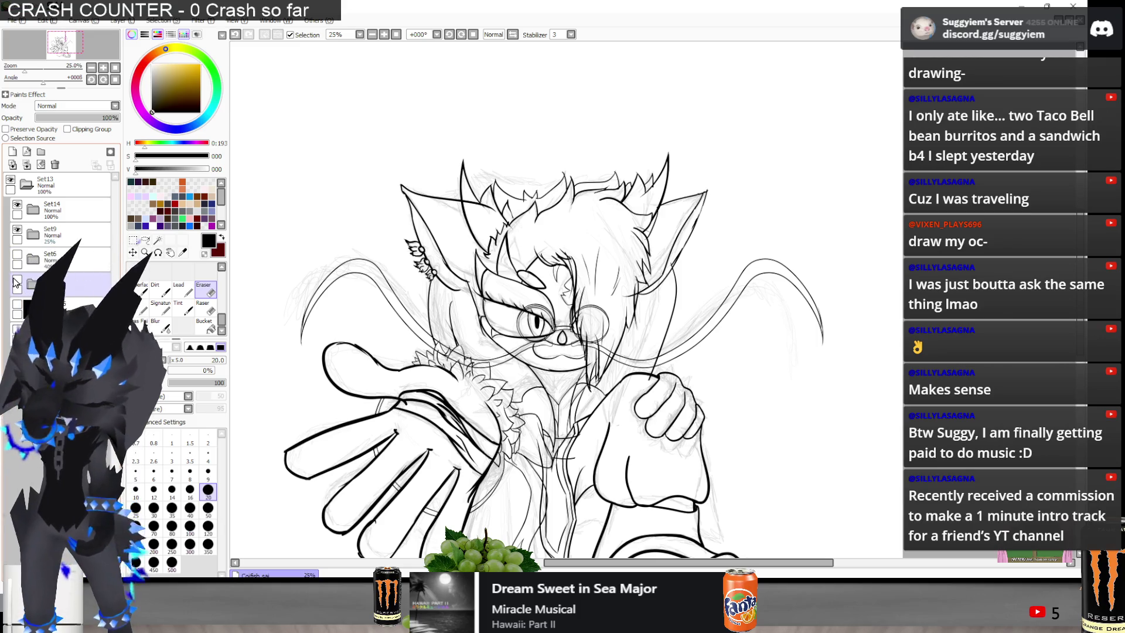
Show the colour layer again and paint with a size-12 Pen in light cream
left_click(16, 284)
scroll(411, 235, "up", 2)
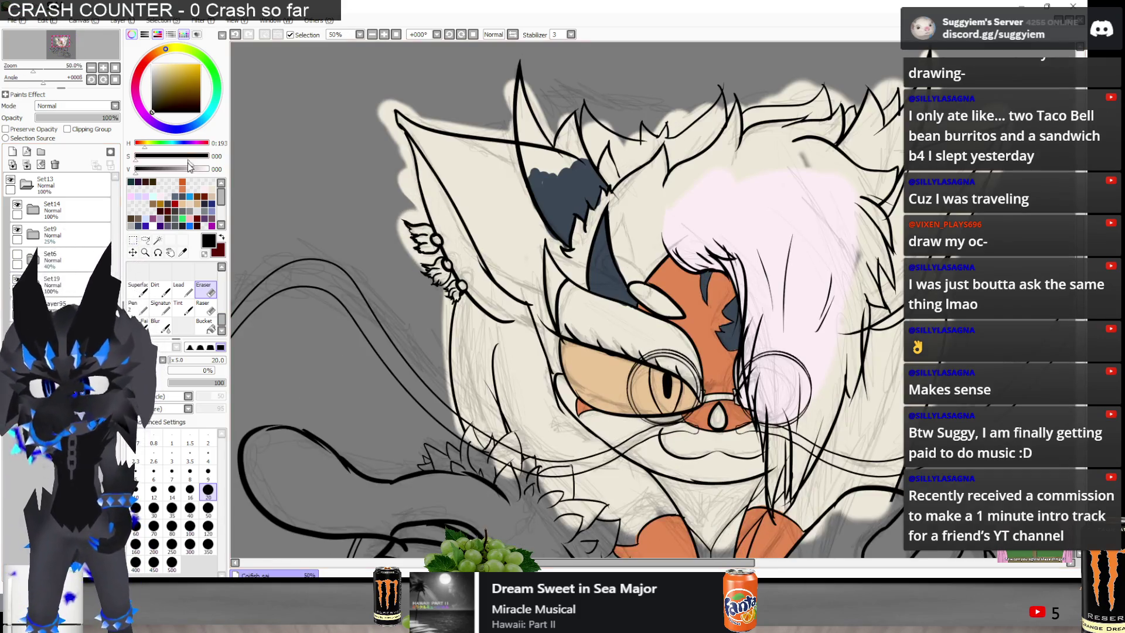
left_click(212, 183)
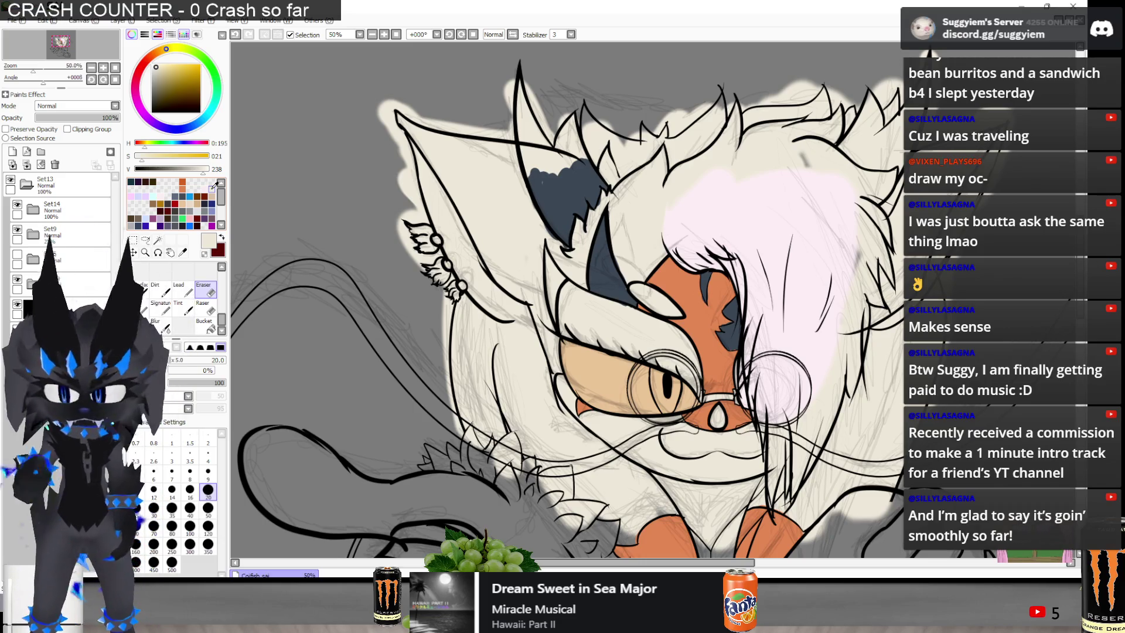
key("n")
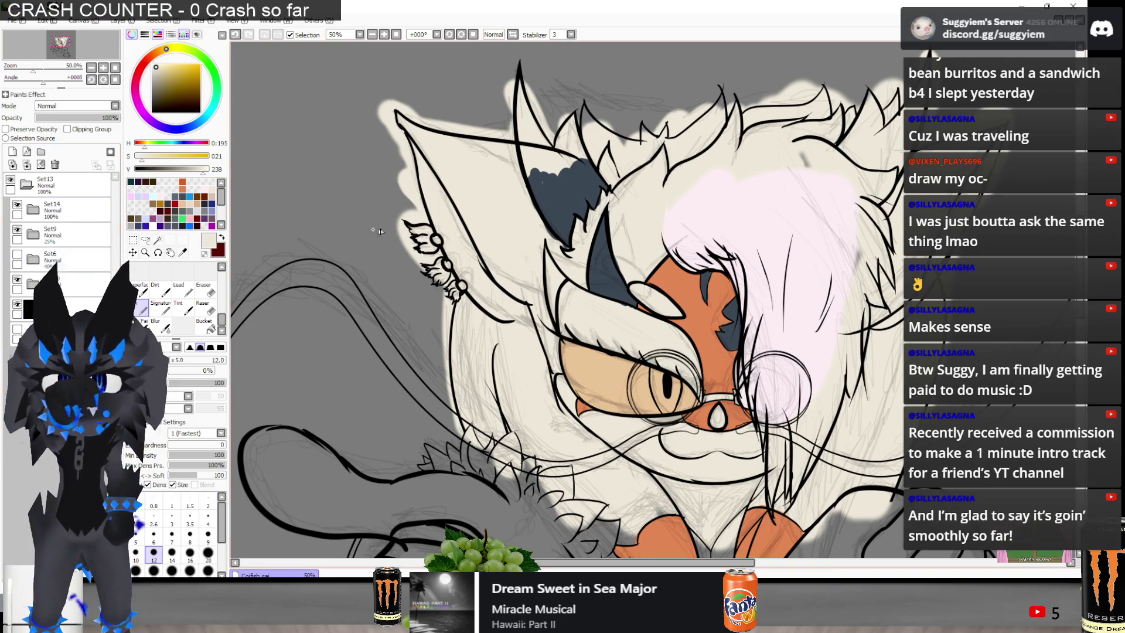
Zoom out and compare against the Paint.NET full-body reference before returning to SAI
scroll(446, 168, "down", 1)
scroll(539, 370, "down", 1)
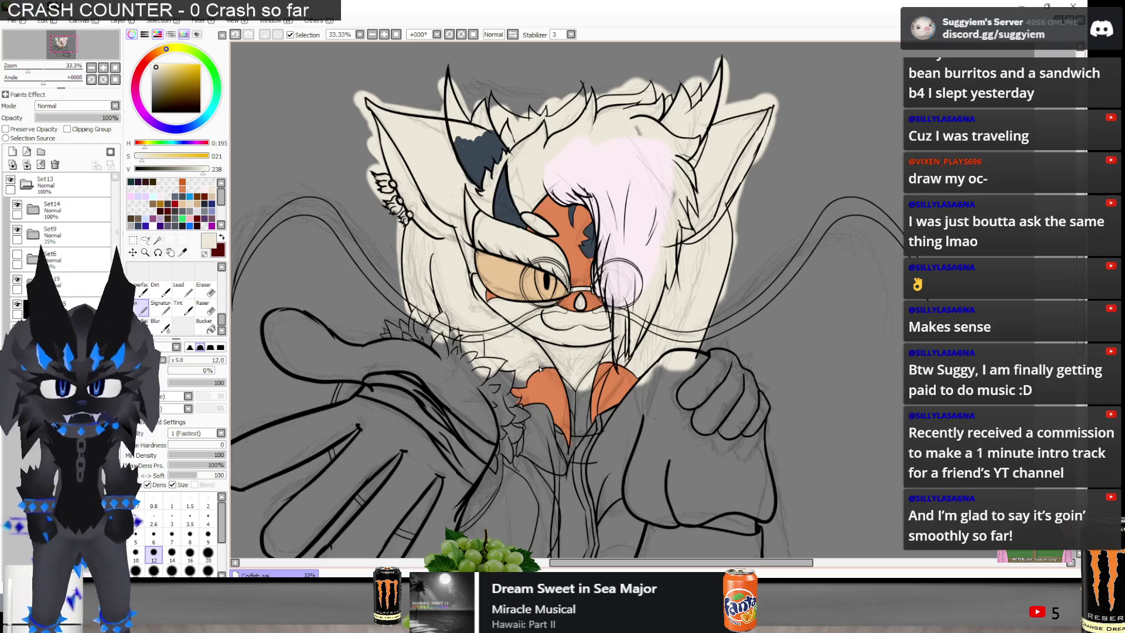
key("alt+Tab")
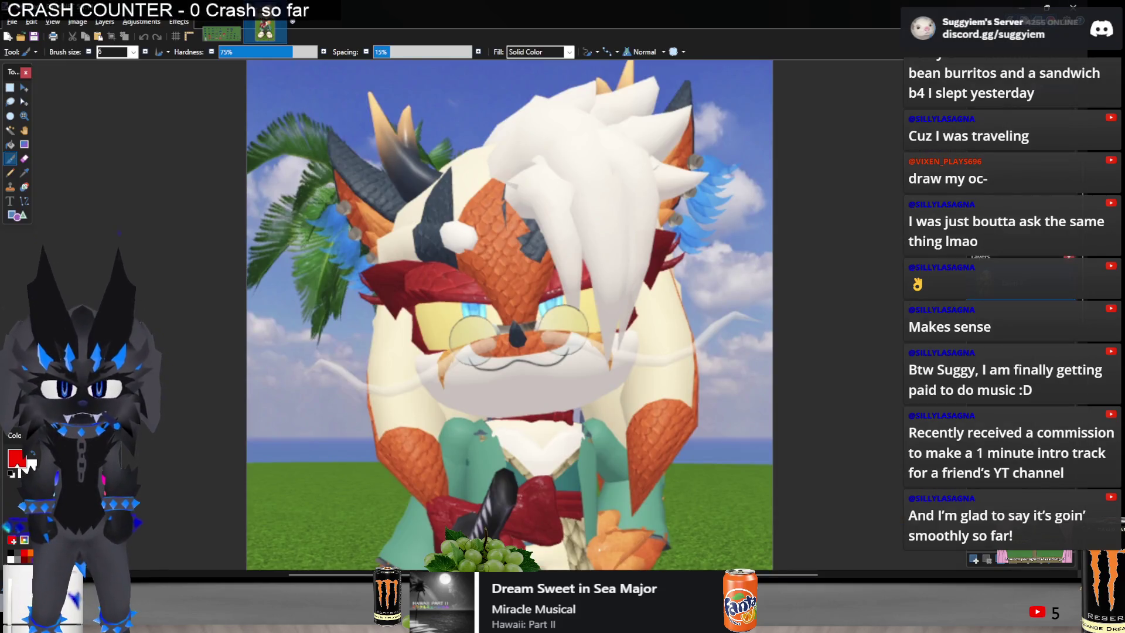
scroll(504, 223, "down", 3)
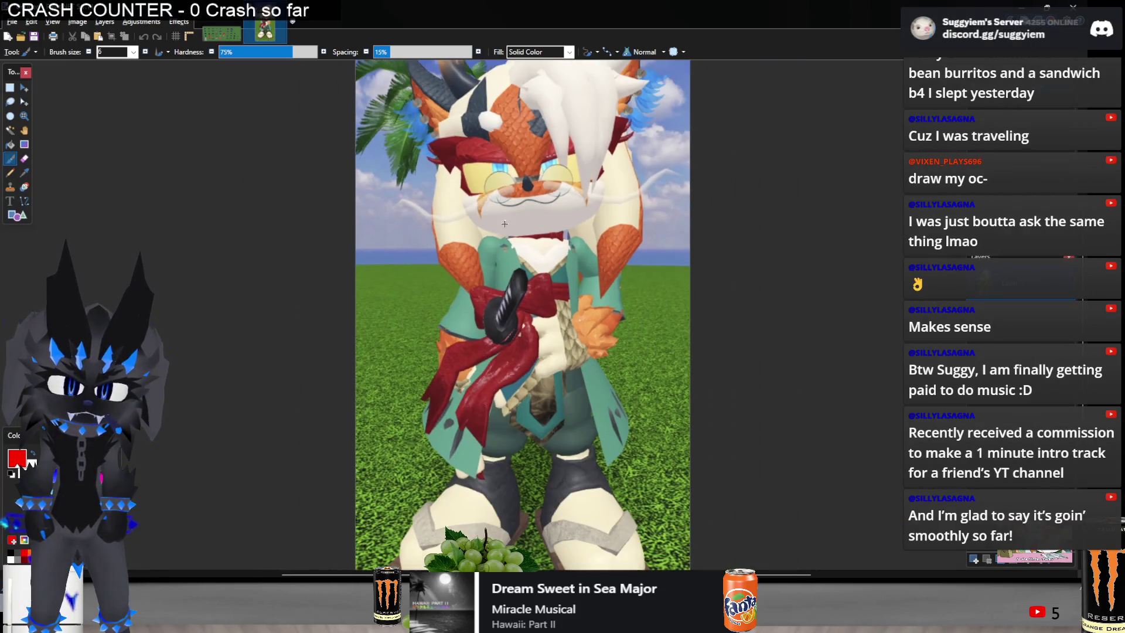
key("alt+Tab")
scroll(440, 252, "down", 3)
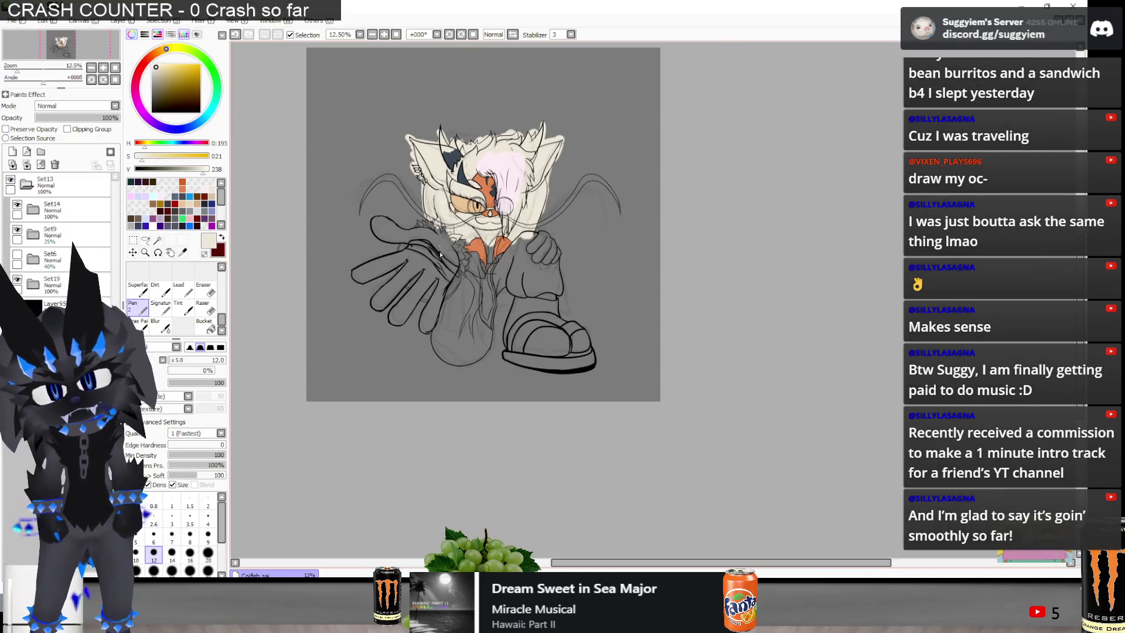
With a larger Pen, paint cream over the outstretched hand, the other glove and the shoe toe
scroll(440, 253, "up", 1)
key("bracketright")
key("bracketright")
key("bracketright")
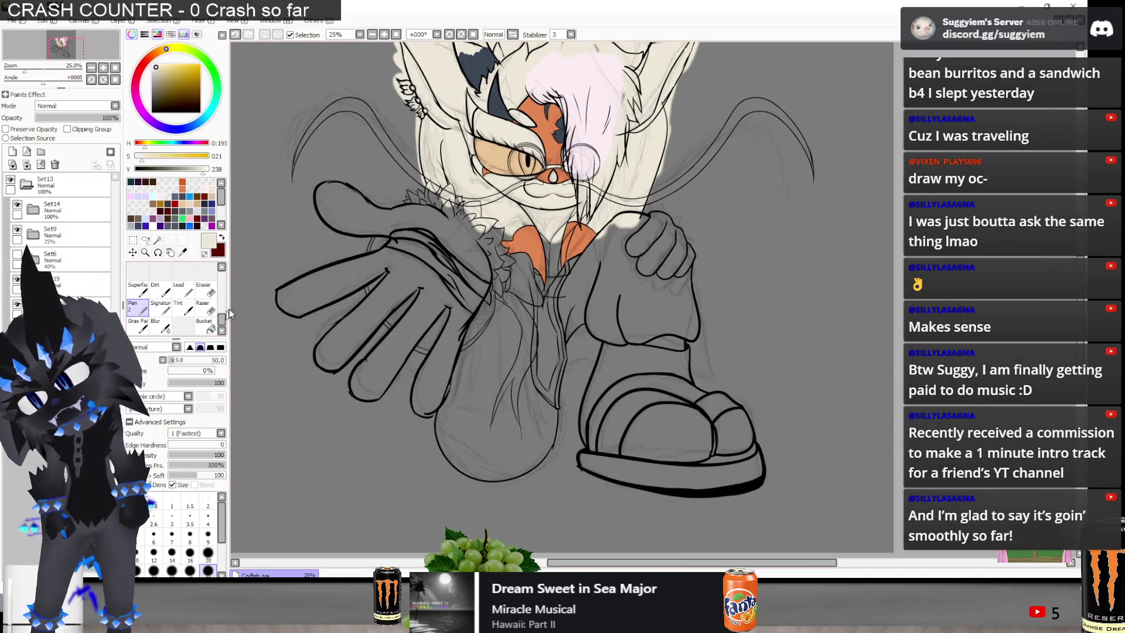
mouse_move(310, 296)
left_mouse_down()
mouse_move(293, 299)
mouse_move(385, 271)
mouse_move(410, 222)
mouse_move(319, 196)
mouse_move(352, 226)
mouse_move(435, 219)
mouse_move(457, 257)
mouse_move(468, 293)
mouse_move(428, 405)
mouse_move(434, 345)
mouse_move(375, 364)
mouse_move(401, 352)
mouse_move(410, 328)
mouse_move(422, 293)
mouse_move(410, 258)
mouse_move(363, 340)
mouse_move(340, 328)
mouse_move(331, 356)
left_mouse_up()
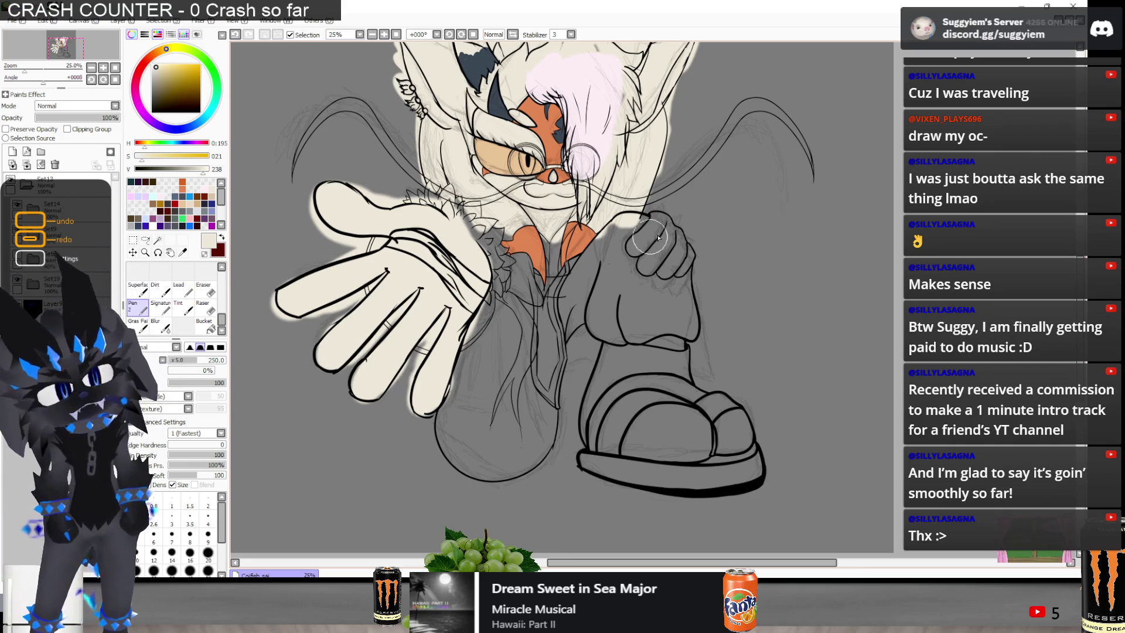
mouse_move(638, 253)
left_mouse_down()
mouse_move(653, 229)
mouse_move(633, 246)
mouse_move(636, 234)
mouse_move(641, 266)
mouse_move(665, 238)
mouse_move(680, 245)
mouse_move(668, 271)
mouse_move(685, 262)
mouse_move(650, 265)
left_mouse_up()
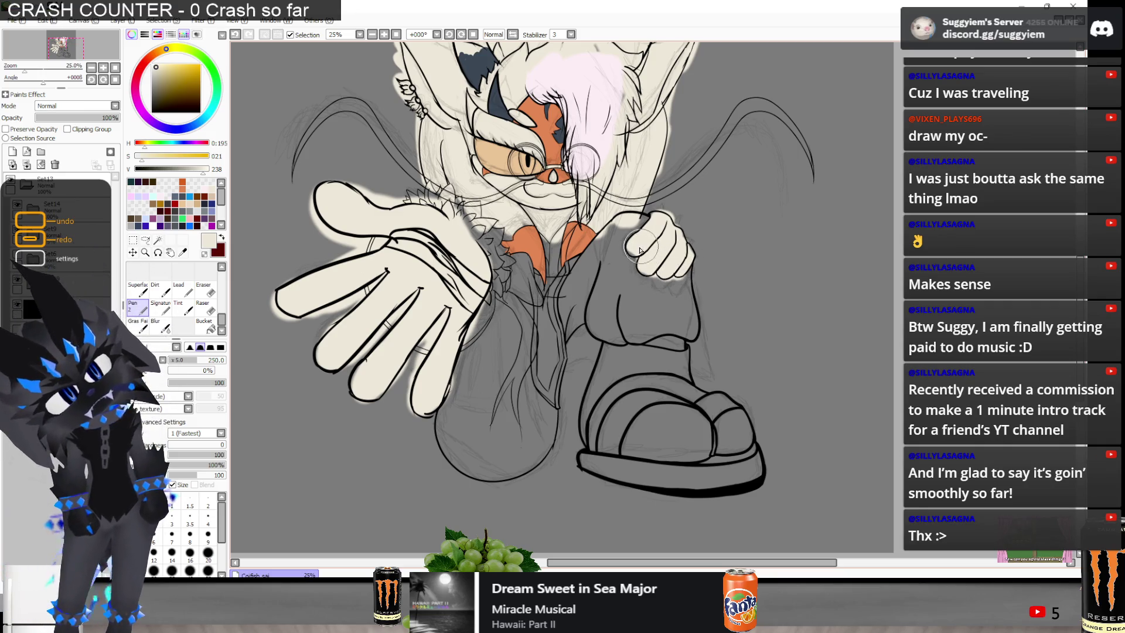
mouse_move(633, 439)
left_mouse_down()
mouse_move(668, 428)
mouse_move(653, 422)
left_mouse_up()
key("alt+Tab")
key("alt+Tab")
mouse_move(678, 397)
left_mouse_down()
mouse_move(674, 387)
mouse_move(706, 390)
mouse_move(745, 436)
mouse_move(686, 447)
mouse_move(586, 434)
mouse_move(641, 389)
mouse_move(672, 392)
mouse_move(678, 365)
left_mouse_up()
key("alt+Tab")
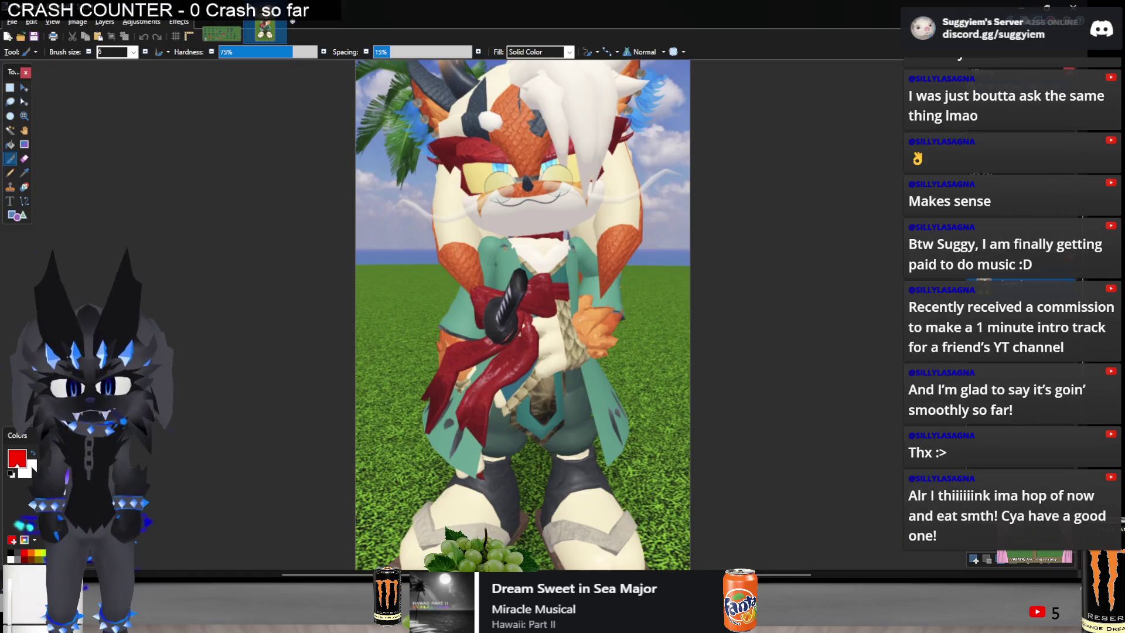
key("alt+Tab")
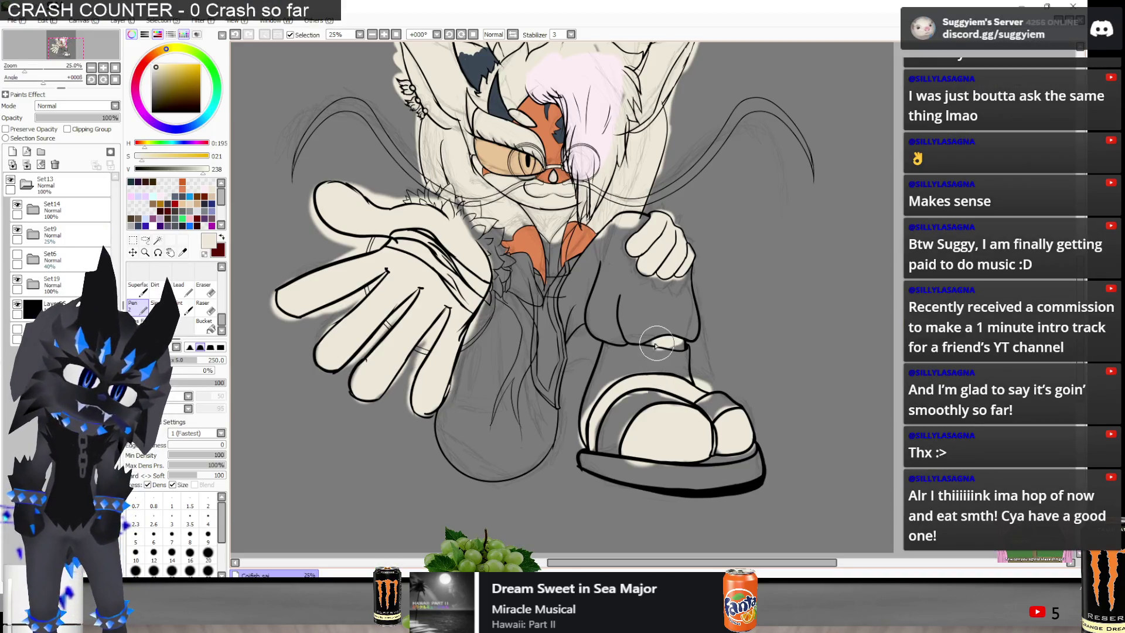
Paint cream along the left and right whisker curves
scroll(580, 369, "down", 1)
scroll(598, 303, "up", 1)
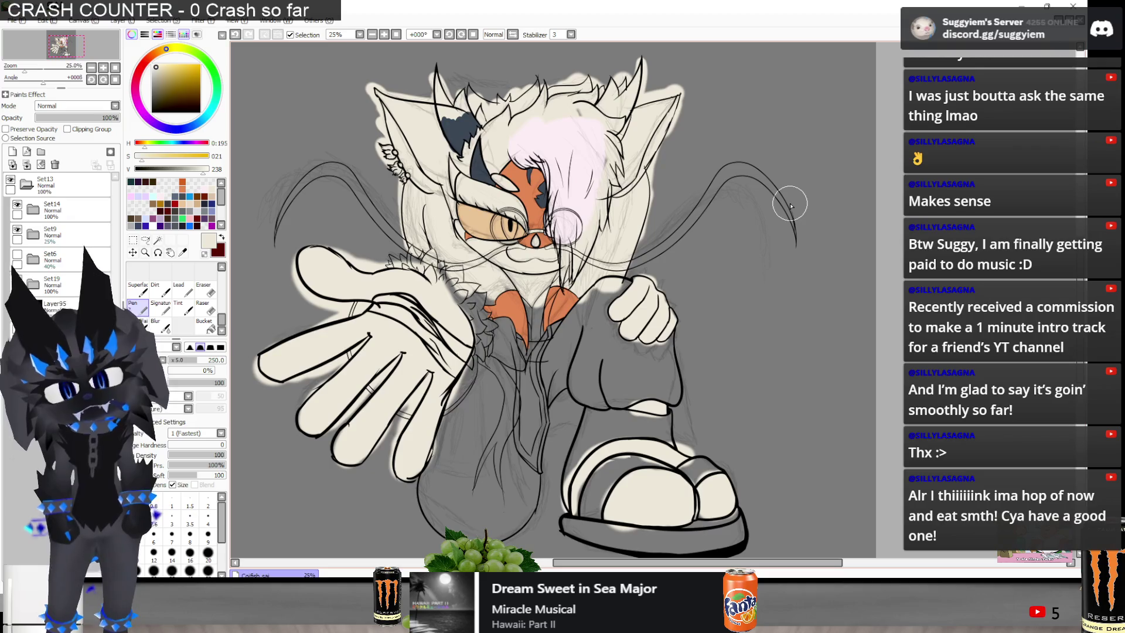
key("alt+Tab")
key("alt+Tab")
left_click_drag(277, 238, 363, 164)
mouse_move(277, 242)
left_mouse_down()
mouse_move(346, 164)
mouse_move(328, 176)
mouse_move(352, 175)
mouse_move(413, 252)
left_mouse_up()
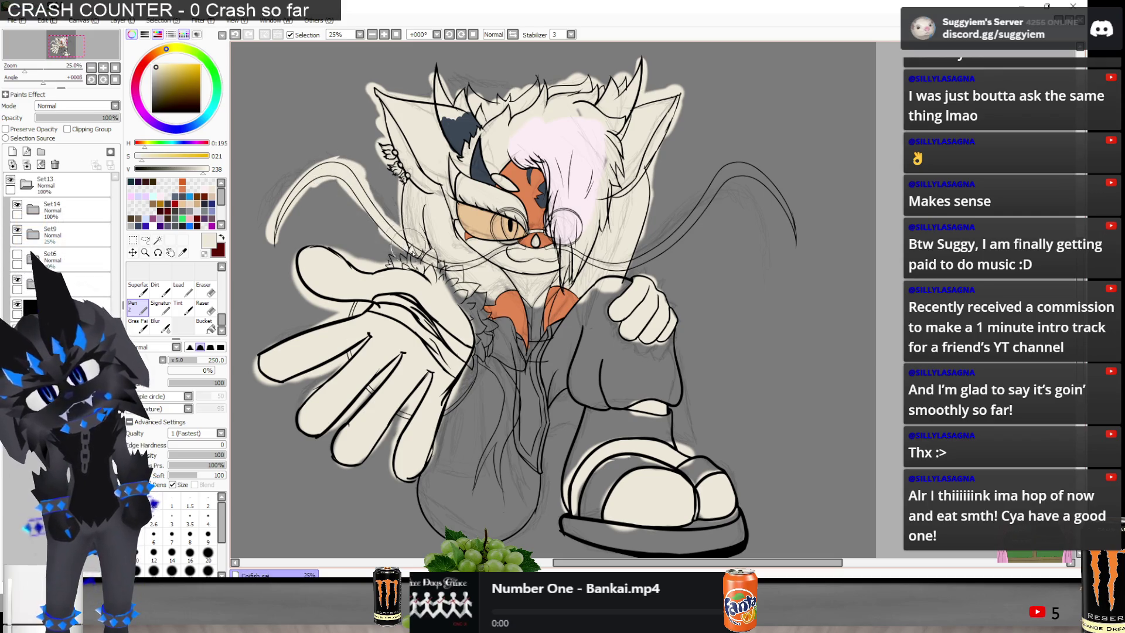
mouse_move(612, 264)
left_mouse_down()
mouse_move(749, 170)
mouse_move(795, 236)
left_mouse_up()
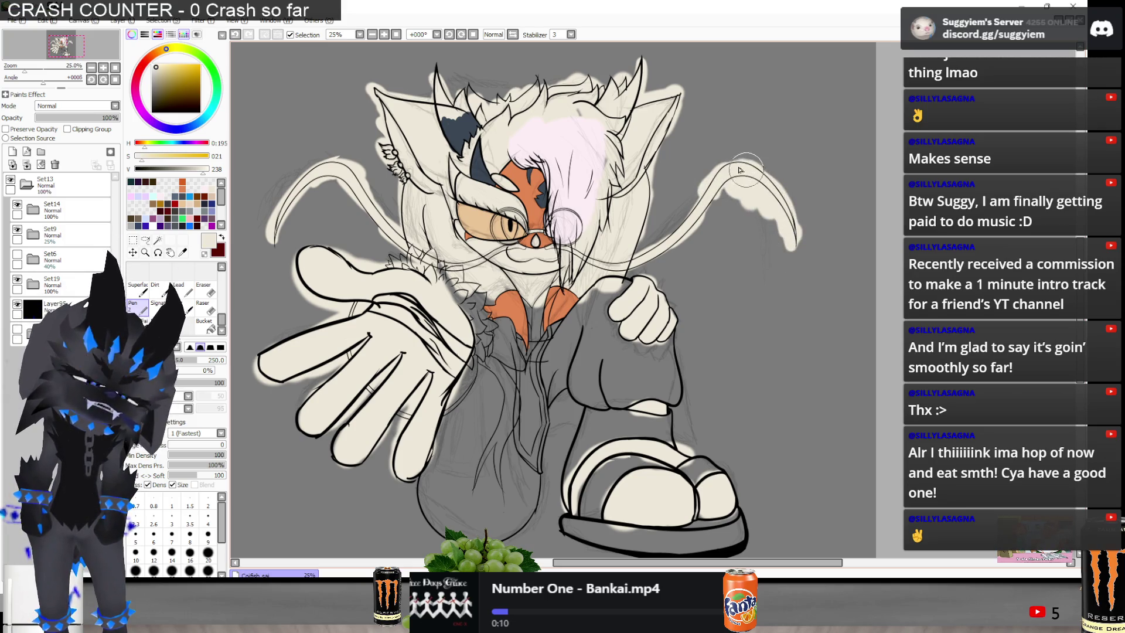
Tidy the whiskers with a small eraser, then sample the hair's pale pink and return to the large pen
key("alt+Tab")
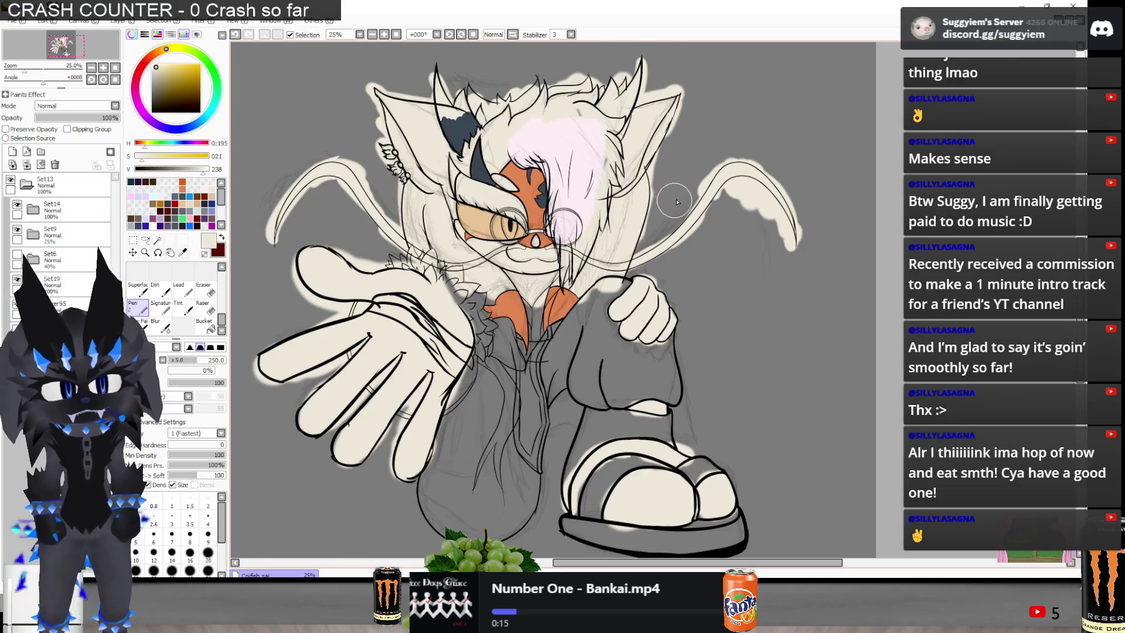
scroll(692, 184, "up", 2)
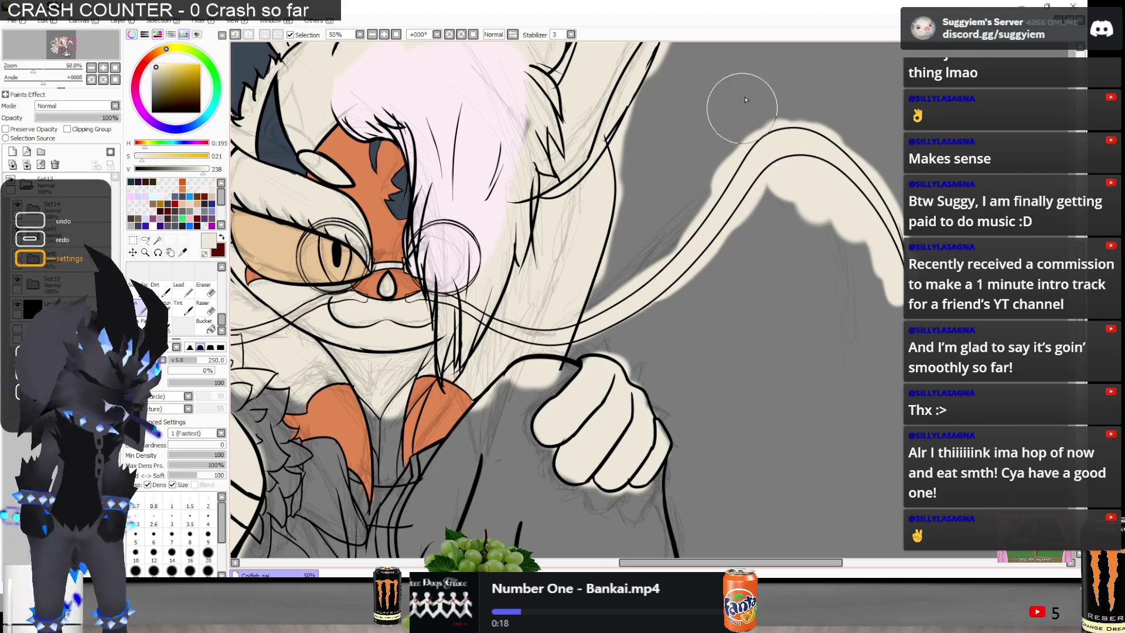
key("e")
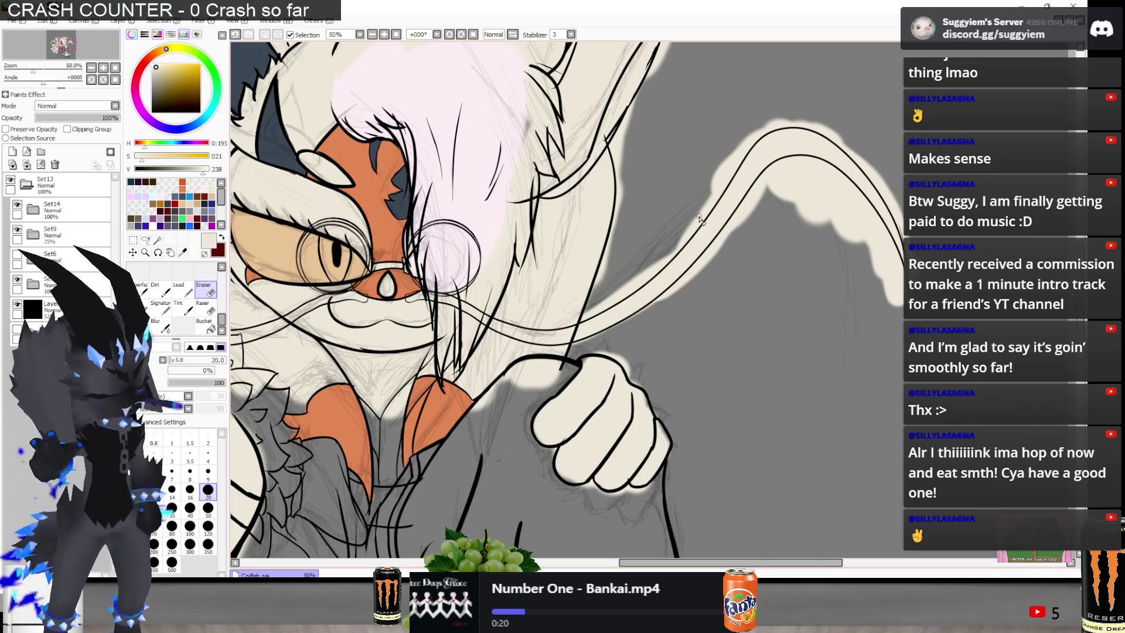
scroll(677, 212, "down", 2)
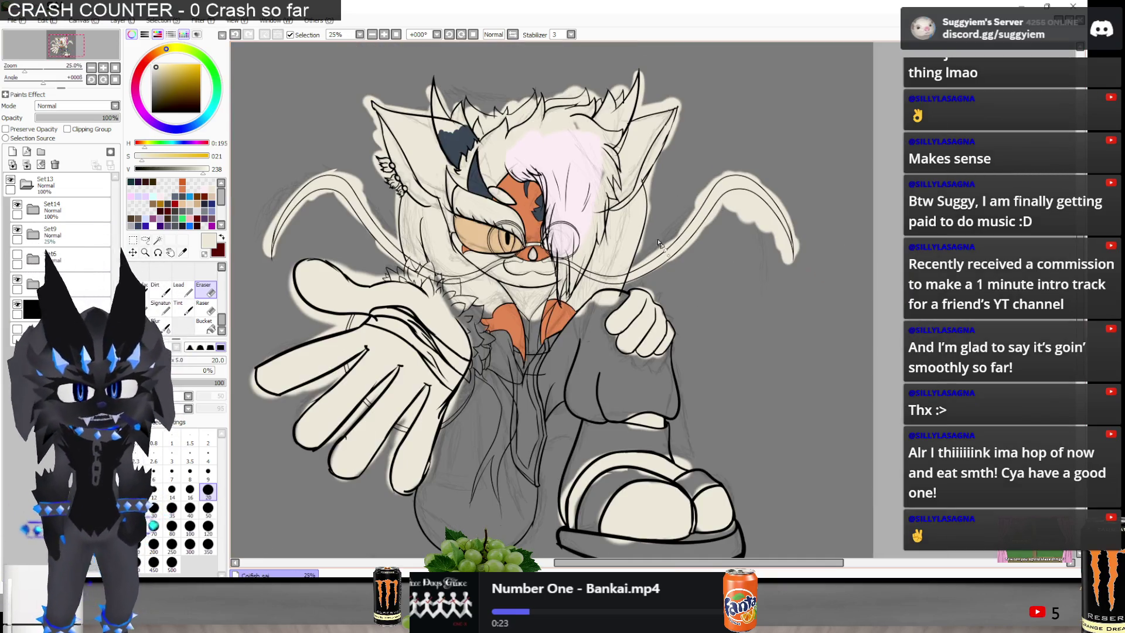
scroll(452, 203, "up", 1)
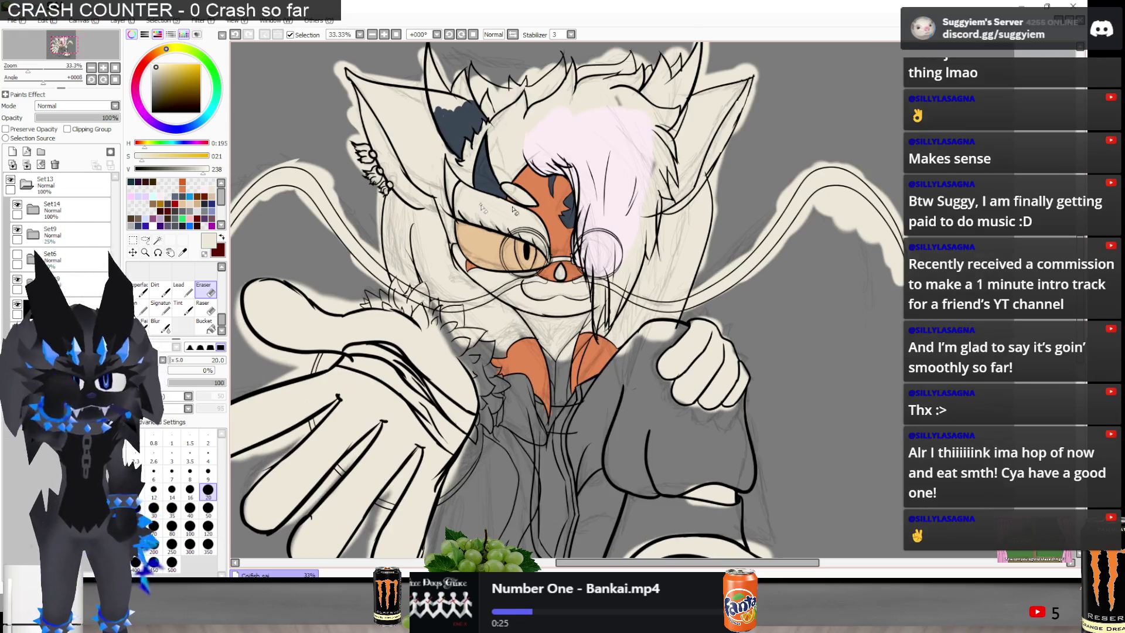
left_click(606, 131, "alt")
scroll(605, 131, "up", 1)
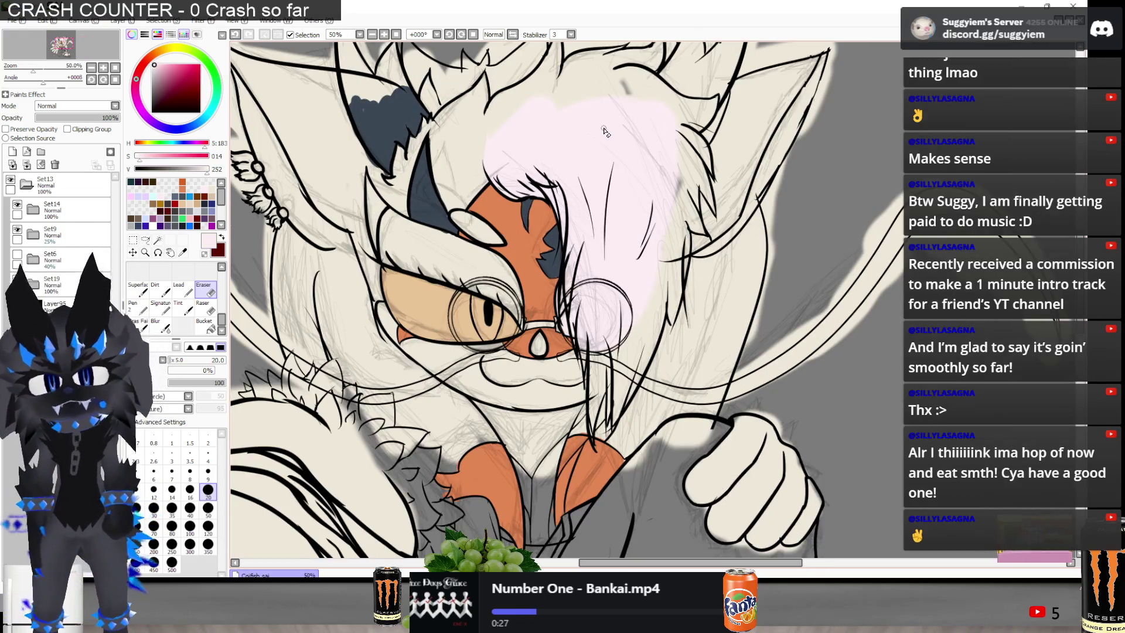
key("n")
Toggle the head's base fill visibility to check it
scroll(568, 110, "up", 2)
scroll(341, 280, "down", 1)
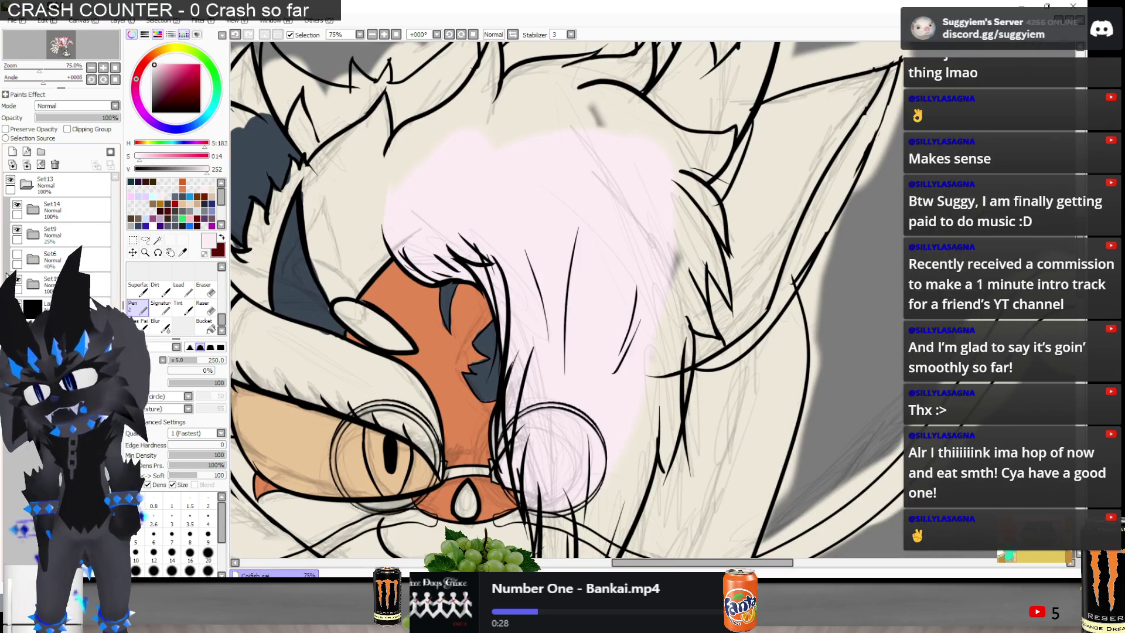
scroll(494, 282, "down", 2)
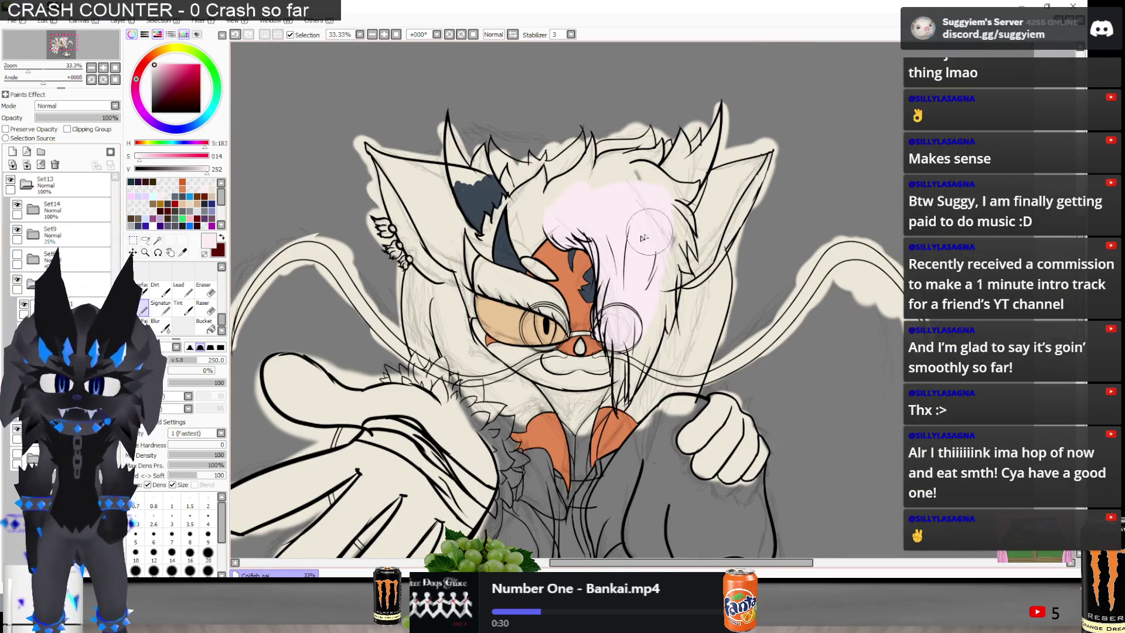
left_click(17, 205)
left_click(17, 204)
left_click(17, 204)
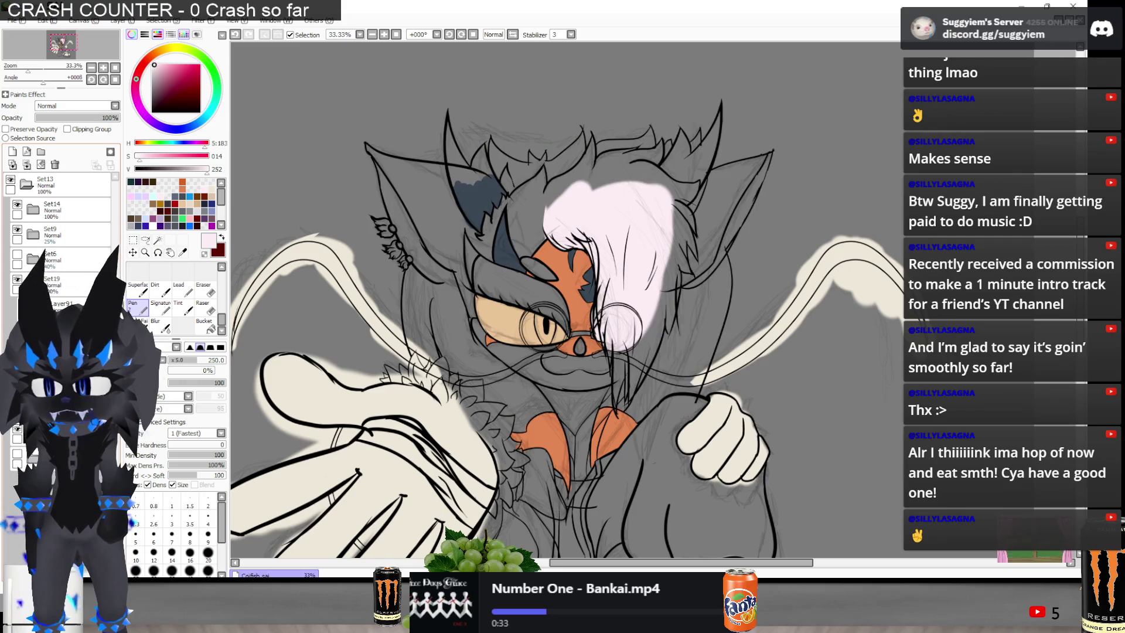
left_click(17, 204)
Inspect Set14's layers, selecting Layer88, and toggle Set9's visibility to compare fills
left_click(39, 212)
left_click(39, 212)
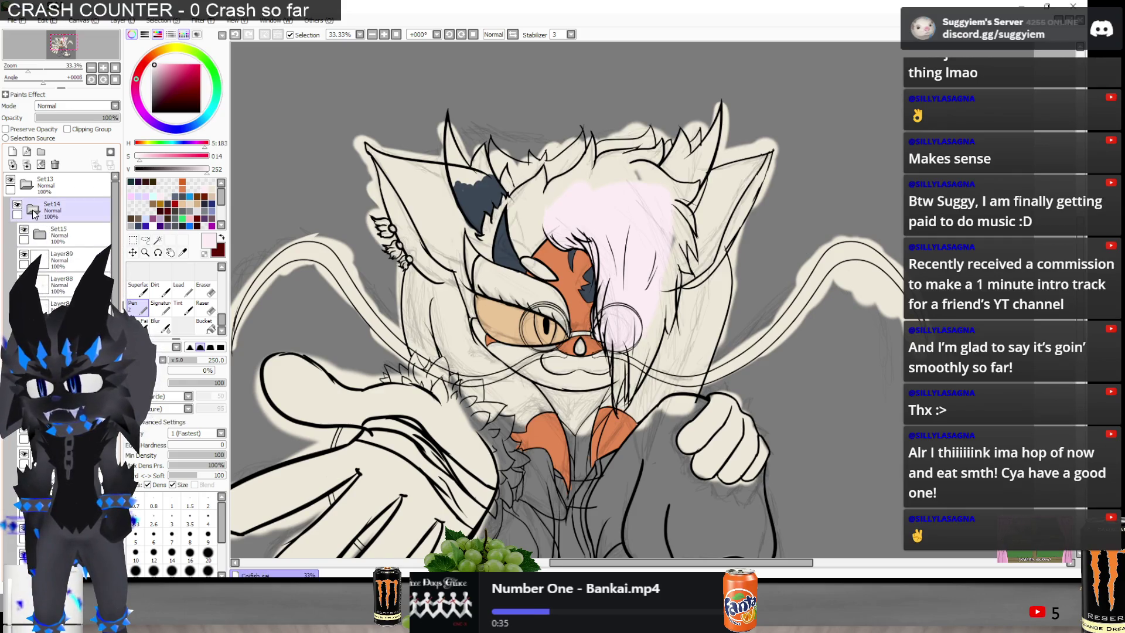
left_click(26, 256)
left_click(59, 285)
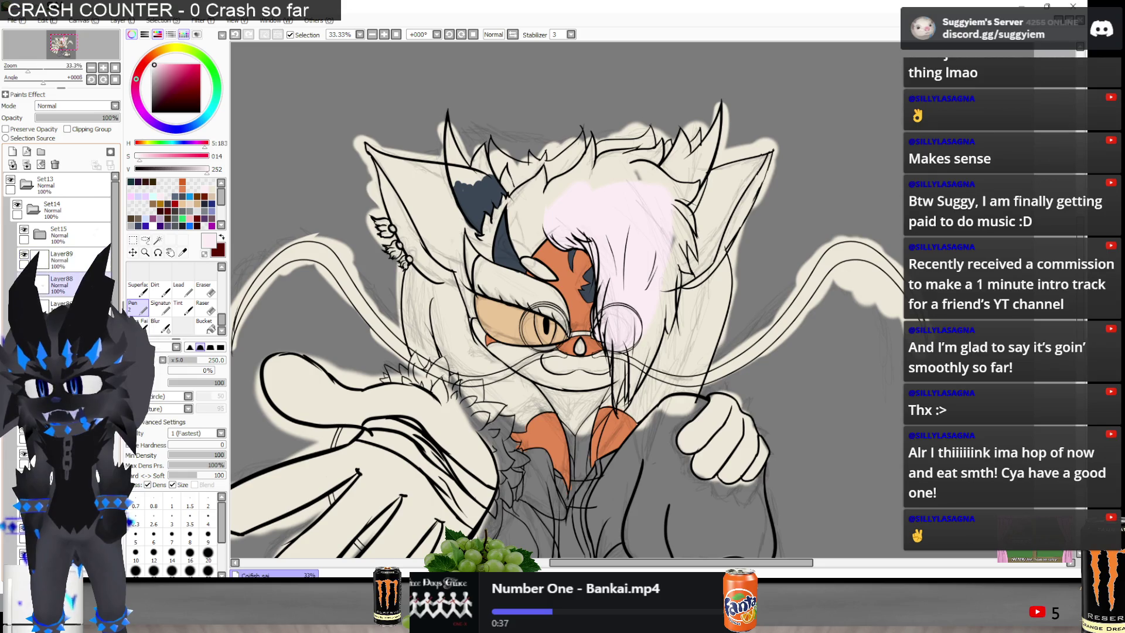
scroll(371, 259, "down", 1)
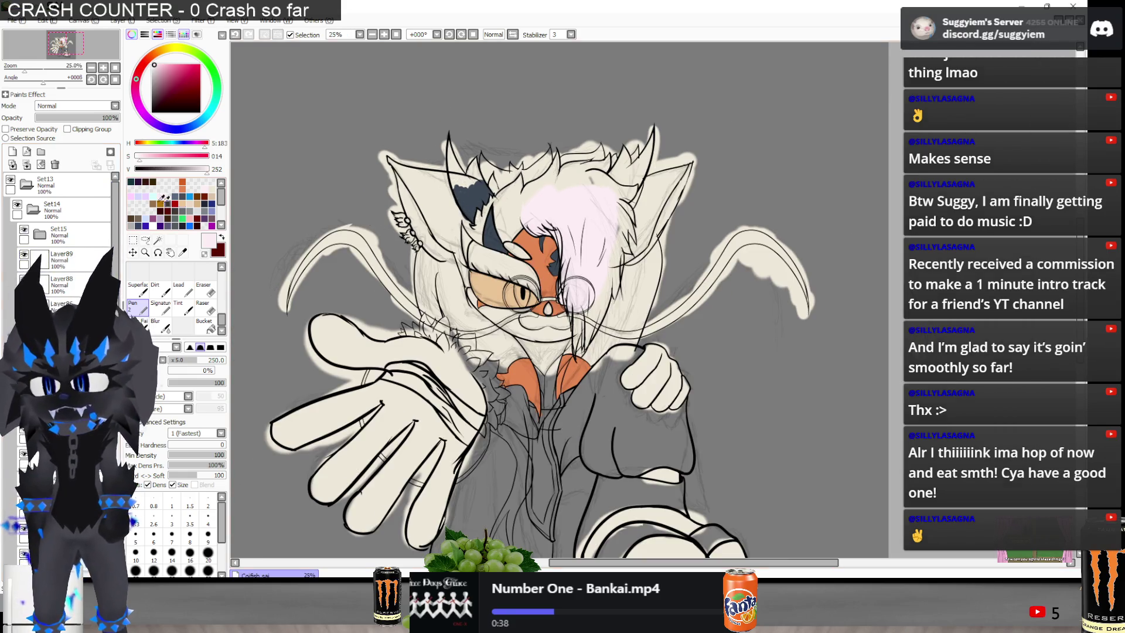
left_click(34, 210)
left_click(17, 230)
left_click(17, 229)
left_click(16, 237)
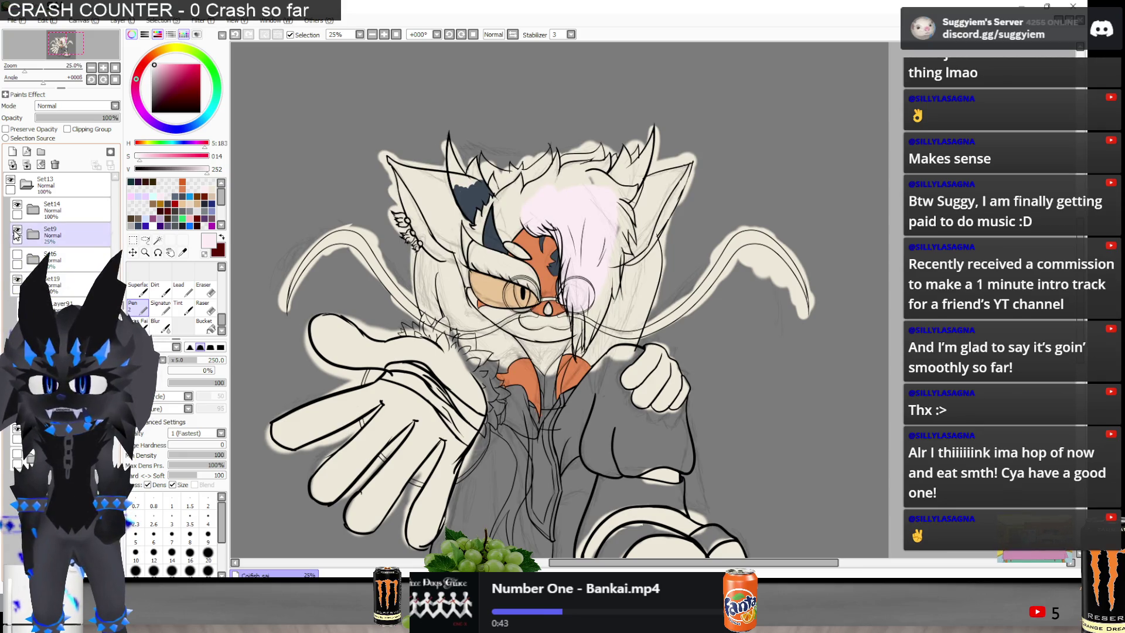
Leave the Set15 group hidden and pick the cream fur colour
left_click(34, 210)
left_click(24, 207)
left_click(23, 208)
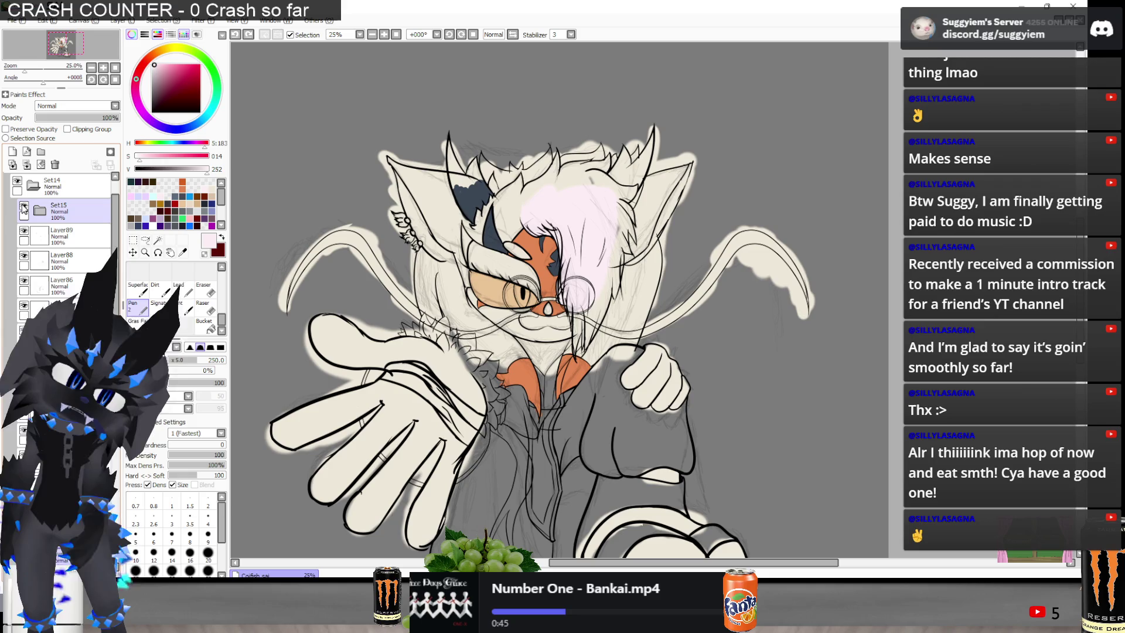
left_click(23, 208)
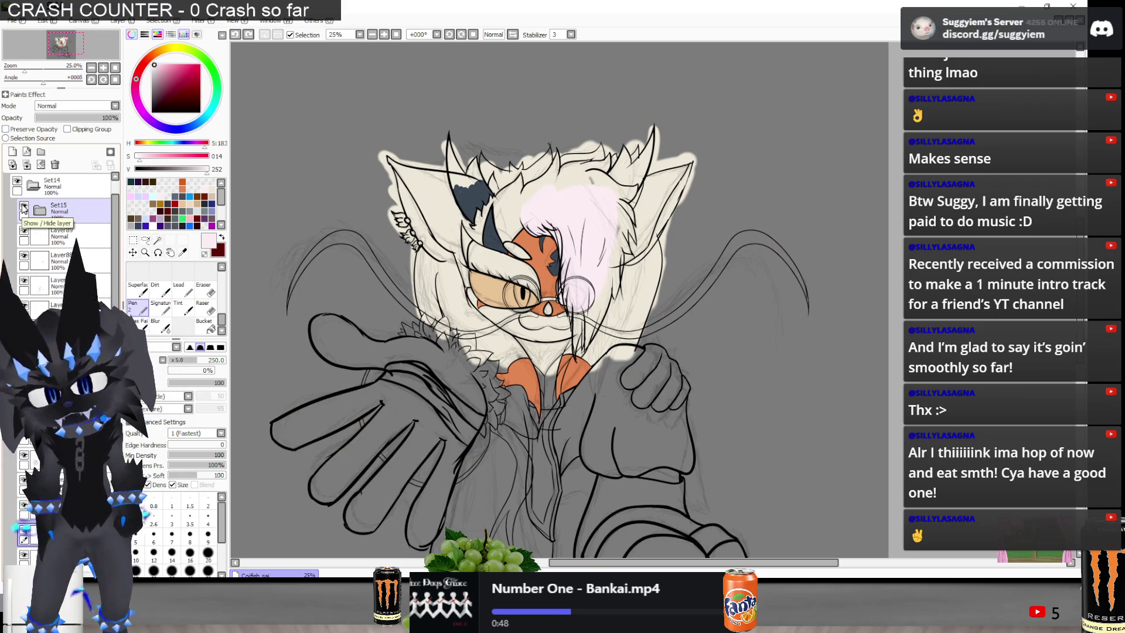
left_click(23, 208)
left_click(23, 208)
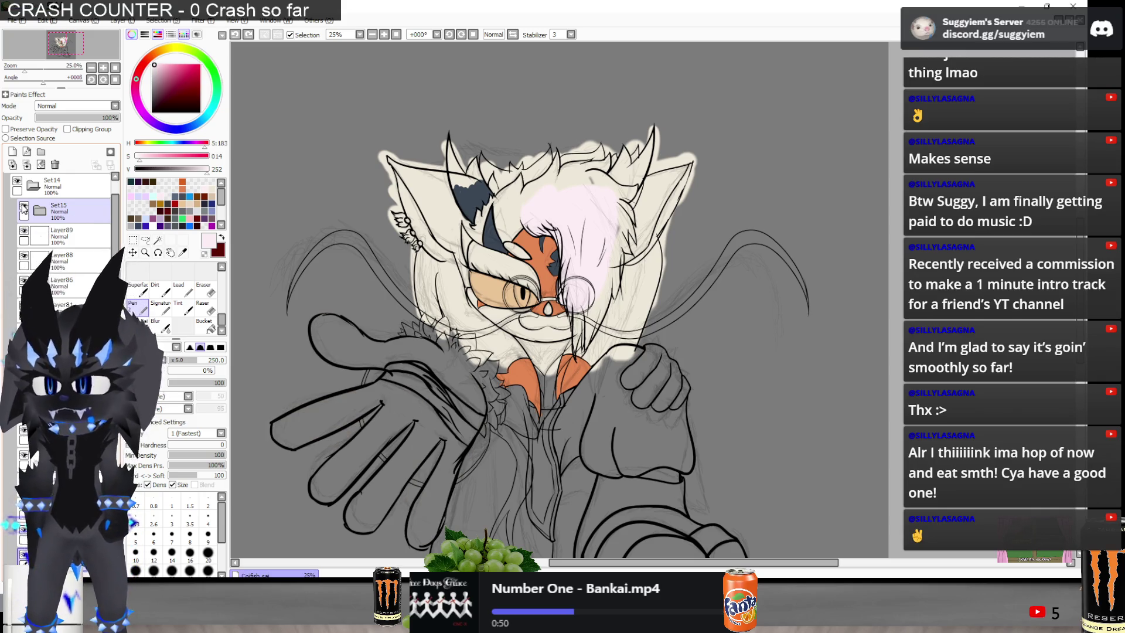
left_click(33, 185)
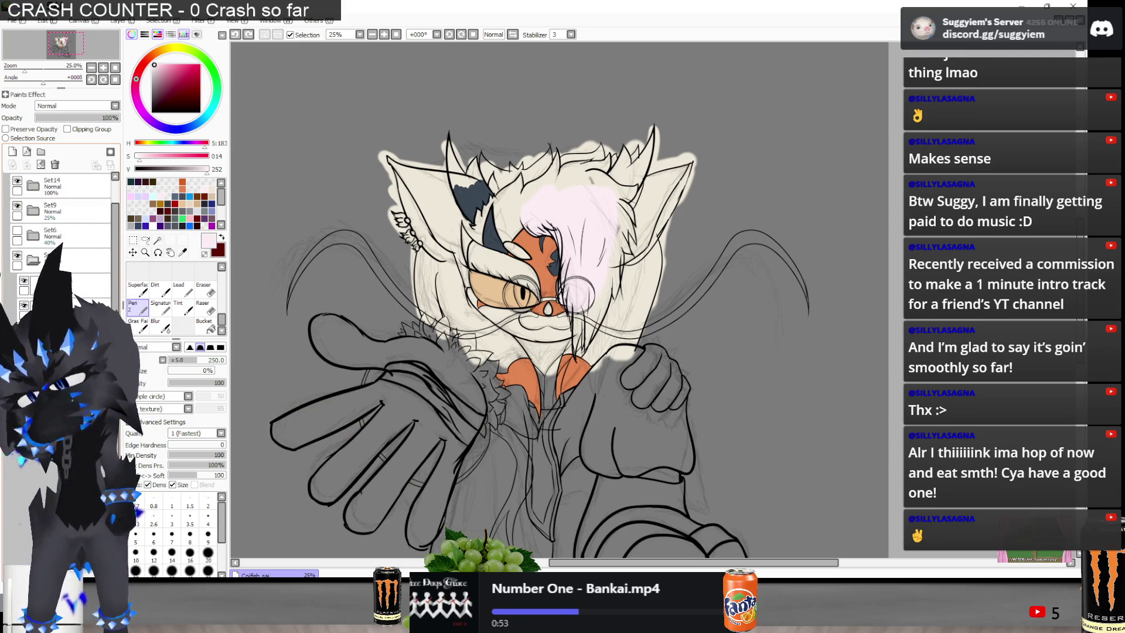
left_click(212, 184)
Paint cream over the left hand and forearm, the hand by the chest, the sleeve cuff and shoe
mouse_move(299, 293)
left_mouse_down()
mouse_move(380, 331)
mouse_move(428, 334)
mouse_move(437, 375)
mouse_move(454, 387)
mouse_move(422, 428)
mouse_move(402, 498)
mouse_move(422, 411)
mouse_move(375, 463)
mouse_move(340, 481)
mouse_move(406, 374)
mouse_move(319, 454)
mouse_move(293, 463)
mouse_move(375, 370)
mouse_move(282, 401)
left_mouse_up()
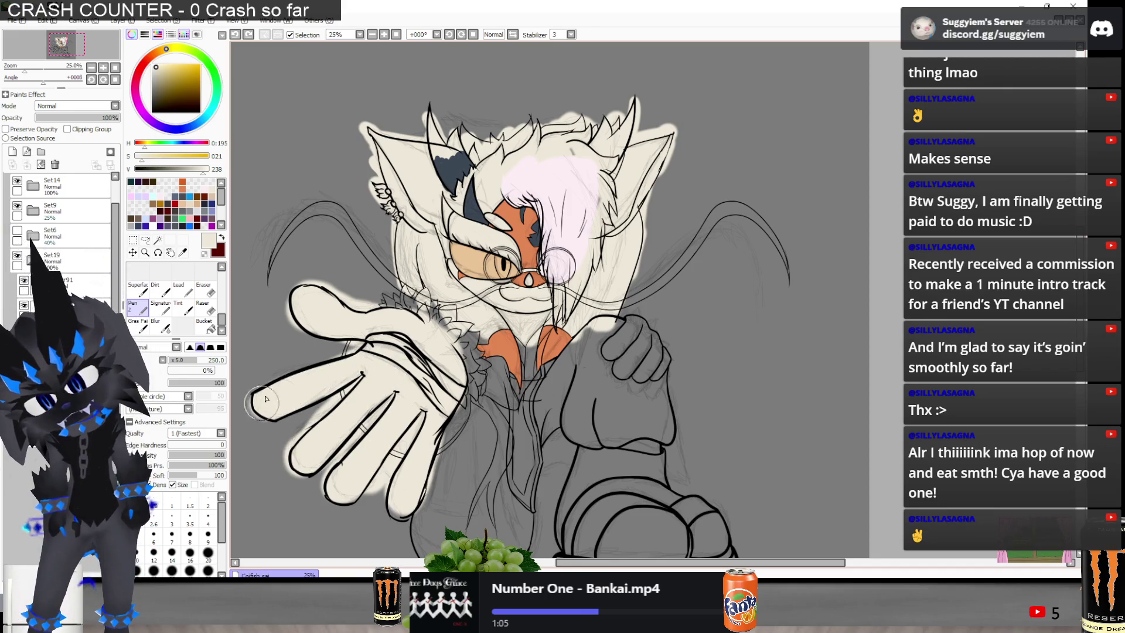
mouse_move(593, 337)
left_mouse_down()
mouse_move(610, 352)
mouse_move(627, 331)
mouse_move(650, 354)
left_mouse_up()
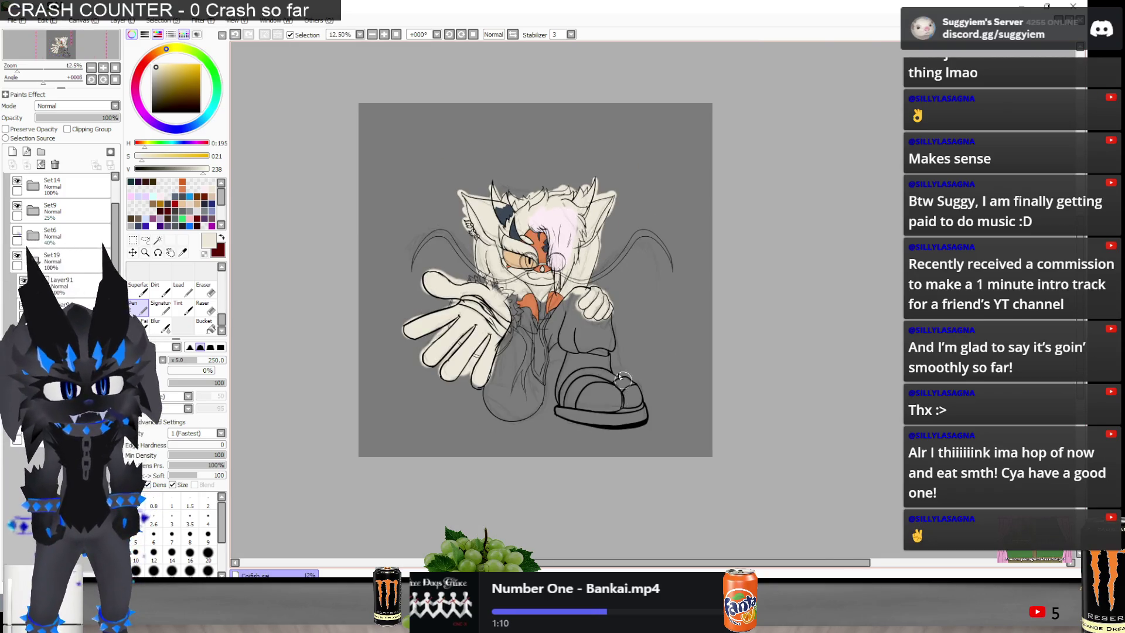
mouse_move(562, 336)
left_mouse_down()
mouse_move(609, 351)
mouse_move(630, 343)
mouse_move(609, 381)
left_mouse_up()
mouse_move(524, 432)
left_mouse_down()
mouse_move(580, 381)
mouse_move(612, 375)
mouse_move(618, 404)
mouse_move(603, 398)
left_mouse_up()
mouse_move(669, 439)
left_mouse_down()
mouse_move(562, 445)
mouse_move(610, 425)
mouse_move(604, 457)
mouse_move(575, 455)
left_mouse_up()
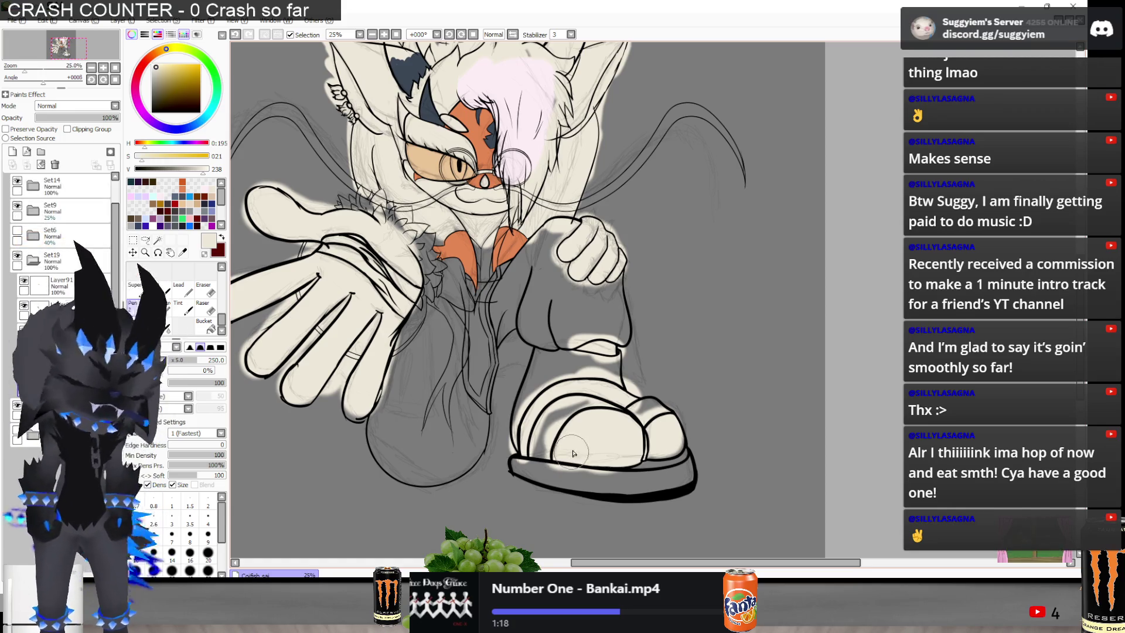
scroll(557, 346, "down", 1)
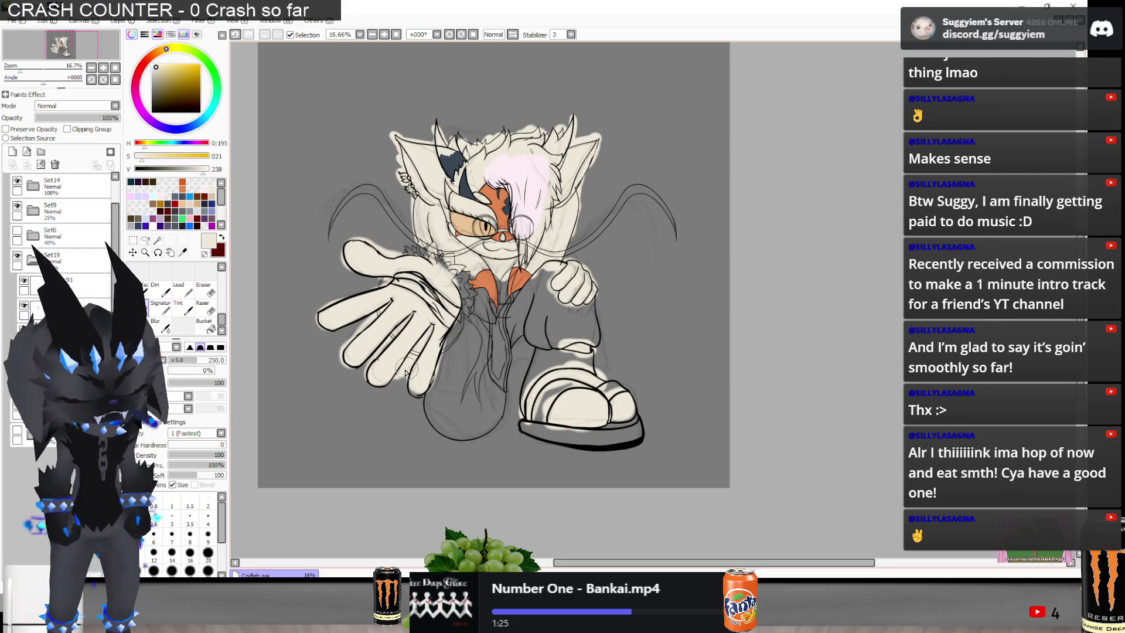
scroll(402, 228, "up", 1)
Brush light pink over the hair beside the glasses and across the top of the head
scroll(589, 99, "up", 2)
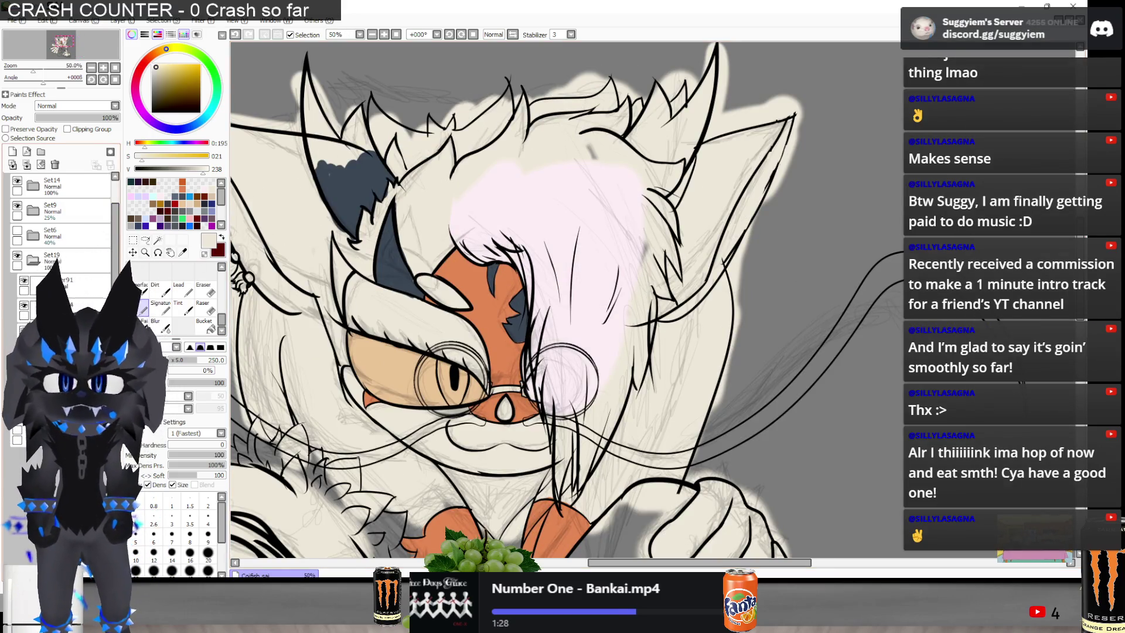
left_click(211, 188)
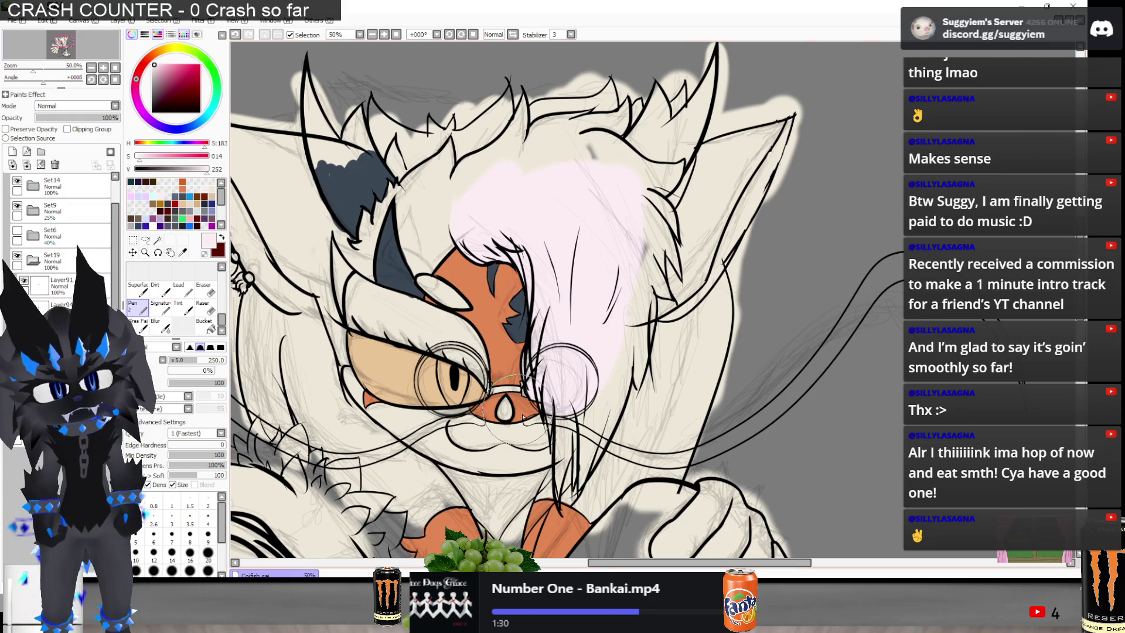
scroll(566, 437, "up", 1)
mouse_move(565, 436)
left_mouse_down()
mouse_move(550, 369)
mouse_move(586, 339)
mouse_move(639, 328)
mouse_move(674, 135)
mouse_move(679, 182)
mouse_move(650, 276)
left_mouse_up()
scroll(632, 152, "down", 2)
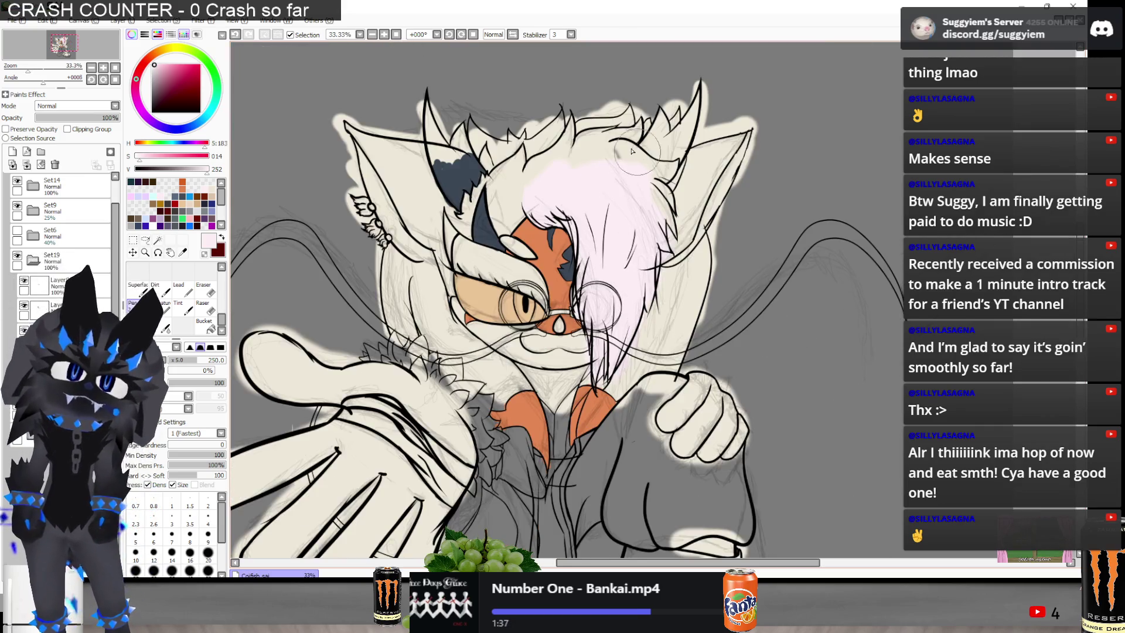
left_click_drag(562, 163, 620, 144)
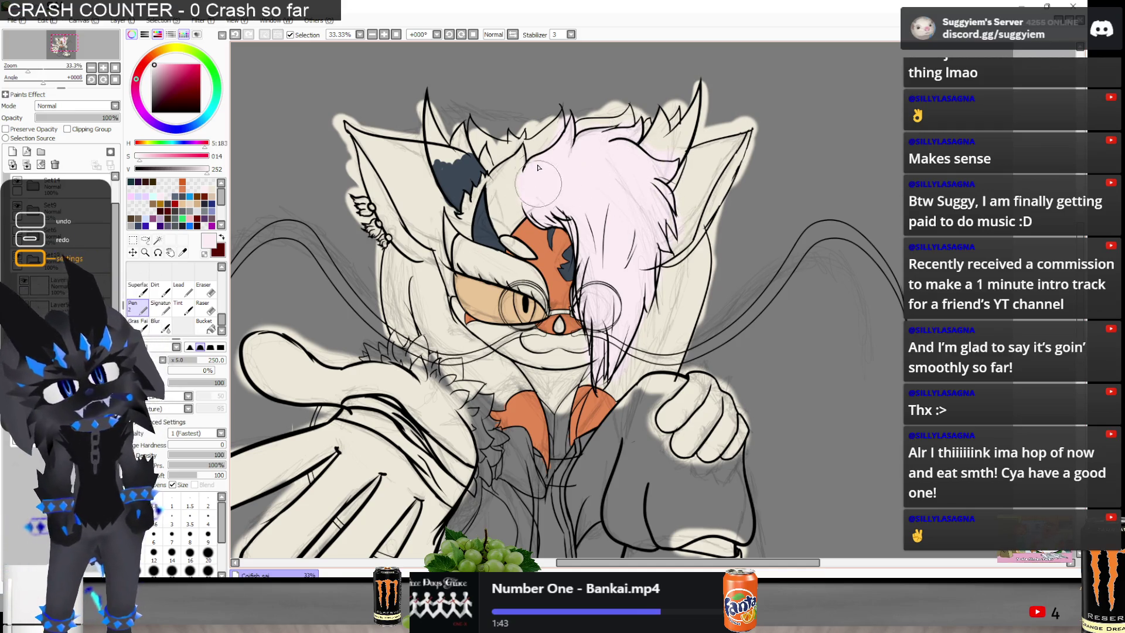
key("alt+Tab")
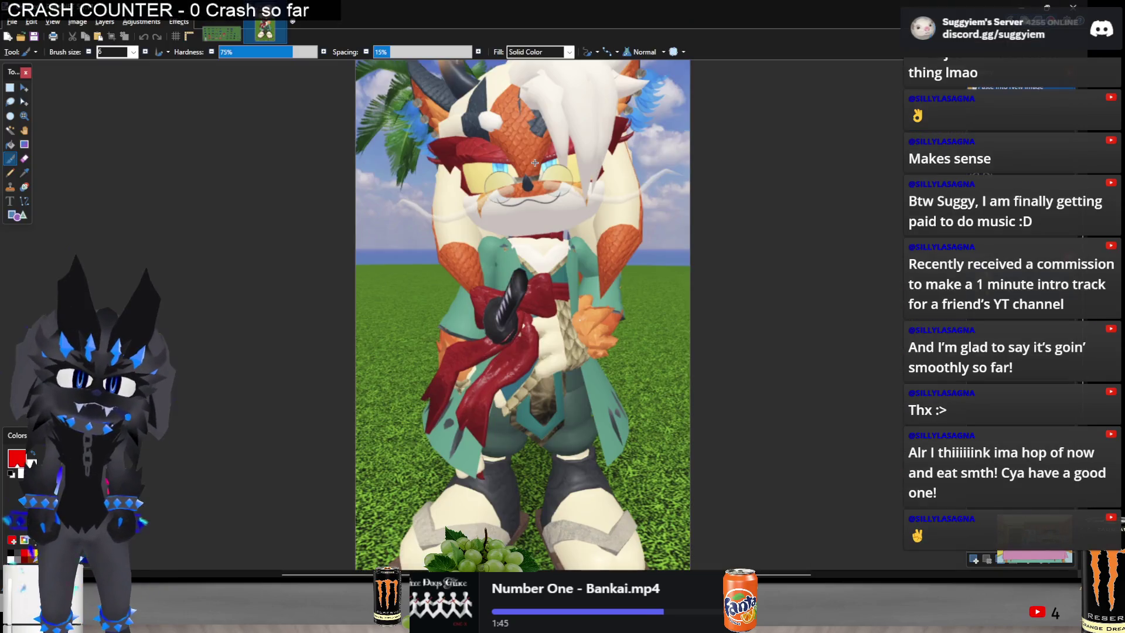
Tint the cheek and muzzle light pink, flipping to the Paint.NET reference to compare
key("alt+Tab")
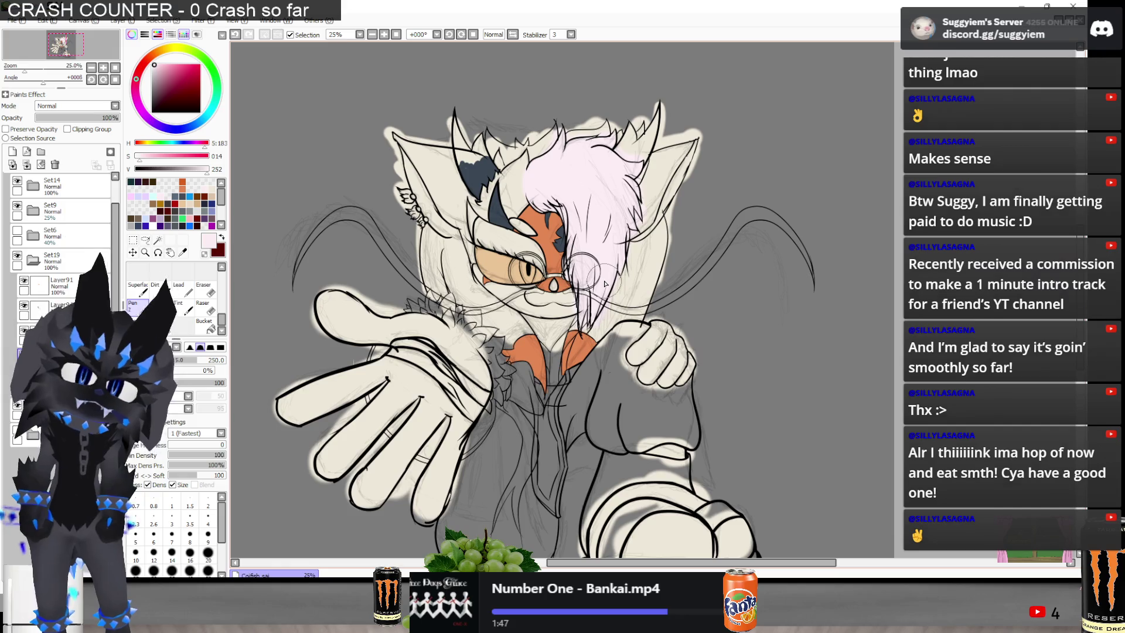
scroll(515, 306, "up", 1)
mouse_move(468, 276)
left_mouse_down()
mouse_move(534, 311)
mouse_move(498, 311)
mouse_move(463, 281)
left_mouse_up()
key("alt+Tab")
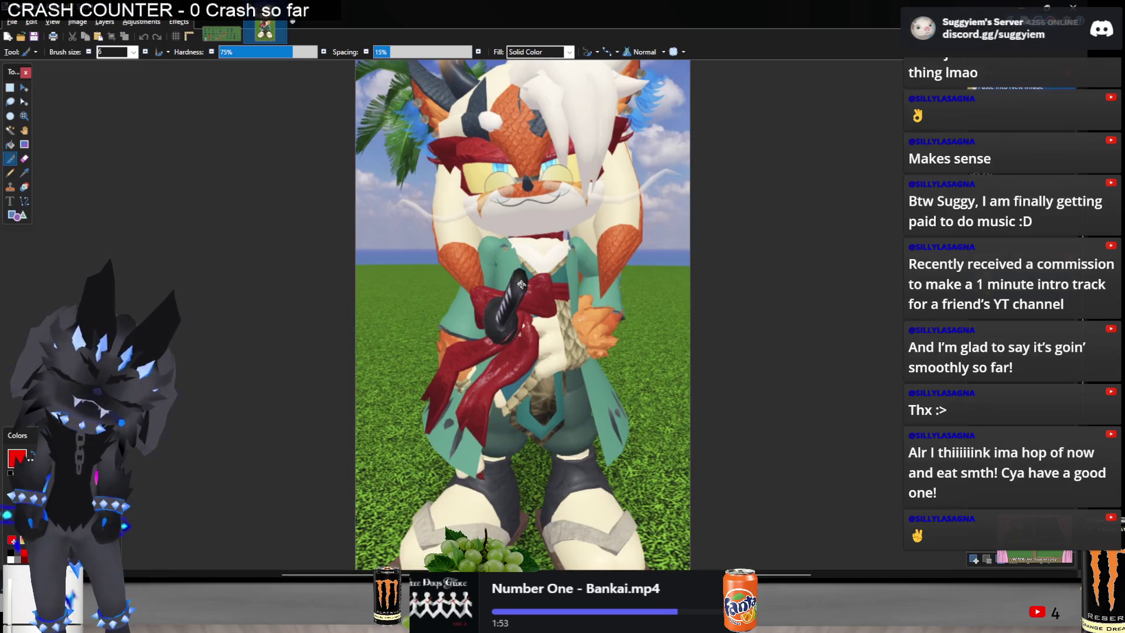
key("alt+Tab")
key("alt+Tab")
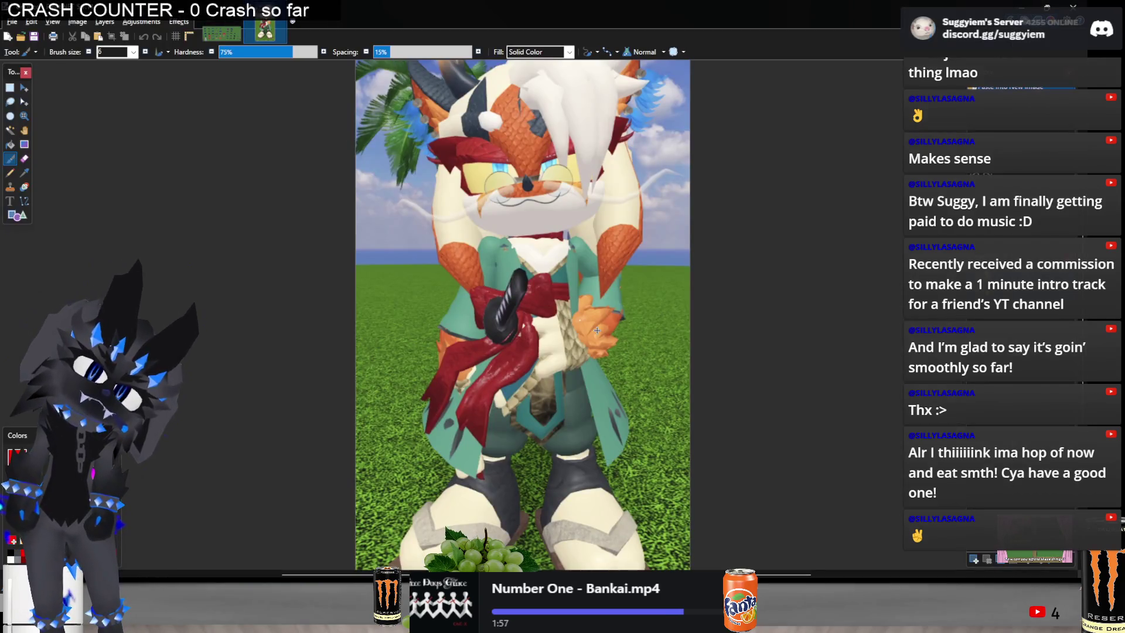
key("alt+Tab")
scroll(578, 346, "up", 2)
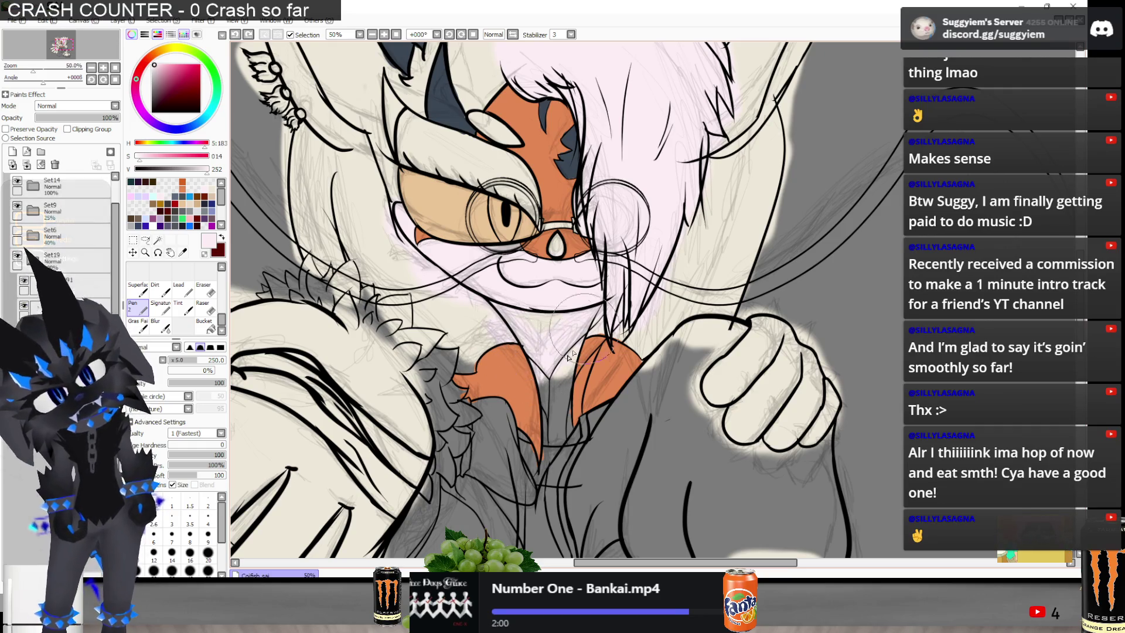
key("alt+Tab")
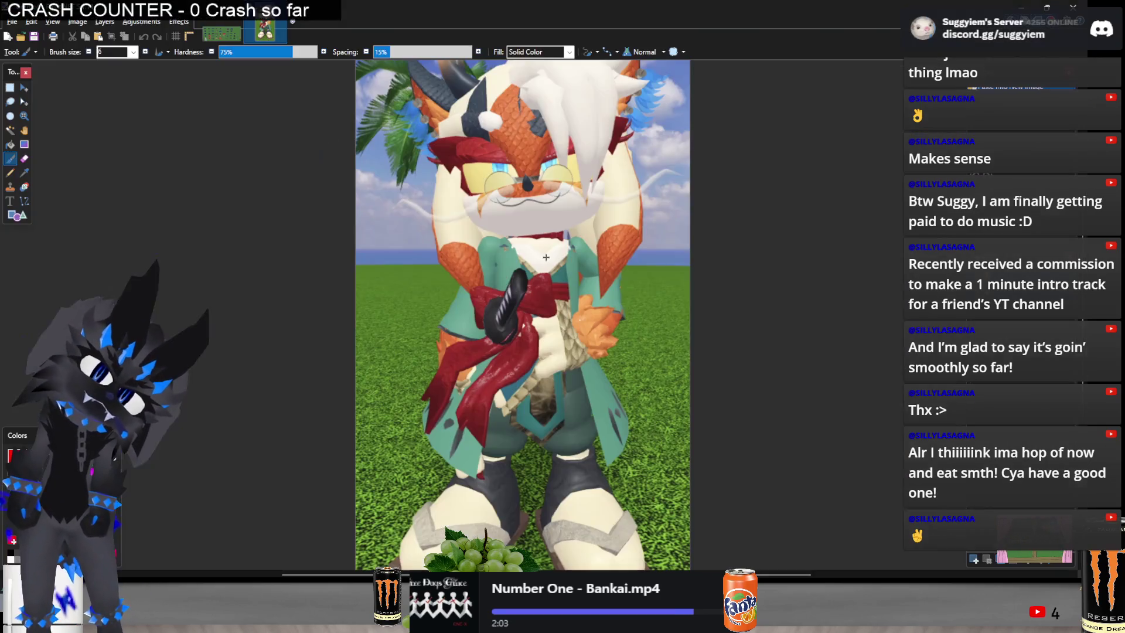
key("alt+Tab")
scroll(553, 299, "down", 2)
scroll(553, 299, "up", 7)
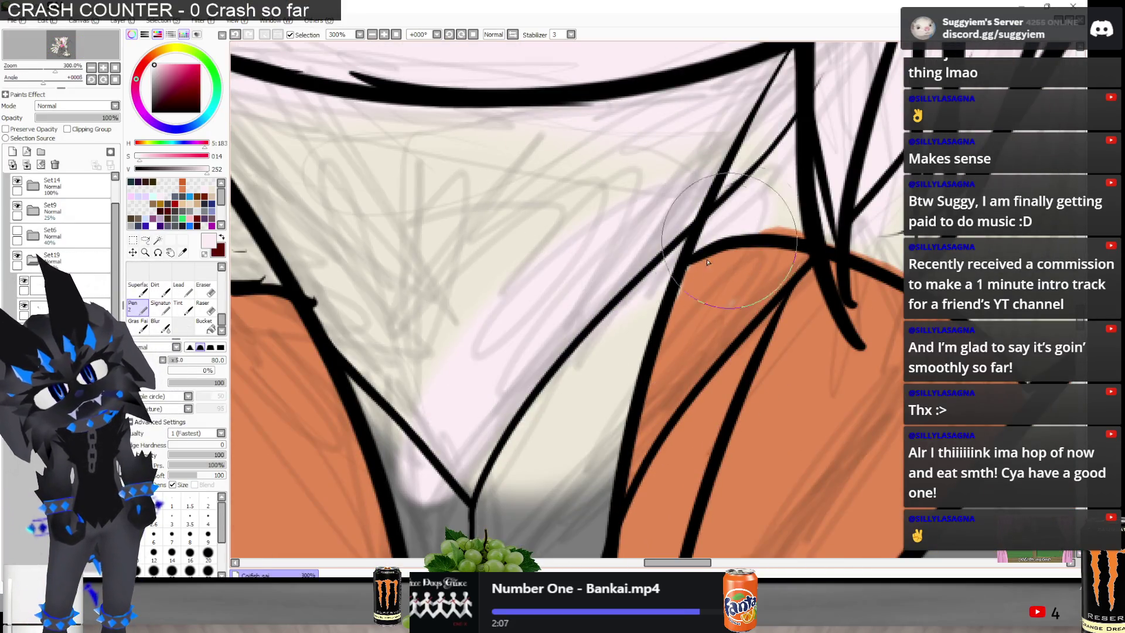
Fill the collar V at the neck with light pink, redoing the first stroke
left_click_drag(530, 337, 463, 469)
scroll(547, 419, "down", 2)
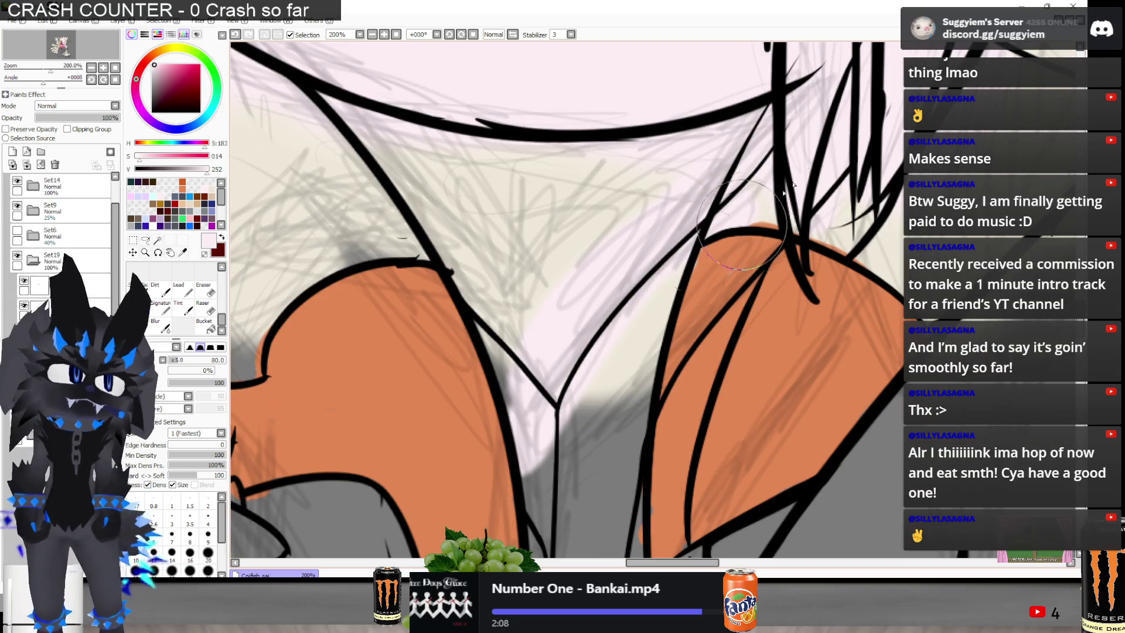
key("ctrl+z")
mouse_move(480, 334)
left_mouse_down()
mouse_move(563, 410)
mouse_move(527, 352)
mouse_move(466, 292)
left_mouse_up()
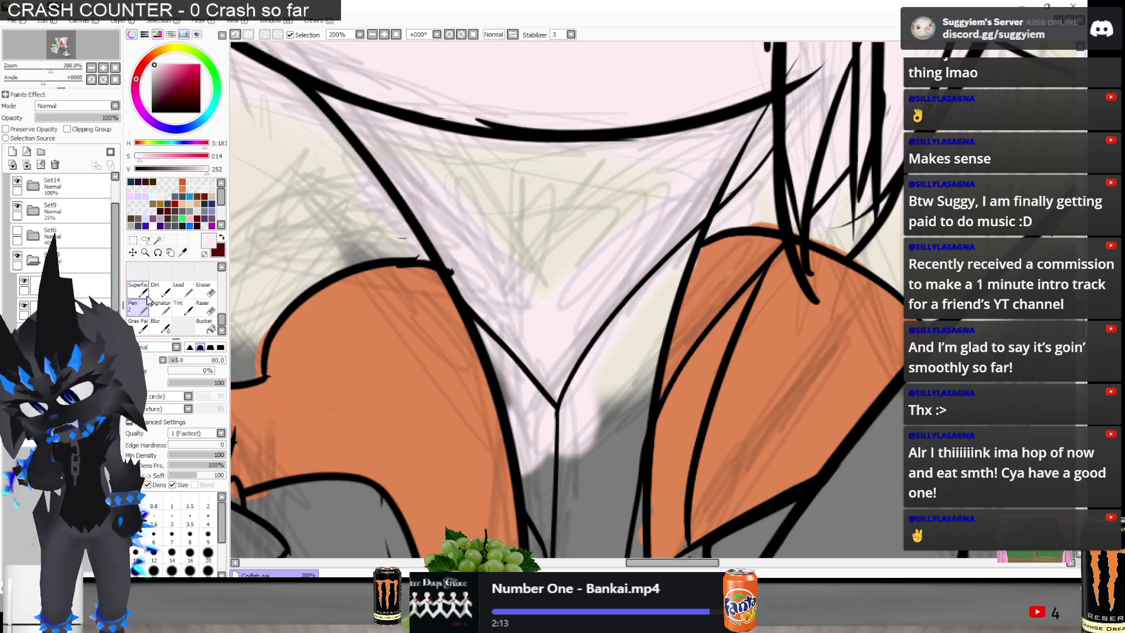
On Layer89 in Set14, draw thin black lines along both sides of the collar V
left_click(33, 185)
left_click(44, 238)
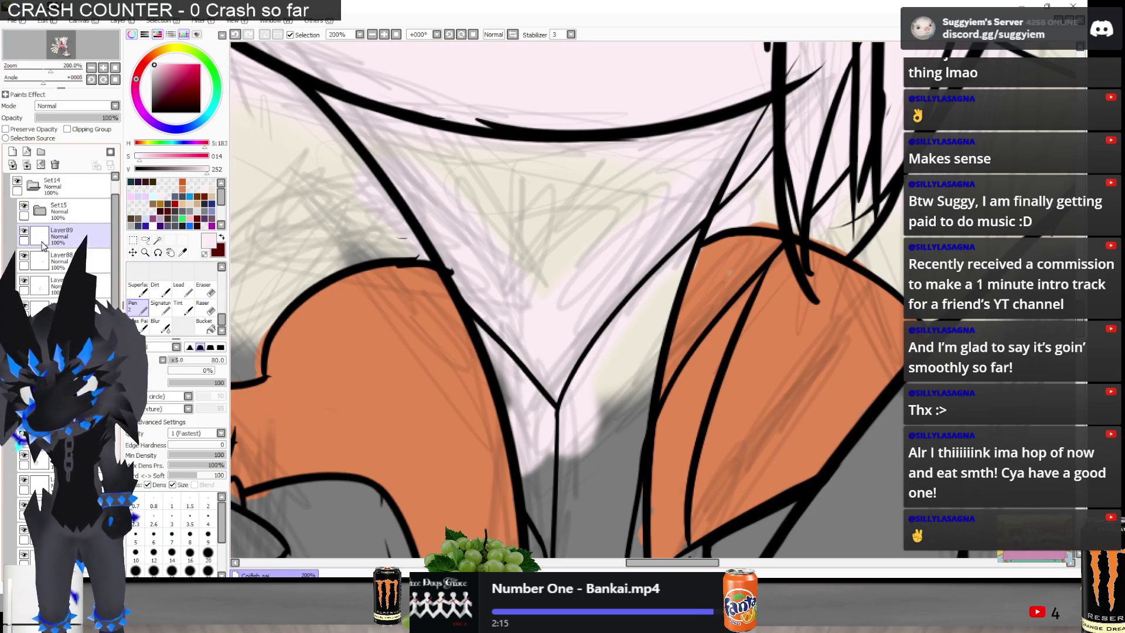
left_click(152, 111)
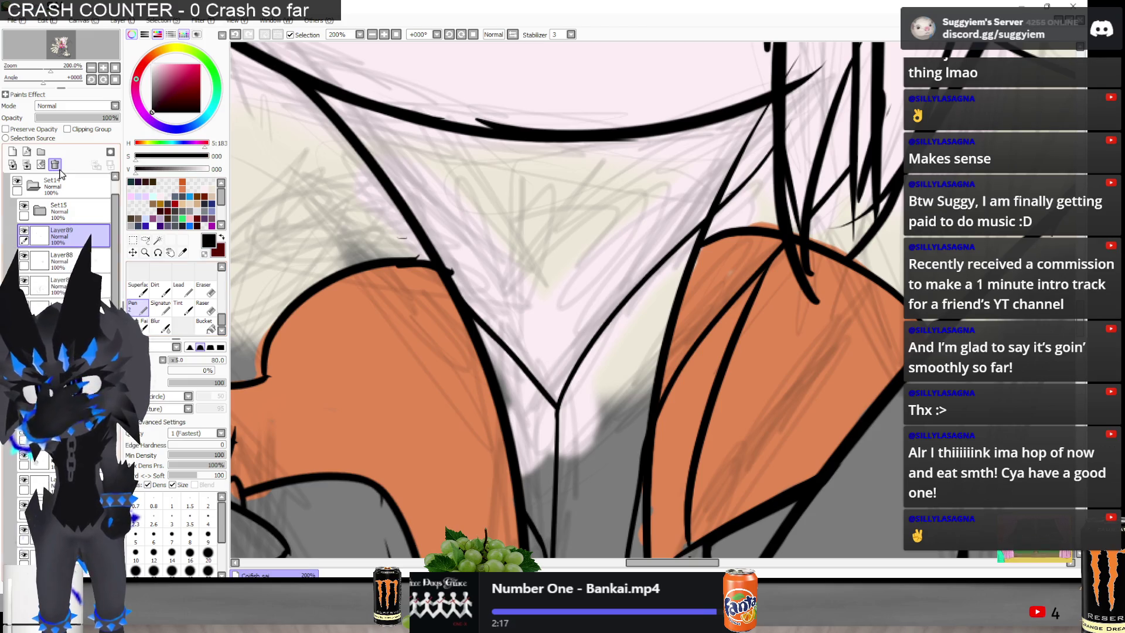
key("bracketleft")
key("bracketleft")
key("bracketleft")
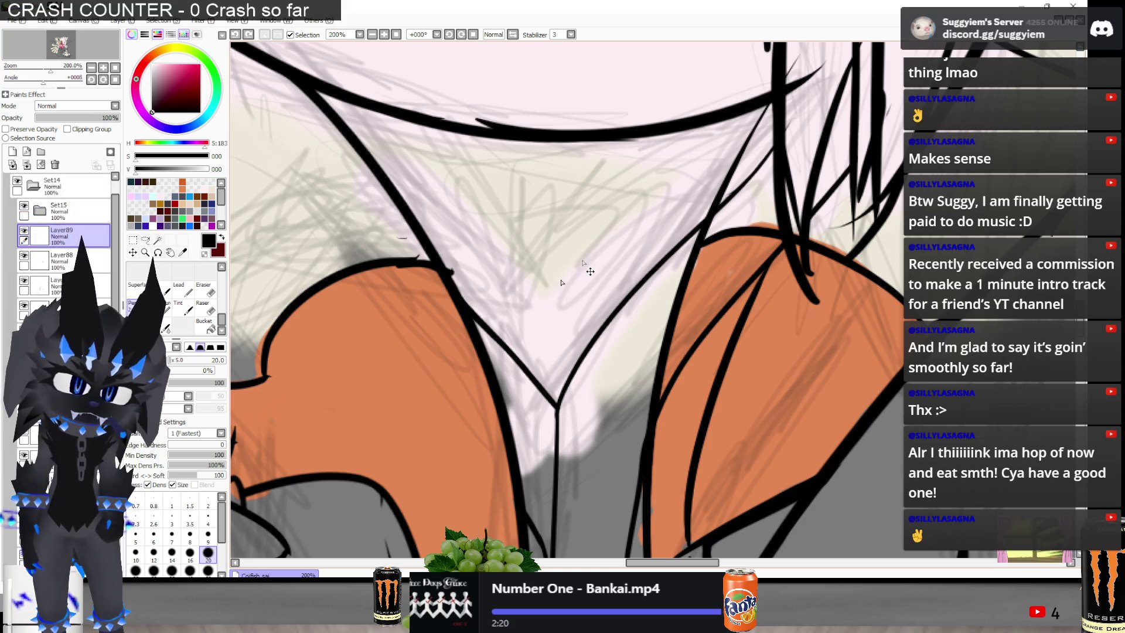
left_click_drag(540, 319, 643, 203)
key("ctrl+z")
key("bracketleft")
left_click_drag(547, 302, 735, 160)
key("ctrl+z")
left_click_drag(549, 302, 755, 118)
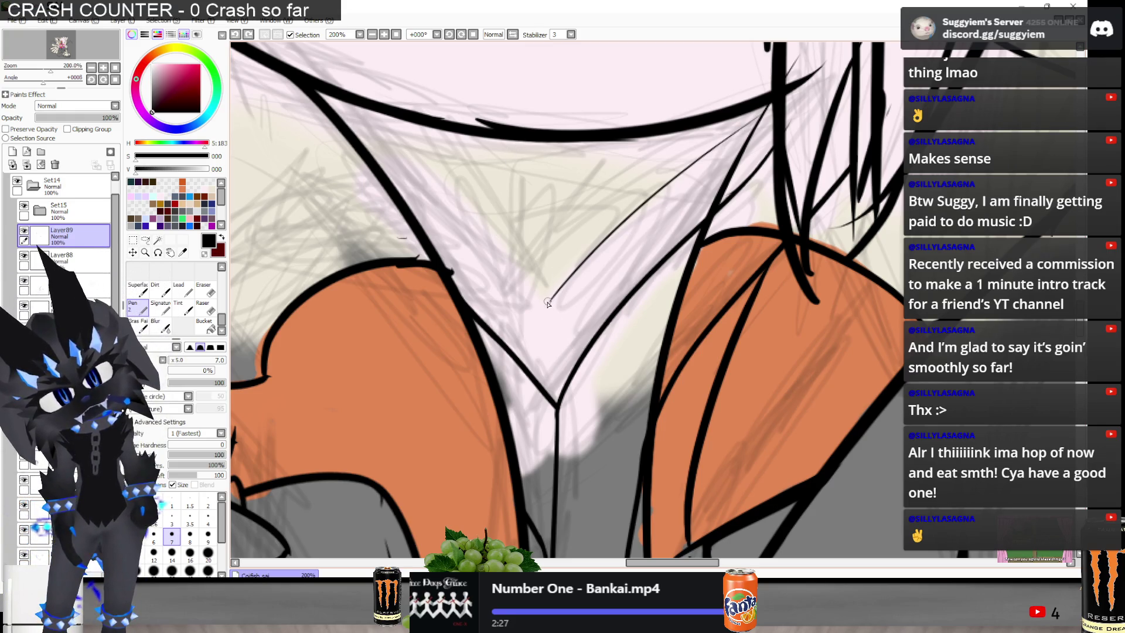
left_click_drag(548, 303, 265, 59)
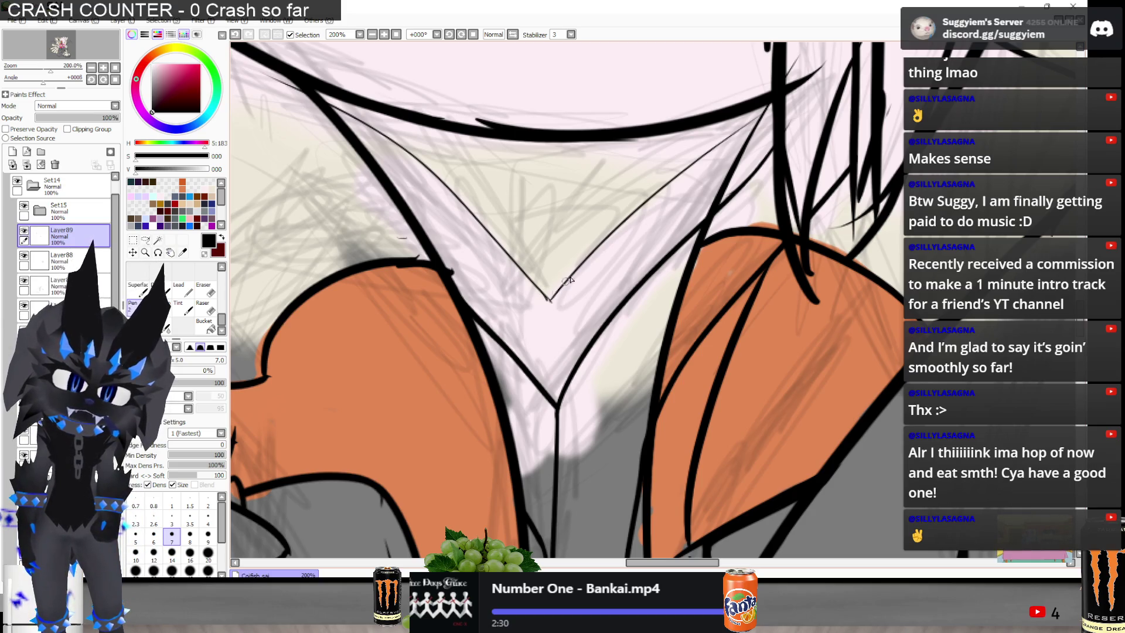
Tidy the black V outline with the Eraser, switching back to the pen as needed
key("e")
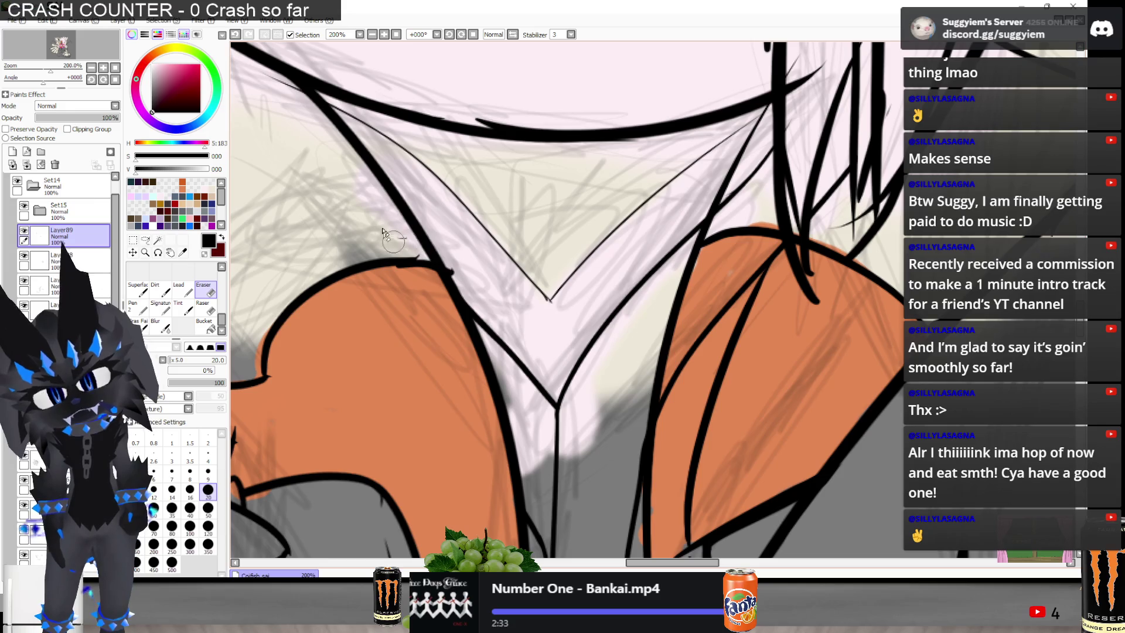
scroll(562, 293, "up", 3)
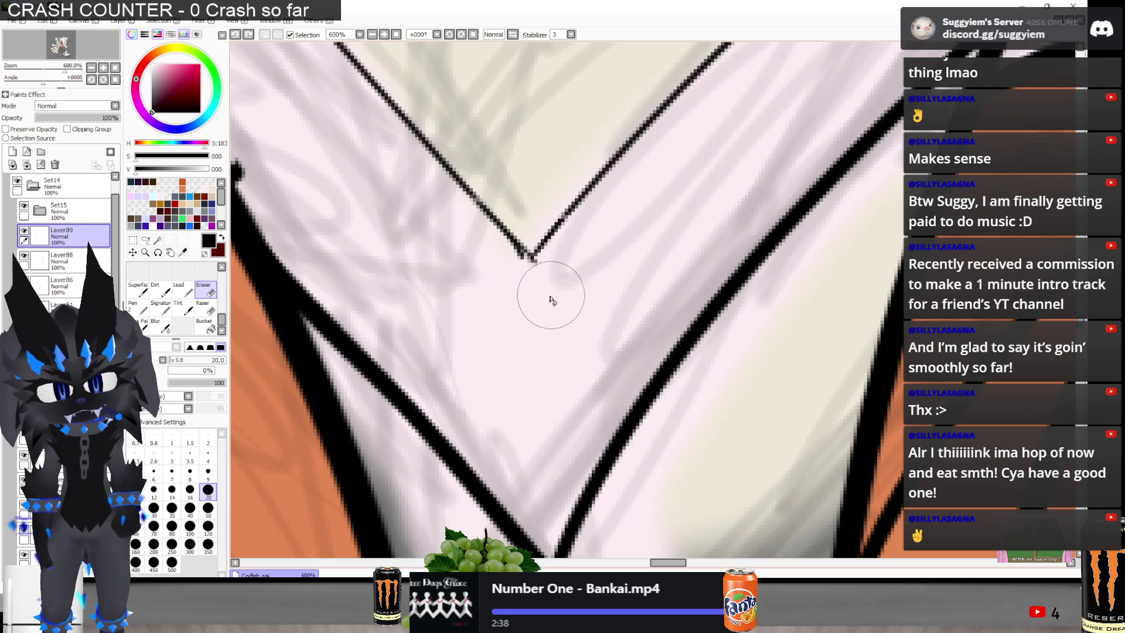
key("ctrl+y")
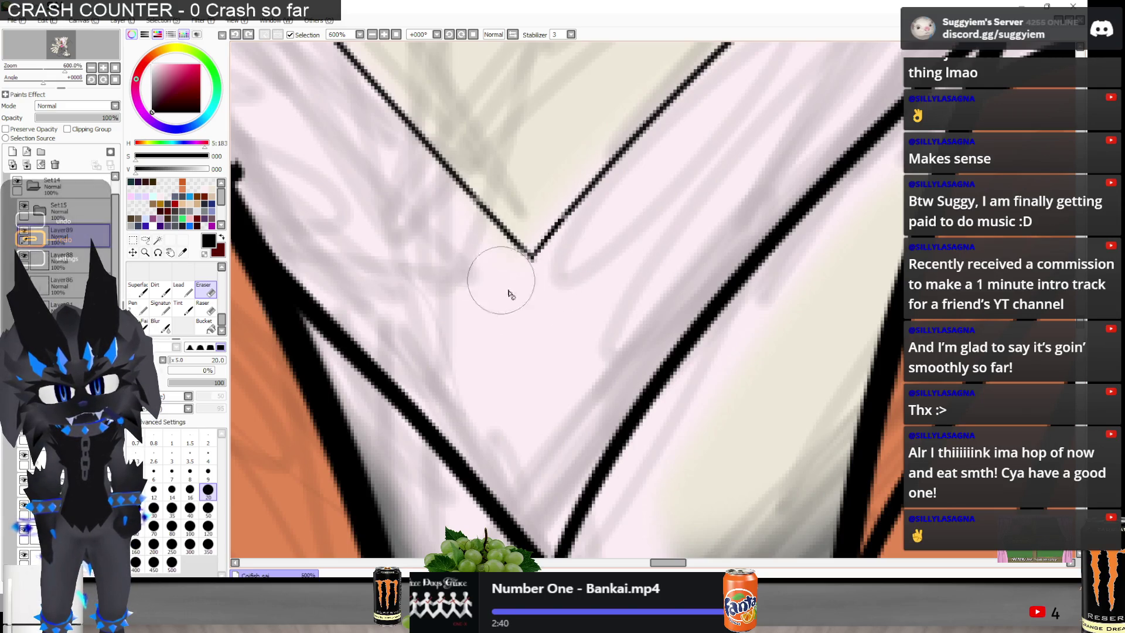
scroll(535, 346, "down", 1)
scroll(536, 343, "down", 3)
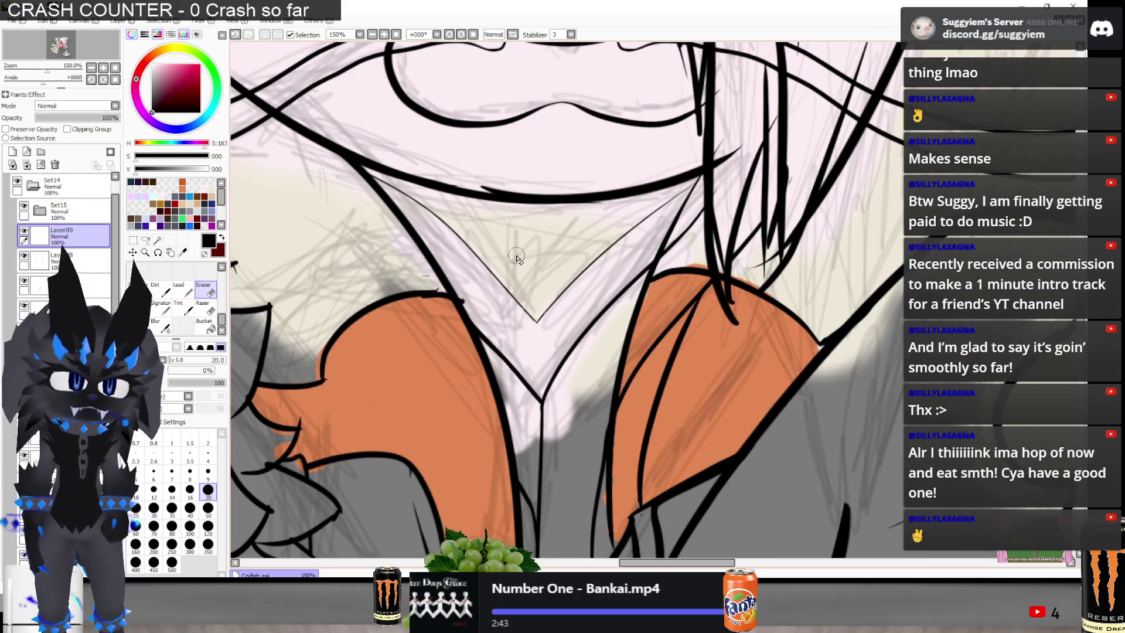
scroll(586, 234, "up", 2)
key("n")
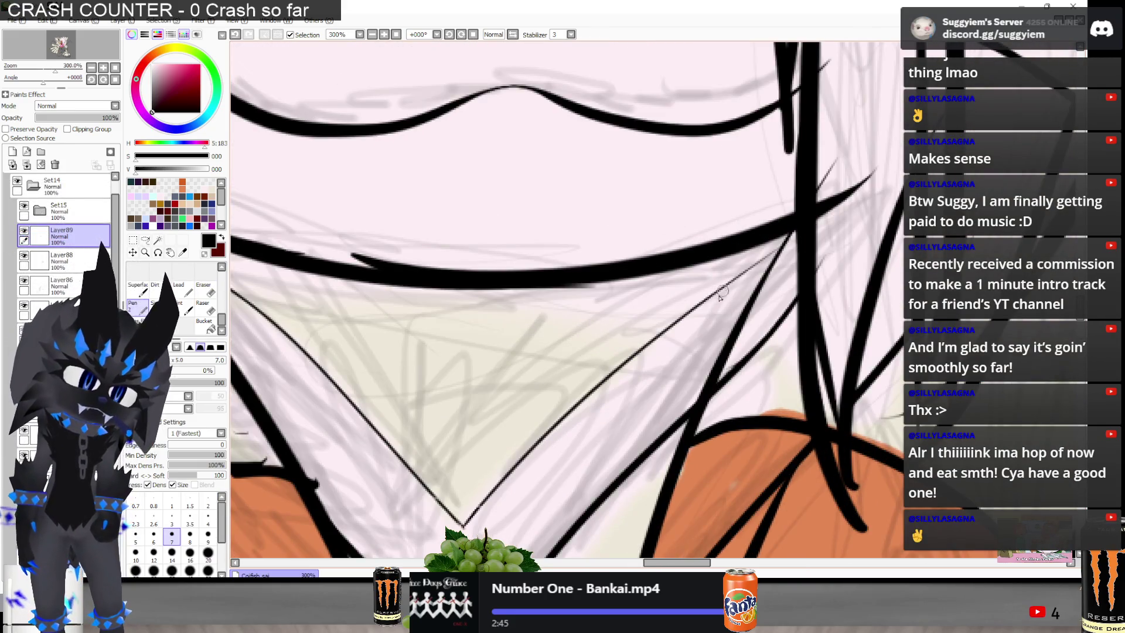
scroll(708, 190, "down", 1)
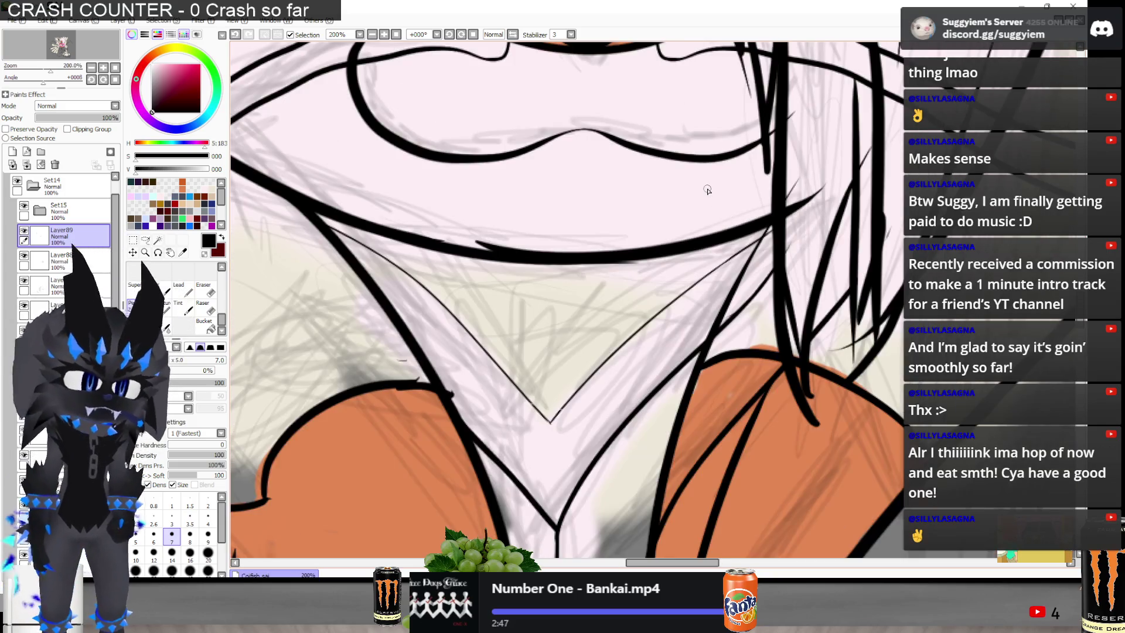
key("e")
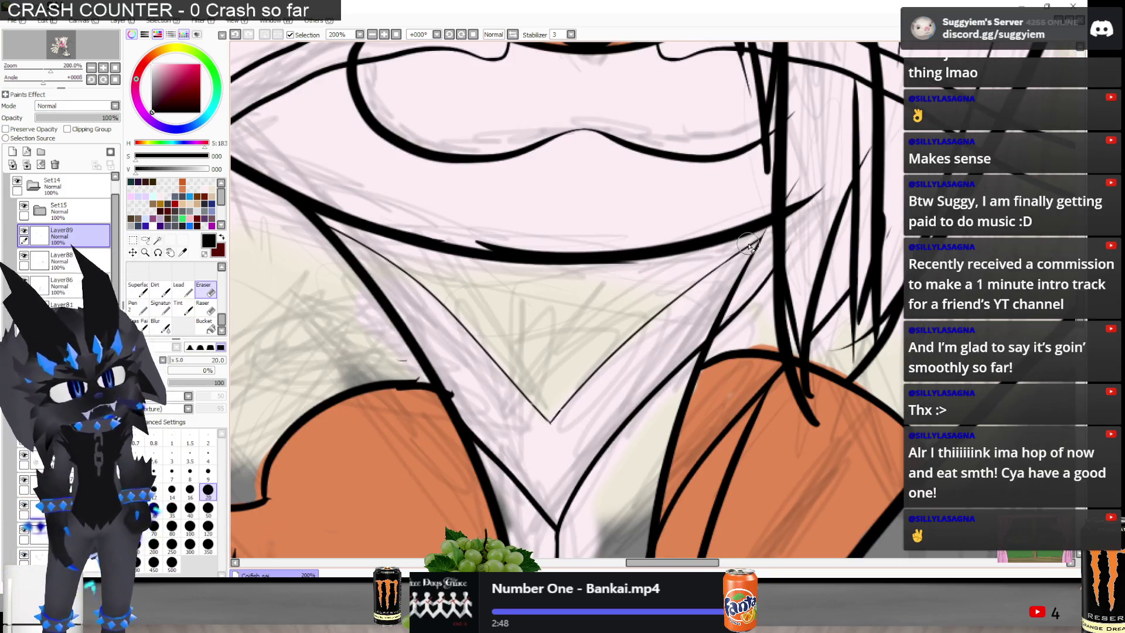
scroll(749, 245, "down", 5)
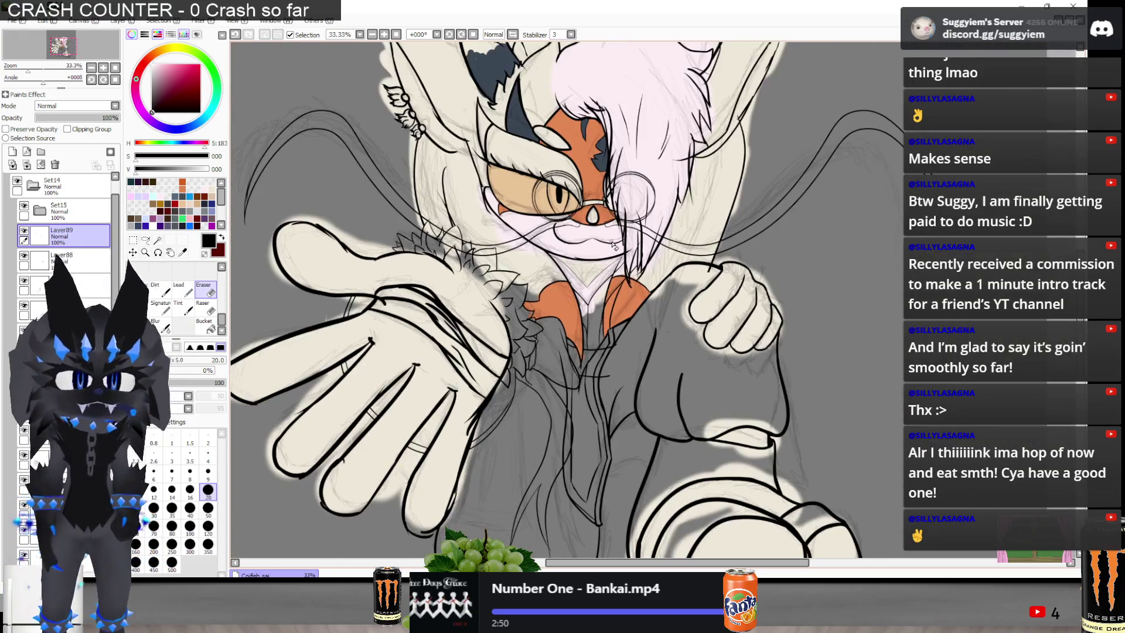
Compare with the Paint.NET reference render, then choose the near-white pink swatch as the drawing colour
scroll(613, 245, "up", 1)
scroll(64, 251, "down", 5)
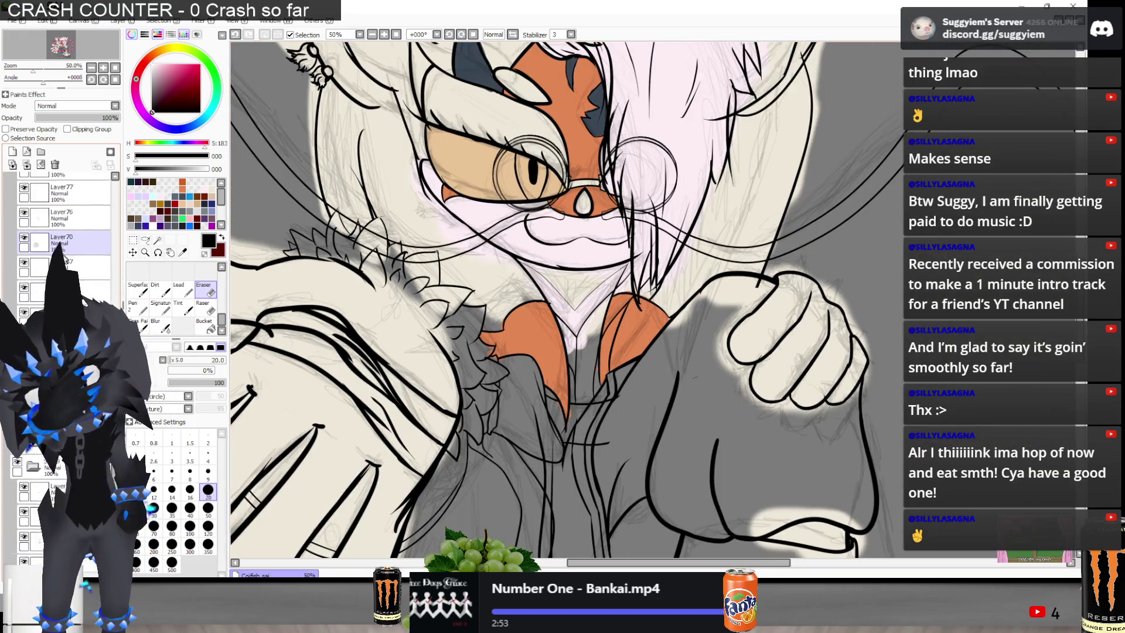
scroll(44, 229, "up", 5)
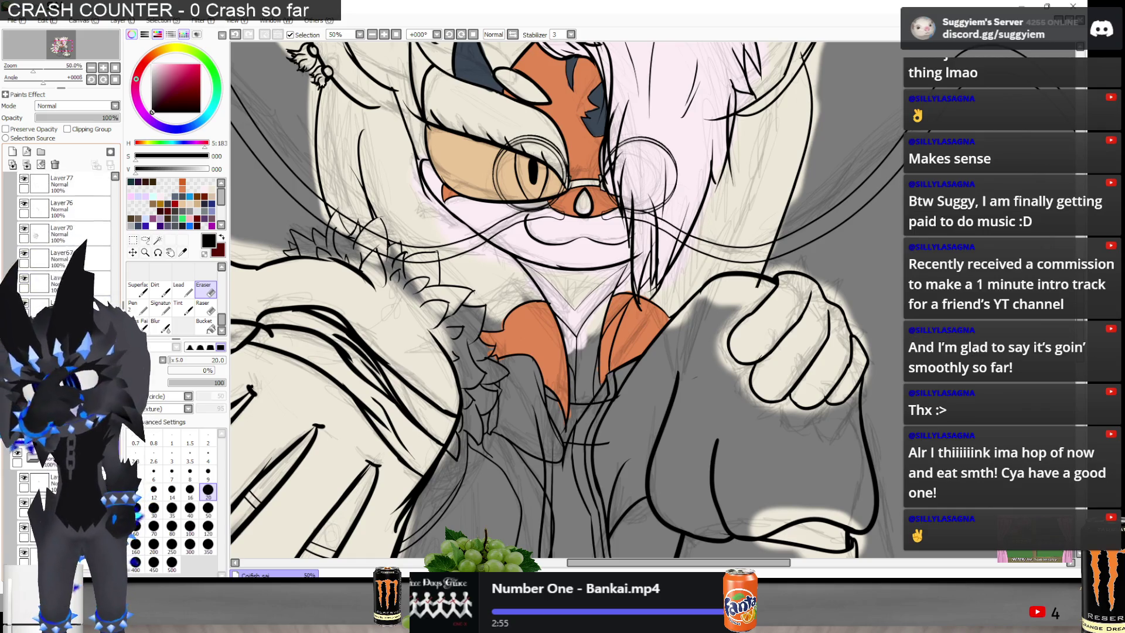
left_click(164, 90)
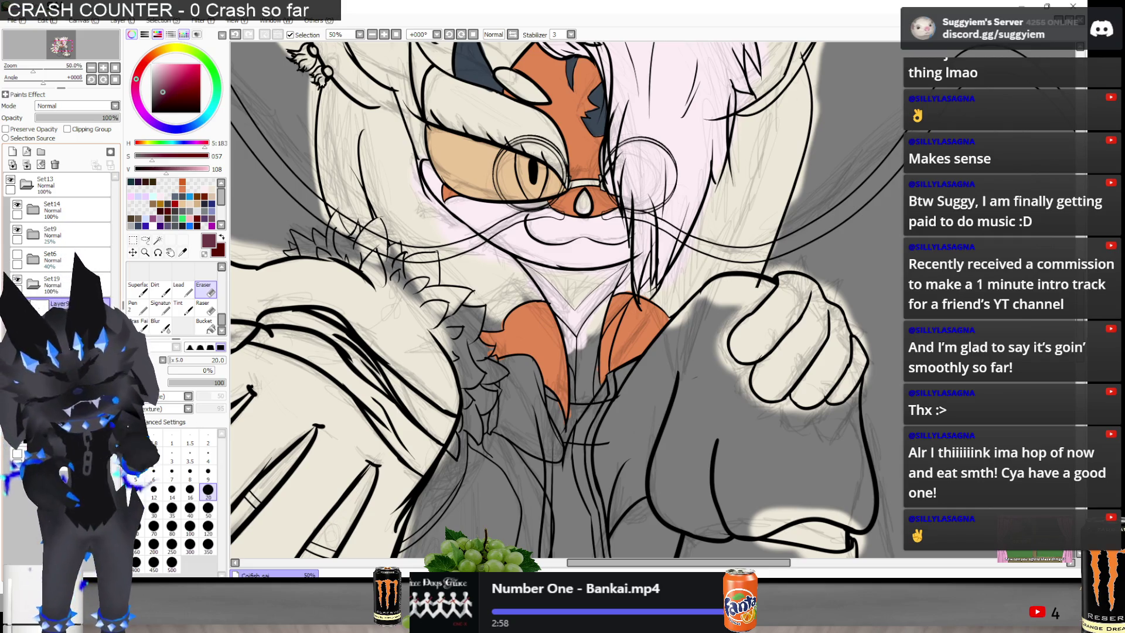
scroll(613, 363, "down", 2)
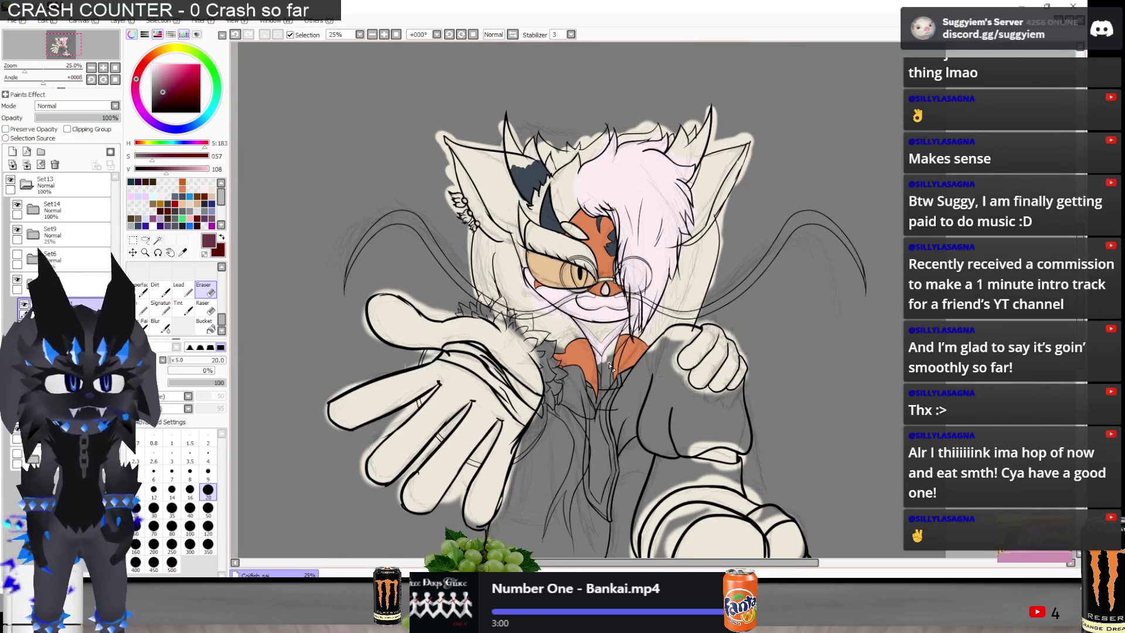
key("alt+Tab")
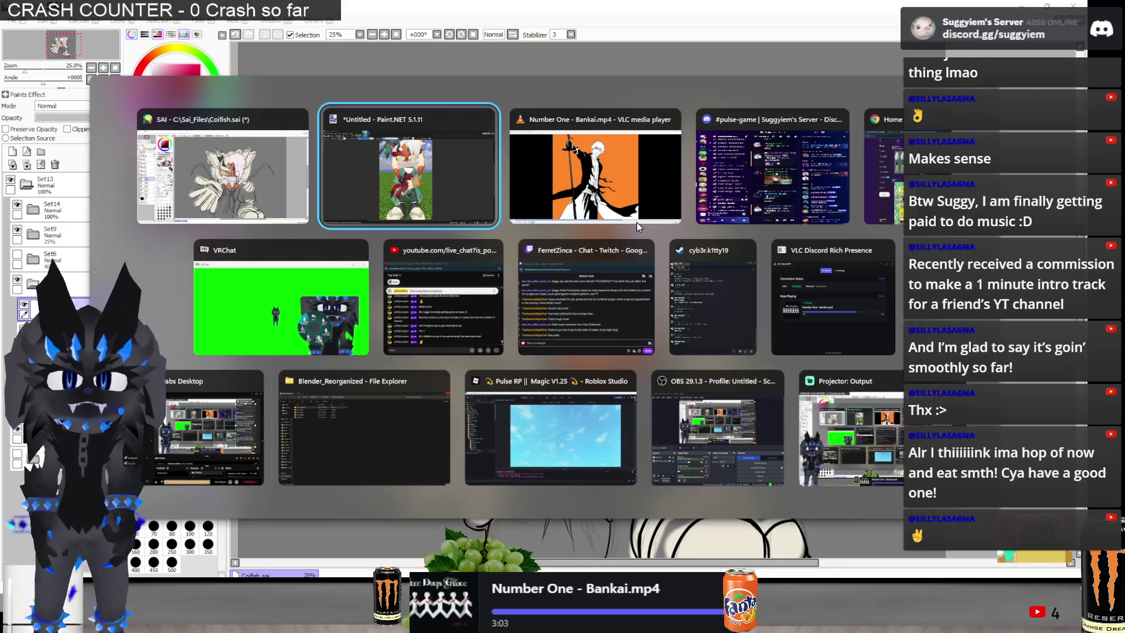
key("alt+Tab")
scroll(634, 156, "up", 1)
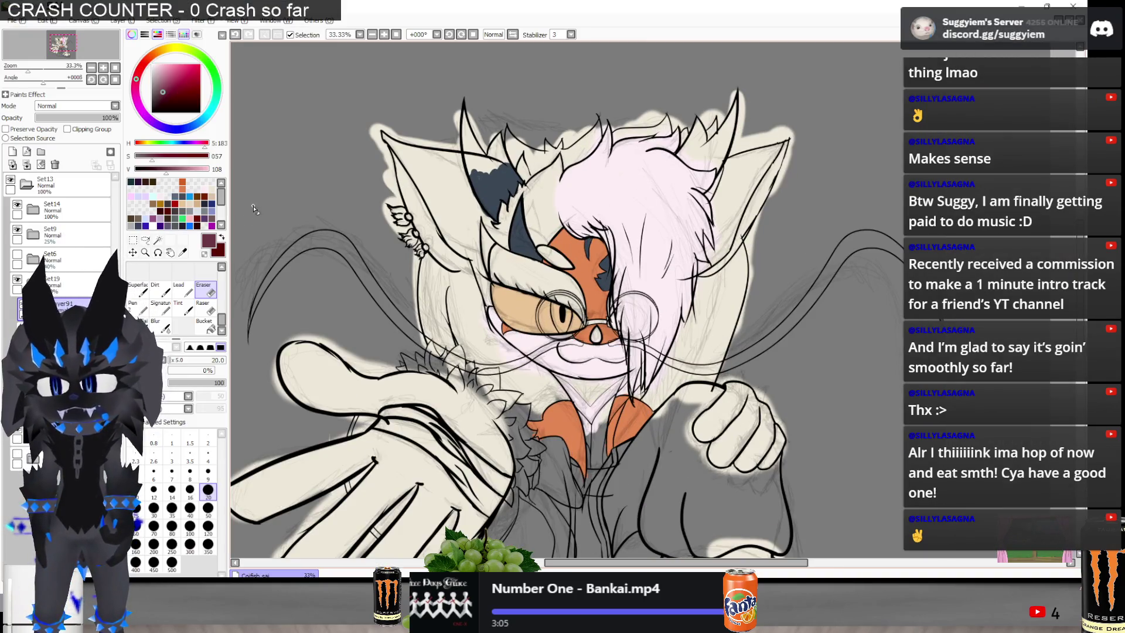
left_click(207, 189)
Paint the oval highlight above the eye light pink with an enlarged pen
key("n")
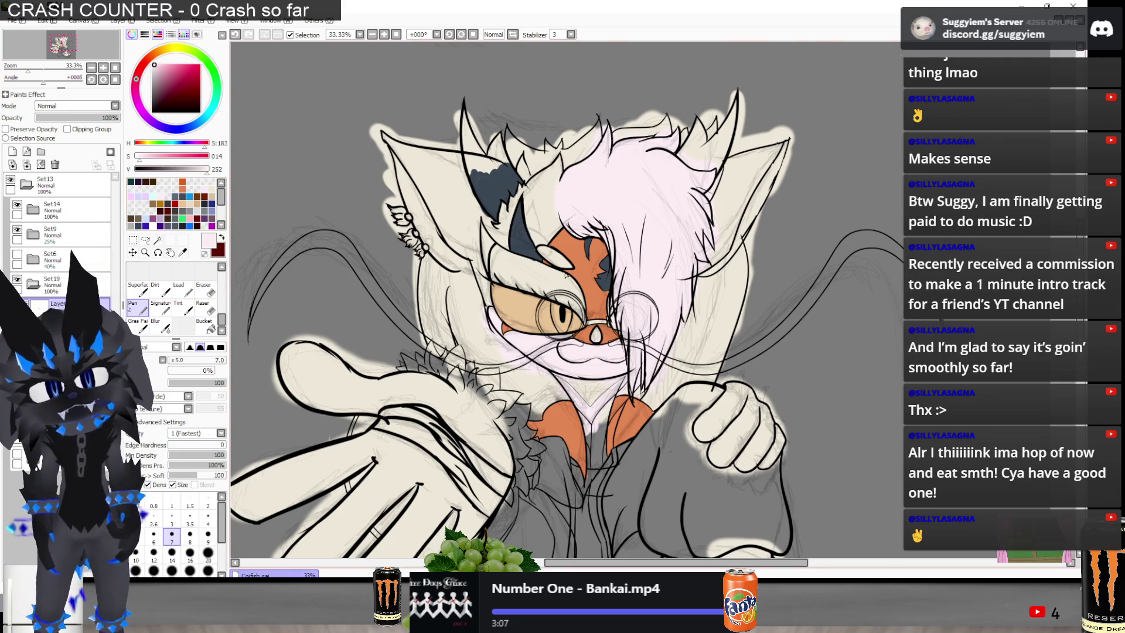
scroll(493, 274, "up", 2)
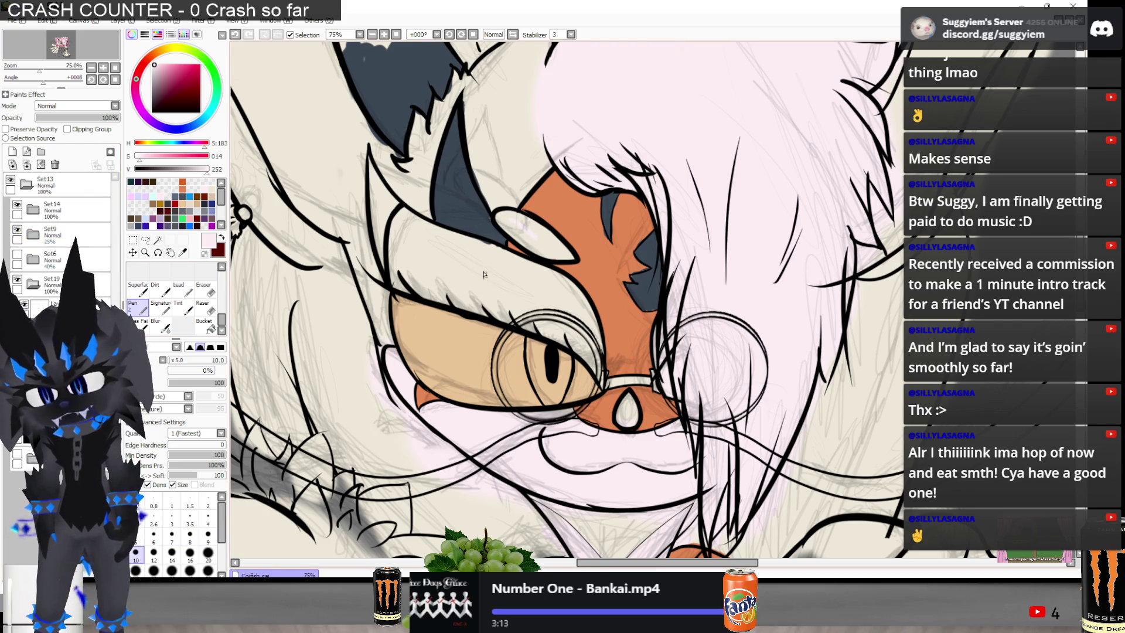
scroll(540, 198, "up", 3)
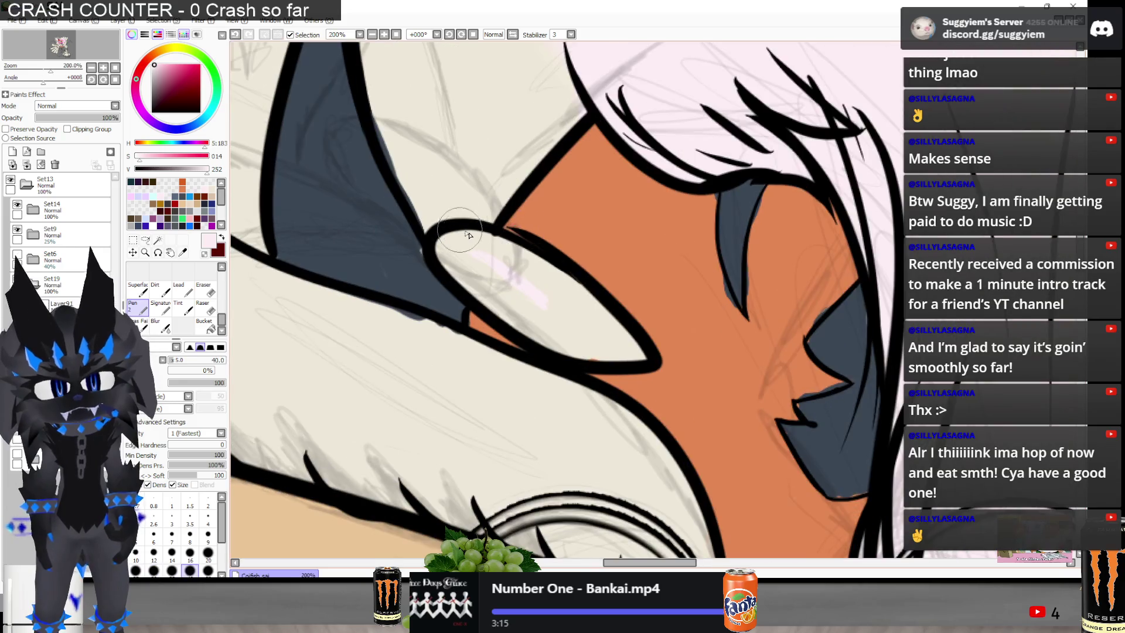
key("]")
key("]")
key("]")
left_click_drag(493, 265, 634, 356)
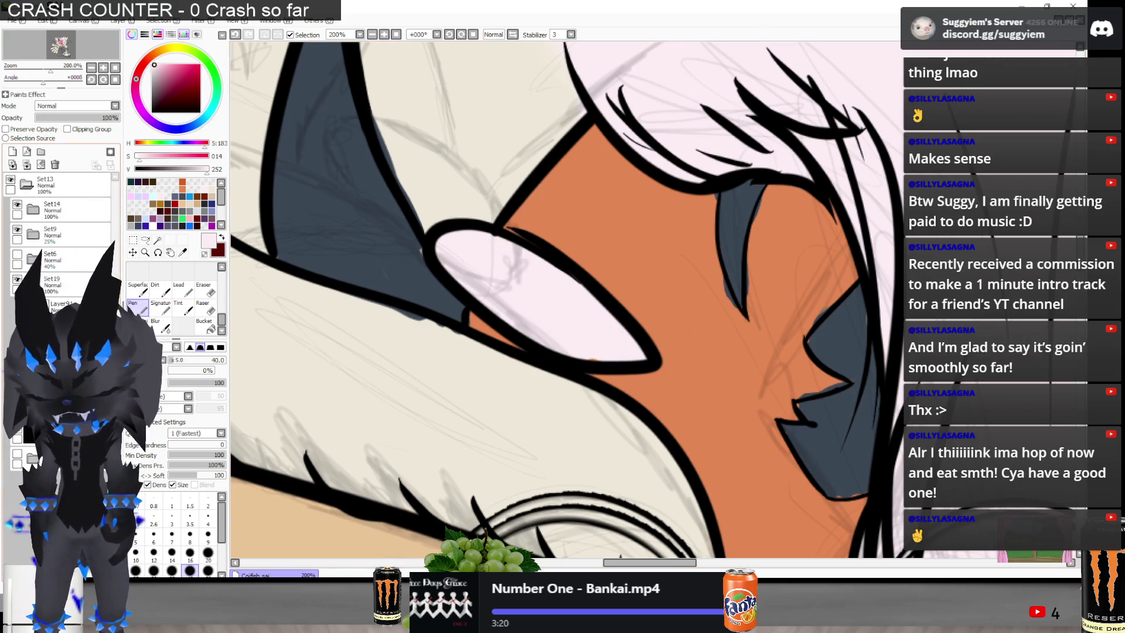
On Set19, erase the pink spill and stray pale marks off the orange face marking
left_click(70, 285)
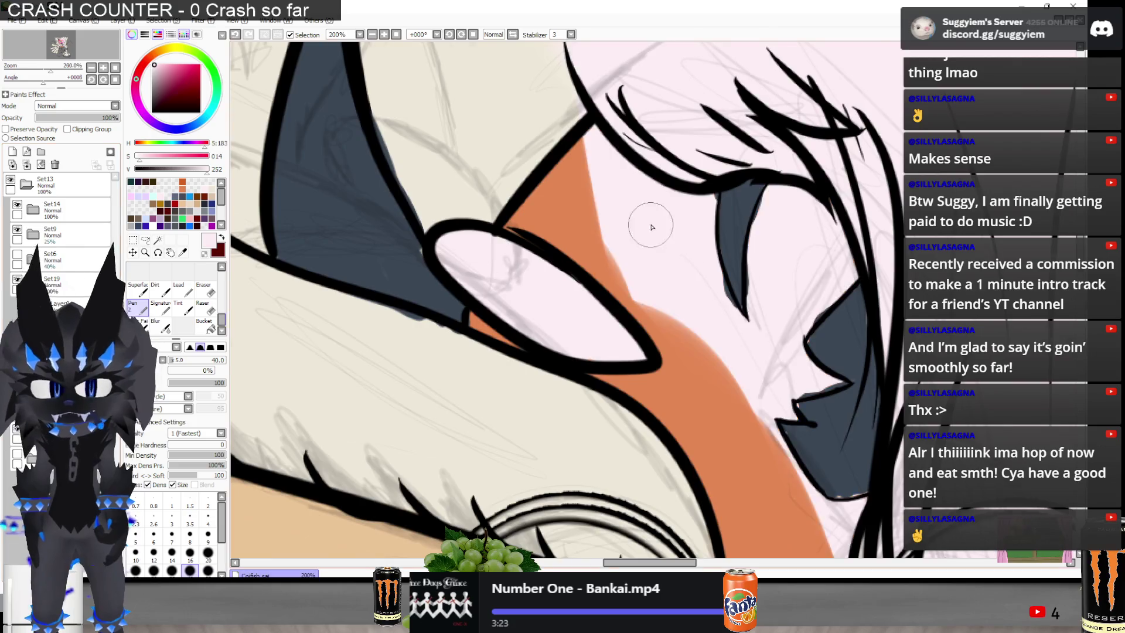
scroll(650, 226, "down", 3)
scroll(674, 221, "up", 2)
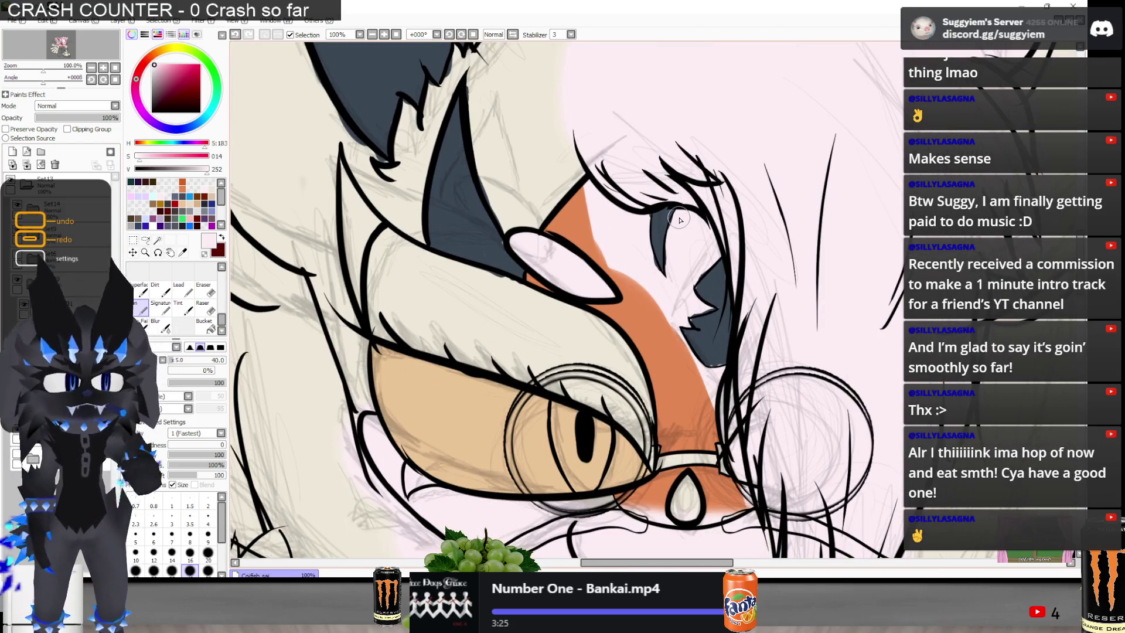
key("e")
mouse_move(616, 228)
left_mouse_down()
mouse_move(609, 246)
mouse_move(597, 199)
mouse_move(610, 234)
mouse_move(636, 217)
mouse_move(680, 234)
mouse_move(683, 222)
mouse_move(703, 240)
mouse_move(695, 221)
left_mouse_up()
left_click_drag(681, 274, 665, 283)
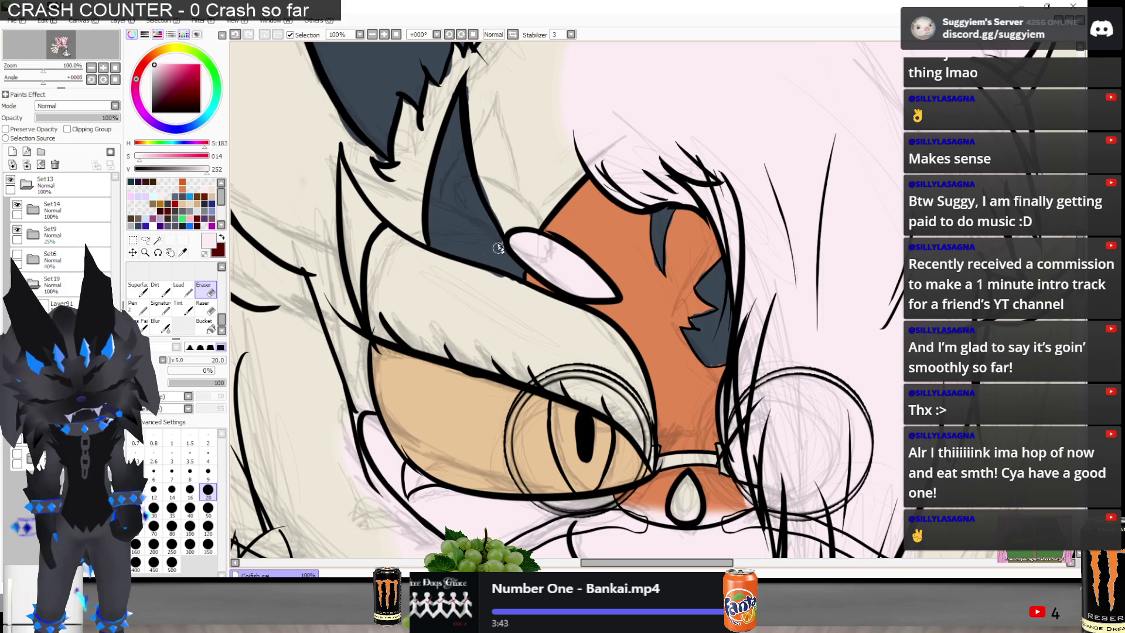
scroll(736, 524, "up", 2)
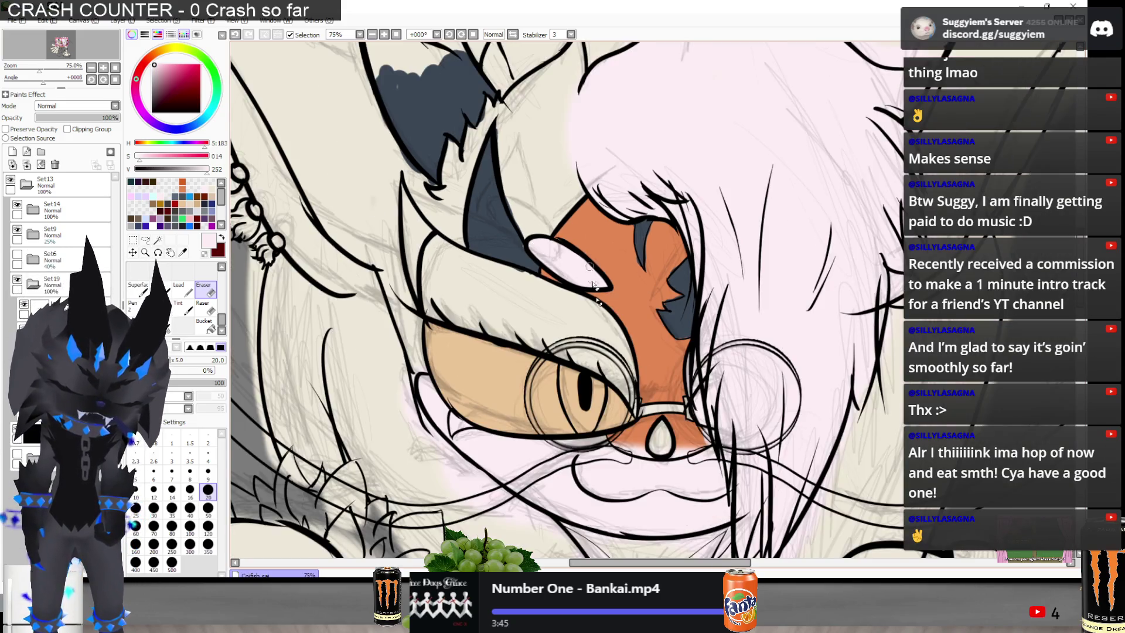
Erase beside the nose as a trial, then undo it twice
mouse_move(562, 411)
left_mouse_down()
mouse_move(594, 415)
mouse_move(586, 404)
mouse_move(627, 419)
left_mouse_up()
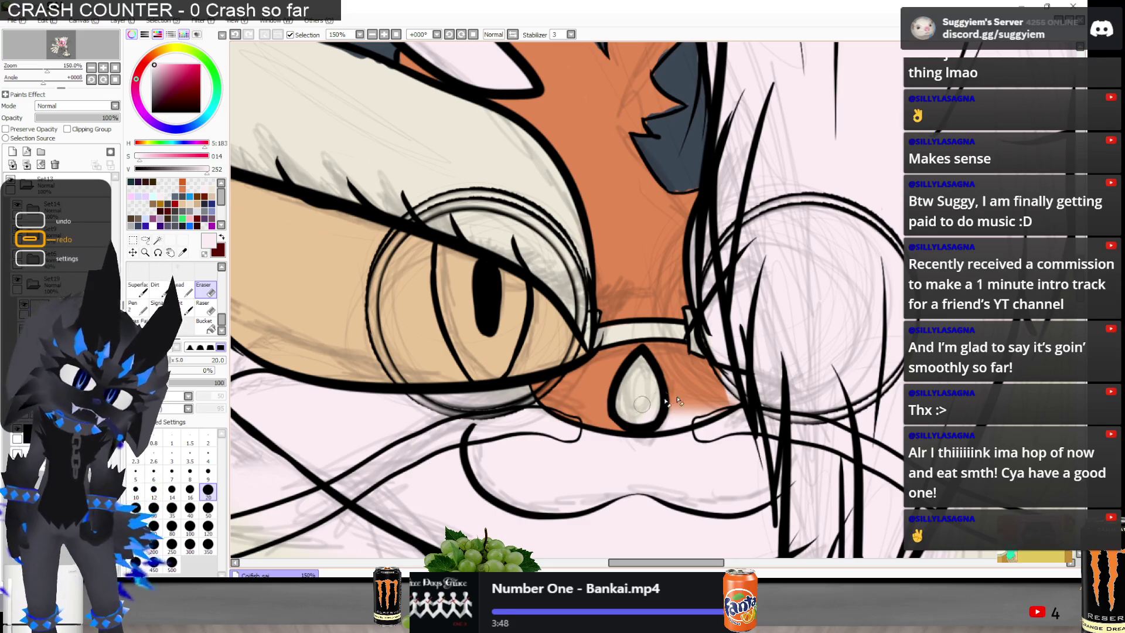
key("ctrl+z")
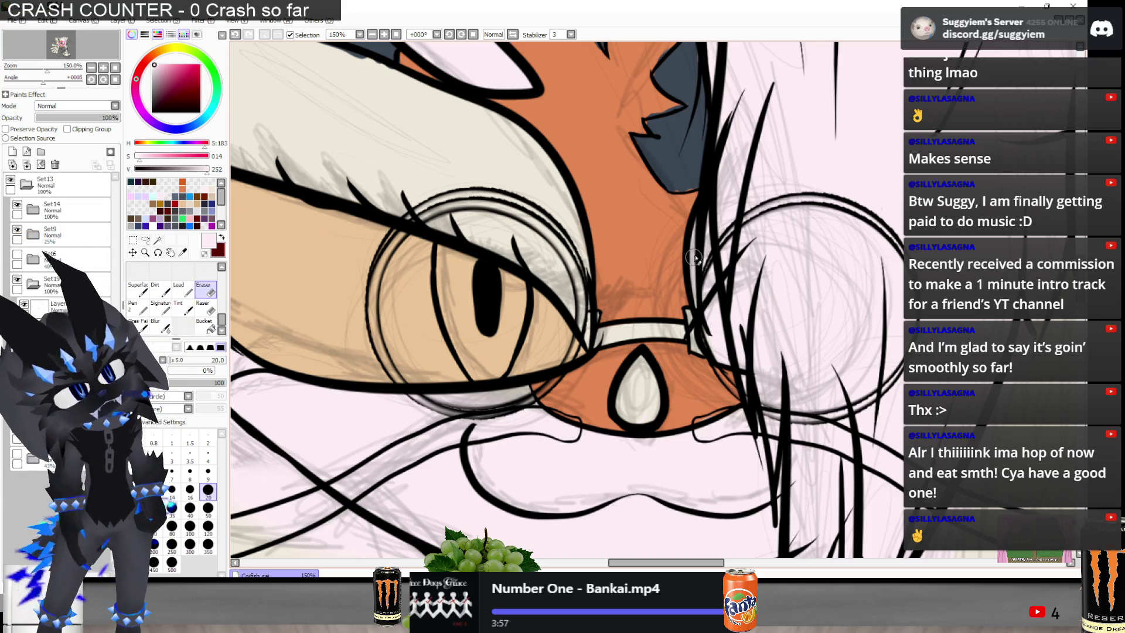
scroll(637, 349, "down", 2)
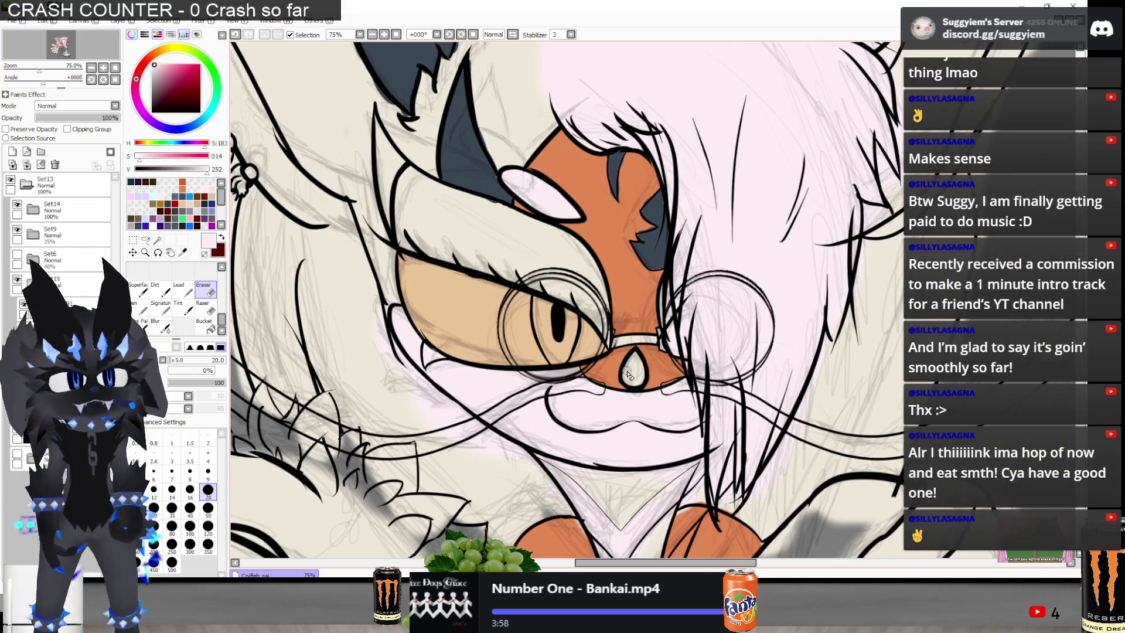
scroll(673, 381, "up", 3)
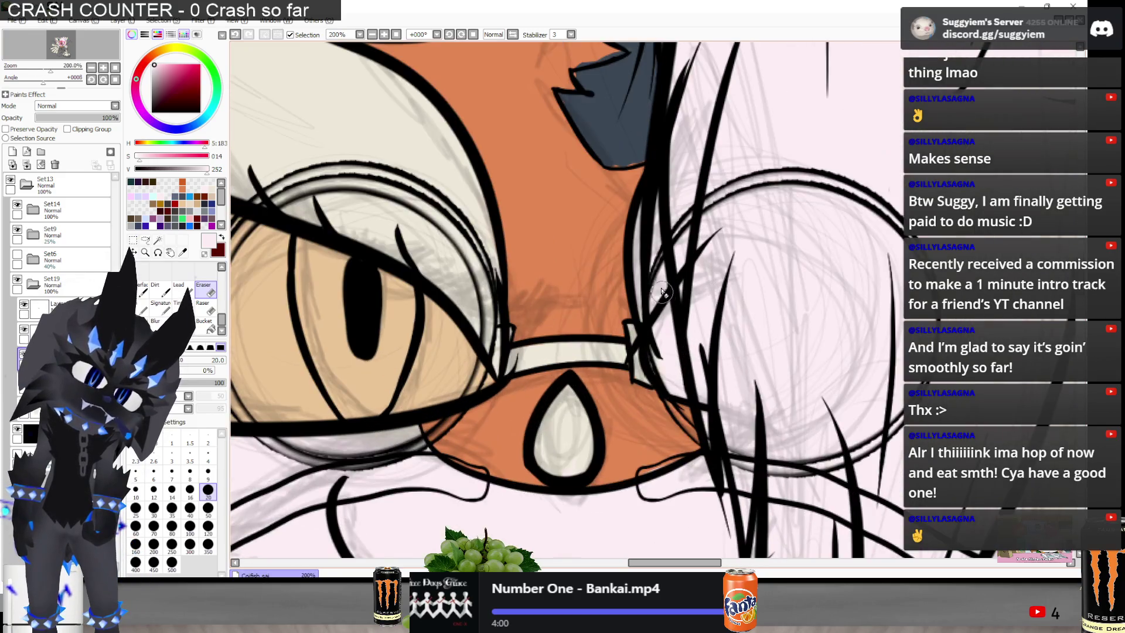
key("ctrl+z")
Zoom in and eyedrop the dark slate blue from the ear marking
scroll(556, 293, "down", 4)
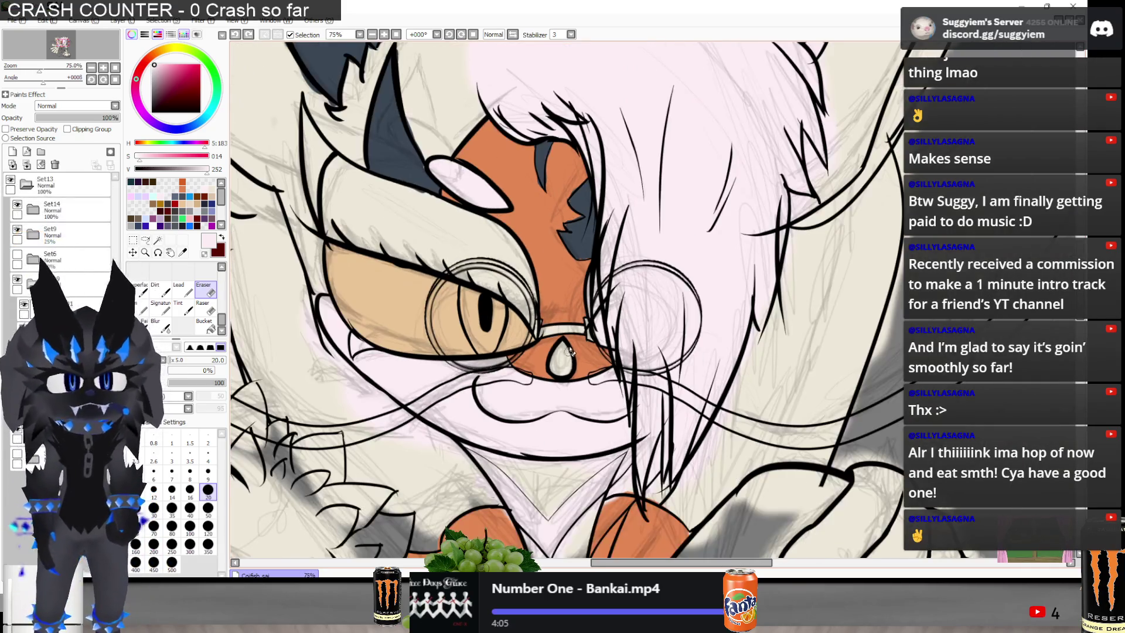
scroll(521, 260, "up", 2)
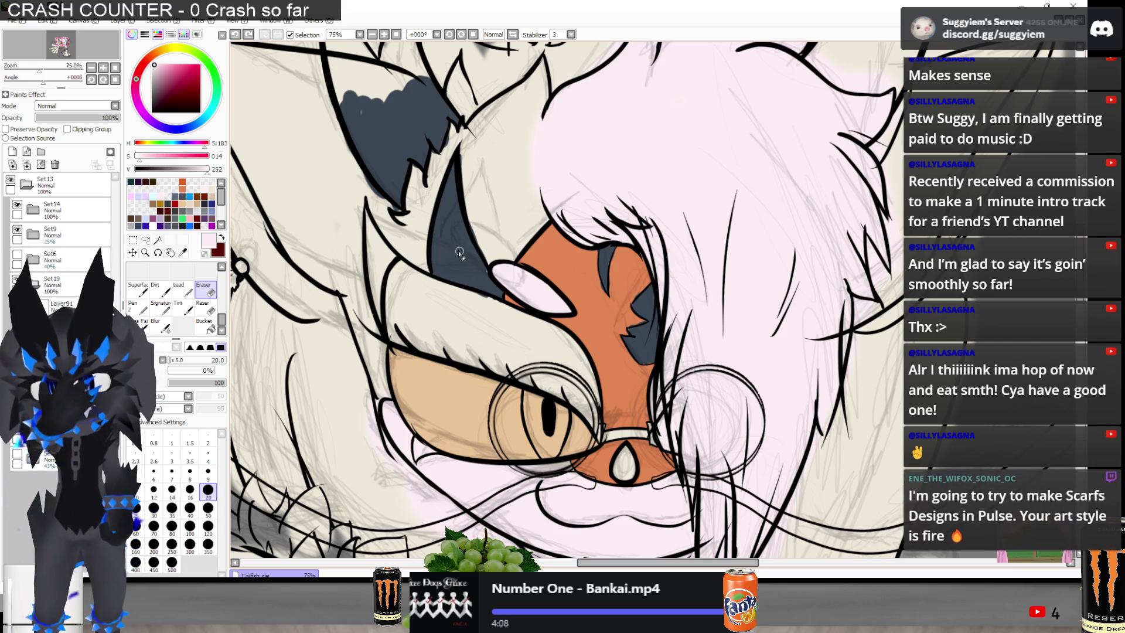
scroll(459, 252, "up", 5)
left_click(497, 96, "alt")
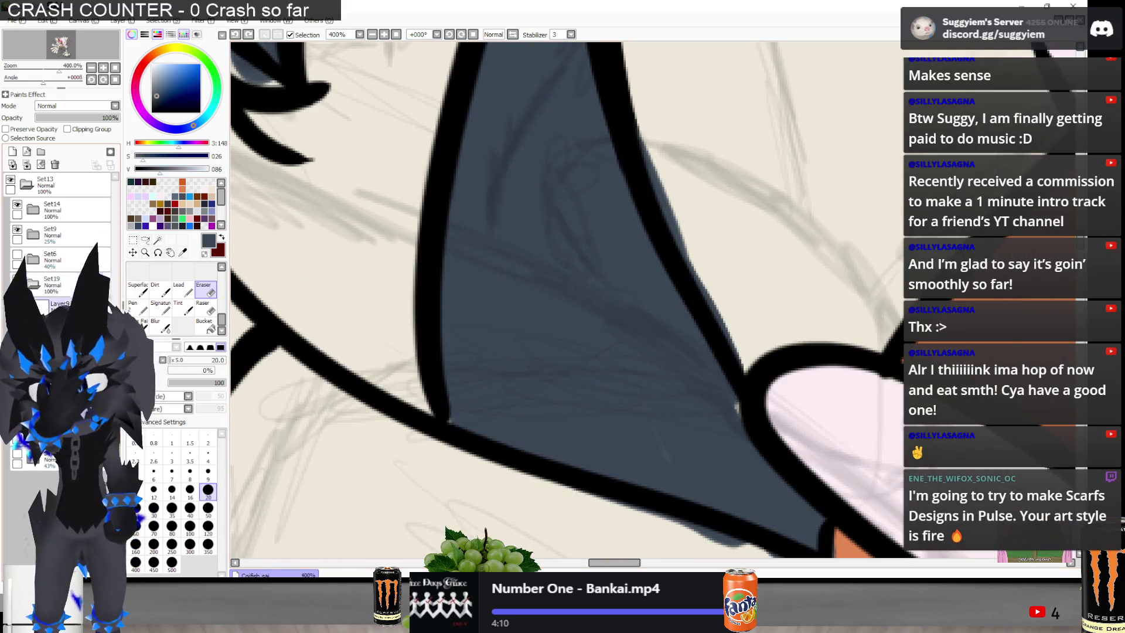
Erase a small bit along the outline beside the cat's left ear
scroll(369, 331, "down", 3)
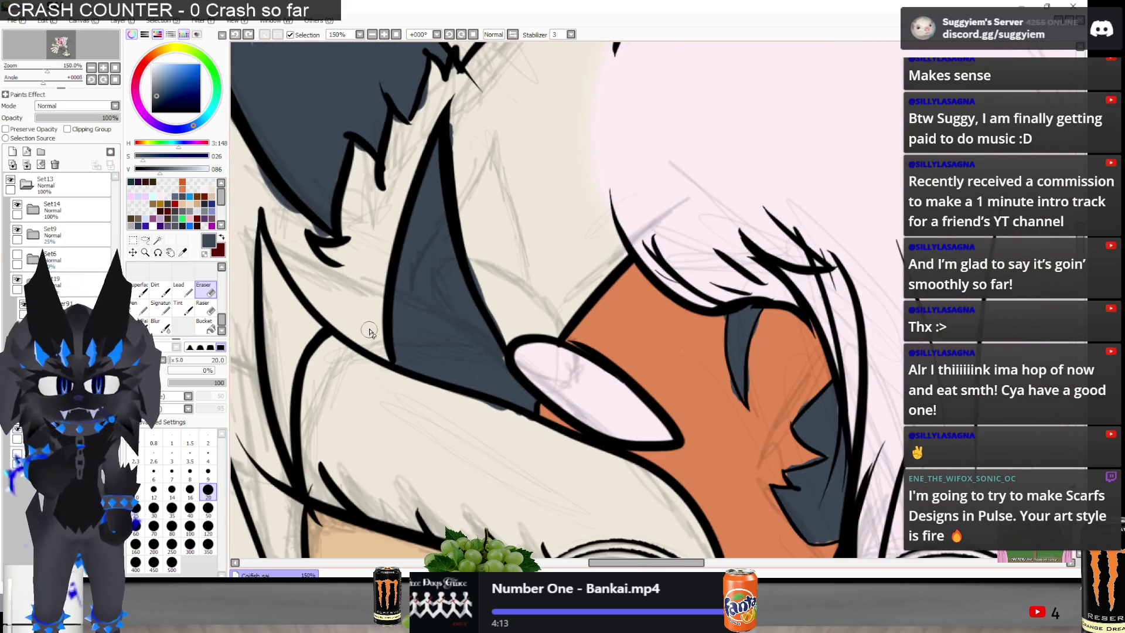
scroll(369, 331, "up", 1)
key("n")
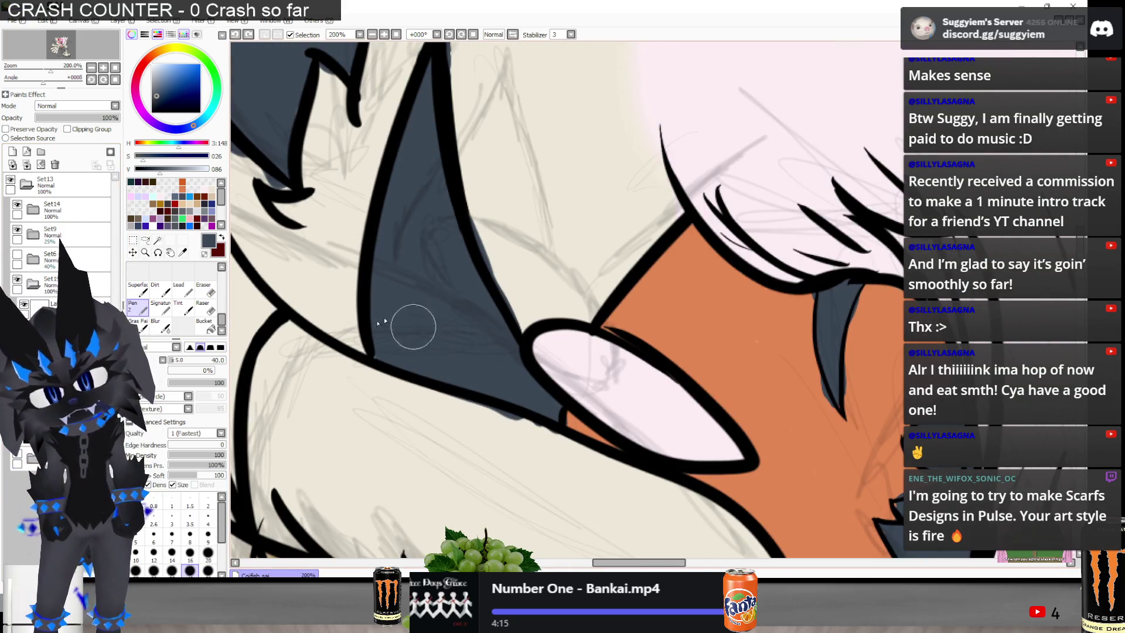
scroll(453, 241, "down", 2)
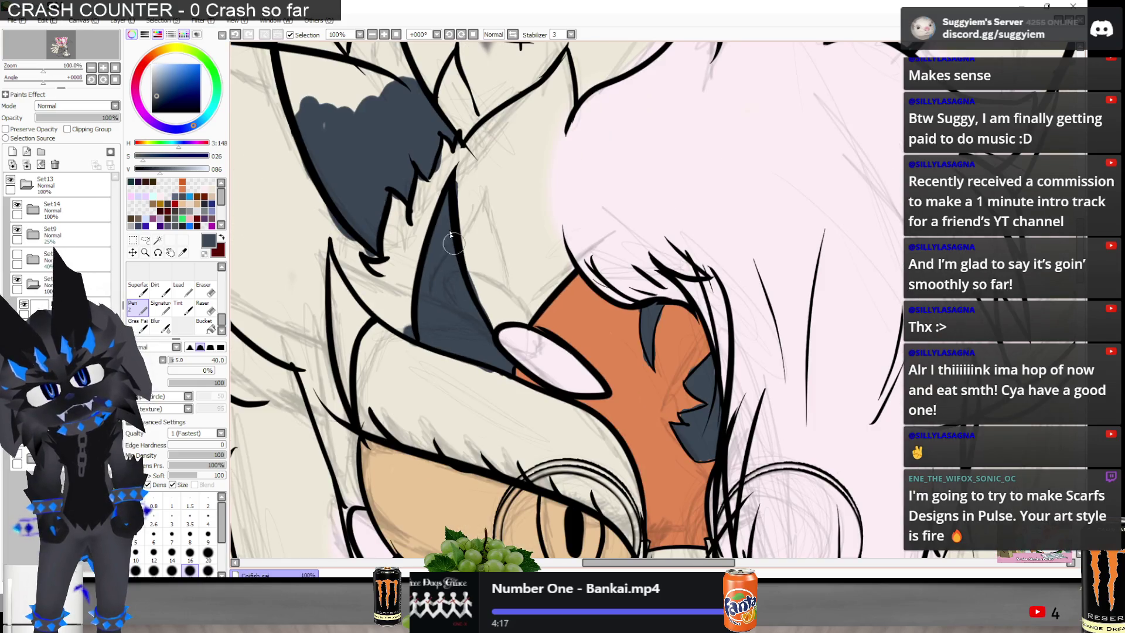
scroll(328, 252, "up", 1)
key("e")
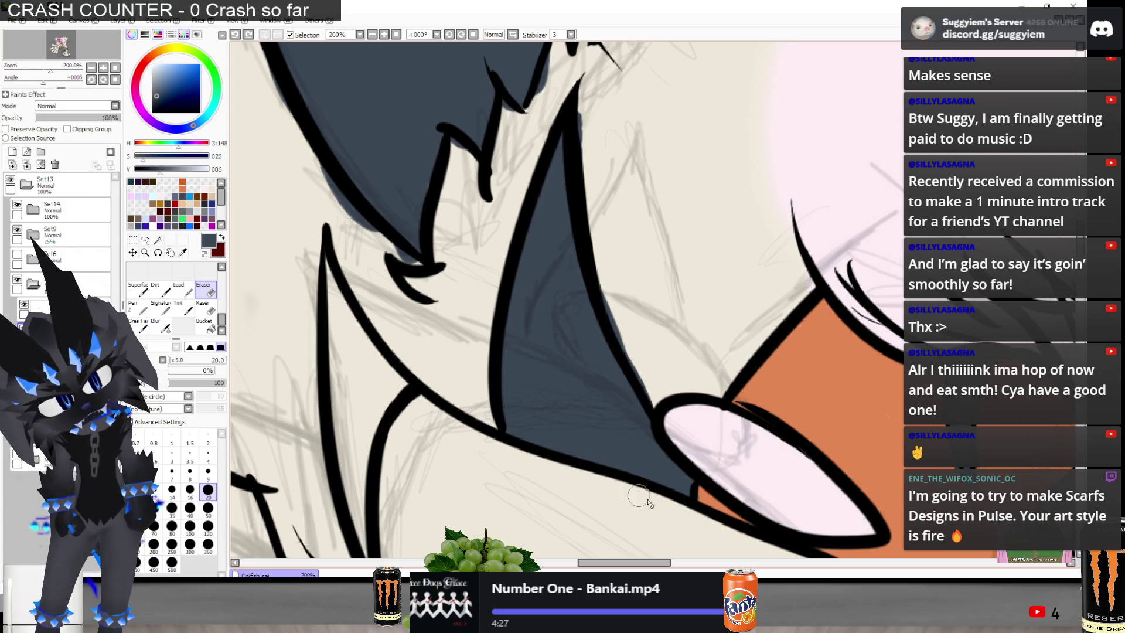
left_click_drag(657, 543, 714, 500)
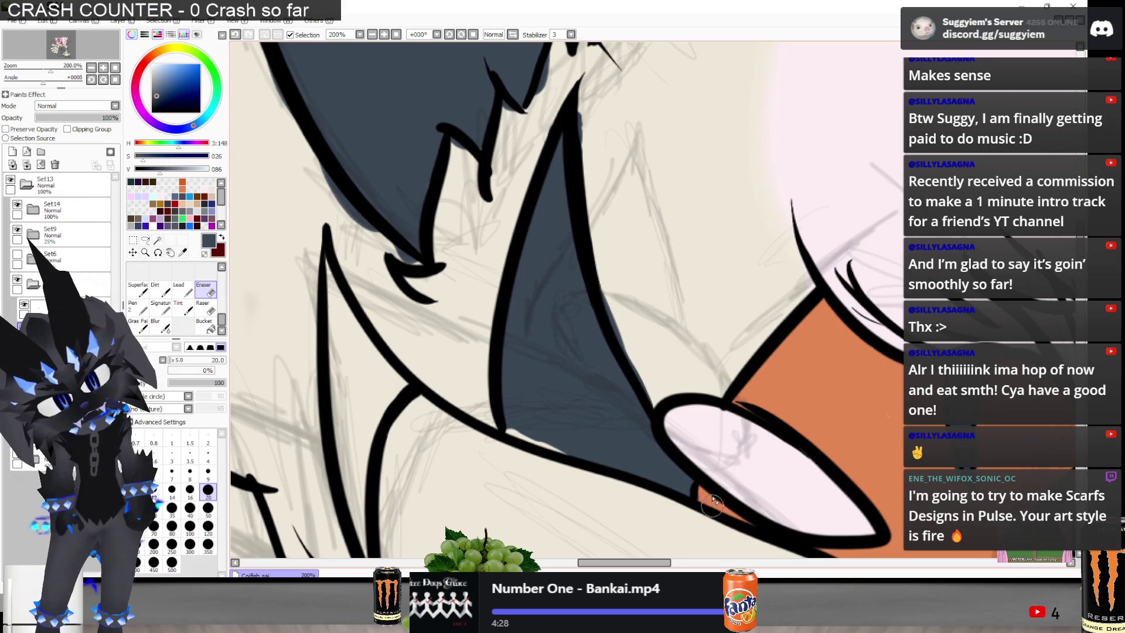
Fill a gap in the black outline and add a pen stroke along the fur outline
key("n")
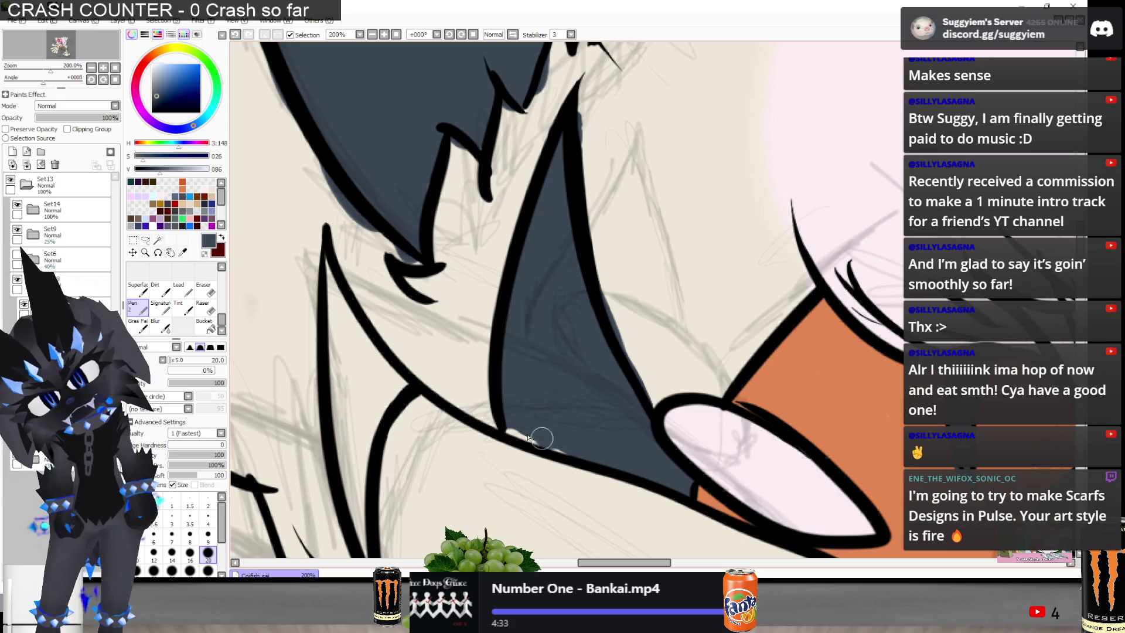
left_click_drag(528, 427, 510, 421)
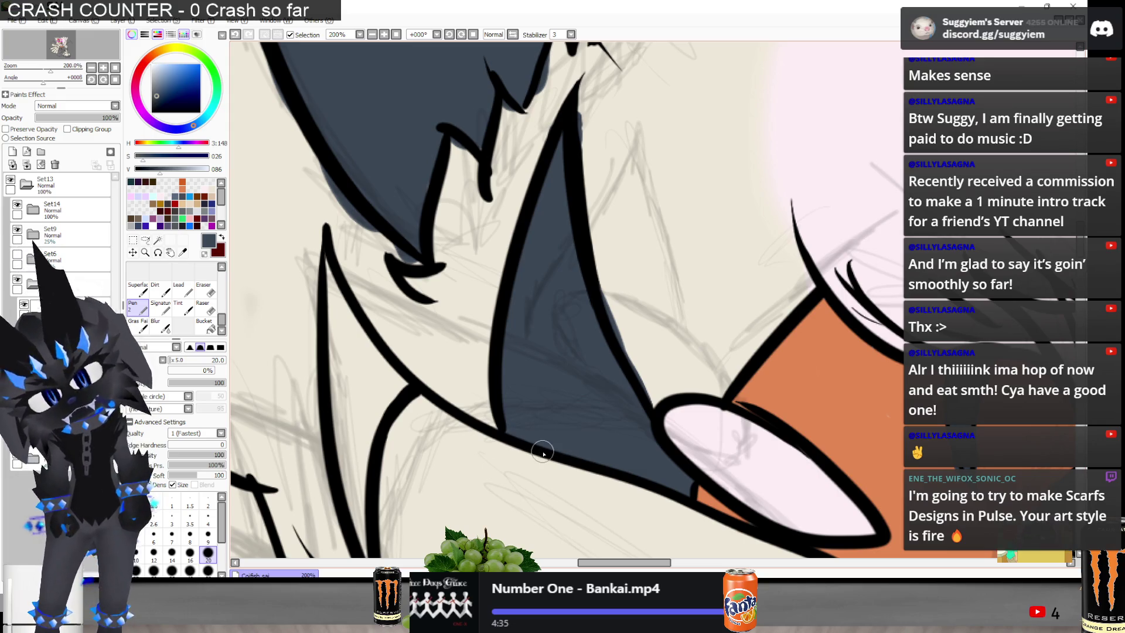
key("e")
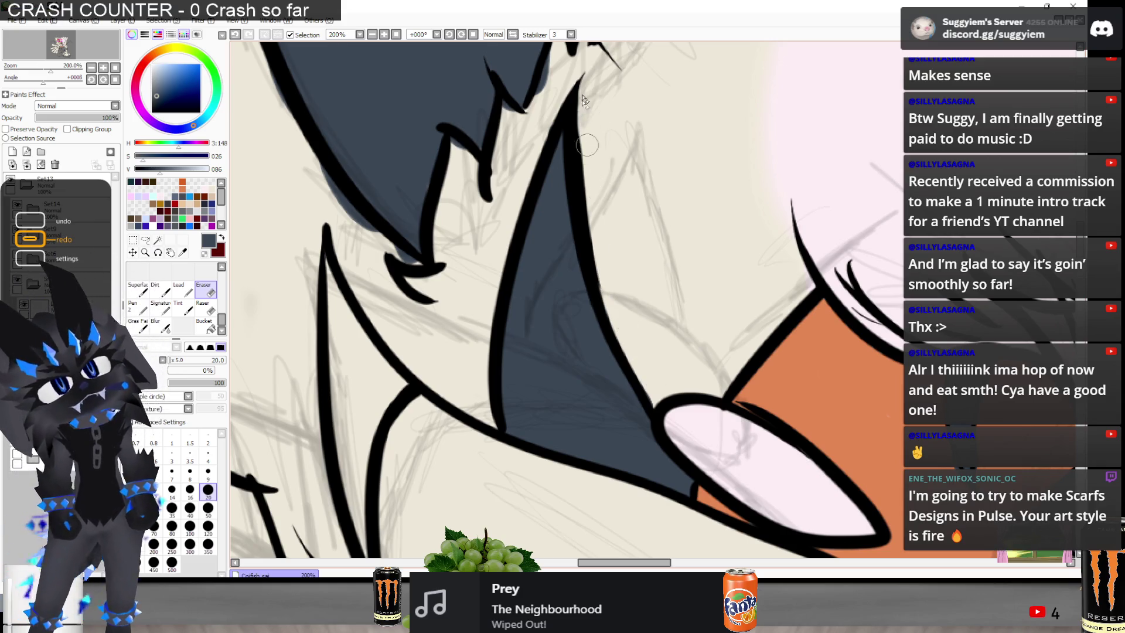
scroll(548, 237, "up", 2)
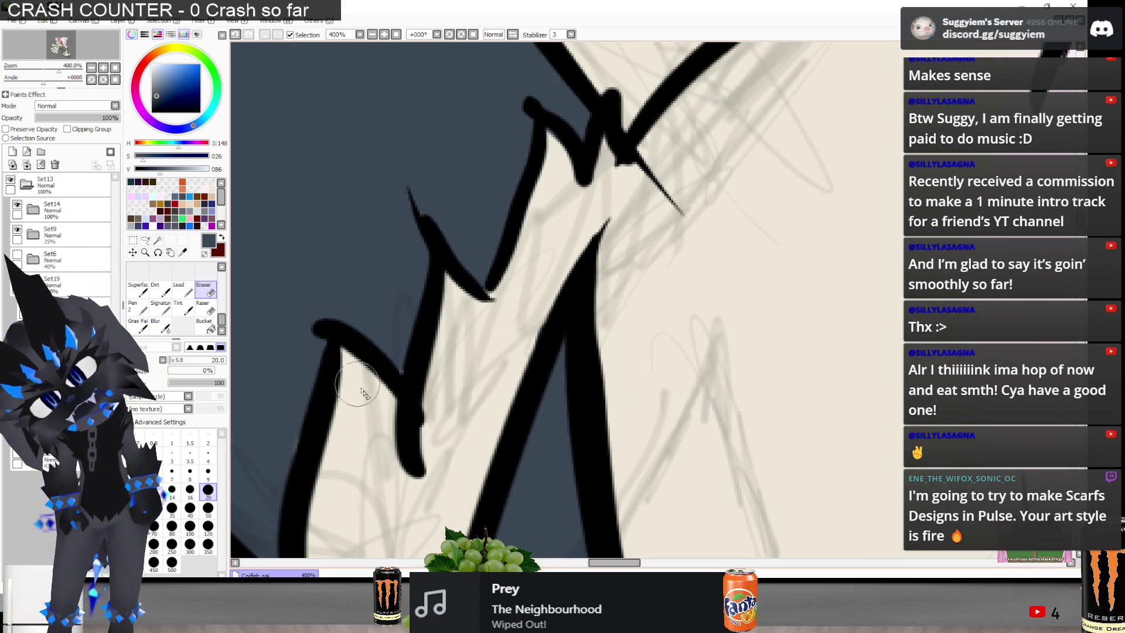
scroll(451, 288, "down", 3)
scroll(328, 336, "up", 1)
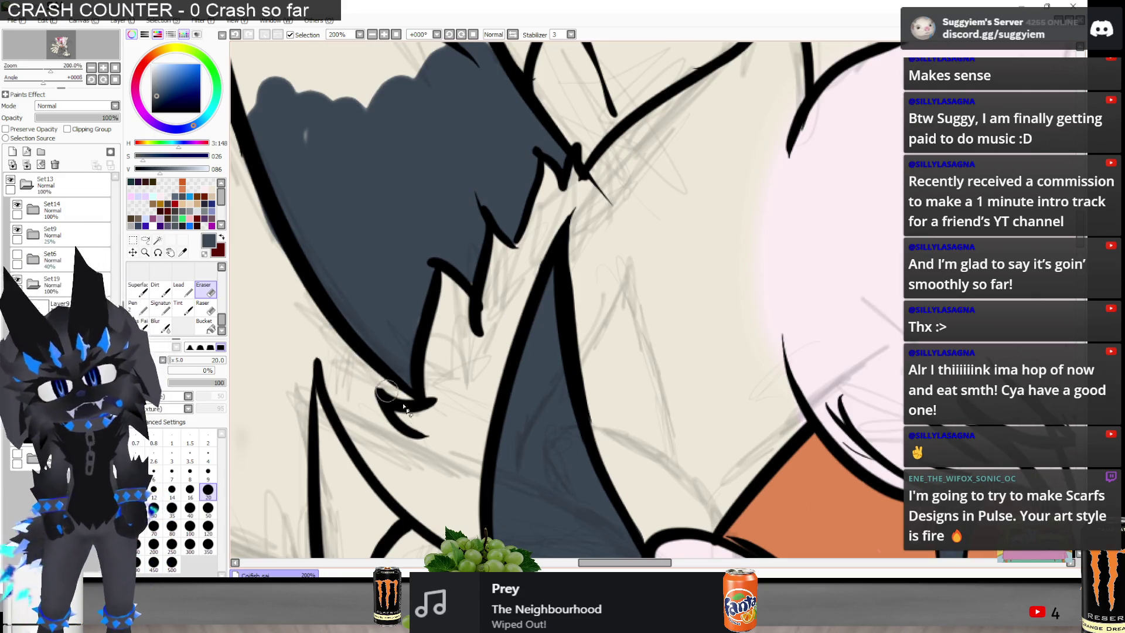
key("n")
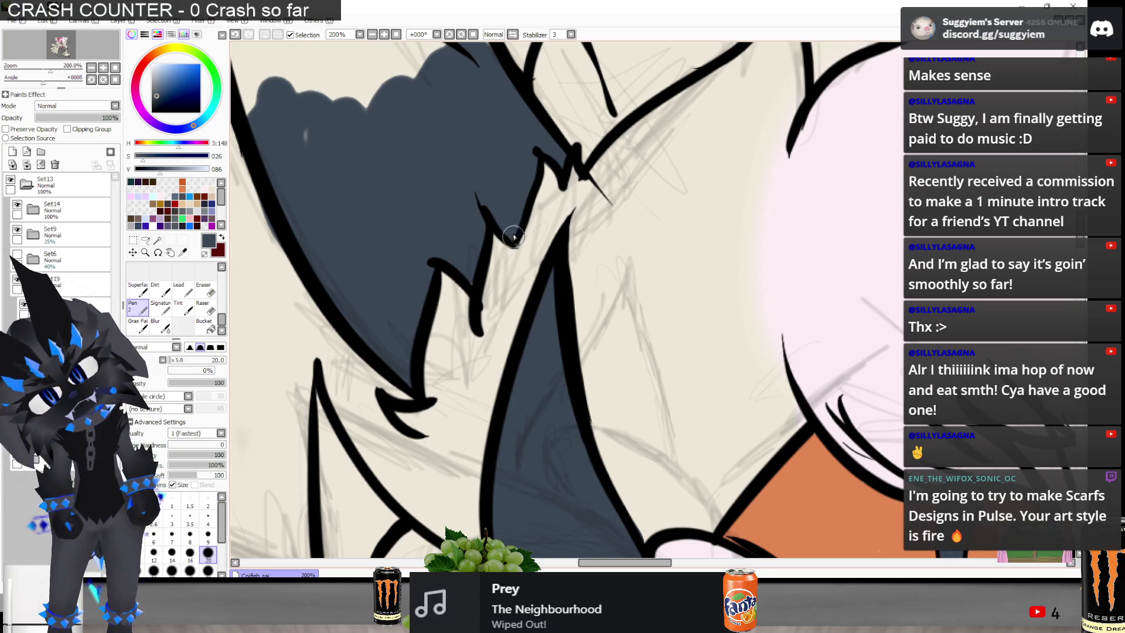
left_click_drag(514, 242, 517, 247)
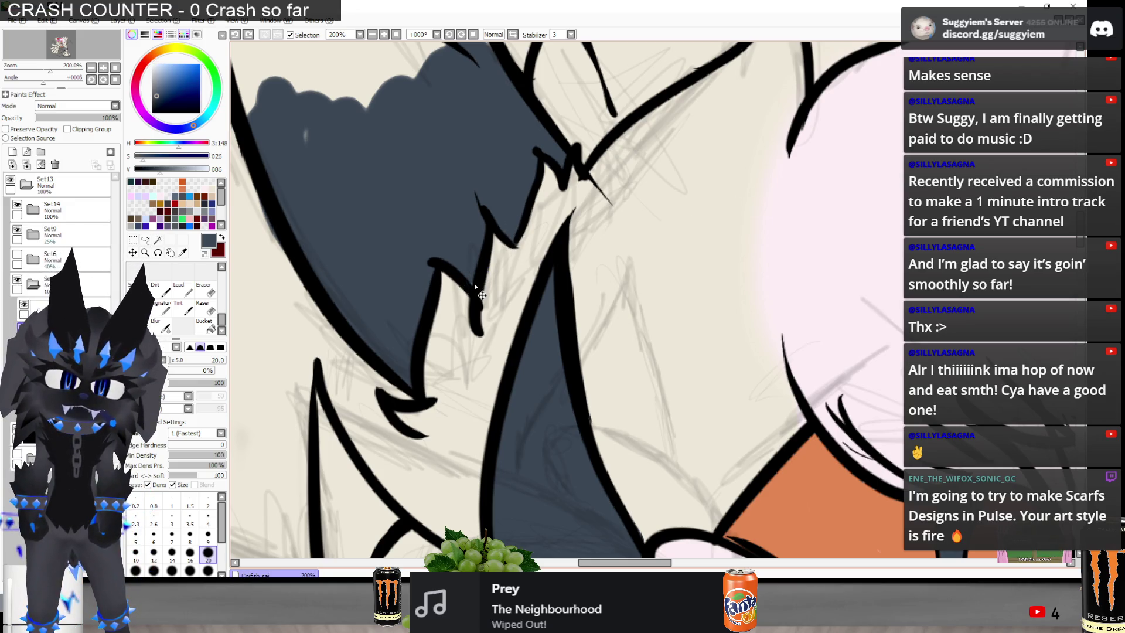
scroll(445, 275, "down", 2)
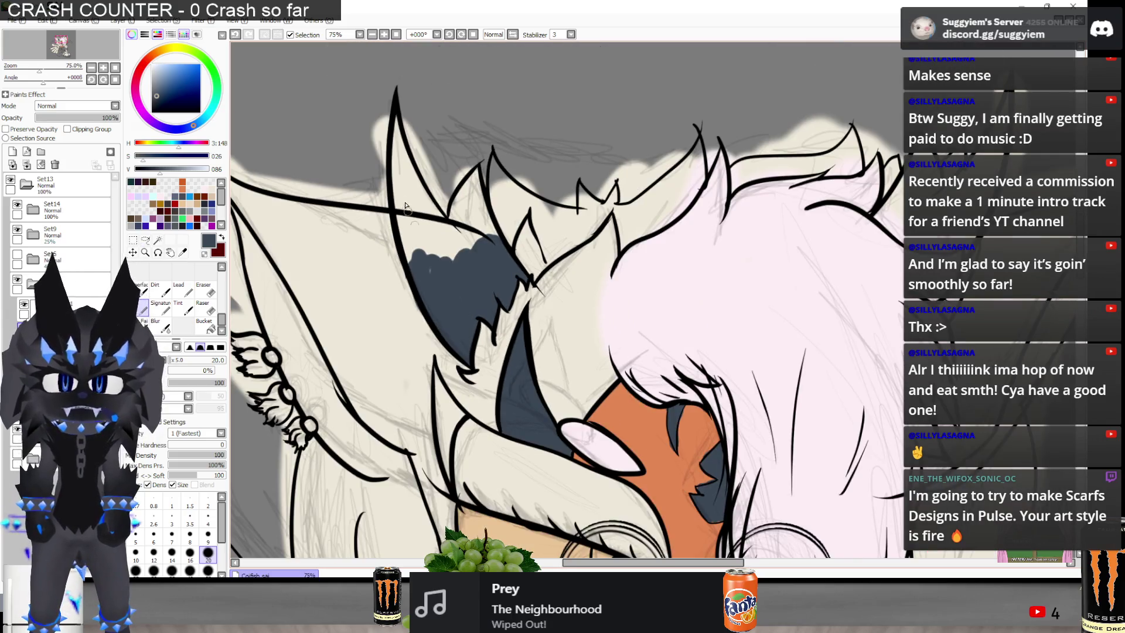
Brush dark slate grey up inside the left ear outline to its tip, covering the white gaps
scroll(412, 263, "up", 1)
mouse_move(412, 310)
left_mouse_down()
mouse_move(399, 176)
mouse_move(412, 233)
mouse_move(457, 293)
mouse_move(510, 269)
mouse_move(520, 279)
mouse_move(527, 206)
mouse_move(516, 188)
mouse_move(509, 213)
mouse_move(543, 164)
left_mouse_up()
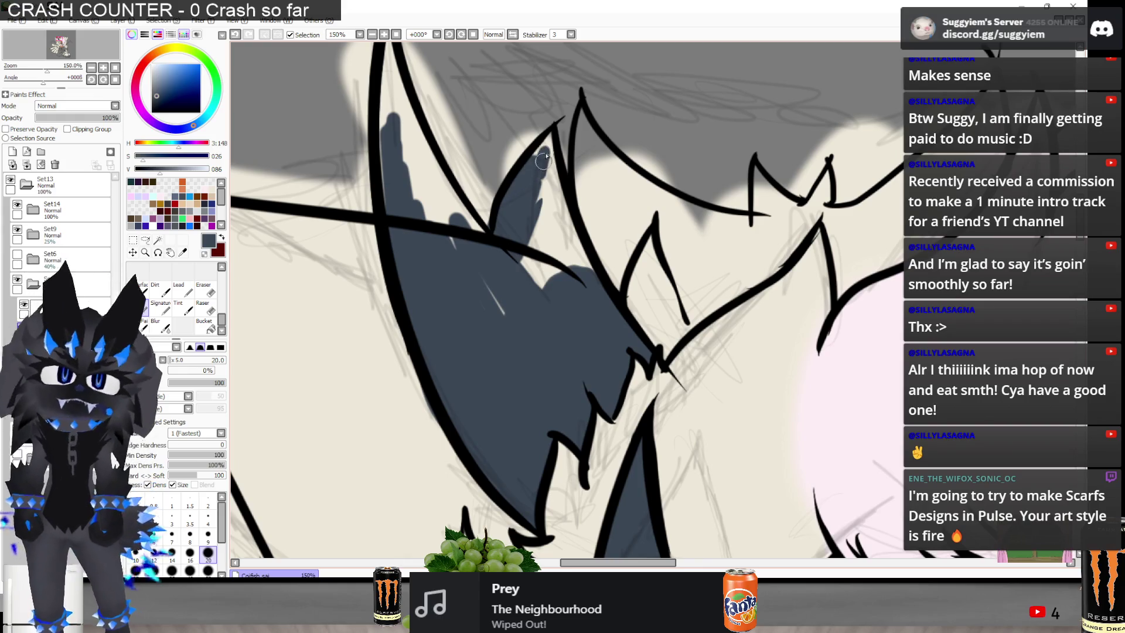
mouse_move(548, 155)
left_mouse_down()
mouse_move(545, 220)
mouse_move(565, 211)
mouse_move(551, 164)
mouse_move(563, 231)
mouse_move(595, 287)
mouse_move(551, 222)
mouse_move(519, 239)
left_mouse_up()
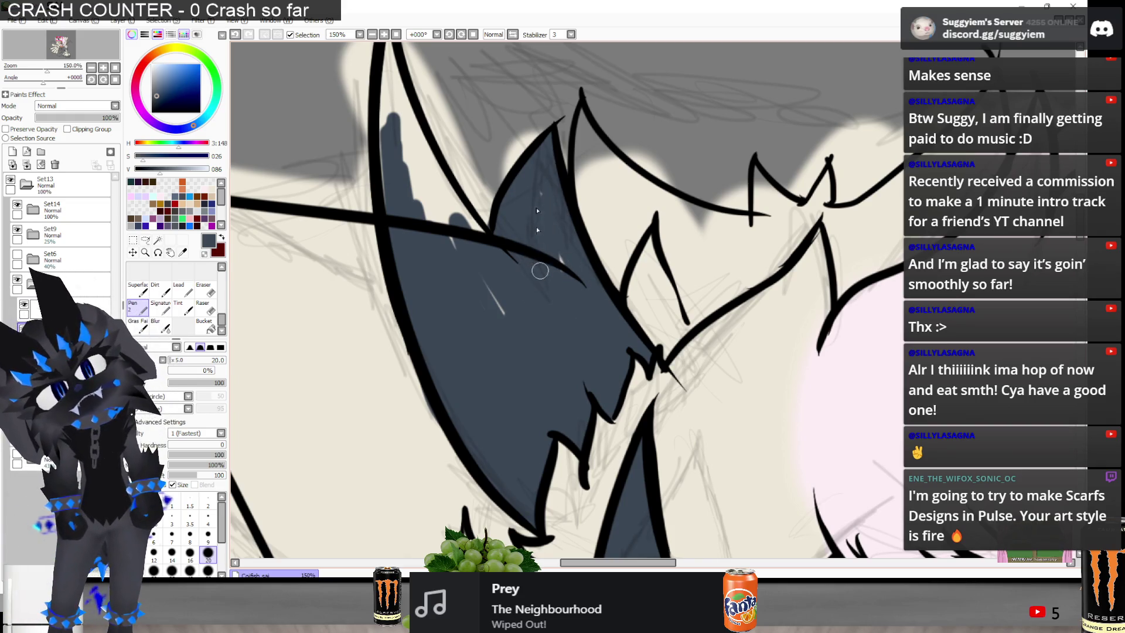
scroll(489, 303, "up", 3)
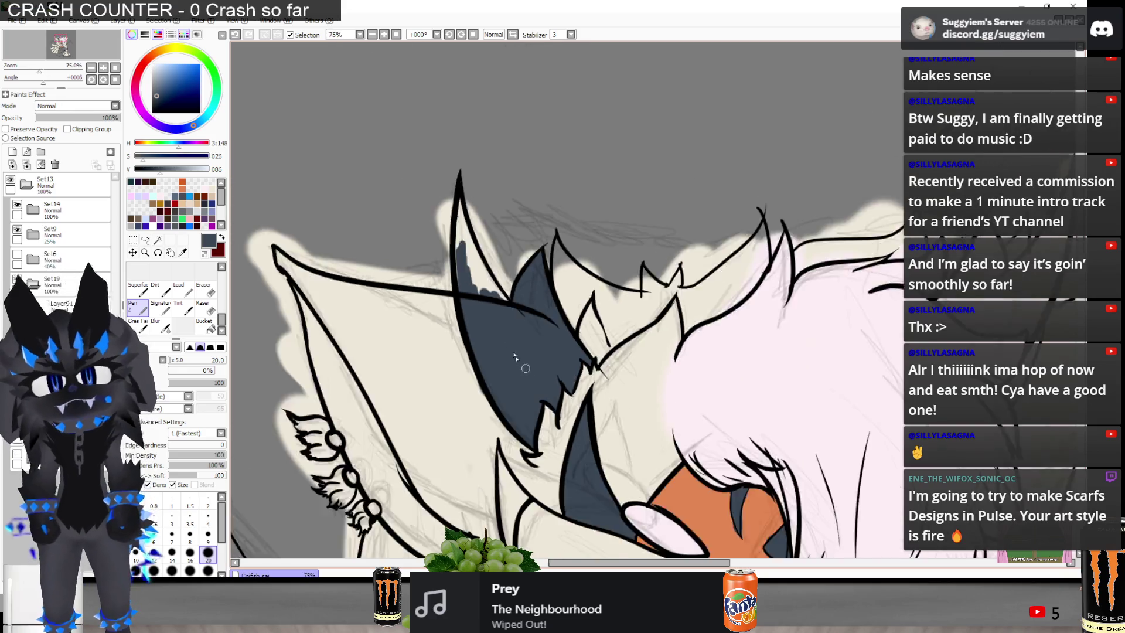
mouse_move(474, 290)
left_mouse_down()
mouse_move(472, 161)
mouse_move(524, 316)
mouse_move(498, 252)
mouse_move(551, 353)
mouse_move(588, 388)
mouse_move(516, 328)
mouse_move(521, 373)
left_mouse_up()
scroll(504, 299, "down", 2)
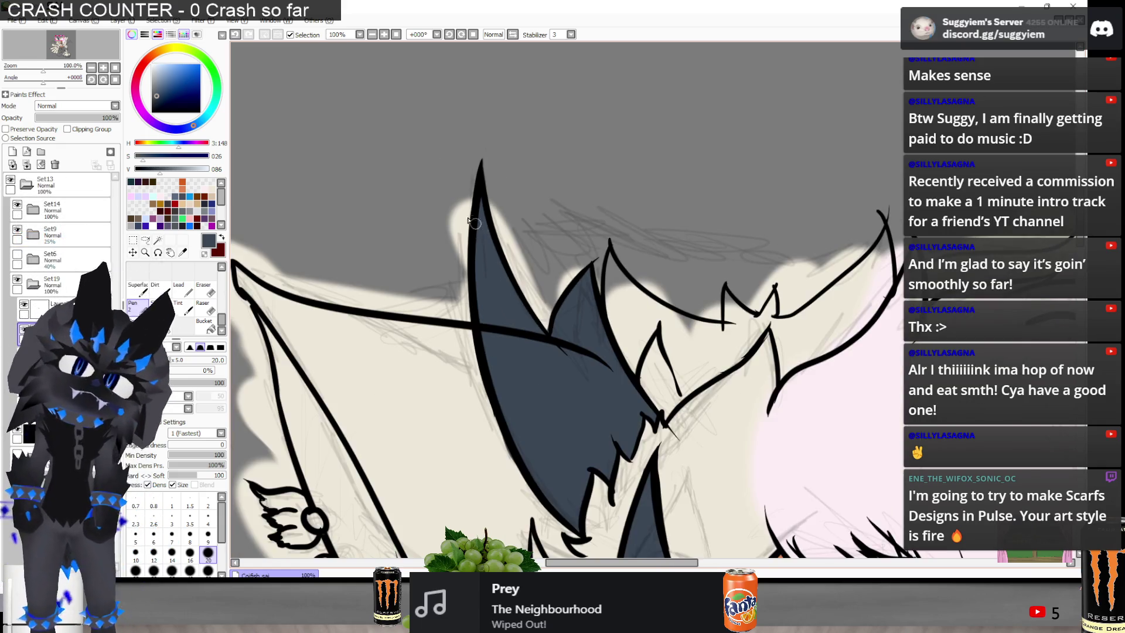
scroll(474, 224, "down", 2)
scroll(740, 186, "up", 4)
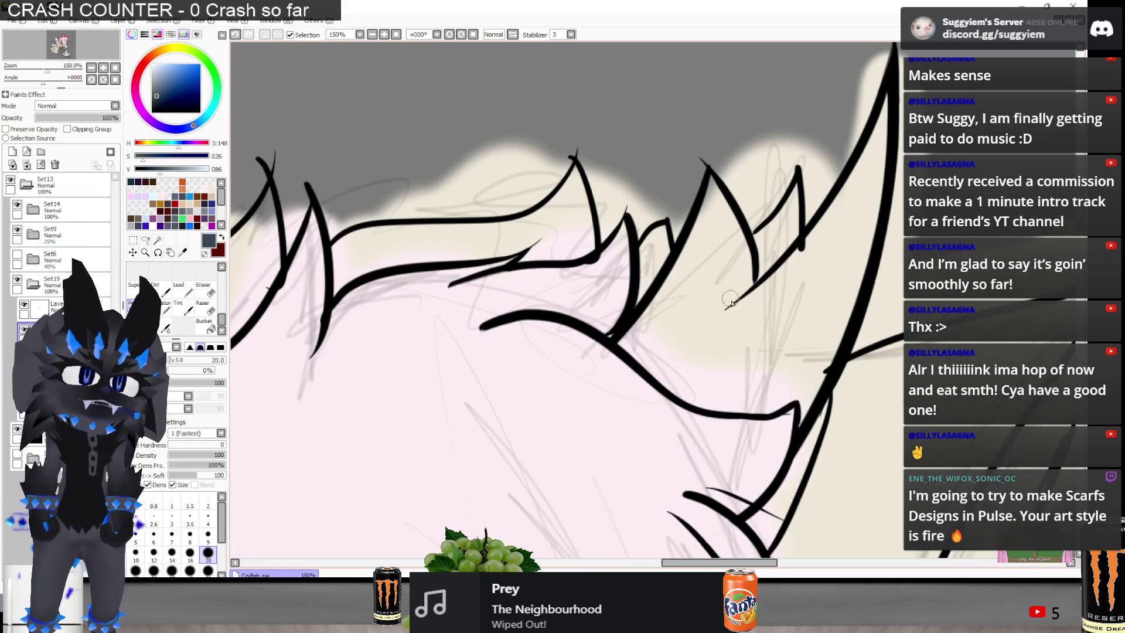
Fill the lower and middle areas between the right shape's lines with dark grey
mouse_move(614, 368)
left_mouse_down()
mouse_move(634, 349)
mouse_move(610, 378)
mouse_move(638, 357)
mouse_move(674, 280)
mouse_move(665, 293)
left_mouse_up()
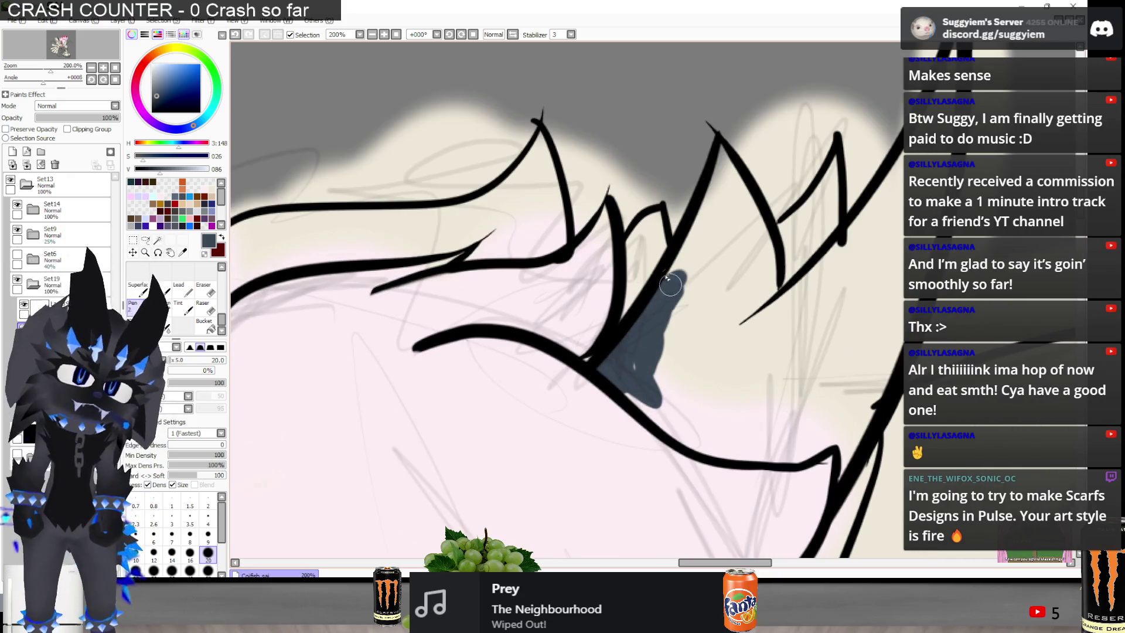
mouse_move(722, 153)
left_mouse_down()
mouse_move(700, 228)
mouse_move(718, 158)
mouse_move(708, 219)
mouse_move(662, 317)
mouse_move(691, 257)
mouse_move(744, 211)
mouse_move(734, 180)
mouse_move(764, 293)
mouse_move(760, 228)
mouse_move(762, 293)
mouse_move(724, 205)
mouse_move(720, 281)
mouse_move(744, 340)
mouse_move(744, 301)
mouse_move(722, 291)
mouse_move(657, 392)
mouse_move(627, 389)
mouse_move(667, 396)
mouse_move(679, 351)
mouse_move(692, 410)
mouse_move(674, 430)
mouse_move(700, 396)
mouse_move(733, 448)
mouse_move(784, 457)
mouse_move(820, 440)
mouse_move(847, 457)
mouse_move(844, 438)
mouse_move(592, 454)
left_mouse_up()
mouse_move(636, 305)
left_mouse_down()
mouse_move(561, 380)
mouse_move(551, 353)
mouse_move(644, 234)
mouse_move(610, 264)
left_mouse_up()
mouse_move(569, 299)
left_mouse_down()
mouse_move(502, 394)
mouse_move(485, 442)
mouse_move(533, 440)
mouse_move(592, 405)
mouse_move(605, 429)
left_mouse_up()
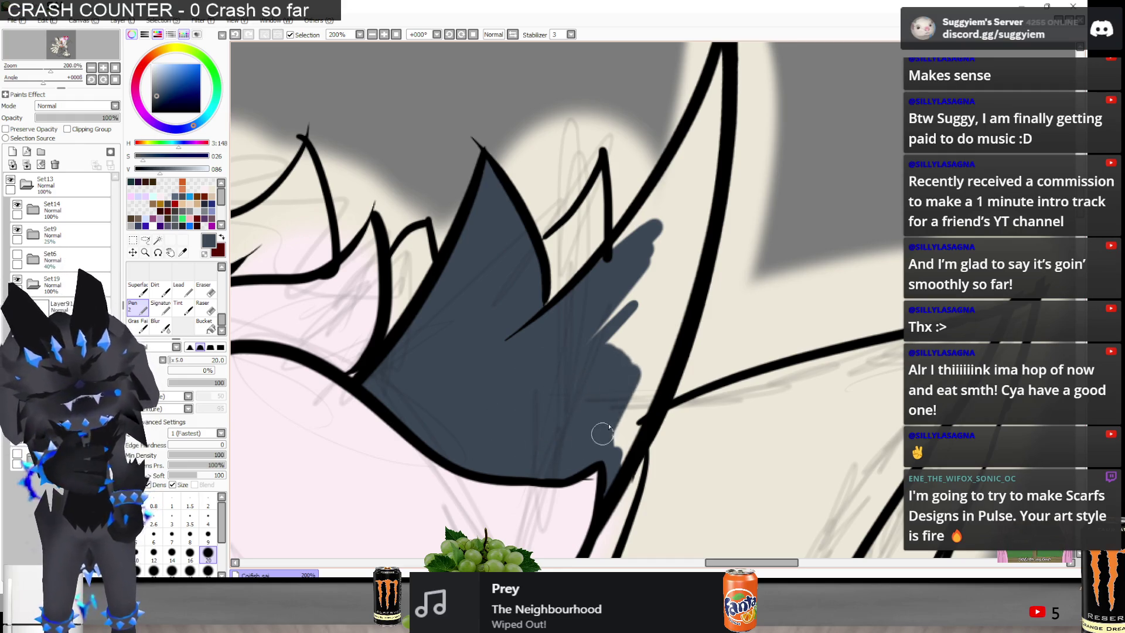
mouse_move(661, 366)
left_mouse_down()
mouse_move(646, 378)
mouse_move(645, 405)
mouse_move(652, 301)
mouse_move(604, 390)
left_mouse_up()
left_click_drag(628, 278, 667, 186)
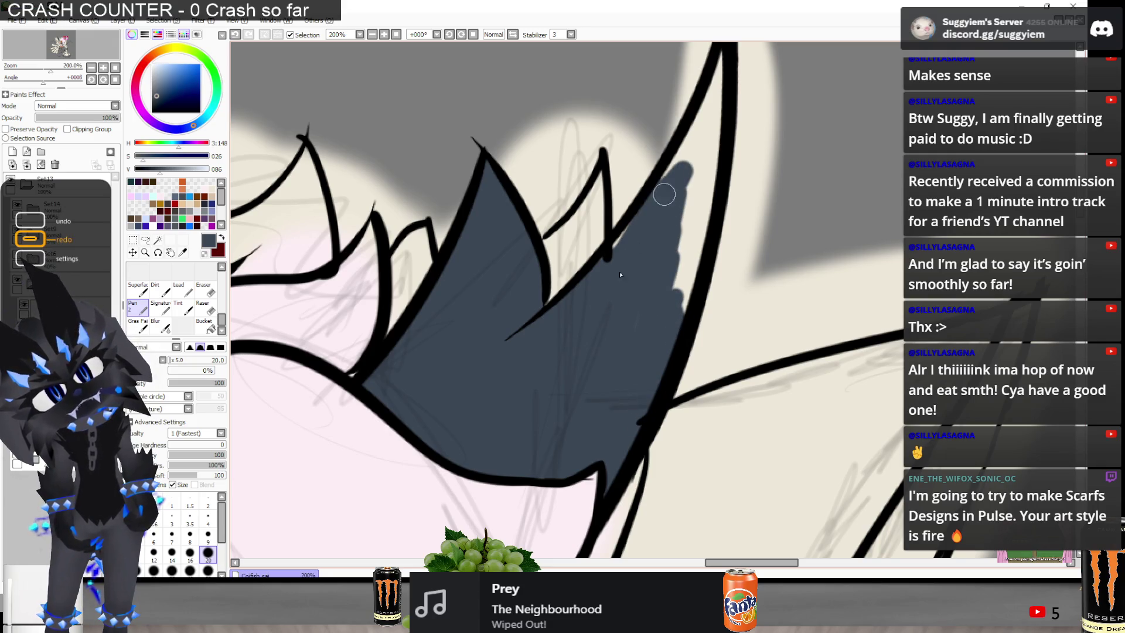
left_click_drag(637, 246, 668, 337)
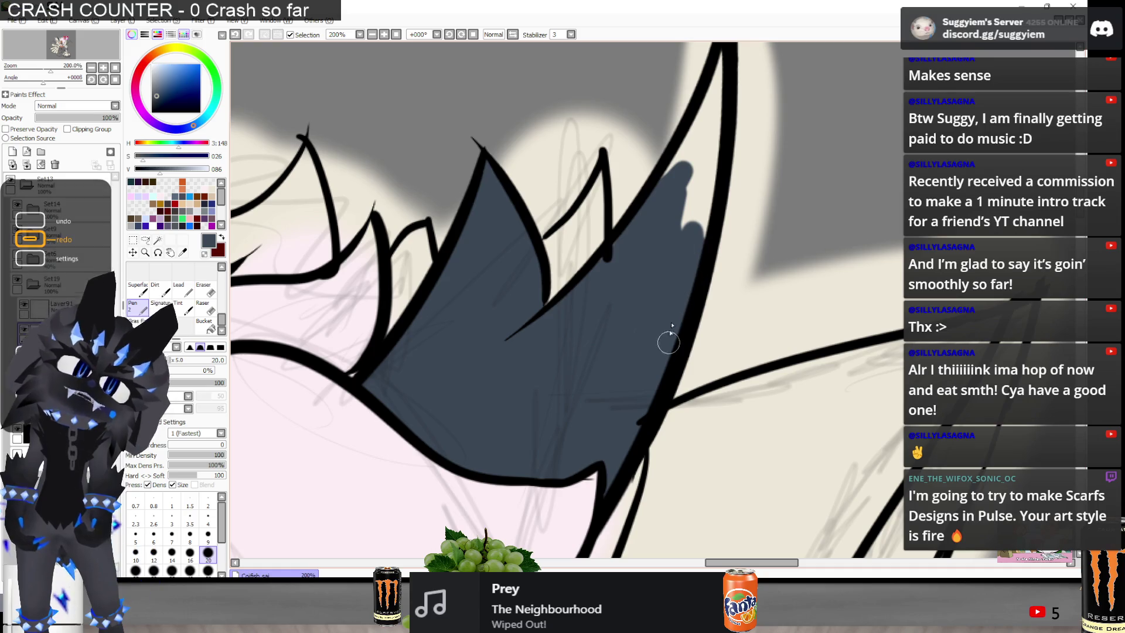
scroll(670, 153, "down", 2)
Fill the narrow upper tip dark grey and compare with the Paint.NET reference
left_click_drag(632, 191, 630, 223)
key("ctrl+z")
left_click_drag(645, 158, 612, 255)
mouse_move(639, 181)
left_mouse_down()
mouse_move(603, 261)
mouse_move(633, 217)
mouse_move(609, 290)
mouse_move(636, 290)
mouse_move(646, 244)
left_mouse_up()
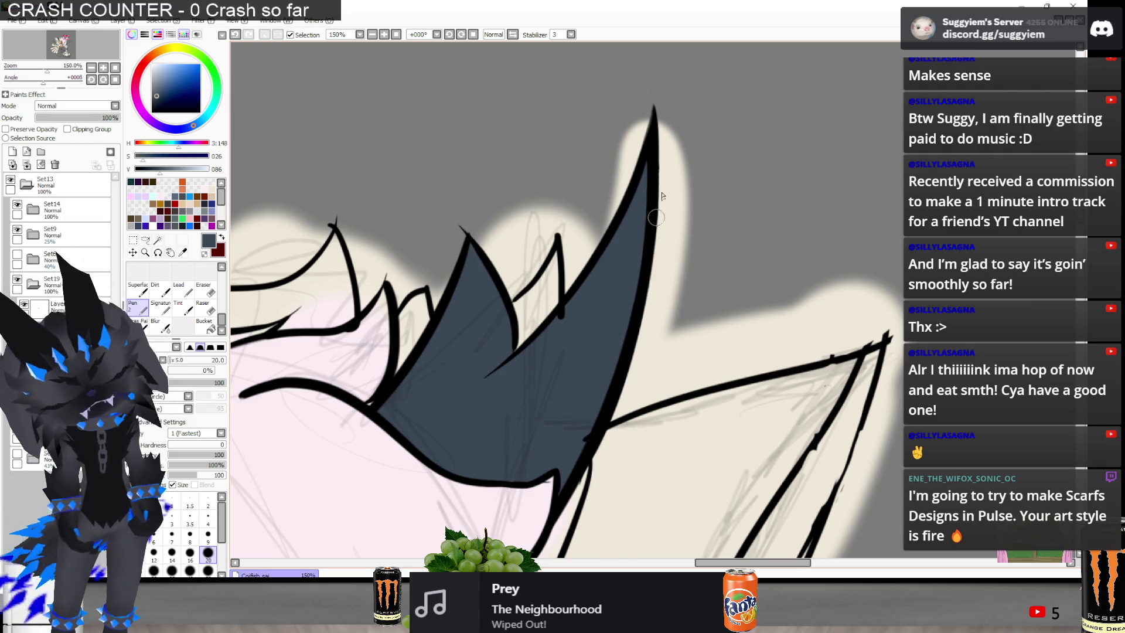
scroll(654, 222, "down", 5)
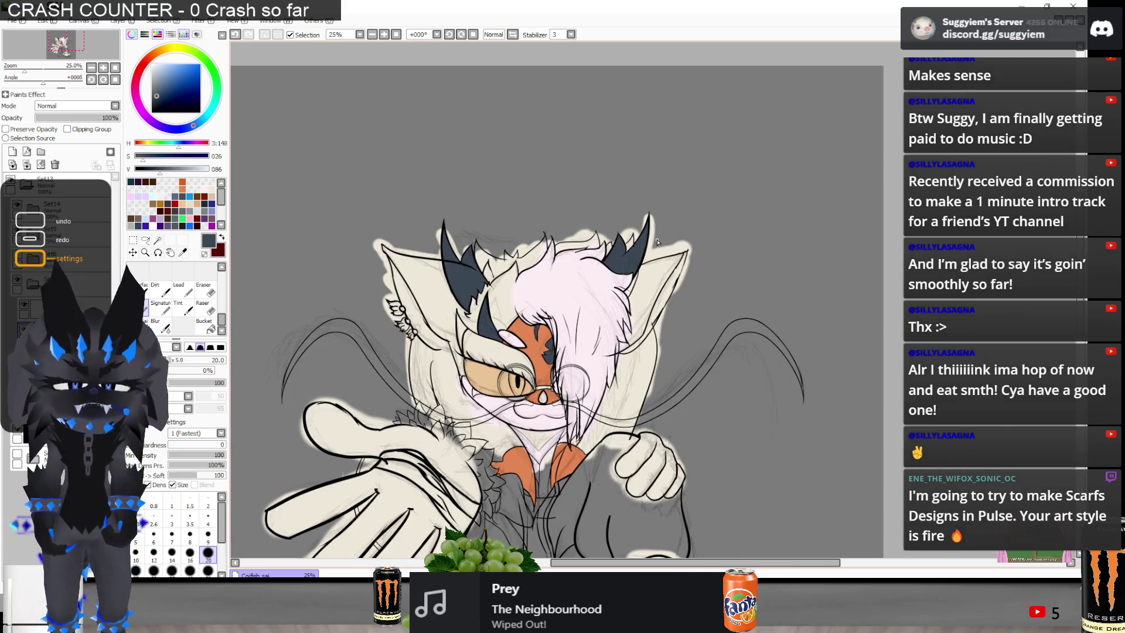
key("alt+Tab")
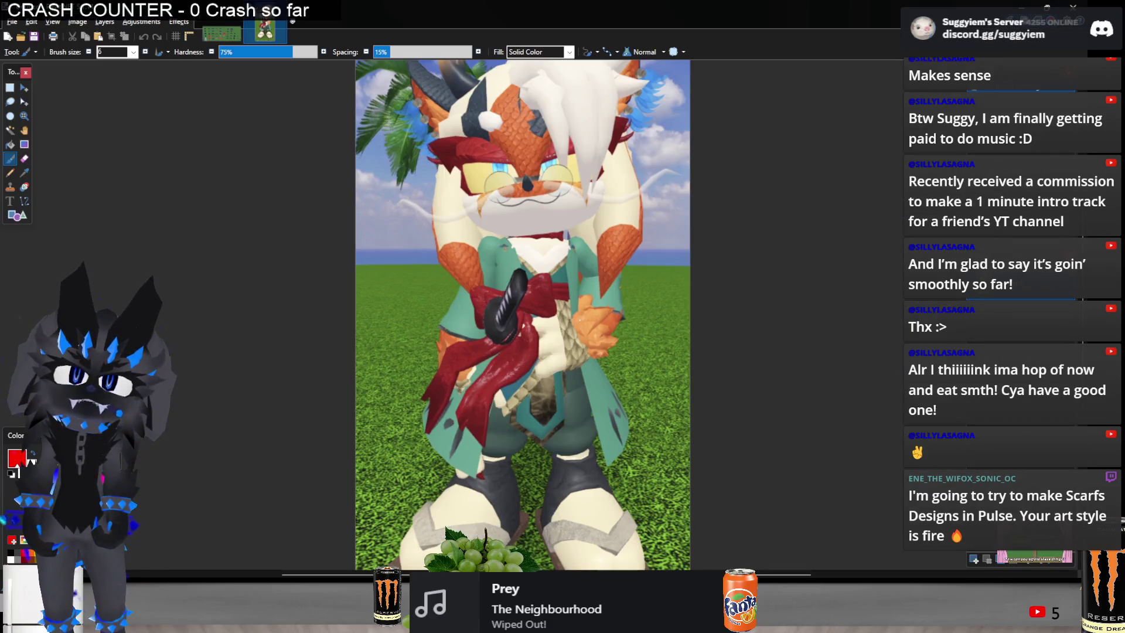
scroll(452, 192, "up", 3)
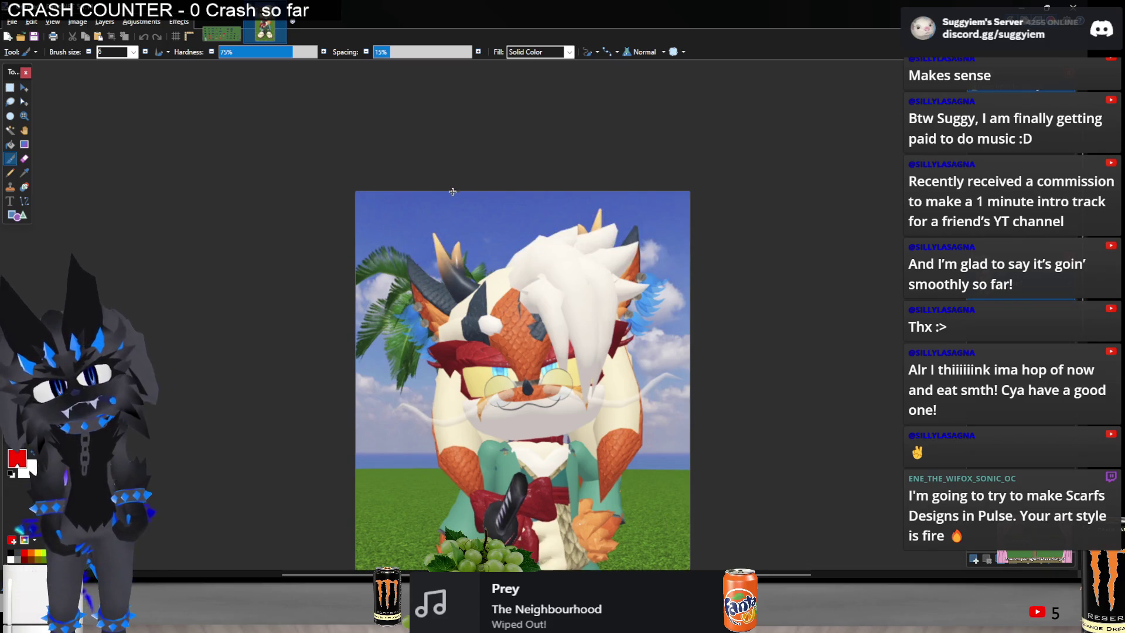
scroll(453, 369, "up", 3)
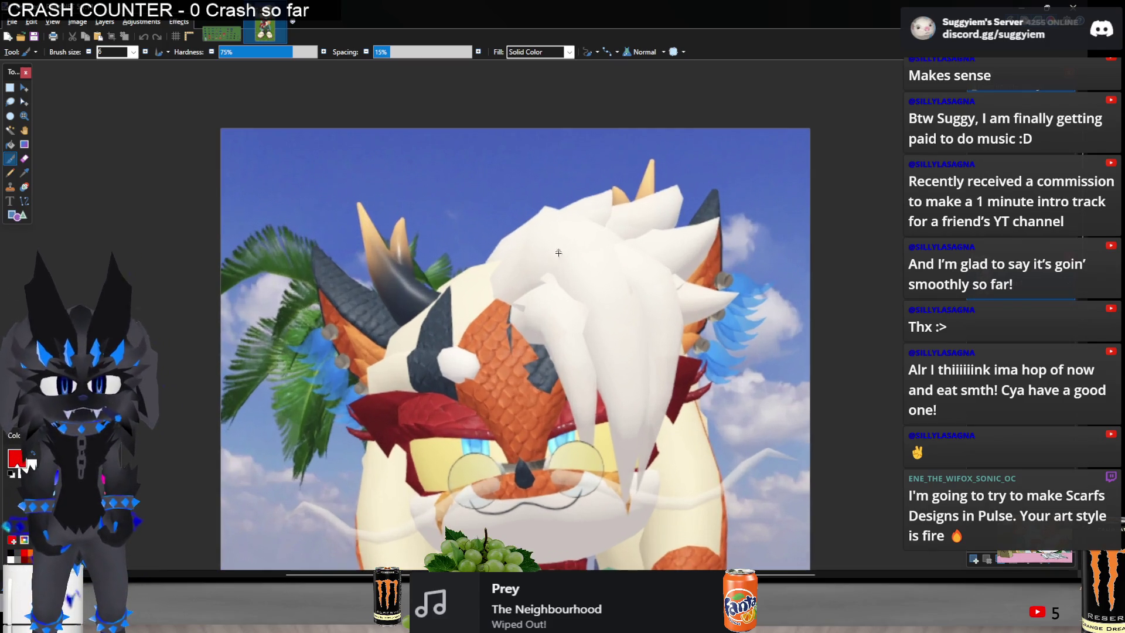
key("alt+Tab")
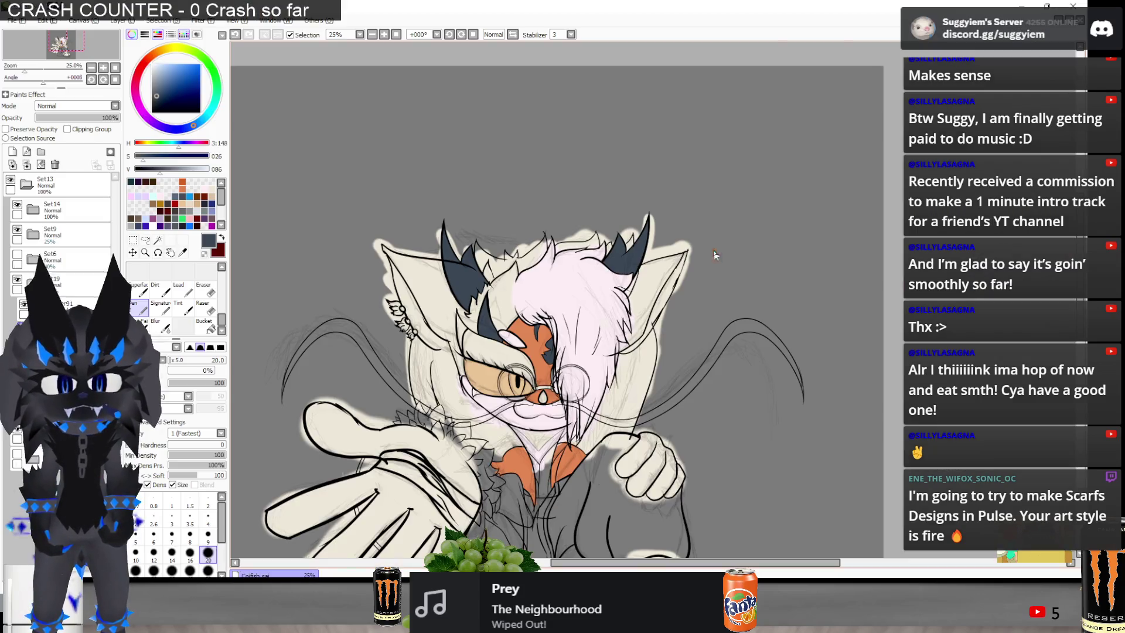
Paint tufted dark slate grey fur strokes inside the left ear, then set the colour to black
scroll(381, 300, "up", 1)
key("alt+Tab")
key("alt+Tab")
scroll(460, 350, "up", 2)
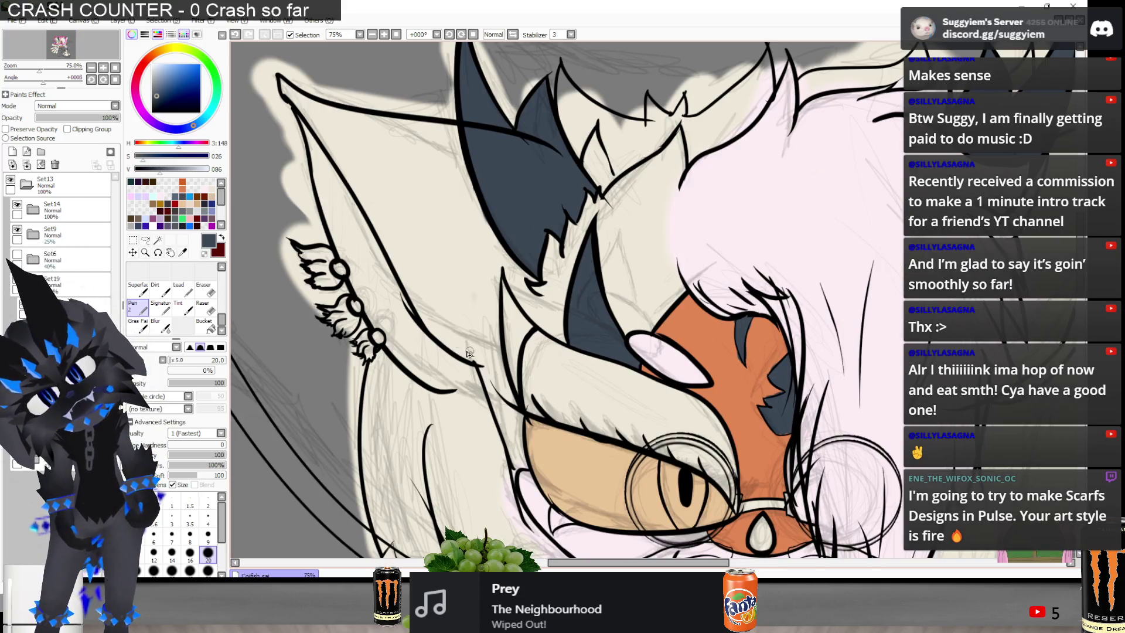
left_click_drag(451, 346, 472, 268)
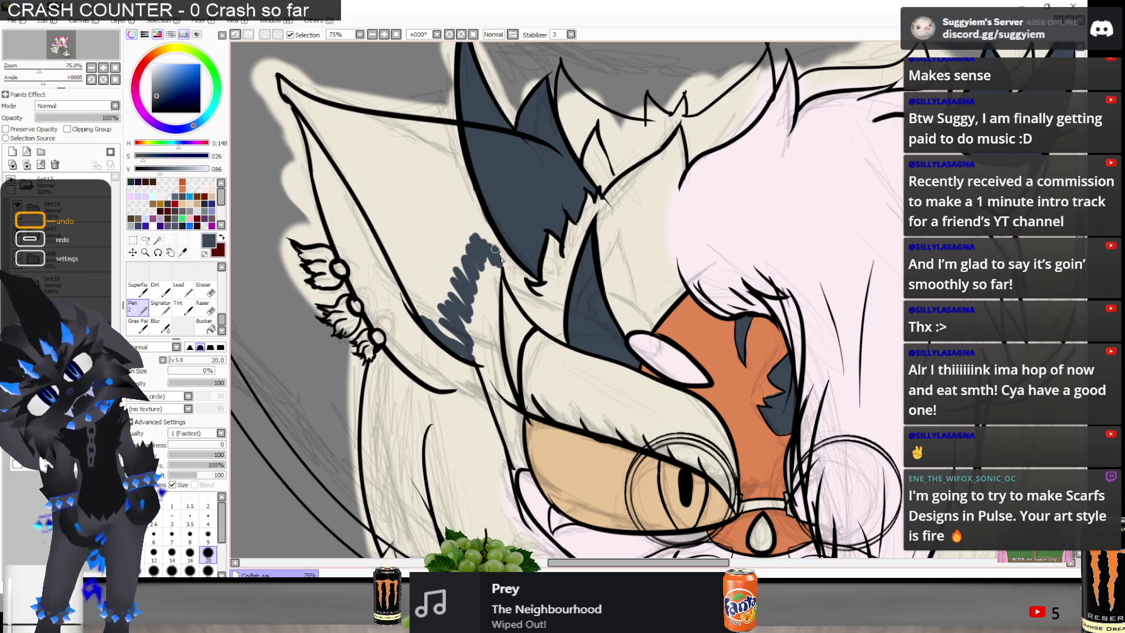
left_click_drag(501, 252, 461, 196)
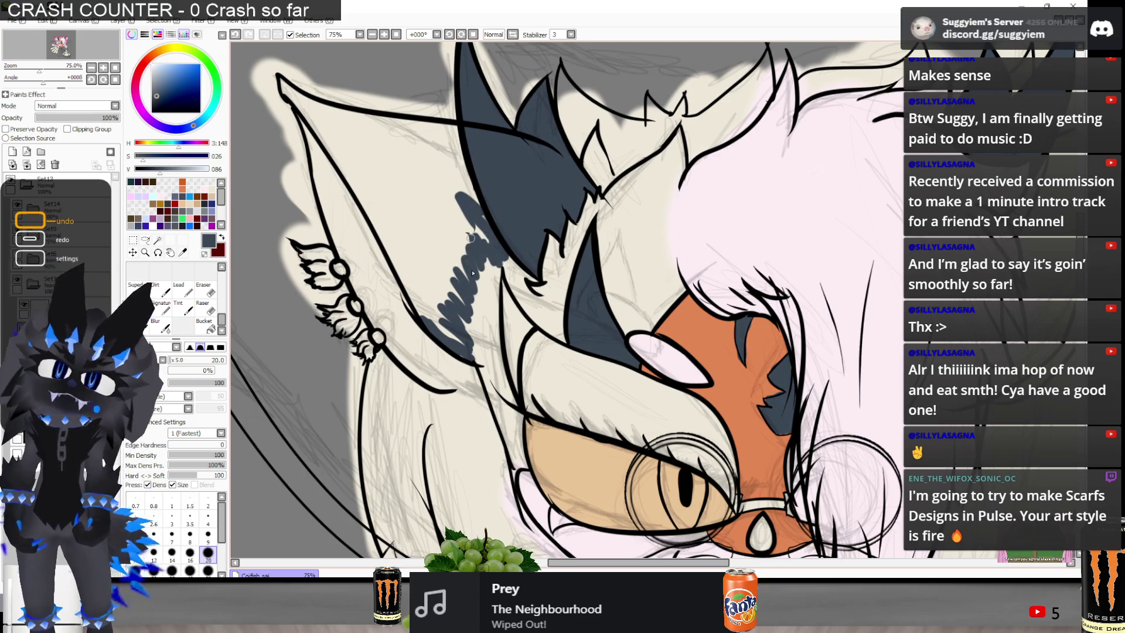
key("alt+Tab")
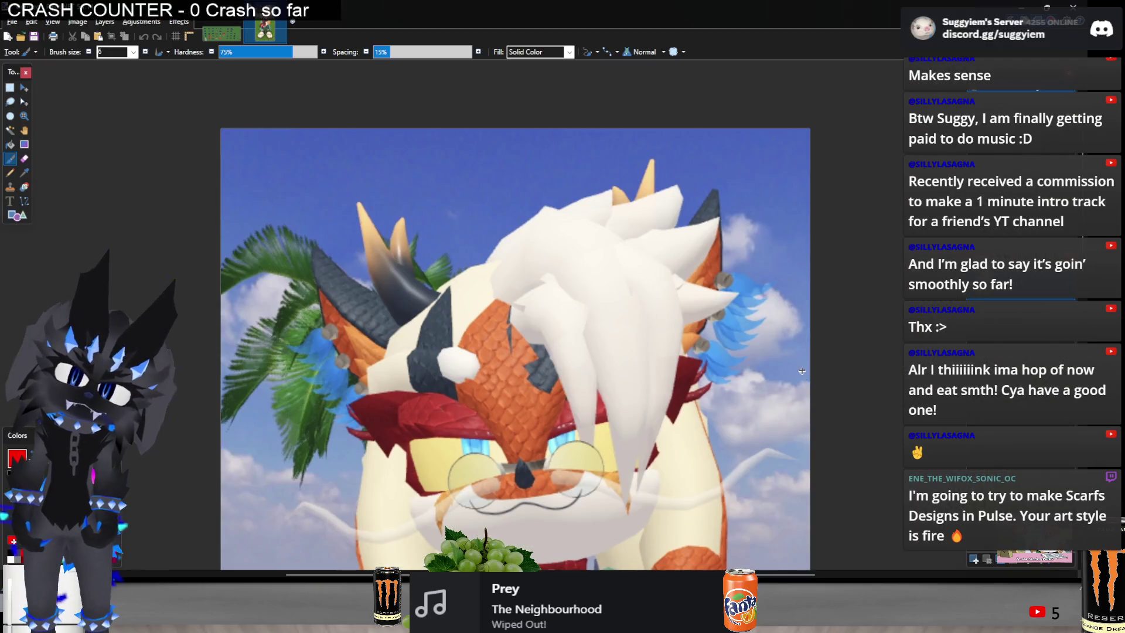
key("alt+Tab")
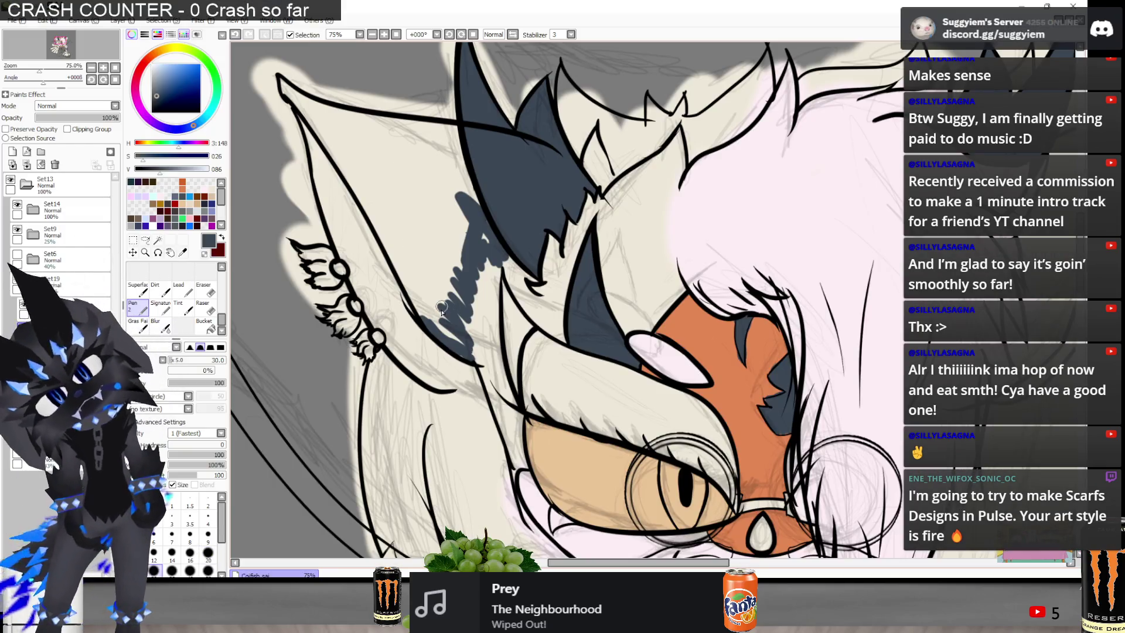
mouse_move(443, 316)
left_mouse_down()
mouse_move(417, 293)
mouse_move(445, 222)
mouse_move(415, 268)
mouse_move(394, 252)
mouse_move(391, 220)
left_mouse_up()
scroll(387, 254, "down", 3)
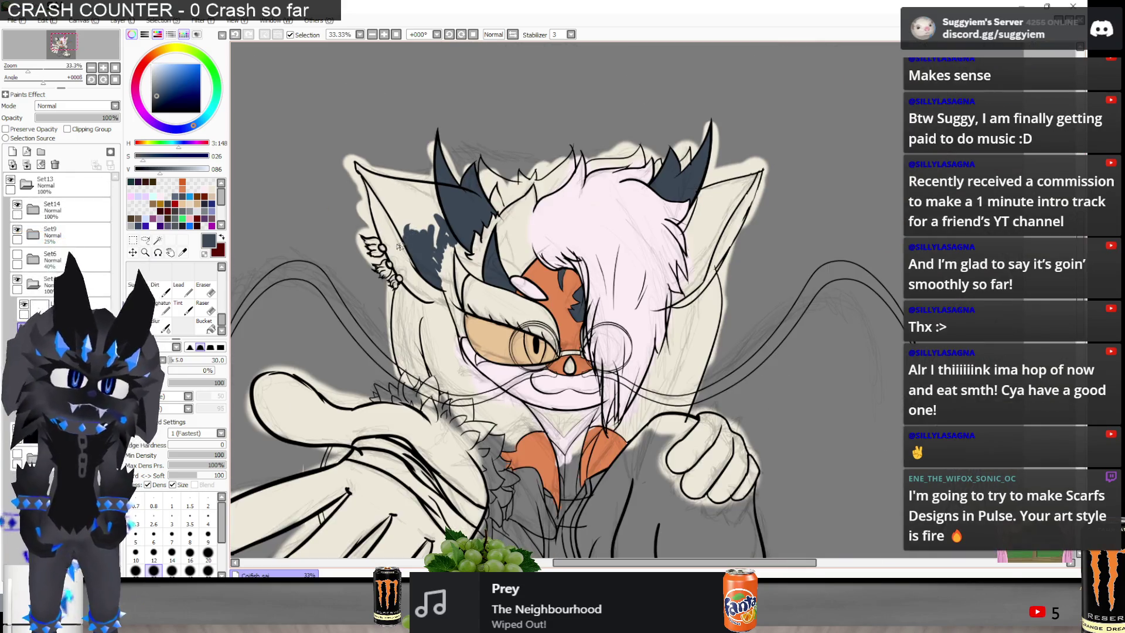
scroll(396, 225, "up", 1)
left_click_drag(180, 97, 152, 111)
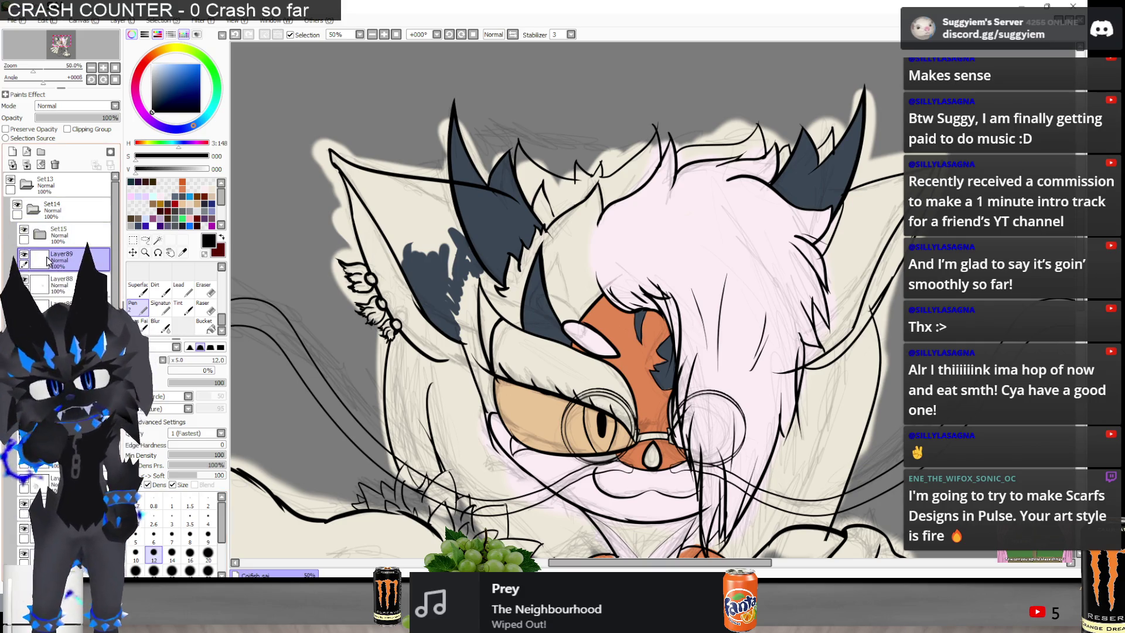
Ink a black line along the left ear's edge, retrying it several times
scroll(447, 332, "up", 3)
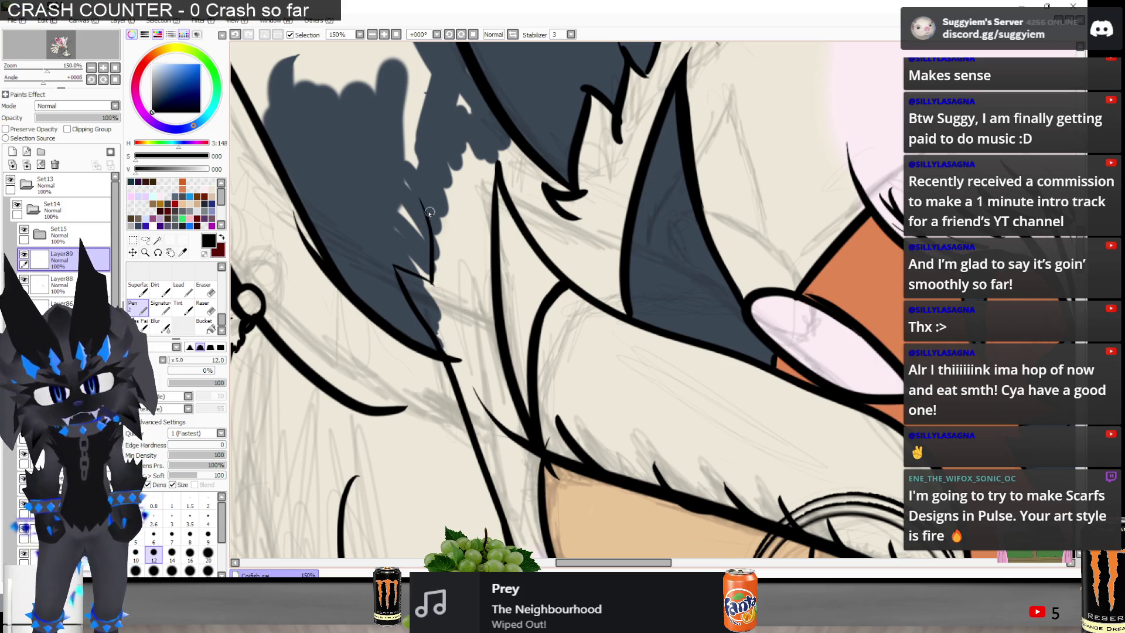
left_click_drag(435, 204, 448, 139)
key("ctrl+z")
key("ctrl+z")
mouse_move(454, 196)
left_mouse_down()
mouse_move(419, 211)
mouse_move(457, 85)
left_mouse_up()
key("ctrl+z")
mouse_move(419, 202)
left_mouse_down()
mouse_move(465, 218)
mouse_move(460, 106)
left_mouse_up()
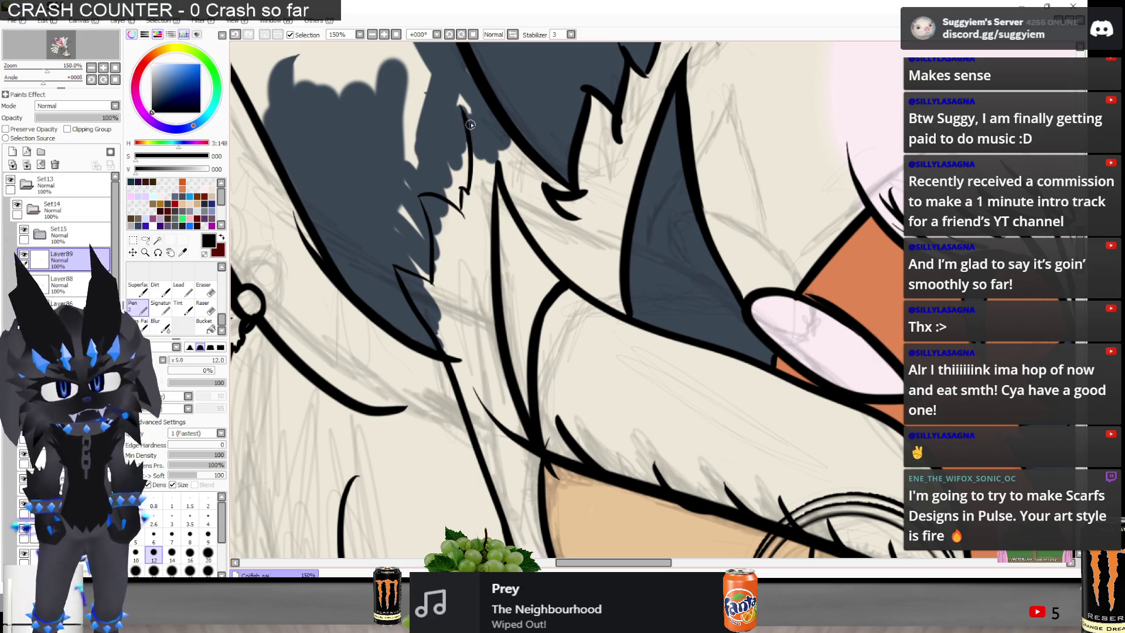
key("ctrl+z")
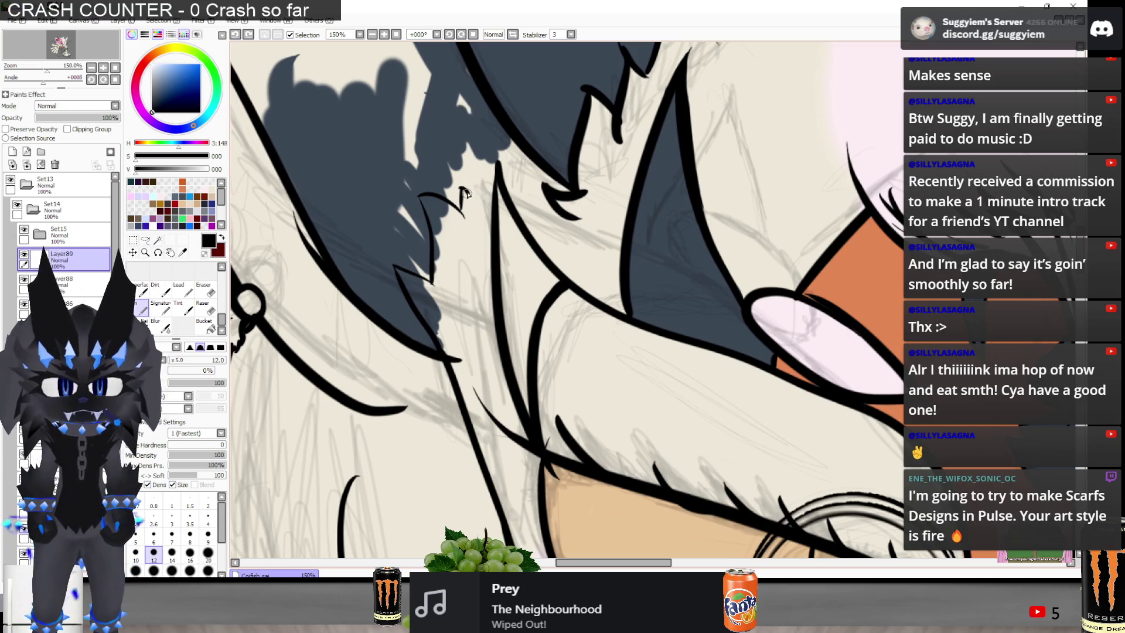
left_click_drag(465, 199, 477, 93)
scroll(447, 235, "down", 2)
scroll(449, 246, "down", 1)
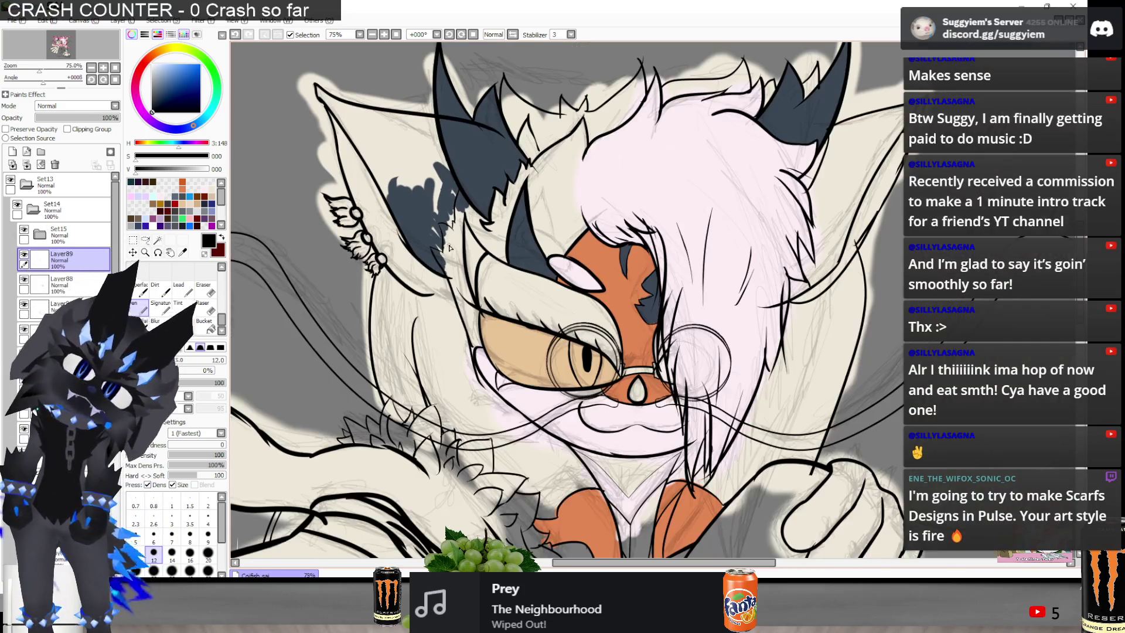
scroll(449, 247, "up", 4)
Ink short black fur strokes along the tuft edge inside the ear, redoing misplaced ones
left_click_drag(394, 332, 457, 448)
key("ctrl+z")
key("ctrl+z")
mouse_move(389, 315)
left_mouse_down()
mouse_move(442, 351)
mouse_move(467, 394)
left_mouse_up()
key("ctrl+z")
left_click_drag(424, 328, 466, 382)
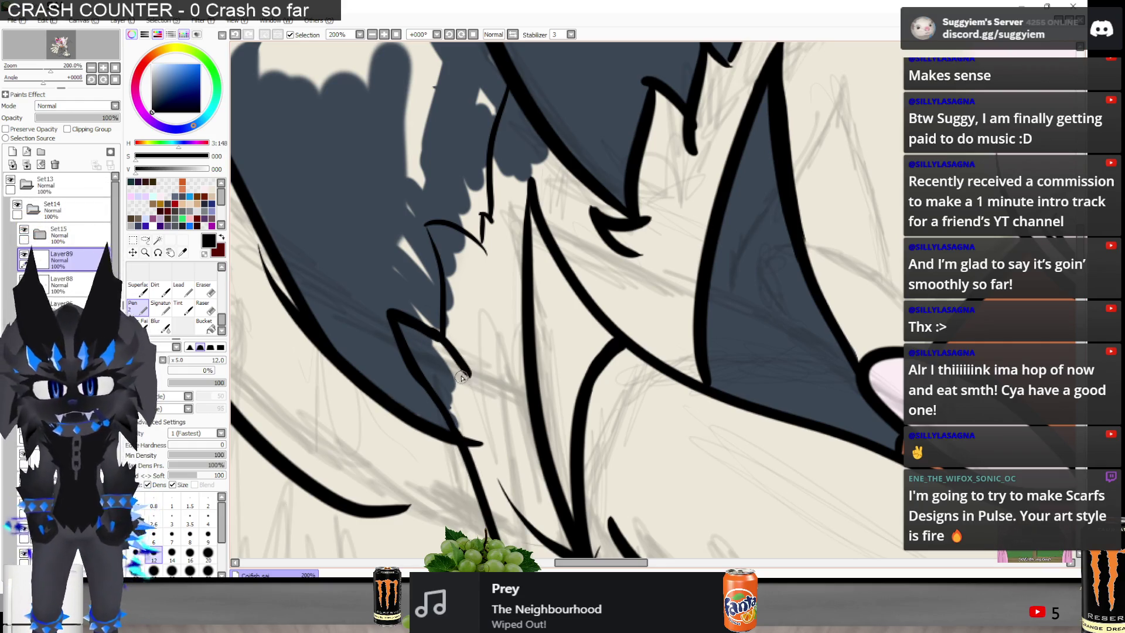
key("ctrl+z")
left_click_drag(441, 340, 466, 365)
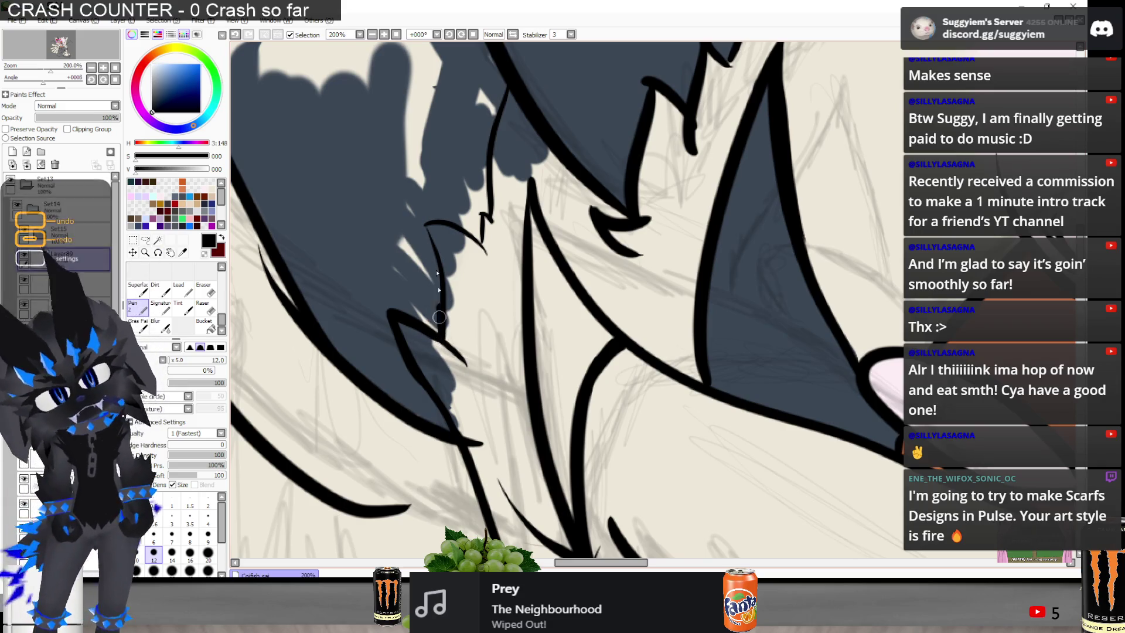
mouse_move(419, 228)
left_mouse_down()
mouse_move(435, 218)
mouse_move(475, 230)
mouse_move(491, 281)
left_mouse_up()
key("ctrl+z")
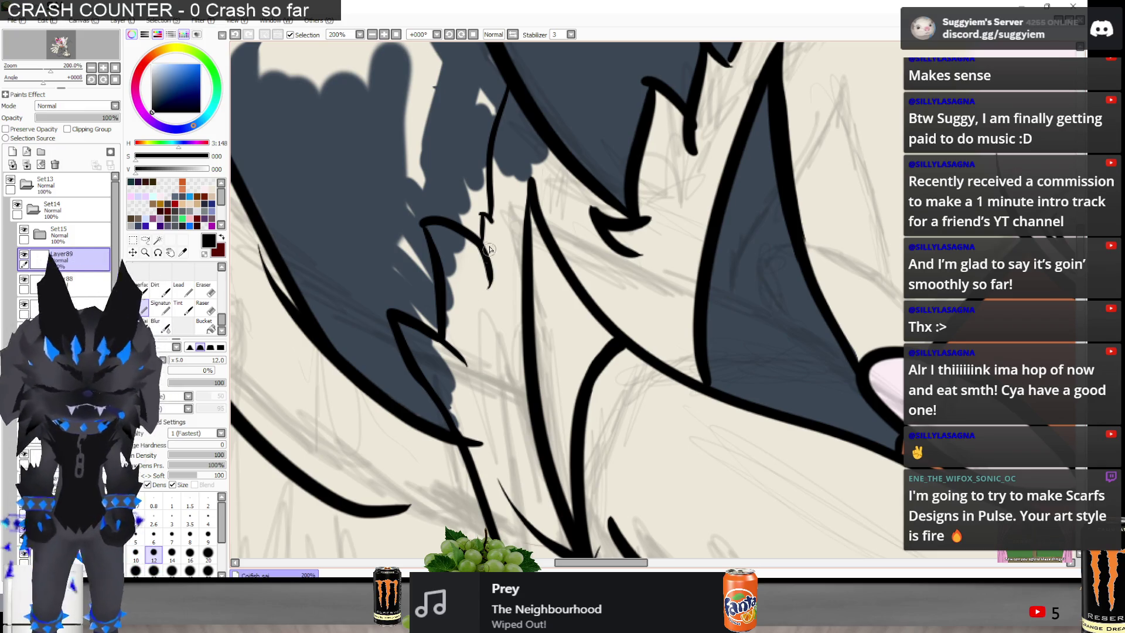
left_click_drag(482, 240, 478, 219)
key("ctrl+z")
key("ctrl+z")
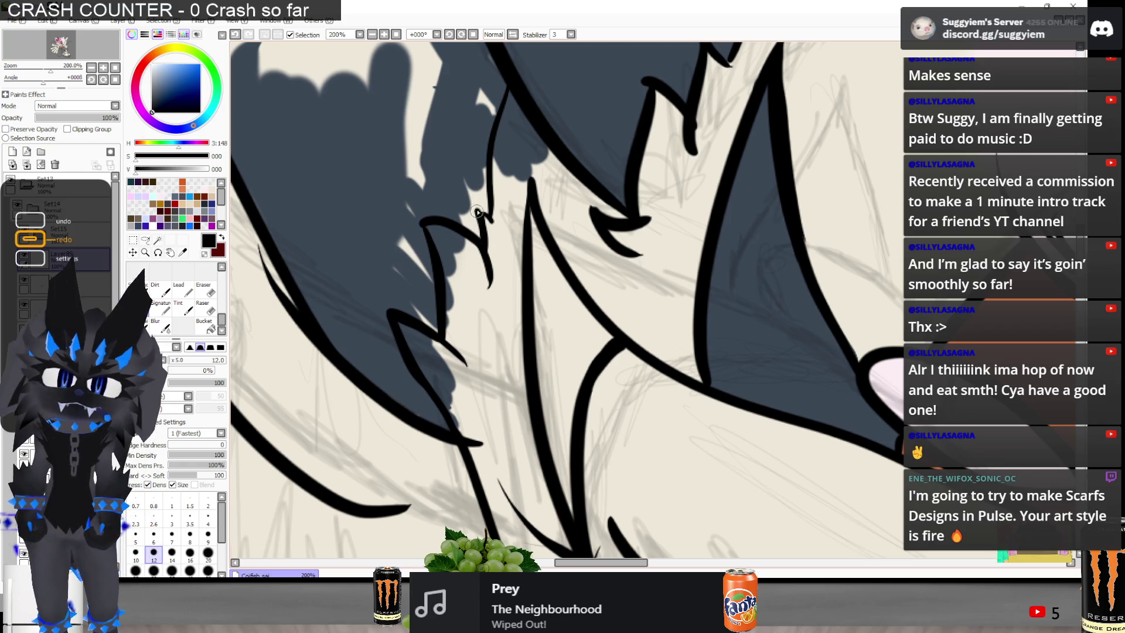
Redraw the fur tuft line inside the ear and collapse the Set14 layer folder
scroll(496, 150, "down", 1)
scroll(497, 151, "up", 1)
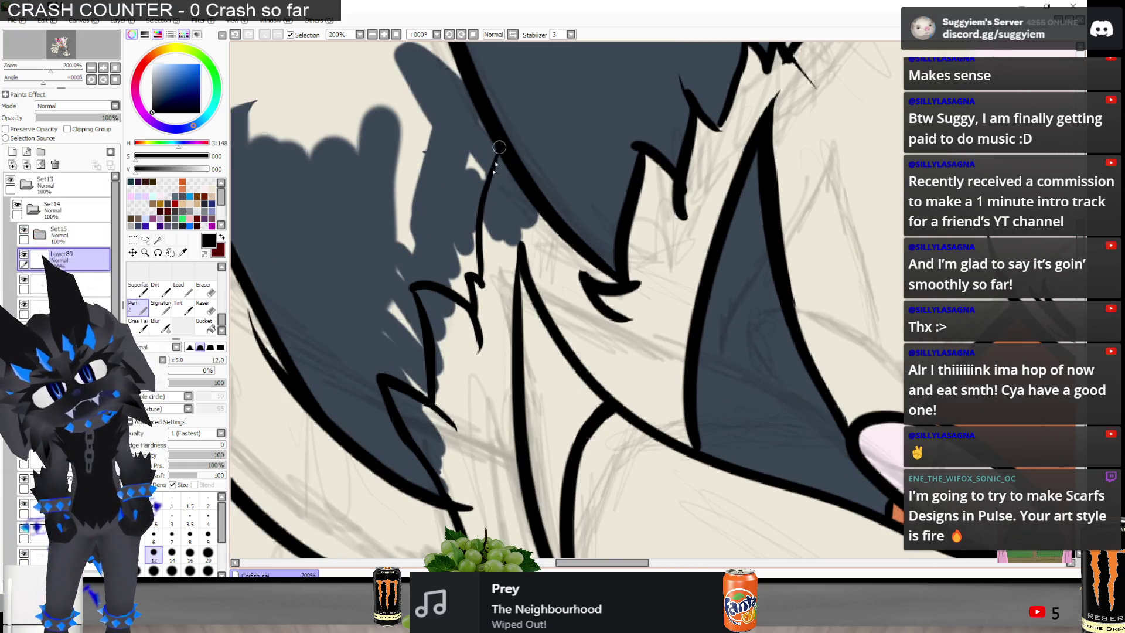
key("ctrl+z")
left_click_drag(477, 241, 497, 144)
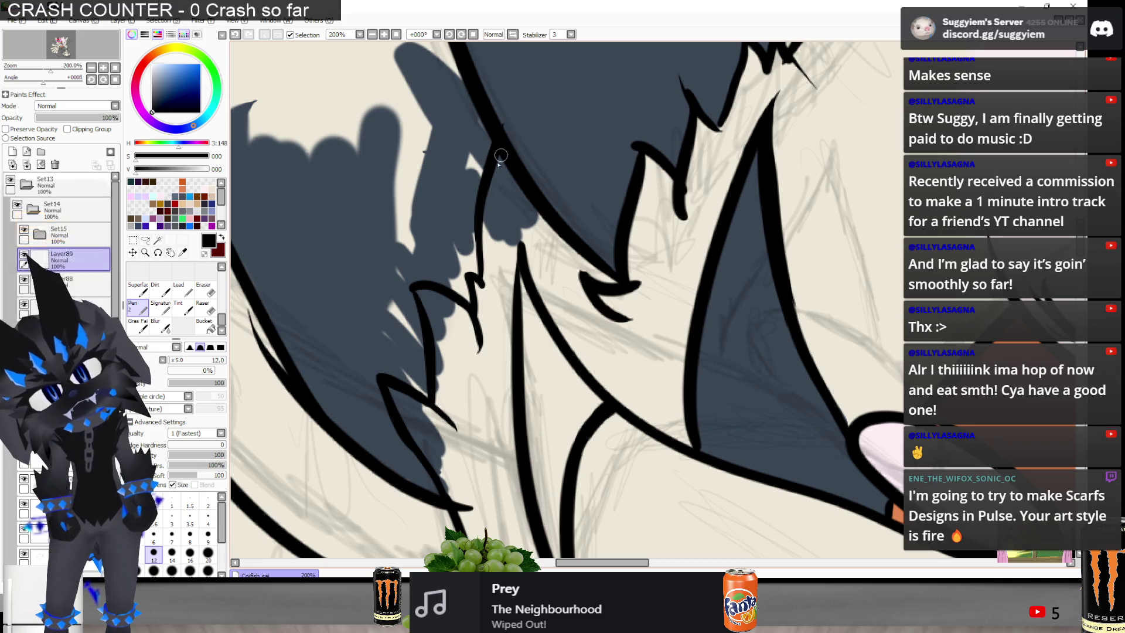
key("ctrl+z")
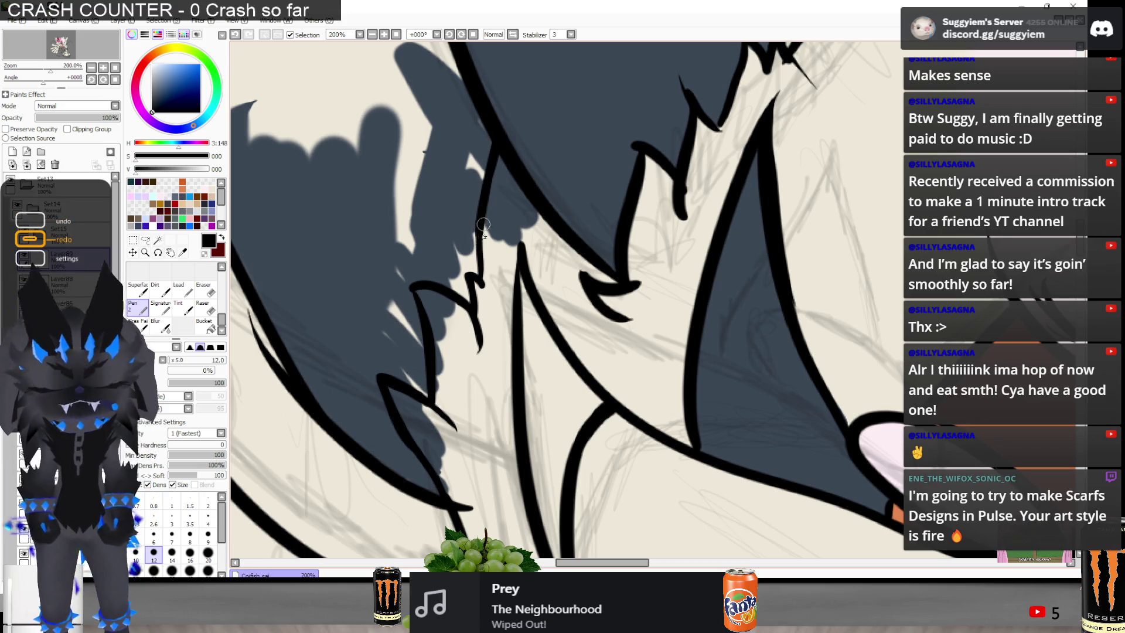
scroll(483, 224, "down", 5)
scroll(424, 285, "up", 1)
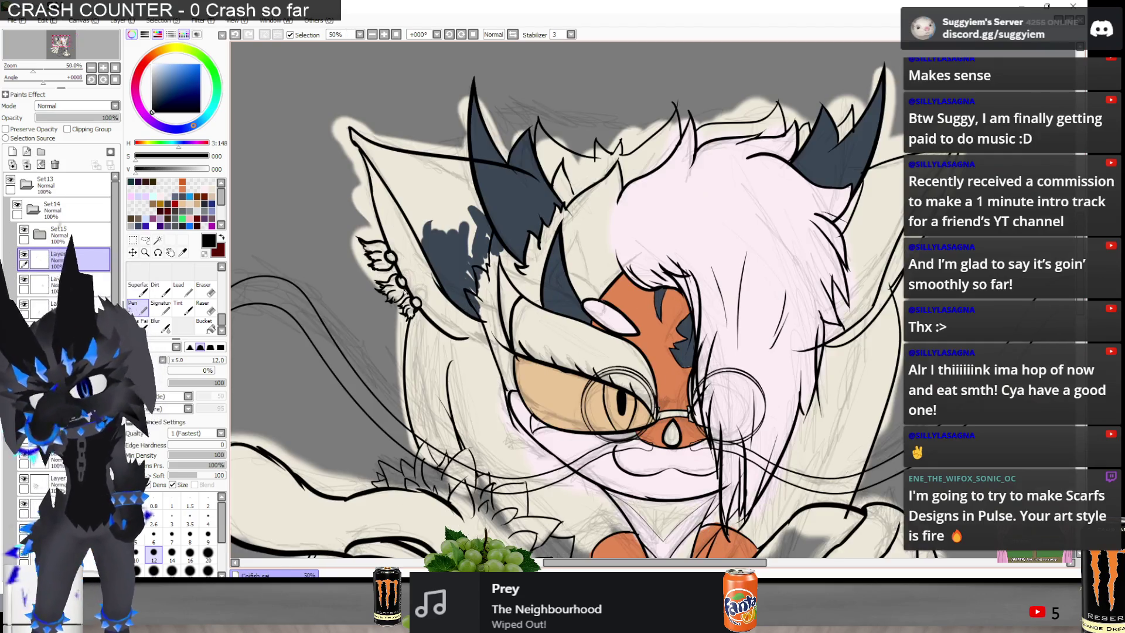
left_click(34, 209)
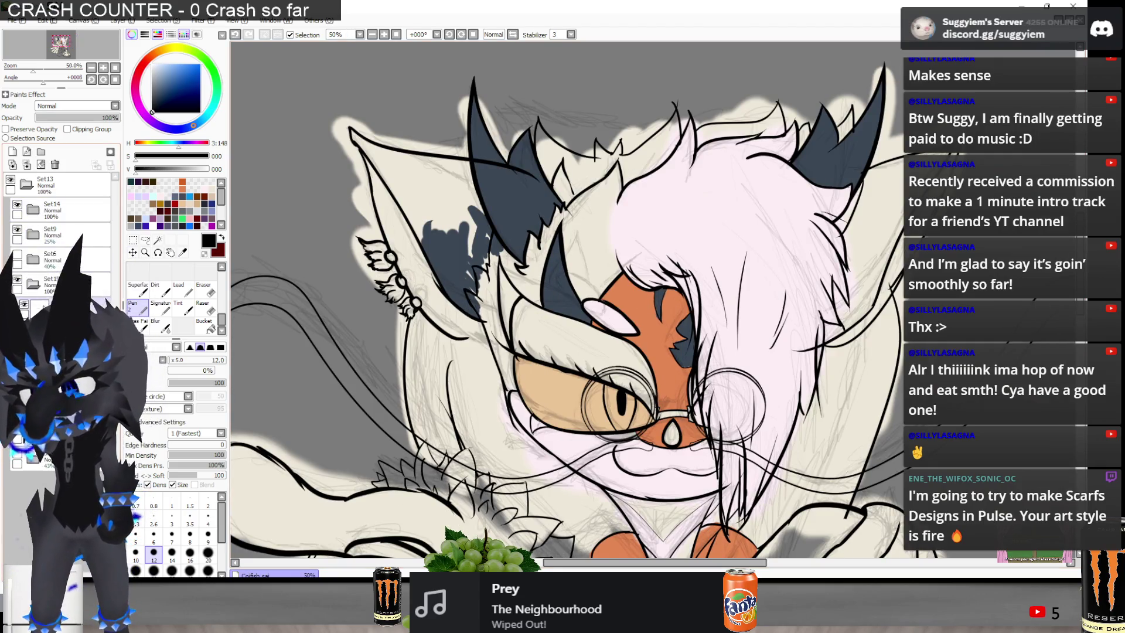
scroll(498, 306, "up", 4)
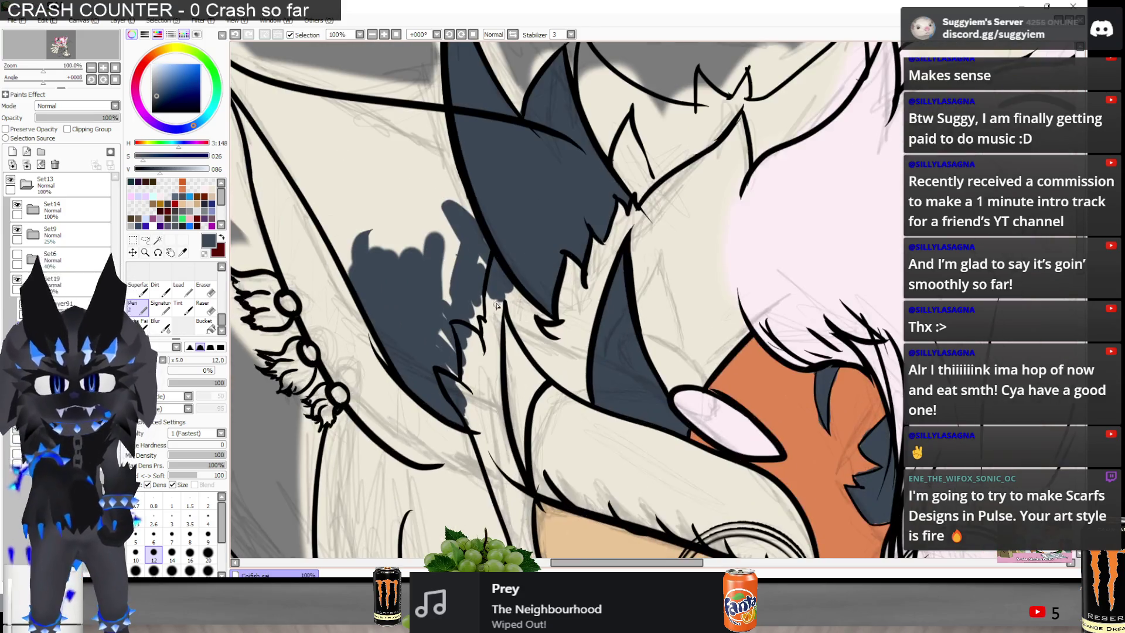
Erase the dark grey fill spilling over the left ear's cream fur tufts and past the ink line
key("e")
scroll(495, 303, "up", 4)
mouse_move(565, 221)
left_mouse_down()
mouse_move(604, 129)
mouse_move(599, 226)
left_mouse_up()
key("ctrl+z")
mouse_move(610, 118)
left_mouse_down()
mouse_move(621, 176)
mouse_move(674, 234)
mouse_move(610, 269)
mouse_move(605, 173)
mouse_move(621, 203)
left_mouse_up()
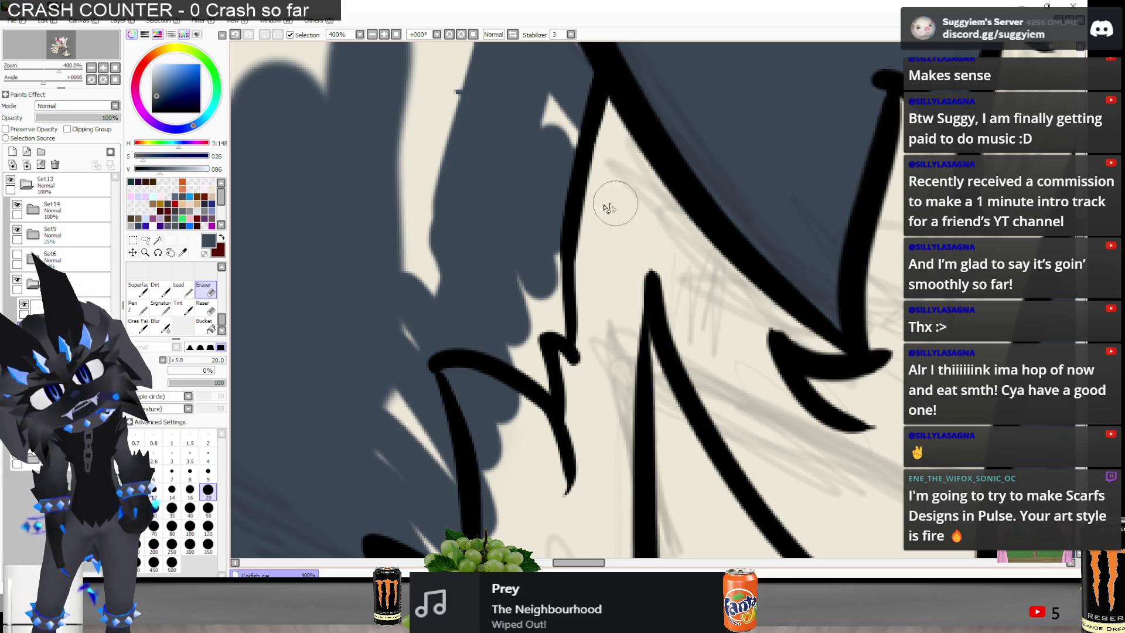
scroll(525, 417, "down", 2)
mouse_move(526, 421)
left_mouse_down()
mouse_move(495, 329)
mouse_move(473, 308)
mouse_move(539, 352)
left_mouse_up()
scroll(522, 156, "down", 2)
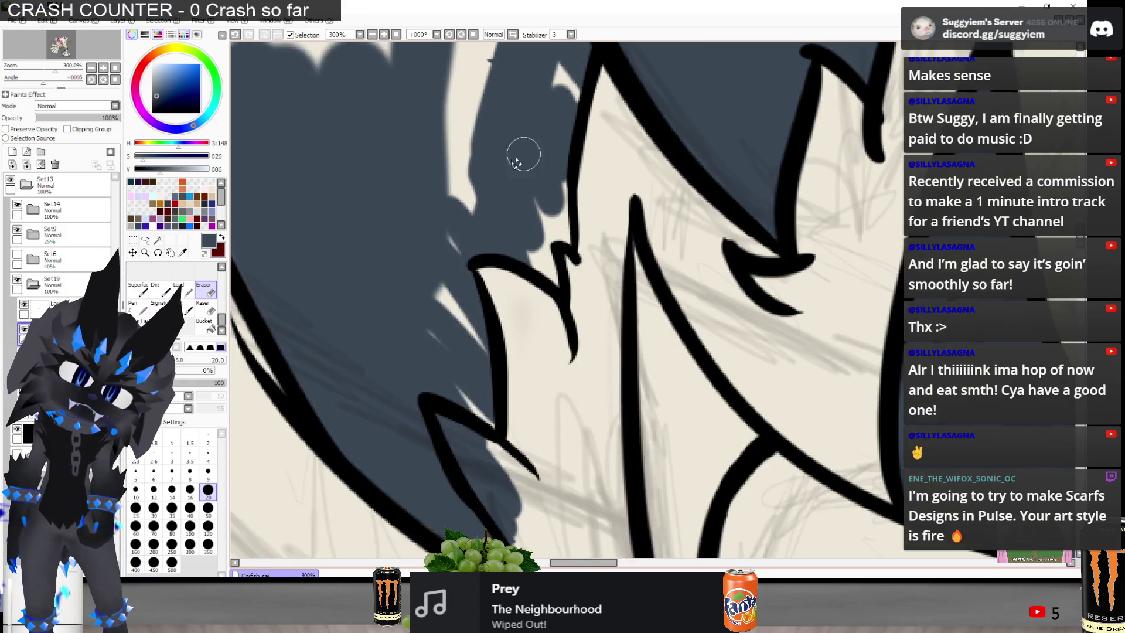
mouse_move(519, 409)
left_mouse_down()
mouse_move(525, 446)
mouse_move(431, 301)
mouse_move(495, 352)
mouse_move(511, 434)
left_mouse_up()
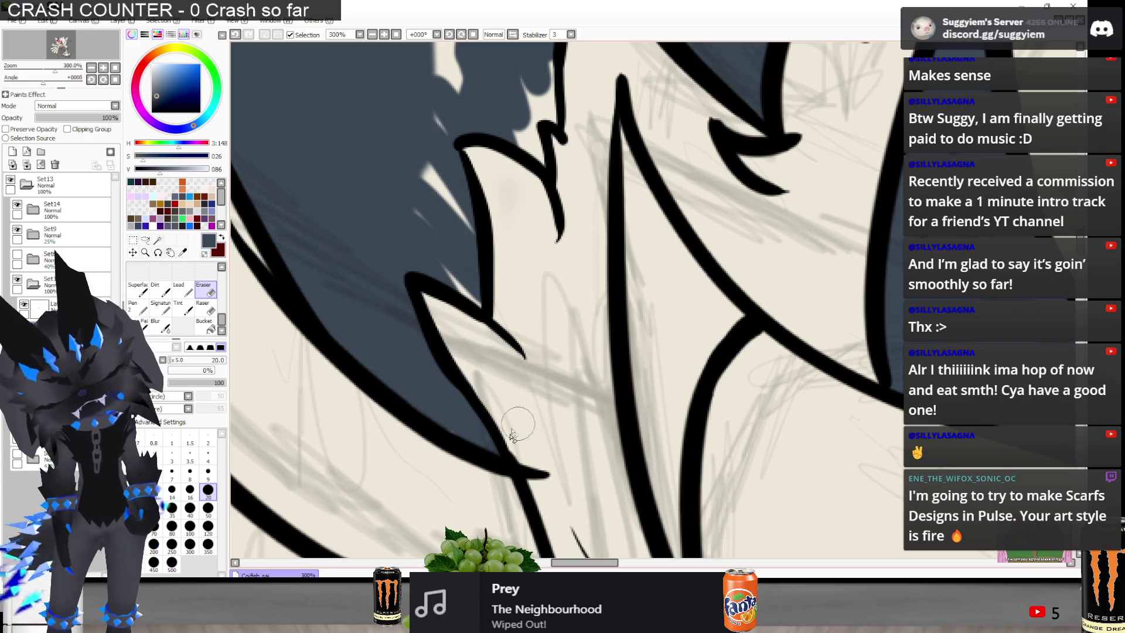
Cover the light slivers and gaps along the inner ear's ink lines with dark grey
key("n")
left_click_drag(410, 176, 450, 272)
left_click_drag(466, 226, 429, 170)
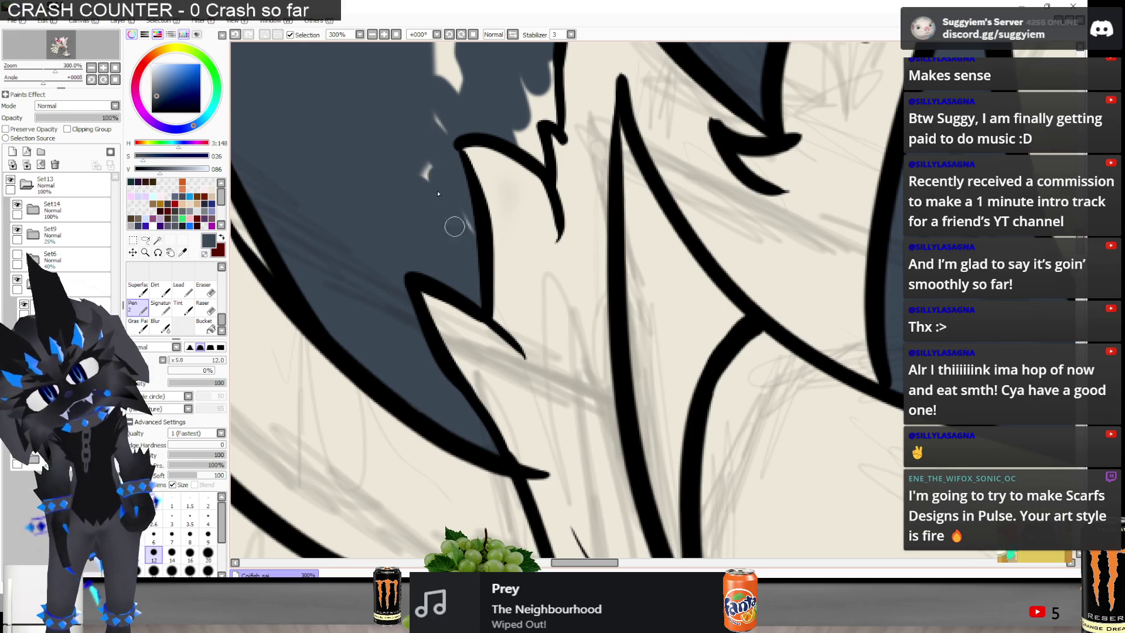
scroll(498, 176, "up", 3)
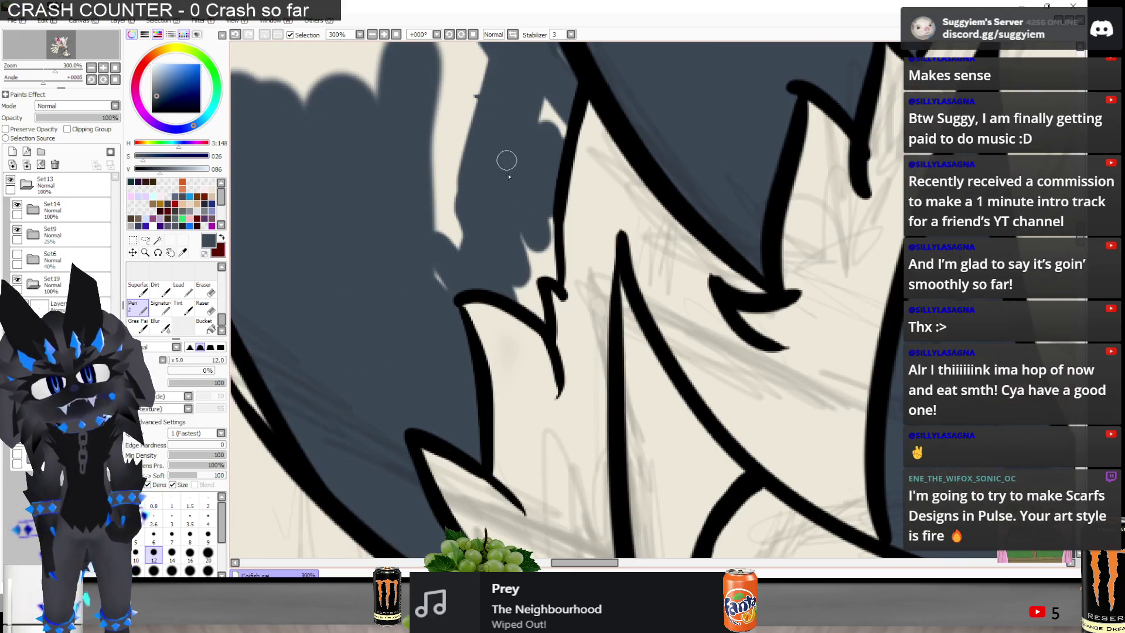
mouse_move(547, 277)
left_mouse_down()
mouse_move(542, 219)
mouse_move(520, 258)
mouse_move(528, 303)
mouse_move(545, 317)
left_mouse_up()
left_click_drag(538, 214, 539, 143)
scroll(559, 130, "down", 2)
scroll(560, 153, "up", 1)
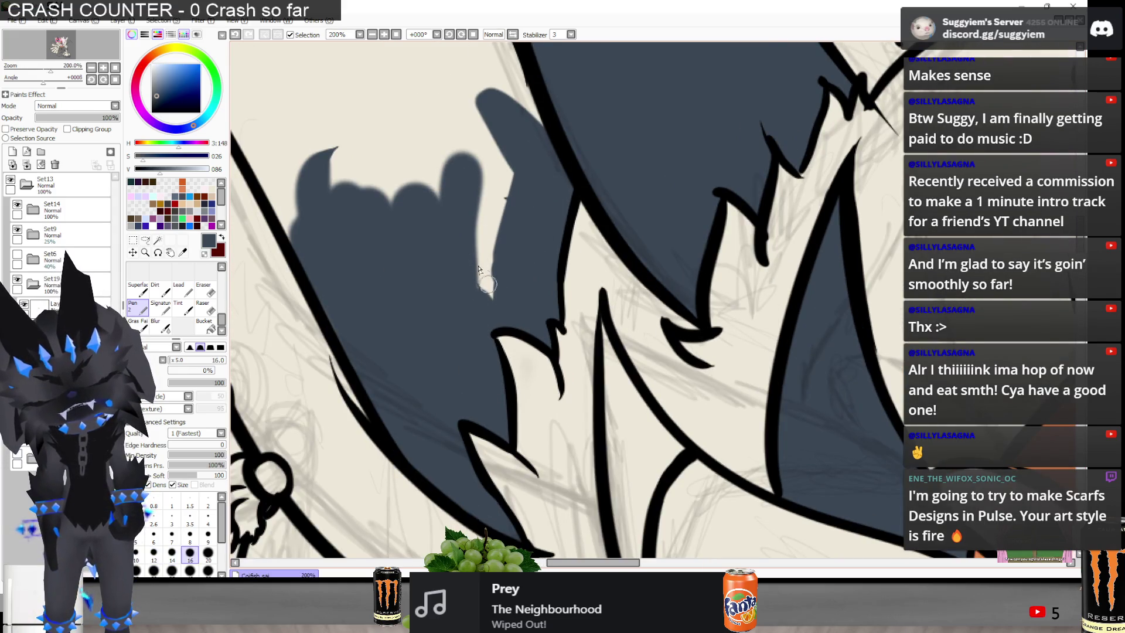
Fill the ear's inner area solidly with dark grey up to the tip and upper outline
scroll(478, 269, "down", 2)
mouse_move(413, 252)
left_mouse_down()
mouse_move(398, 176)
mouse_move(408, 279)
mouse_move(370, 214)
left_mouse_up()
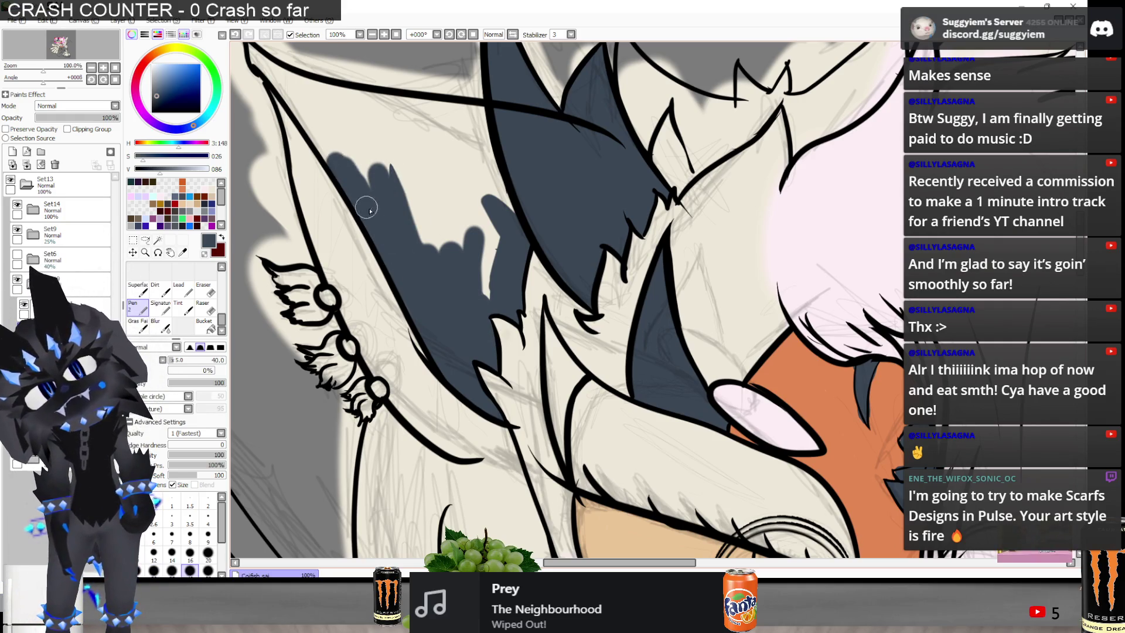
scroll(348, 173, "down", 1)
scroll(352, 176, "up", 2)
mouse_move(359, 178)
left_mouse_down()
mouse_move(337, 149)
mouse_move(472, 326)
mouse_move(439, 311)
mouse_move(422, 261)
mouse_move(490, 352)
mouse_move(572, 359)
mouse_move(640, 326)
mouse_move(694, 319)
mouse_move(688, 381)
mouse_move(663, 444)
left_mouse_up()
key("ctrl+z")
left_click_drag(692, 276, 493, 251)
mouse_move(364, 177)
left_mouse_down()
mouse_move(427, 226)
mouse_move(424, 207)
mouse_move(688, 246)
mouse_move(740, 276)
mouse_move(703, 267)
mouse_move(571, 304)
mouse_move(448, 225)
mouse_move(535, 302)
mouse_move(600, 291)
mouse_move(633, 269)
mouse_move(506, 287)
left_mouse_up()
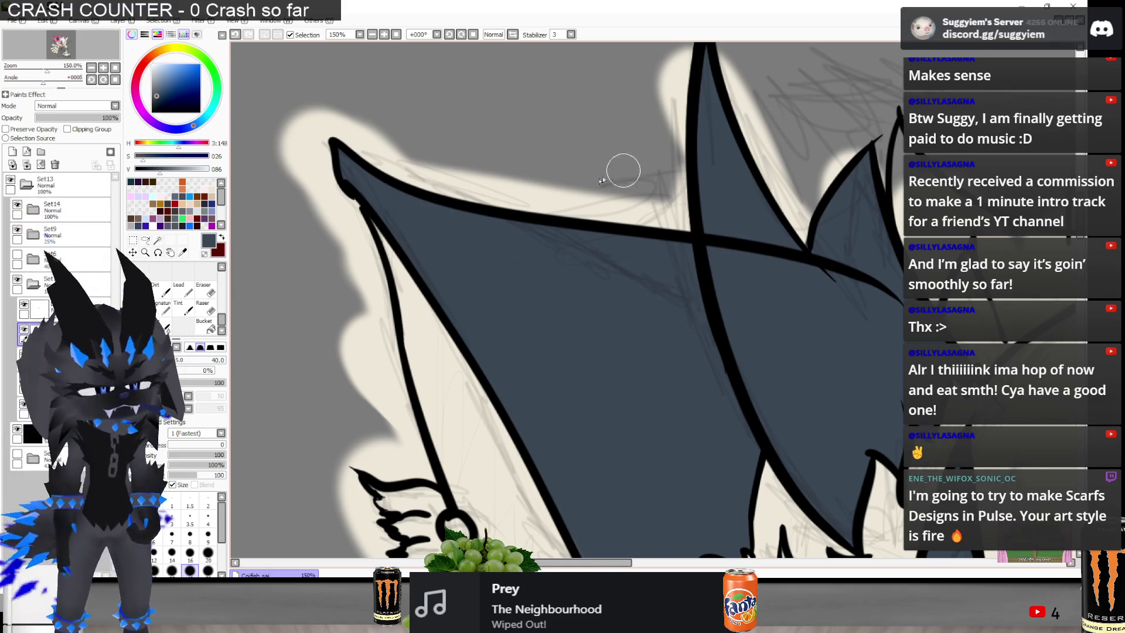
Paint dark slate grey around the pink hair strand tips and along the right ear's inner strip
scroll(556, 168, "down", 2)
scroll(551, 167, "down", 2)
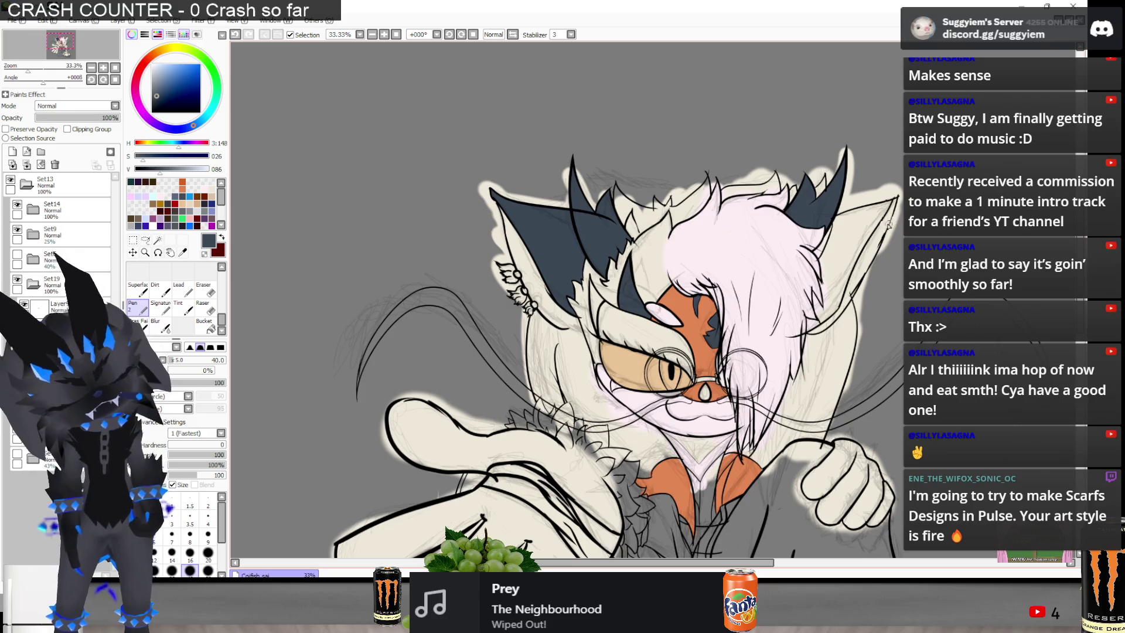
scroll(867, 263, "up", 3)
mouse_move(761, 399)
left_mouse_down()
mouse_move(736, 381)
mouse_move(750, 404)
mouse_move(778, 384)
mouse_move(756, 293)
mouse_move(803, 340)
mouse_move(781, 375)
mouse_move(826, 334)
mouse_move(817, 343)
left_mouse_up()
scroll(814, 328, "down", 2)
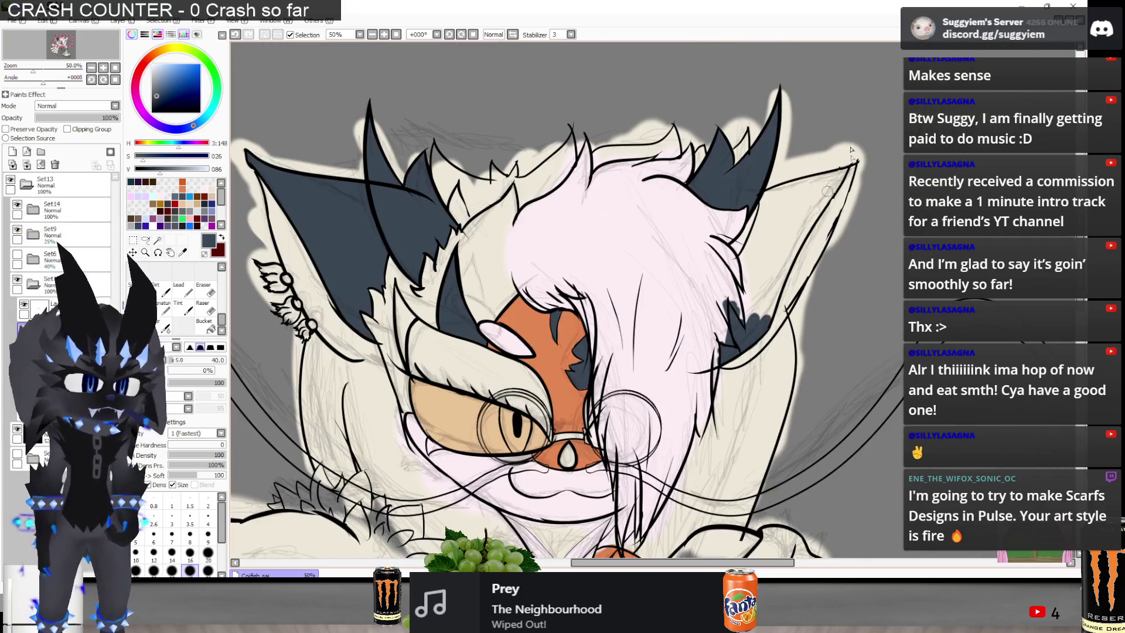
scroll(815, 208, "up", 2)
mouse_move(779, 246)
left_mouse_down()
mouse_move(703, 410)
mouse_move(733, 410)
mouse_move(729, 377)
mouse_move(762, 282)
mouse_move(874, 145)
mouse_move(778, 225)
mouse_move(730, 176)
mouse_move(864, 146)
mouse_move(762, 210)
mouse_move(776, 234)
mouse_move(739, 280)
mouse_move(686, 304)
mouse_move(715, 217)
mouse_move(754, 199)
mouse_move(688, 299)
mouse_move(679, 375)
mouse_move(668, 363)
left_mouse_up()
mouse_move(693, 435)
left_mouse_down()
mouse_move(731, 292)
mouse_move(701, 334)
left_mouse_up()
scroll(701, 334, "down", 4)
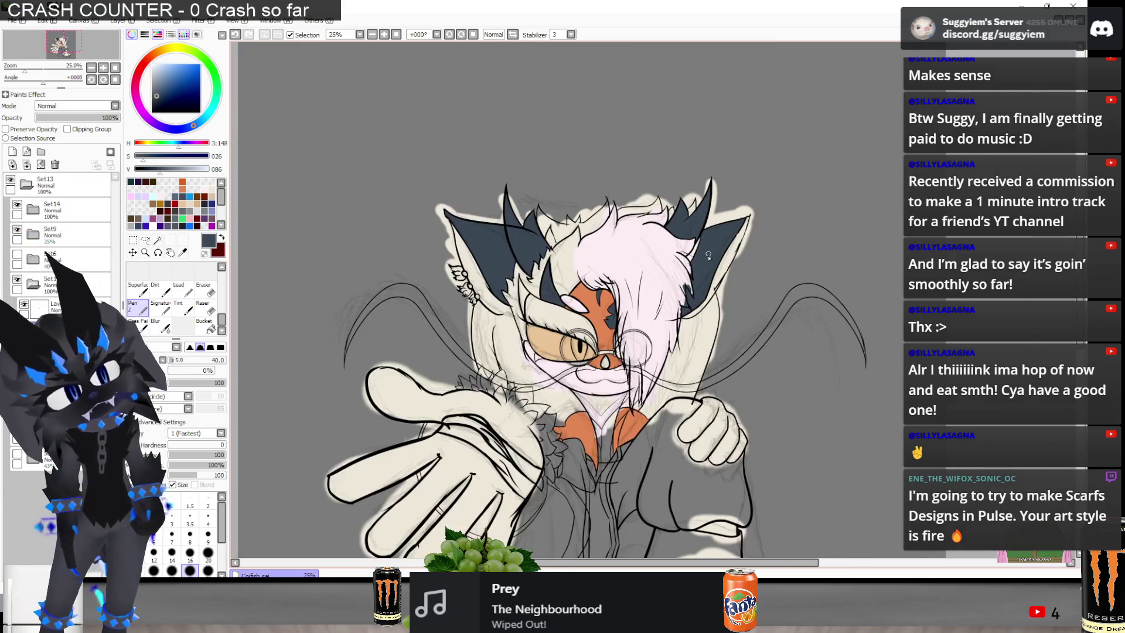
Erase the stray dark grey shading beside the right ear's ink line
scroll(705, 265, "up", 3)
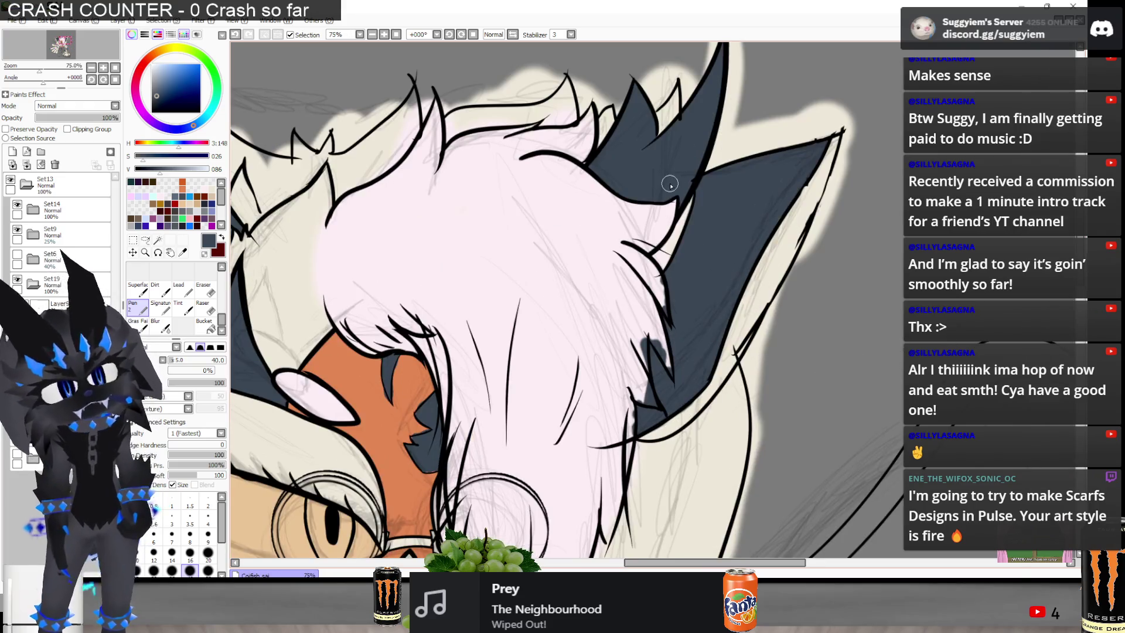
key("e")
scroll(696, 284, "up", 2)
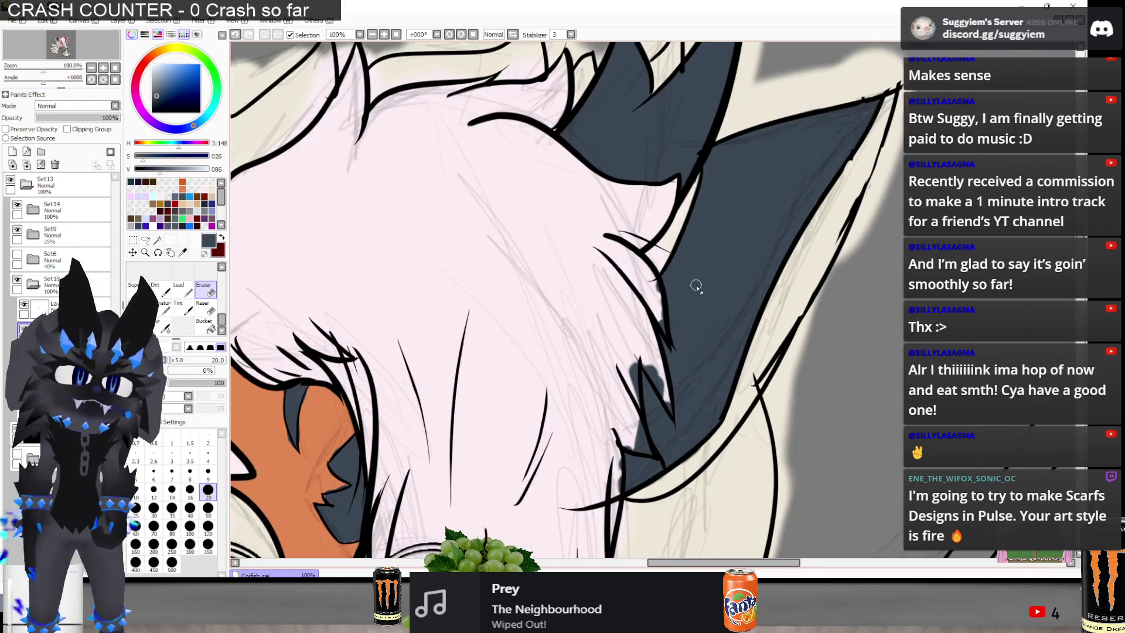
scroll(628, 350, "up", 2)
mouse_move(630, 316)
left_mouse_down()
mouse_move(659, 410)
mouse_move(627, 255)
left_mouse_up()
scroll(639, 352, "down", 3)
scroll(650, 457, "up", 1)
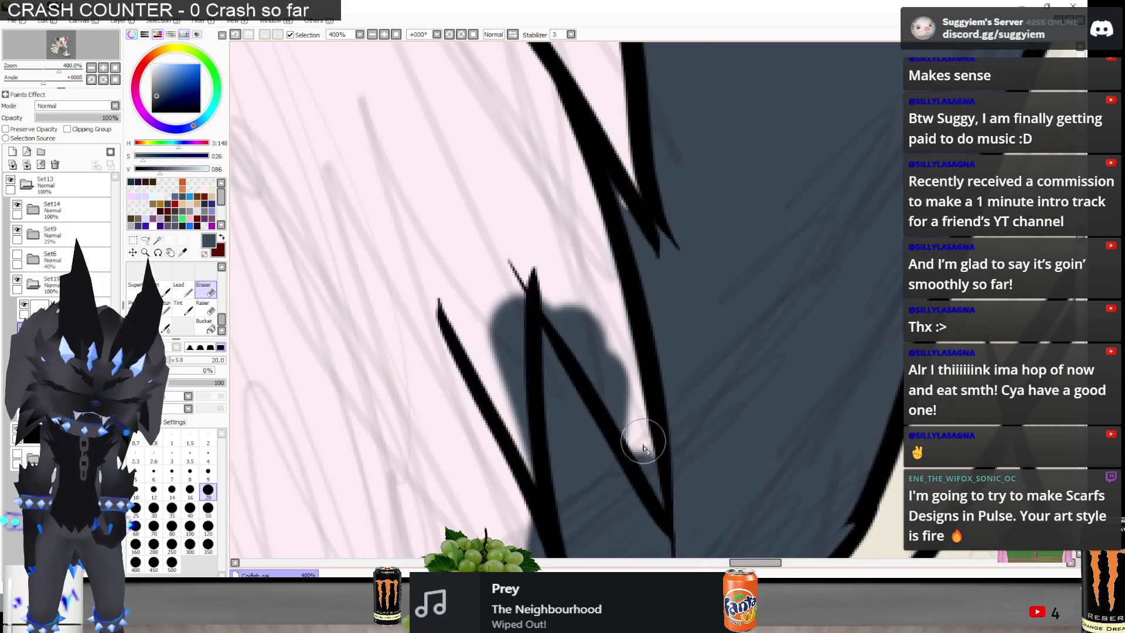
mouse_move(656, 489)
left_mouse_down()
mouse_move(572, 311)
mouse_move(582, 305)
mouse_move(580, 328)
mouse_move(615, 363)
mouse_move(603, 371)
mouse_move(610, 399)
mouse_move(666, 515)
left_mouse_up()
key("ctrl+z")
mouse_move(595, 126)
left_mouse_down()
mouse_move(616, 91)
mouse_move(622, 157)
left_mouse_up()
Switch to the VLC music player and skip to the next track, The Logical Song
scroll(635, 188, "down", 3)
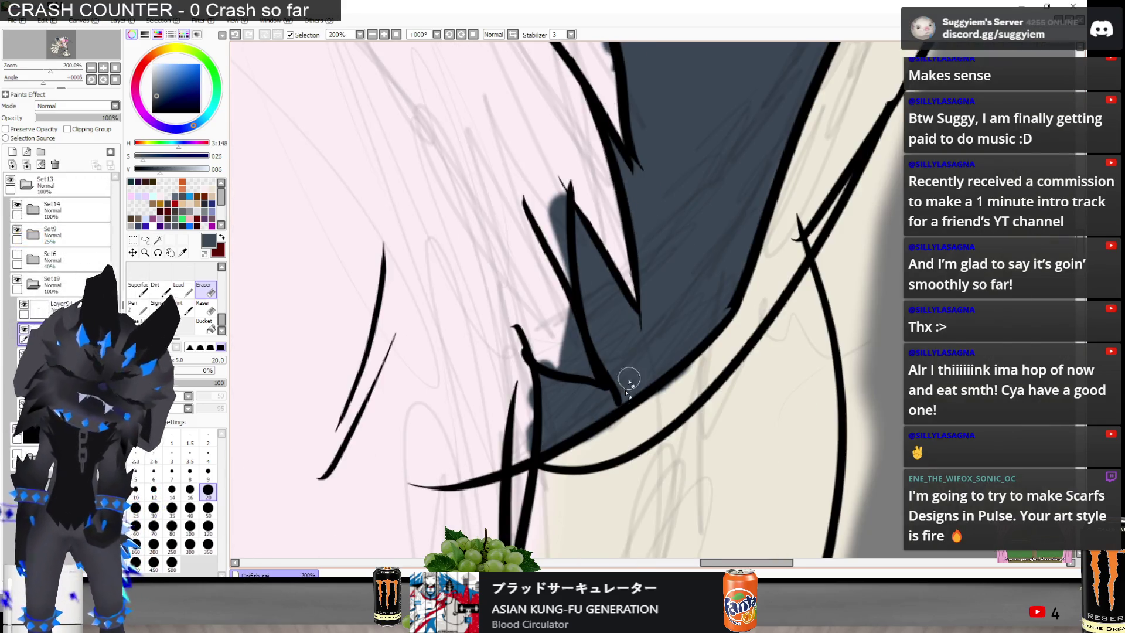
key("alt+Tab")
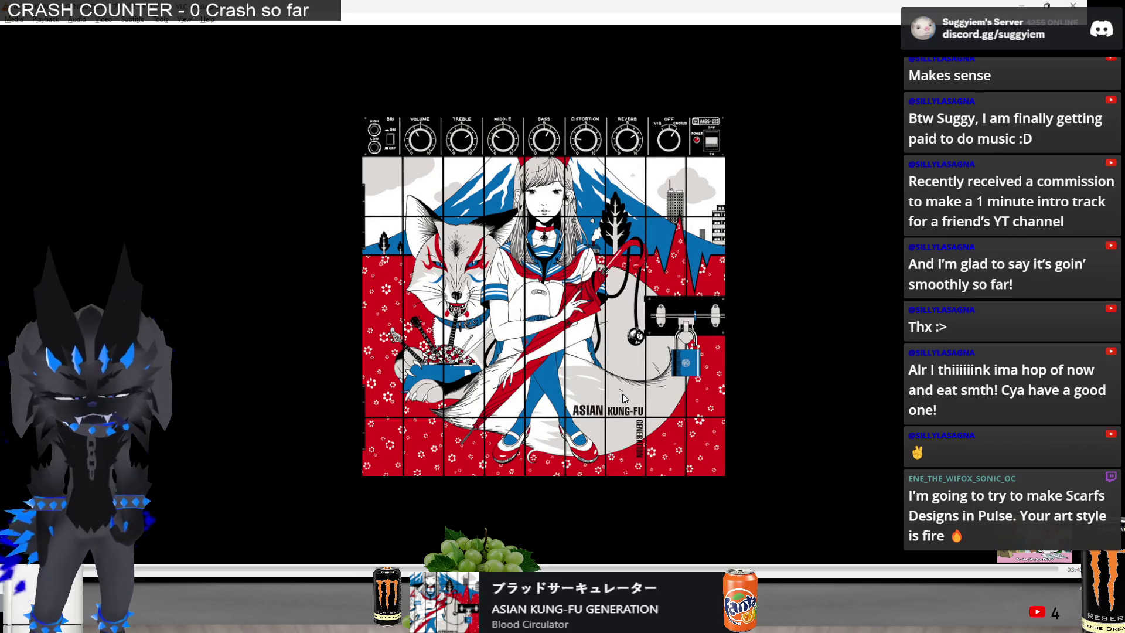
key("n")
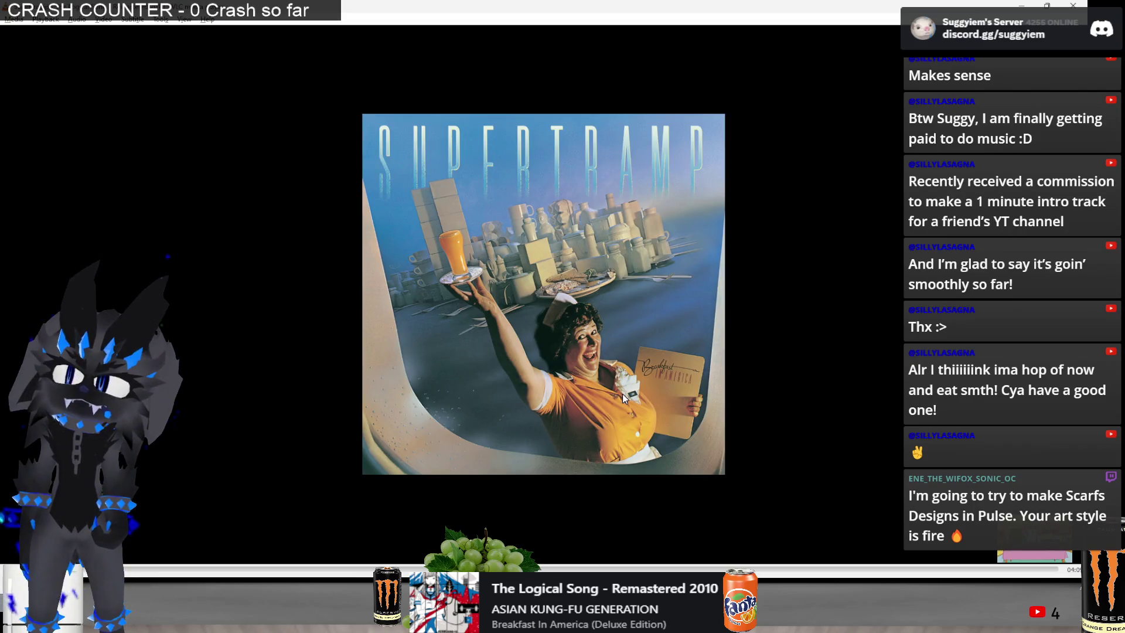
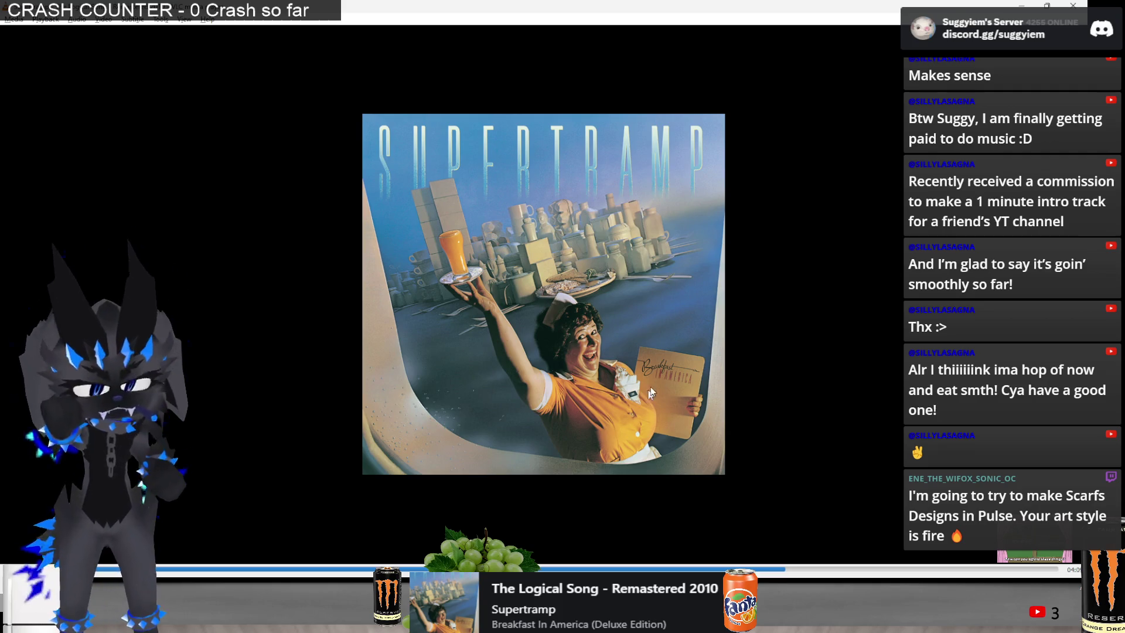
Skip VLC ahead to Flying Lotus's 'Putty Boy Strut' and return to the Coifish.sai drawing
key("n")
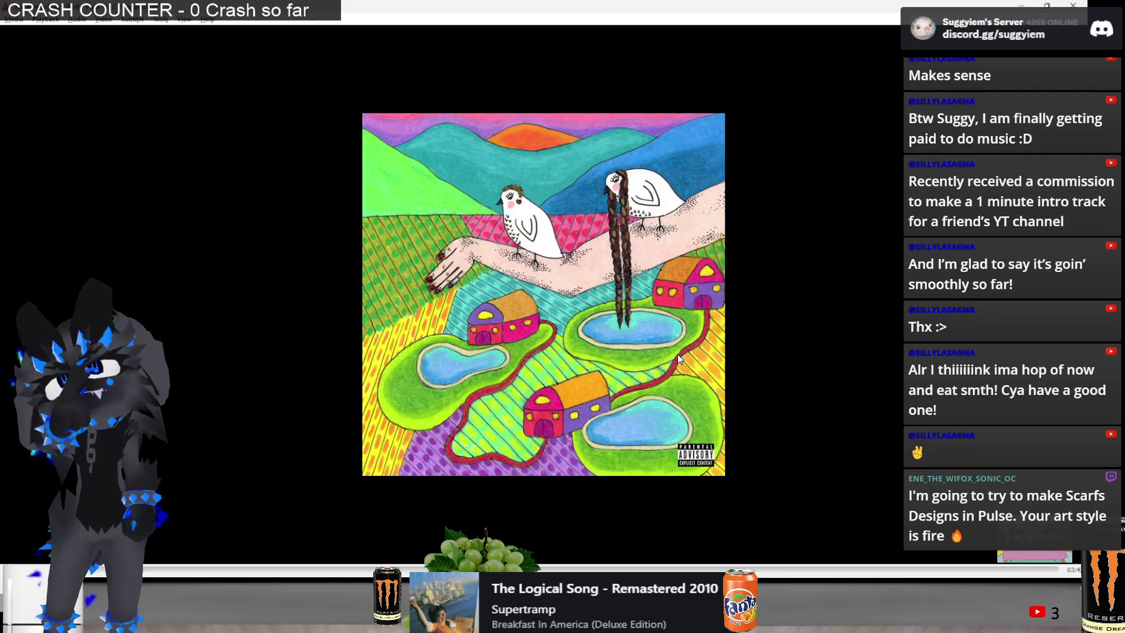
key("n")
key("n")
key("n")
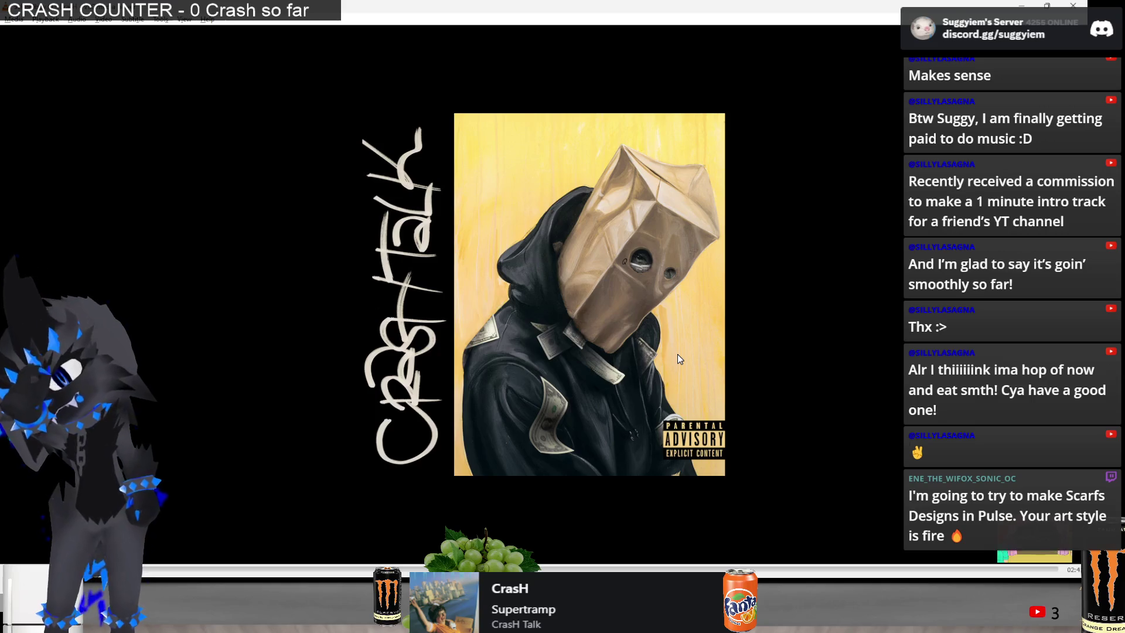
key("n")
key("n")
key("n")
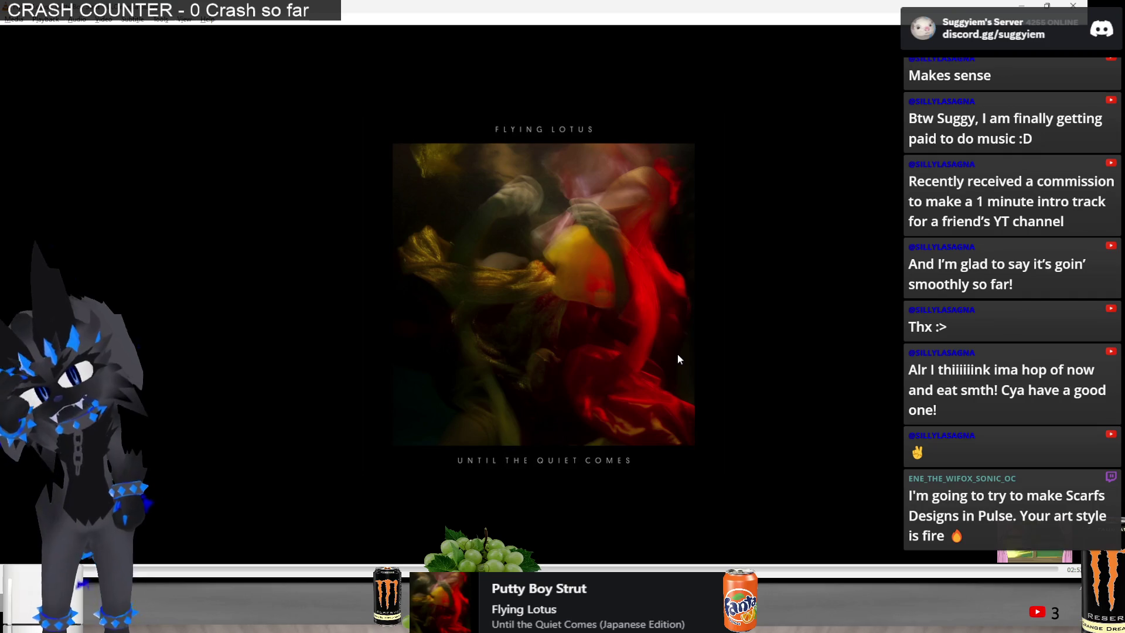
key("alt+Tab")
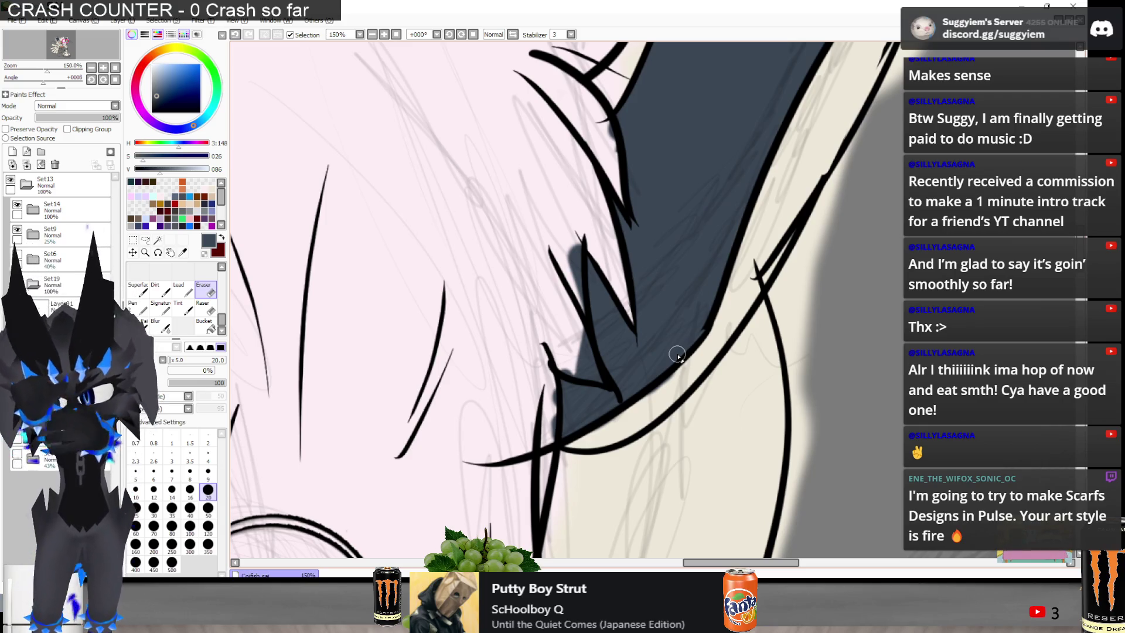
Erase the dark ear fill spilling past the black lineart, undoing the last strokes
left_click_drag(557, 363, 572, 381)
left_click_drag(559, 419, 574, 445)
mouse_move(533, 378)
left_mouse_down()
mouse_move(554, 440)
mouse_move(548, 361)
mouse_move(580, 351)
mouse_move(586, 369)
left_mouse_up()
scroll(586, 375, "up", 3)
key("ctrl+z")
key("ctrl+z")
key("ctrl+z")
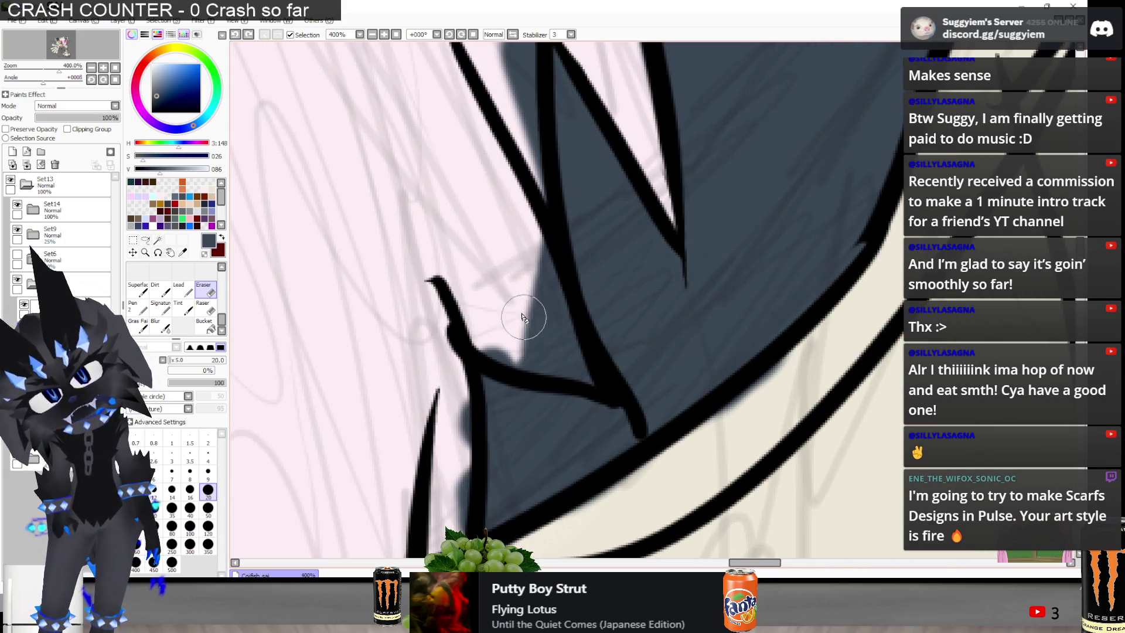
Trim dark fill along the pink hair outline, undo the miss, and inspect the edge
mouse_move(528, 317)
left_mouse_down()
mouse_move(562, 357)
mouse_move(485, 333)
left_mouse_up()
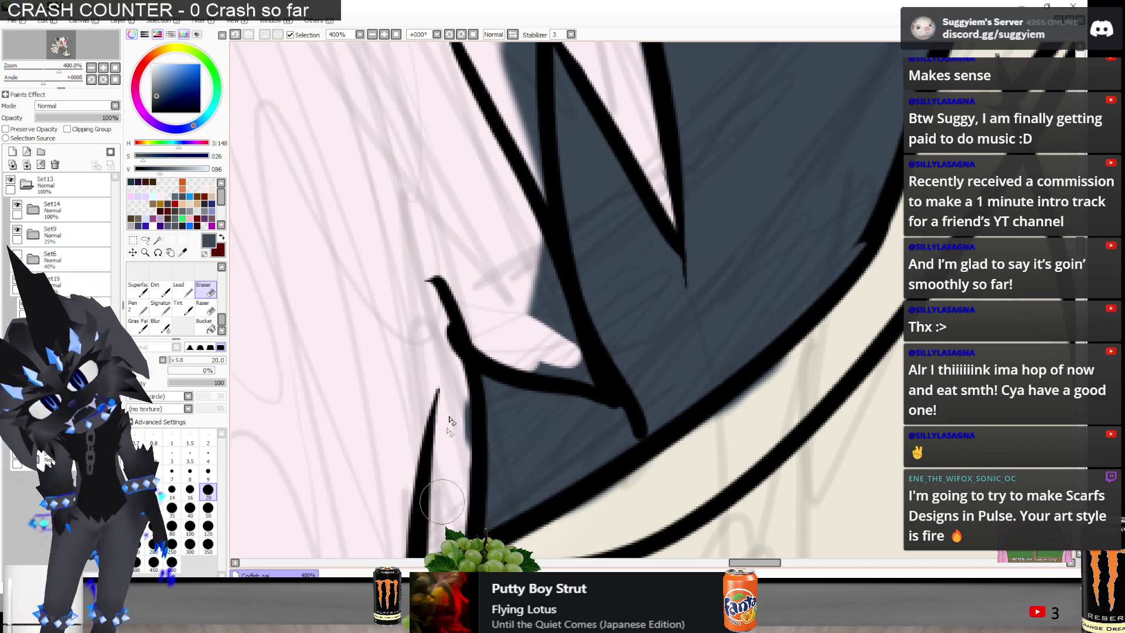
key("ctrl+z")
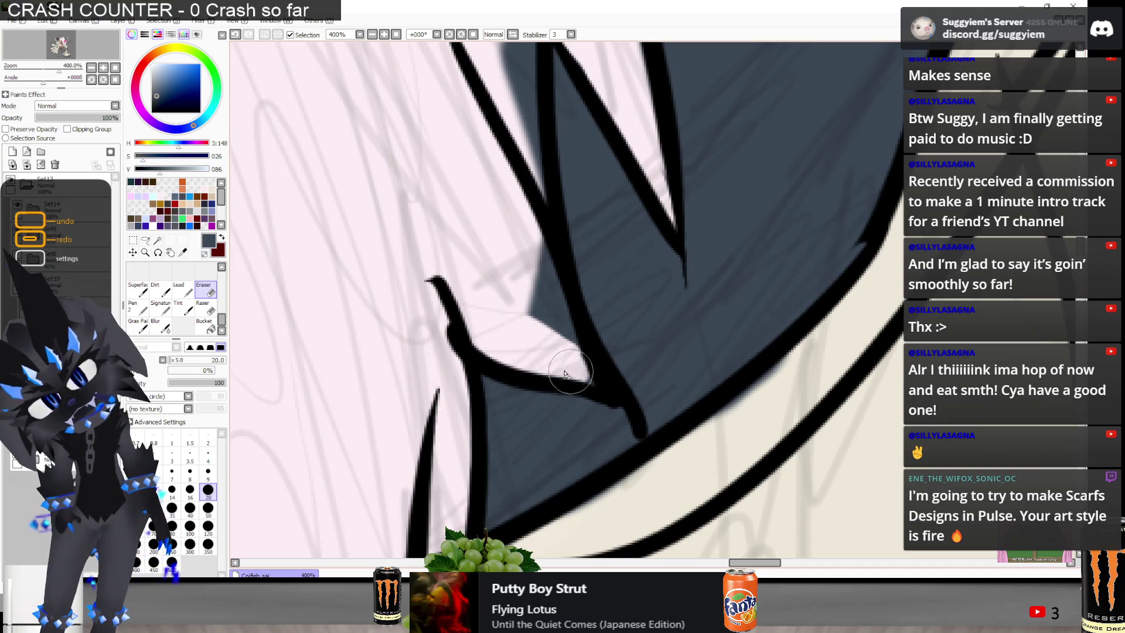
scroll(526, 238, "down", 2)
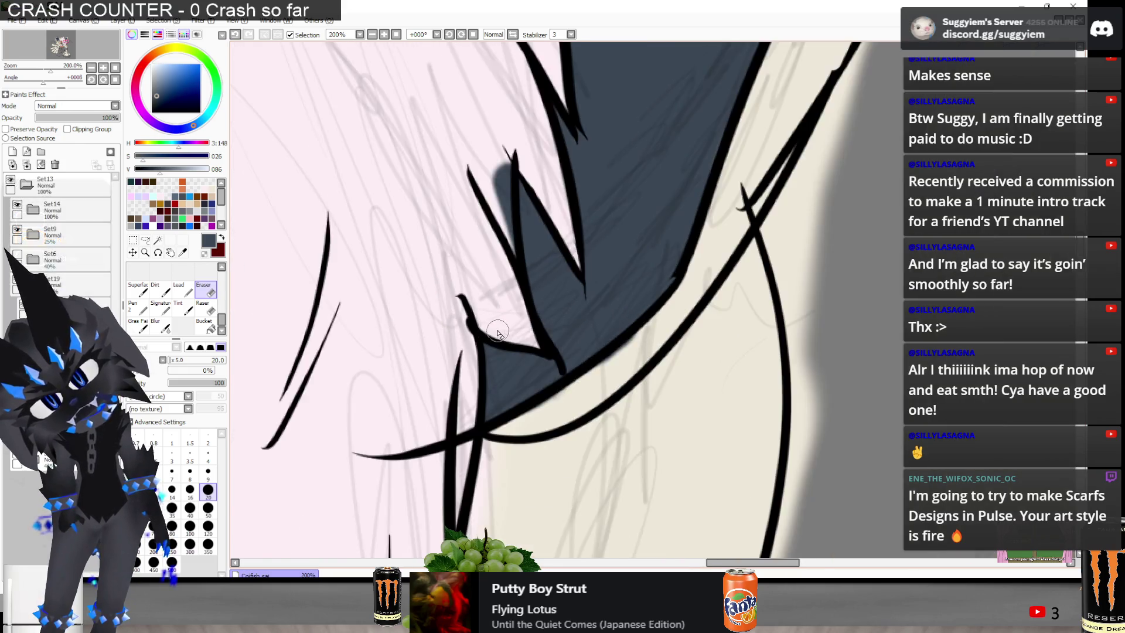
scroll(502, 238, "up", 1)
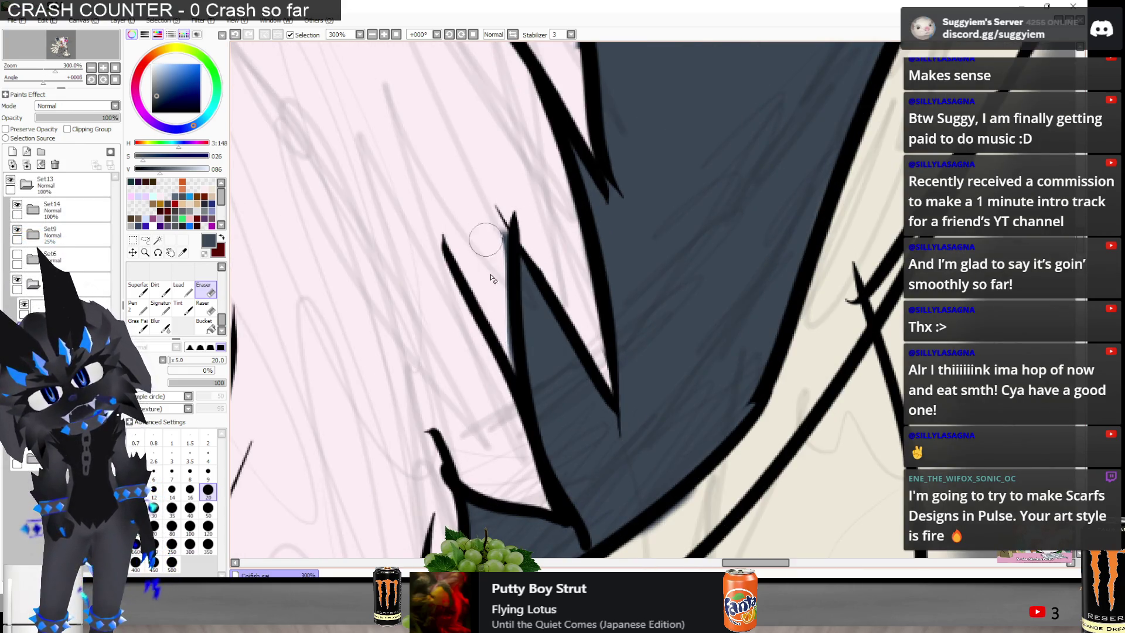
scroll(487, 246, "down", 1)
scroll(528, 351, "up", 3)
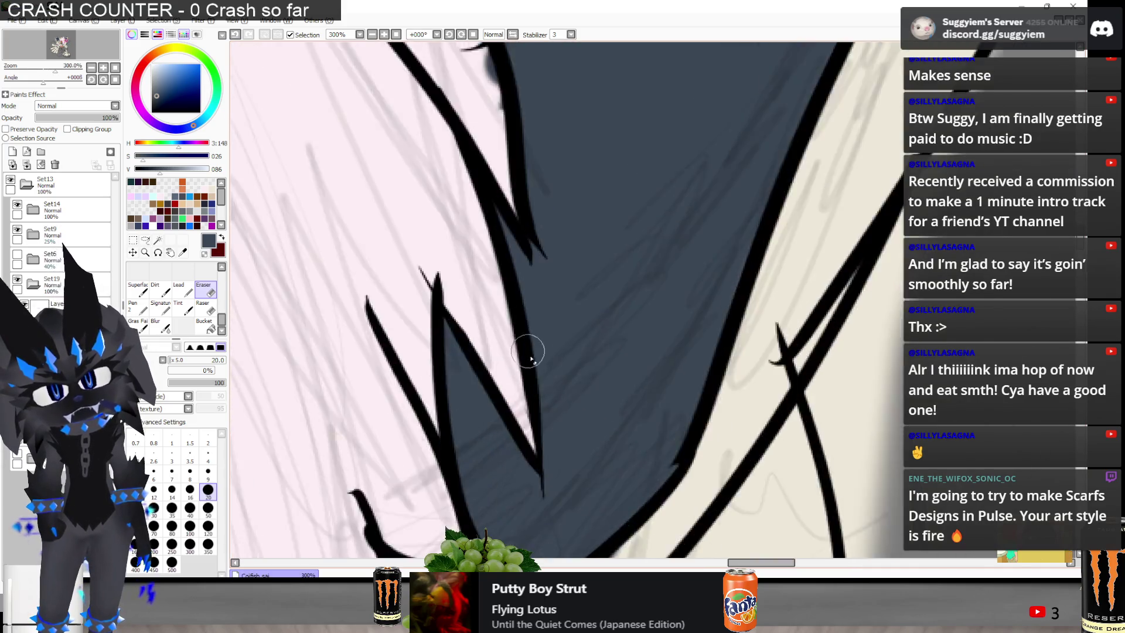
scroll(521, 471, "down", 2)
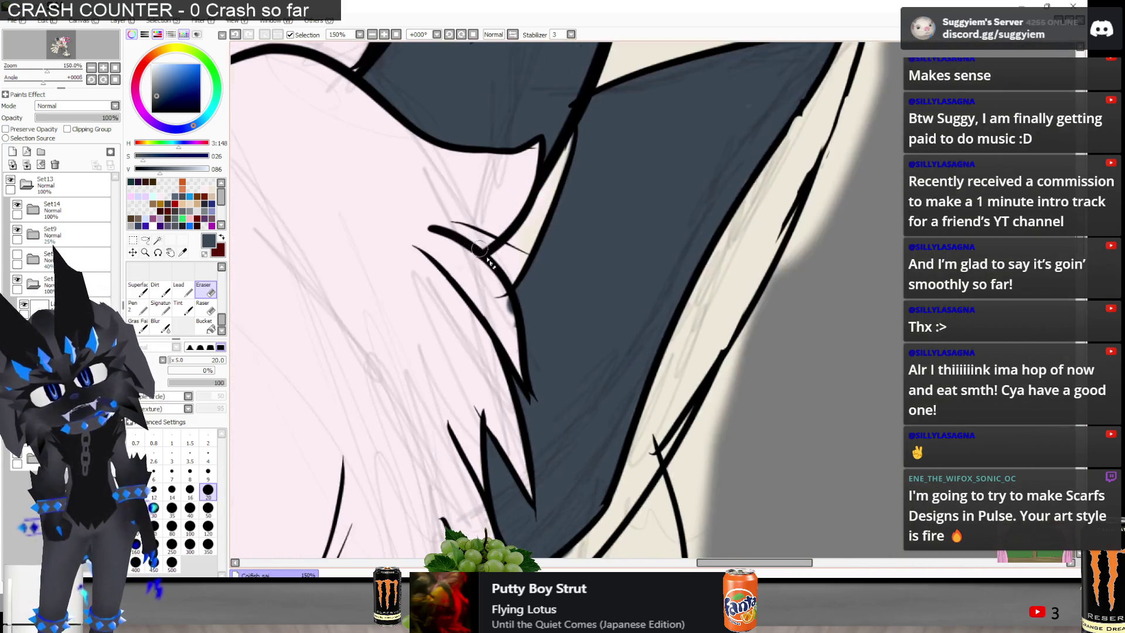
scroll(492, 308, "up", 1)
scroll(486, 263, "down", 5)
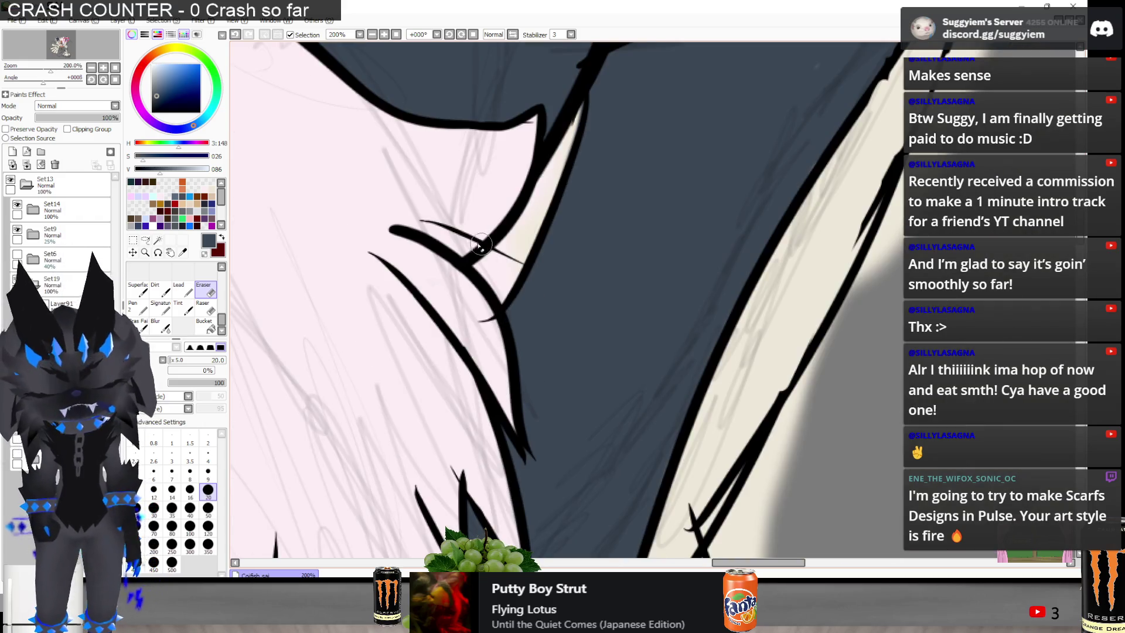
scroll(537, 226, "up", 2)
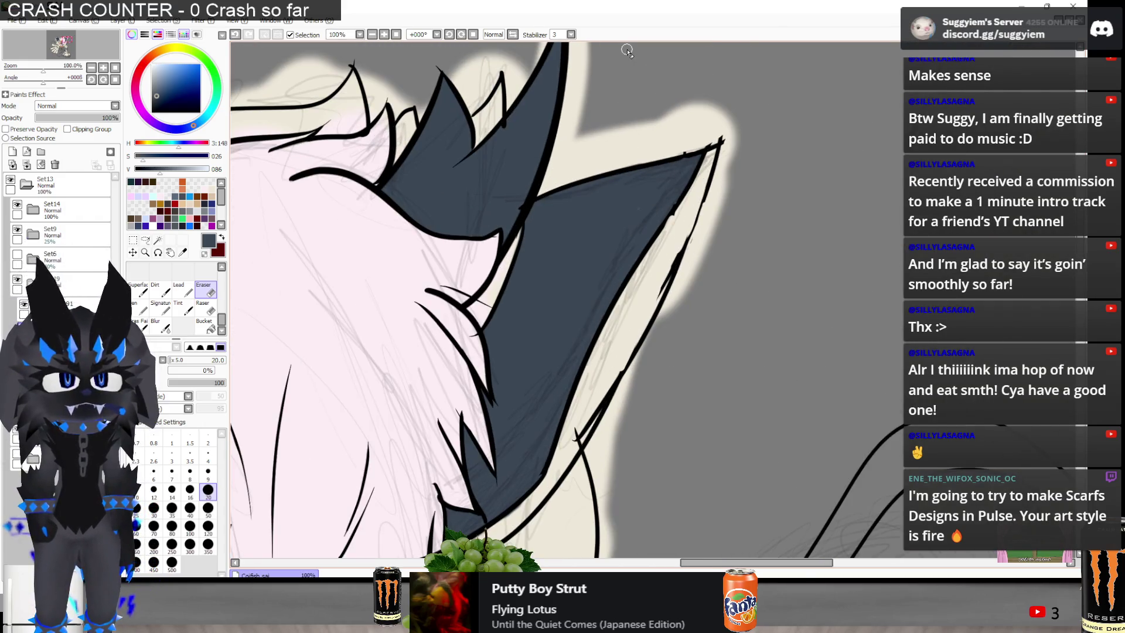
scroll(598, 216, "up", 1)
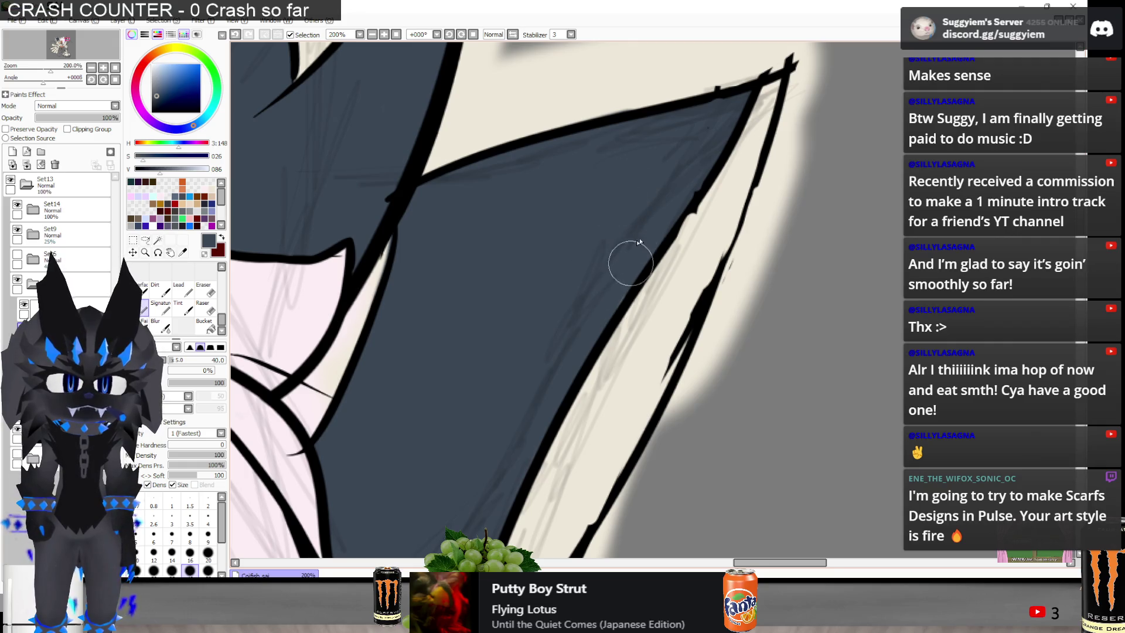
scroll(606, 223, "down", 1)
scroll(542, 437, "up", 1)
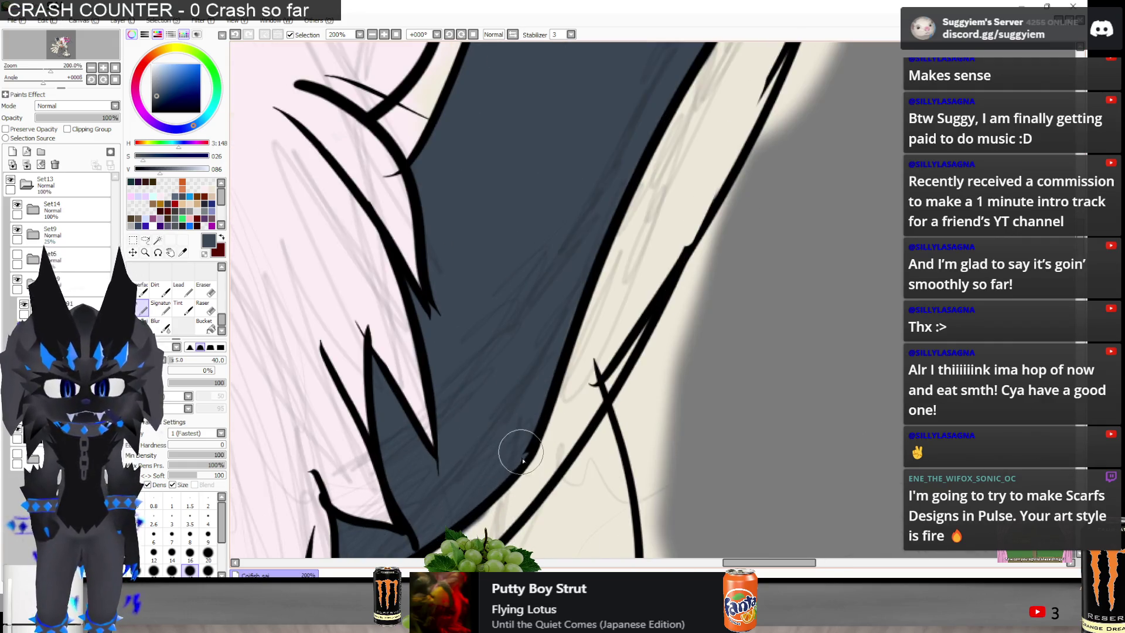
scroll(631, 129, "down", 3)
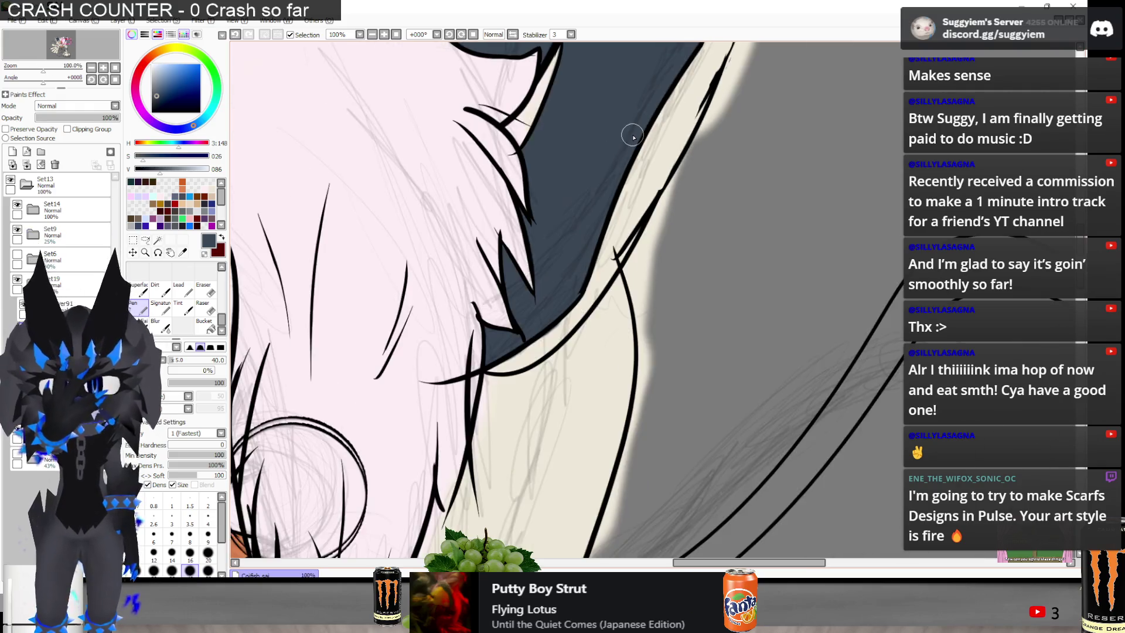
At 300% zoom, erase a stray blue-grey mark on the face patch edge and enlarge the eraser
scroll(630, 268, "up", 1)
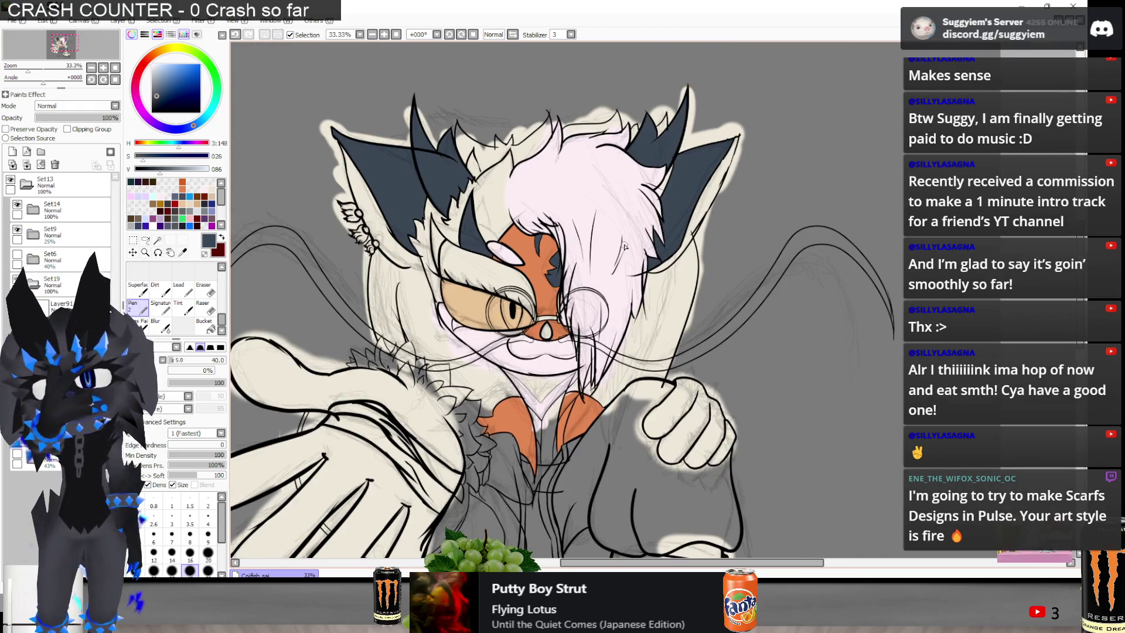
scroll(463, 95, "up", 1)
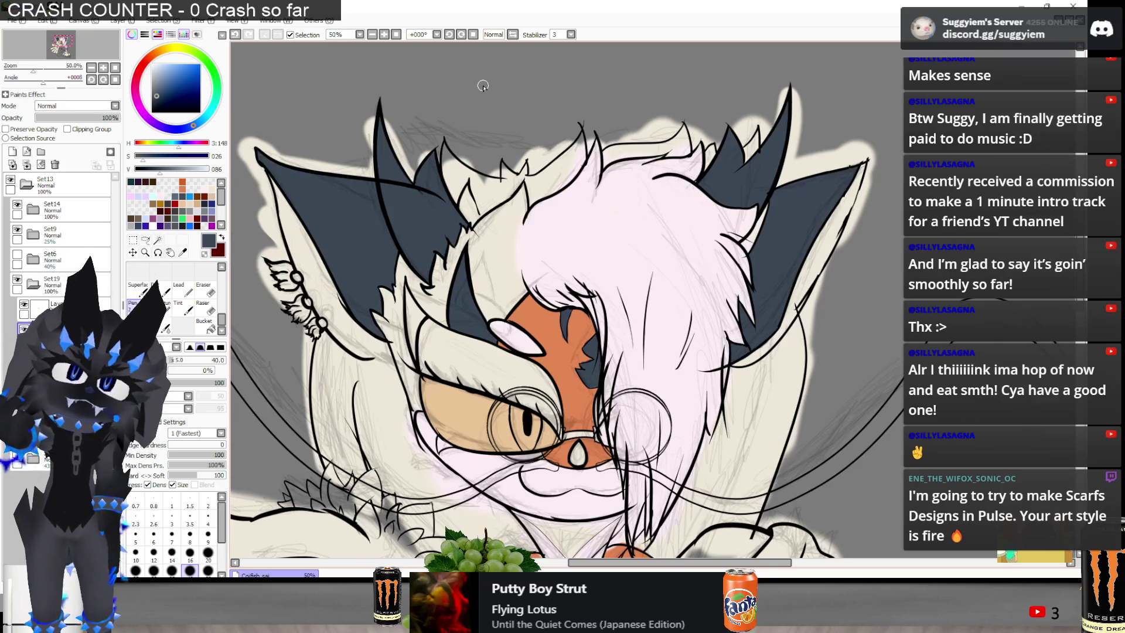
scroll(556, 93, "down", 1)
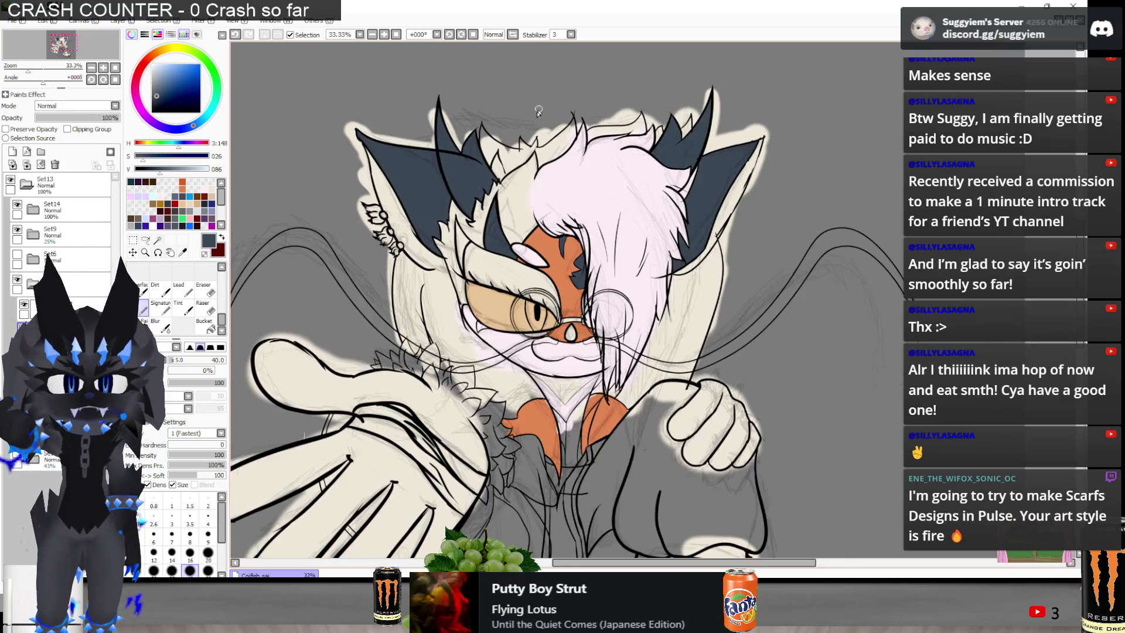
scroll(561, 294, "up", 1)
scroll(561, 294, "up", 3)
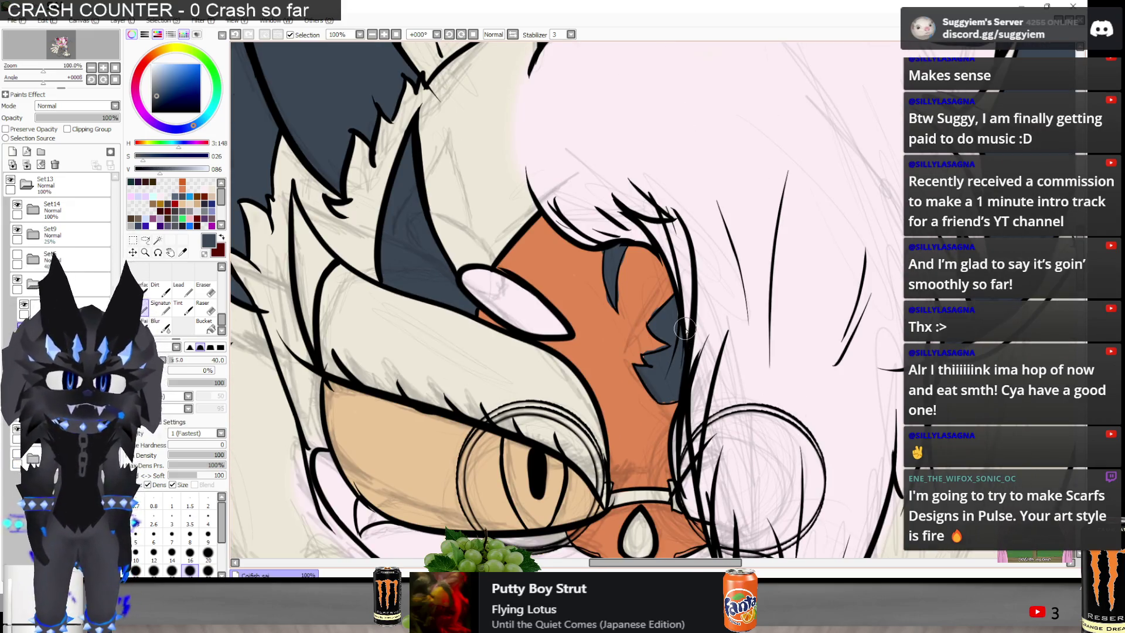
scroll(690, 275, "up", 4)
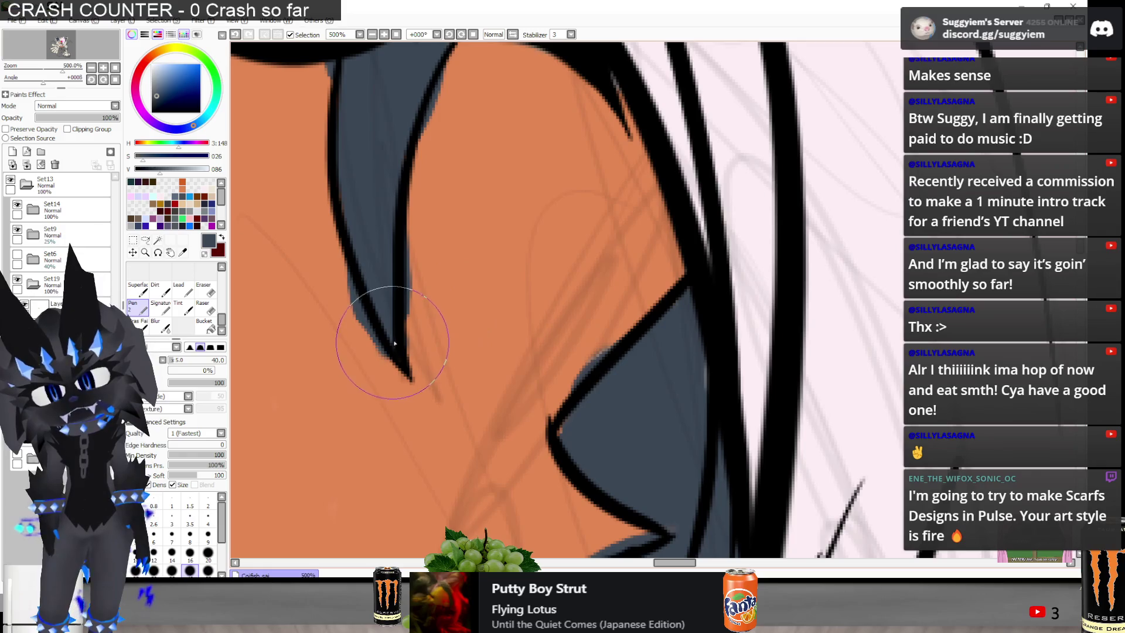
key("e")
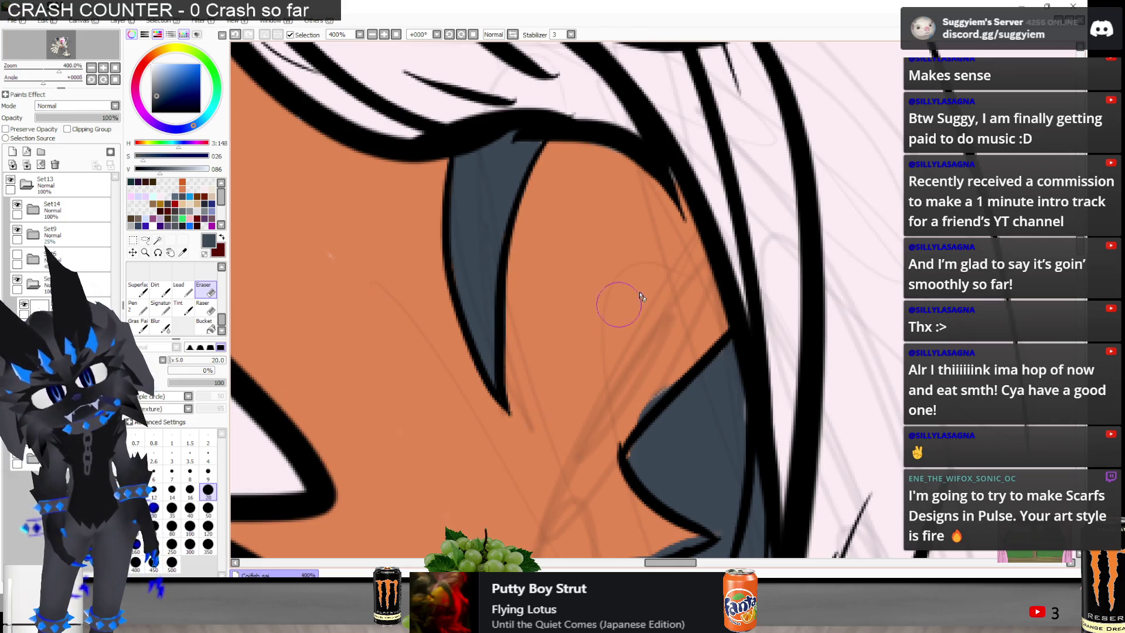
left_click_drag(652, 403, 663, 389)
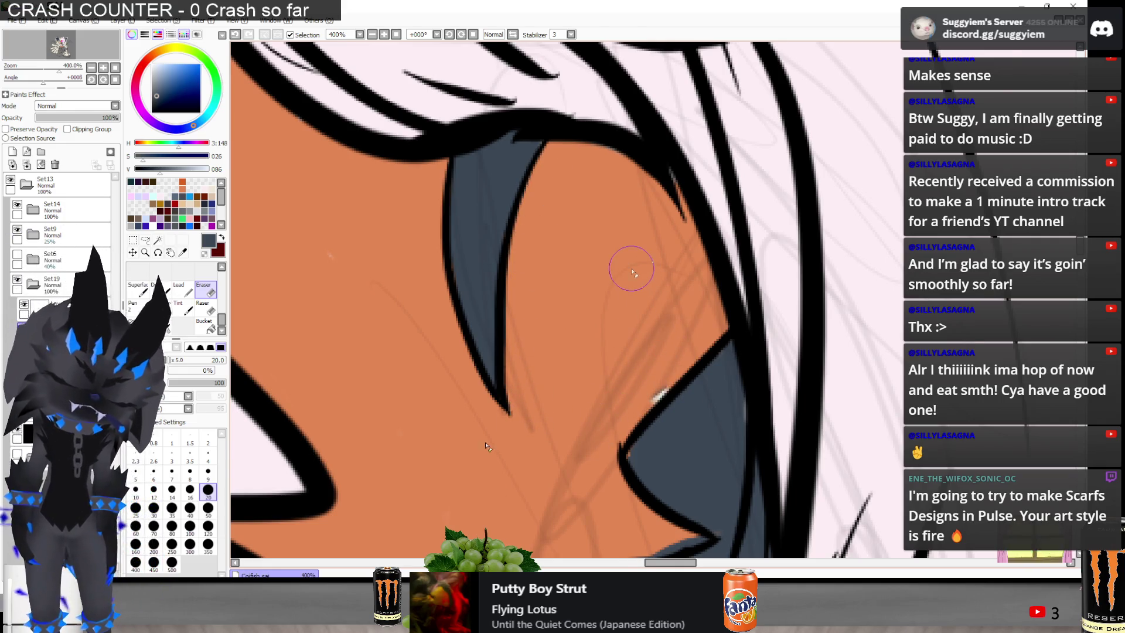
left_click_drag(632, 272, 565, 414)
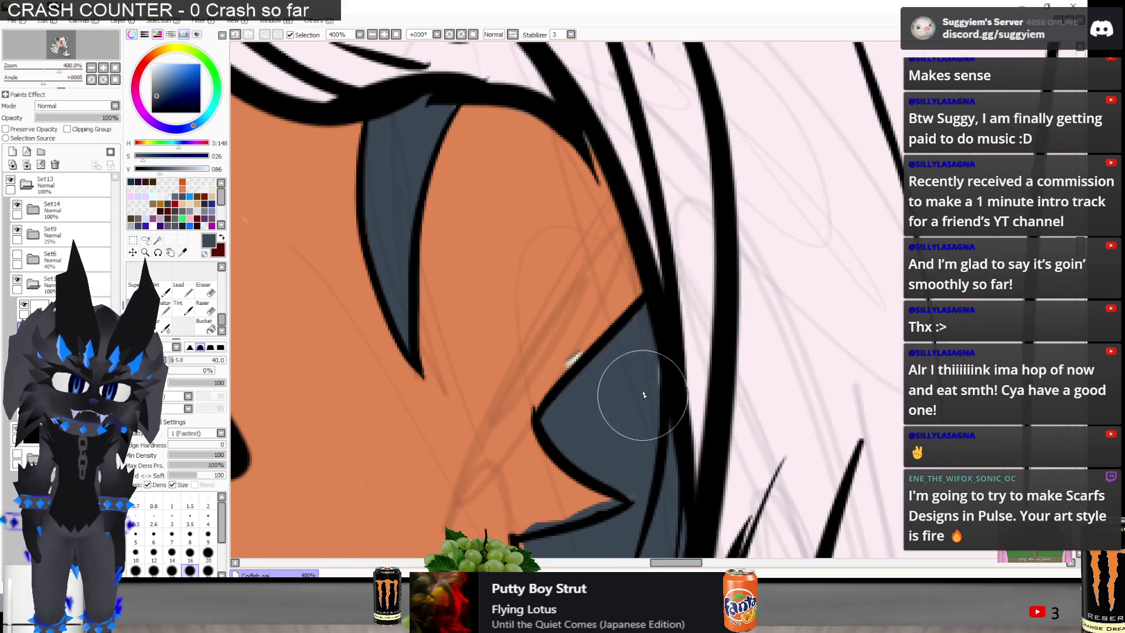
Erase to reshape the outline notches along the hair edge, then zoom out to 50%
key("n")
scroll(533, 253, "down", 1)
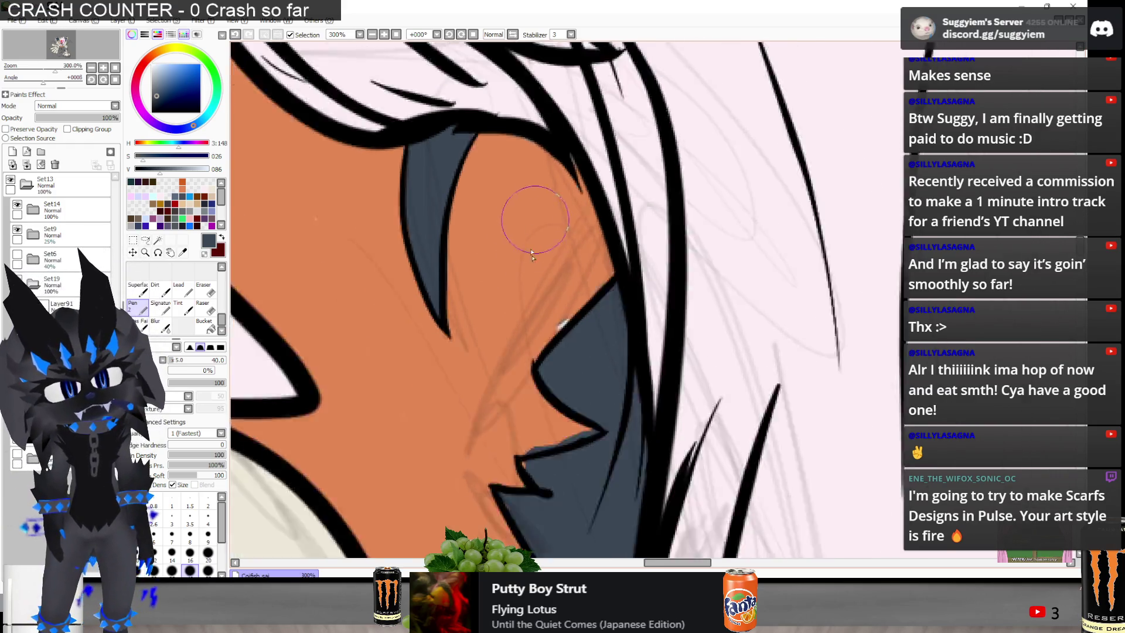
scroll(532, 254, "down", 2)
scroll(548, 414, "up", 2)
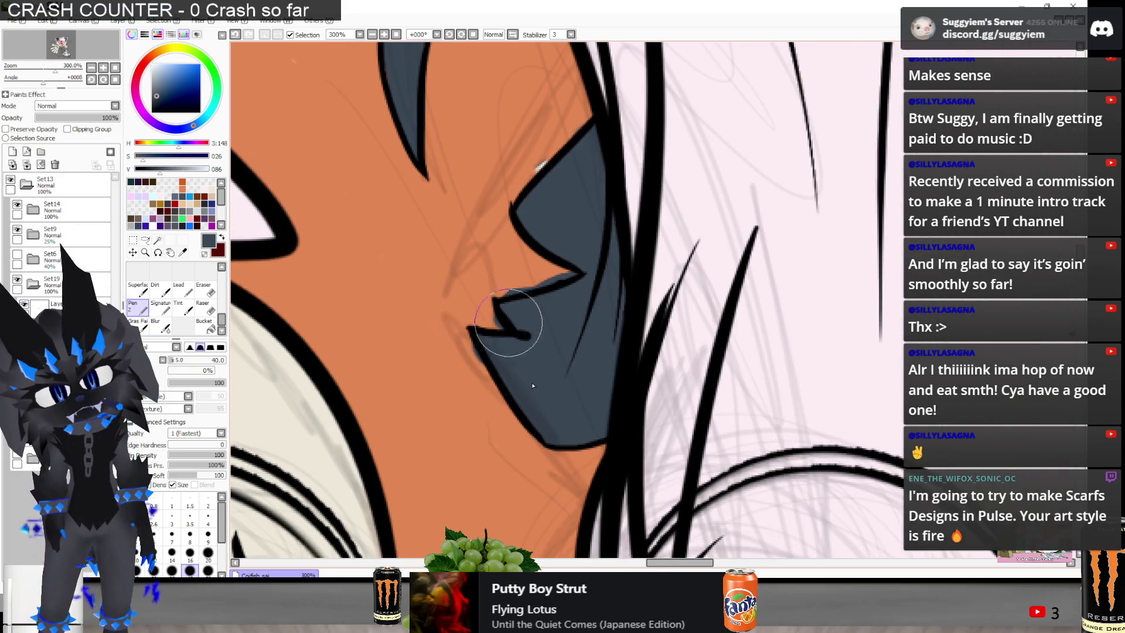
key("e")
scroll(533, 385, "up", 2)
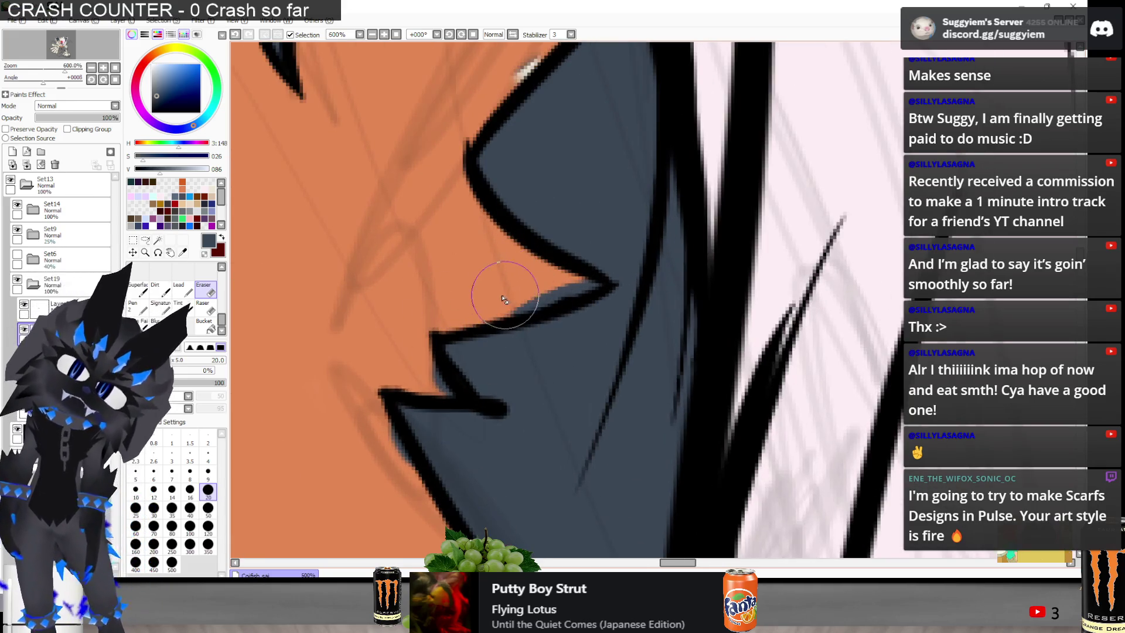
mouse_move(555, 280)
left_mouse_down()
mouse_move(583, 294)
mouse_move(528, 304)
left_mouse_up()
mouse_move(404, 336)
left_mouse_down()
mouse_move(453, 365)
mouse_move(447, 378)
mouse_move(358, 391)
mouse_move(381, 339)
left_mouse_up()
scroll(381, 338, "down", 3)
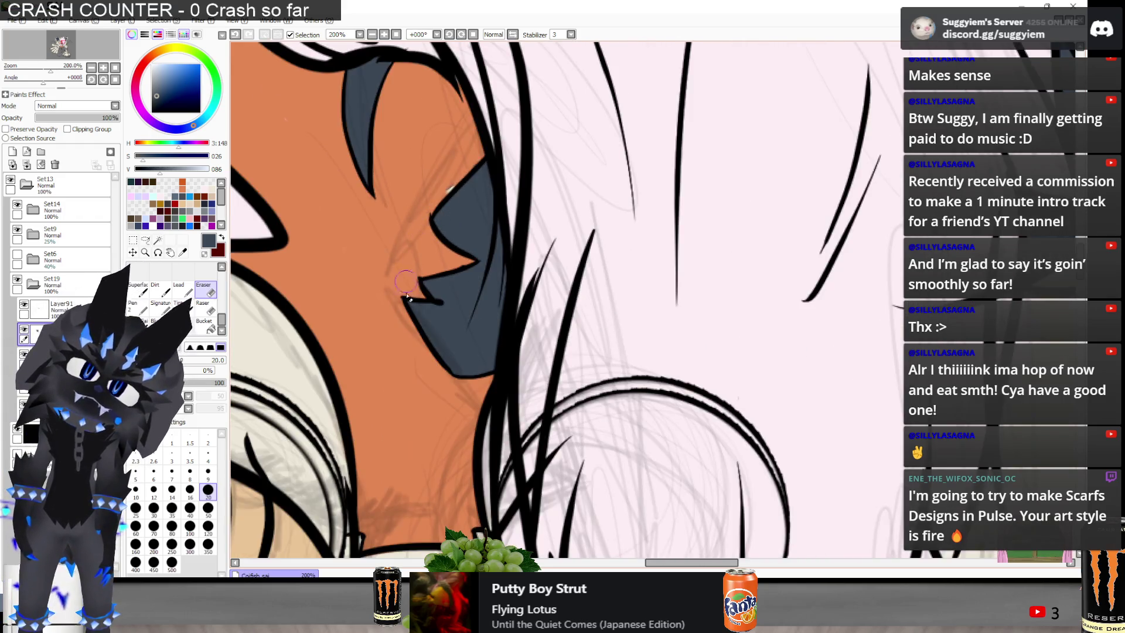
scroll(429, 390, "up", 1)
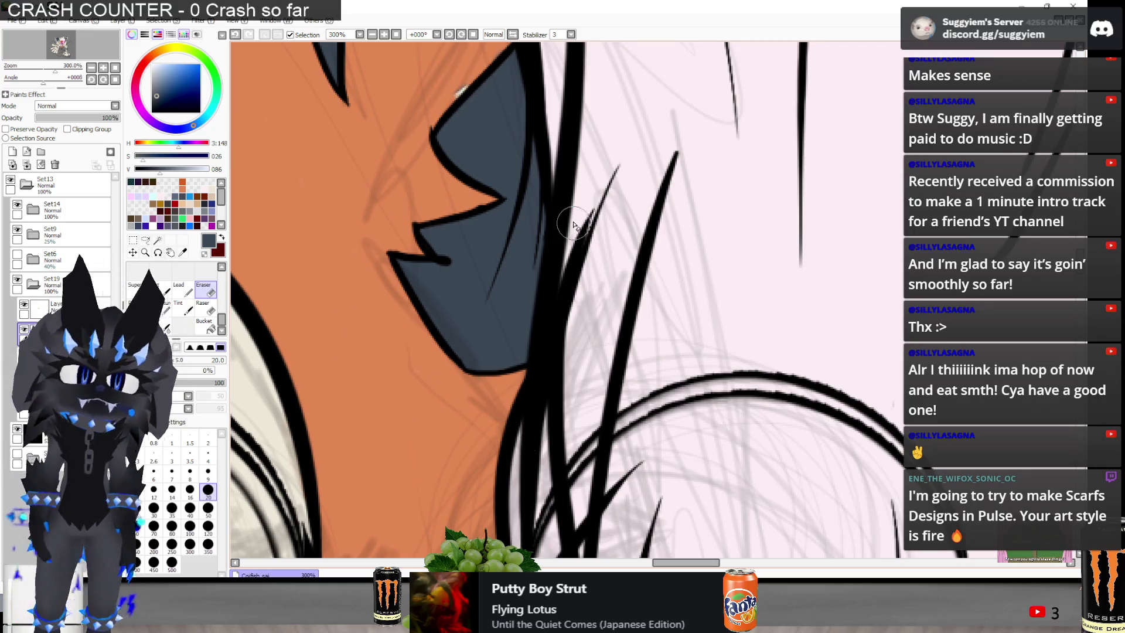
scroll(572, 222, "down", 5)
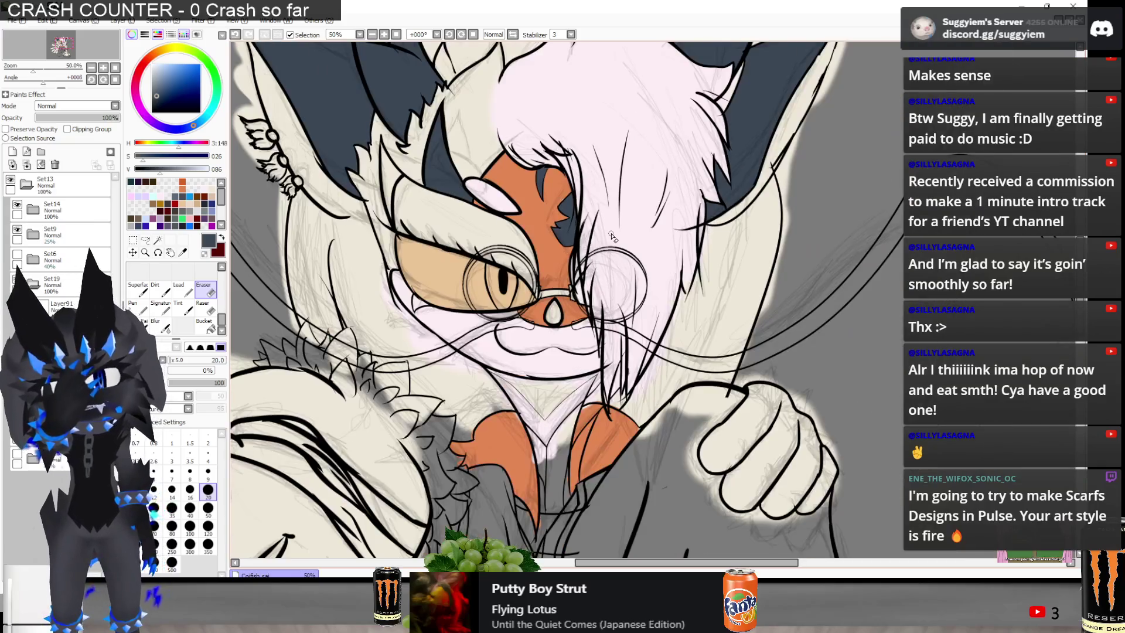
Paint the cat's nose dark blue-grey after checking the 3D reference render
key("alt+Tab")
key("Tab")
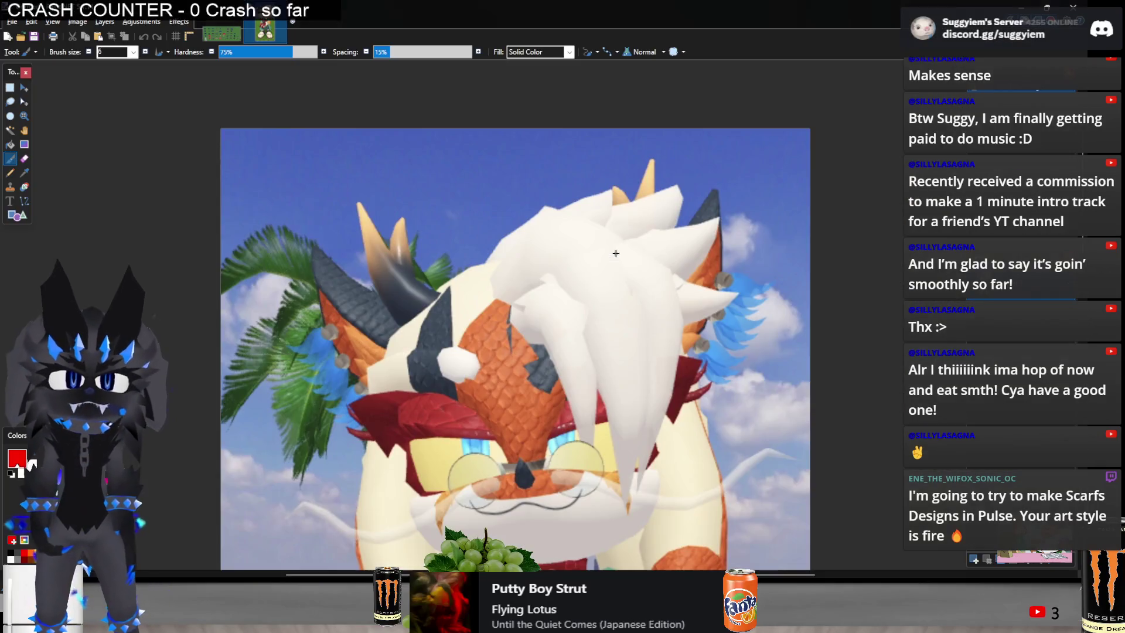
key("alt+Tab")
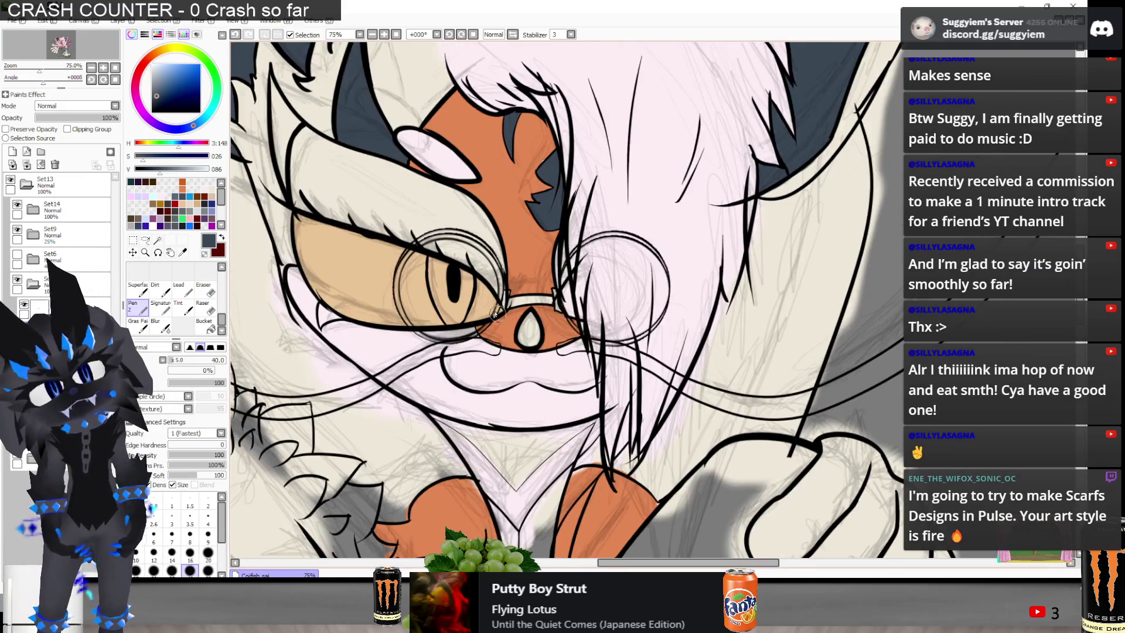
scroll(495, 315, "up", 4)
mouse_move(516, 304)
left_mouse_down()
mouse_move(523, 374)
mouse_move(551, 363)
mouse_move(530, 328)
mouse_move(546, 298)
mouse_move(558, 311)
left_mouse_up()
Toggle the Set9 layer group's visibility to compare, and recheck the reference render
scroll(577, 327, "down", 8)
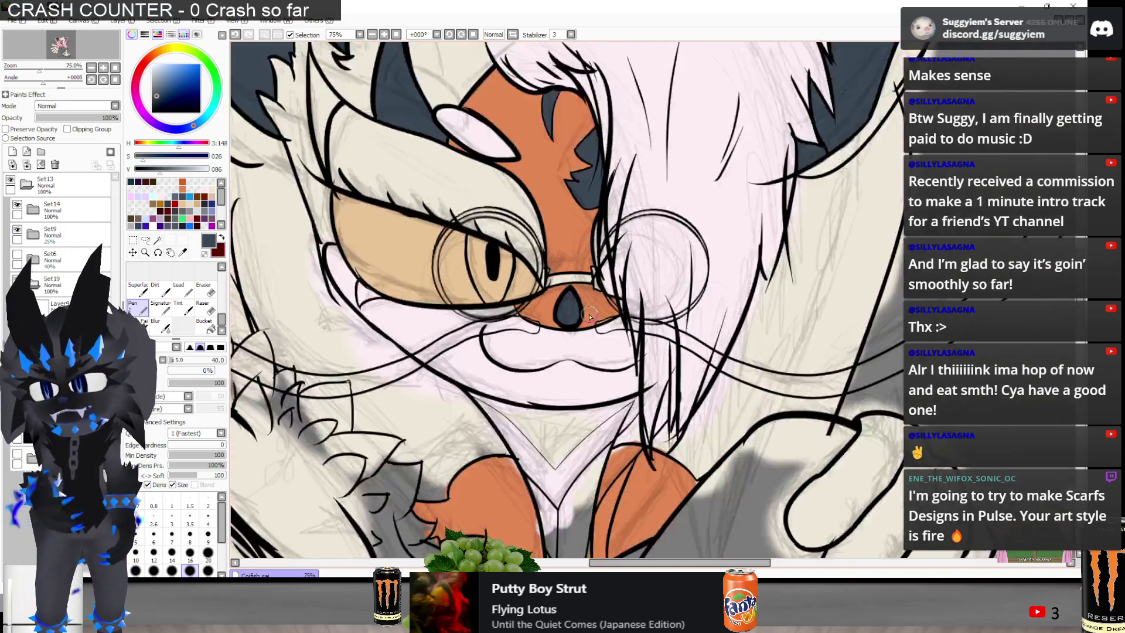
left_click(18, 229)
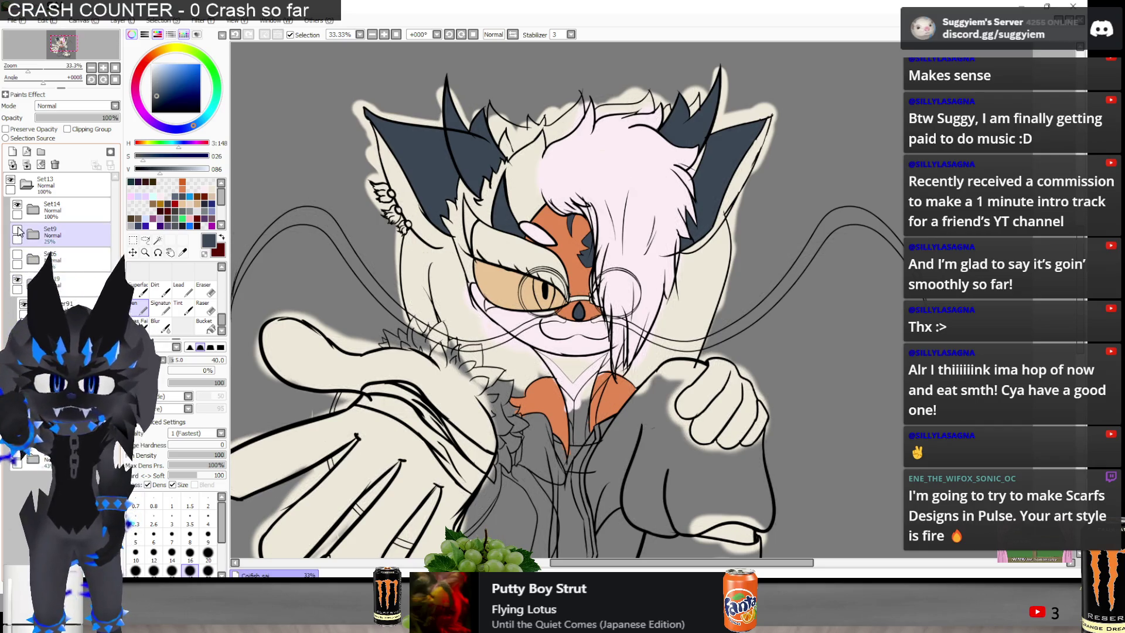
left_click(19, 230)
left_click(18, 230)
left_click(18, 230)
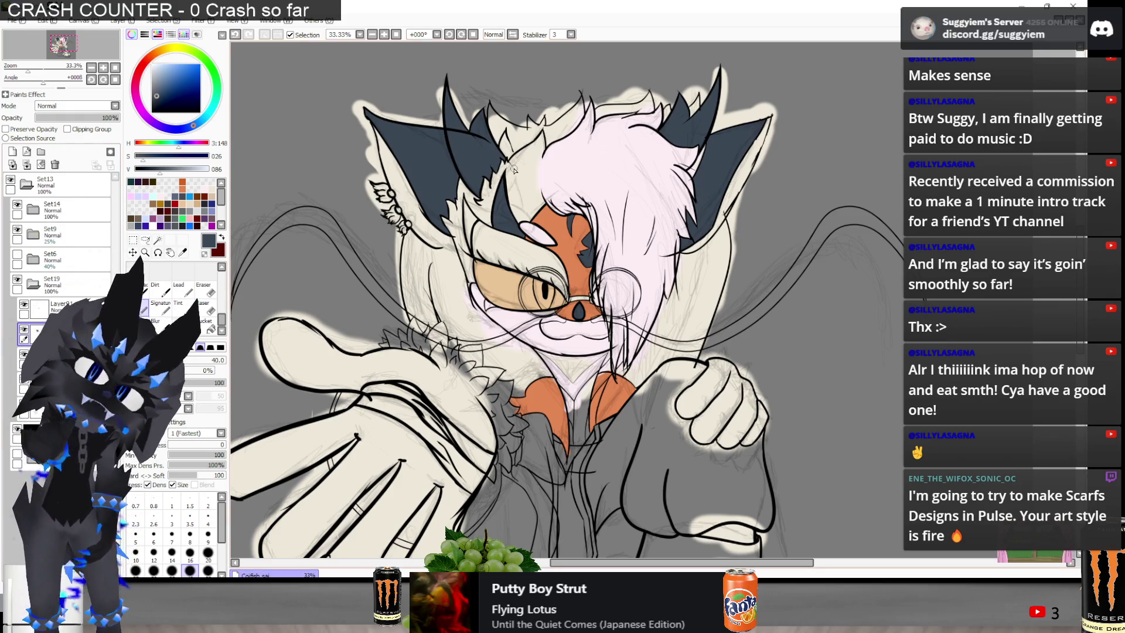
key("alt+Tab")
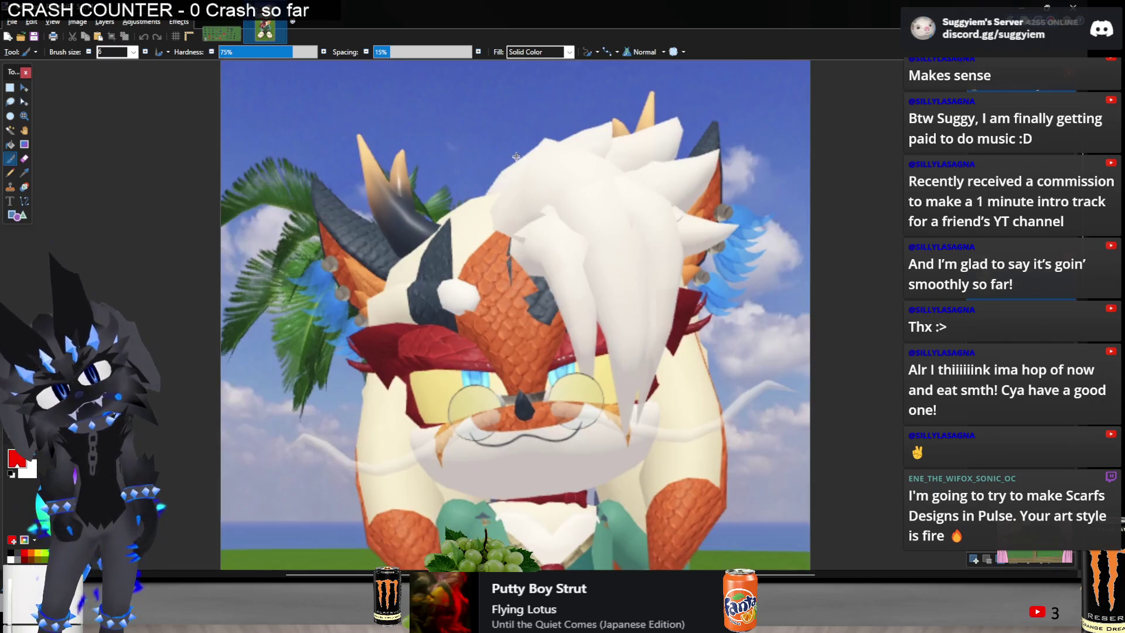
key("alt+Tab")
key("alt+Tab")
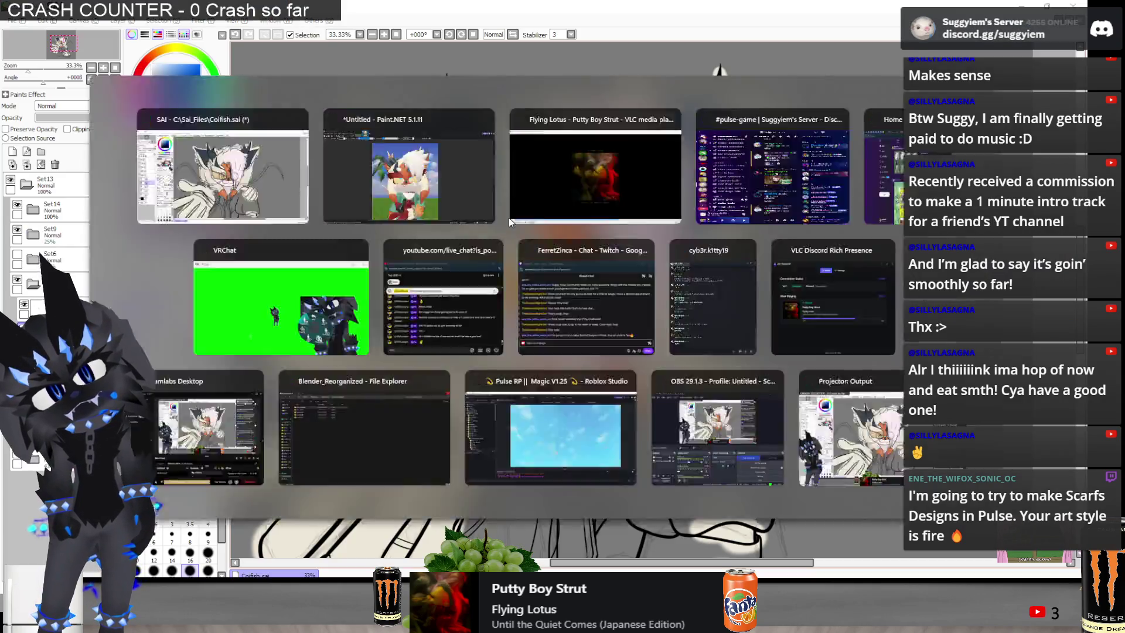
key("alt+Tab")
key("alt+Tab")
key("alt+Tab")
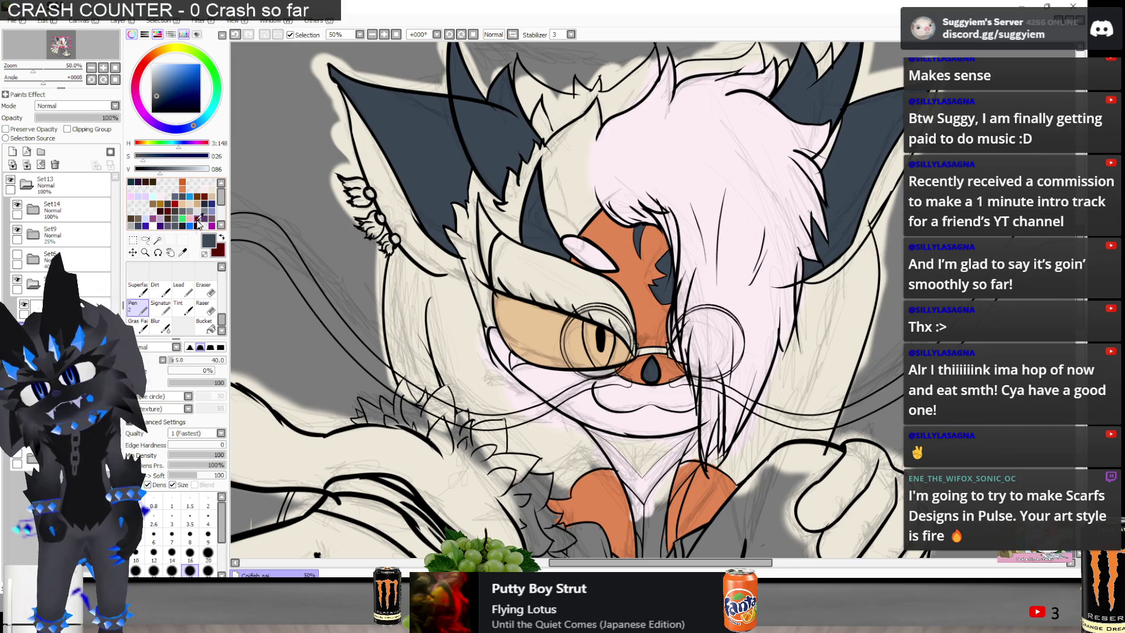
Make dark red the paint colour to match the reference mask and dab the eye corner
left_click(222, 237)
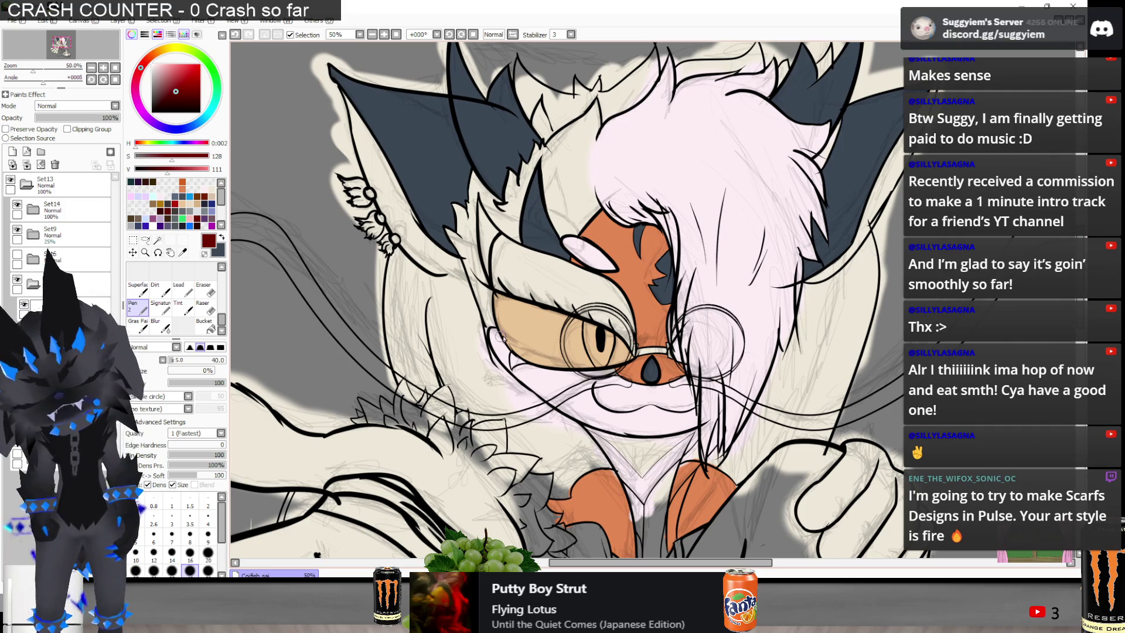
key("alt+Tab")
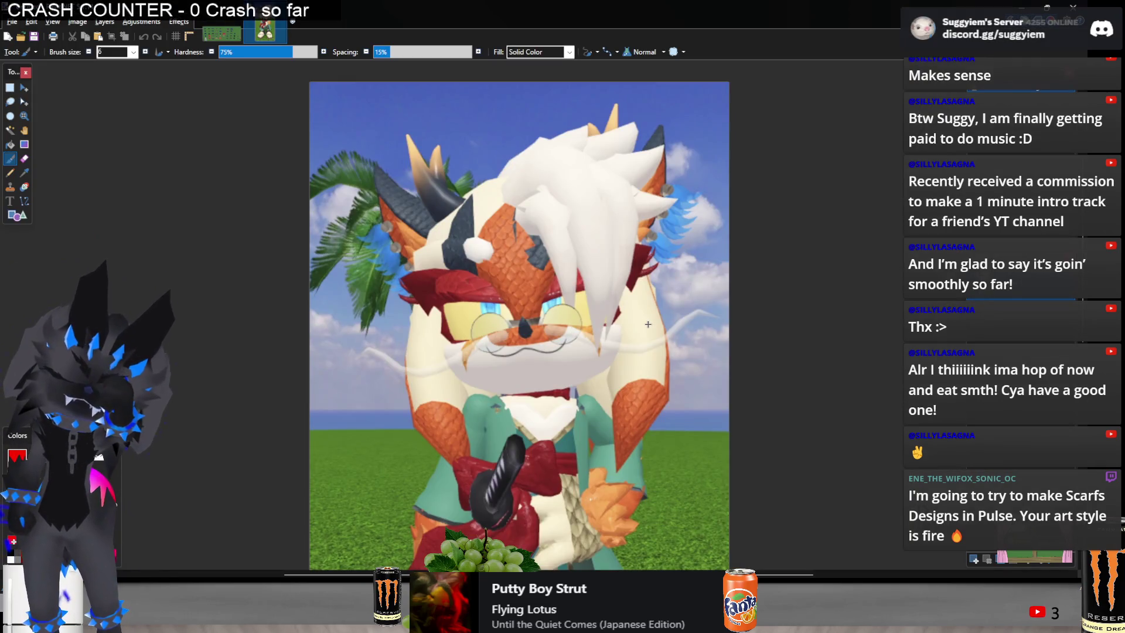
key("alt+Tab")
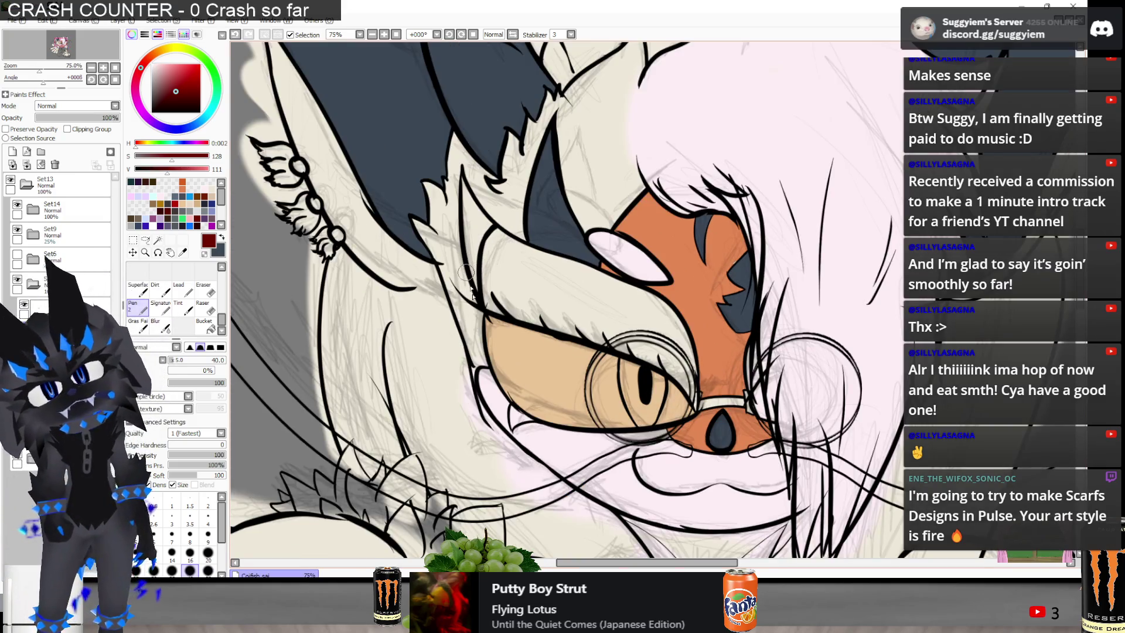
key("alt+Tab")
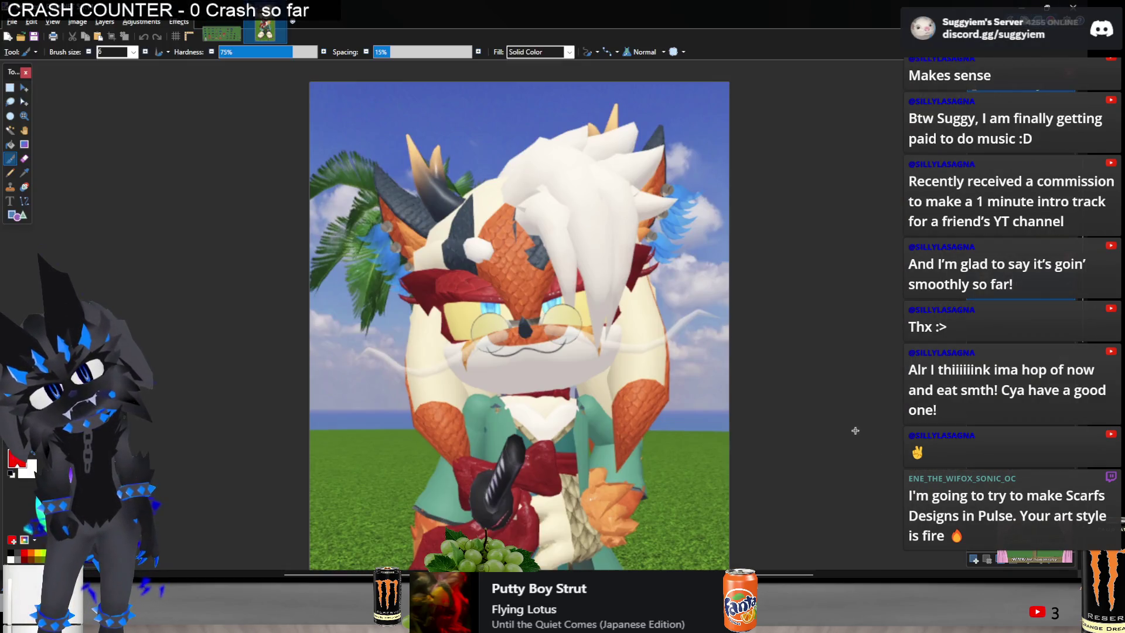
key("alt+Tab")
left_click(487, 366)
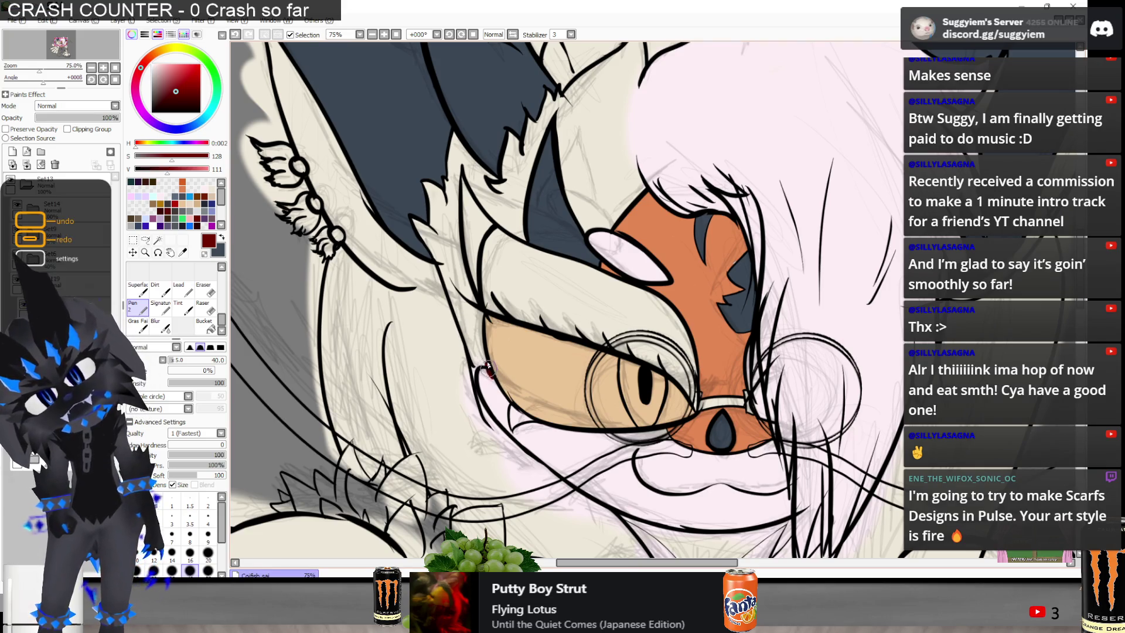
Outline the eye in dark red from the inner corner up along the fur above it
mouse_move(488, 378)
left_mouse_down()
mouse_move(484, 305)
mouse_move(464, 255)
left_mouse_up()
key("ctrl+z")
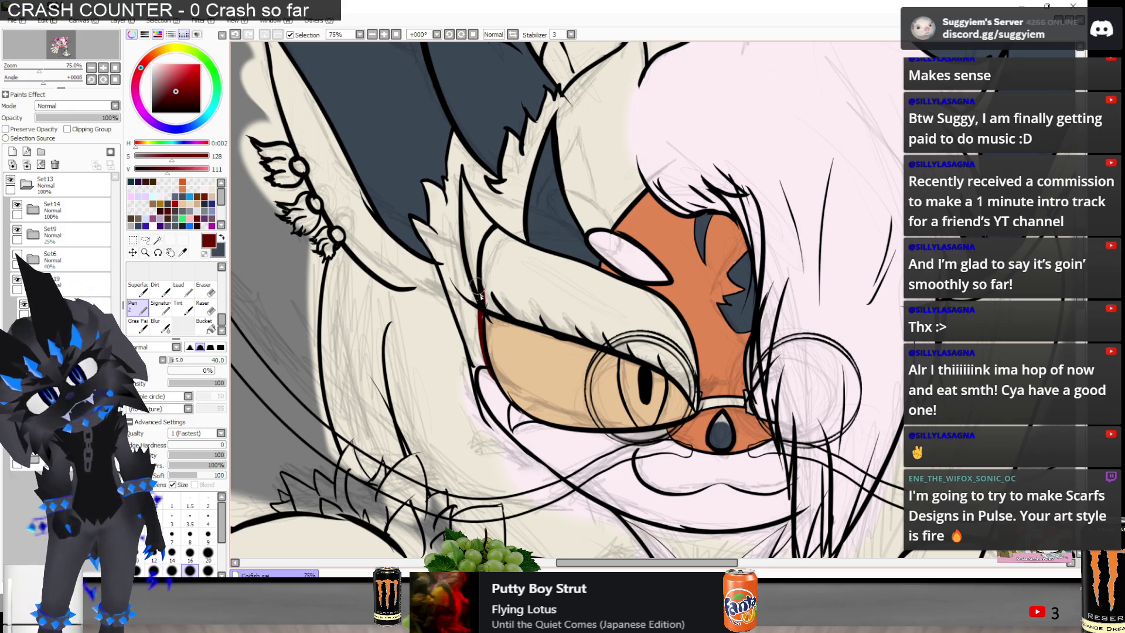
mouse_move(480, 296)
left_mouse_down()
mouse_move(484, 321)
mouse_move(464, 213)
left_mouse_up()
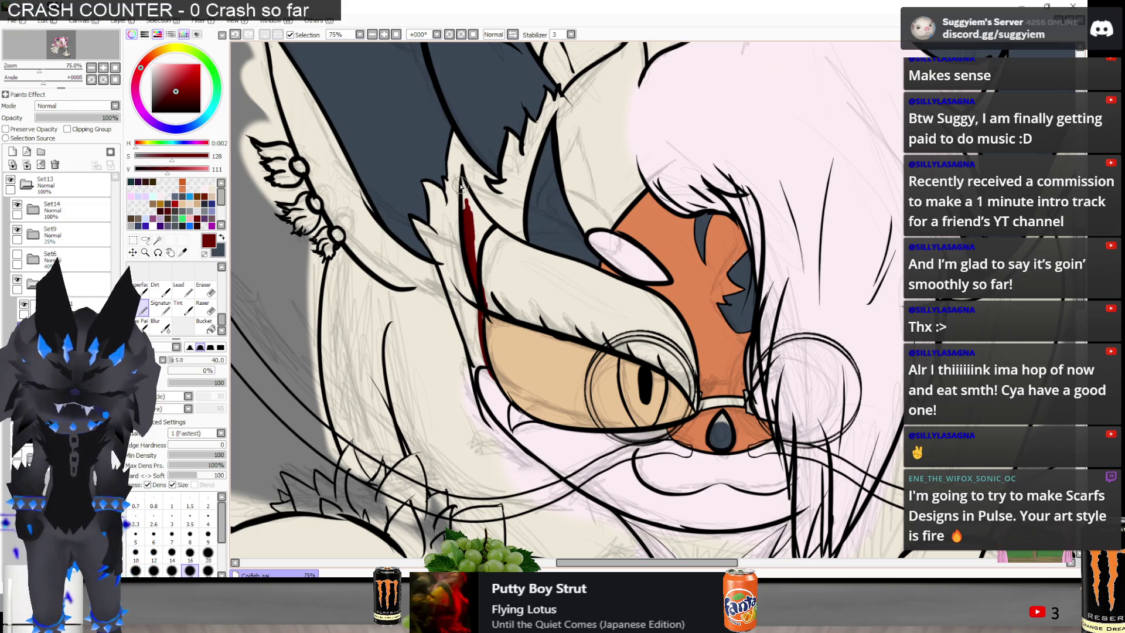
mouse_move(462, 183)
left_mouse_down()
mouse_move(486, 261)
mouse_move(471, 231)
left_mouse_up()
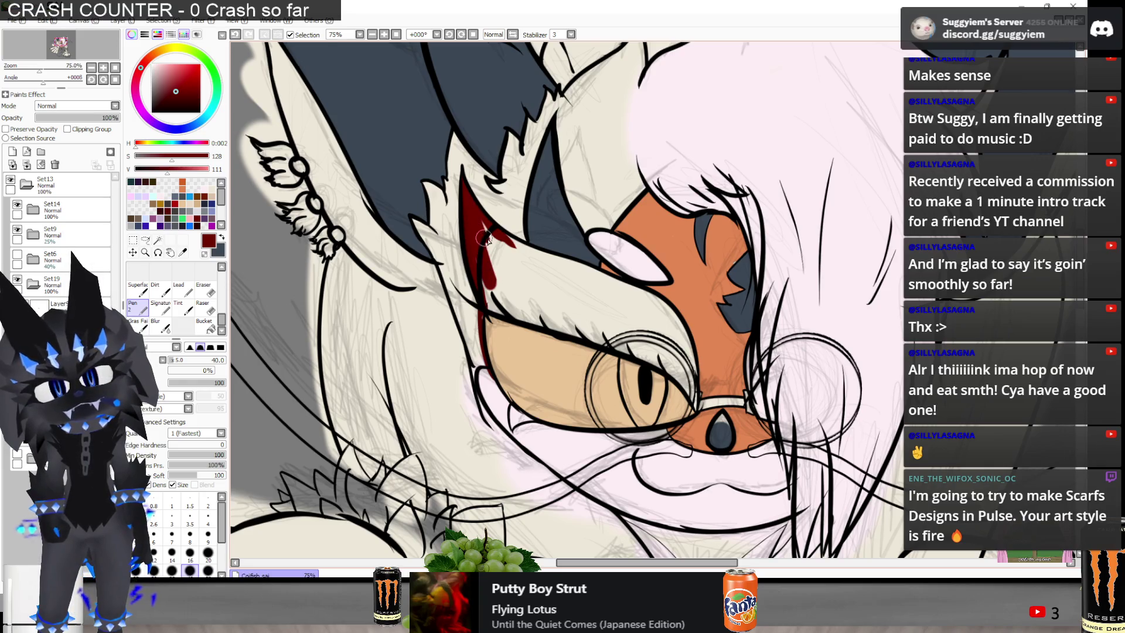
key("alt+Tab")
key("alt+Tab")
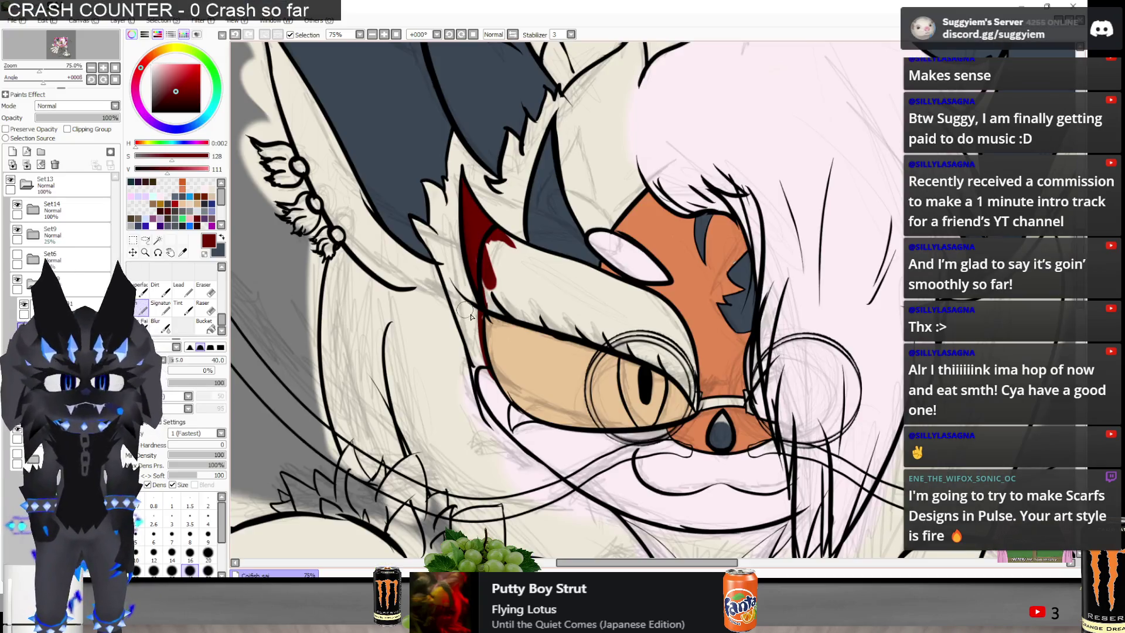
Pick a brighter red and fill the mask band over the eyelid to the outer corner
scroll(491, 324, "up", 2)
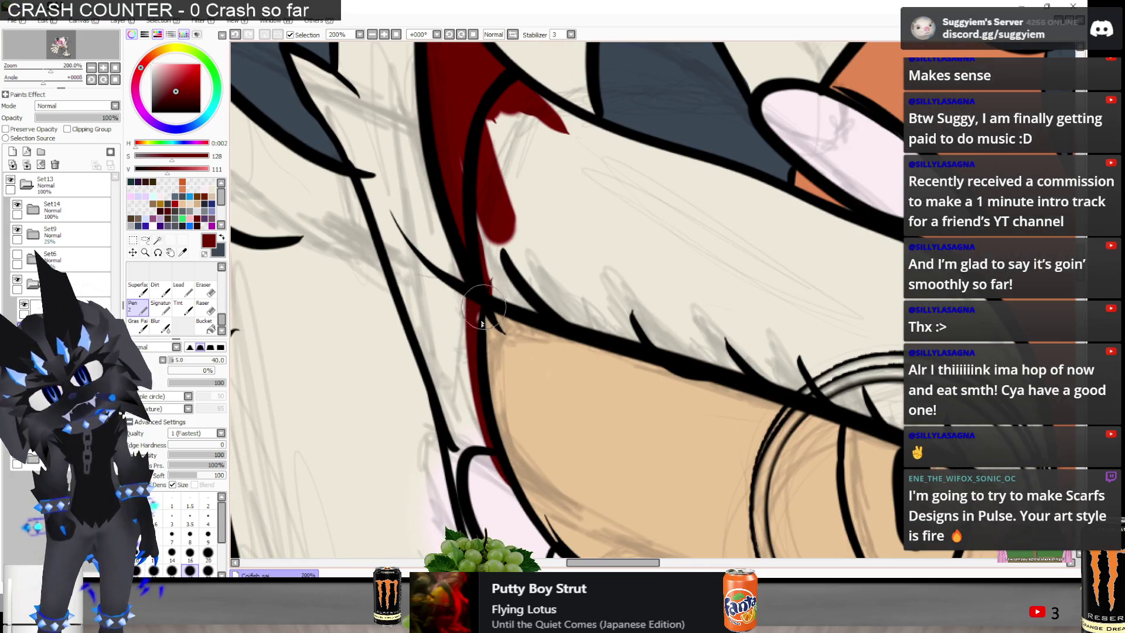
scroll(470, 276, "down", 4)
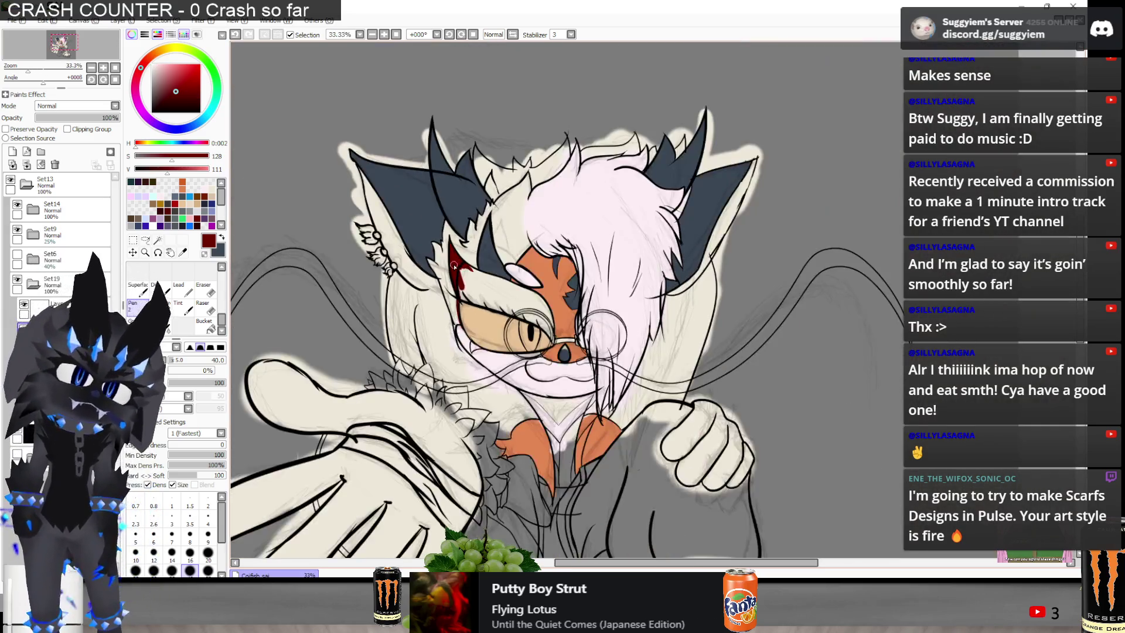
scroll(455, 265, "up", 3)
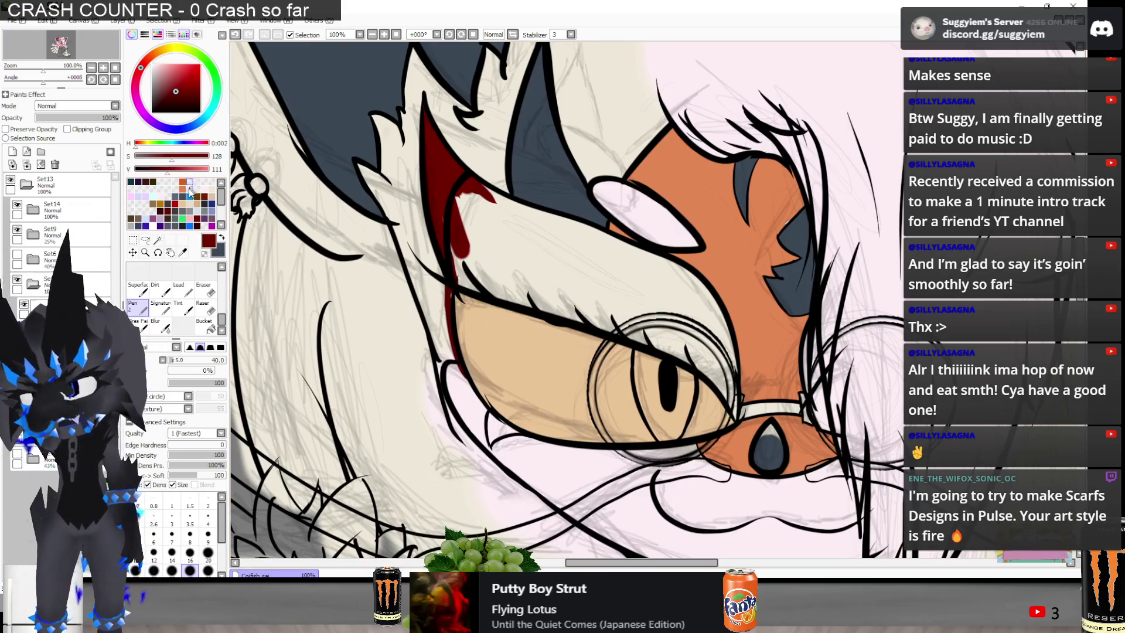
left_click(176, 202)
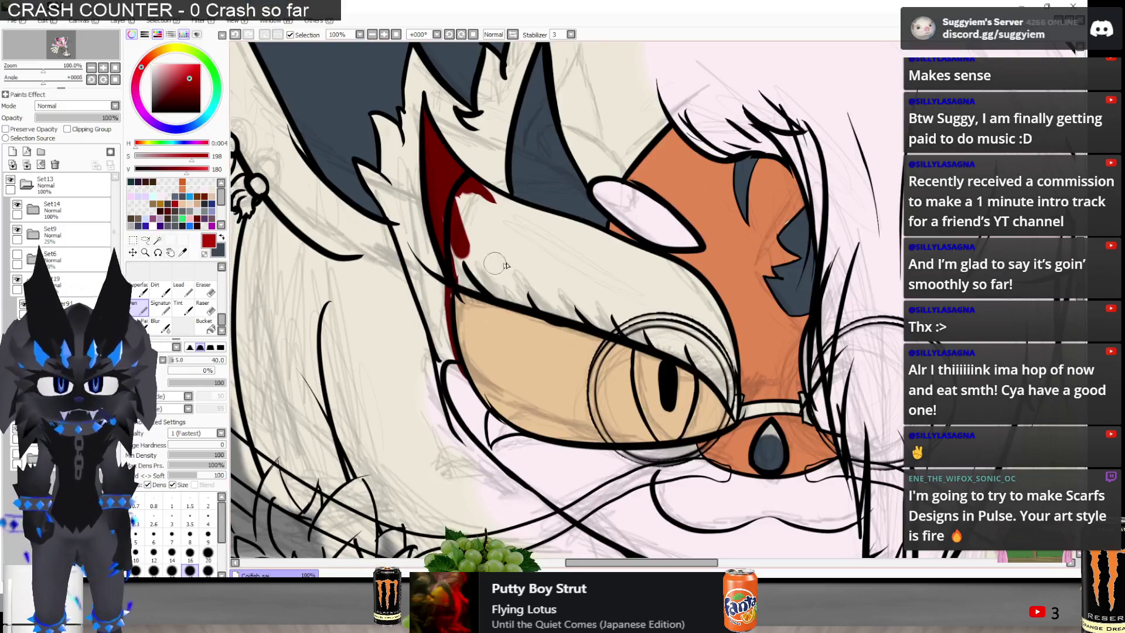
mouse_move(481, 264)
left_mouse_down()
mouse_move(469, 234)
mouse_move(457, 243)
mouse_move(466, 194)
mouse_move(609, 243)
mouse_move(547, 218)
left_mouse_up()
mouse_move(672, 287)
left_mouse_down()
mouse_move(694, 290)
mouse_move(625, 251)
left_mouse_up()
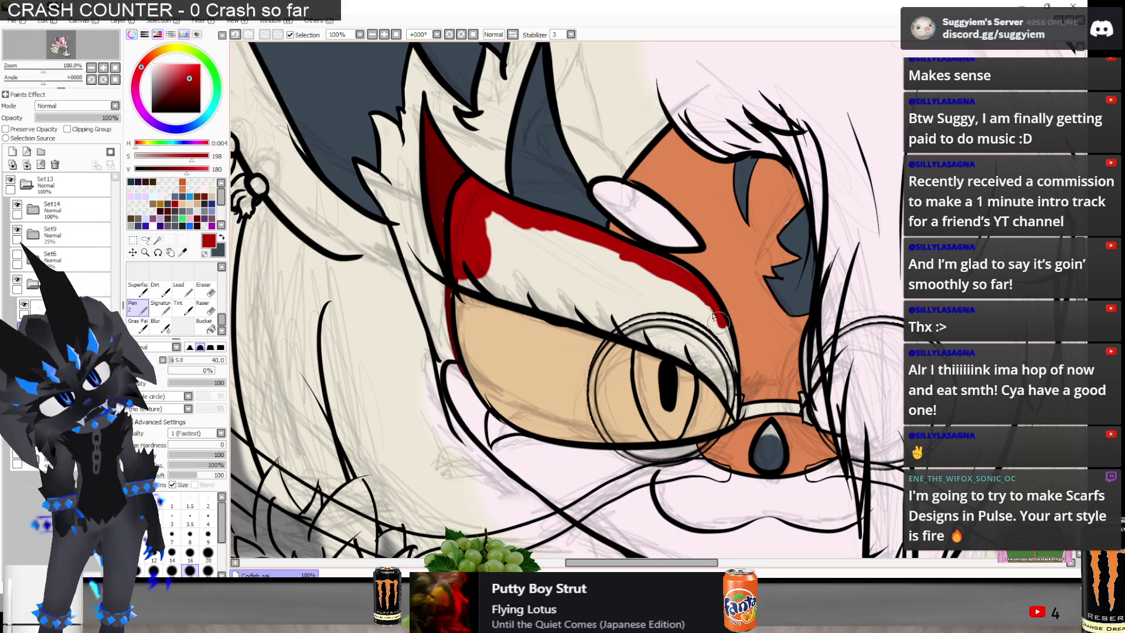
left_click_drag(735, 412, 733, 382)
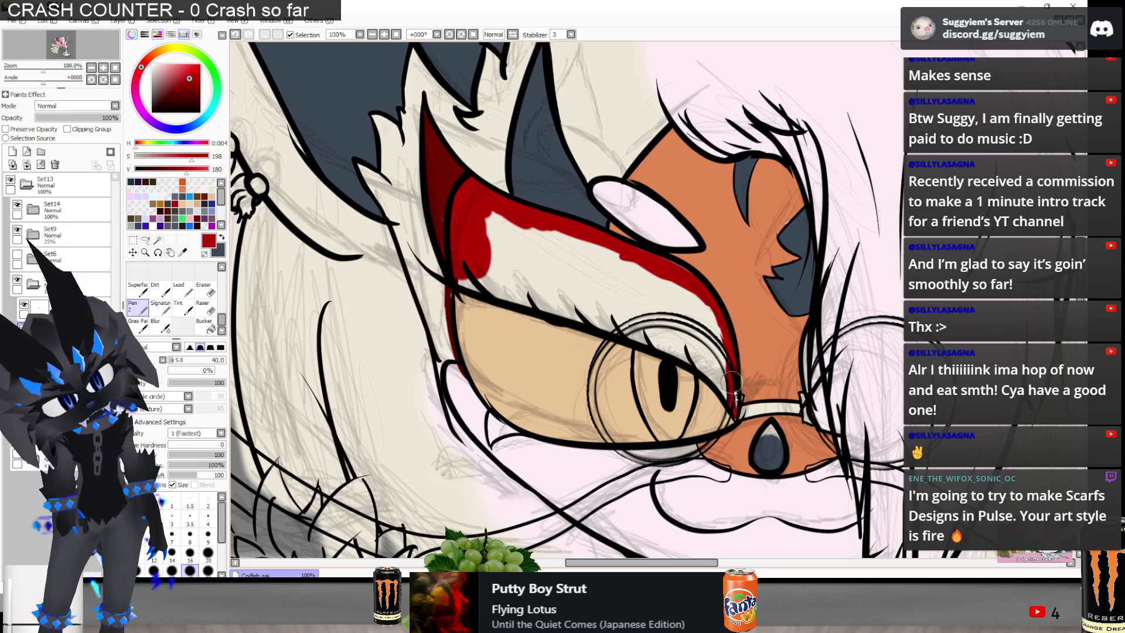
mouse_move(725, 372)
left_mouse_down()
mouse_move(730, 392)
mouse_move(700, 360)
mouse_move(691, 328)
mouse_move(707, 317)
mouse_move(644, 272)
mouse_move(527, 247)
mouse_move(481, 217)
mouse_move(557, 293)
mouse_move(626, 286)
mouse_move(630, 273)
left_mouse_up()
mouse_move(495, 256)
left_mouse_down()
mouse_move(471, 274)
mouse_move(688, 353)
left_mouse_up()
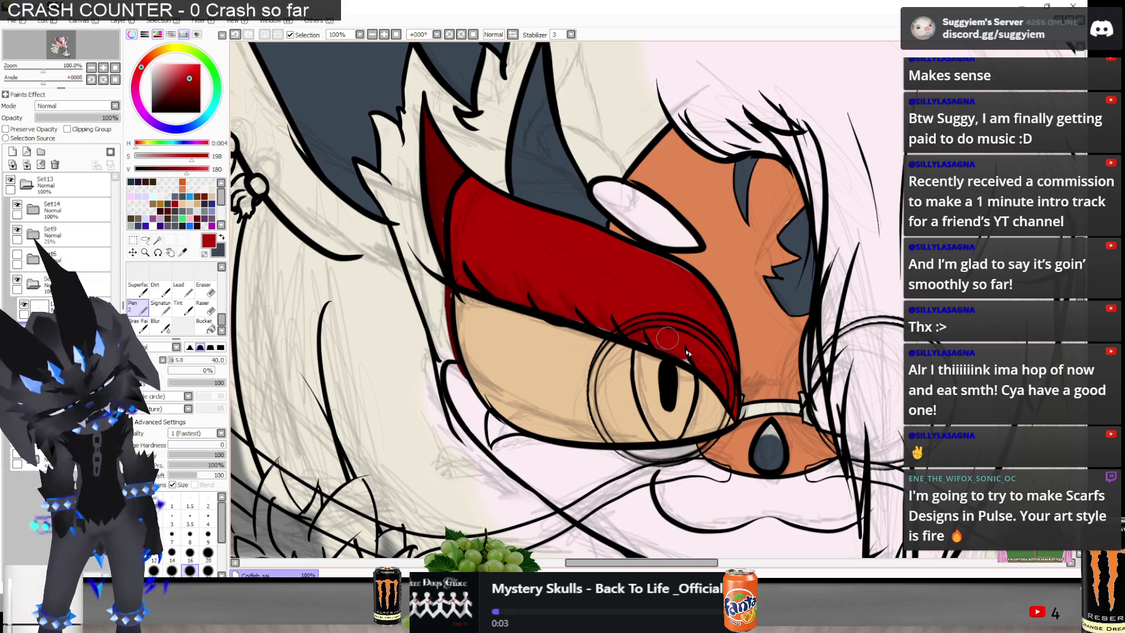
scroll(538, 301, "down", 3)
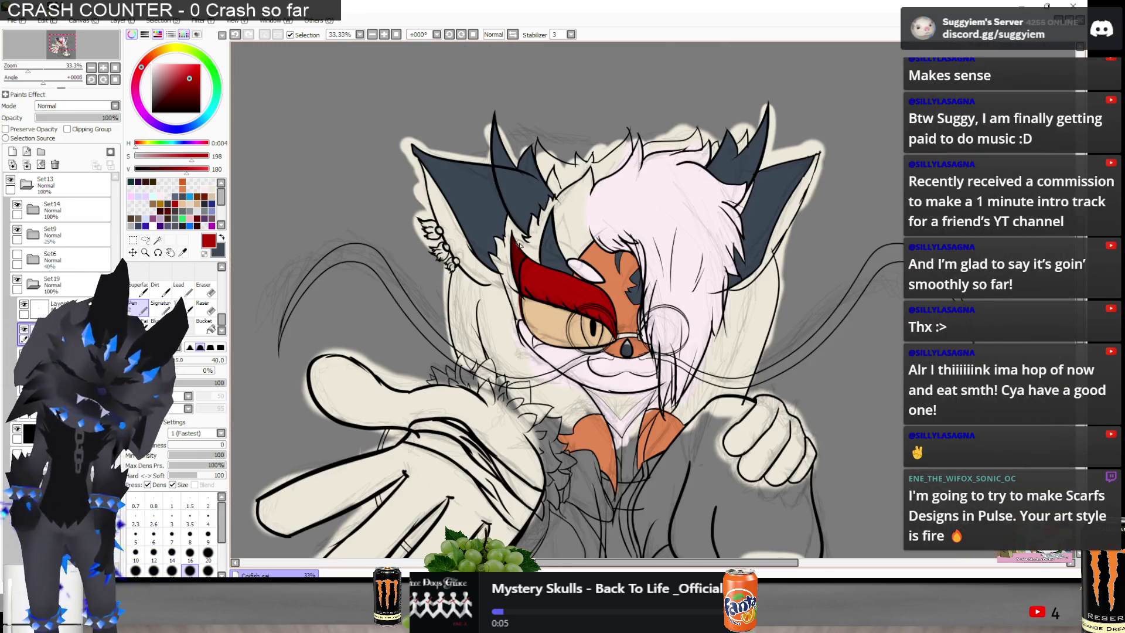
scroll(519, 244, "down", 1)
scroll(571, 241, "up", 2)
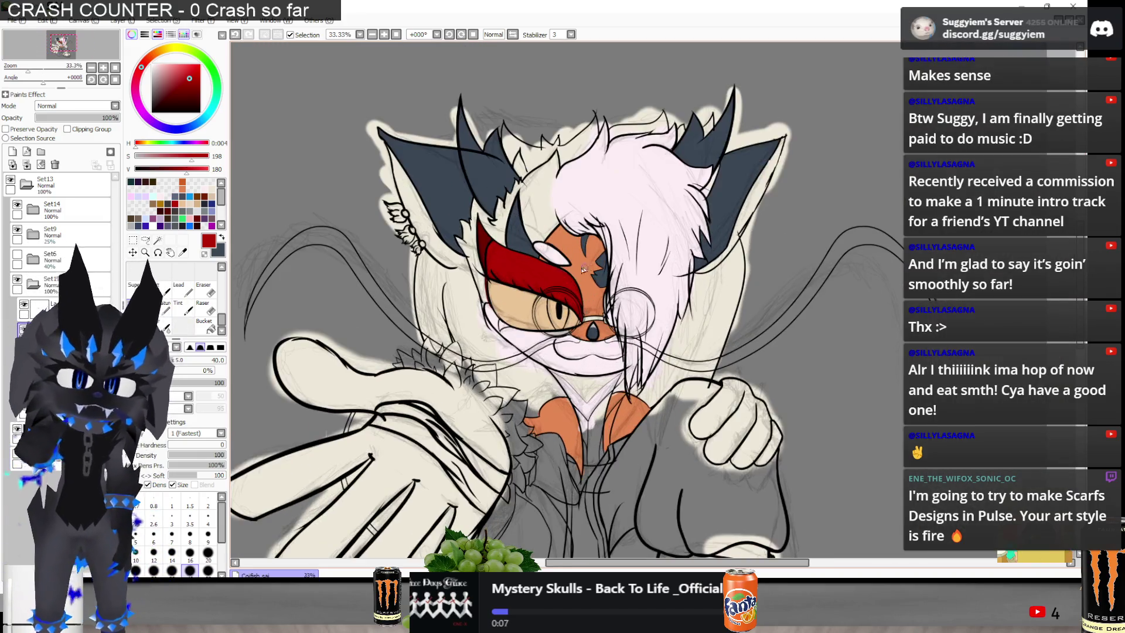
key("alt+Tab")
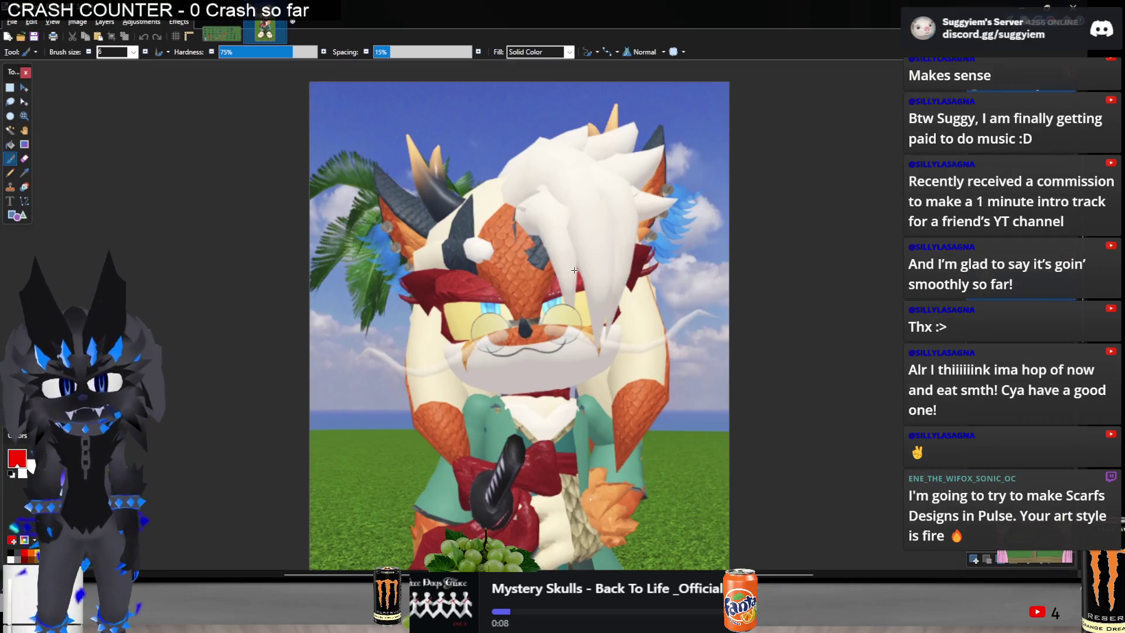
scroll(515, 223, "up", 3)
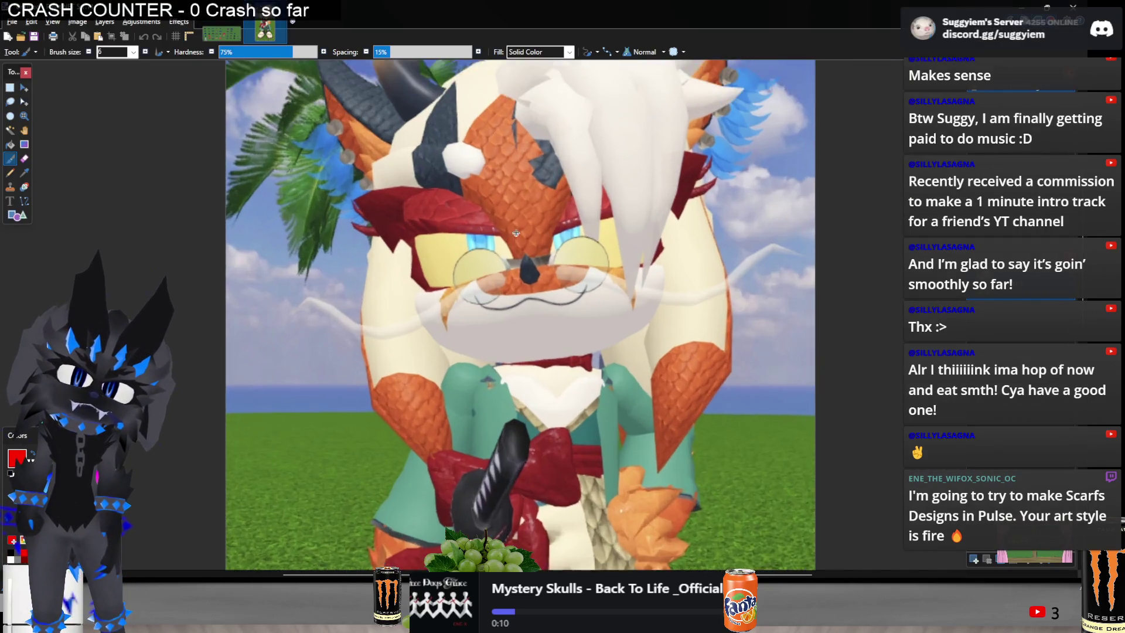
scroll(515, 223, "down", 3)
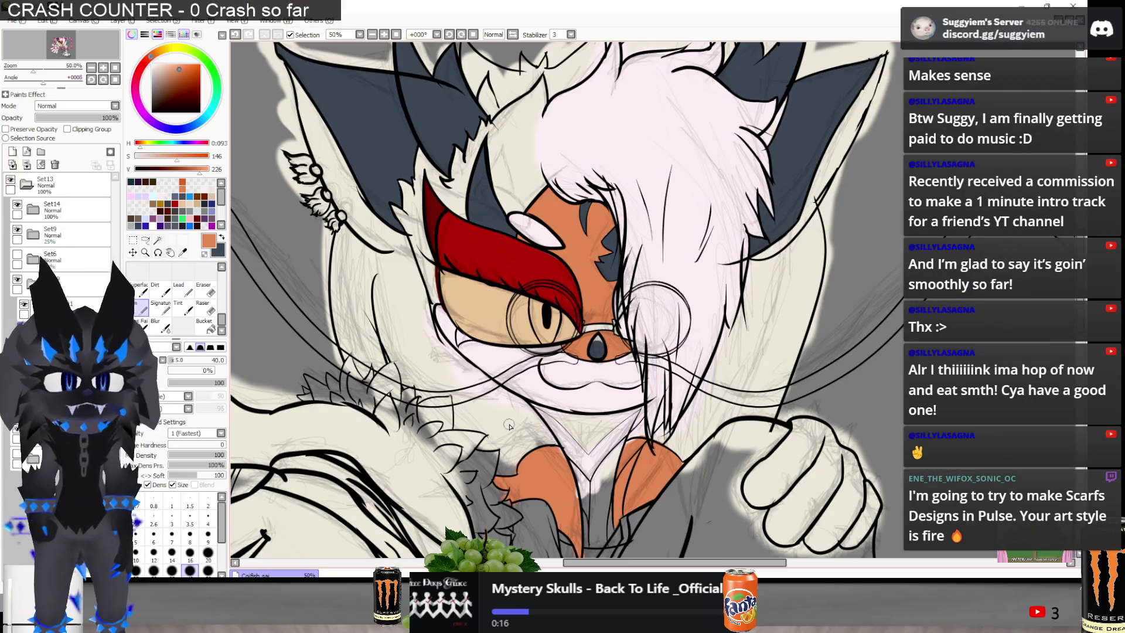
scroll(509, 424, "up", 2)
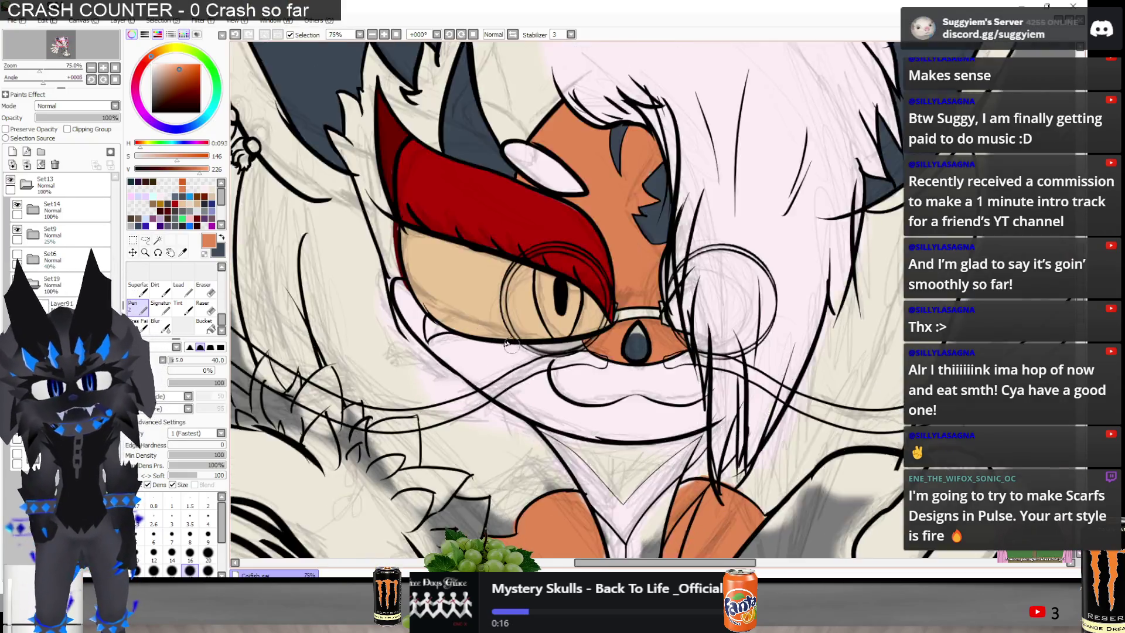
Dab orange into the eye's outer corner to close the white gap, then compare with the reference
mouse_move(323, 314)
left_mouse_down()
mouse_move(324, 333)
mouse_move(326, 303)
left_mouse_up()
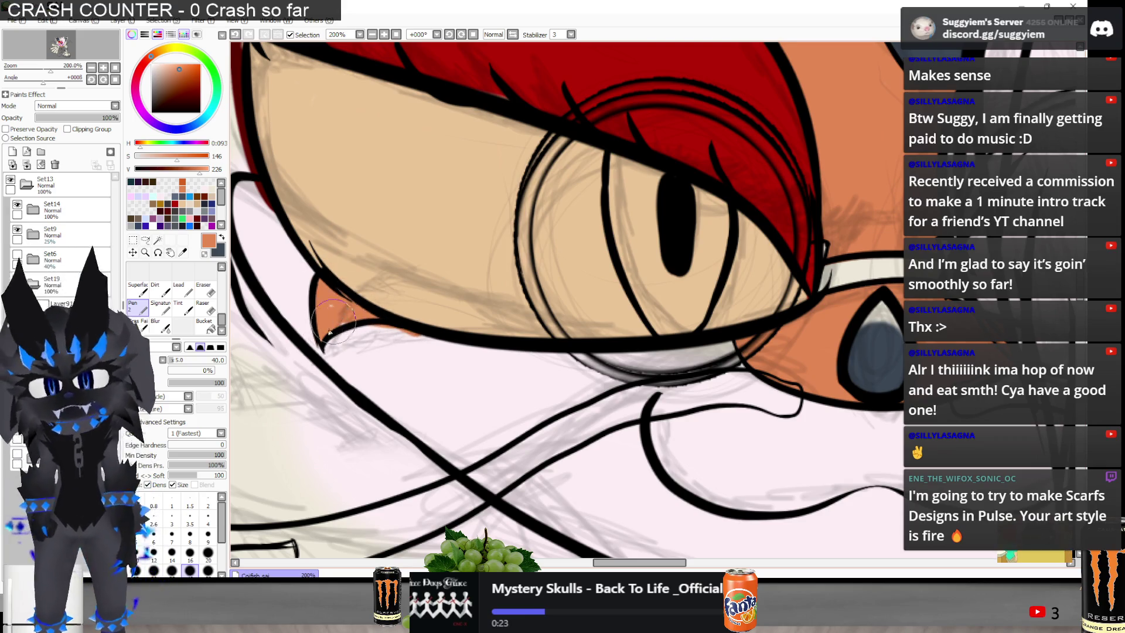
scroll(463, 308, "down", 2)
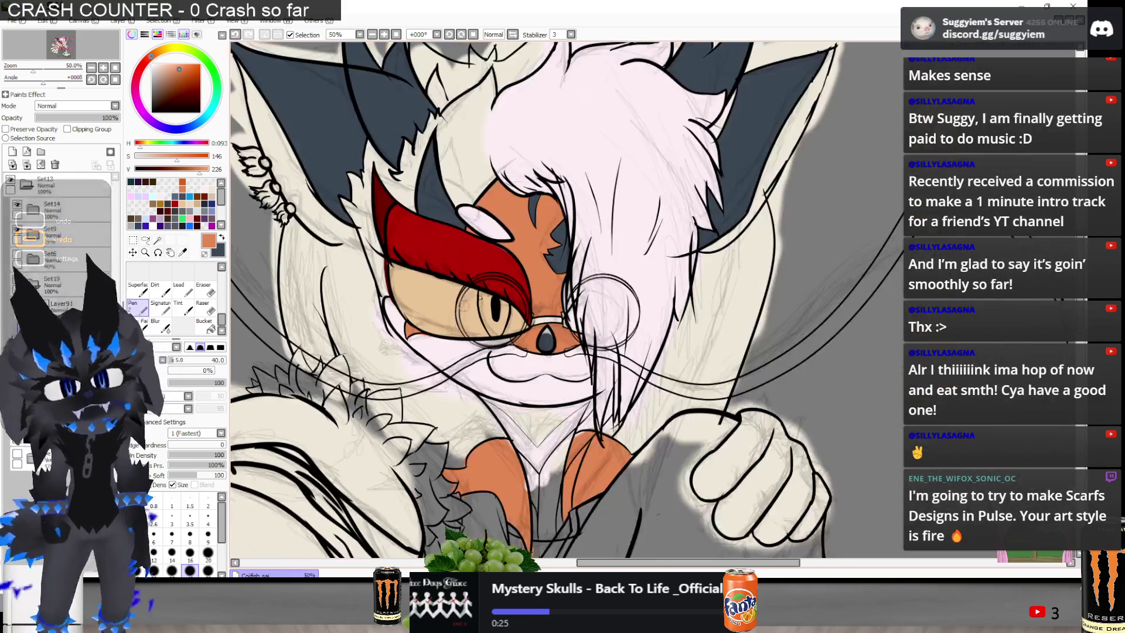
scroll(422, 329, "up", 5)
mouse_move(398, 322)
left_mouse_down()
mouse_move(468, 304)
mouse_move(410, 299)
left_mouse_up()
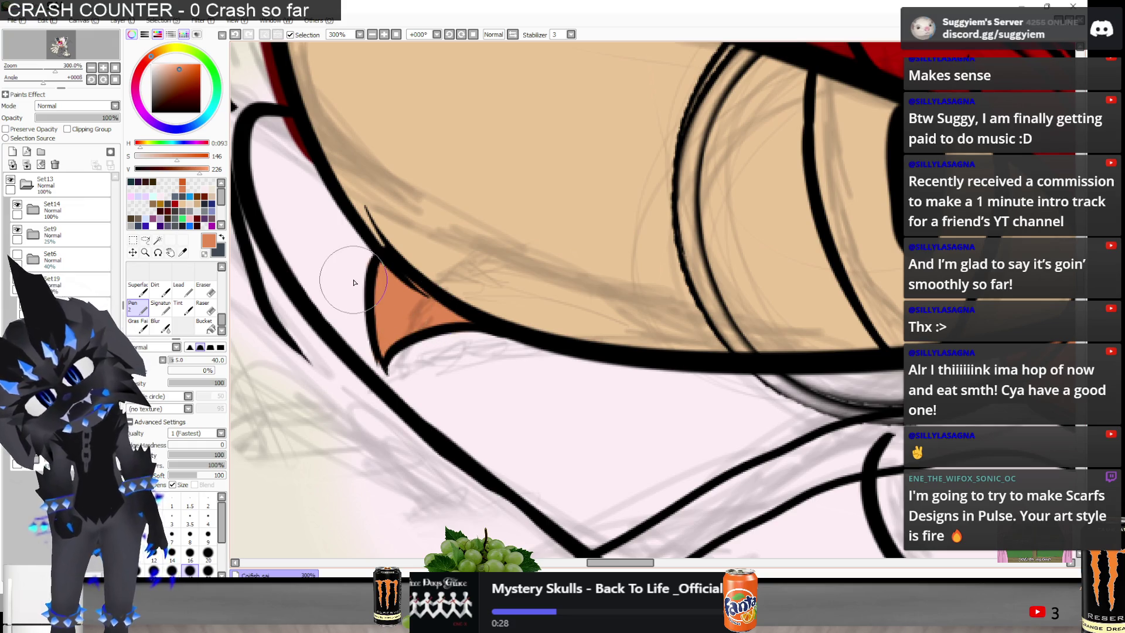
scroll(340, 214, "down", 4)
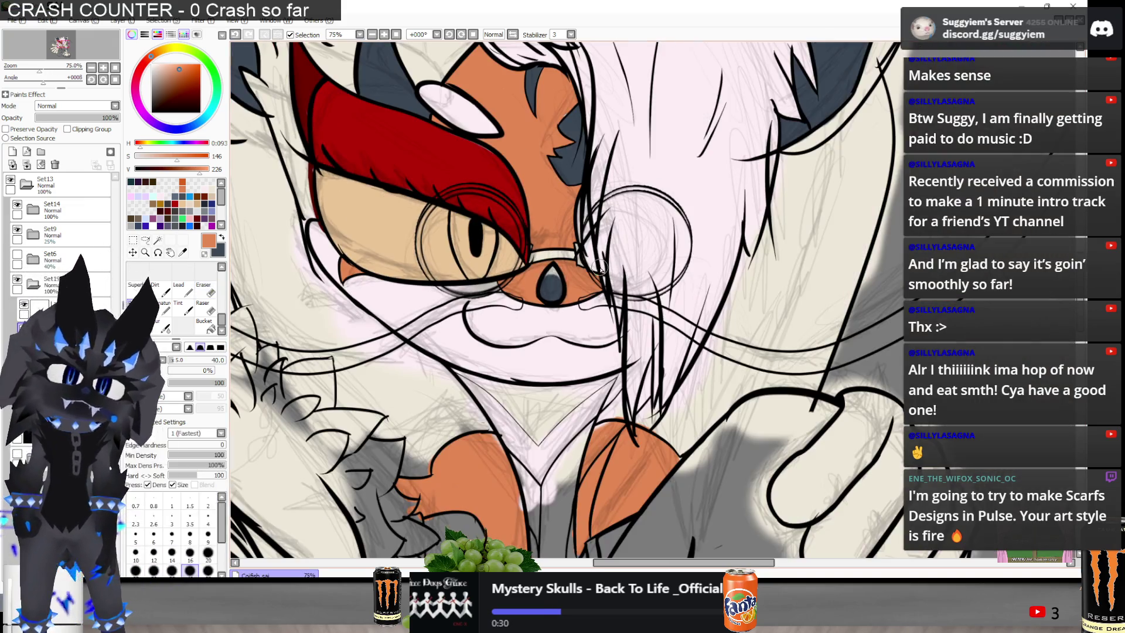
scroll(600, 267, "down", 3)
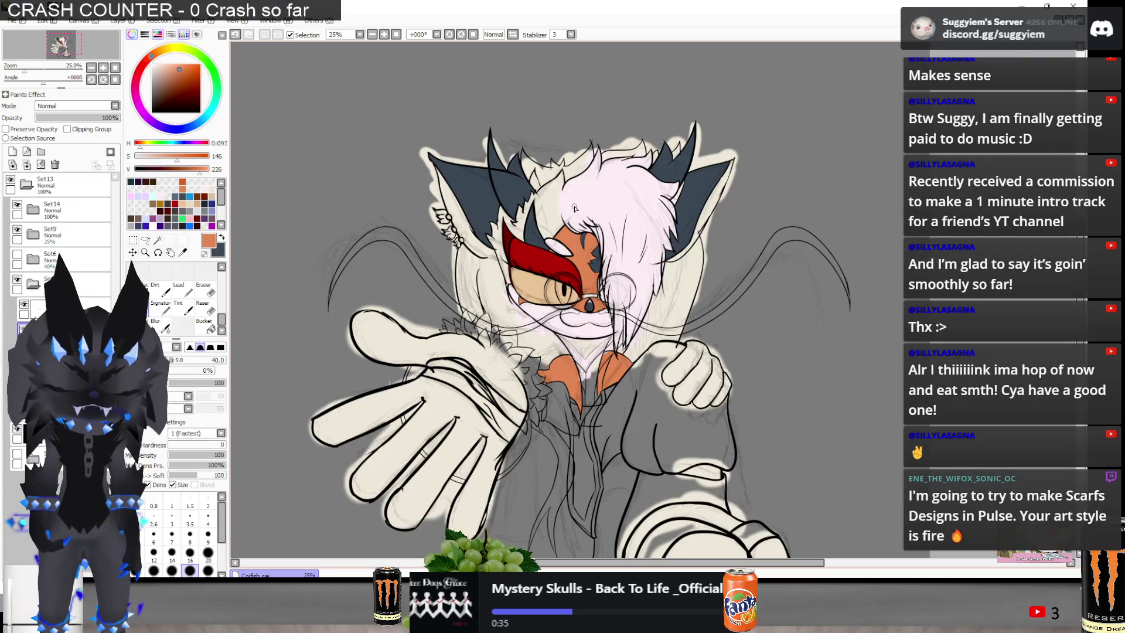
key("alt+Tab")
key("alt+Tab")
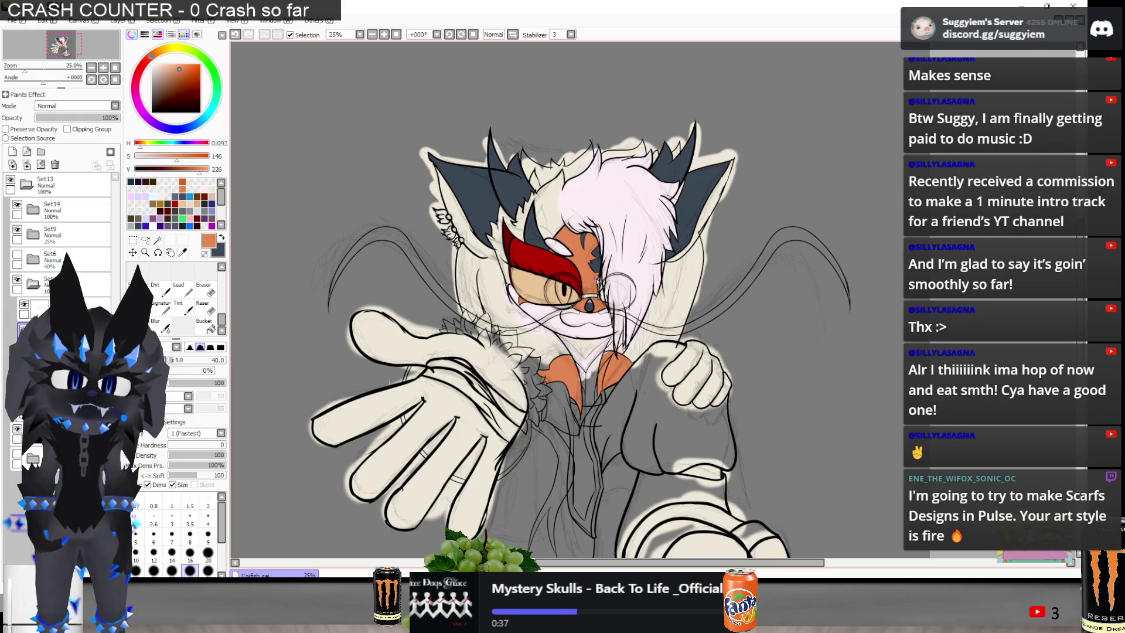
key("alt+Tab")
key("alt+Tab")
key("alt+Tab")
key("alt+Tab")
key("alt+Tab")
key("alt+Tab")
key("alt+Tab")
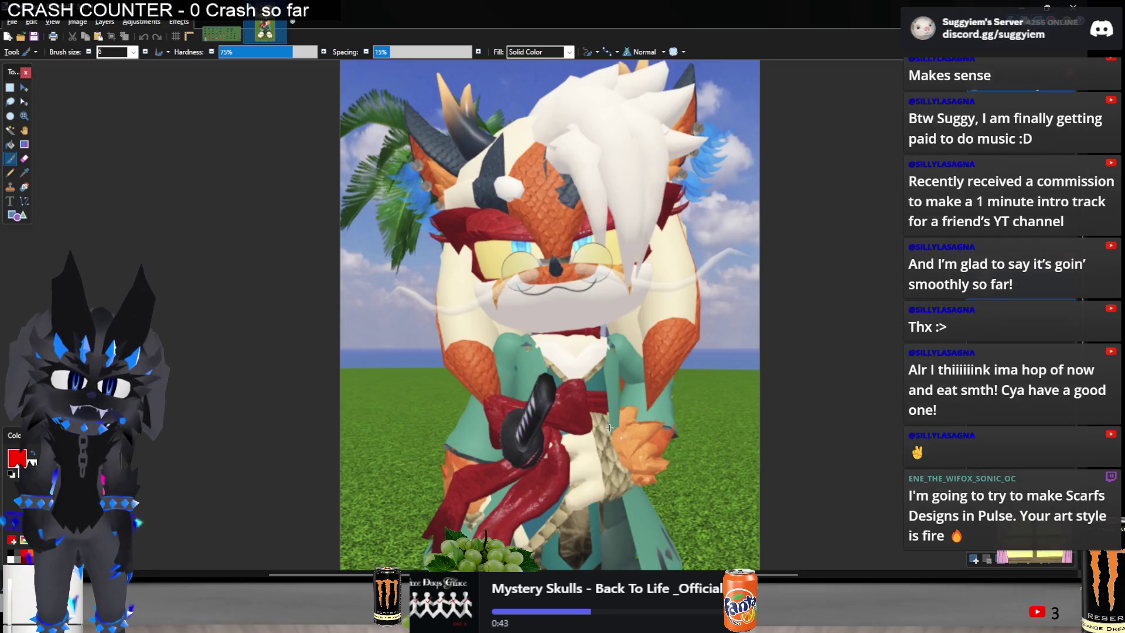
key("alt+Tab")
scroll(446, 293, "up", 3)
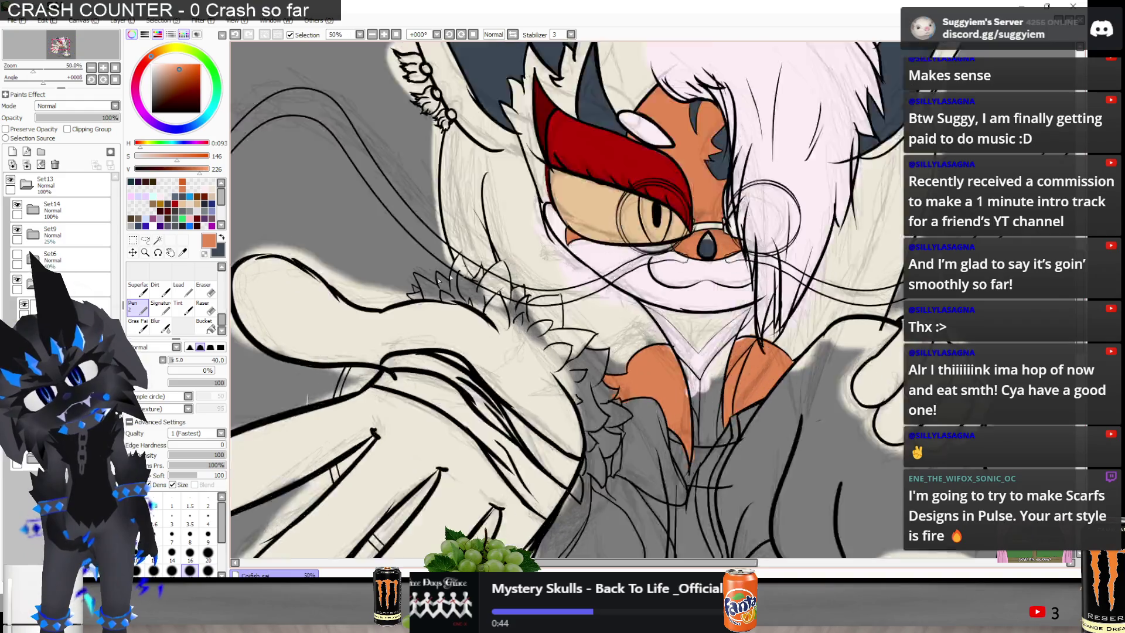
Brush orange over the chest ruff spikes and down into the grey area below
mouse_move(396, 301)
left_mouse_down()
mouse_move(474, 281)
mouse_move(485, 237)
mouse_move(508, 302)
mouse_move(535, 287)
mouse_move(563, 328)
mouse_move(572, 265)
mouse_move(613, 328)
mouse_move(627, 322)
mouse_move(665, 352)
mouse_move(687, 335)
mouse_move(662, 340)
left_mouse_up()
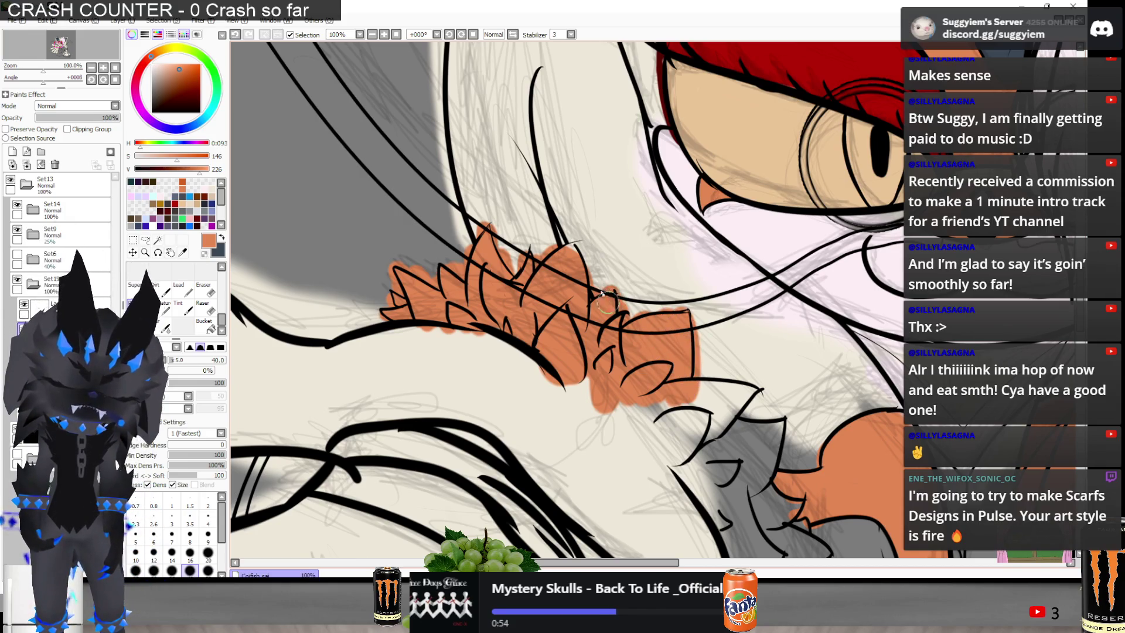
left_click_drag(511, 247, 435, 164)
mouse_move(498, 301)
left_mouse_down()
mouse_move(592, 381)
mouse_move(562, 328)
mouse_move(616, 352)
mouse_move(599, 337)
mouse_move(651, 351)
mouse_move(662, 319)
mouse_move(635, 306)
left_mouse_up()
left_click_drag(658, 377, 687, 412)
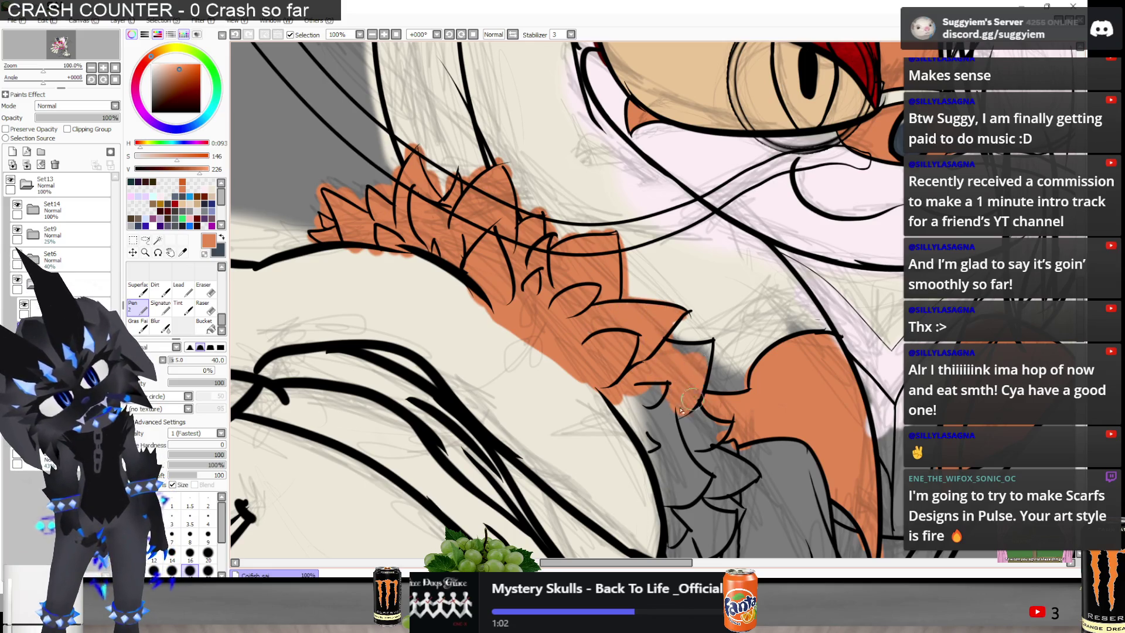
Restore the undone orange patch and fill the remaining grey gaps beside the line
scroll(660, 350, "down", 2)
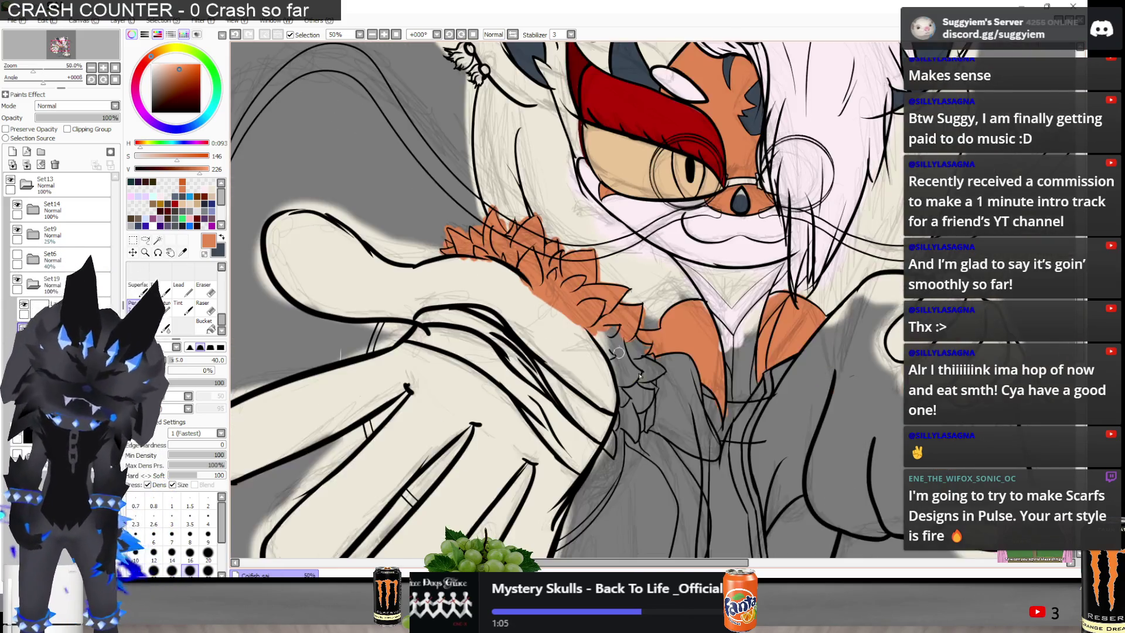
scroll(562, 429, "up", 2)
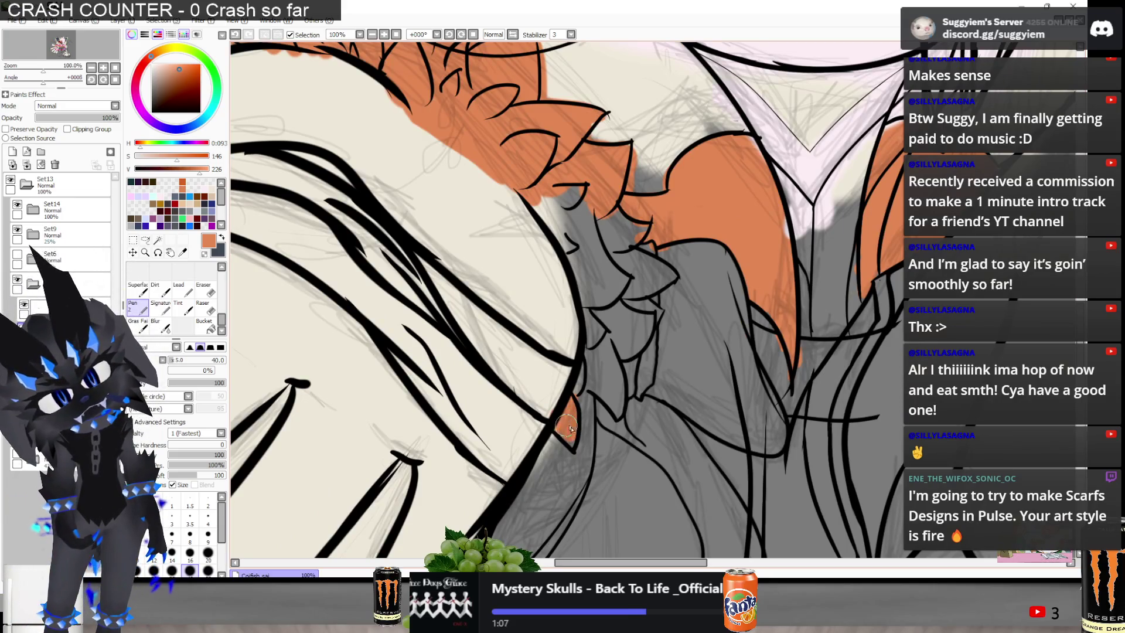
key("ctrl+y")
mouse_move(580, 384)
left_mouse_down()
mouse_move(609, 369)
mouse_move(611, 409)
left_mouse_up()
mouse_move(611, 362)
left_mouse_down()
mouse_move(606, 328)
mouse_move(623, 343)
mouse_move(640, 307)
mouse_move(653, 314)
mouse_move(645, 325)
left_mouse_up()
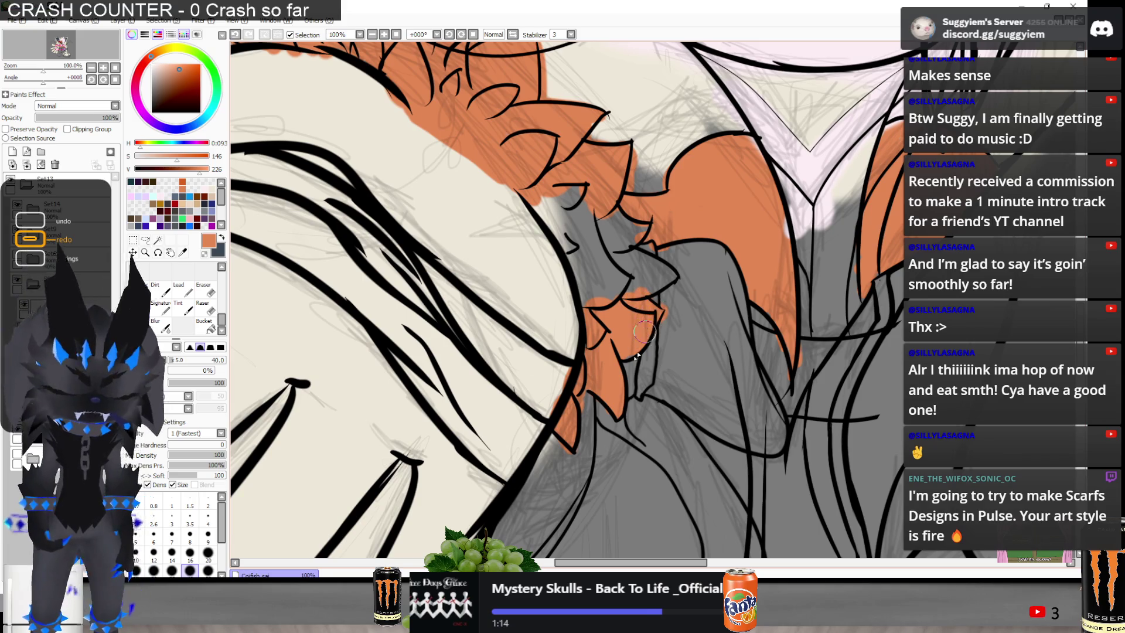
mouse_move(635, 334)
left_mouse_down()
mouse_move(539, 187)
mouse_move(615, 234)
mouse_move(656, 222)
left_mouse_up()
mouse_move(624, 277)
left_mouse_down()
mouse_move(662, 272)
mouse_move(621, 296)
left_mouse_up()
scroll(589, 313, "down", 1)
scroll(589, 314, "down", 4)
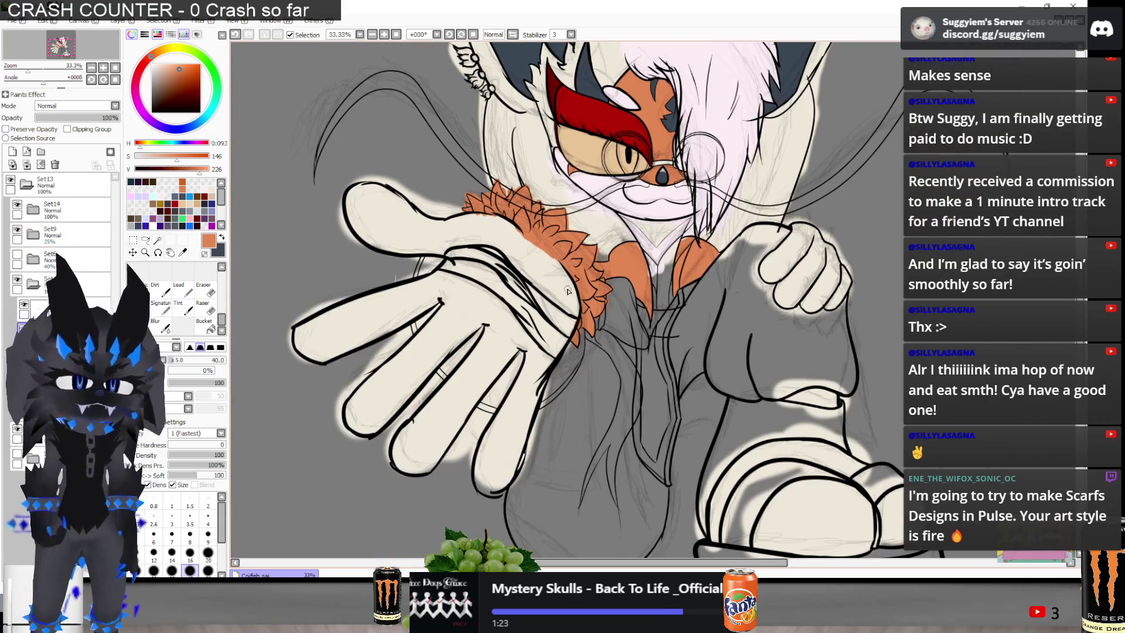
On the Paint.NET reference, scroll to the legs and circle the red patch in red
key("alt+Tab")
scroll(566, 277, "down", 5)
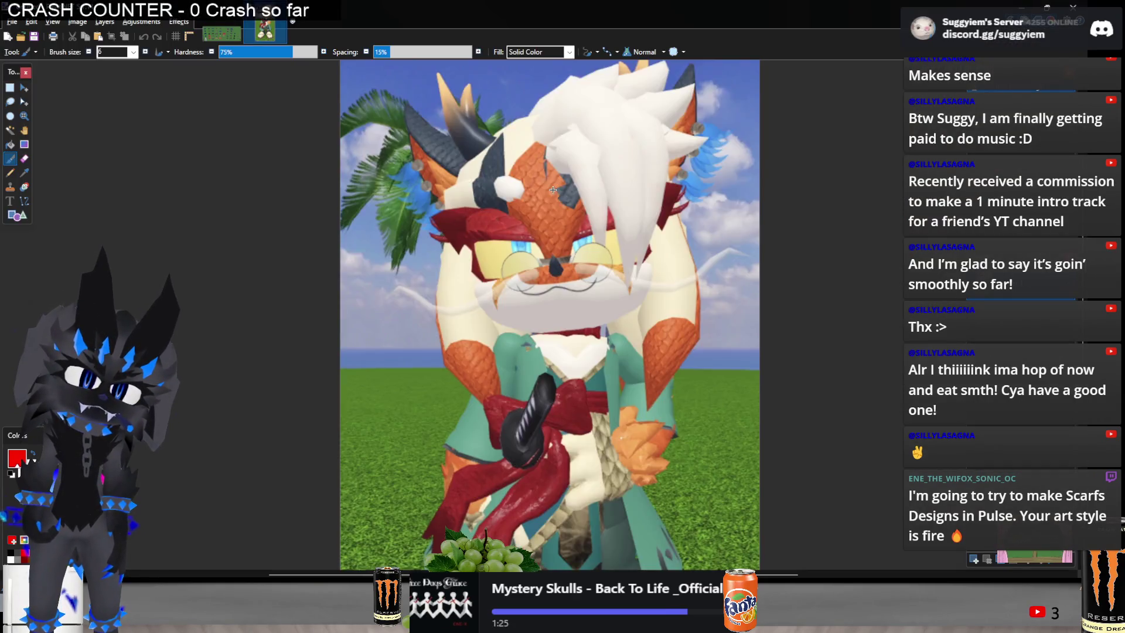
scroll(554, 282, "down", 2)
scroll(528, 329, "up", 2)
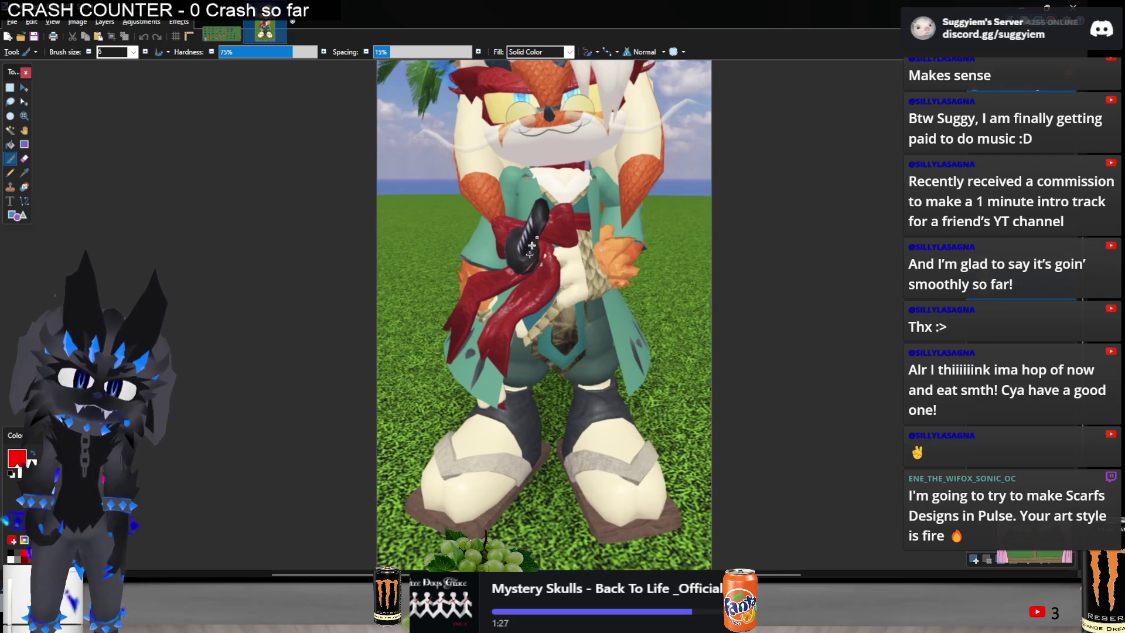
scroll(505, 370, "down", 2)
key("alt+Tab")
key("alt+Tab")
scroll(510, 399, "up", 4)
scroll(514, 430, "up", 5)
mouse_move(352, 232)
left_mouse_down()
mouse_move(678, 314)
mouse_move(282, 440)
left_mouse_up()
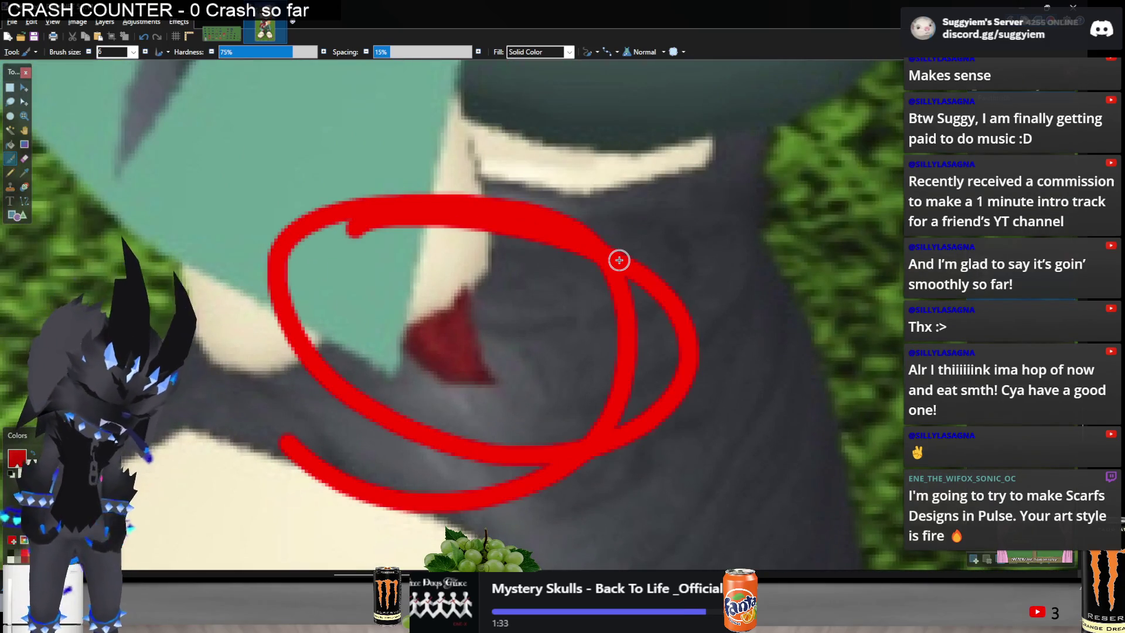
key("alt+Tab")
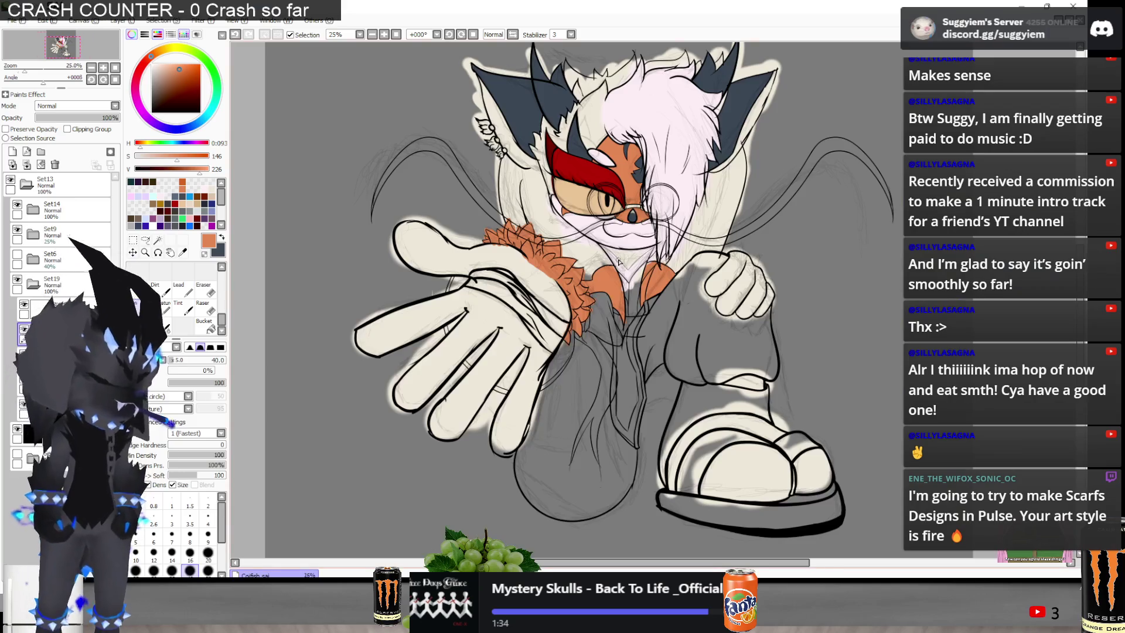
Switch the paint colour to black and select the Set15 layer for linework
scroll(618, 260, "down", 1)
scroll(618, 259, "up", 1)
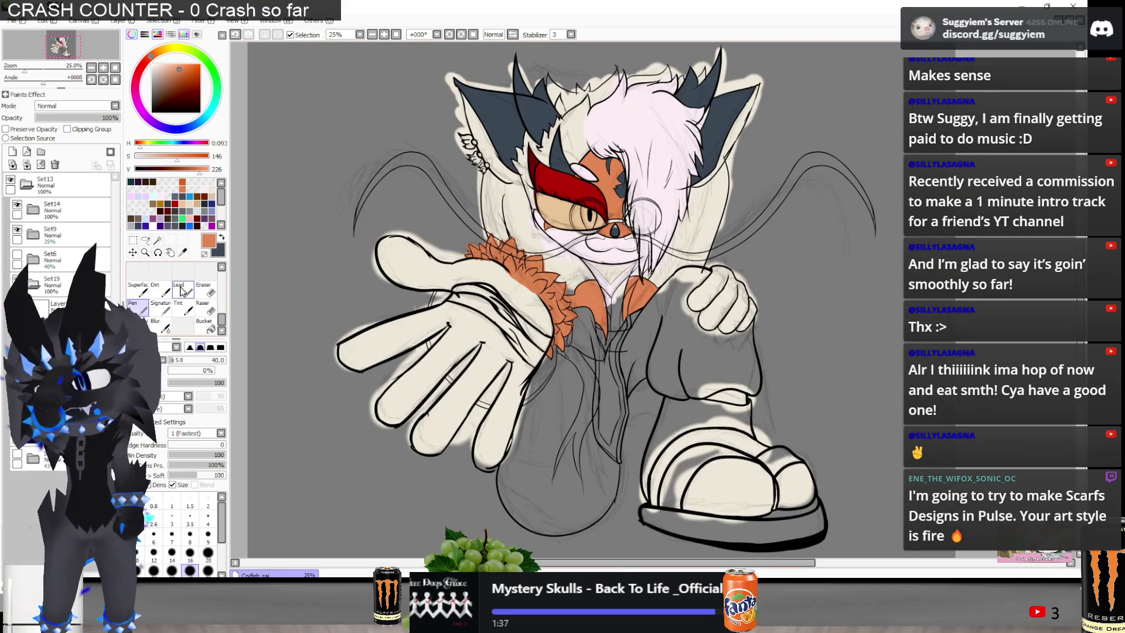
left_click(193, 193)
left_click(42, 237)
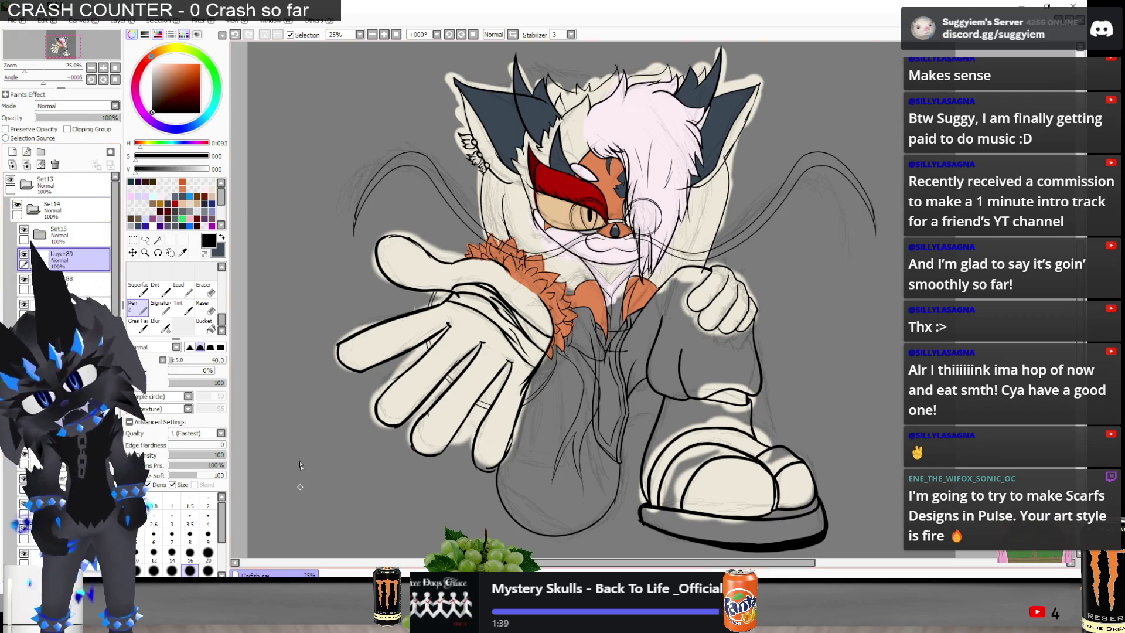
Try inking the fingertip claw's upper and lower edges, undoing each rejected stroke
scroll(333, 446, "up", 2)
left_click_drag(357, 264, 377, 293)
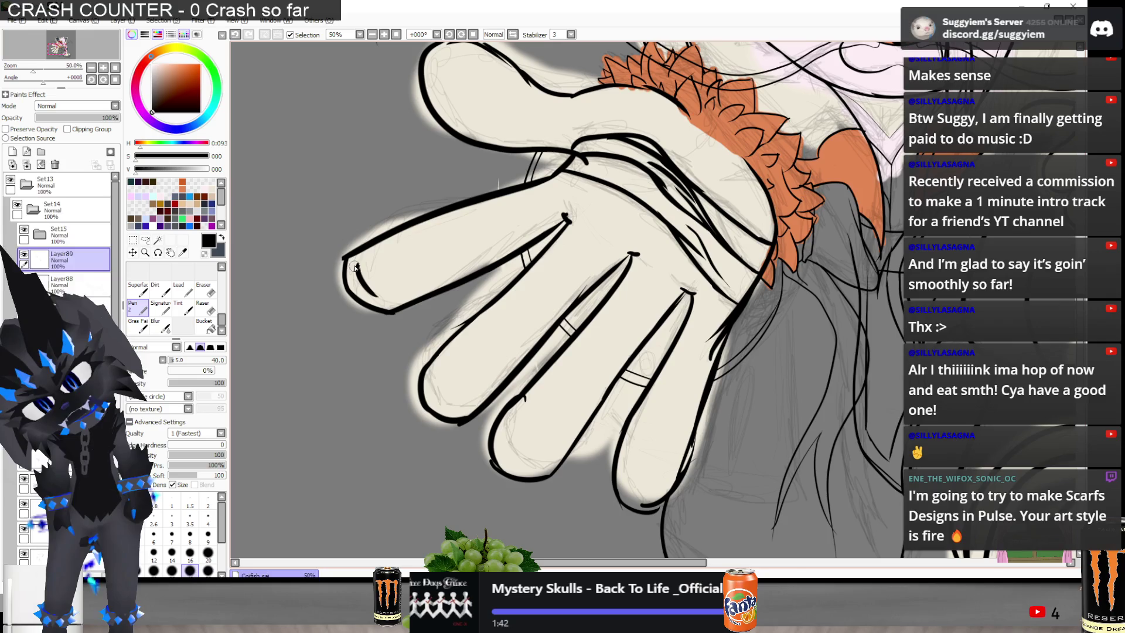
key("ctrl+z")
mouse_move(351, 271)
left_mouse_down()
mouse_move(382, 299)
mouse_move(316, 302)
mouse_move(345, 278)
mouse_move(316, 304)
mouse_move(352, 271)
mouse_move(316, 306)
mouse_move(348, 261)
left_mouse_up()
key("ctrl+z")
key("ctrl+z")
key("ctrl+z")
key("ctrl+z")
key("ctrl+z")
mouse_move(316, 306)
left_mouse_down()
mouse_move(343, 273)
mouse_move(312, 283)
mouse_move(386, 310)
left_mouse_up()
key("ctrl+z")
key("ctrl+z")
key("ctrl+z")
left_click_drag(296, 287, 375, 314)
key("ctrl+z")
key("ctrl+z")
mouse_move(345, 271)
left_mouse_down()
mouse_move(306, 318)
mouse_move(391, 296)
left_mouse_up()
key("ctrl+z")
left_click_drag(305, 318, 375, 314)
key("ctrl+z")
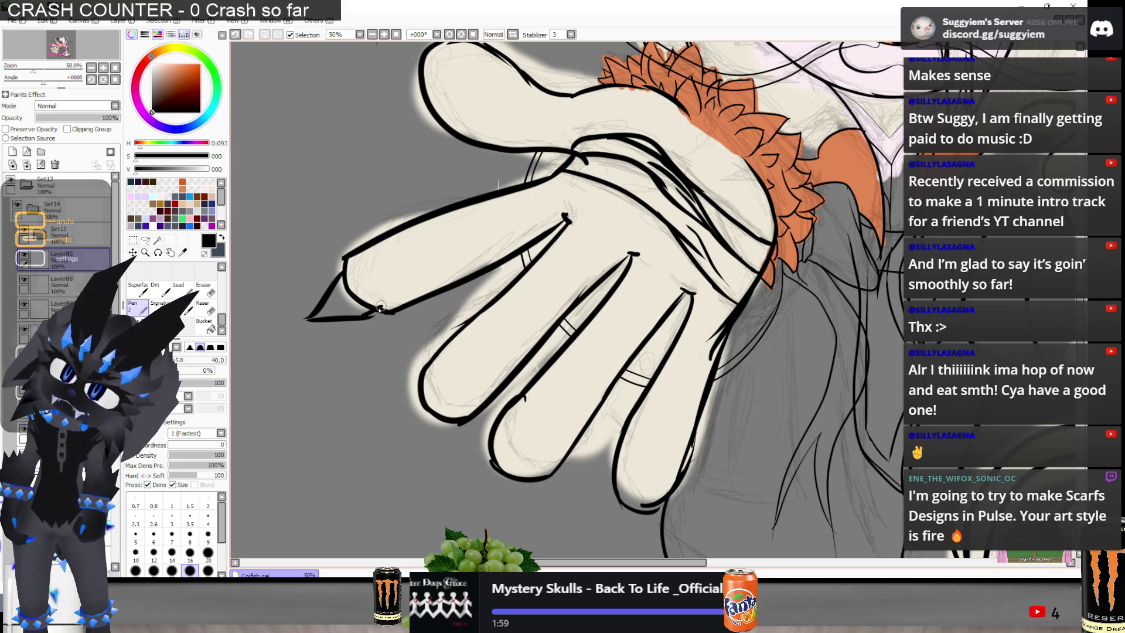
Attempt a claw on the upper finger and the hand's upper contour, undoing misplaced strokes
scroll(344, 307, "down", 1)
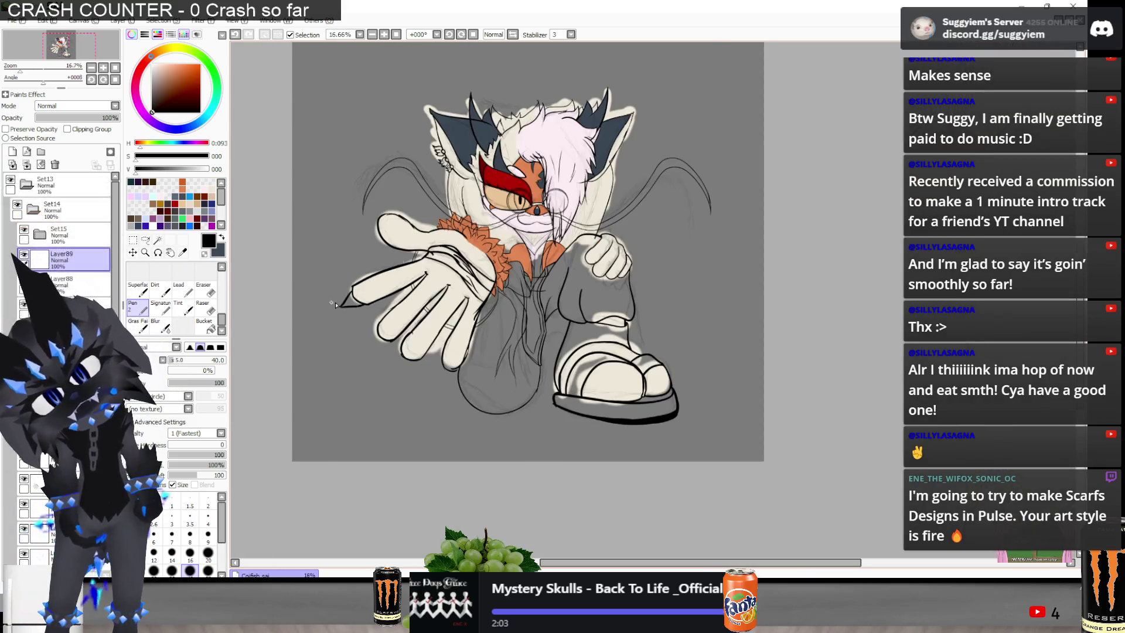
scroll(344, 307, "up", 2)
scroll(344, 324, "down", 1)
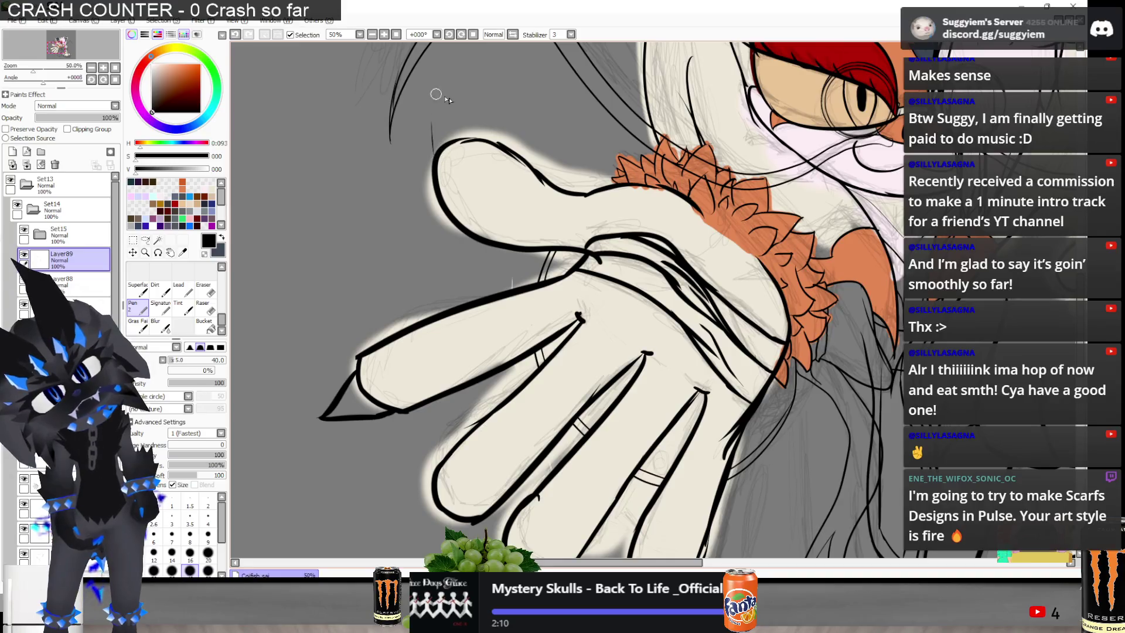
mouse_move(434, 167)
left_mouse_down()
mouse_move(432, 111)
mouse_move(476, 126)
left_mouse_up()
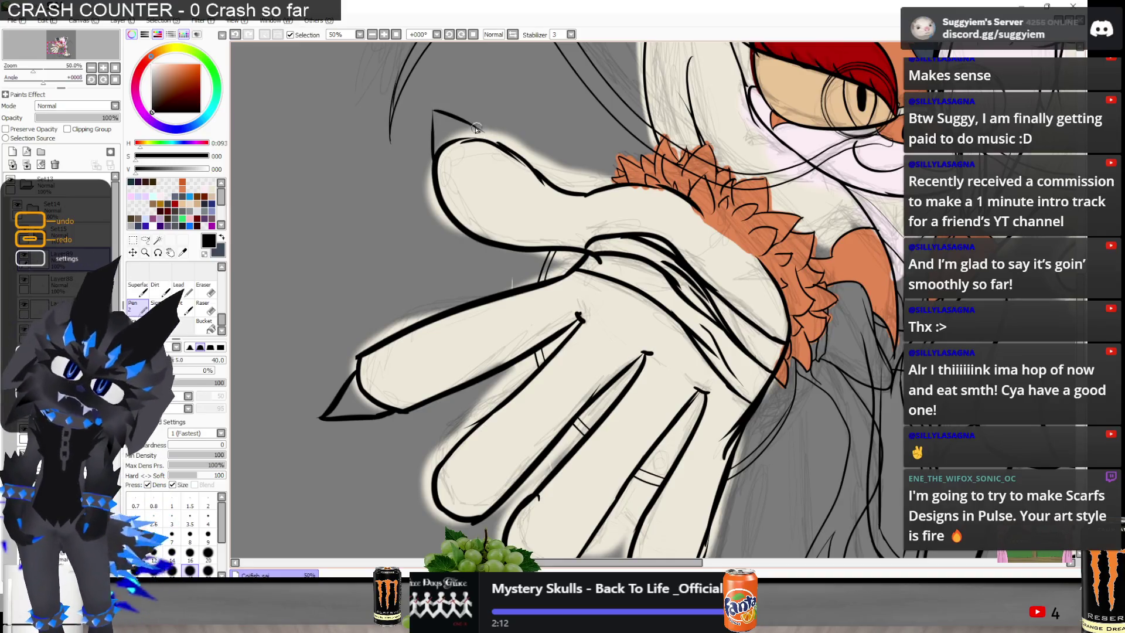
scroll(503, 149, "down", 1)
scroll(410, 147, "up", 2)
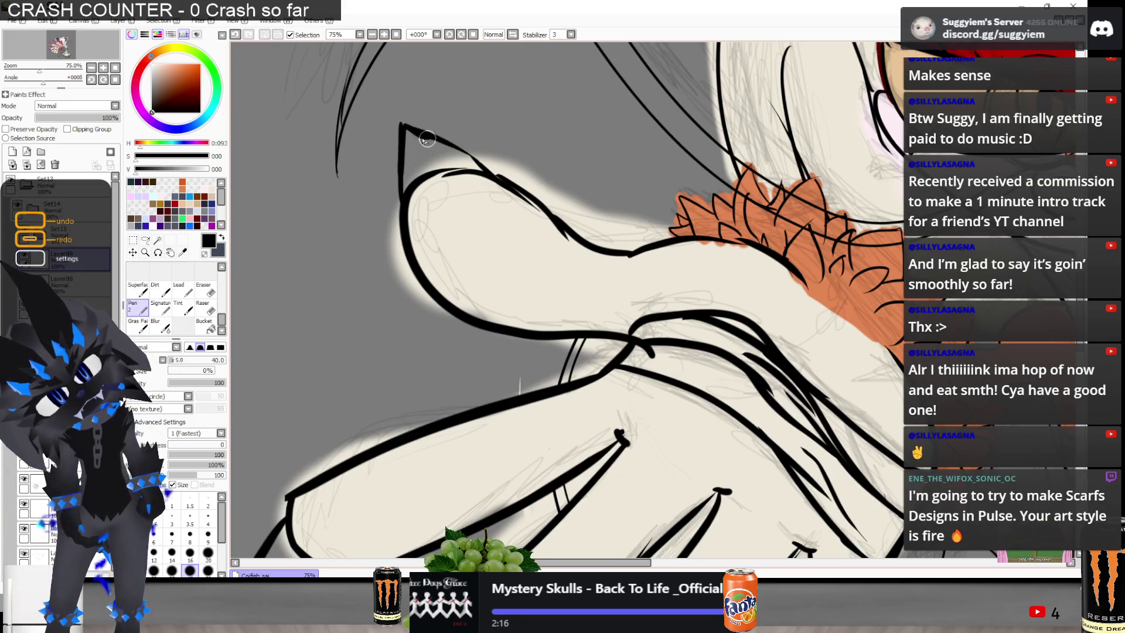
left_click_drag(432, 141, 486, 170)
key("ctrl+z")
key("ctrl+z")
left_click_drag(434, 140, 489, 173)
key("ctrl+z")
key("ctrl+z")
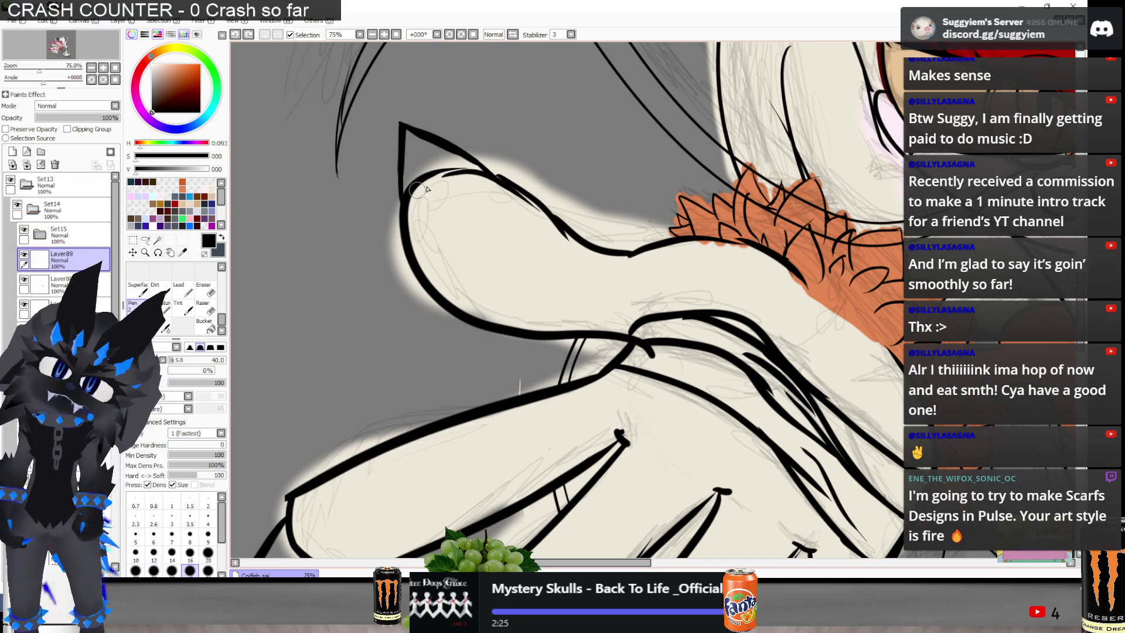
mouse_move(437, 173)
left_mouse_down()
mouse_move(483, 168)
mouse_move(455, 172)
mouse_move(561, 244)
left_mouse_up()
key("ctrl+z")
key("ctrl+z")
key("ctrl+z")
key("ctrl+z")
Ink the lowest finger's left and lower edges, retrying until the lines are clean
scroll(460, 202, "down", 3)
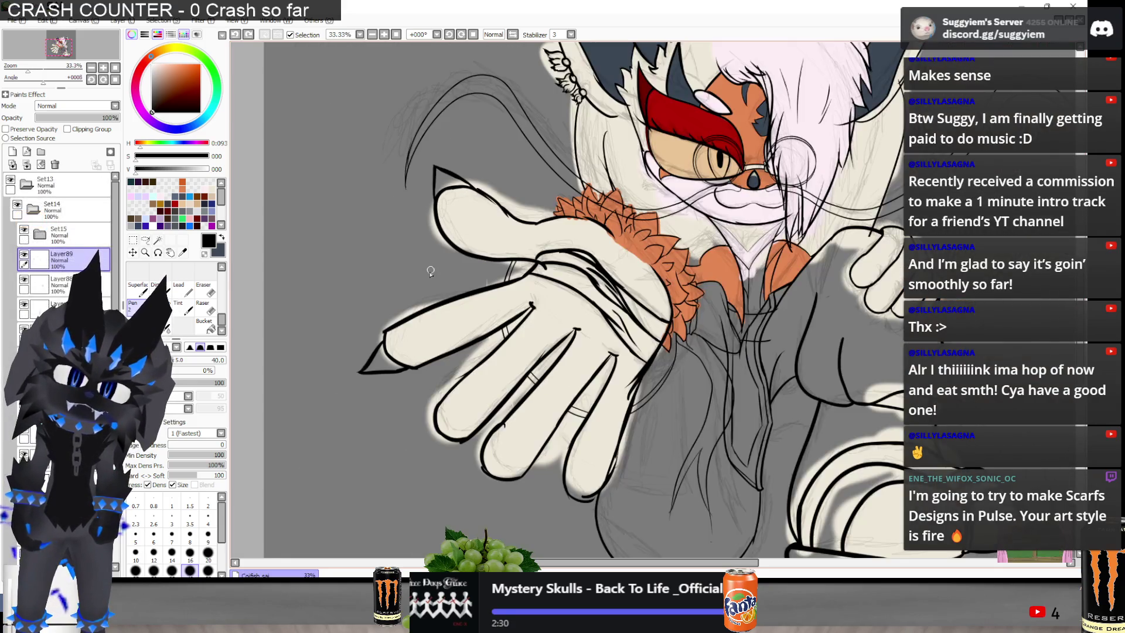
scroll(439, 456, "up", 1)
left_click_drag(433, 383, 410, 434)
key("ctrl+z")
key("ctrl+z")
left_click_drag(427, 375, 394, 468)
key("ctrl+z")
mouse_move(429, 388)
left_mouse_down()
mouse_move(401, 463)
mouse_move(460, 432)
left_mouse_up()
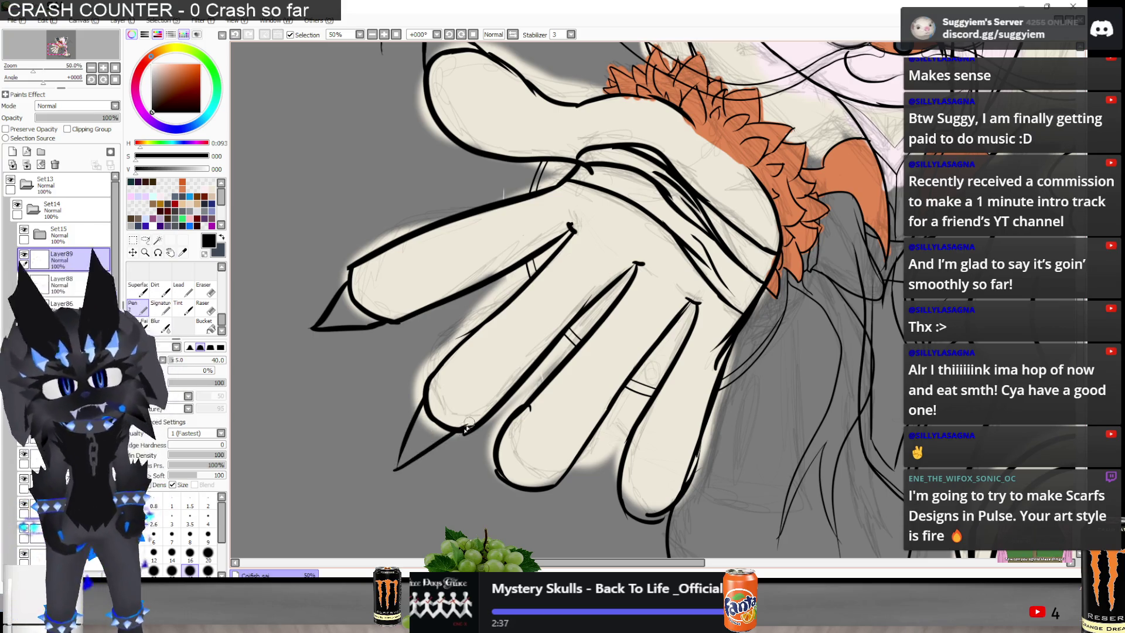
key("ctrl+z")
left_click_drag(401, 469, 463, 431)
key("ctrl+z")
key("ctrl+z")
left_click_drag(394, 470, 462, 432)
key("ctrl+z")
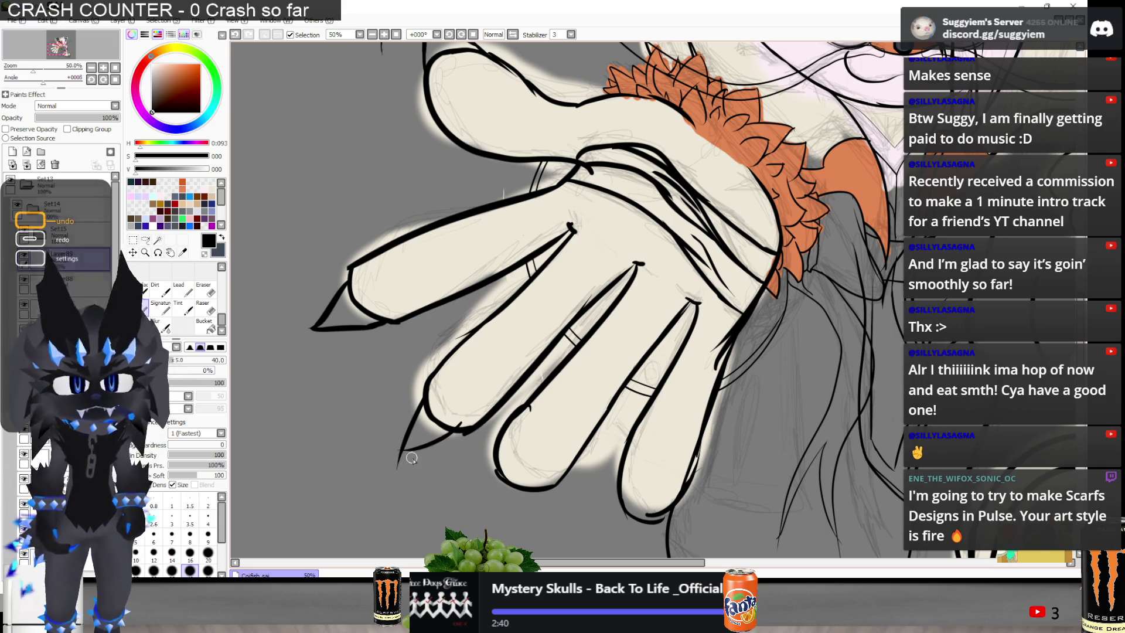
left_click_drag(398, 468, 460, 432)
key("ctrl+z")
left_click_drag(399, 467, 458, 432)
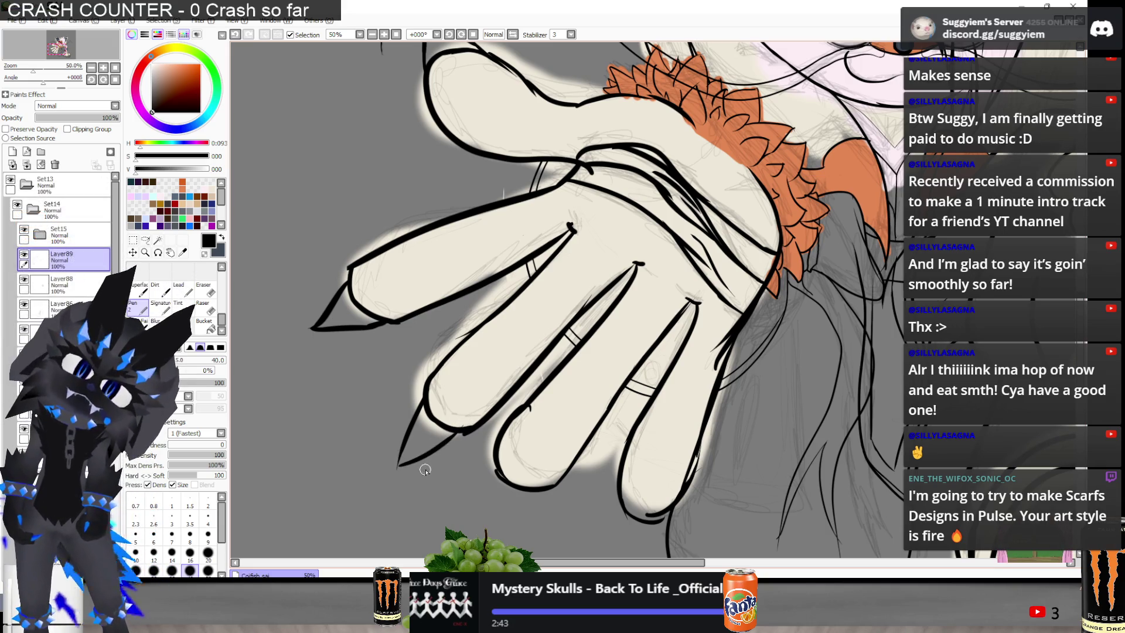
Outline and thicken the fingertip's left contour, then try drawing its claw's right side to a tip
scroll(442, 451, "down", 3)
scroll(467, 372, "up", 5)
mouse_move(434, 314)
left_mouse_down()
mouse_move(408, 419)
mouse_move(516, 356)
left_mouse_up()
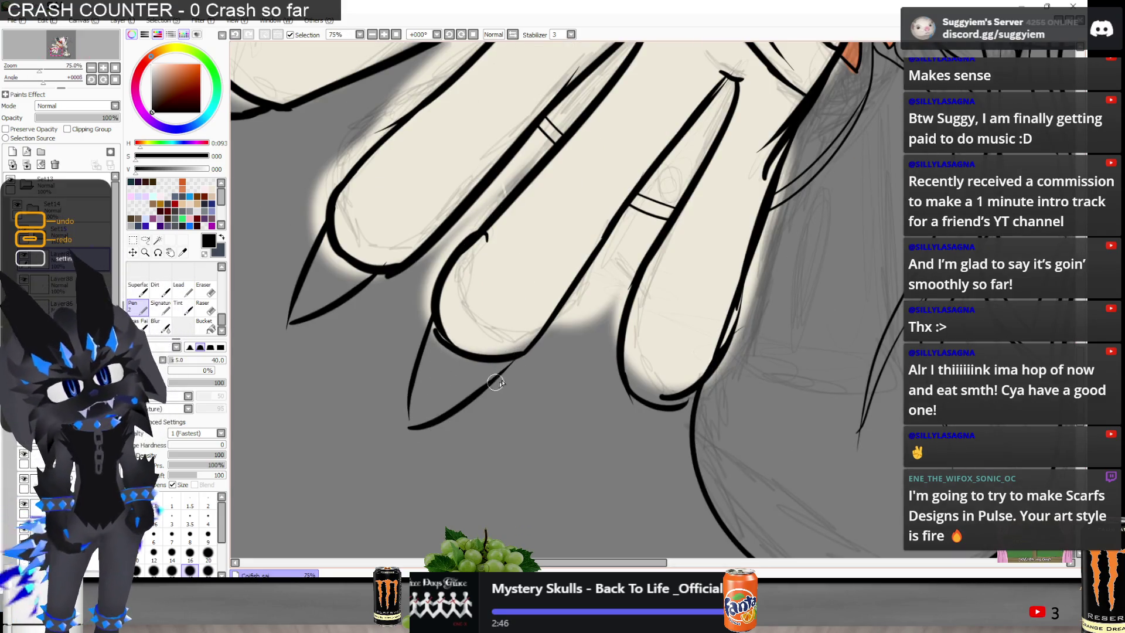
left_click_drag(412, 386, 409, 416)
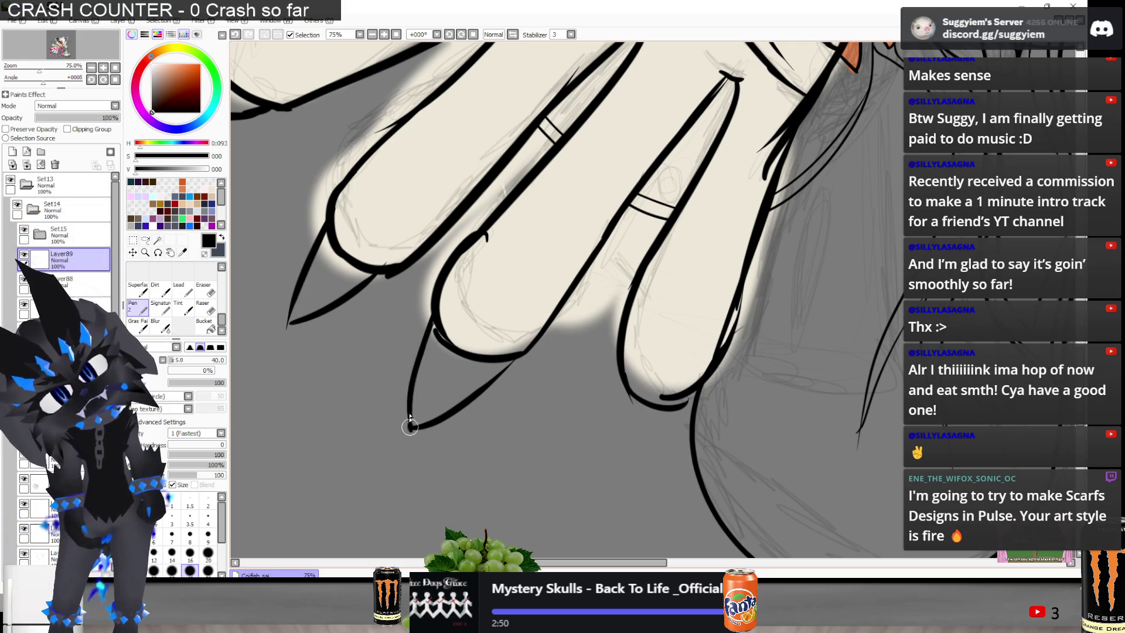
left_click_drag(410, 428, 412, 389)
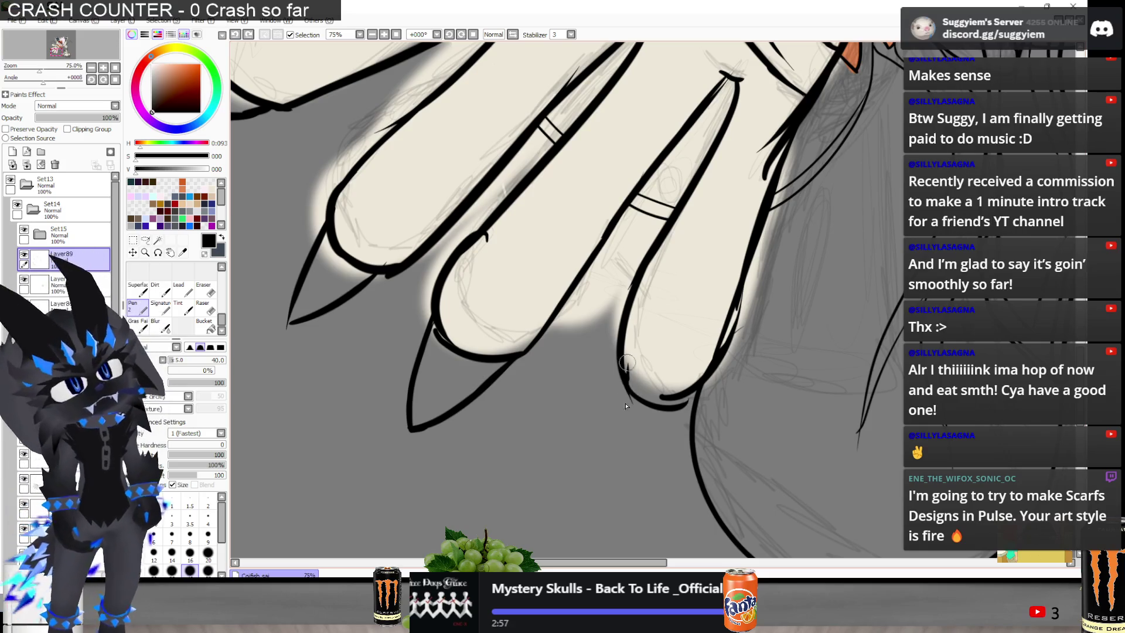
left_click_drag(623, 375, 630, 452)
key("ctrl+z")
left_click_drag(688, 403, 636, 468)
key("ctrl+z")
left_click_drag(674, 405, 633, 478)
key("ctrl+z")
key("ctrl+z")
key("ctrl+z")
key("ctrl+z")
key("ctrl+z")
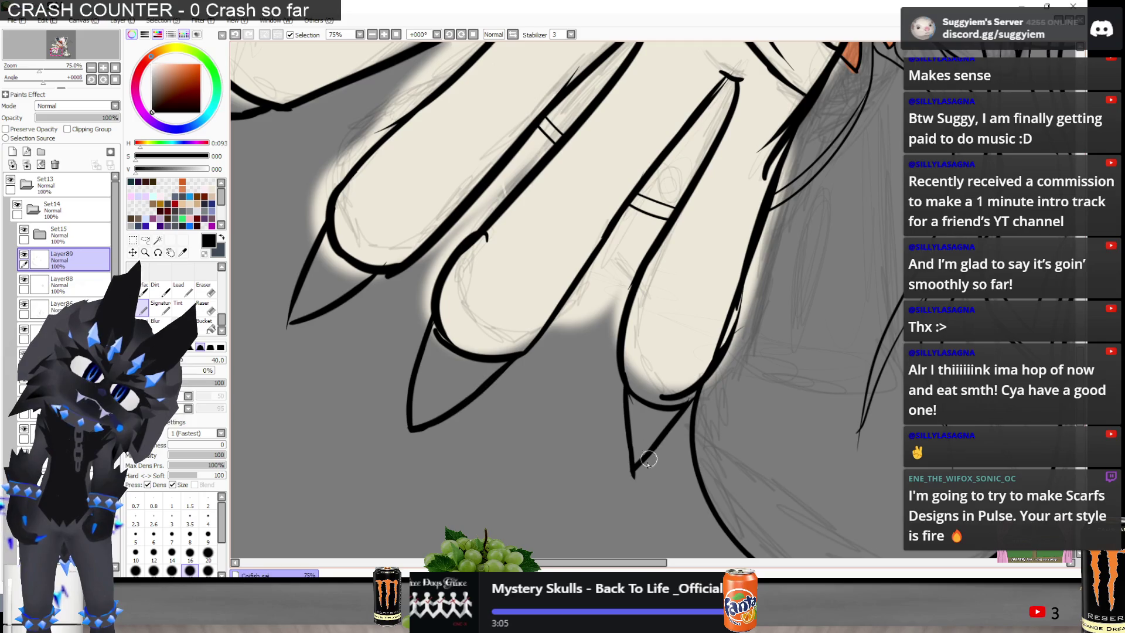
scroll(591, 409, "down", 5)
Redraw the claw on the lower fingertip, restoring the thin claw stroke with Ctrl+Y
scroll(560, 373, "up", 2)
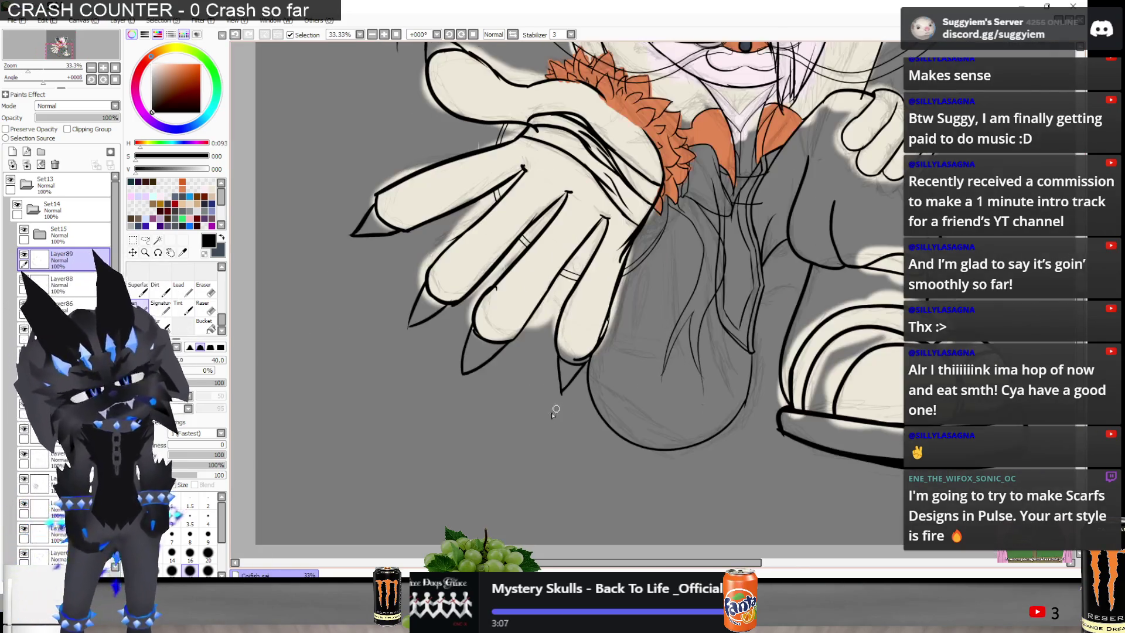
key("ctrl+z")
key("ctrl+z")
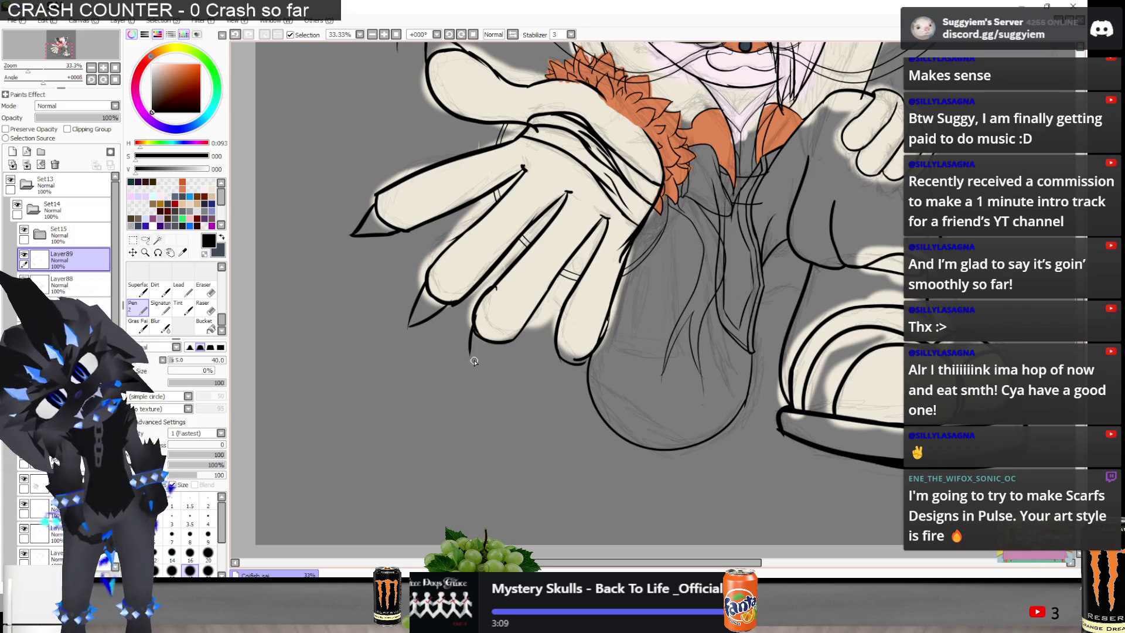
mouse_move(473, 329)
left_mouse_down()
mouse_move(468, 373)
mouse_move(501, 351)
left_mouse_up()
key("ctrl+z")
key("ctrl+z")
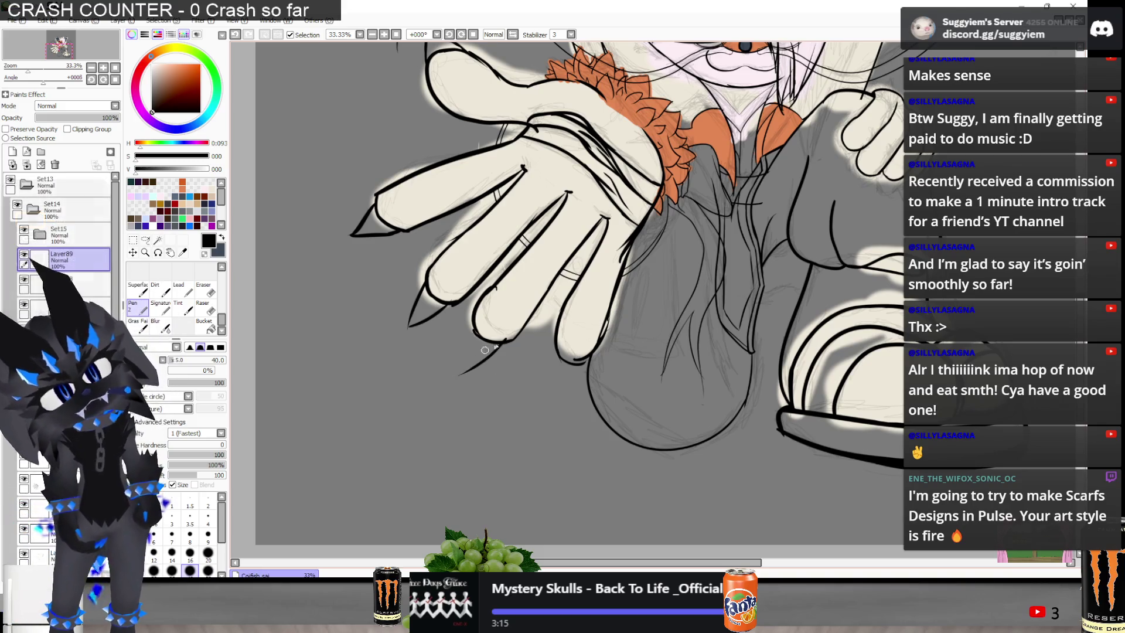
key("ctrl+z")
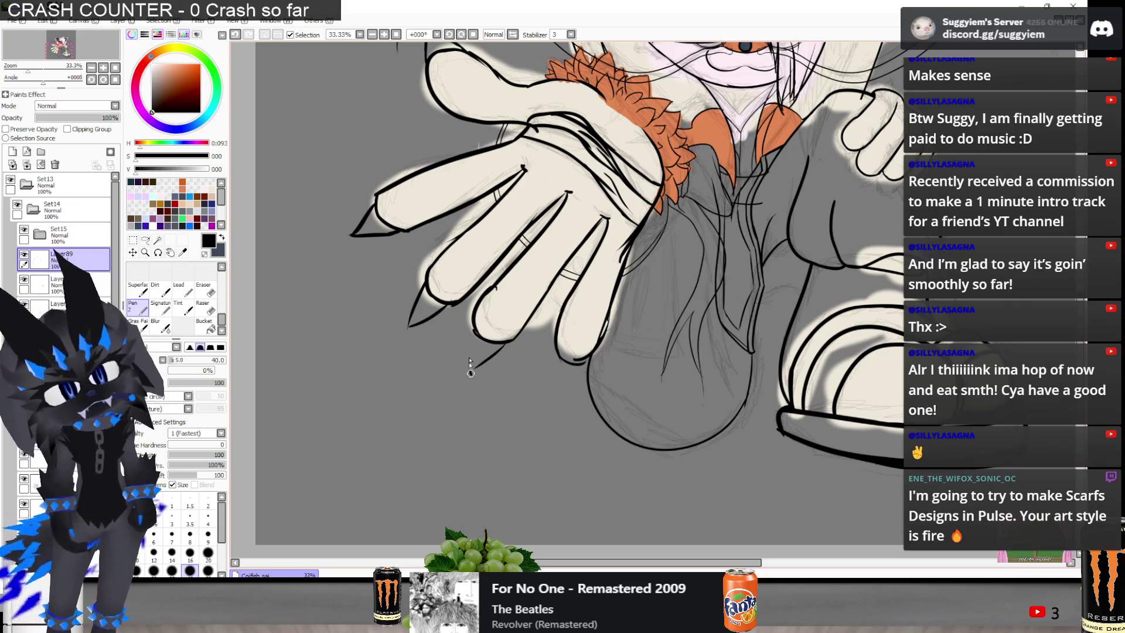
key("ctrl+z")
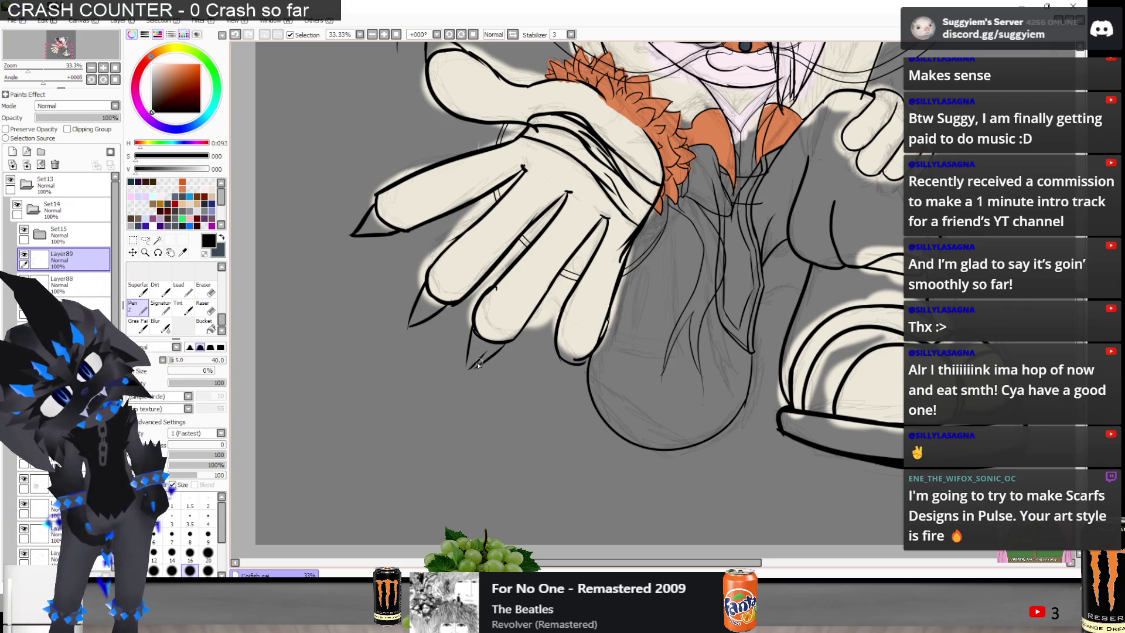
key("ctrl+z")
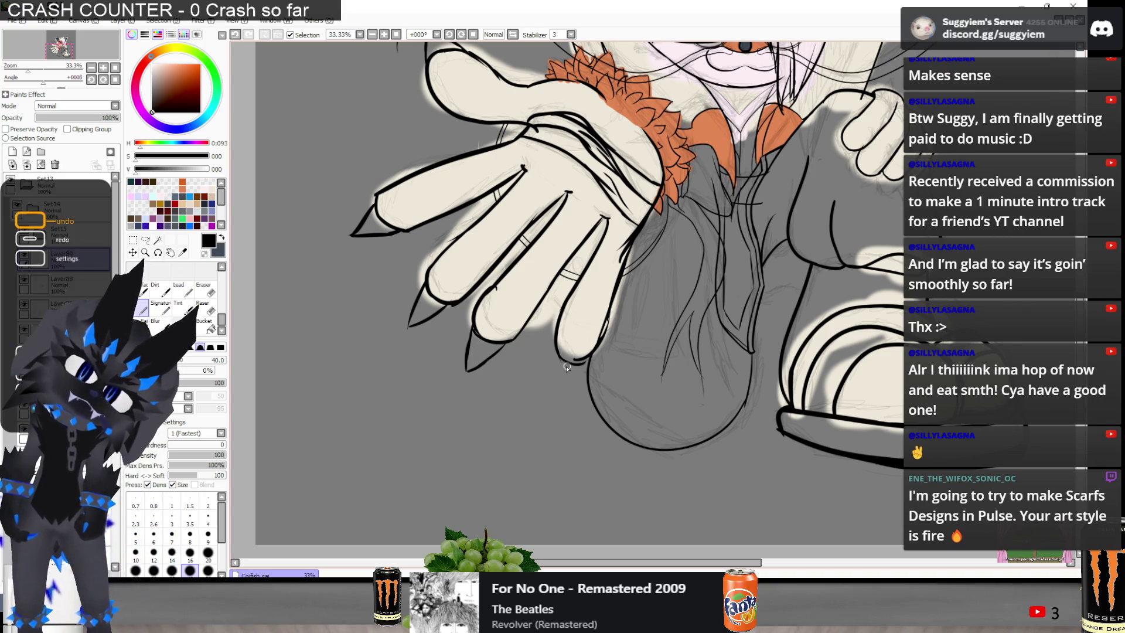
key("ctrl+y")
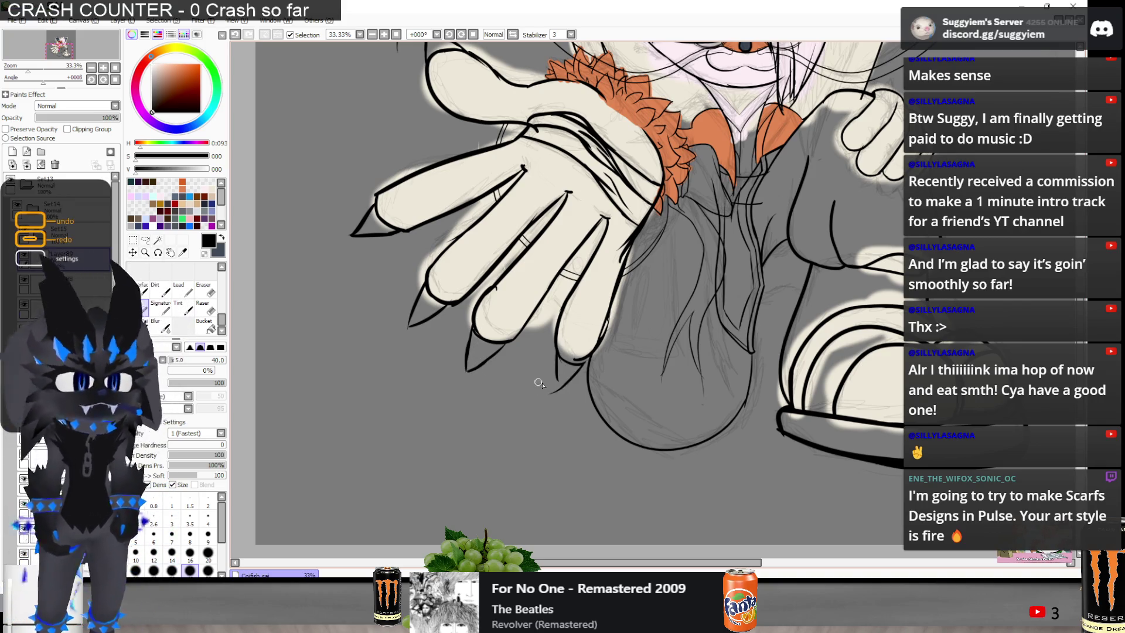
left_click_drag(558, 386, 590, 348)
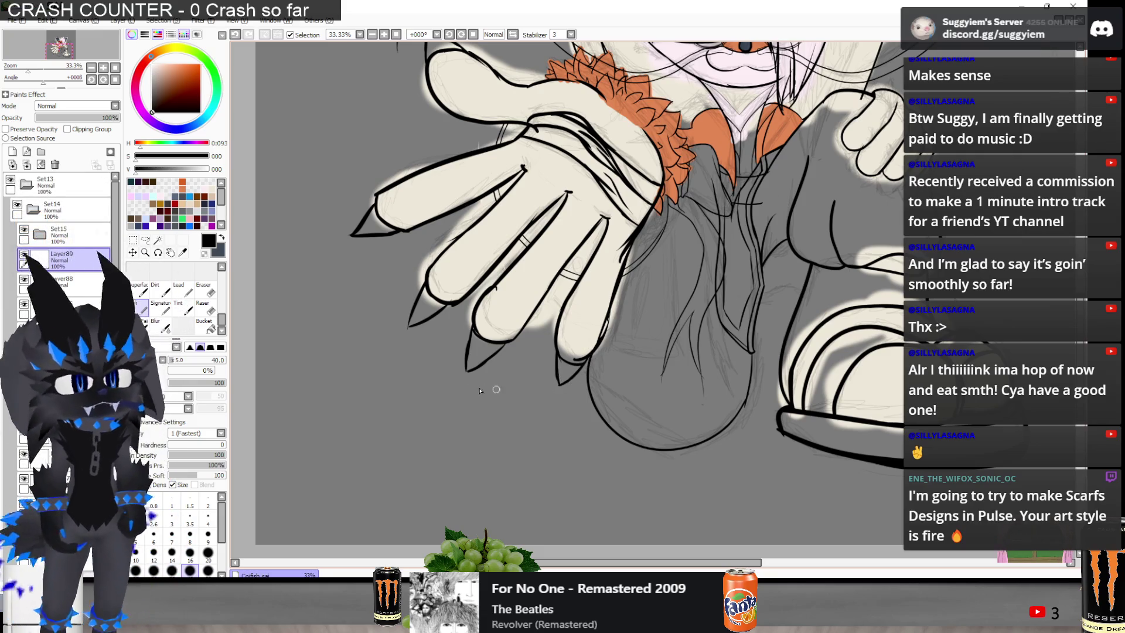
scroll(471, 384, "down", 2)
scroll(519, 274, "up", 2)
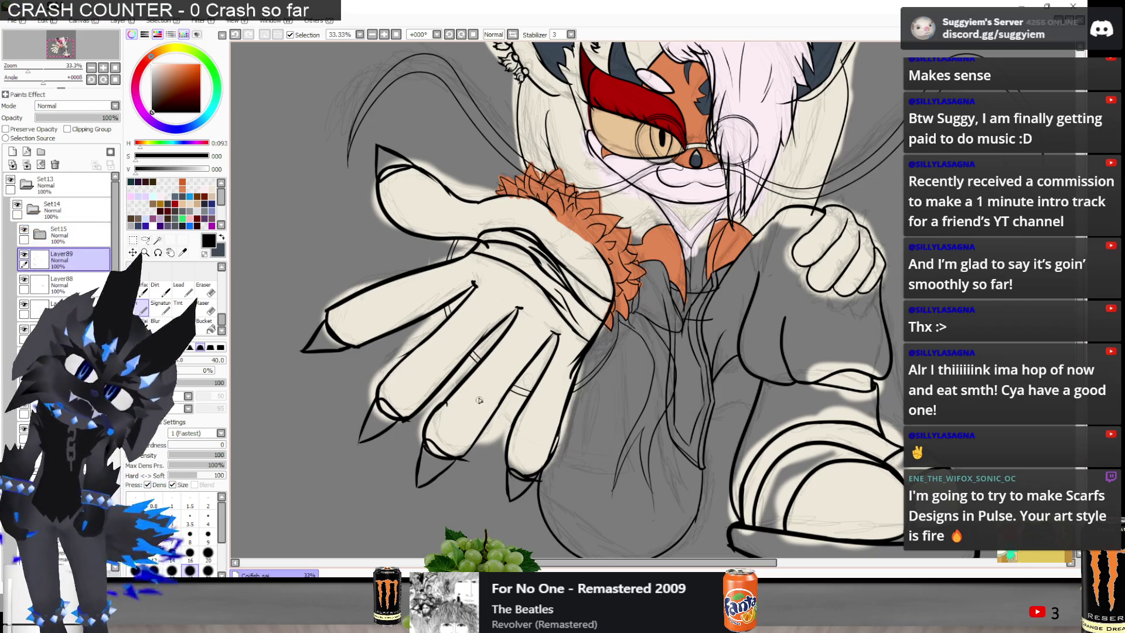
key("ctrl+z")
key("ctrl+z")
key("ctrl+z")
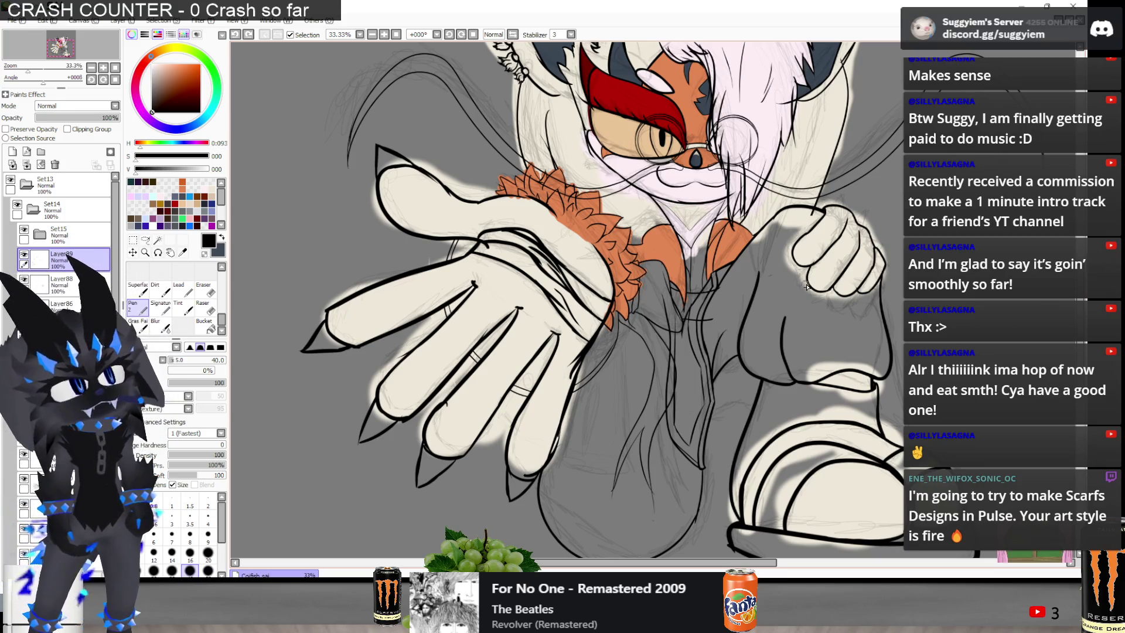
Draw knuckle lines on the other hand, then erase the dark knuckle strokes
left_click_drag(802, 246, 809, 260)
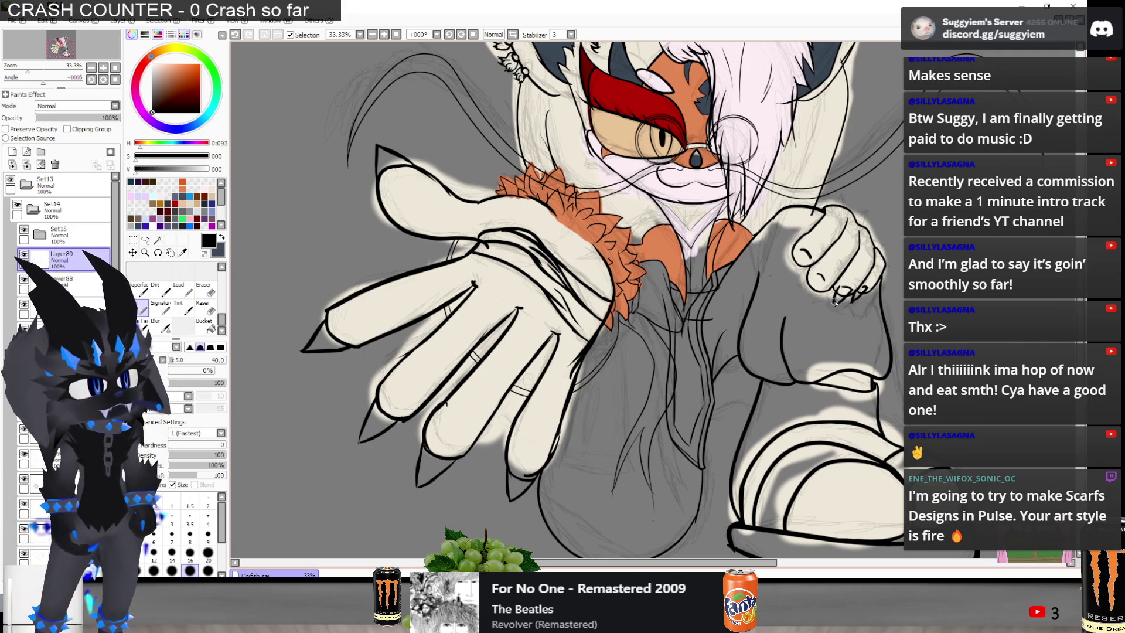
key("ctrl+z")
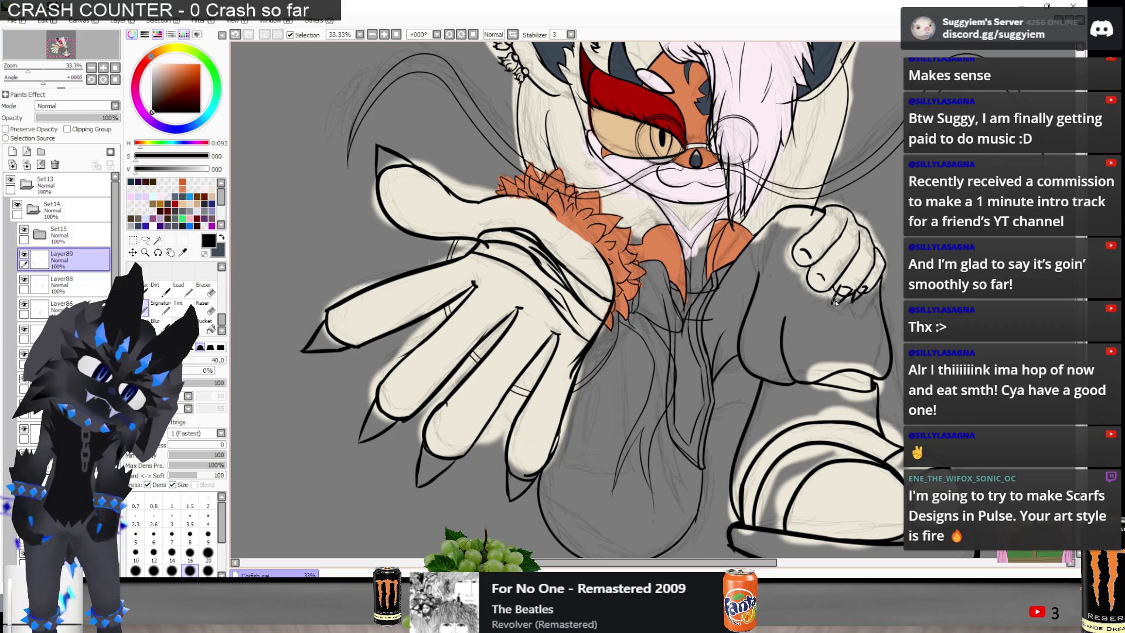
key("ctrl+z")
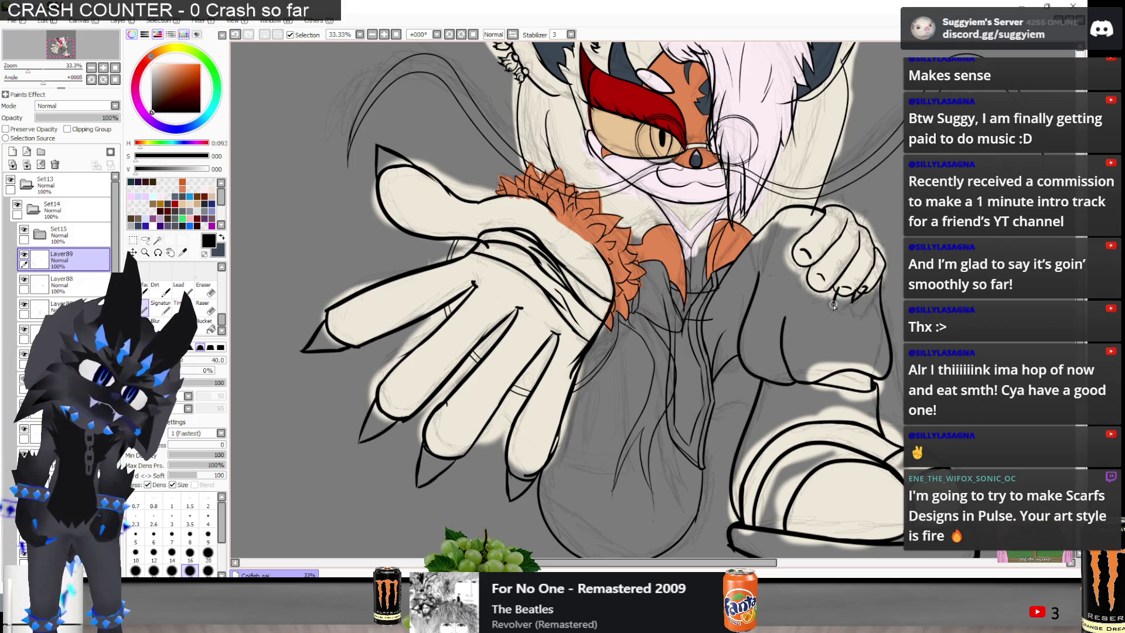
key("ctrl+z")
left_click_drag(837, 299, 860, 289)
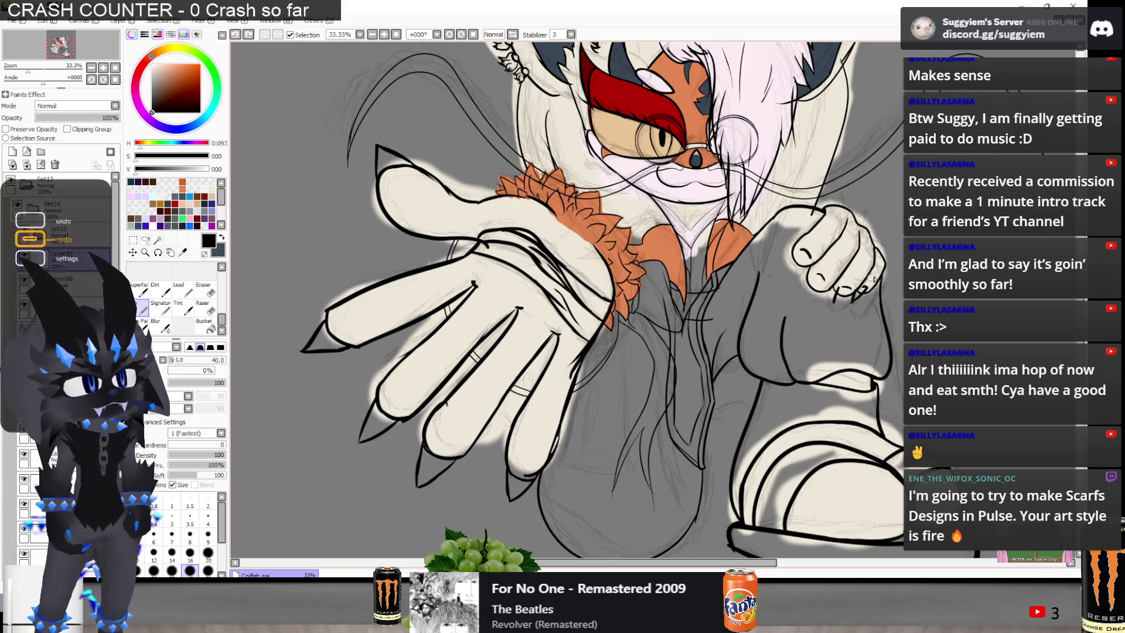
scroll(837, 305, "up", 3)
key("e")
mouse_move(886, 294)
left_mouse_down()
mouse_move(873, 343)
mouse_move(791, 293)
mouse_move(710, 218)
left_mouse_up()
Erase the small knuckle curl and redraw the fist's knuckle lines and loop
mouse_move(656, 176)
left_mouse_down()
mouse_move(683, 205)
mouse_move(615, 255)
left_mouse_up()
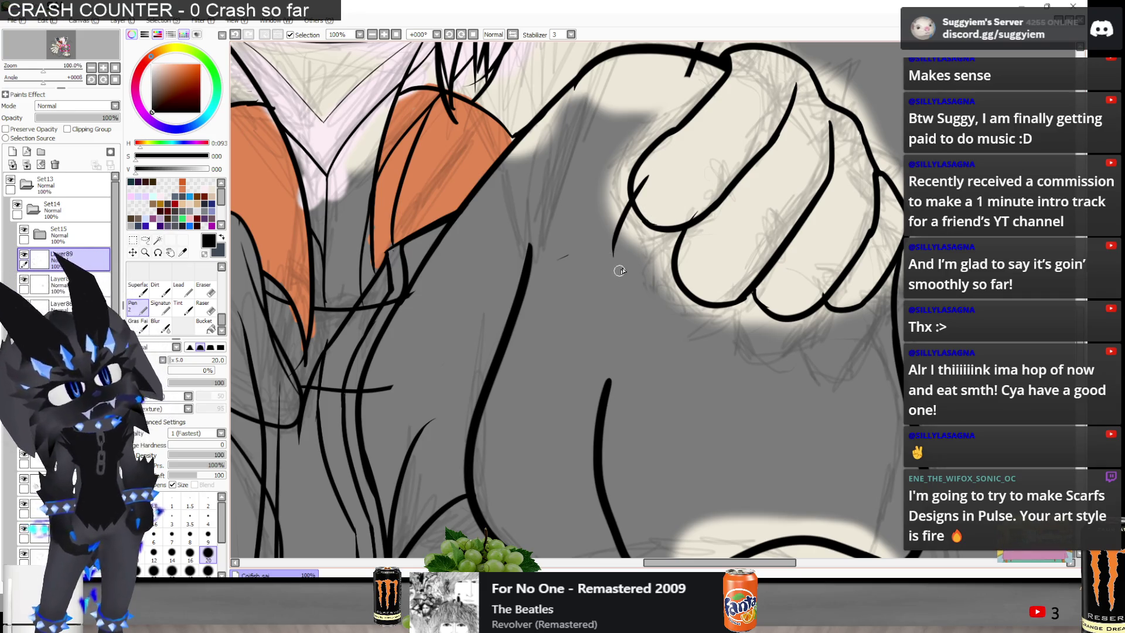
key("ctrl+z")
mouse_move(652, 176)
left_mouse_down()
mouse_move(616, 267)
mouse_move(680, 232)
left_mouse_up()
left_click_drag(694, 208, 689, 233)
key("ctrl+z")
left_click_drag(617, 263, 691, 212)
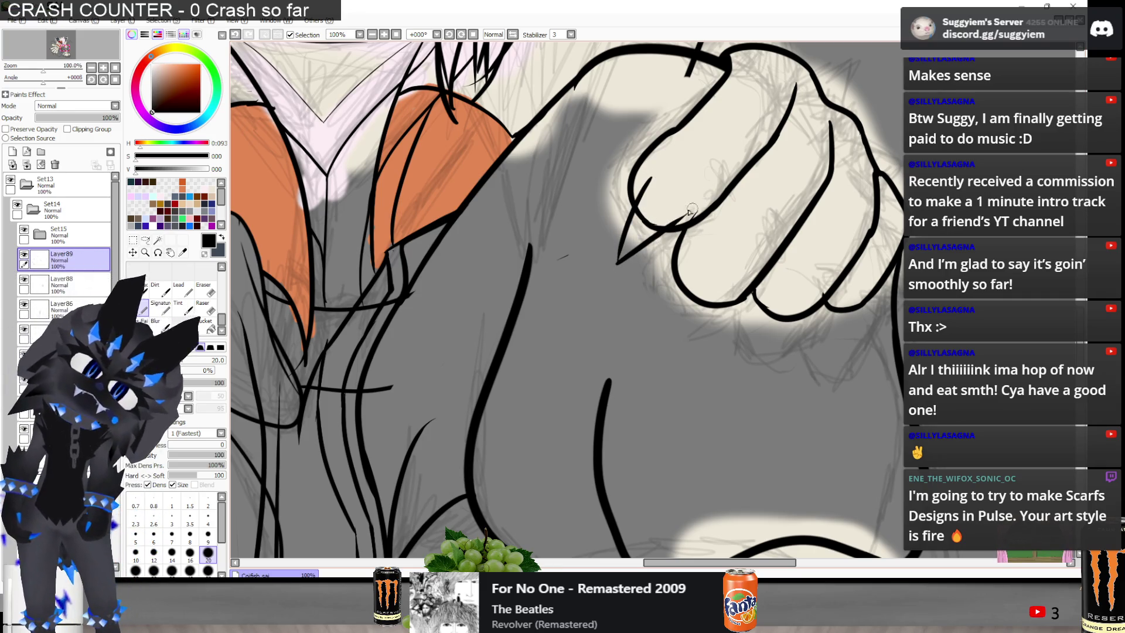
left_click_drag(651, 176, 685, 217)
key("ctrl+z")
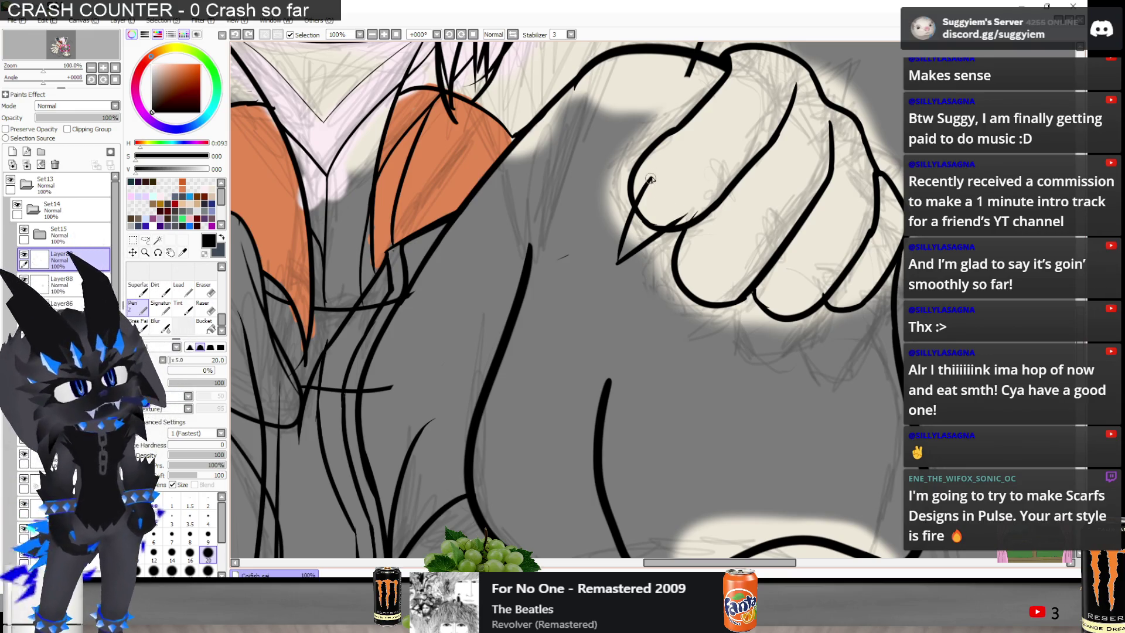
left_click_drag(649, 175, 685, 215)
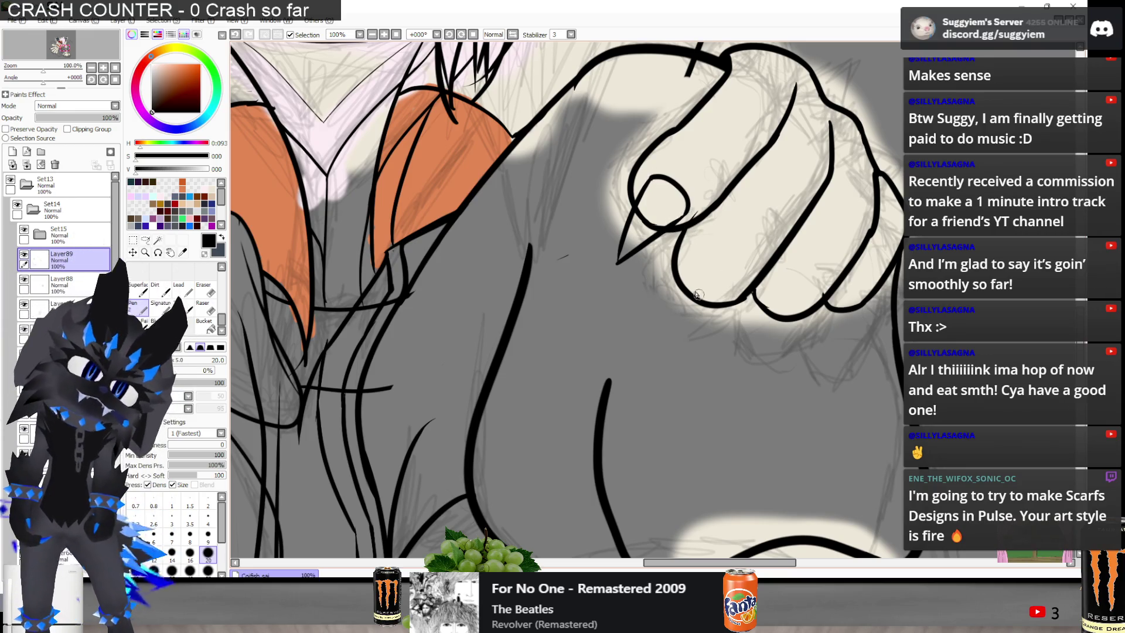
key("ctrl+z")
key("ctrl+z")
key("ctrl+z")
left_click_drag(651, 178, 618, 264)
mouse_move(616, 264)
left_mouse_down()
mouse_move(700, 199)
mouse_move(683, 228)
left_mouse_up()
Draw rounded knuckle curves, extend the fingernail curve, and ink the finger's lower edge
key("ctrl+z")
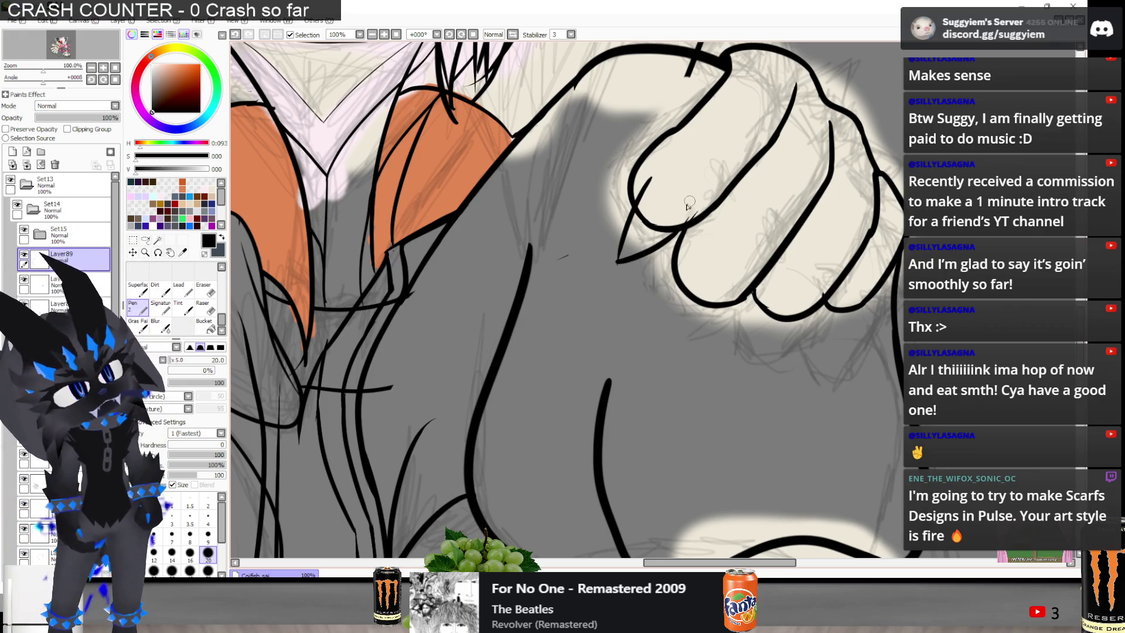
left_click_drag(648, 182, 687, 211)
key("ctrl+z")
key("ctrl+z")
mouse_move(639, 179)
left_mouse_down()
mouse_move(683, 230)
mouse_move(618, 263)
mouse_move(651, 185)
mouse_move(687, 208)
mouse_move(613, 239)
left_mouse_up()
mouse_move(651, 185)
left_mouse_down()
mouse_move(609, 242)
mouse_move(649, 228)
left_mouse_up()
key("ctrl+z")
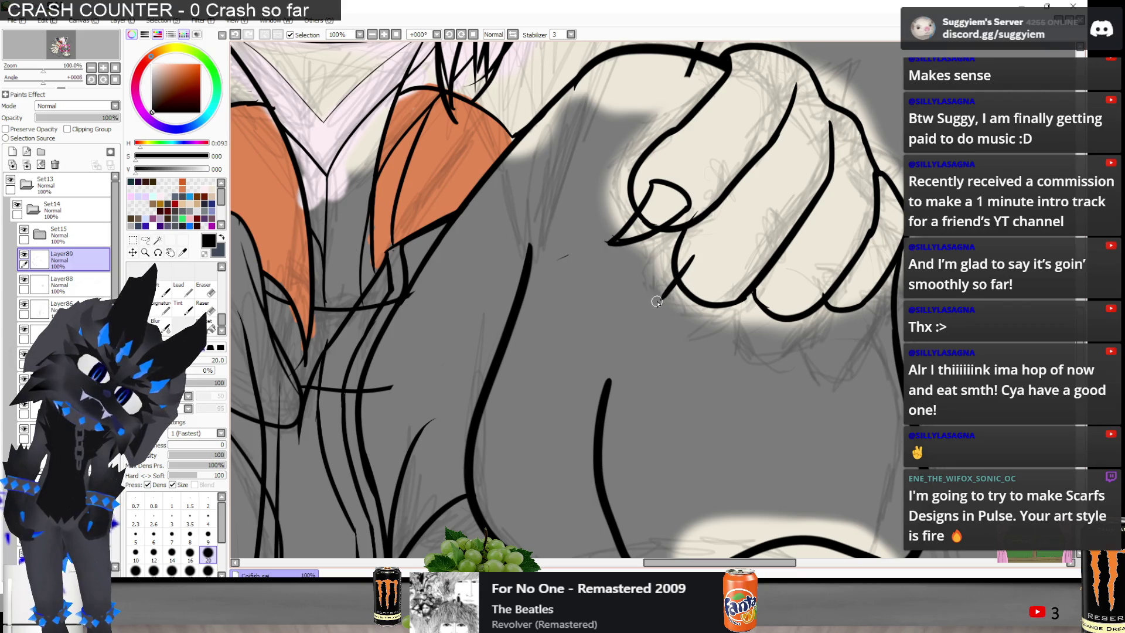
key("ctrl+z")
mouse_move(652, 184)
left_mouse_down()
mouse_move(606, 249)
mouse_move(636, 205)
mouse_move(624, 230)
left_mouse_up()
key("ctrl+z")
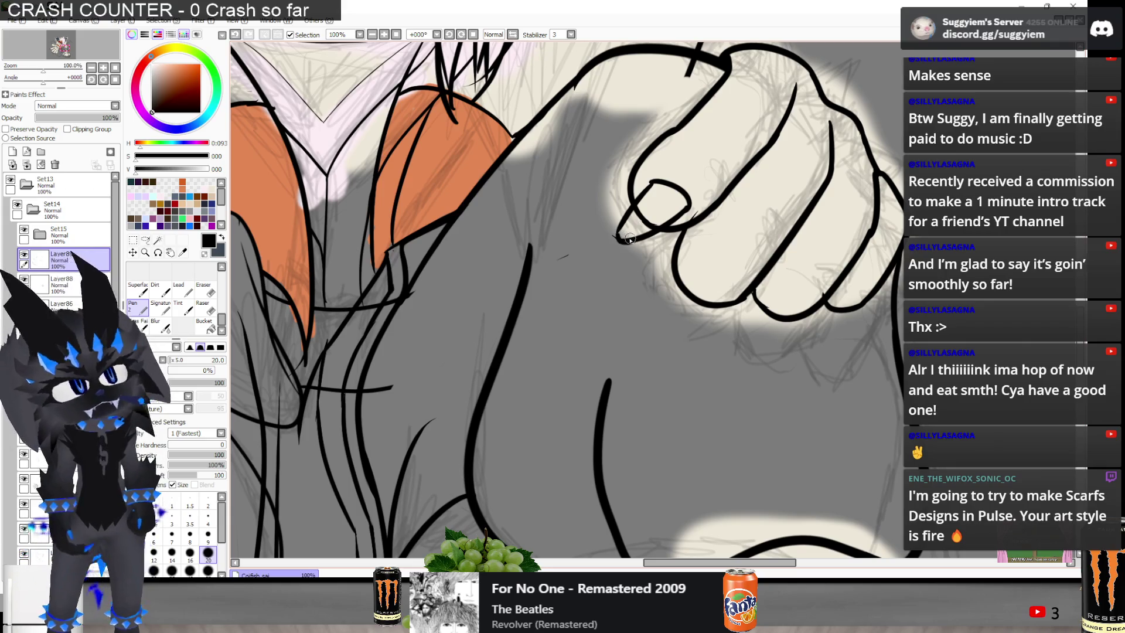
key("ctrl+z")
left_click_drag(623, 226, 612, 237)
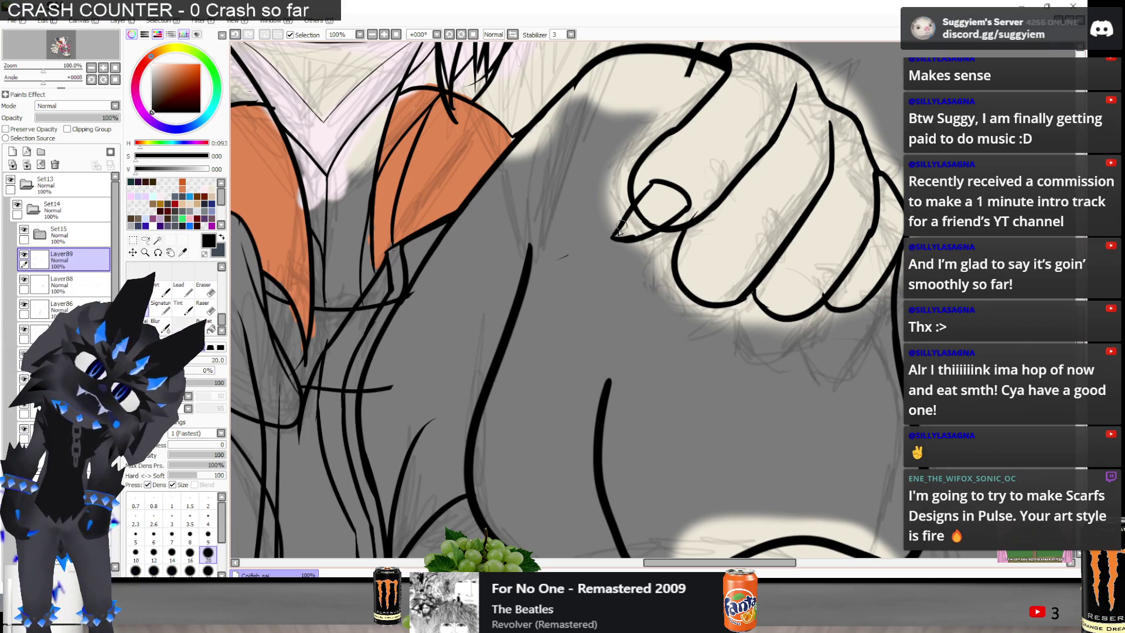
mouse_move(697, 259)
left_mouse_down()
mouse_move(737, 288)
mouse_move(668, 331)
mouse_move(685, 267)
mouse_move(690, 276)
left_mouse_up()
left_click_drag(668, 334, 693, 325)
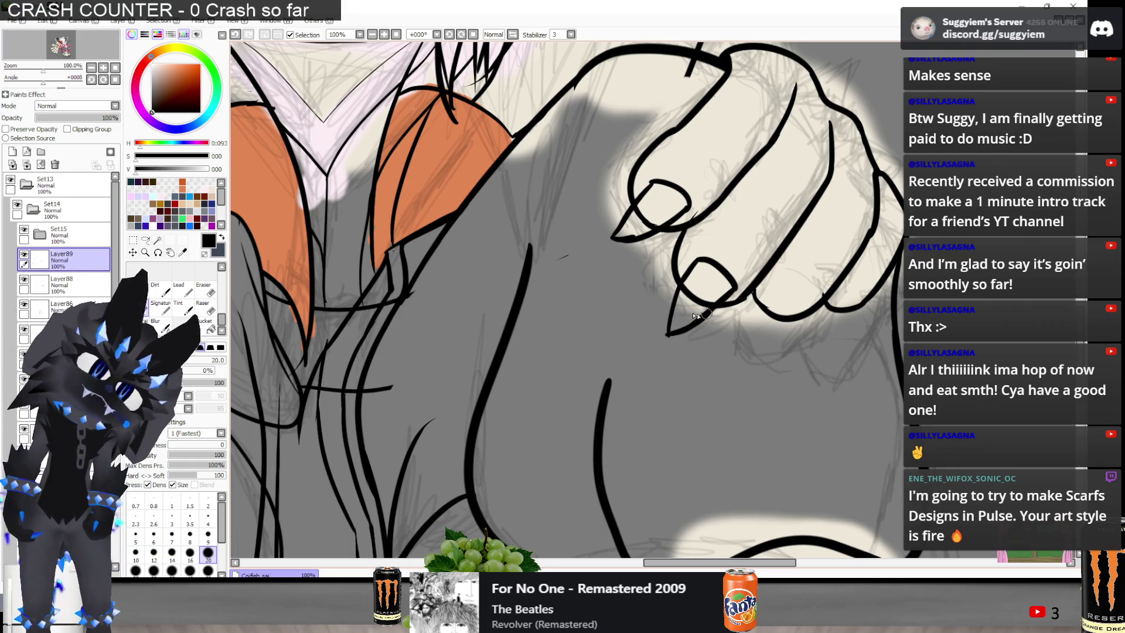
Redraw the fingertip curve and a claw line running down-left from the fingertip
scroll(701, 316, "down", 3)
scroll(661, 246, "up", 1)
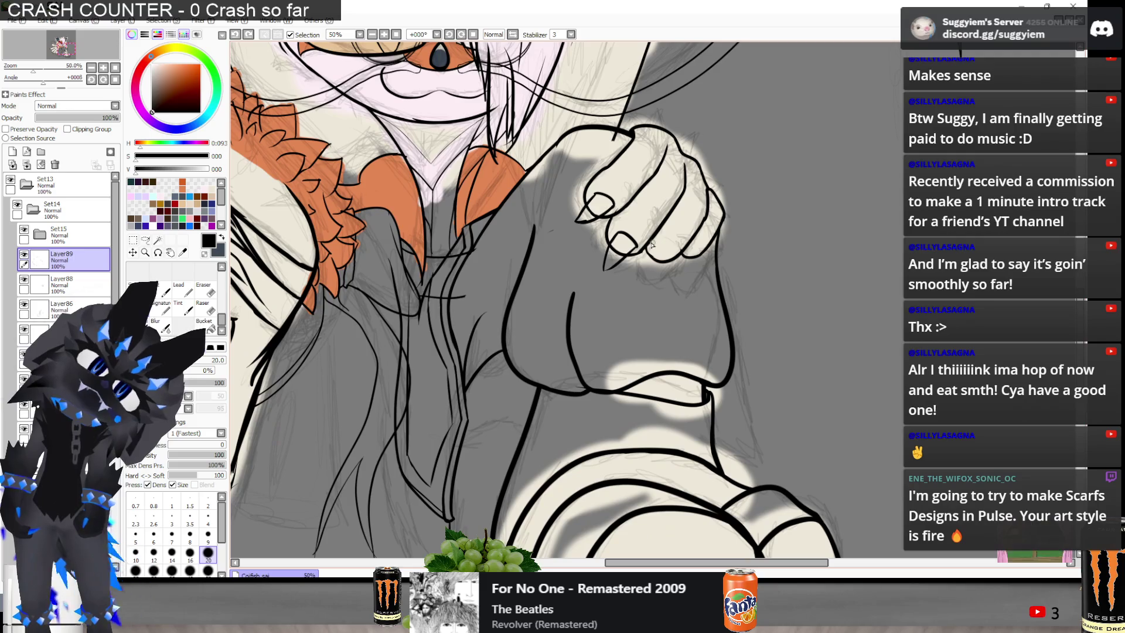
scroll(629, 237, "up", 1)
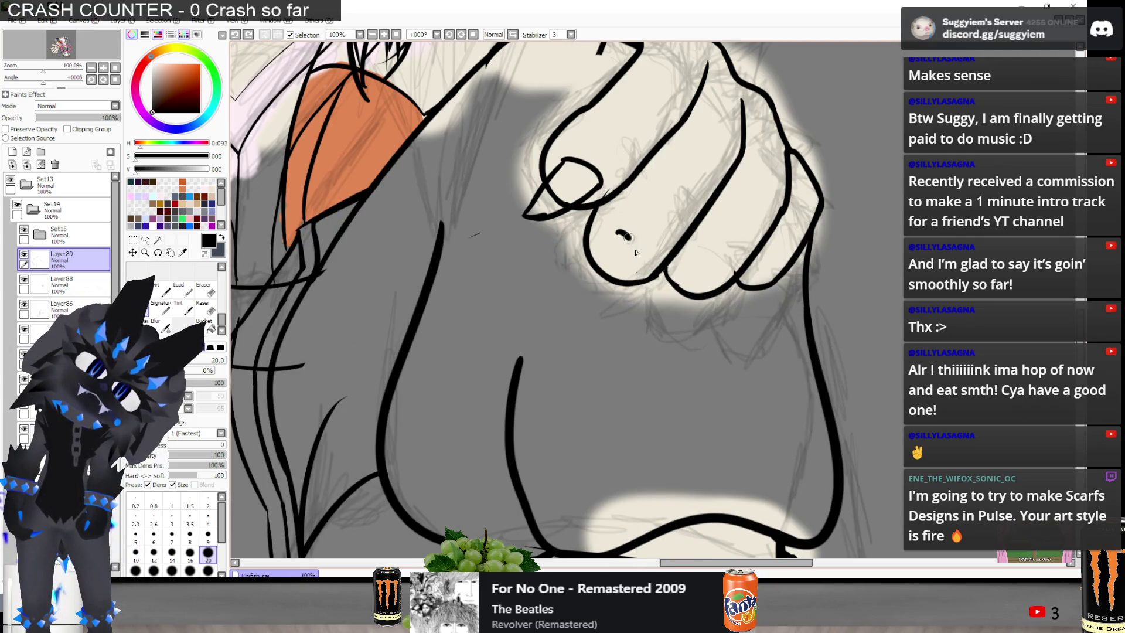
key("ctrl+z")
mouse_move(604, 230)
left_mouse_down()
mouse_move(630, 237)
mouse_move(642, 267)
mouse_move(624, 239)
mouse_move(640, 264)
mouse_move(594, 307)
left_mouse_up()
key("ctrl+z")
key("ctrl+z")
key("ctrl+z")
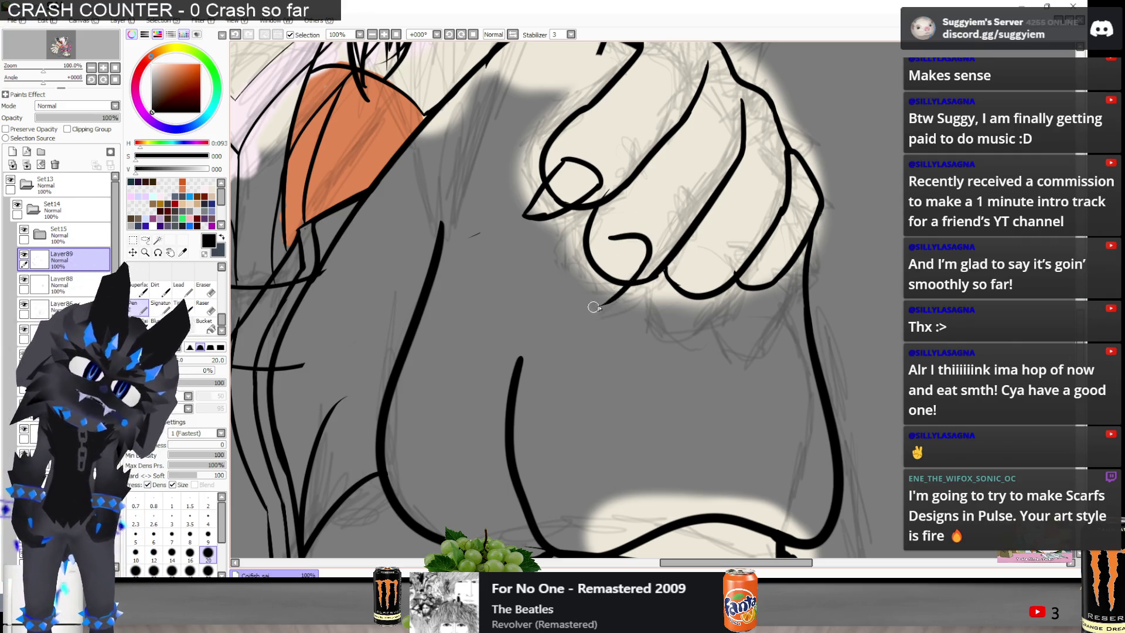
key("ctrl+z")
left_click_drag(647, 241, 578, 299)
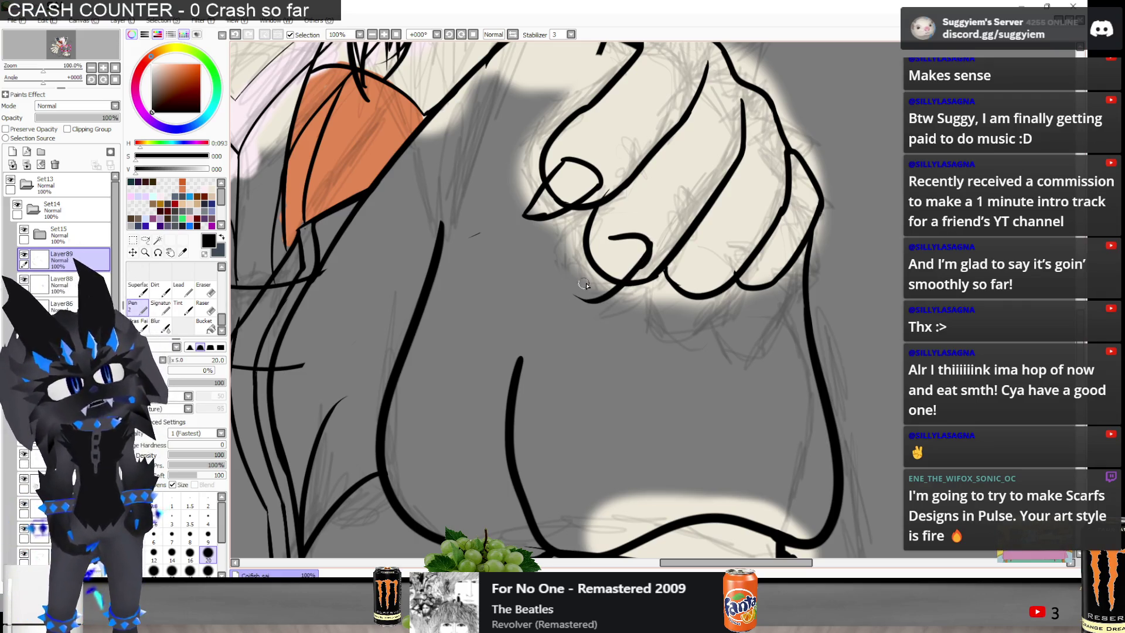
key("ctrl+z")
left_click_drag(647, 241, 580, 300)
Settle on a longer pointed claw inked from the finger crease down-left
key("ctrl+z")
left_click_drag(648, 248, 640, 267)
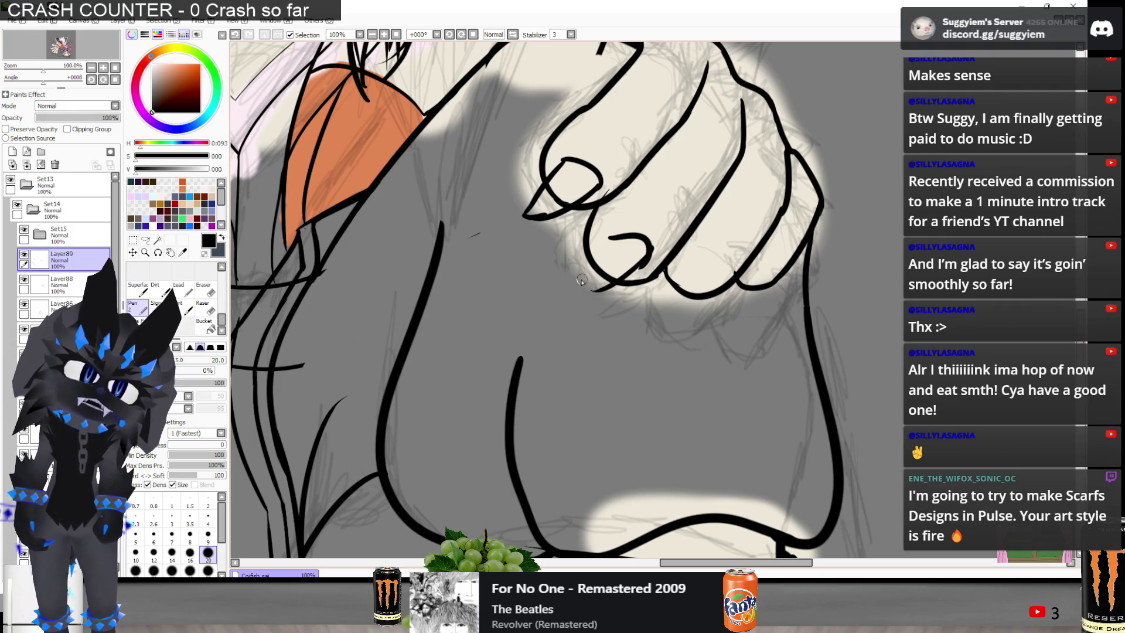
key("ctrl+z")
left_click_drag(642, 269, 580, 305)
key("ctrl+z")
left_click_drag(611, 238, 578, 301)
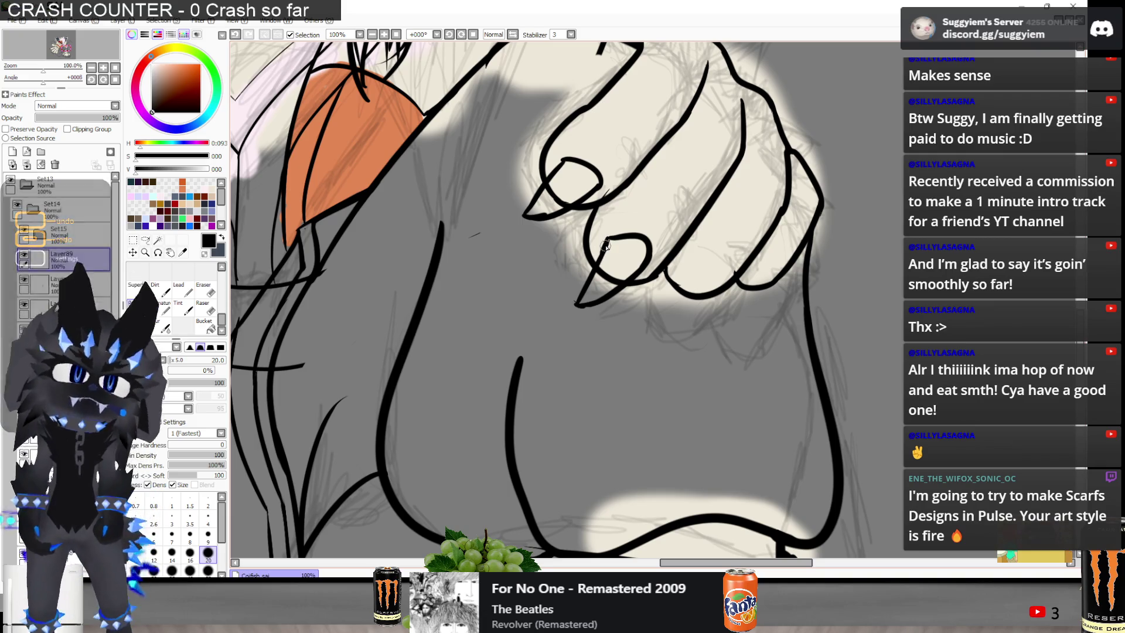
scroll(607, 242, "down", 5)
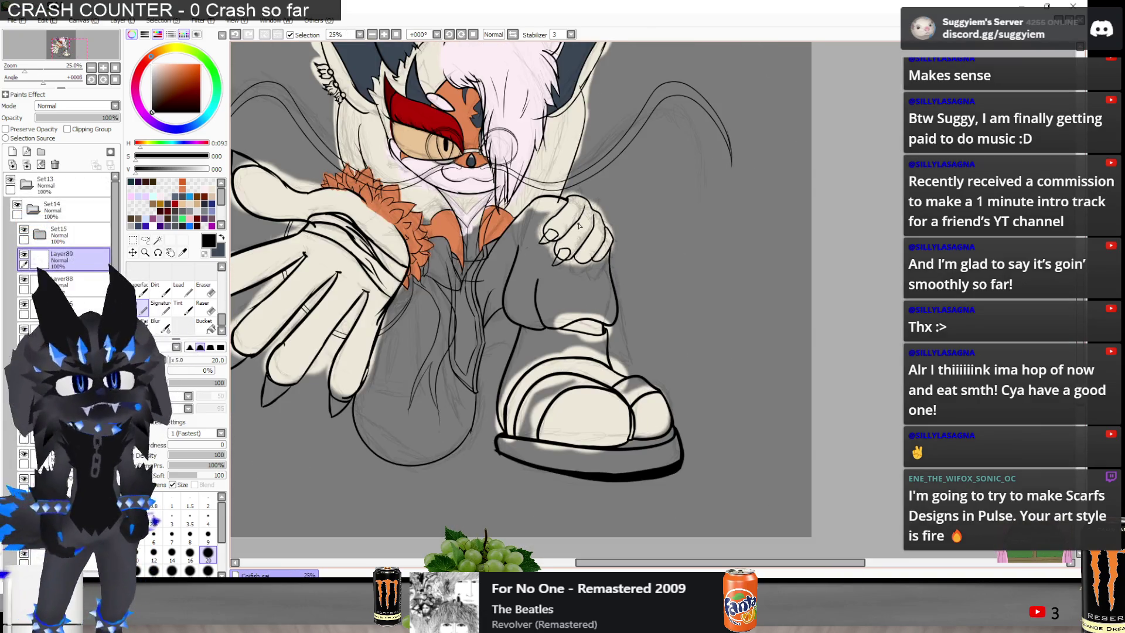
scroll(602, 220, "up", 5)
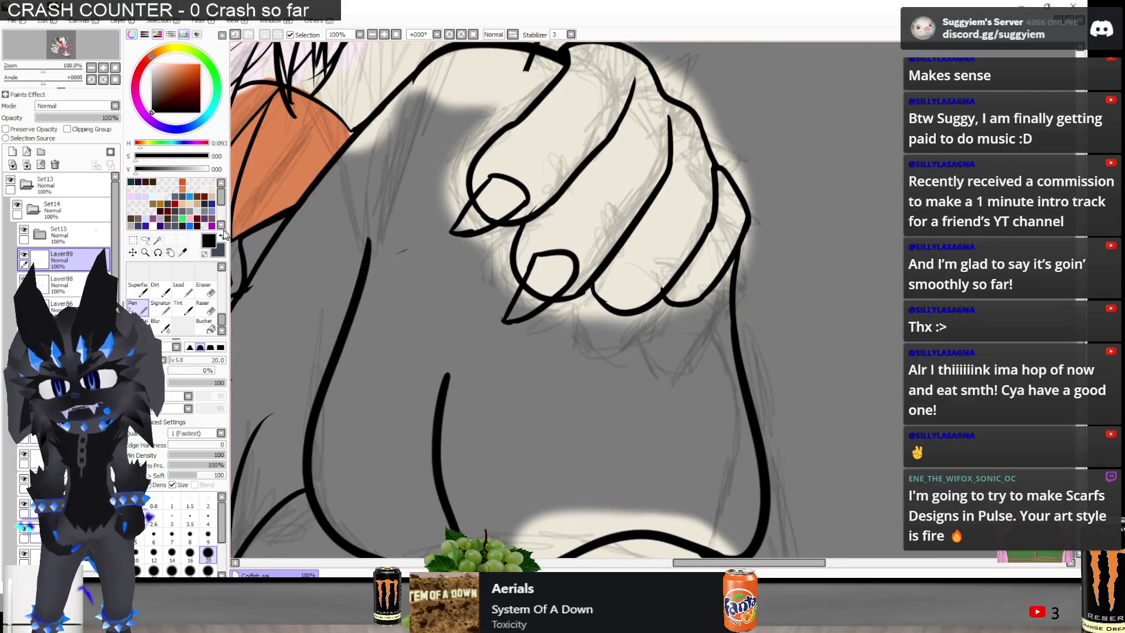
left_click(151, 241)
Lasso the lower fingernail and rotate it slightly into place with Ctrl+T
left_click_drag(501, 319, 504, 317)
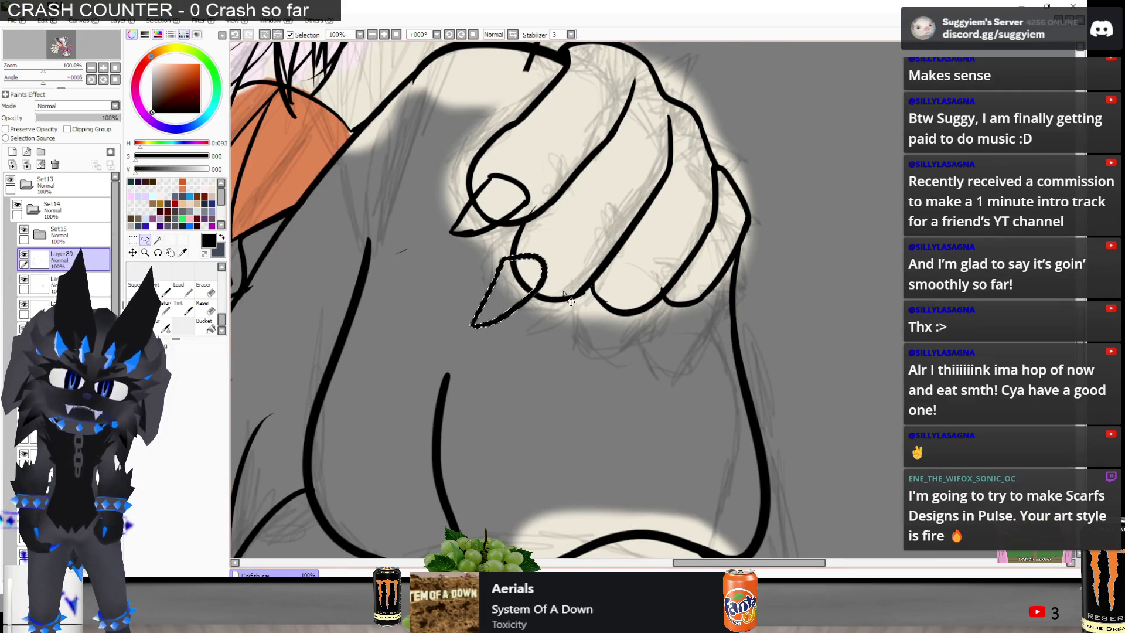
key("ctrl+t")
left_click_drag(601, 293, 664, 284)
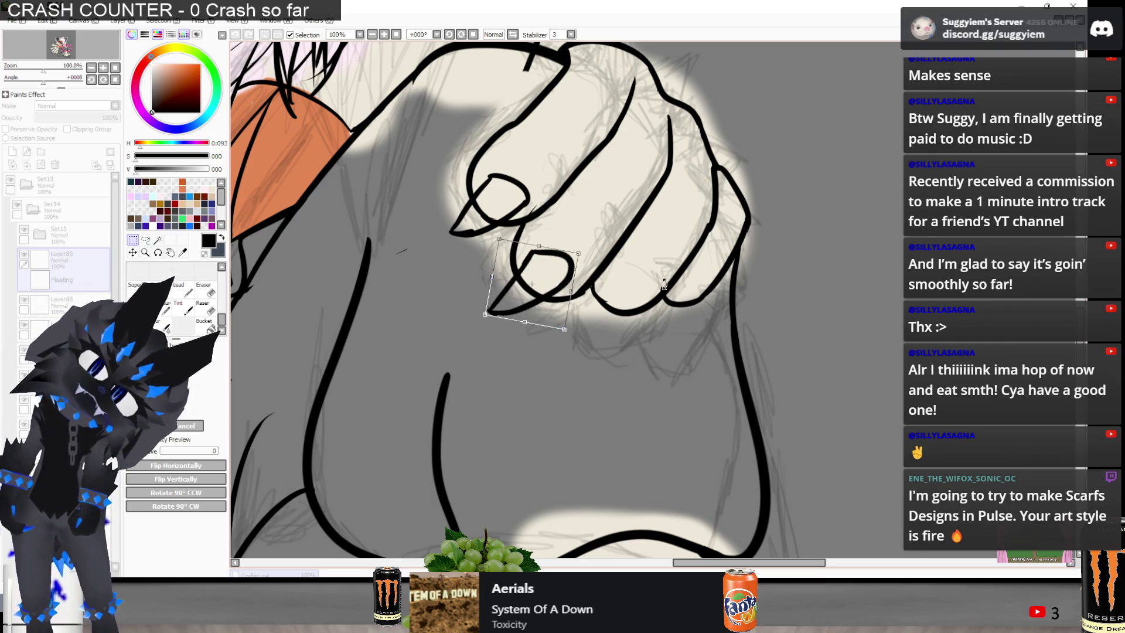
left_click(199, 414)
scroll(532, 265, "down", 6)
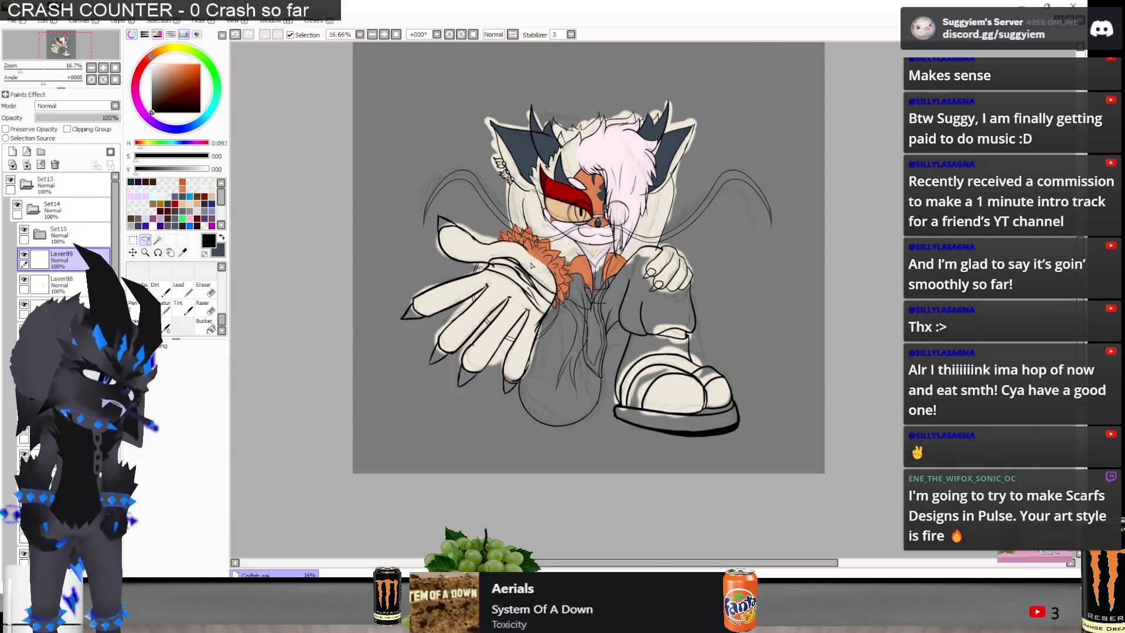
Switch to the Paint.NET character reference and undo its red circle
key("alt+Tab")
left_click(459, 212)
scroll(458, 212, "down", 5)
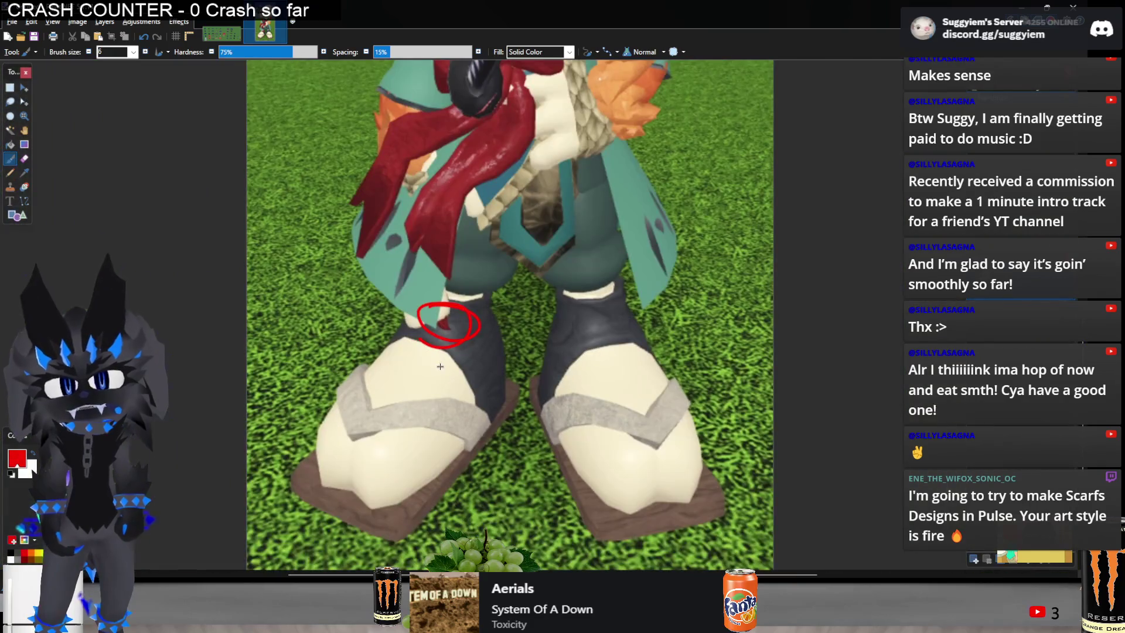
key("ctrl+z")
scroll(495, 274, "down", 3)
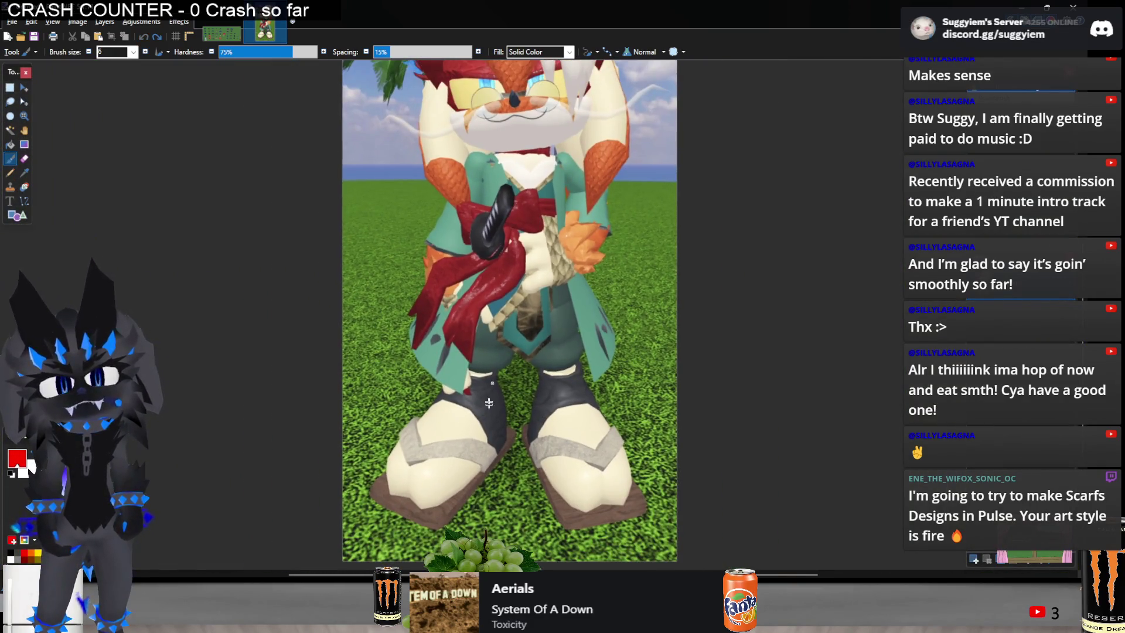
key("alt+Tab")
key("alt+Tab")
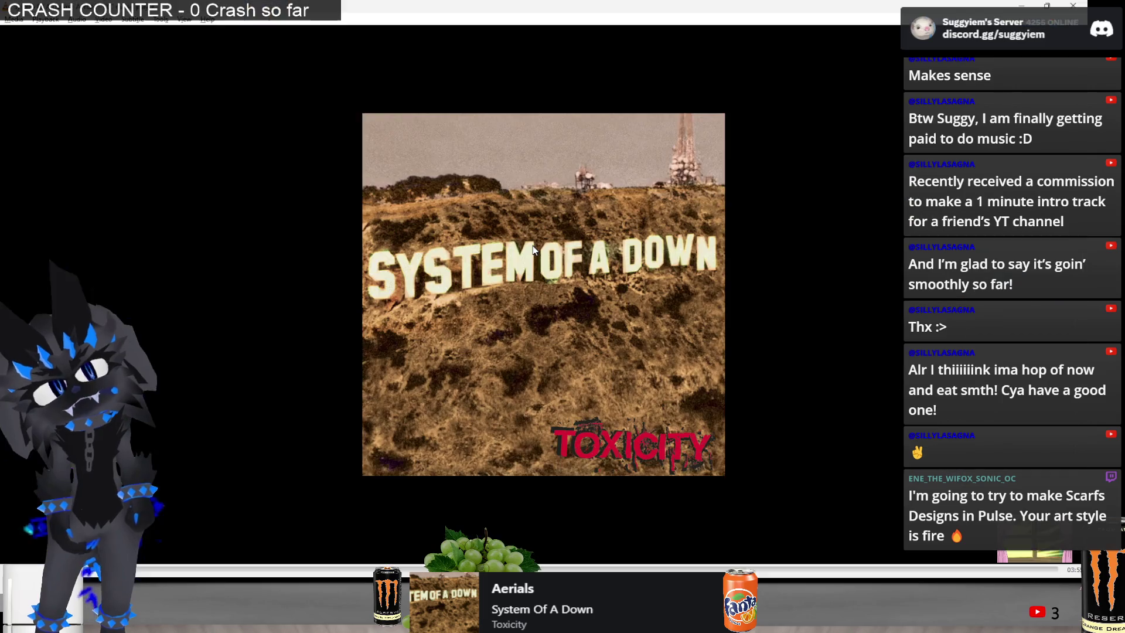
Skip through VLC tracks until A$AP Rocky's 'LVL' is playing
key("n")
key("n")
key("n")
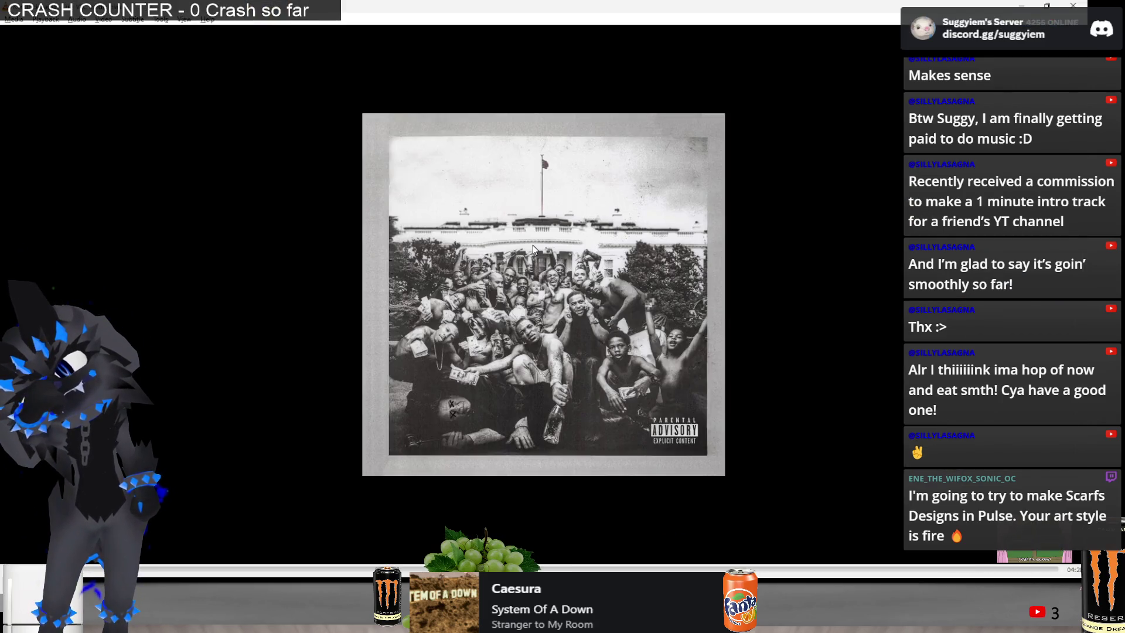
key("n")
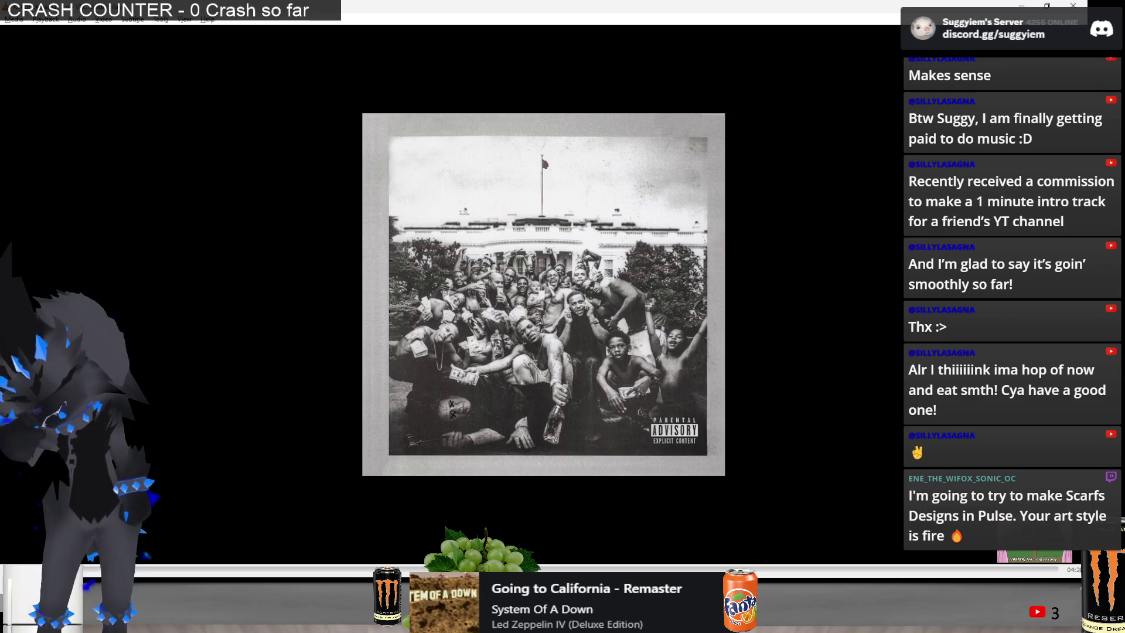
key("n")
key("n")
key("n")
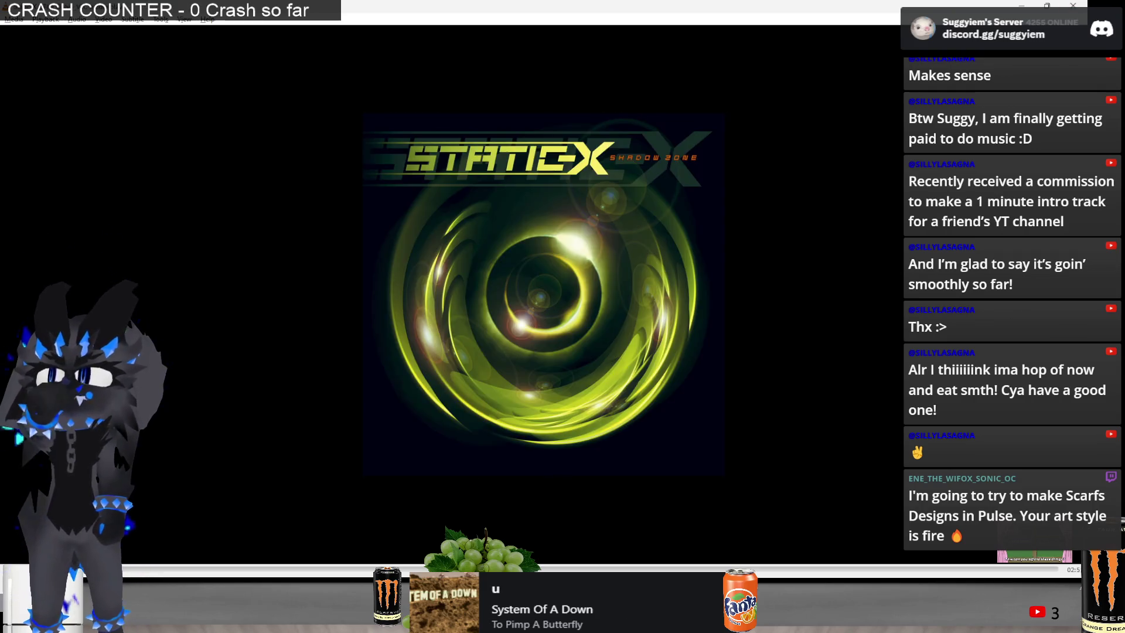
key("n")
key("n")
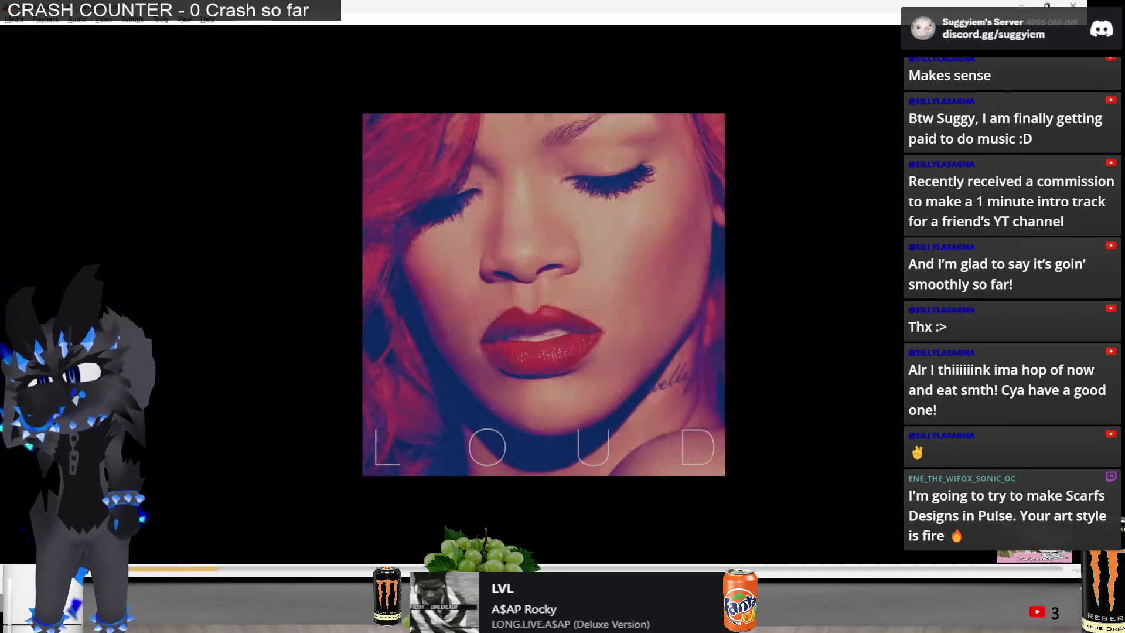
key("p")
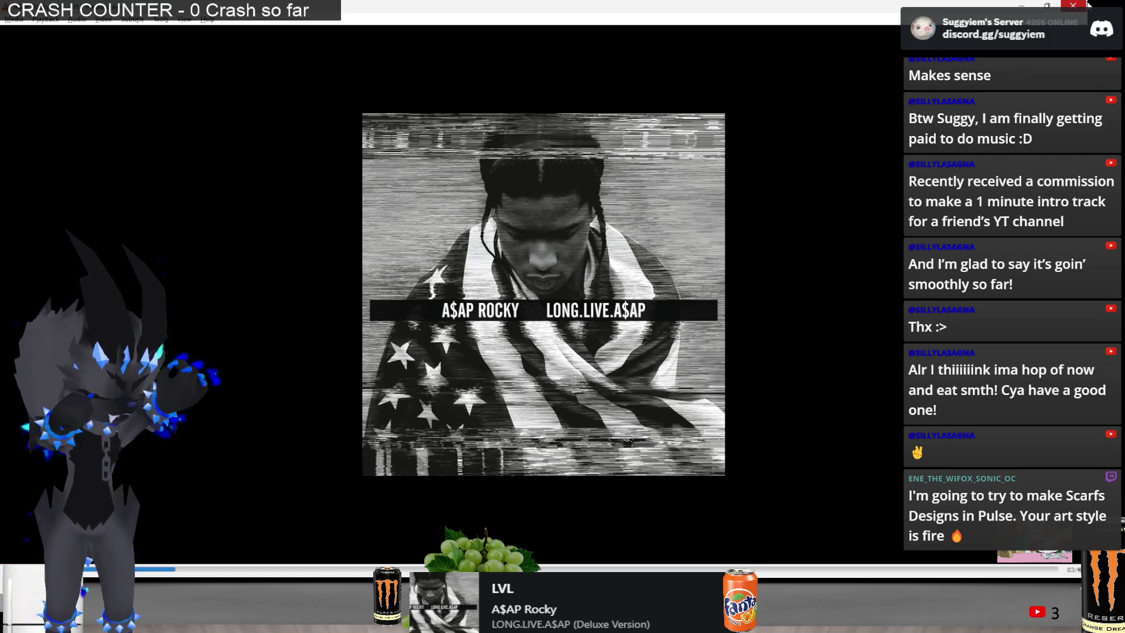
key("alt+Tab")
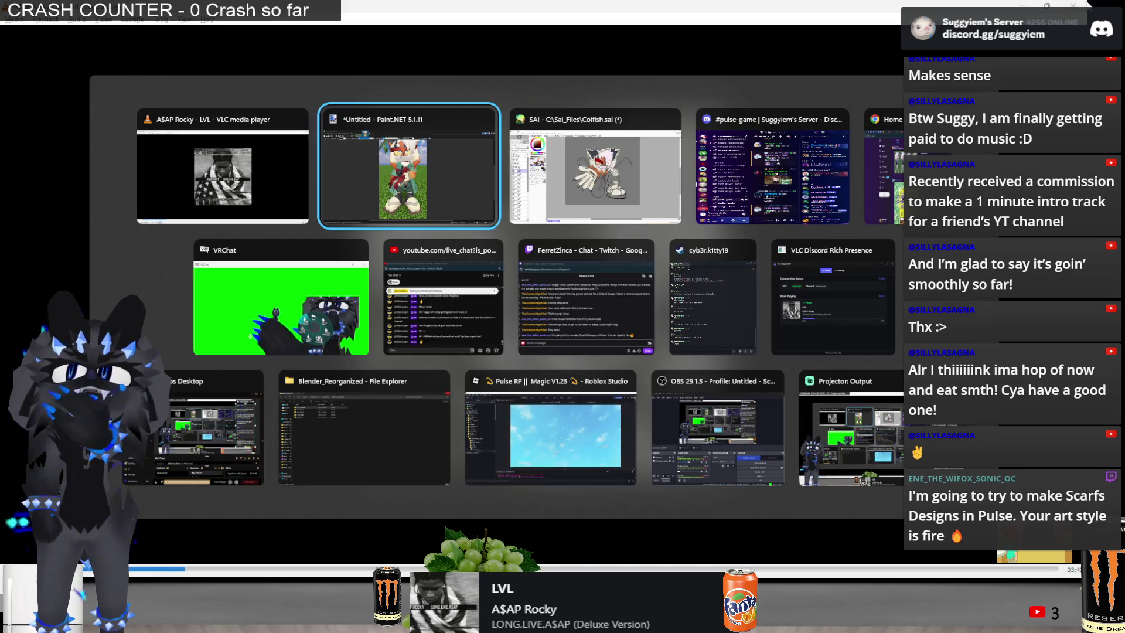
Check the X notifications page in the browser, then return to the home feed
key("Tab")
key("Tab")
key("Tab")
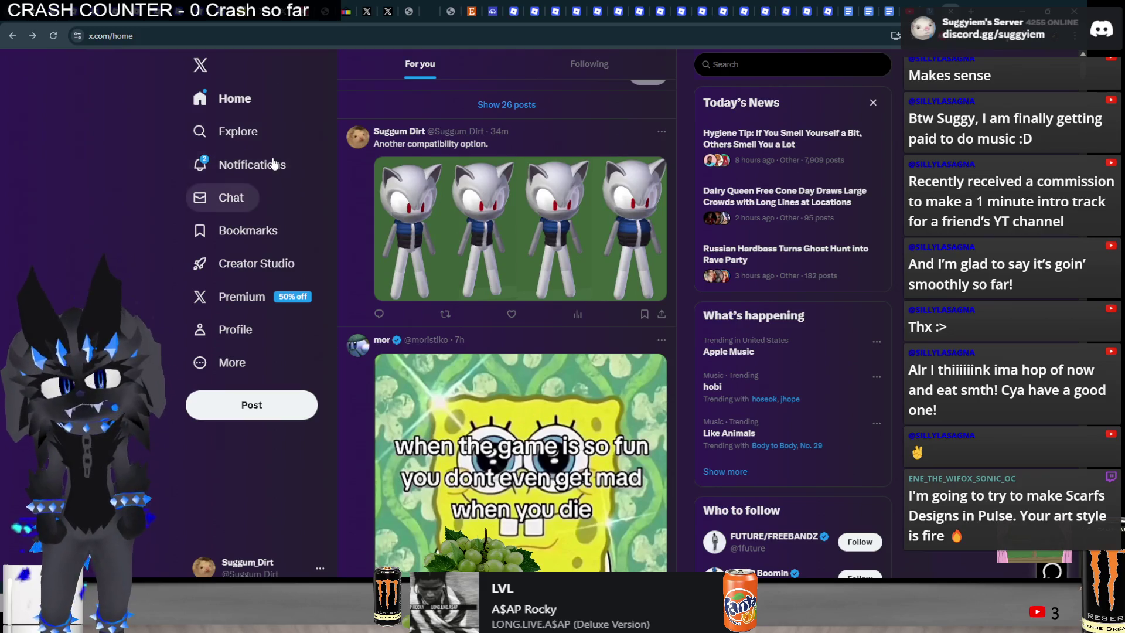
left_click(274, 163)
key("alt+Left")
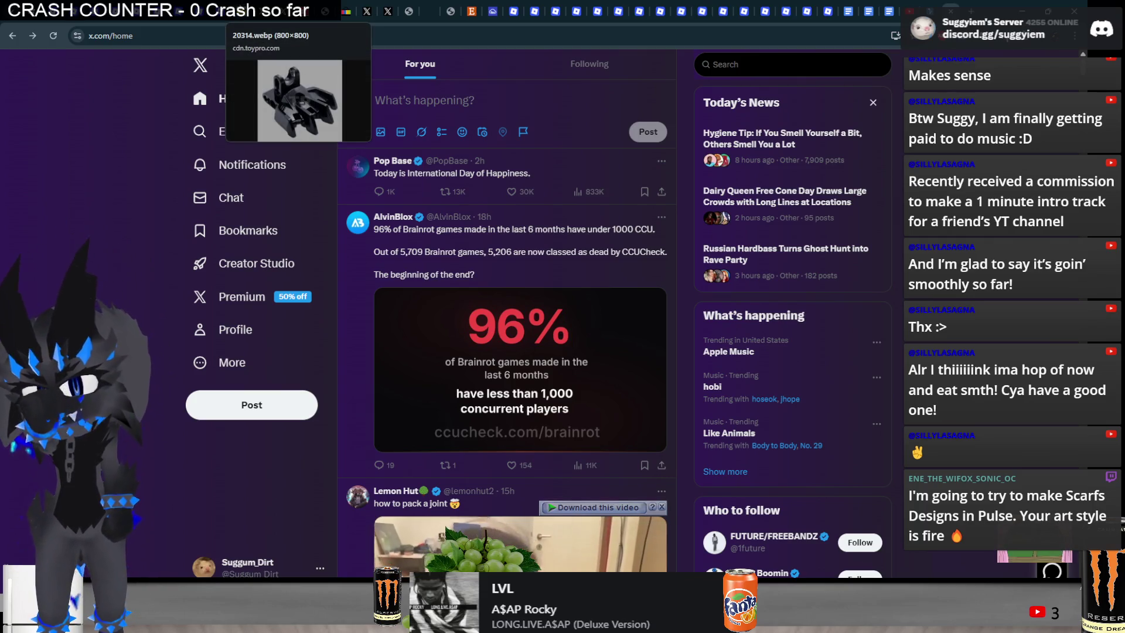
Scroll the X home feed, glance at the Paint.NET reference, and return to SAI
scroll(23, 188, "down", 4)
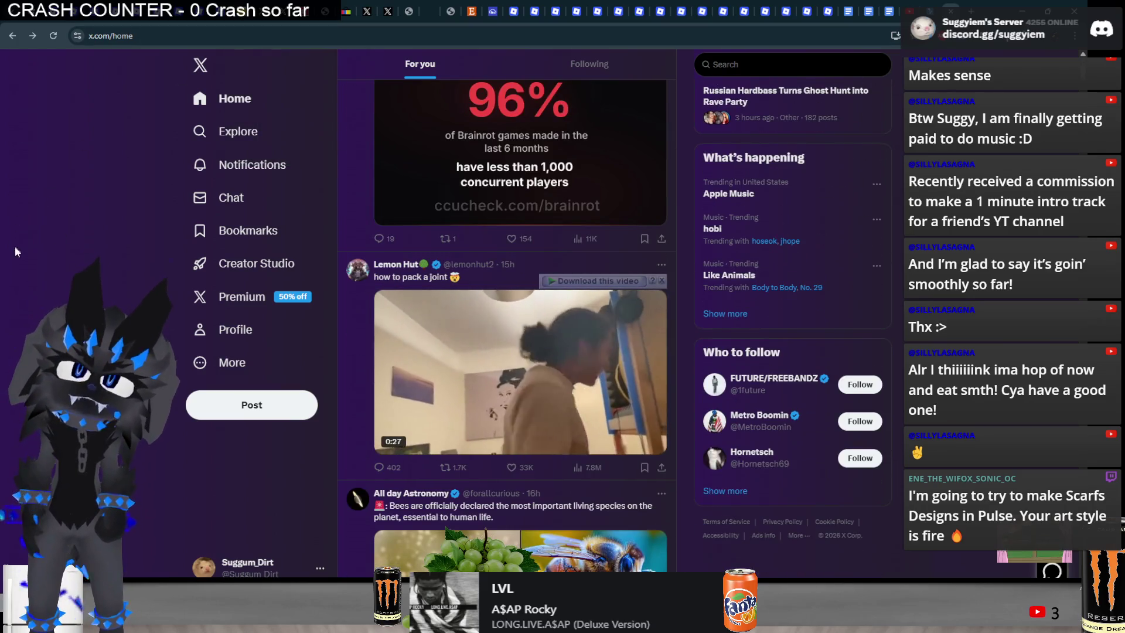
scroll(16, 229, "down", 8)
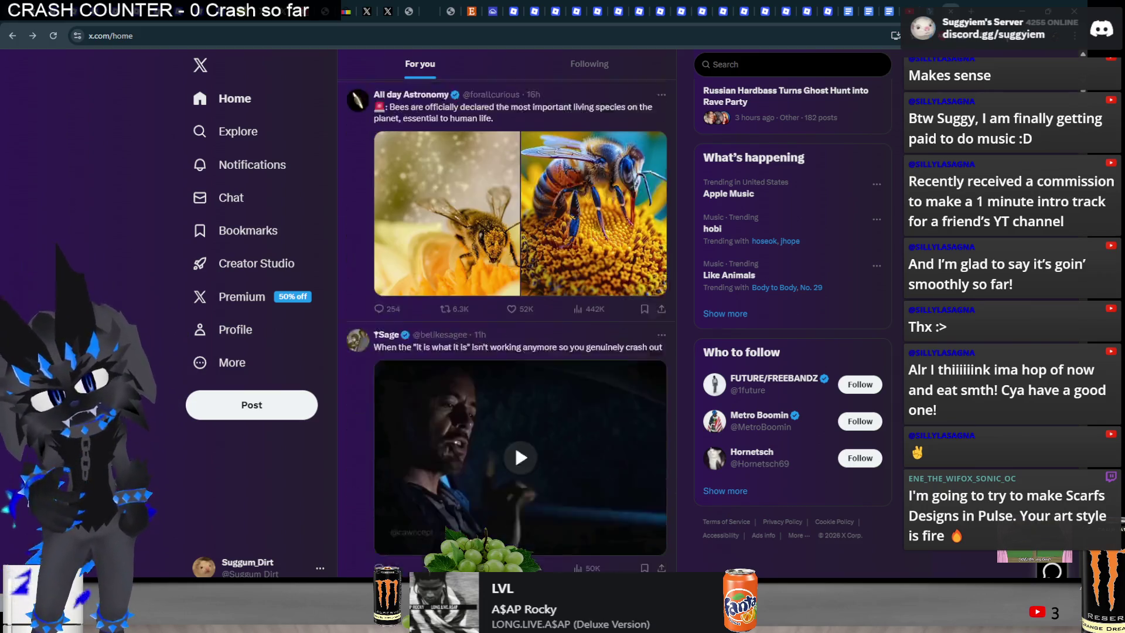
key("alt+Tab")
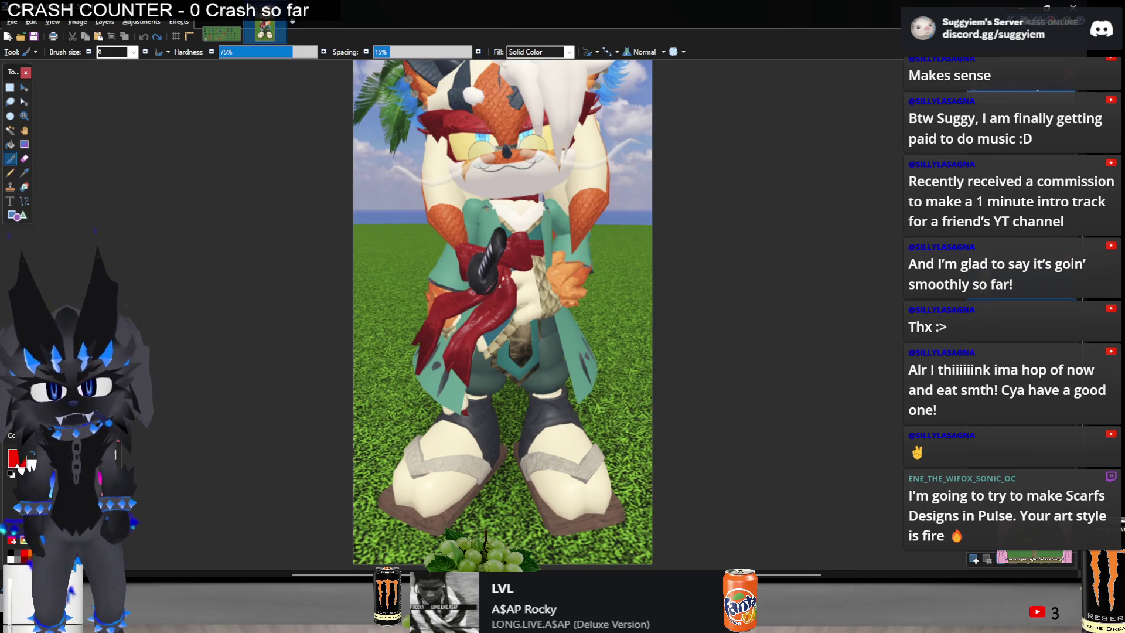
key("alt+Tab")
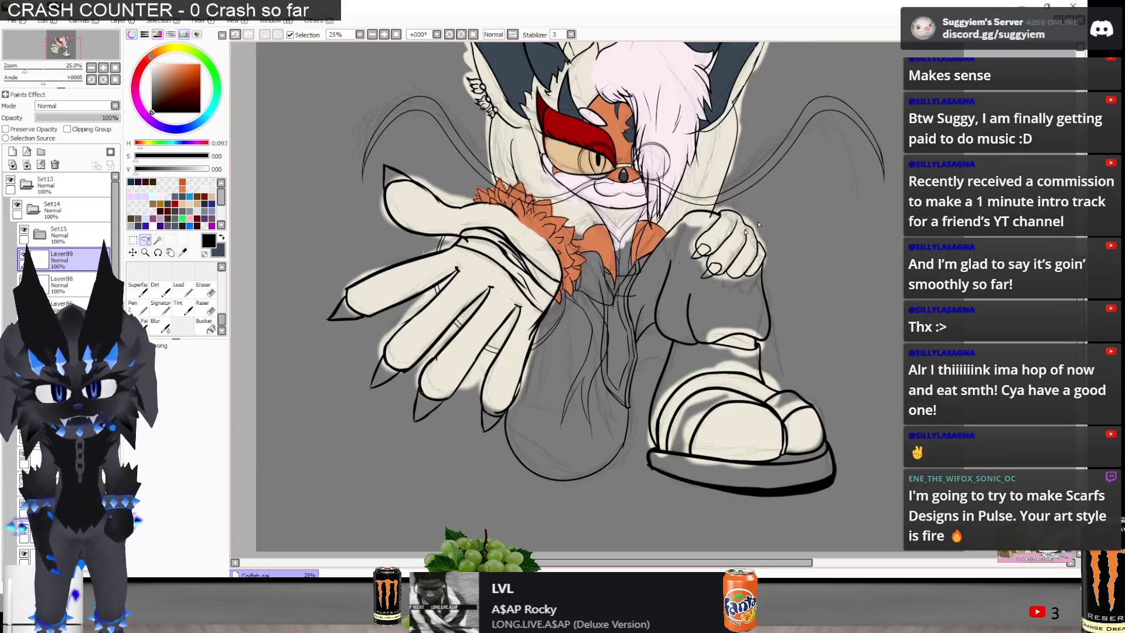
Move the floating claw nail onto the resting hand's finger and shrink it to fit
scroll(622, 205, "up", 2)
scroll(622, 205, "down", 2)
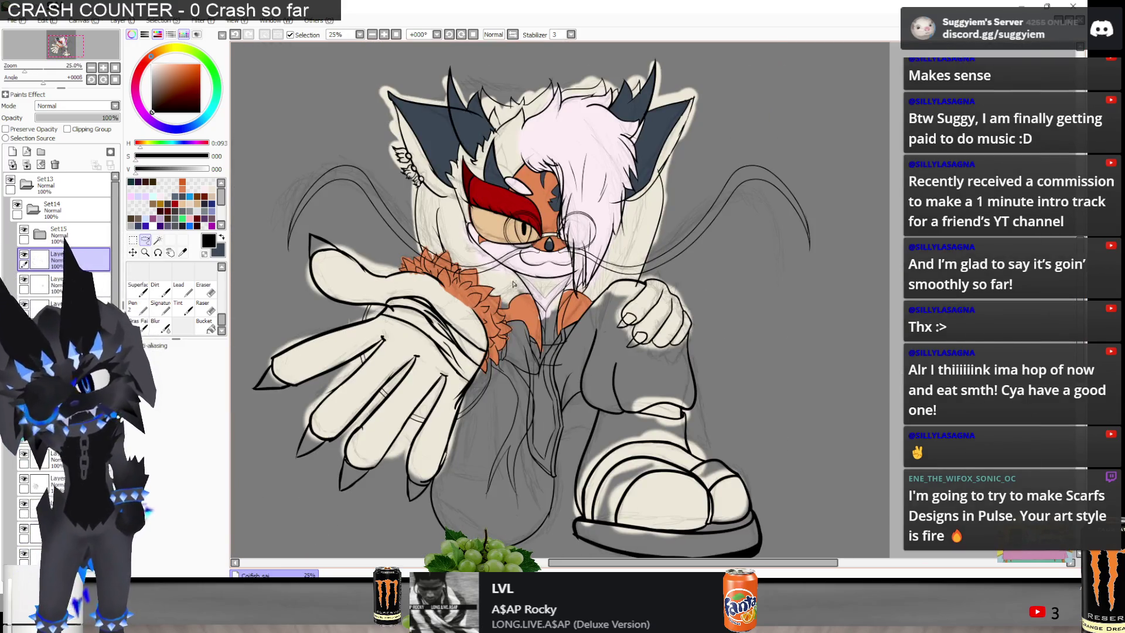
scroll(650, 336, "up", 1)
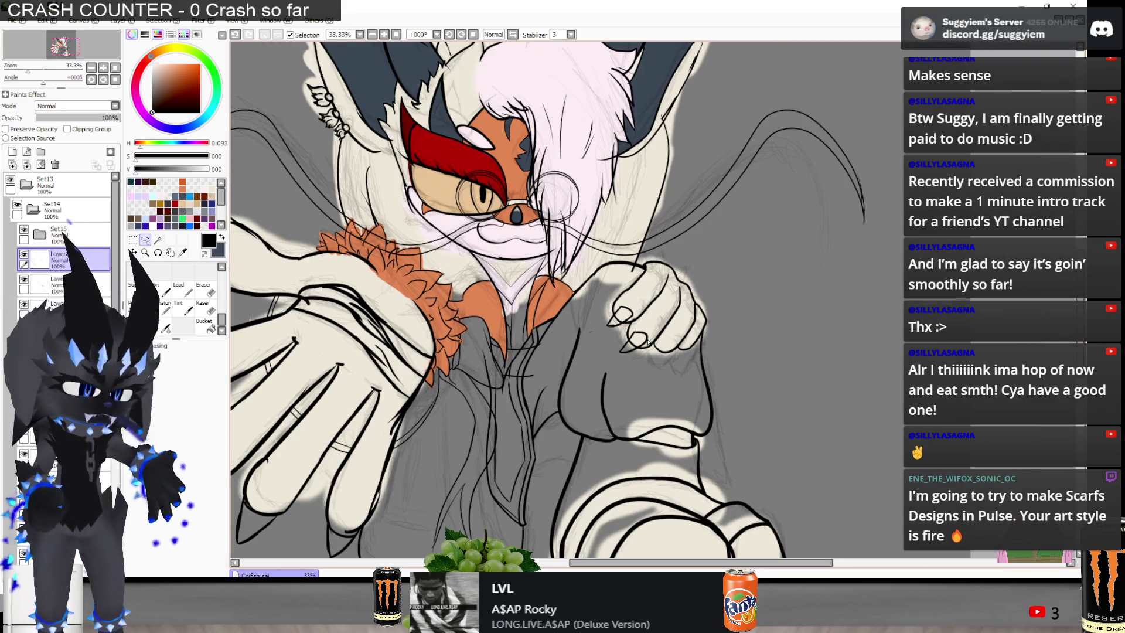
scroll(730, 343, "up", 3)
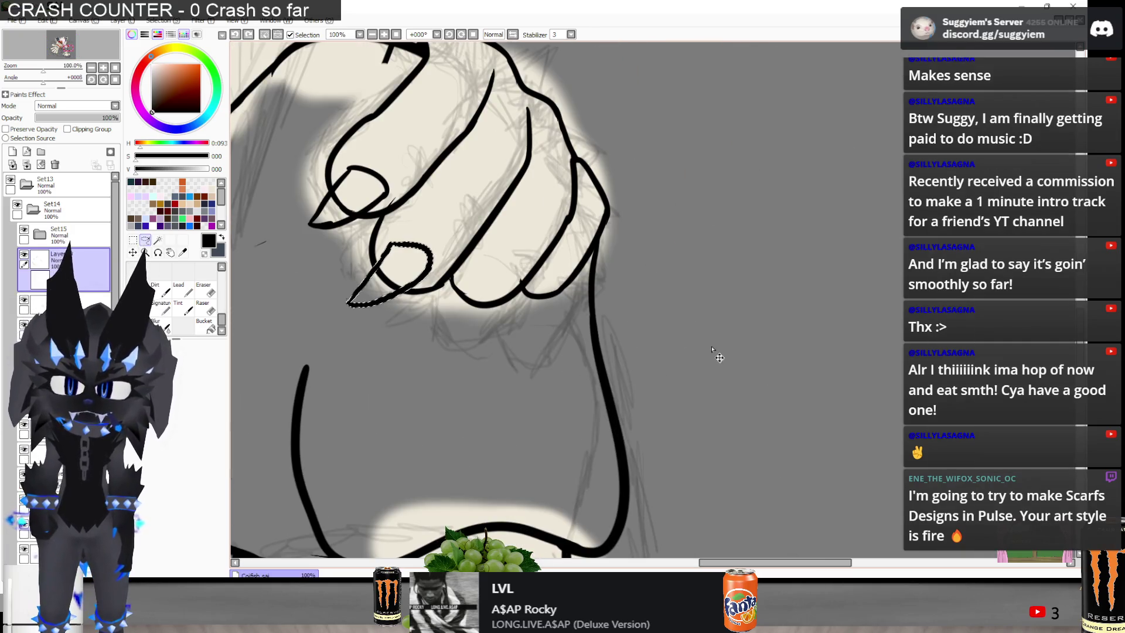
mouse_move(608, 344)
left_mouse_down()
mouse_move(794, 382)
mouse_move(680, 371)
left_mouse_up()
key("ctrl+t")
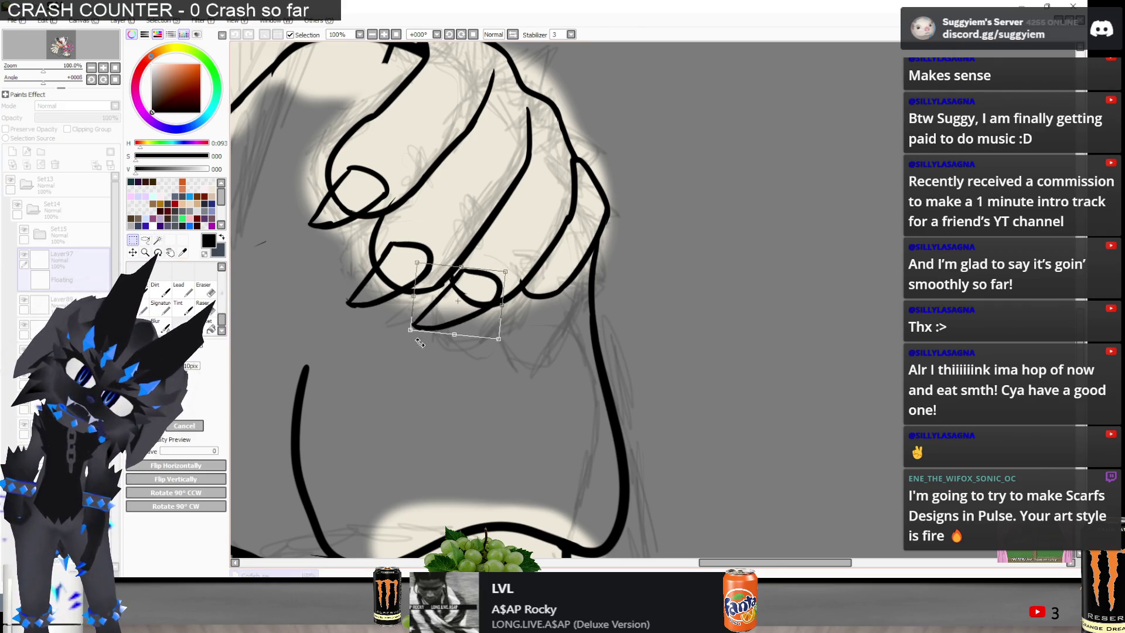
left_click_drag(410, 333, 418, 324)
left_click_drag(490, 322, 485, 305)
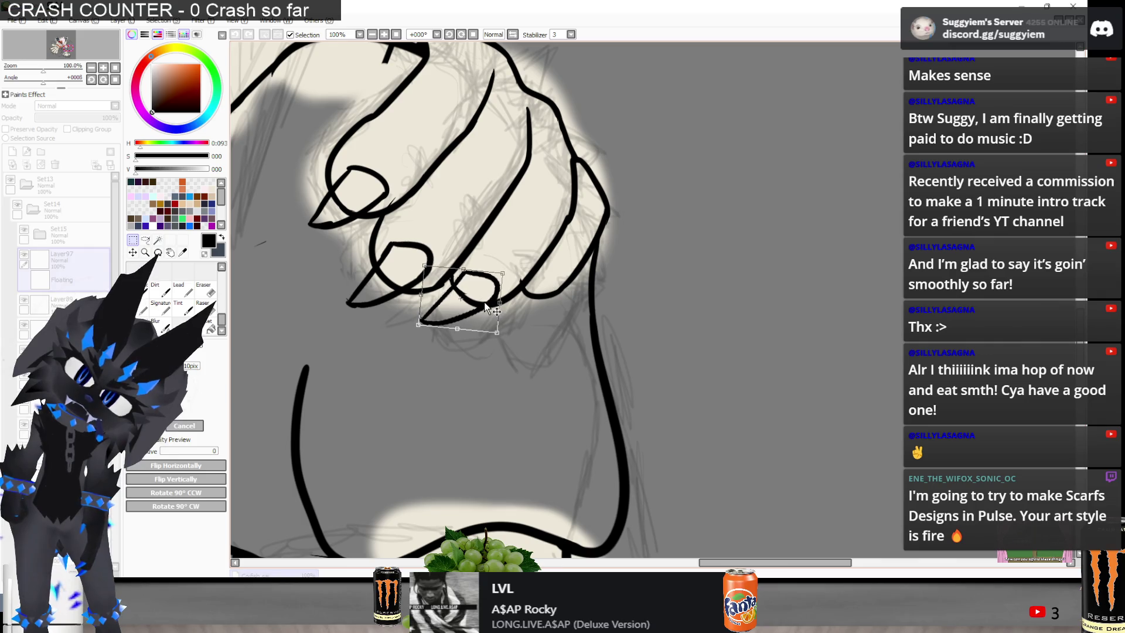
key("Return")
Paste a second nail copy on a new layer beside the first and scale it smaller
key("ctrl+v")
mouse_move(455, 277)
left_mouse_down()
mouse_move(557, 285)
mouse_move(534, 282)
left_mouse_up()
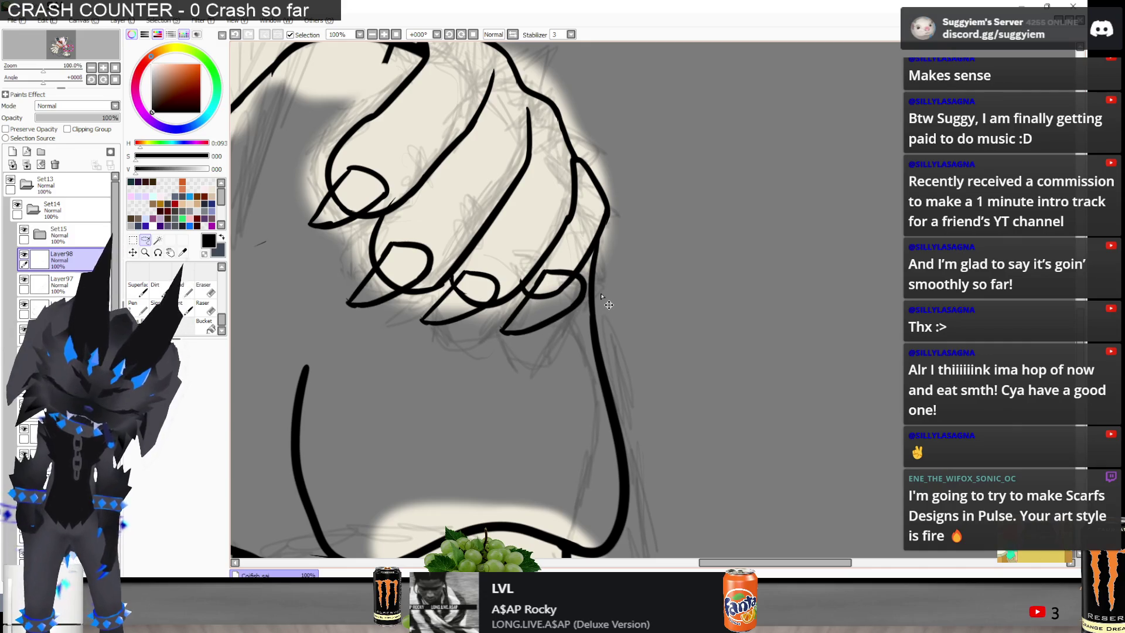
key("ctrl+t")
left_click_drag(583, 330, 558, 315)
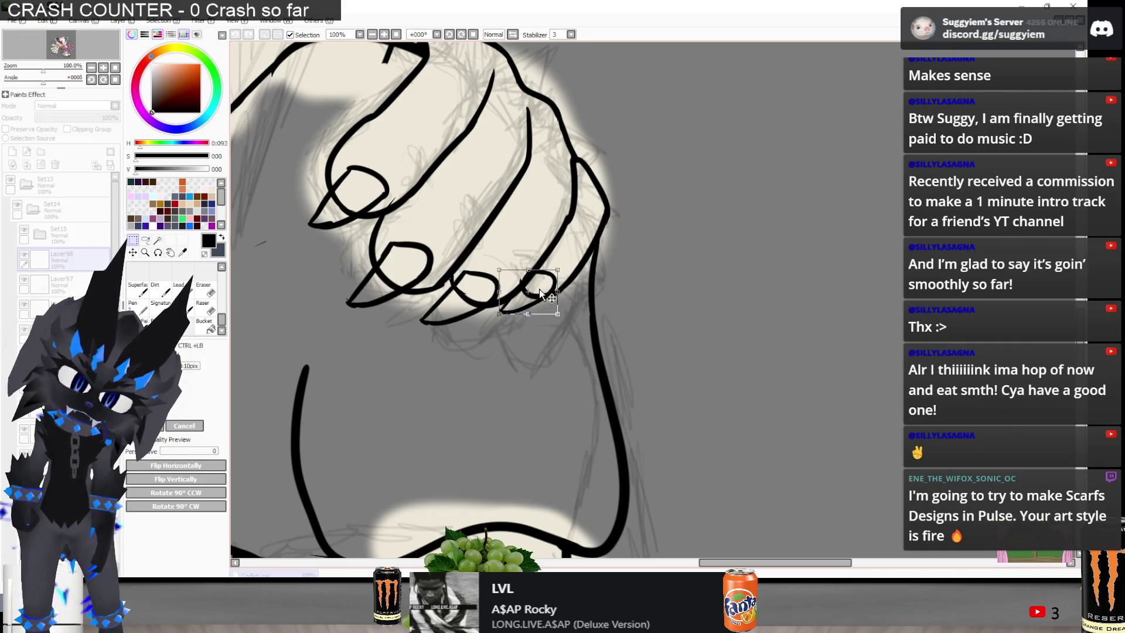
key("Return")
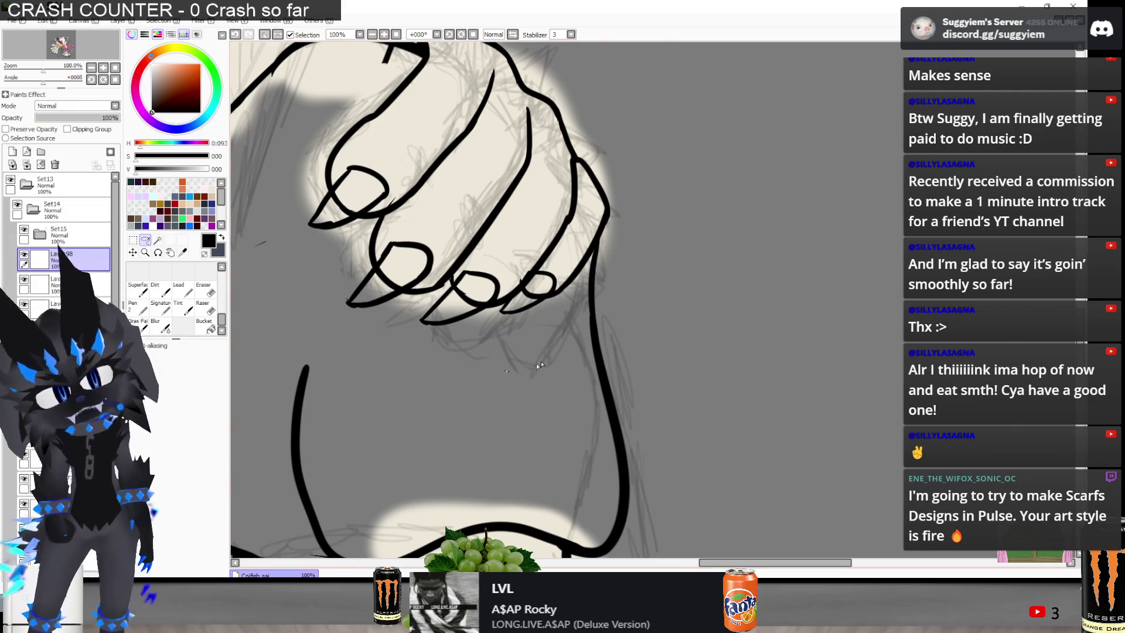
scroll(620, 295, "down", 4)
scroll(22, 504, "down", 5)
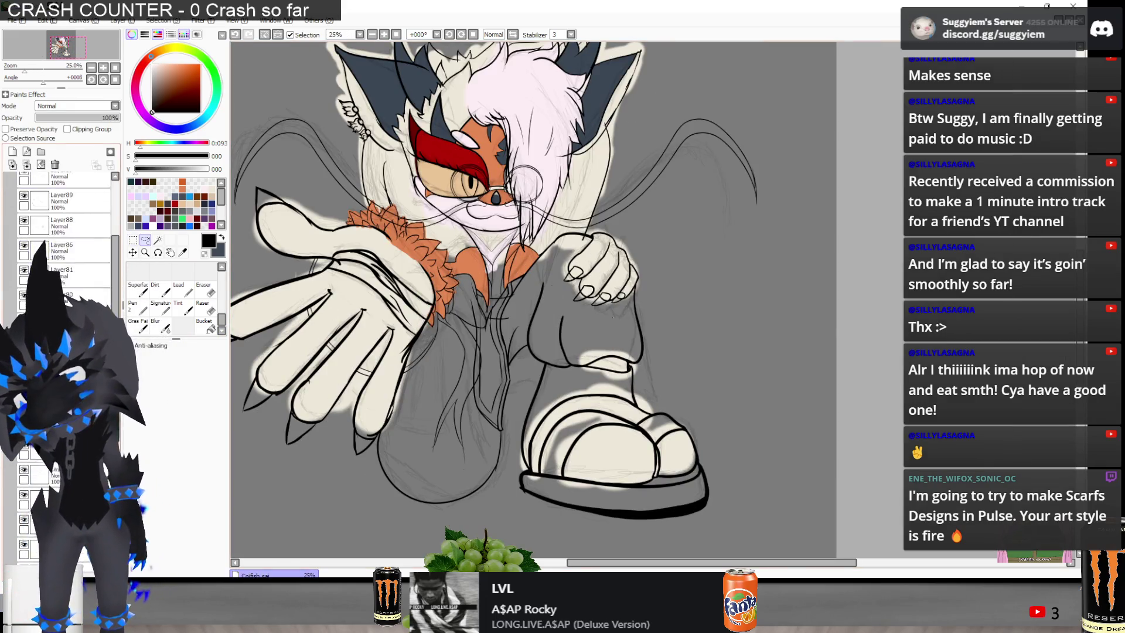
scroll(27, 453, "up", 1)
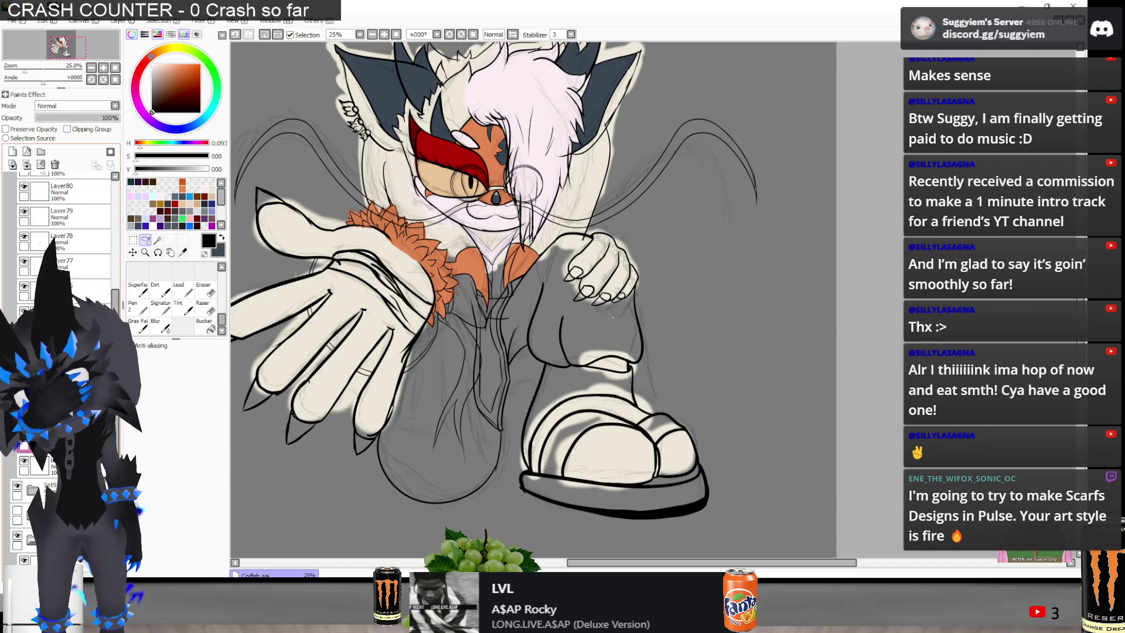
left_click(24, 287)
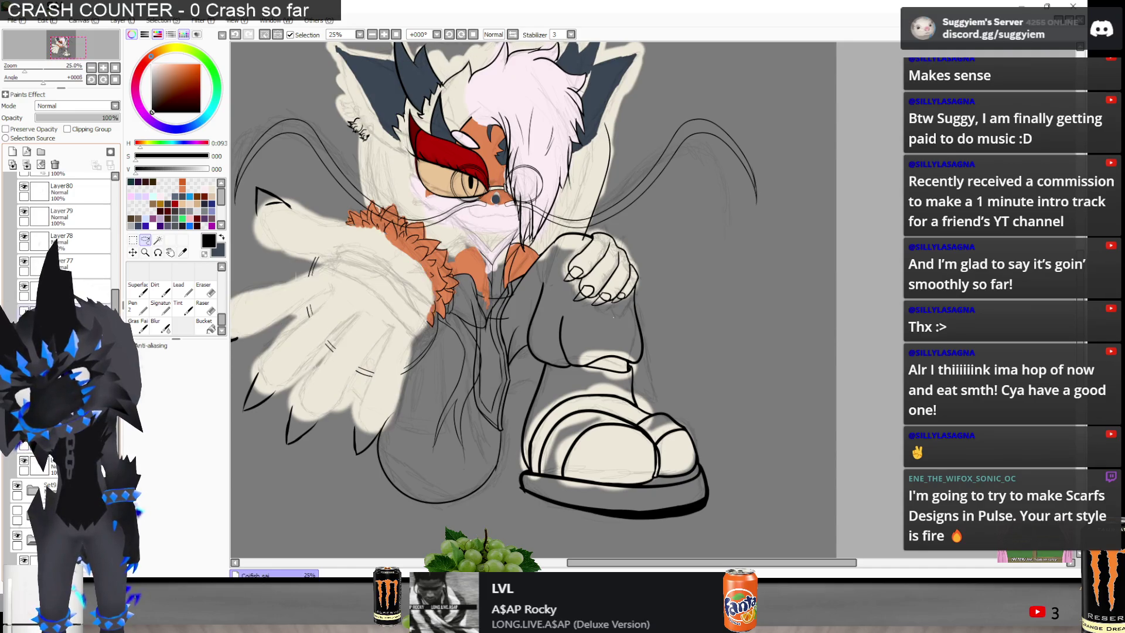
left_click(25, 287)
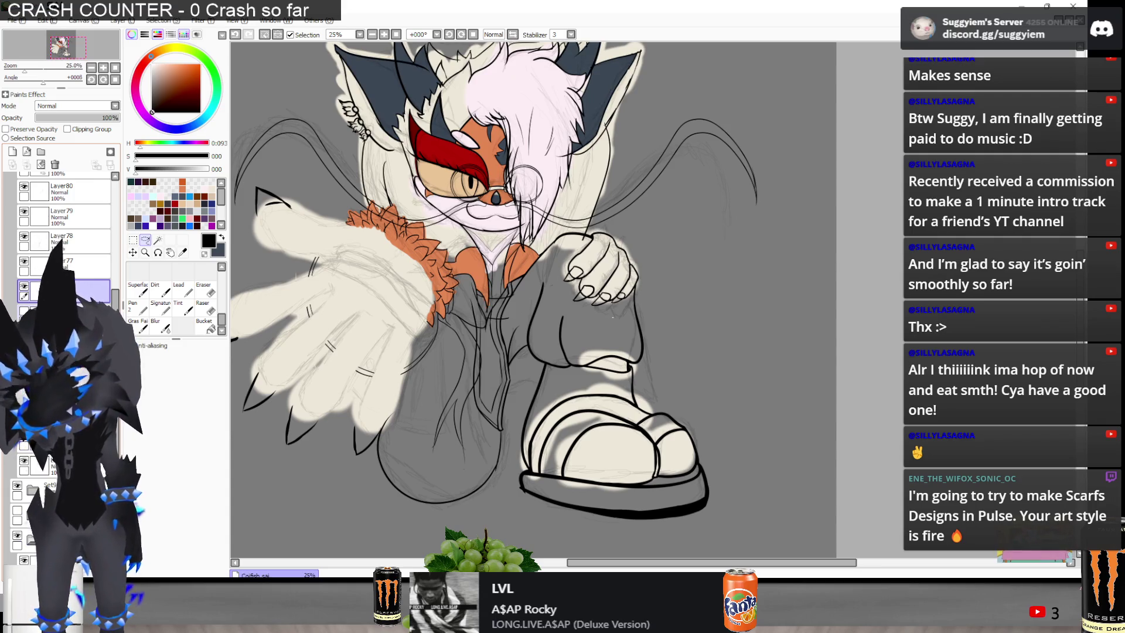
scroll(607, 339, "down", 2)
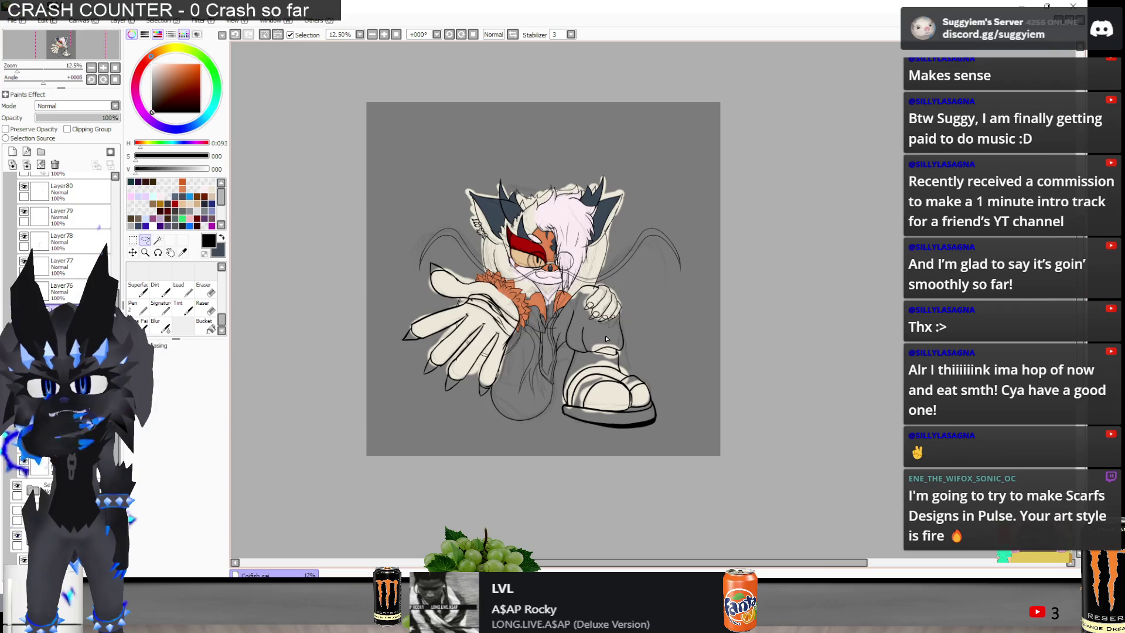
scroll(388, 305, "up", 2)
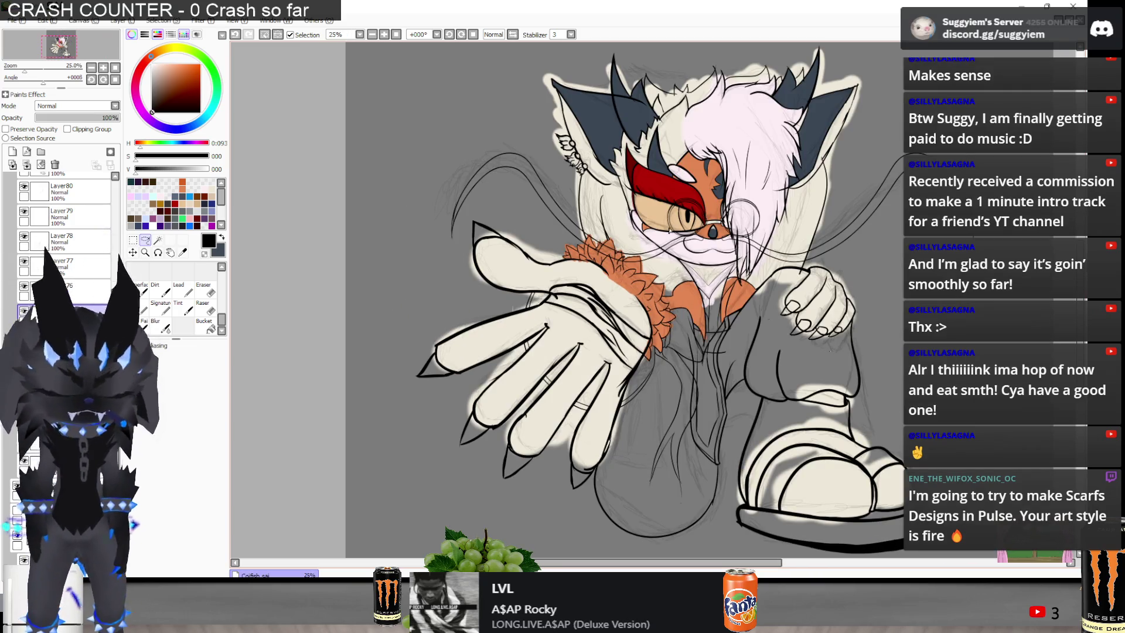
scroll(580, 410, "up", 2)
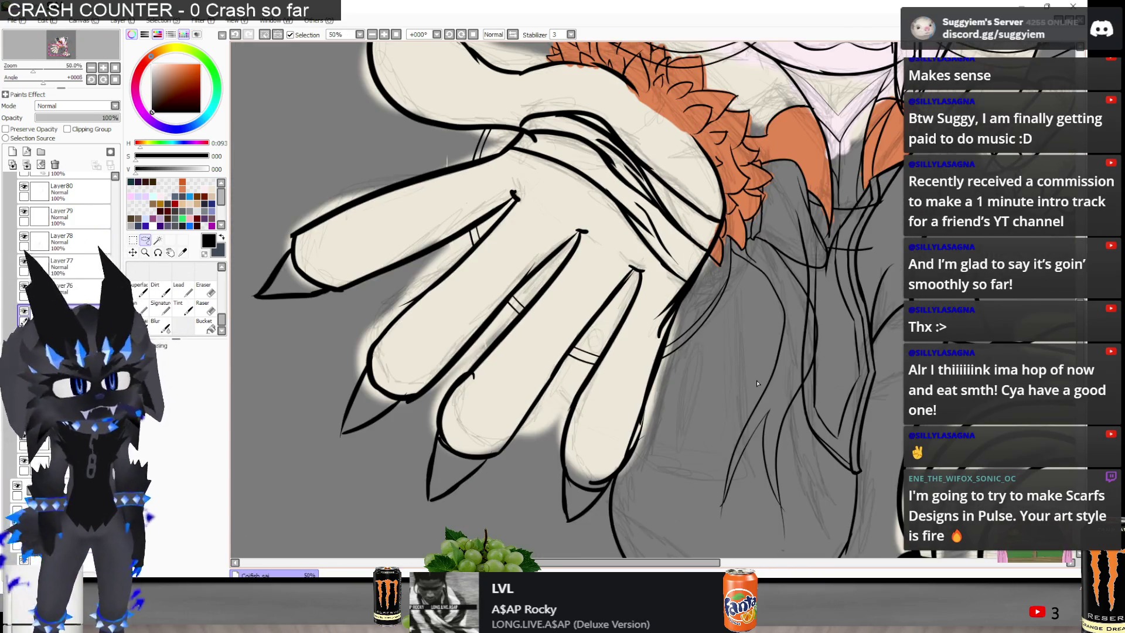
Erase and thin the lower part of the finger line where the claw joins
scroll(757, 383, "down", 2)
scroll(588, 344, "up", 2)
key("e")
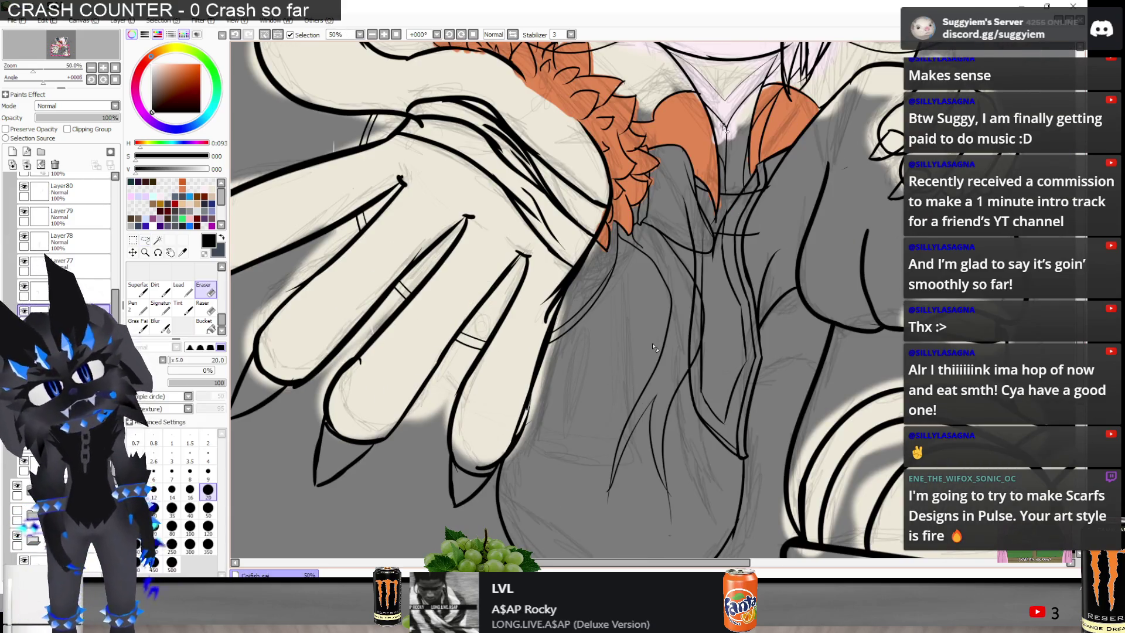
scroll(583, 274, "up", 2)
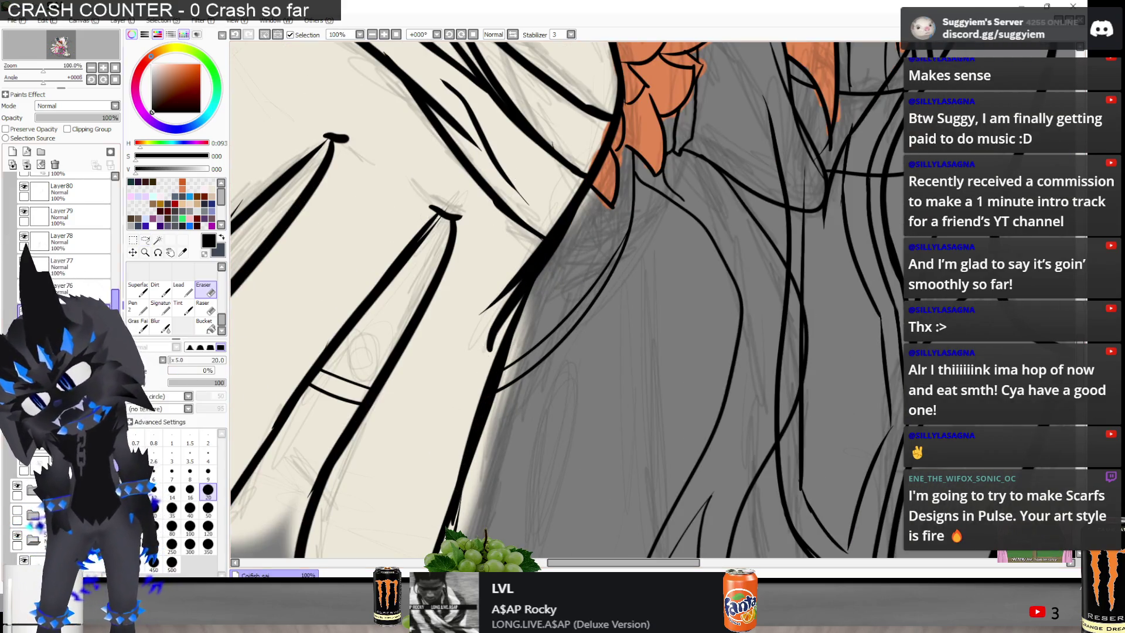
key("ctrl+t")
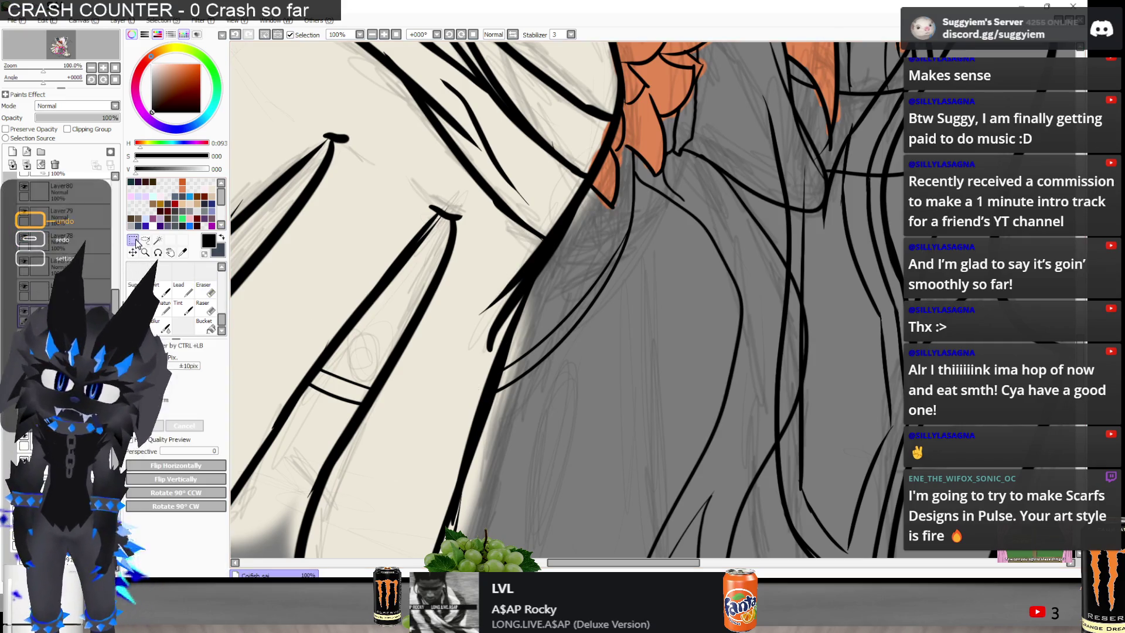
left_click(215, 287)
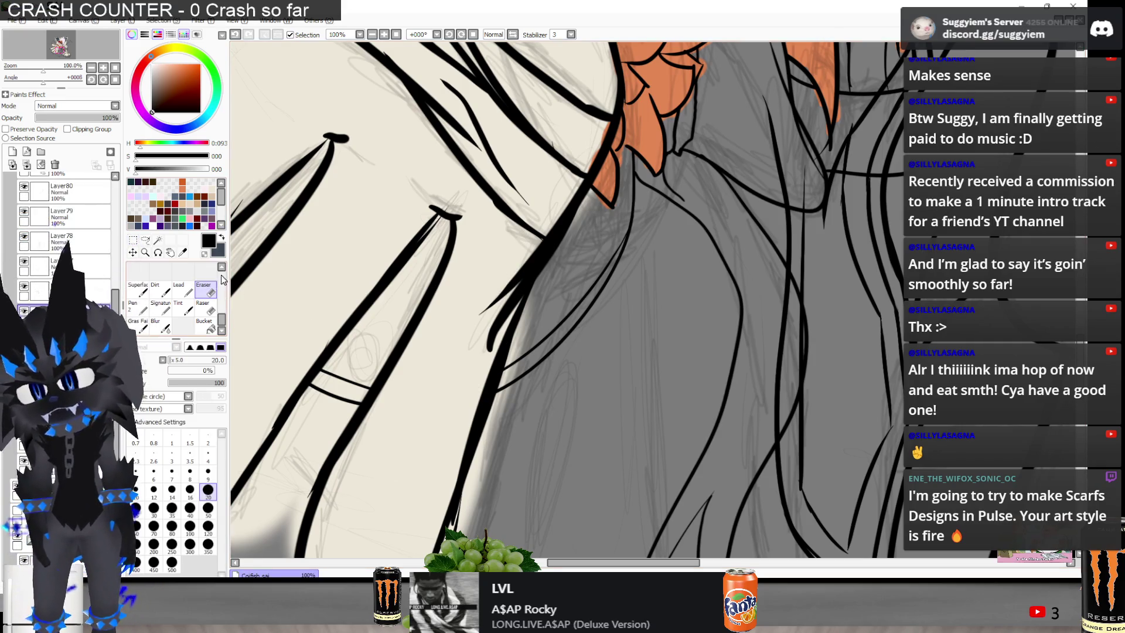
left_click_drag(497, 320, 522, 252)
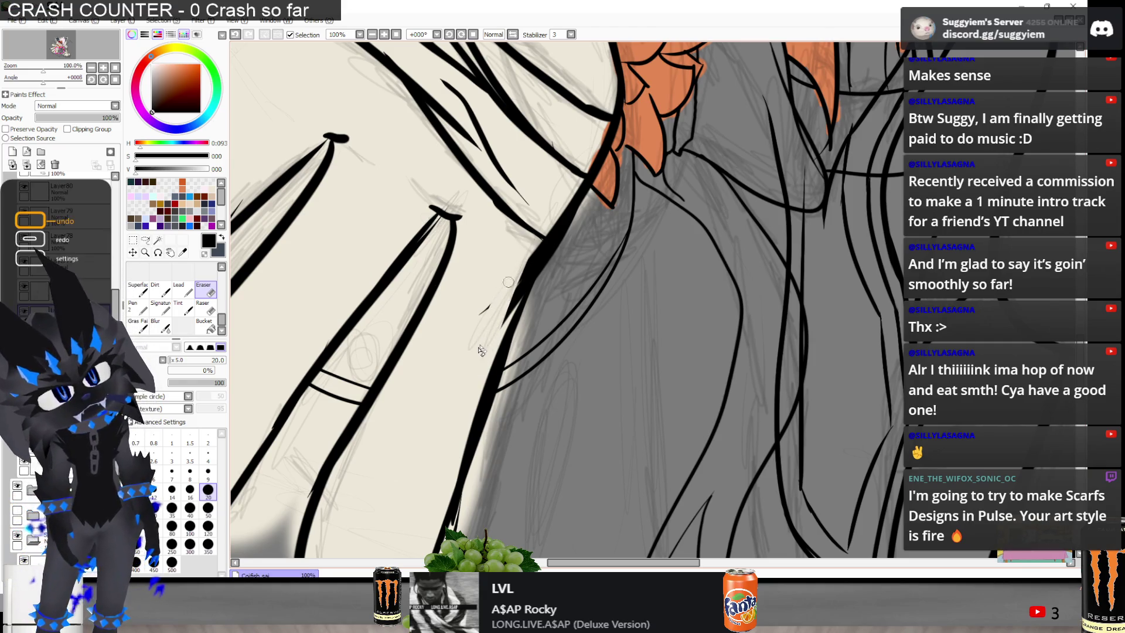
key("ctrl+z")
left_click_drag(491, 345, 493, 320)
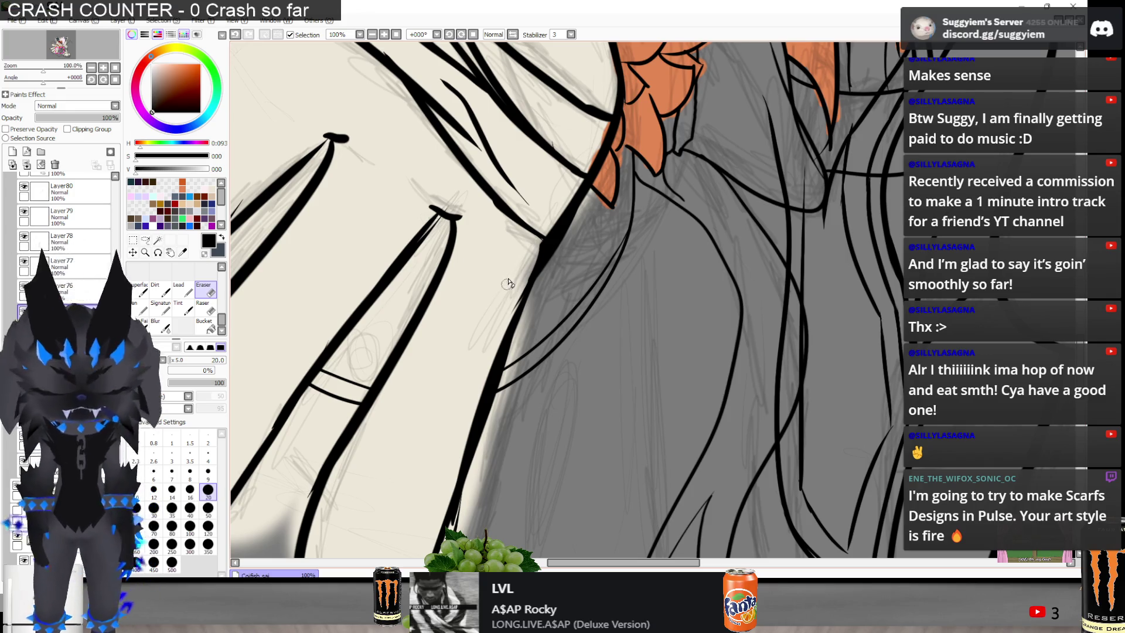
Trim the finger outline near the palm and remove the hooks at the line's end
scroll(507, 283, "down", 4)
scroll(521, 351, "up", 6)
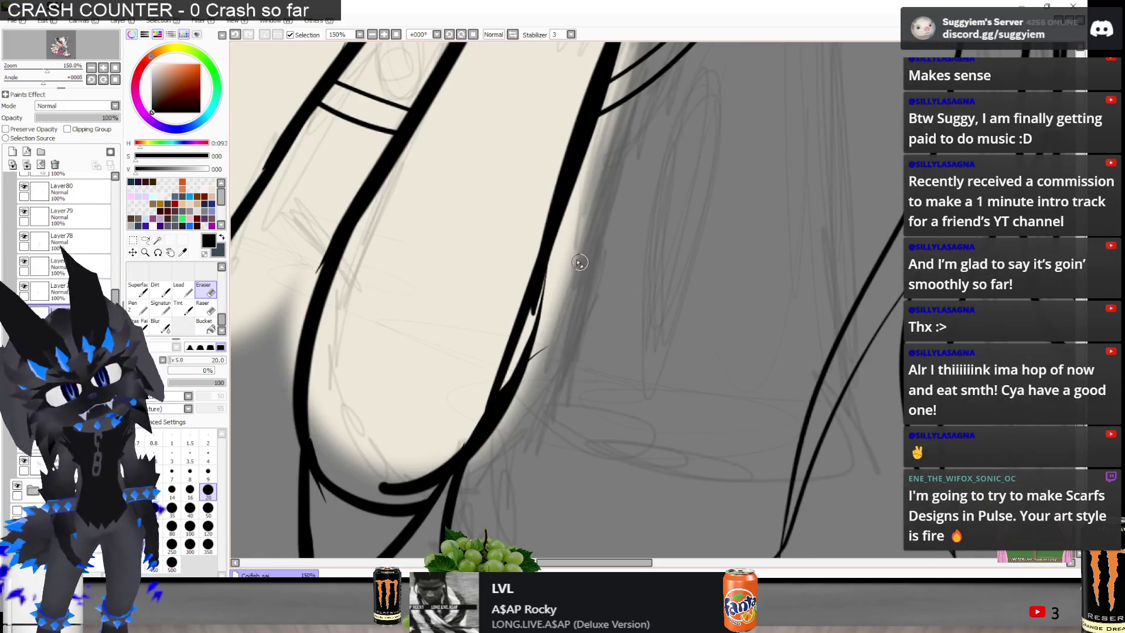
left_click_drag(529, 297, 518, 312)
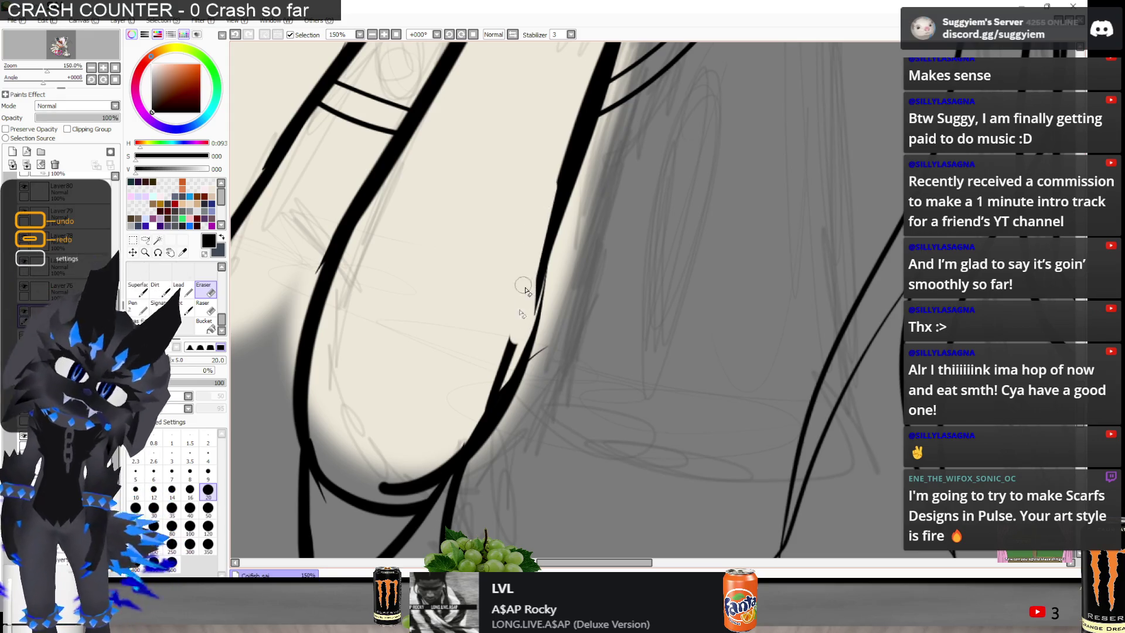
left_click_drag(514, 343, 477, 377)
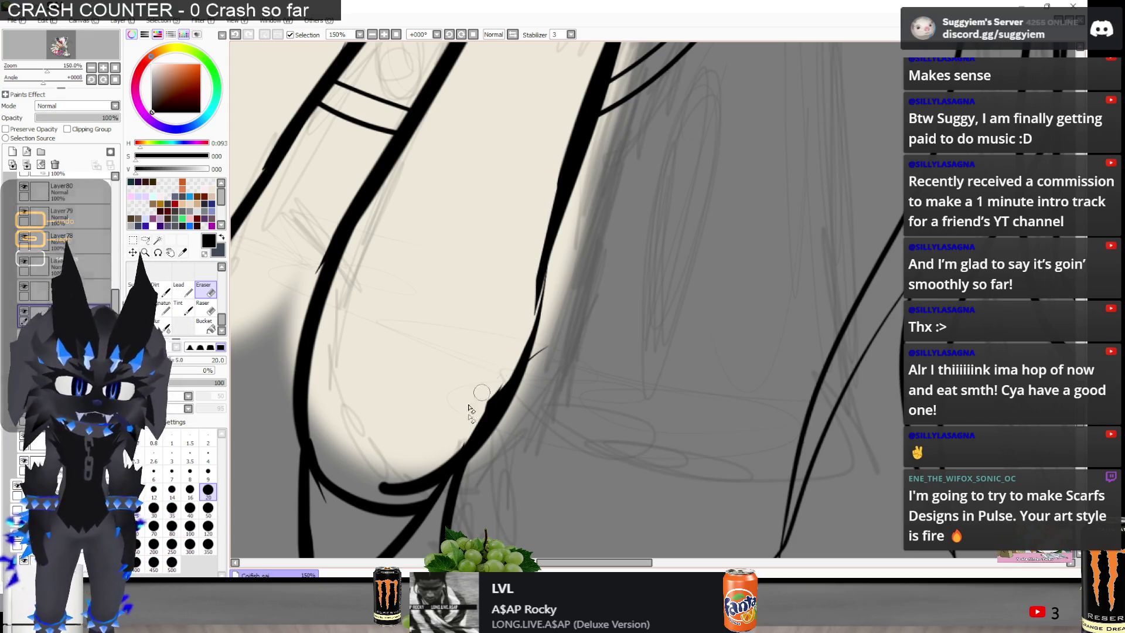
mouse_move(383, 498)
left_mouse_down()
mouse_move(438, 469)
mouse_move(463, 437)
left_mouse_up()
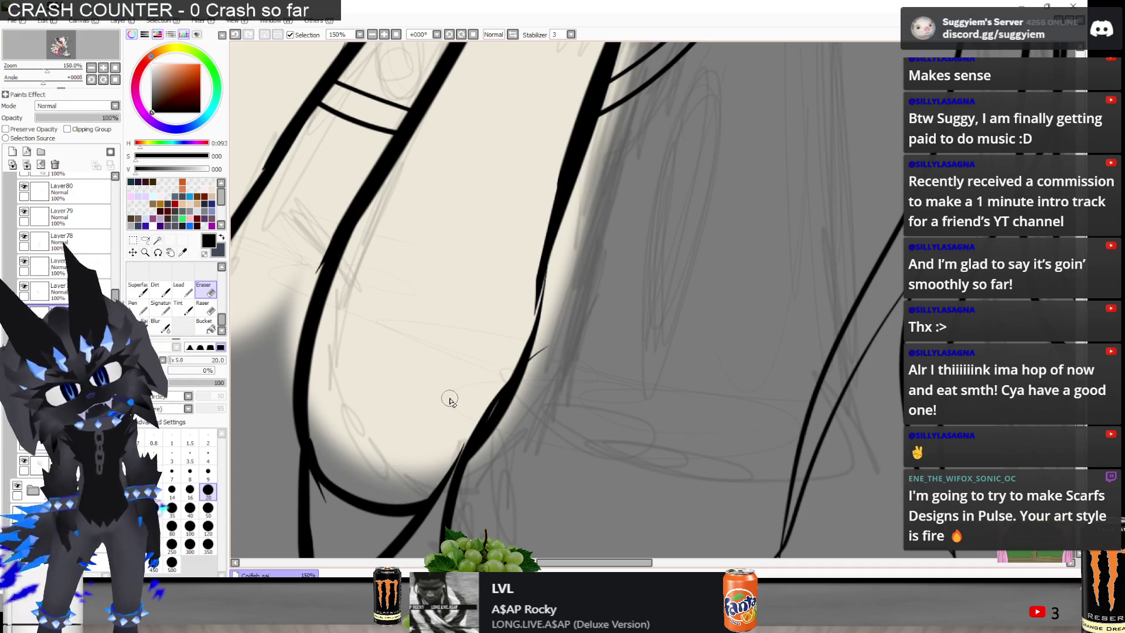
Redraw the lower finger outline with the pen, undoing the misplaced strokes
key("a")
left_click(131, 303)
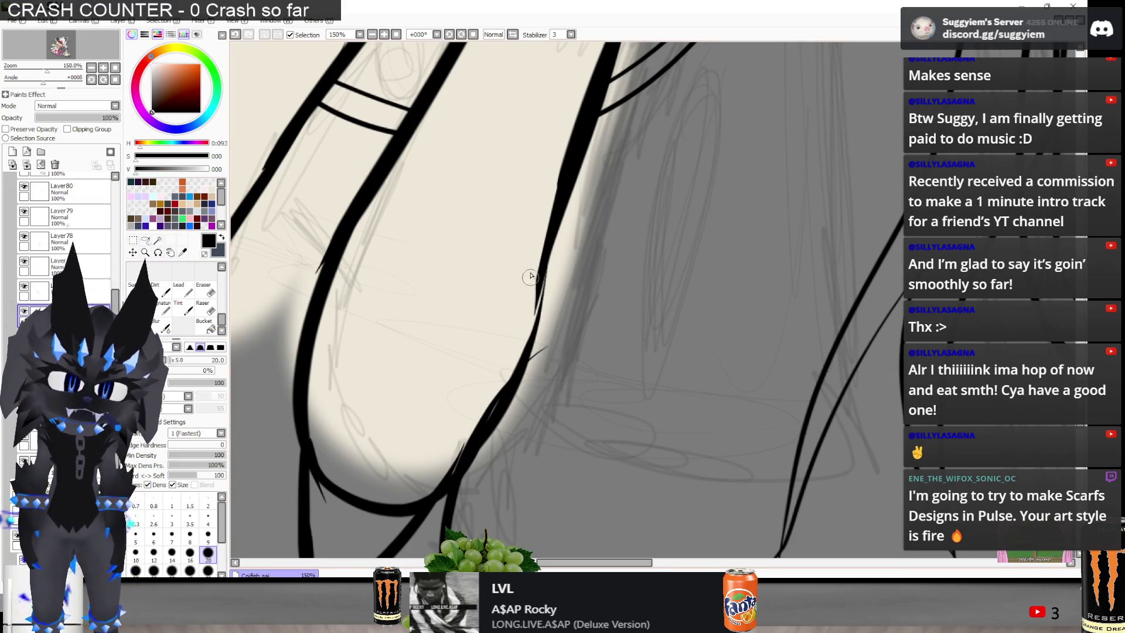
left_click_drag(530, 276, 504, 359)
key("ctrl+z")
left_click_drag(543, 249, 502, 361)
scroll(567, 220, "down", 2)
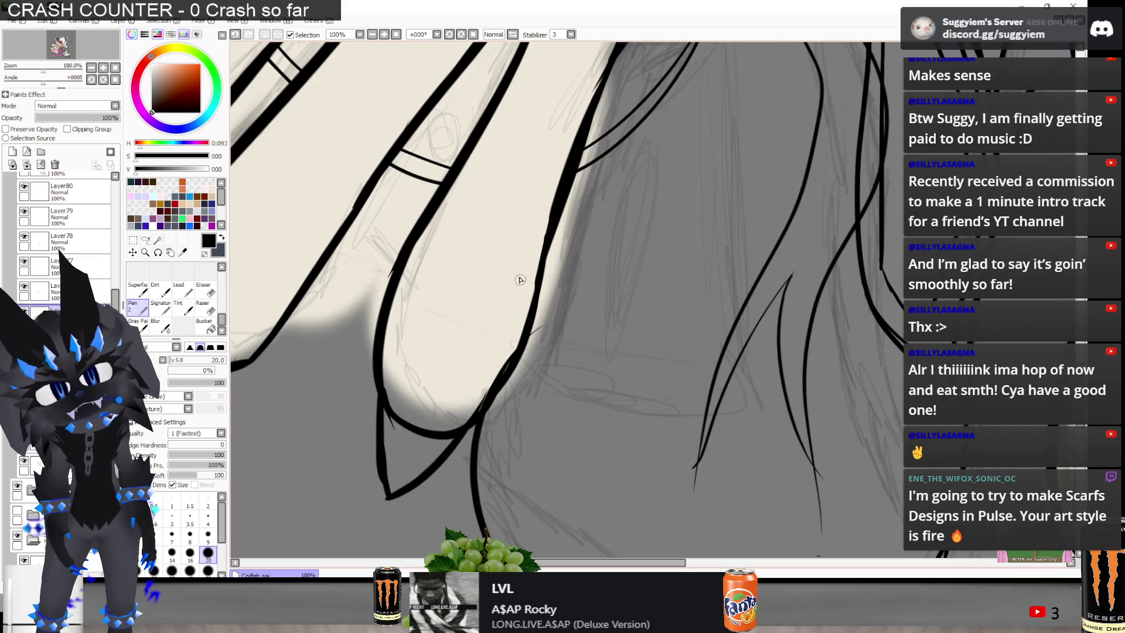
left_click_drag(531, 263, 506, 361)
key("ctrl+z")
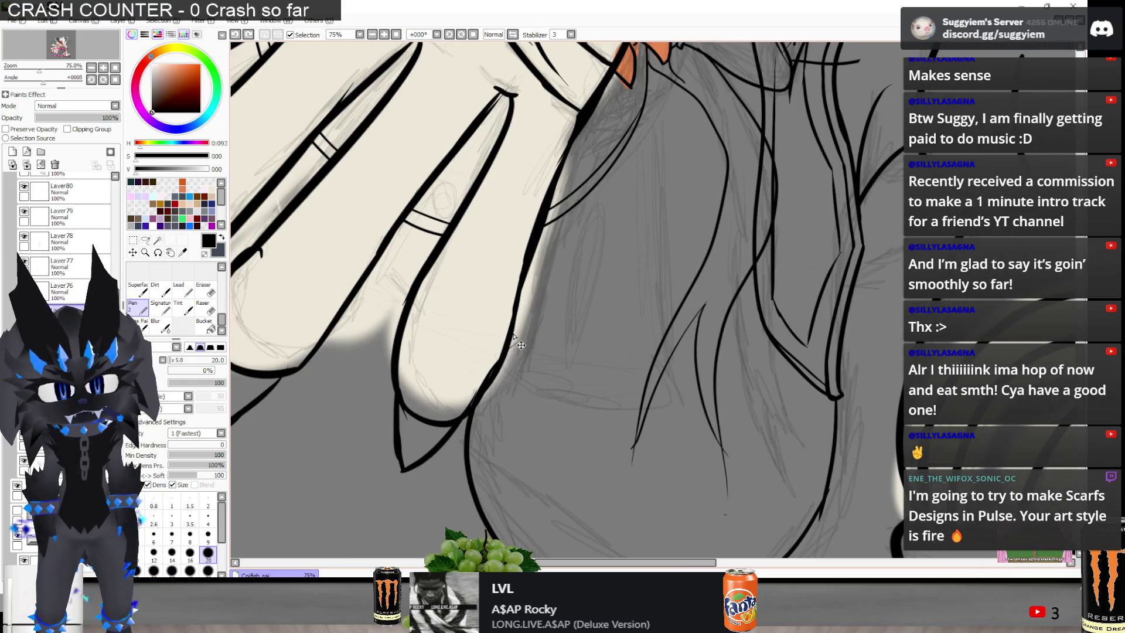
Zoom around the claw junctions, alternating Eraser and Pen to inspect the fixes
scroll(566, 207, "up", 5)
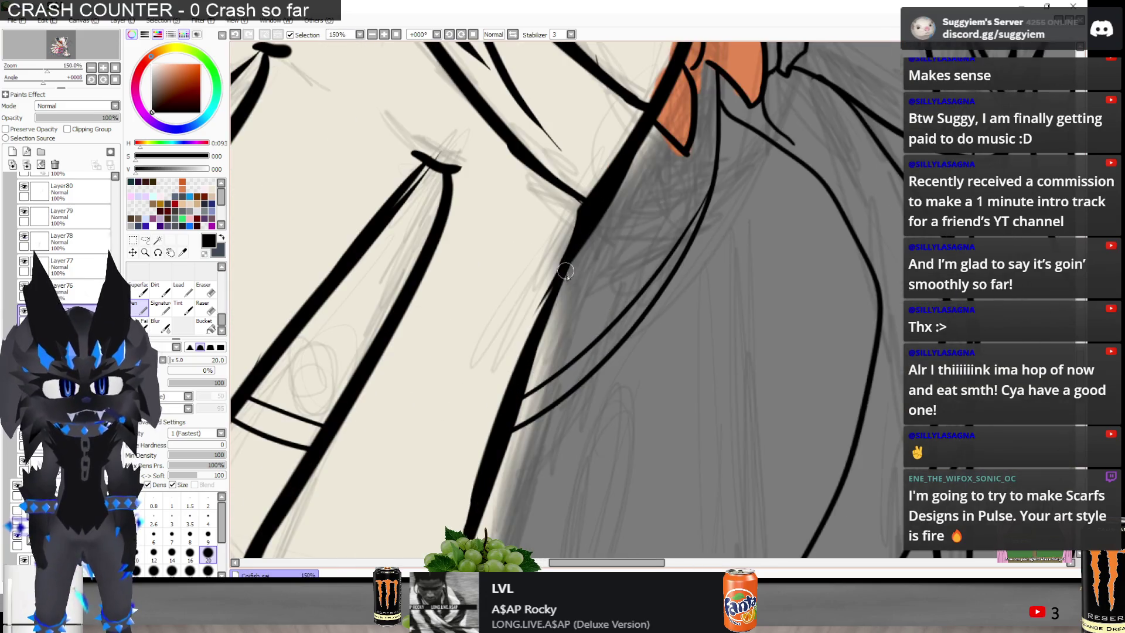
scroll(572, 240, "down", 3)
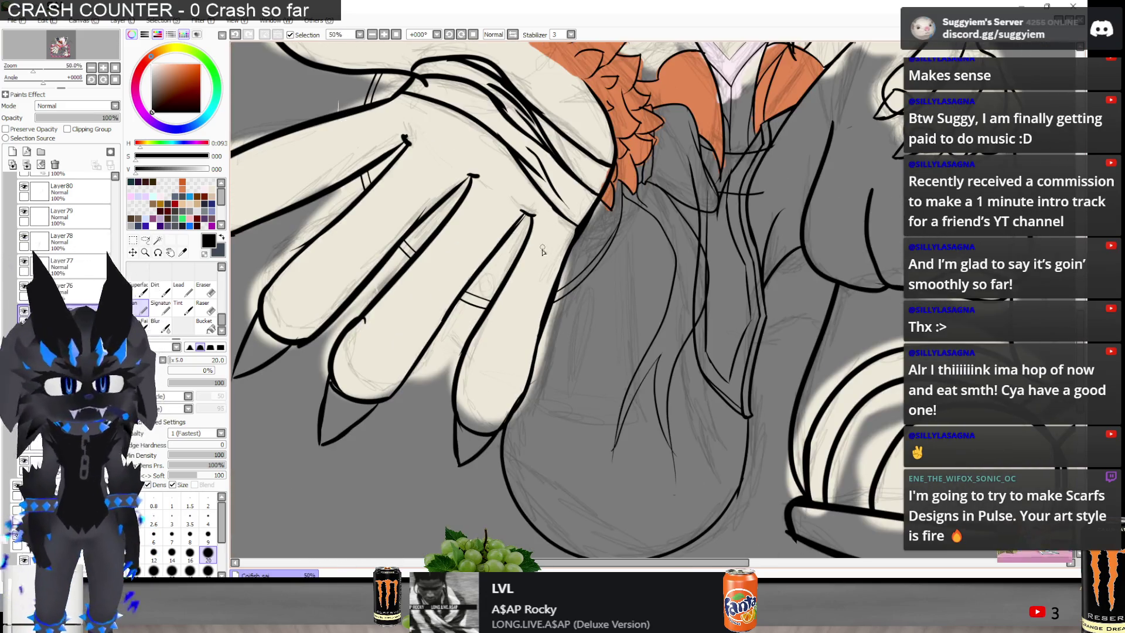
scroll(521, 211, "up", 5)
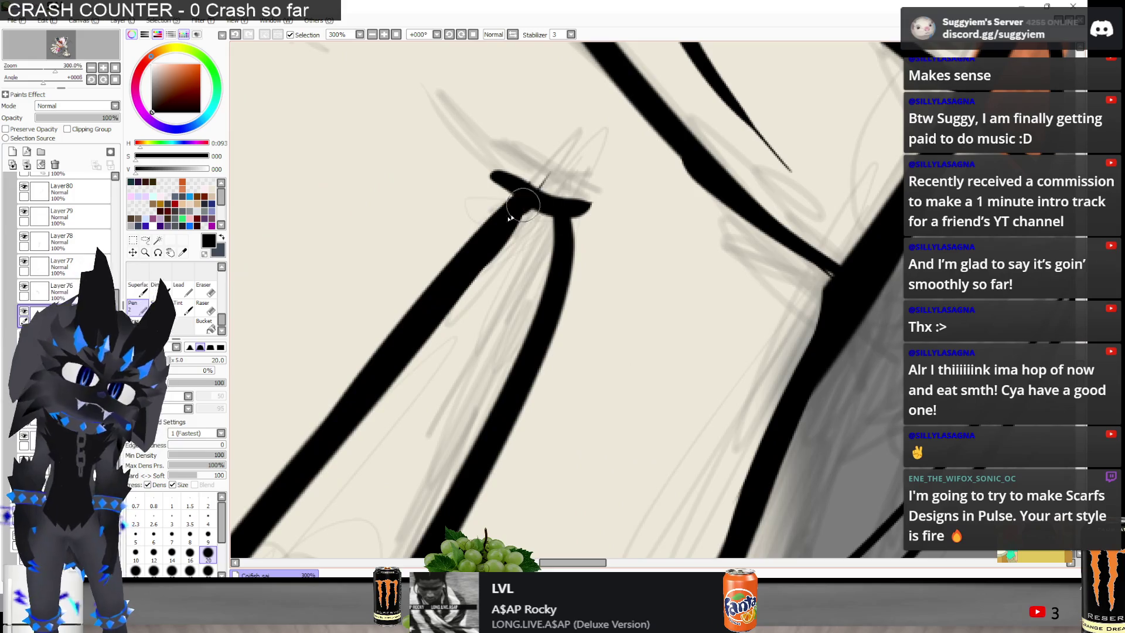
scroll(632, 199, "down", 1)
scroll(631, 198, "down", 3)
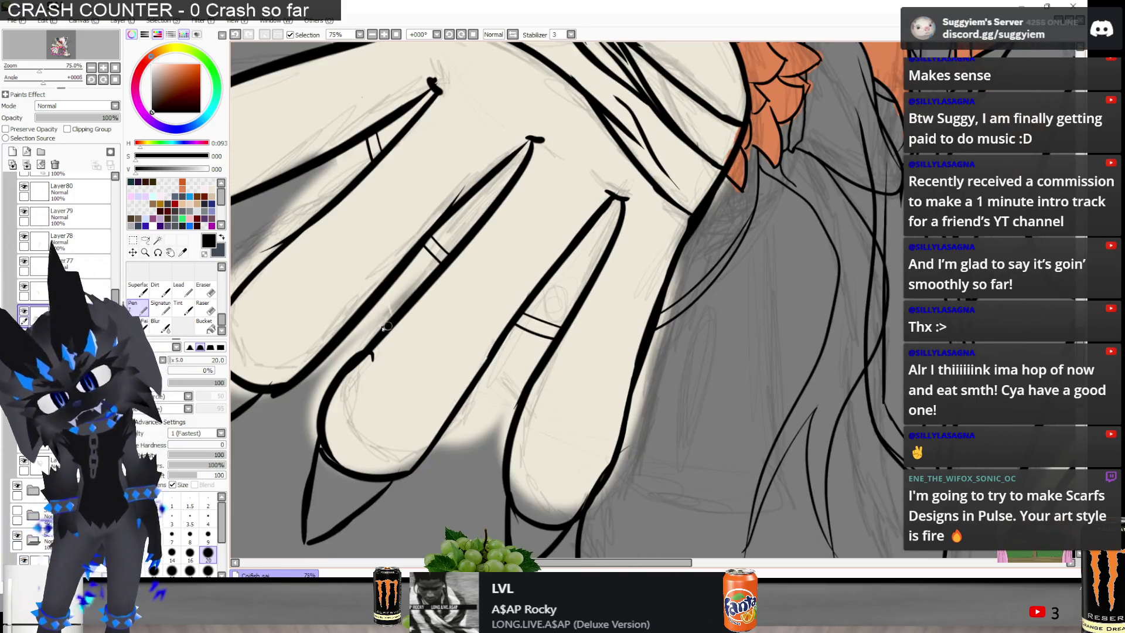
scroll(518, 175, "down", 1)
key("e")
scroll(518, 175, "up", 4)
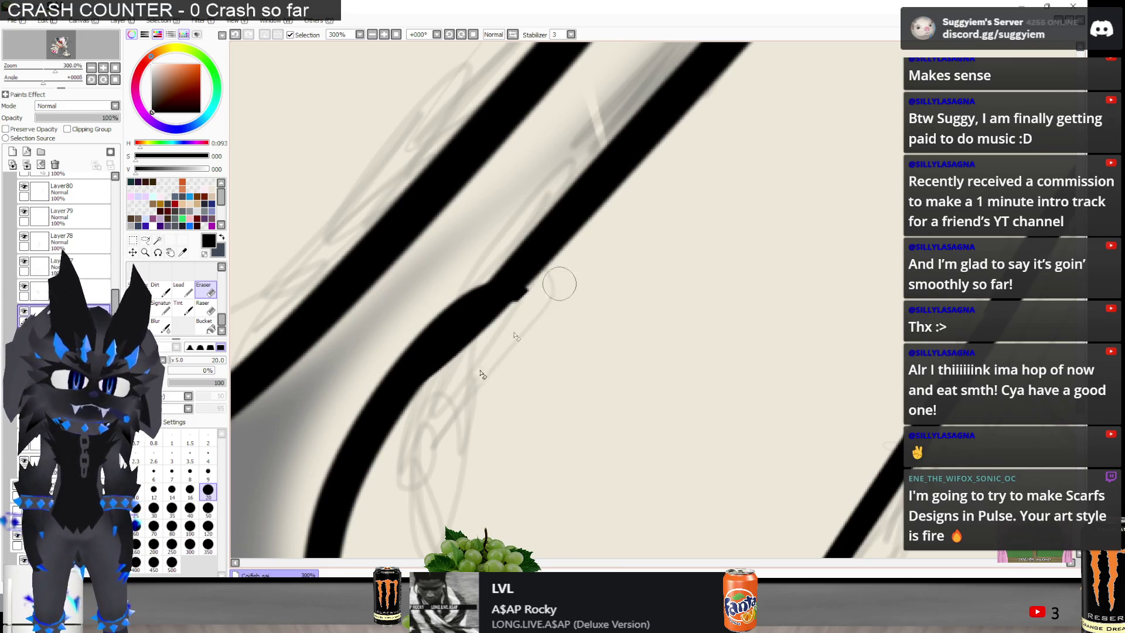
scroll(550, 235, "down", 1)
scroll(549, 234, "down", 3)
scroll(595, 275, "up", 2)
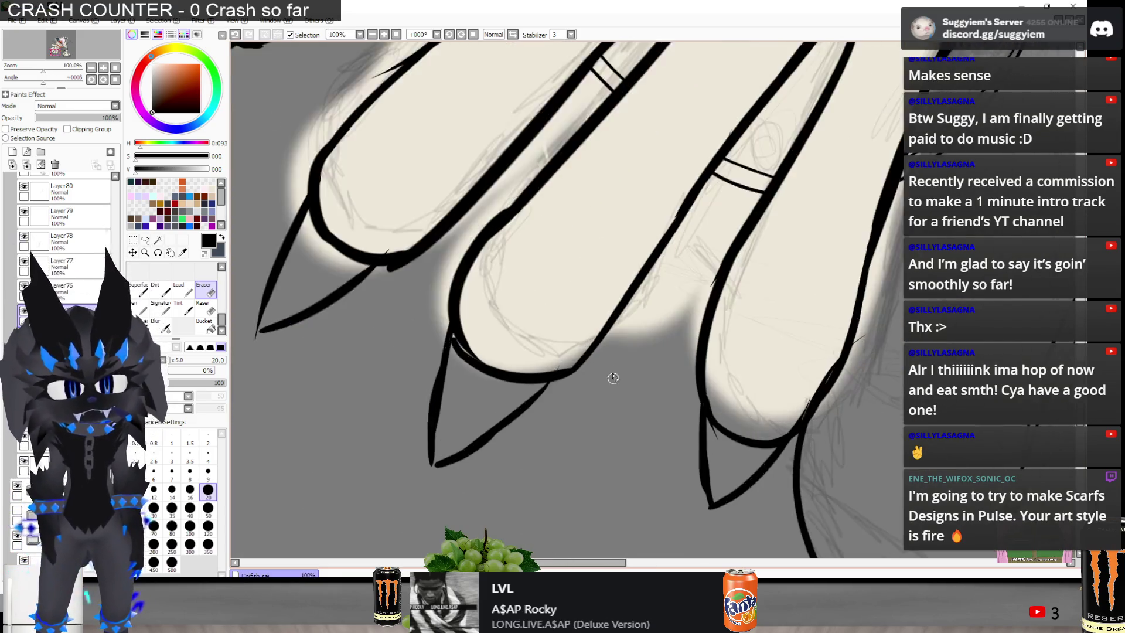
key("n")
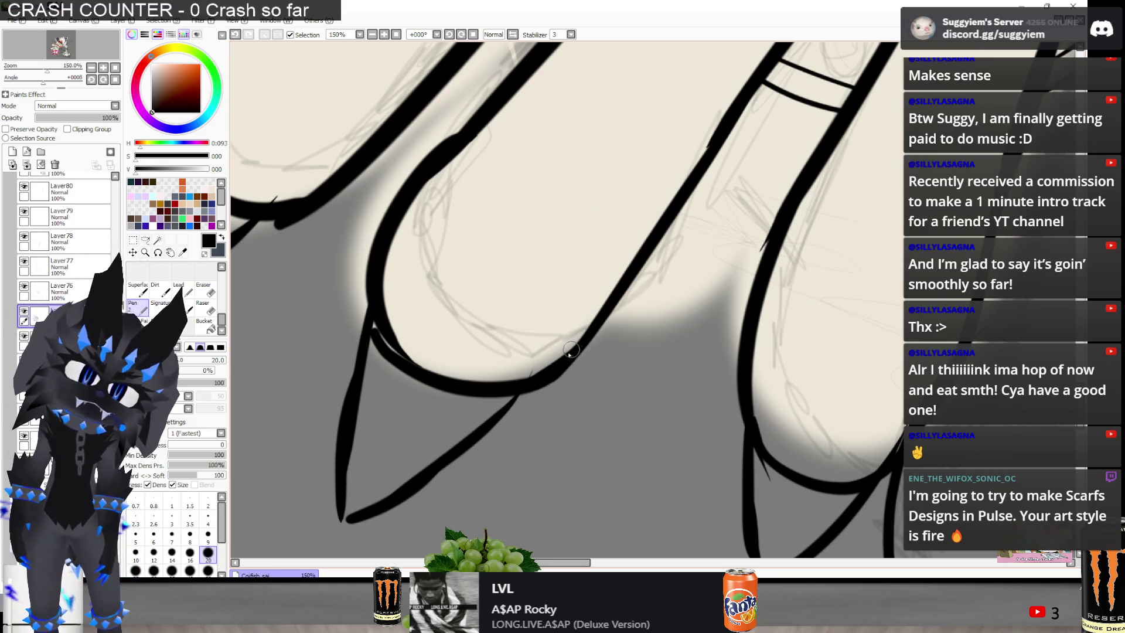
scroll(580, 343, "down", 2)
scroll(498, 363, "up", 1)
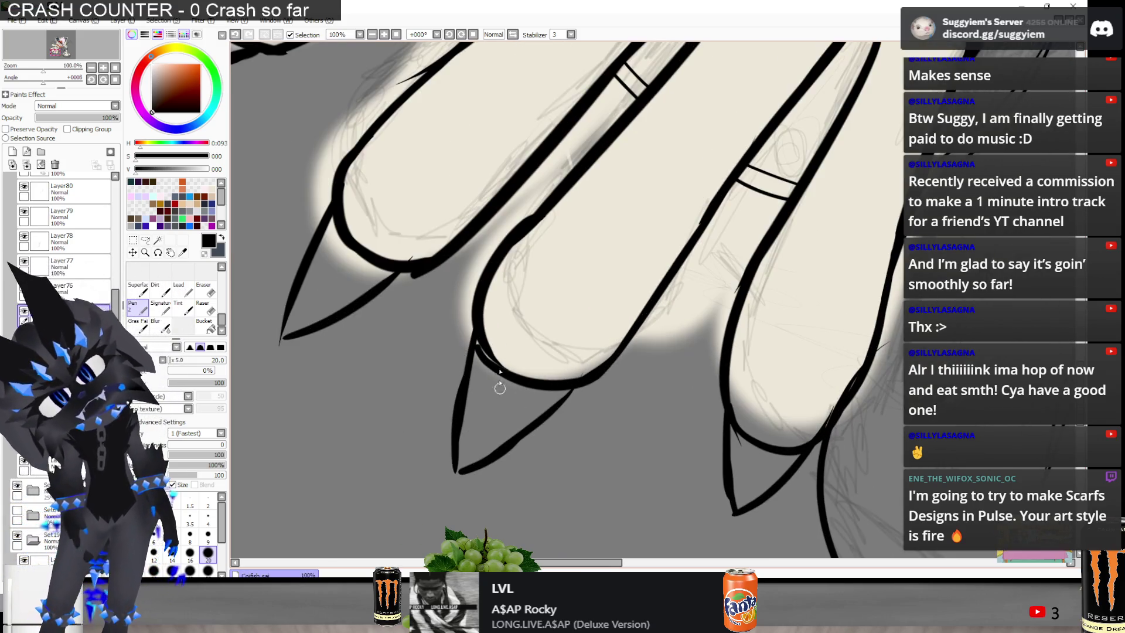
scroll(479, 346, "up", 1)
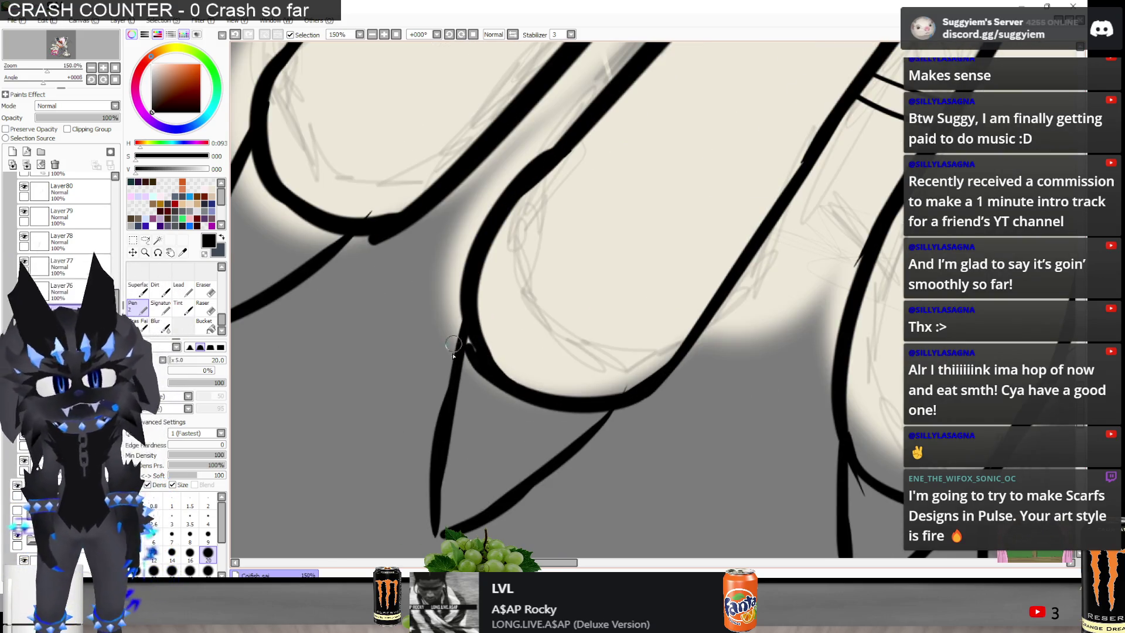
key("e")
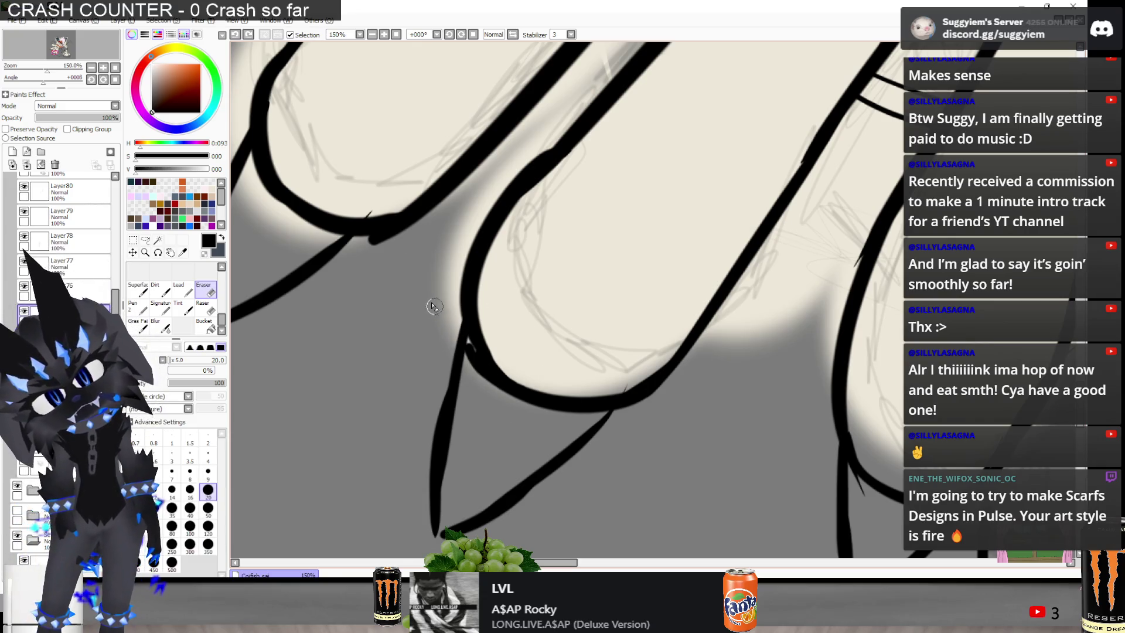
scroll(565, 448, "down", 2)
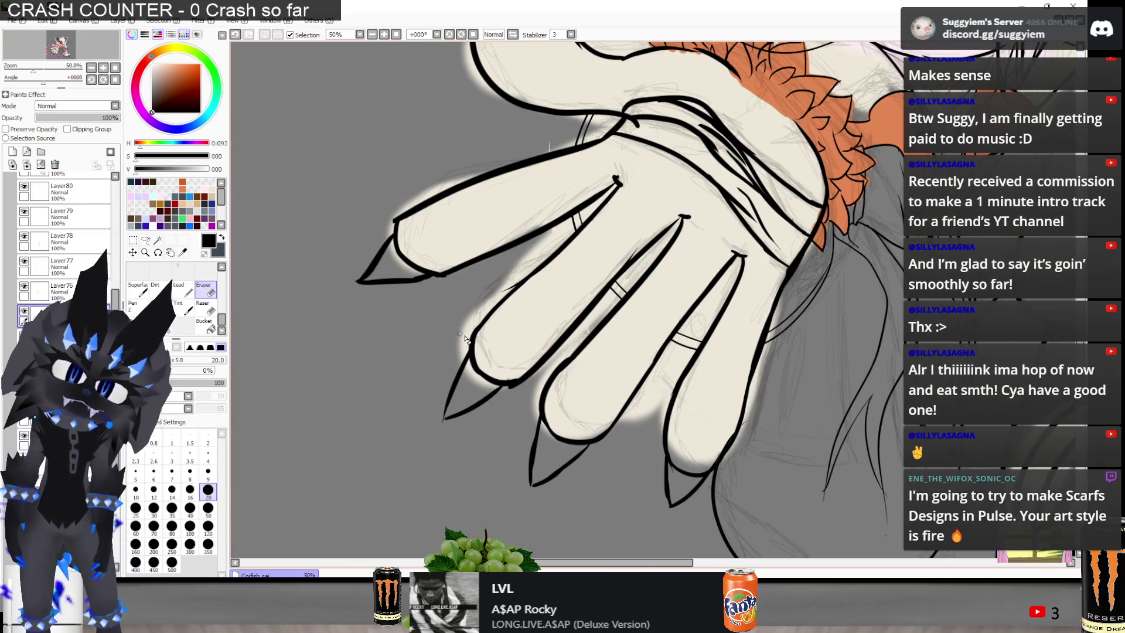
scroll(566, 447, "up", 2)
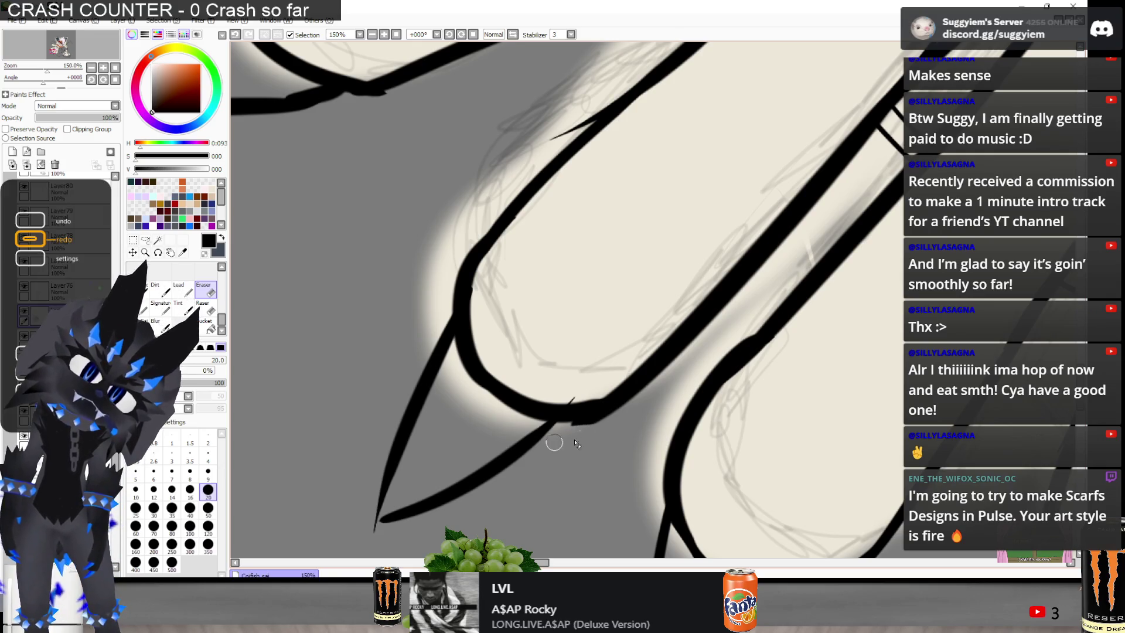
scroll(579, 160, "up", 1)
scroll(579, 120, "down", 3)
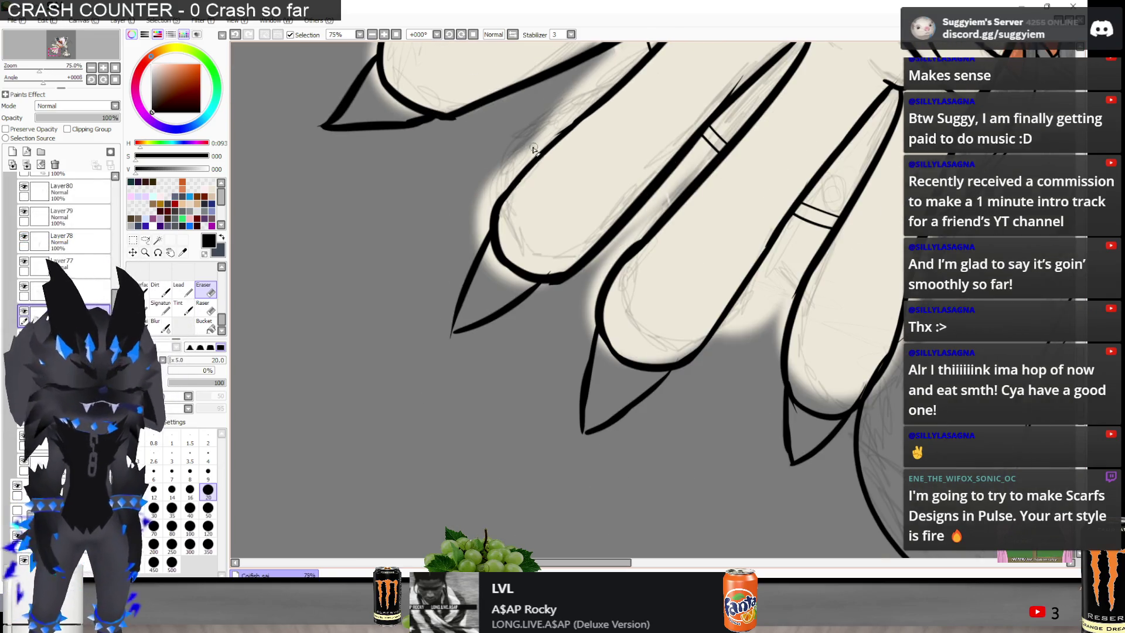
scroll(611, 318, "down", 2)
scroll(679, 179, "up", 3)
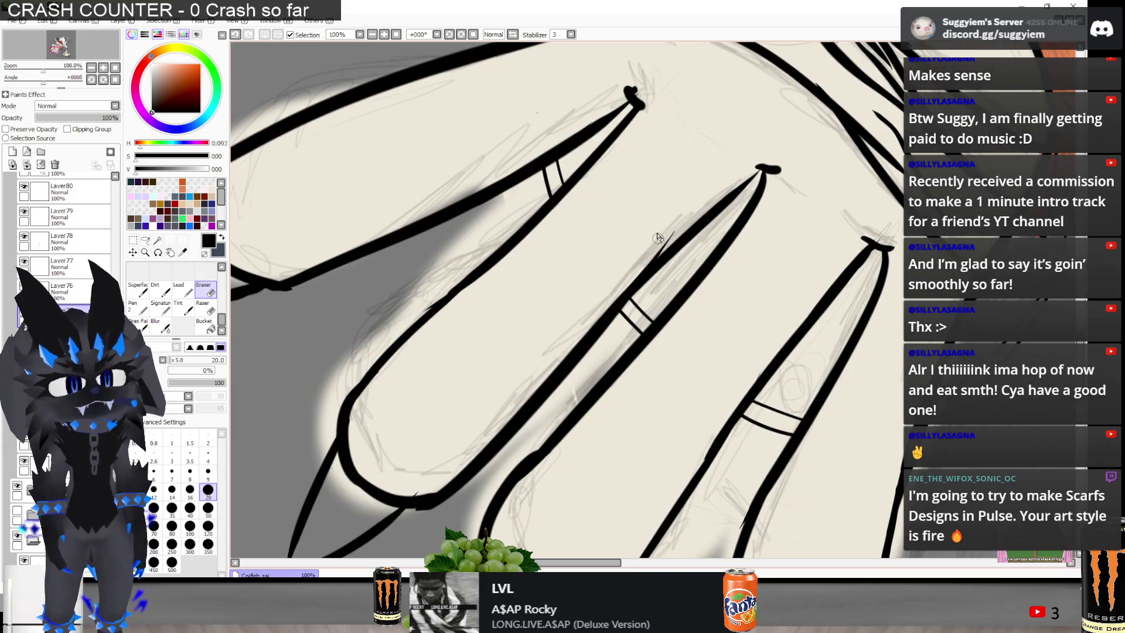
scroll(638, 261, "down", 3)
scroll(563, 258, "up", 3)
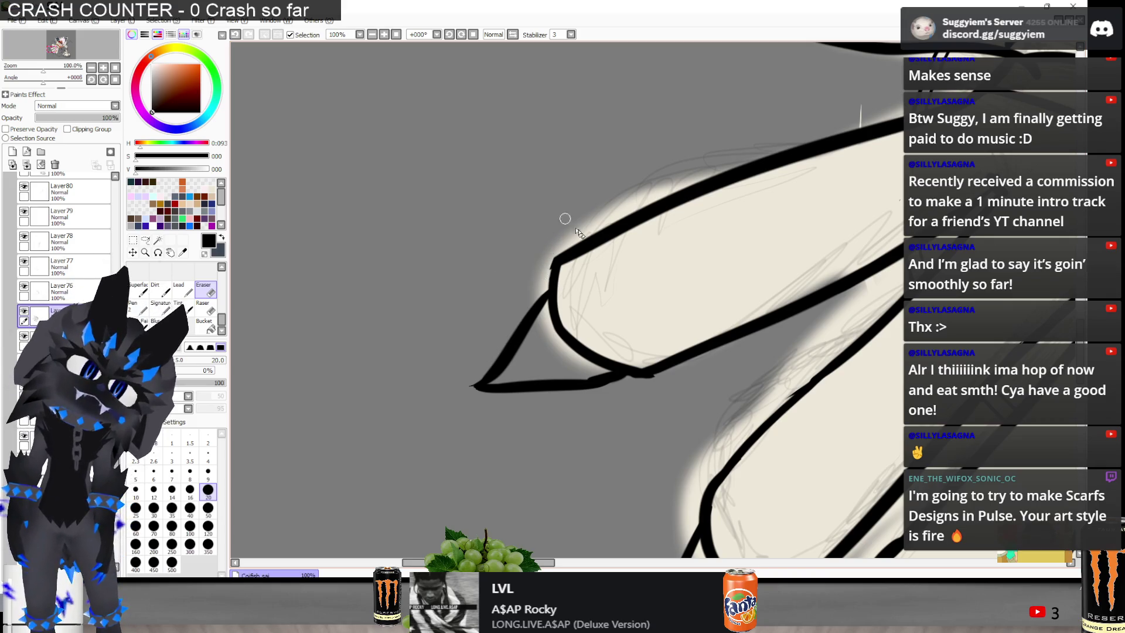
Redraw the top finger's upper outline with the pen, extending it along the top edge
key("ctrl+y")
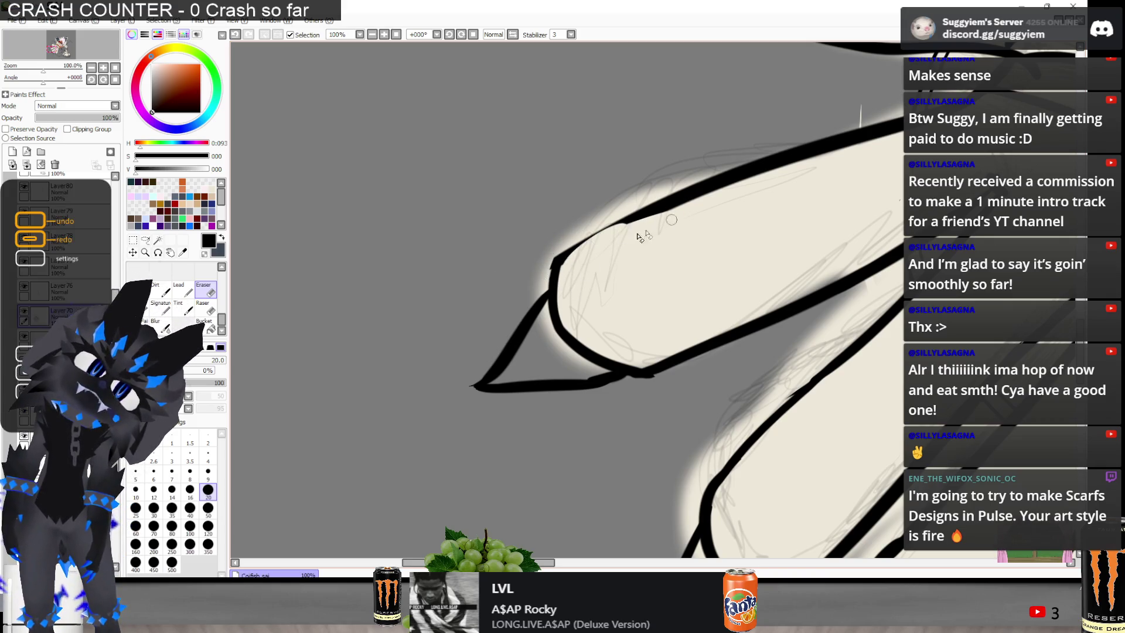
key("n")
left_click_drag(550, 274, 639, 202)
key("ctrl+z")
key("ctrl+z")
mouse_move(551, 268)
left_mouse_down()
mouse_move(655, 211)
mouse_move(554, 270)
mouse_move(643, 211)
left_mouse_up()
key("ctrl+z")
key("ctrl+z")
left_click_drag(556, 271, 737, 169)
key("ctrl+z")
left_click_drag(629, 206, 752, 162)
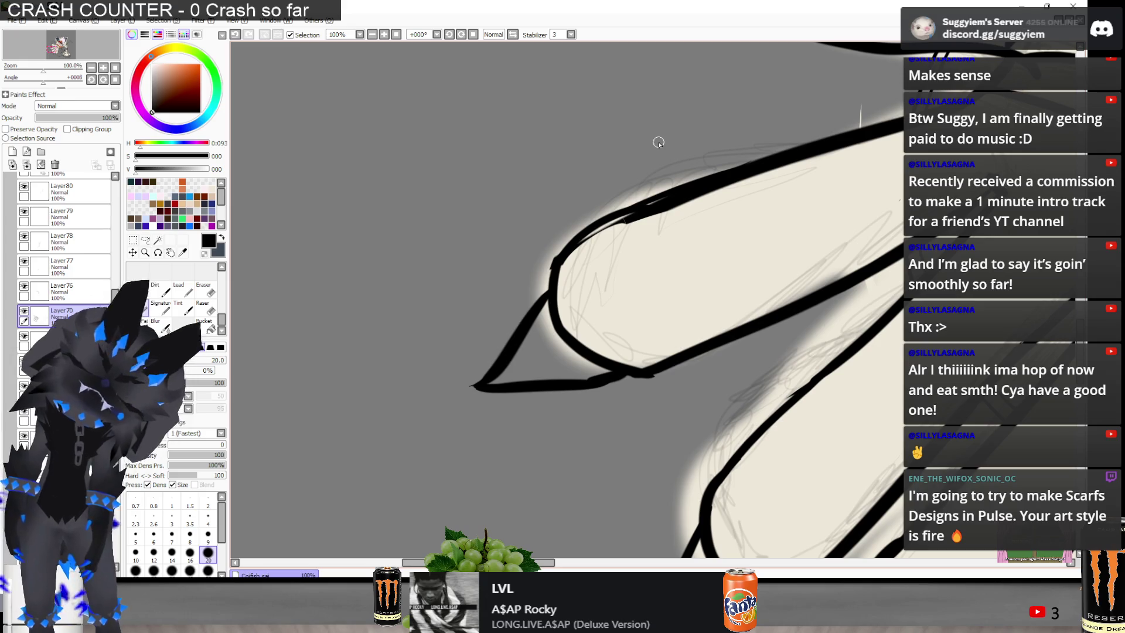
Erase the doubled lines along the finger's upper outline
key("e")
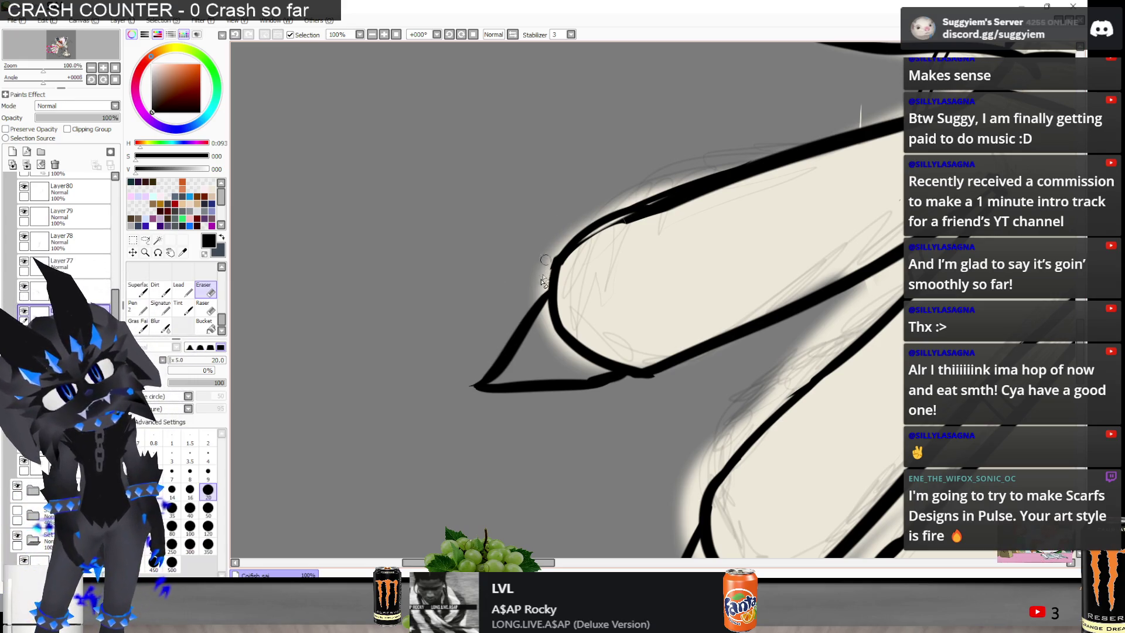
left_click_drag(644, 218, 572, 263)
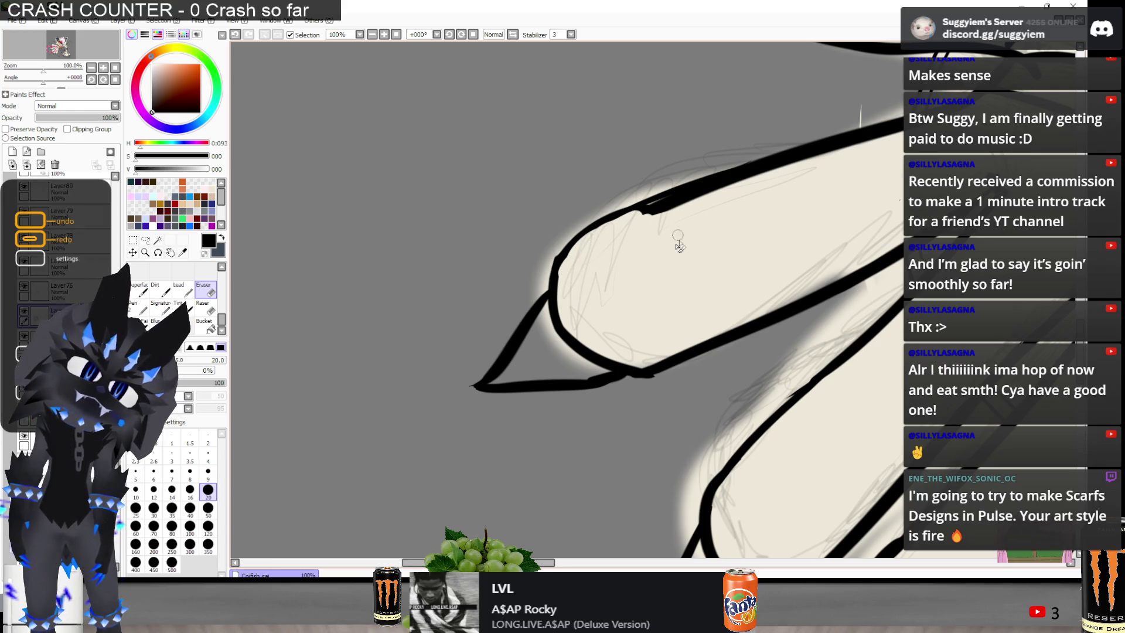
left_click_drag(648, 214, 767, 179)
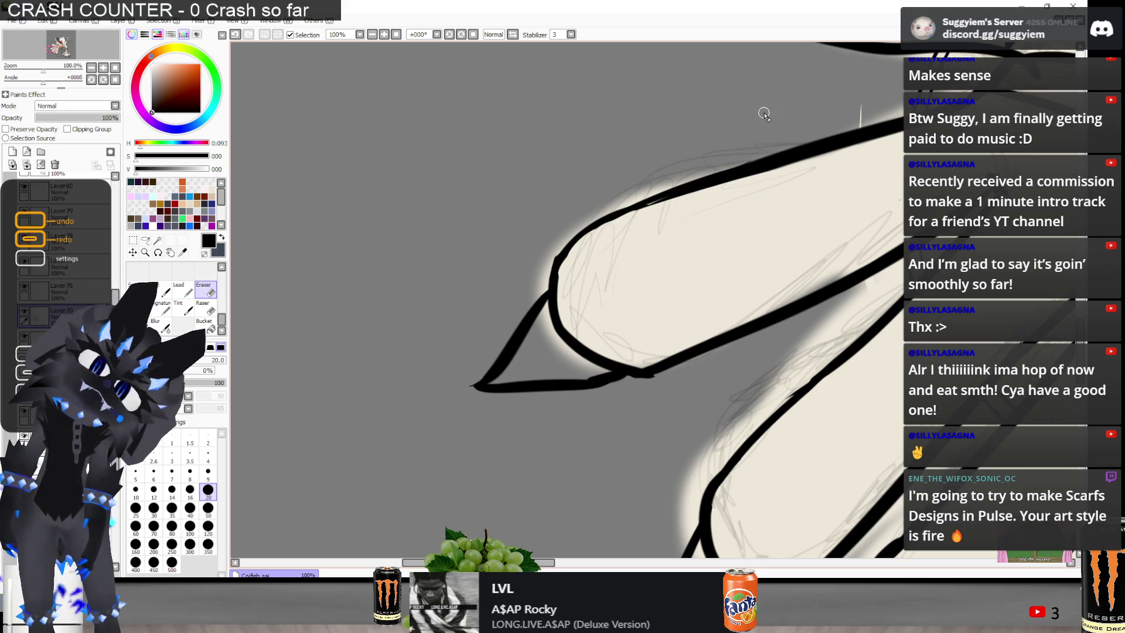
Retry the upper-left outline stroke several times, keeping one clean final curve
key("n")
left_click_drag(561, 282, 659, 179)
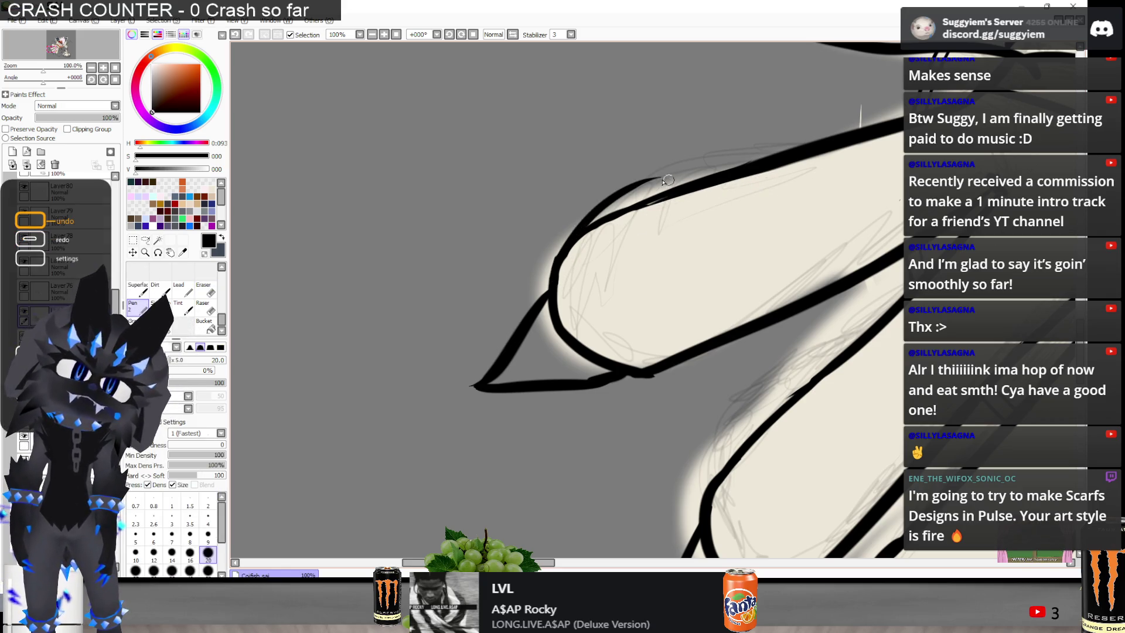
key("ctrl+z")
left_click_drag(551, 278, 692, 179)
key("ctrl+z")
left_click_drag(564, 284, 598, 225)
key("ctrl+z")
mouse_move(556, 281)
left_mouse_down()
mouse_move(615, 205)
mouse_move(572, 241)
mouse_move(697, 173)
left_mouse_up()
key("ctrl+z")
key("ctrl+z")
left_click_drag(563, 258, 741, 166)
scroll(637, 209, "down", 1)
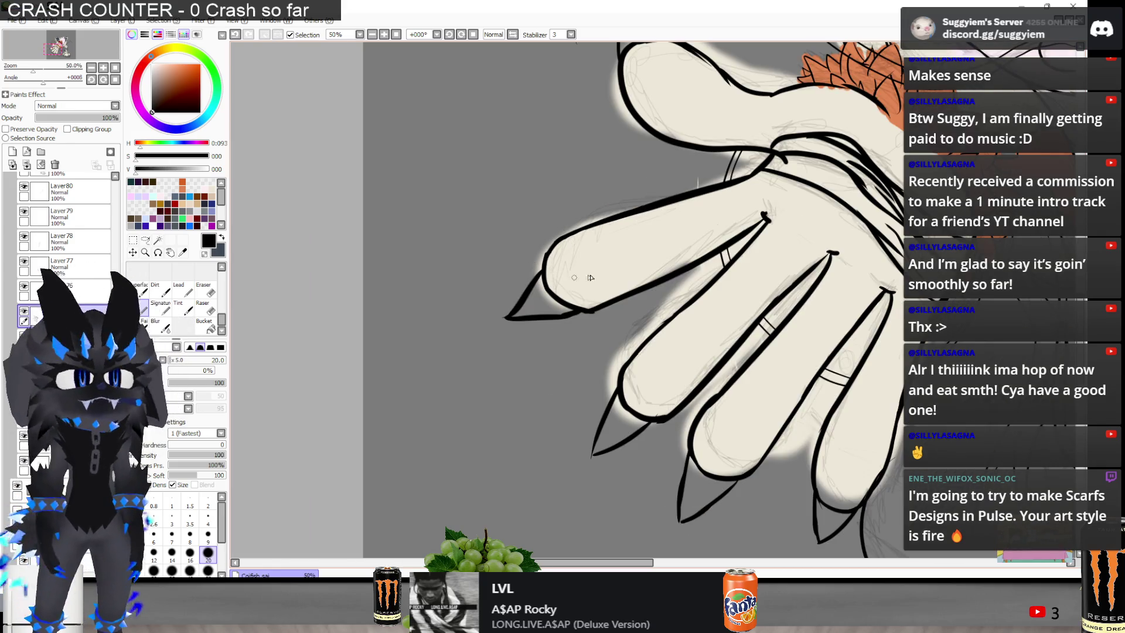
Zoom in and stroke along the top finger's lower contour to thicken it
scroll(604, 307, "up", 2)
key("e")
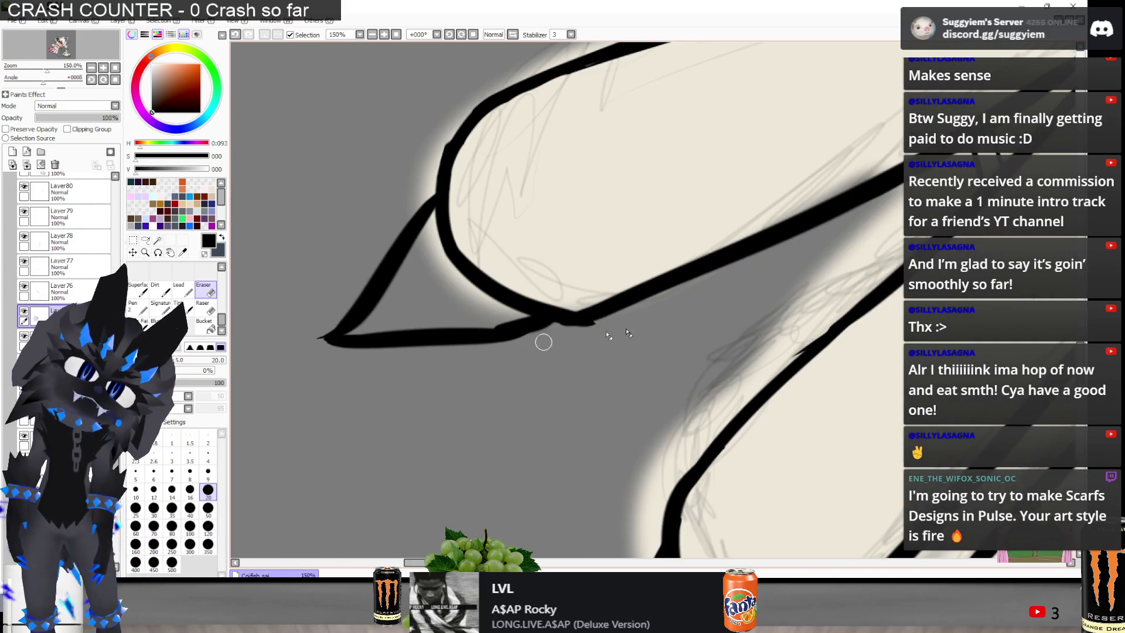
scroll(505, 342, "down", 2)
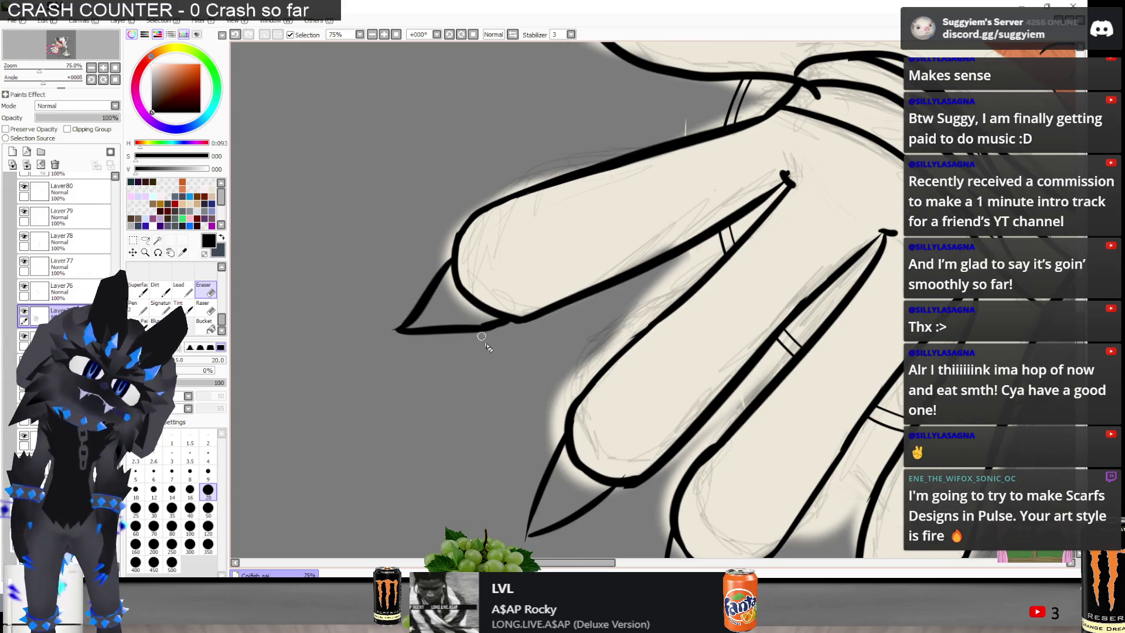
scroll(613, 330, "up", 1)
scroll(581, 322, "up", 1)
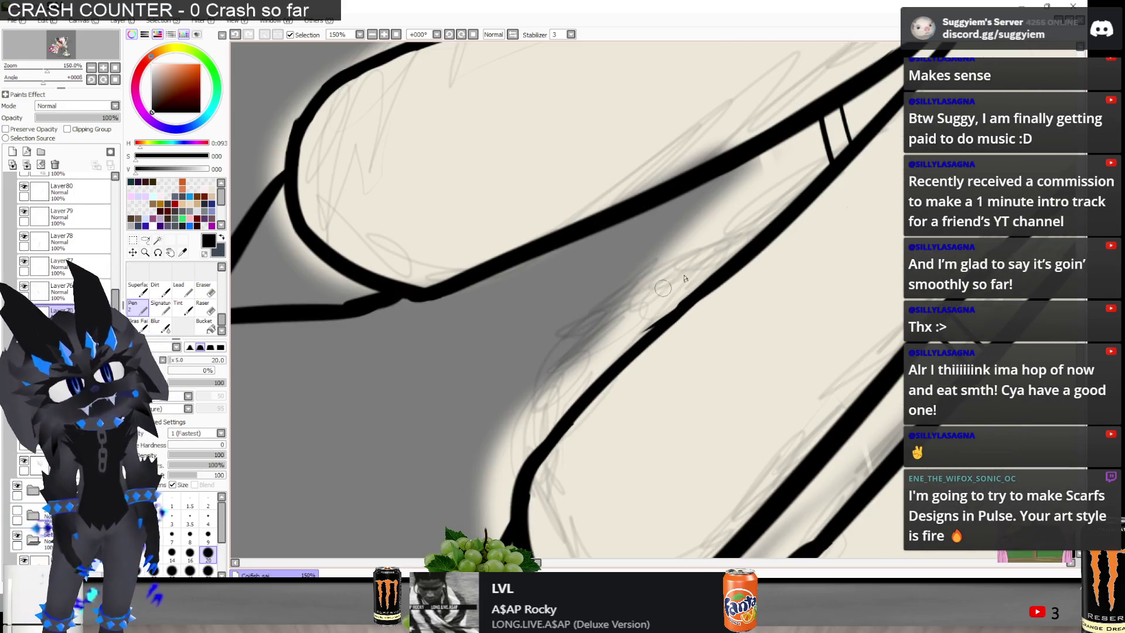
left_click_drag(721, 265, 579, 382)
key("ctrl+z")
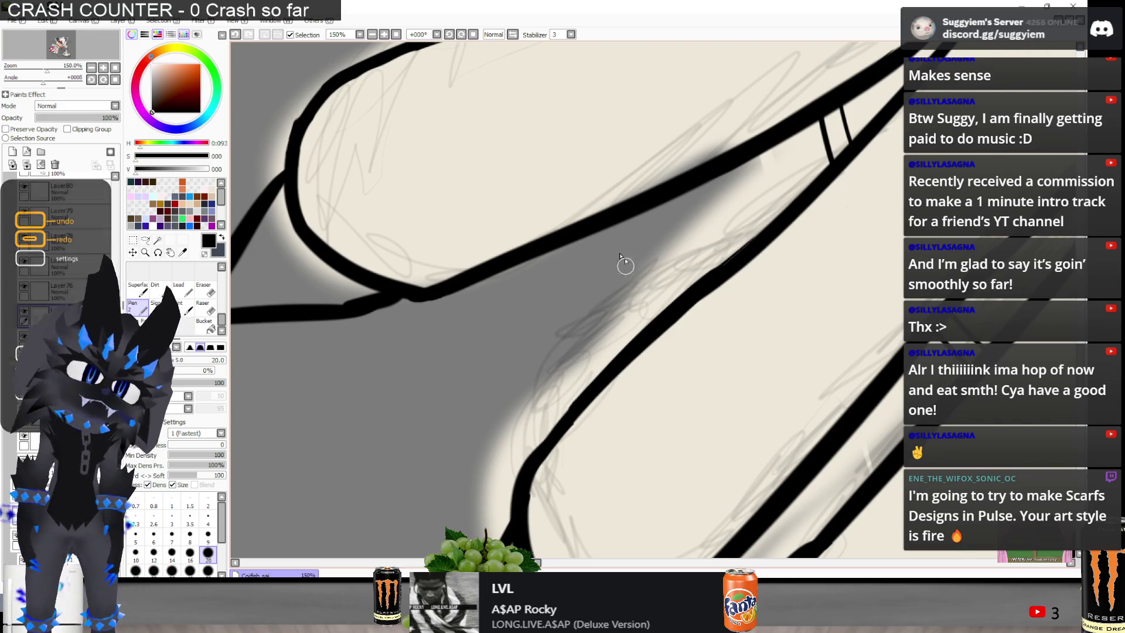
Compare the thickened stroke with undo/redo, keep it, and bring up the music player
scroll(618, 258, "down", 3)
scroll(542, 248, "down", 2)
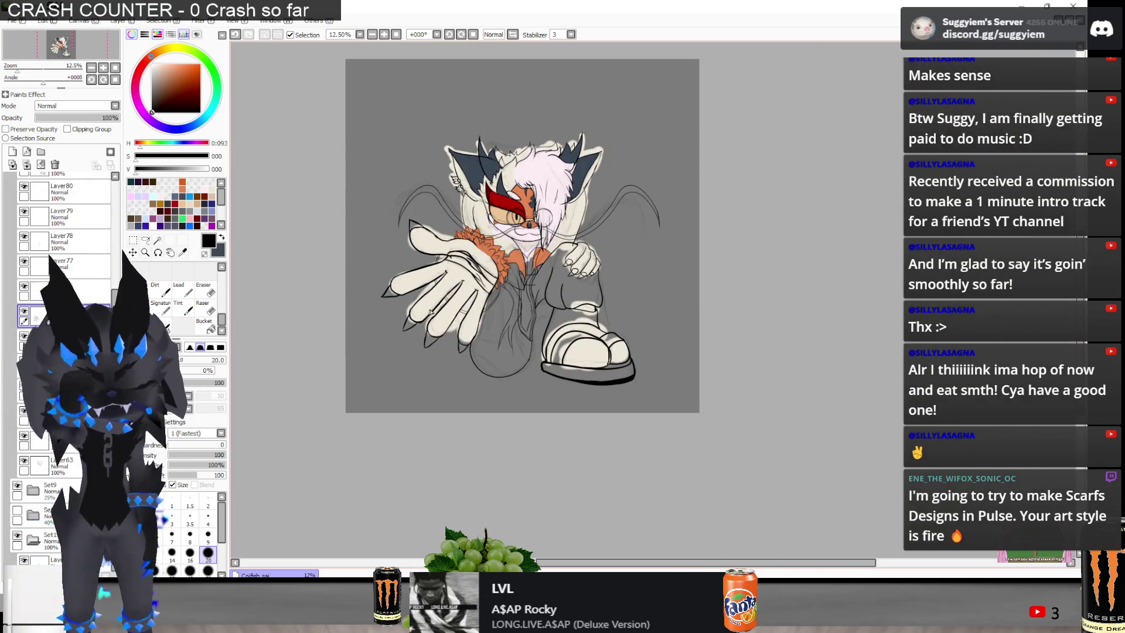
scroll(429, 217, "up", 3)
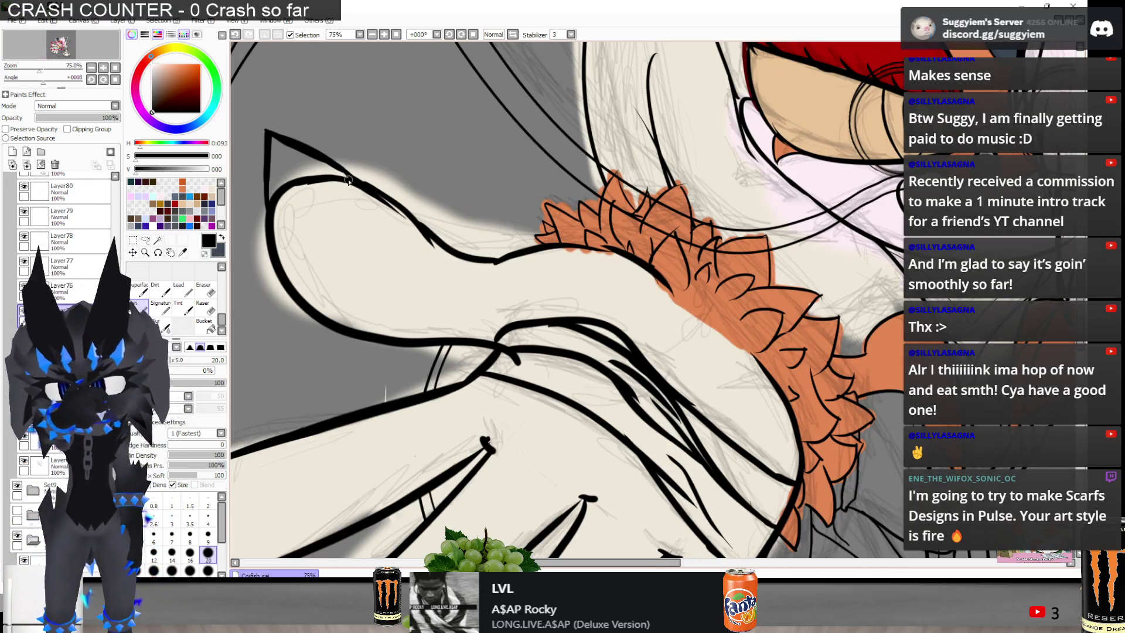
scroll(348, 182, "up", 1)
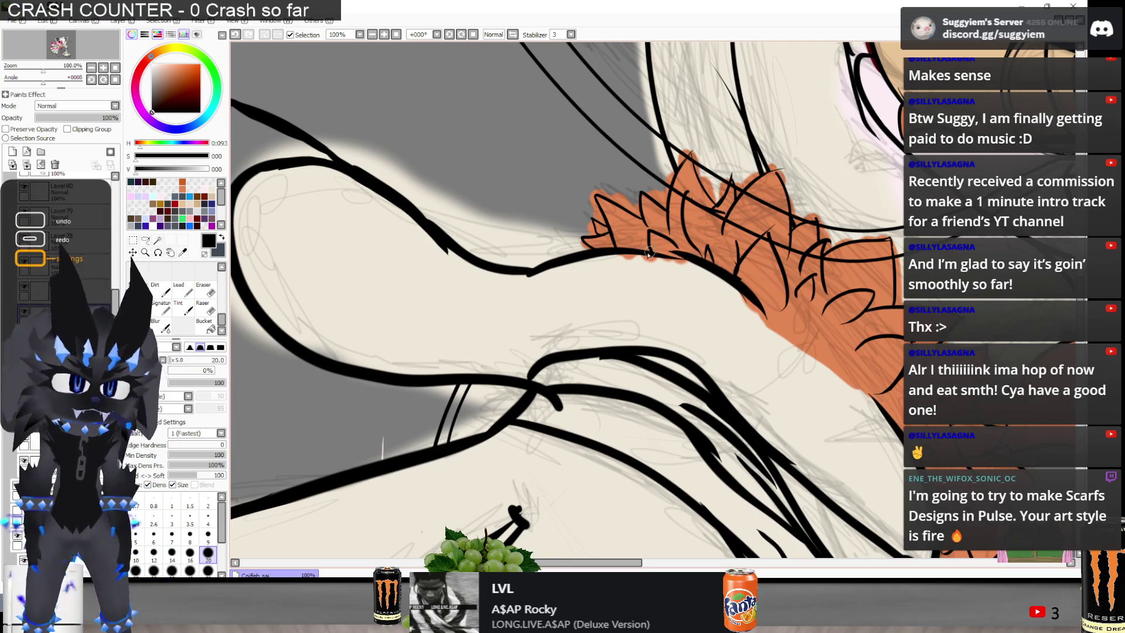
key("ctrl+z")
key("ctrl+y")
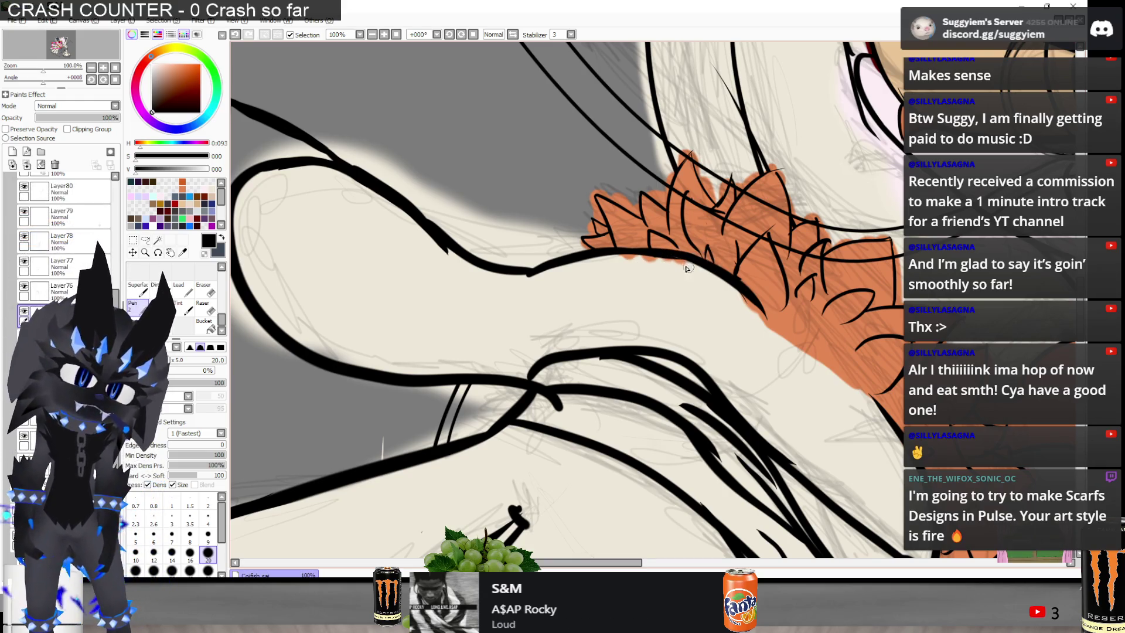
key("alt+Tab")
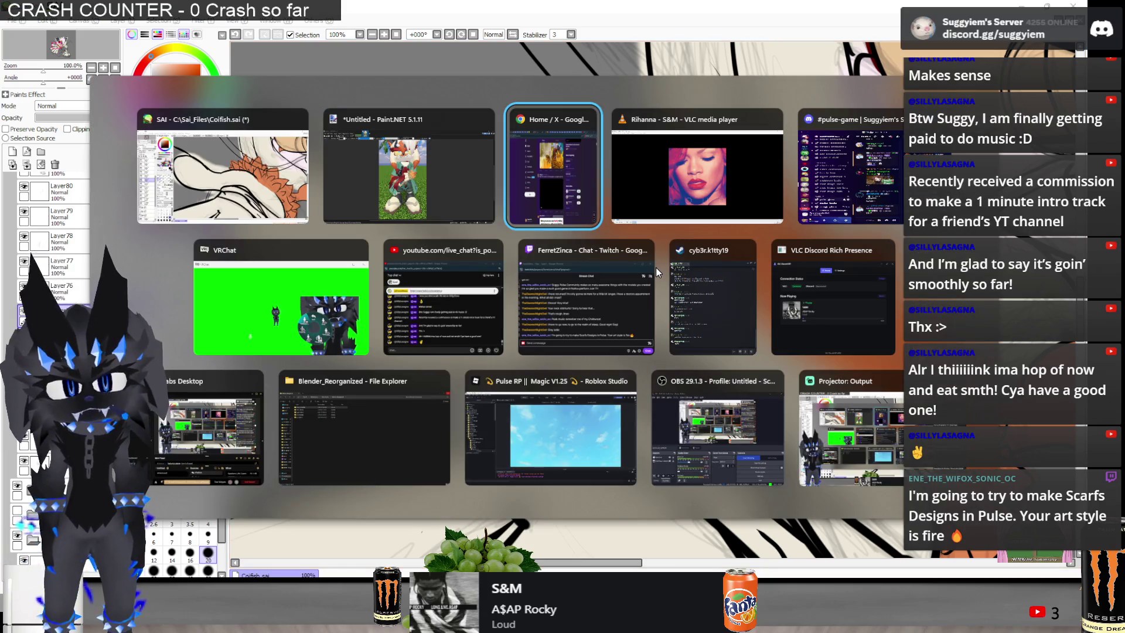
Skip three tracks in VLC to Modest Mouse's 'Little Motel', then return to SAI
key("n")
key("n")
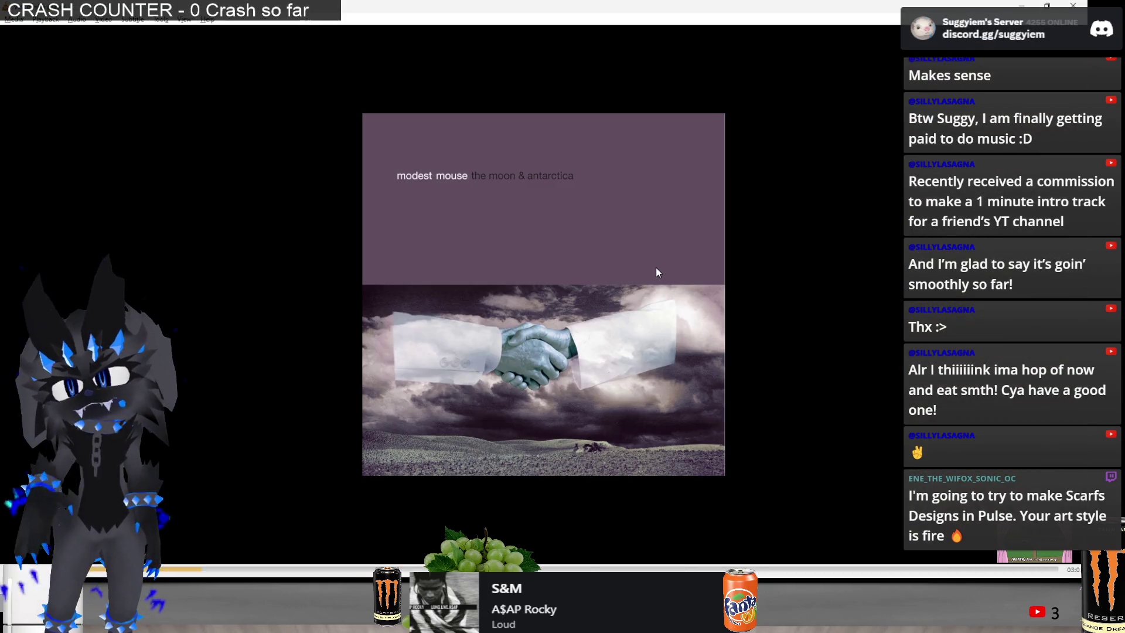
key("n")
key("n")
key("n")
key("n")
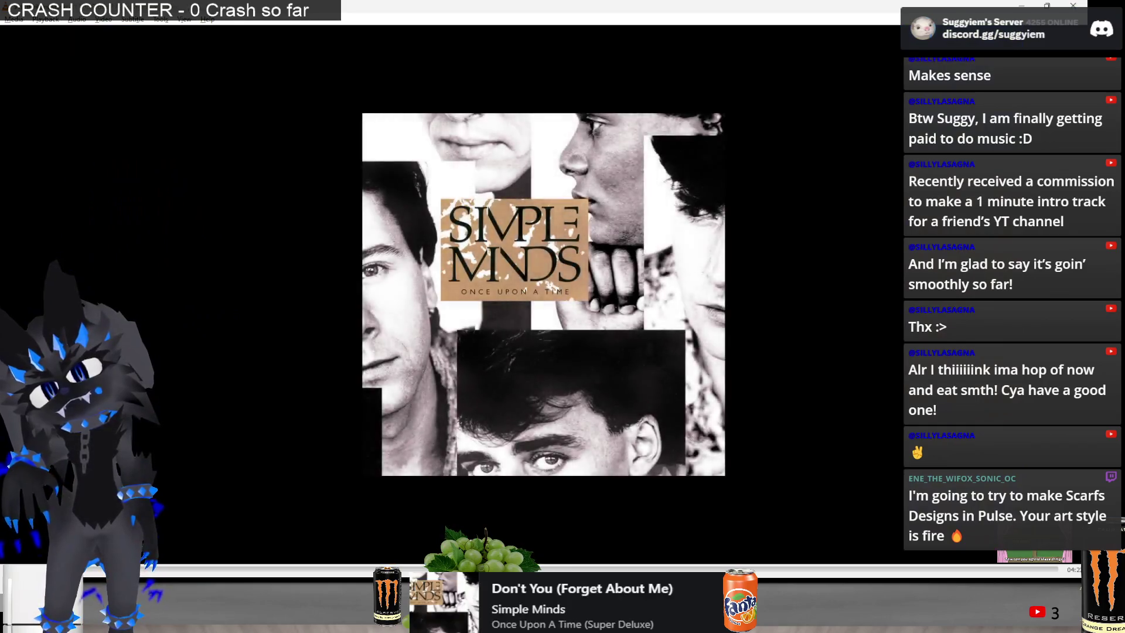
key("n")
key("n")
key("n")
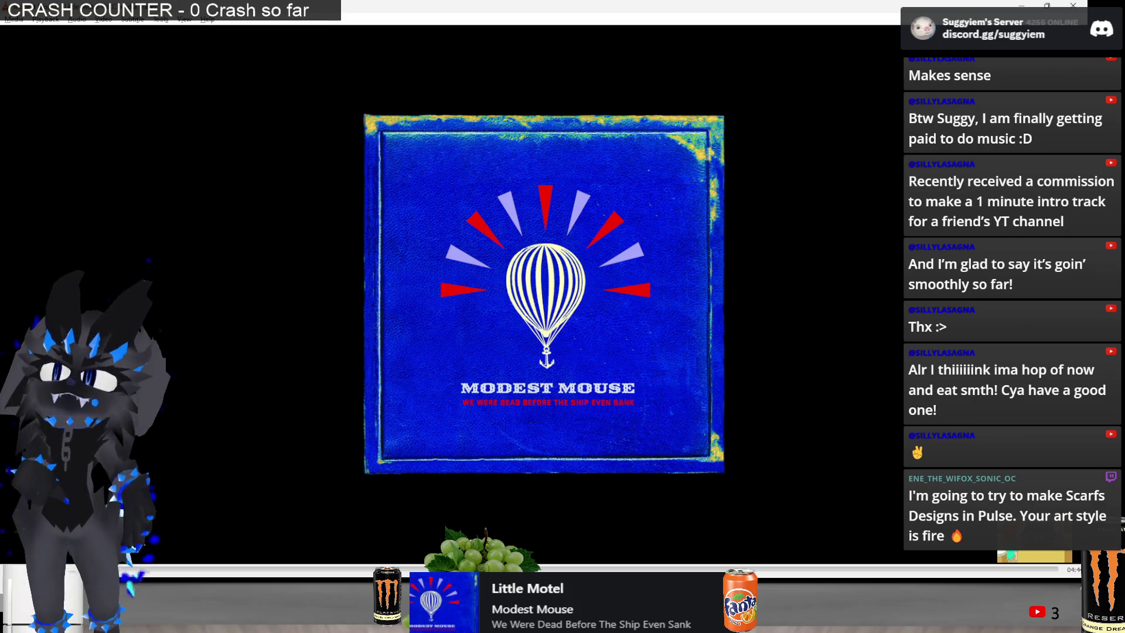
key("alt+Tab")
key("alt+Tab")
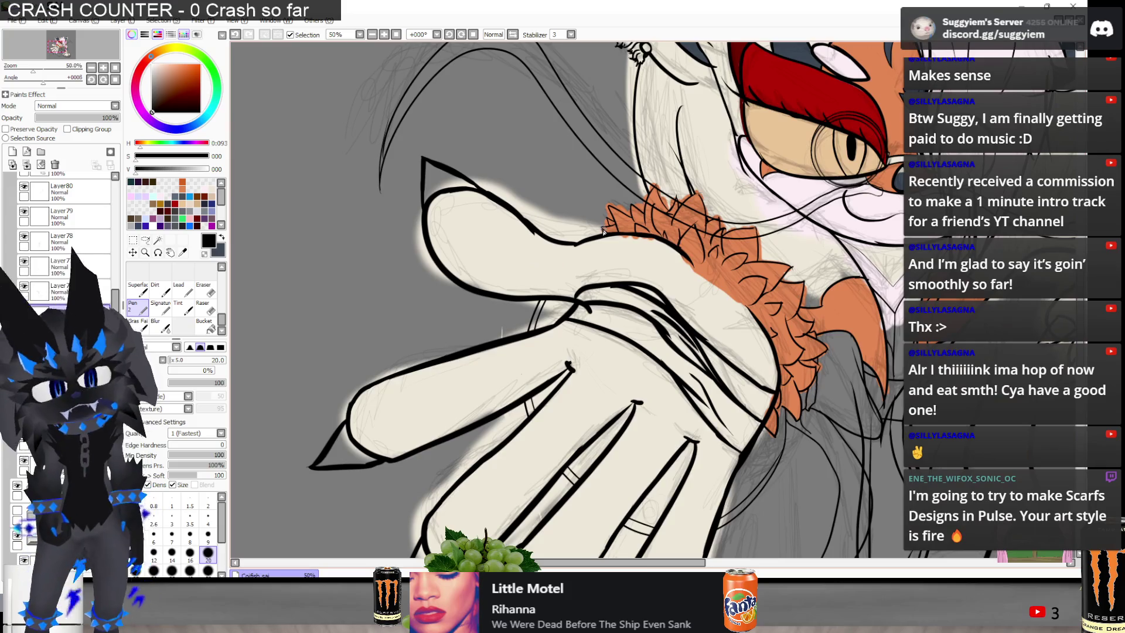
scroll(604, 230, "down", 3)
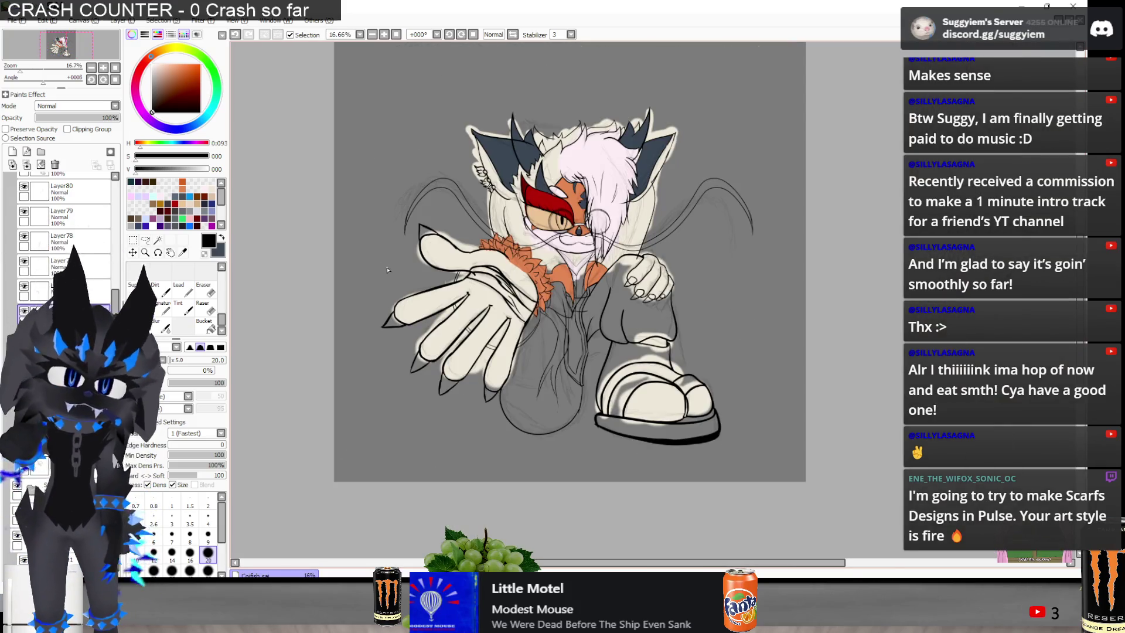
scroll(628, 298, "up", 1)
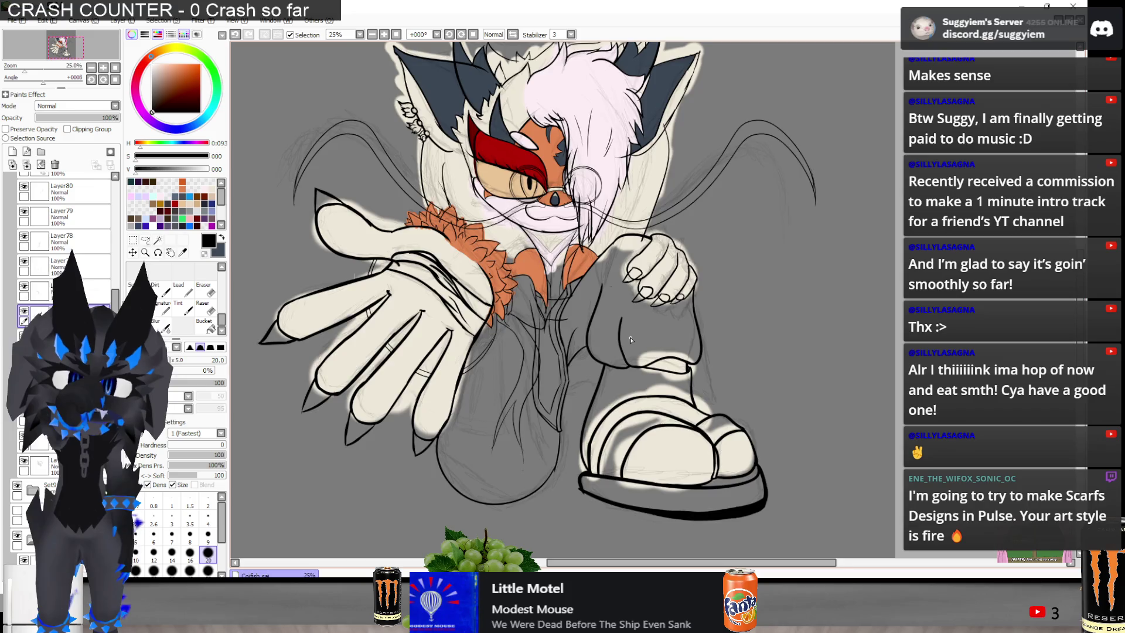
scroll(631, 340, "down", 1)
scroll(614, 321, "up", 1)
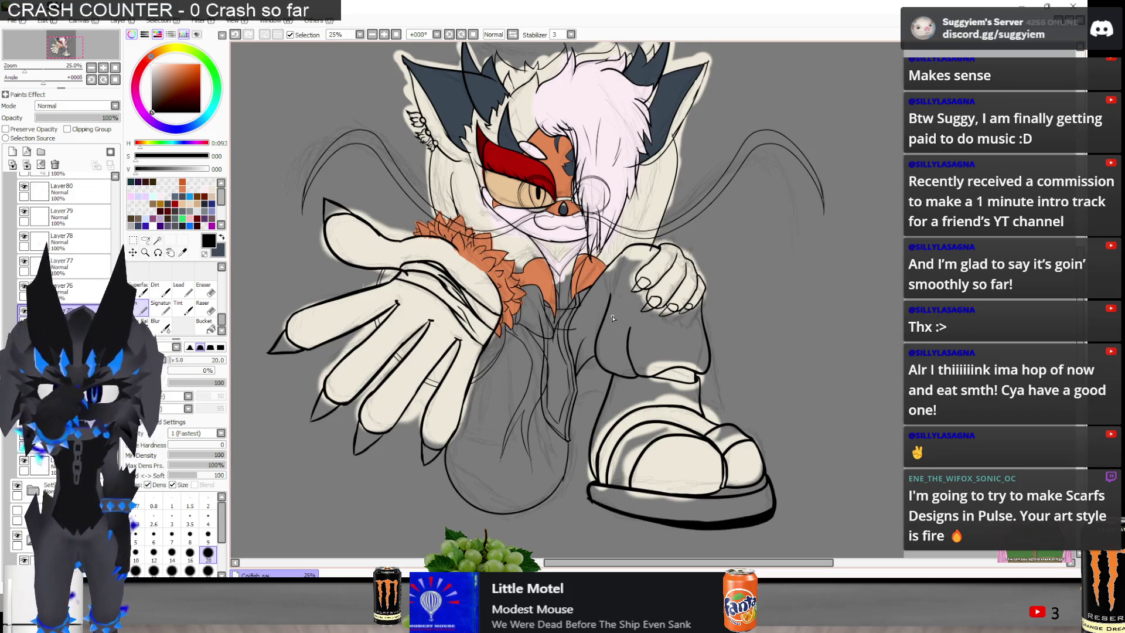
scroll(586, 318, "down", 1)
scroll(524, 262, "up", 1)
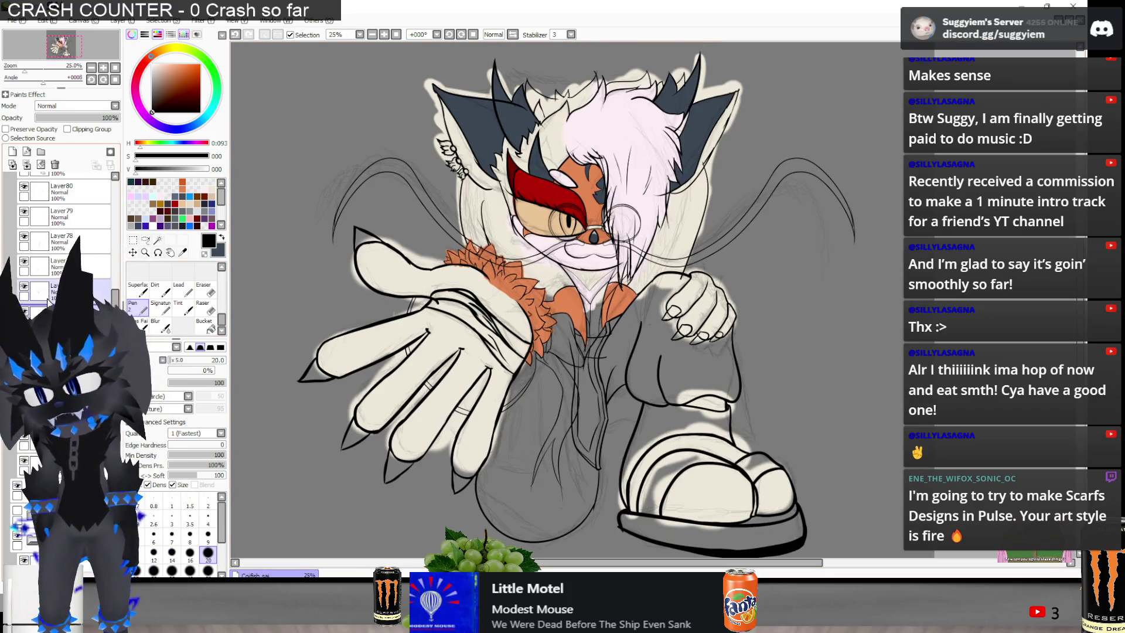
scroll(47, 300, "up", 3)
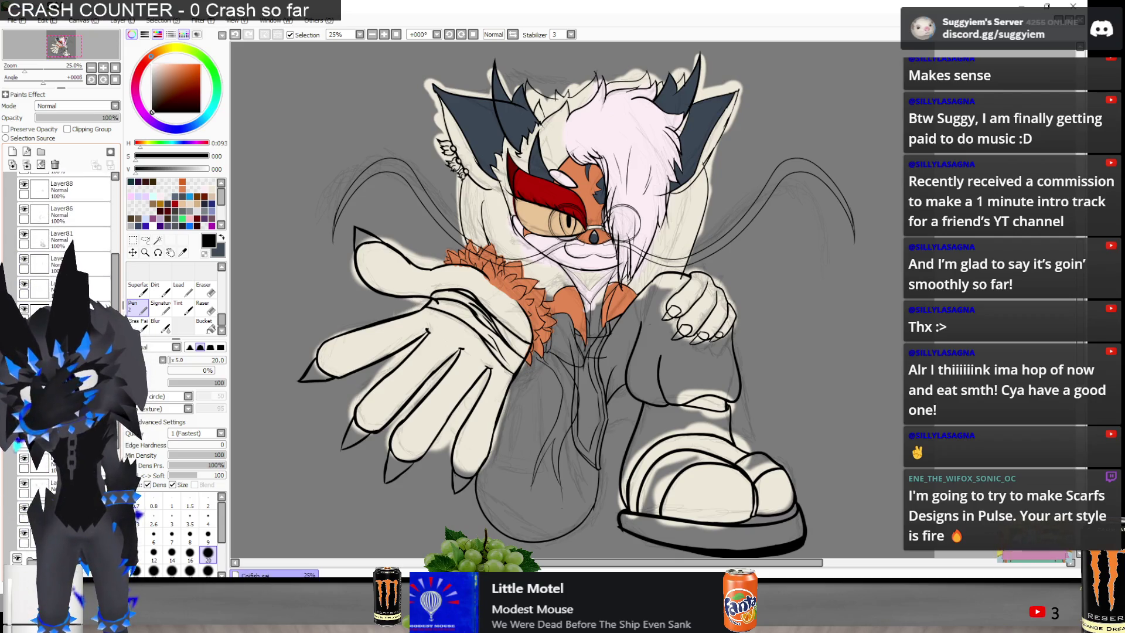
left_click(22, 221)
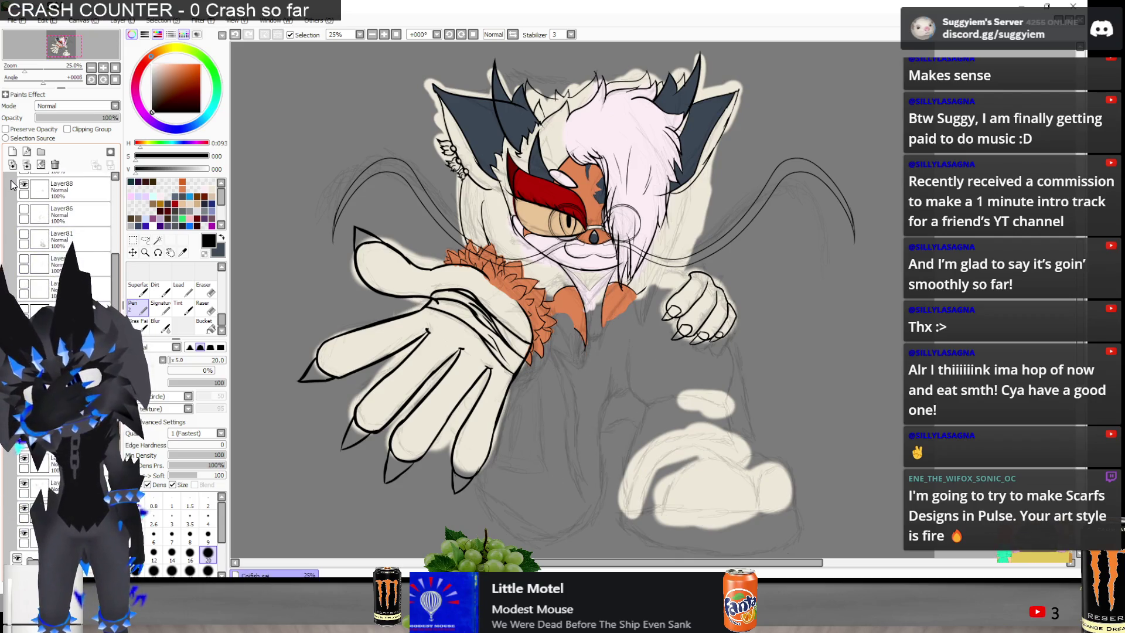
scroll(15, 193, "up", 2)
left_click(23, 251)
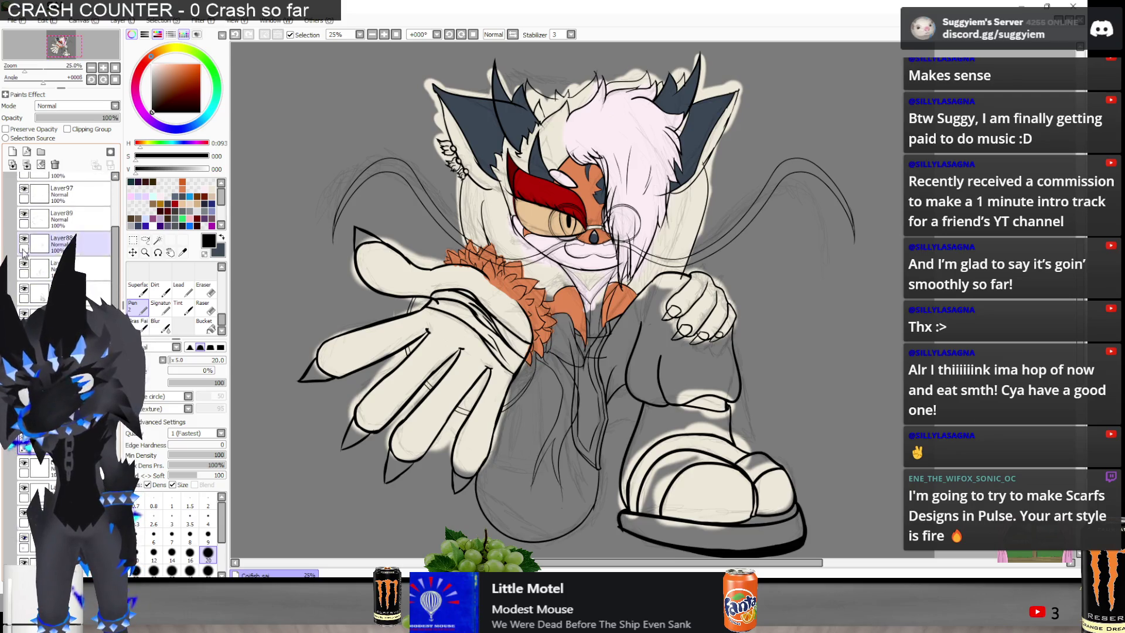
scroll(34, 276, "up", 1)
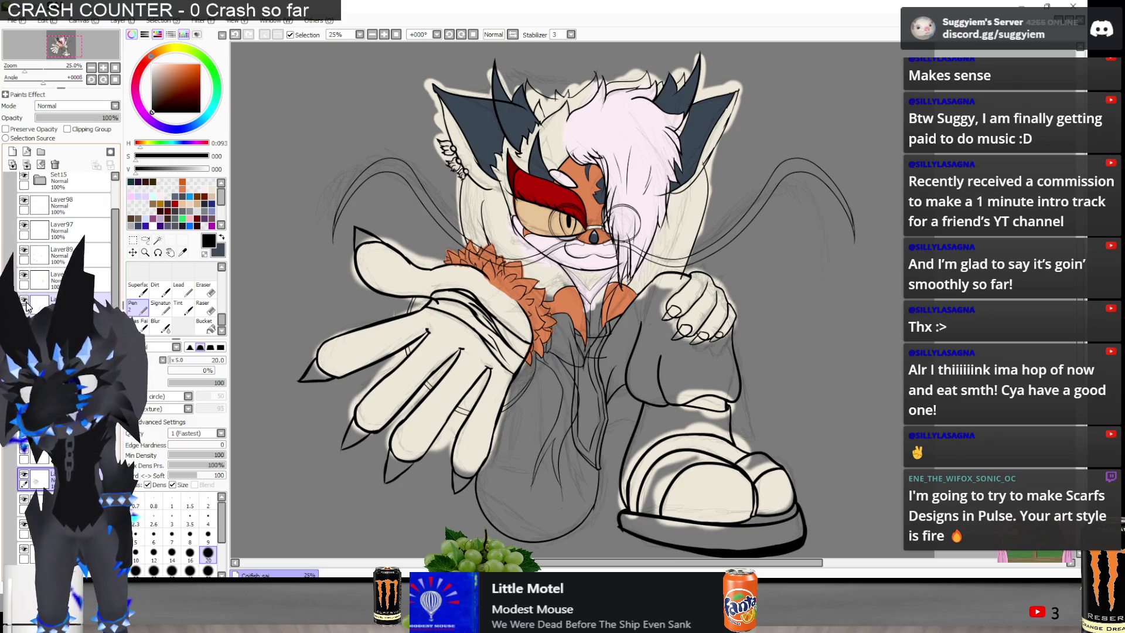
left_click(24, 275)
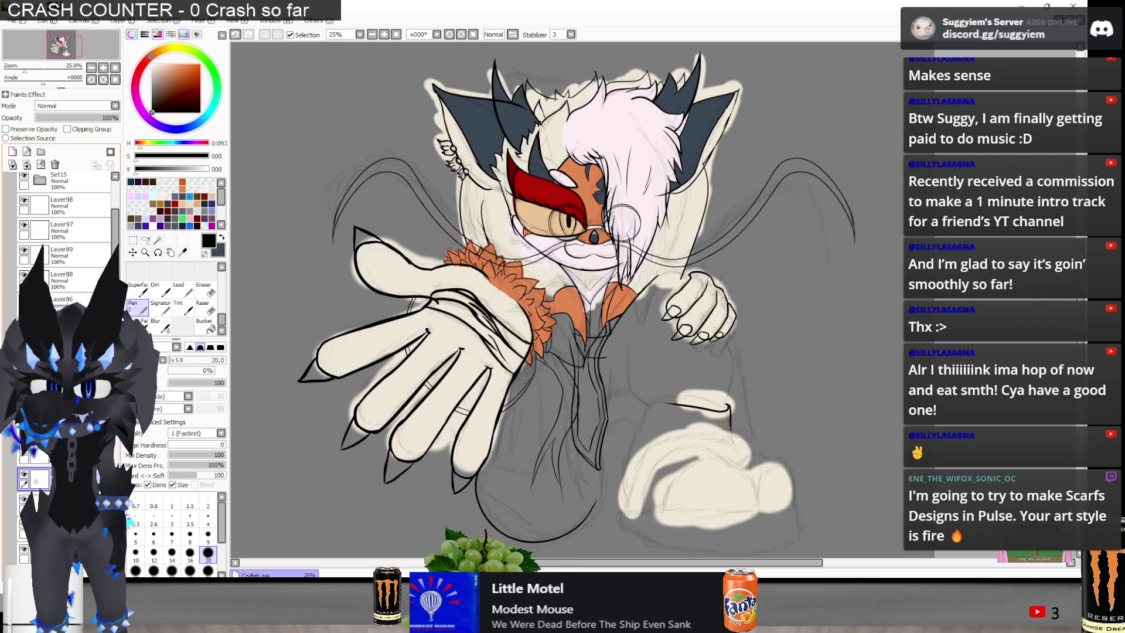
left_click(23, 274)
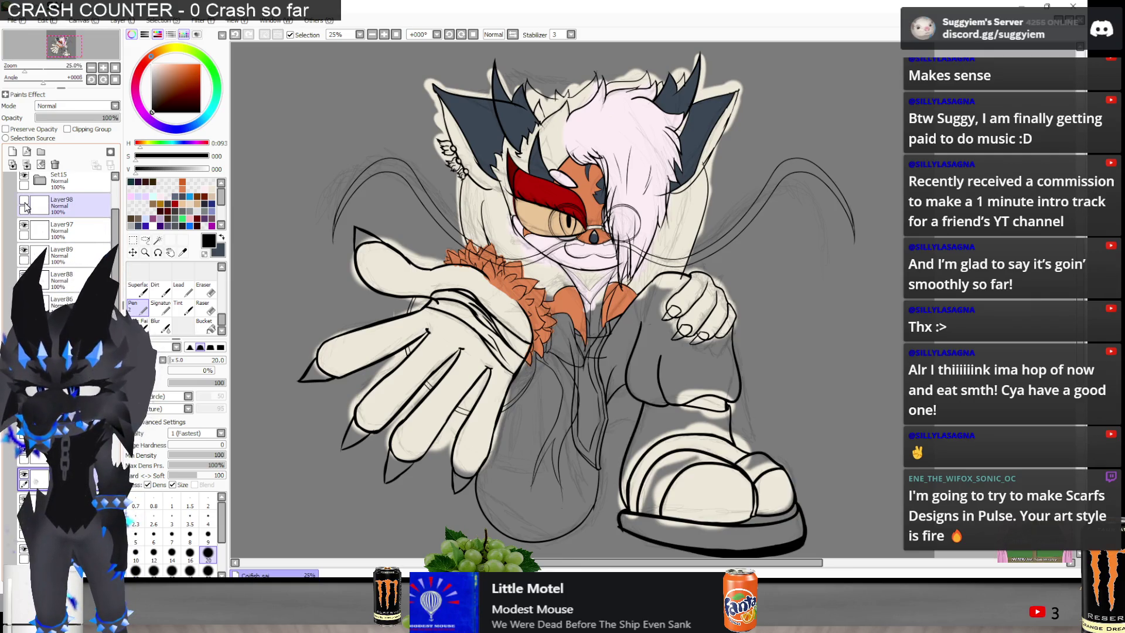
scroll(25, 207, "down", 5)
mouse_move(23, 305)
left_mouse_down()
mouse_move(19, 205)
mouse_move(29, 269)
left_mouse_up()
scroll(30, 269, "up", 3)
scroll(65, 234, "up", 2)
On Layer88, zoom into the resting fist and erase the claw tips into sharp points
left_click(23, 256)
scroll(698, 305, "up", 5)
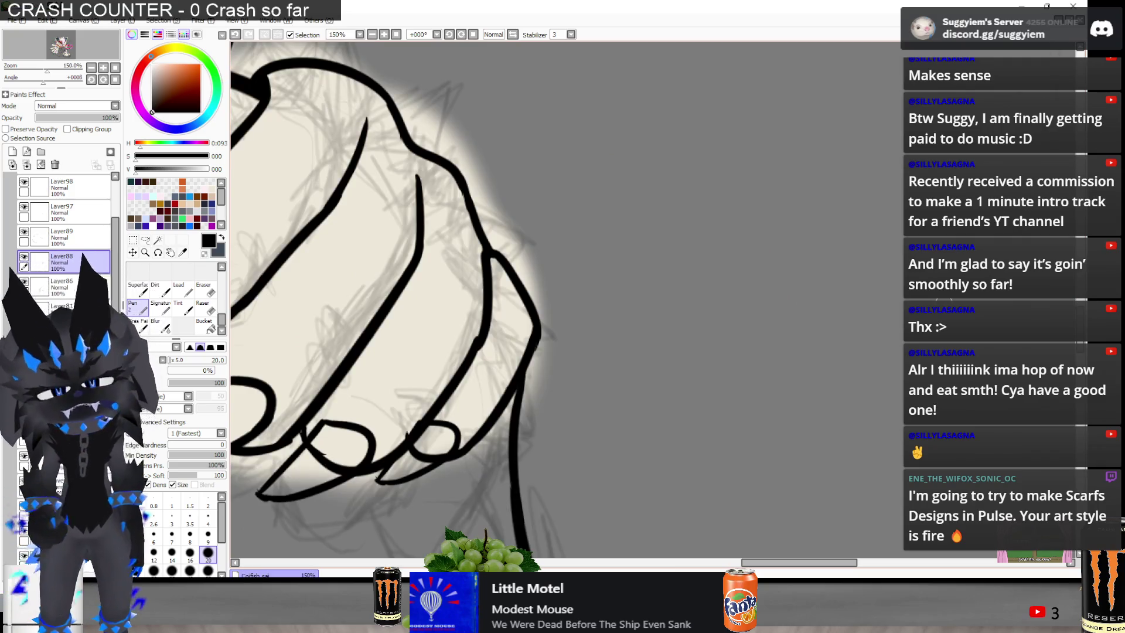
scroll(378, 371, "up", 1)
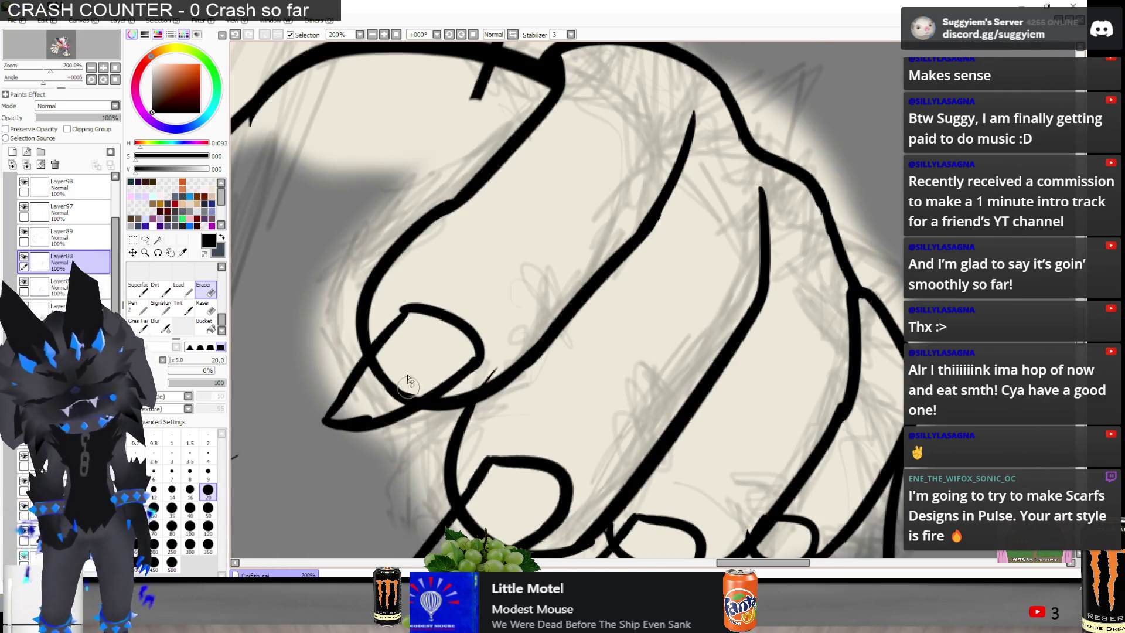
key("e")
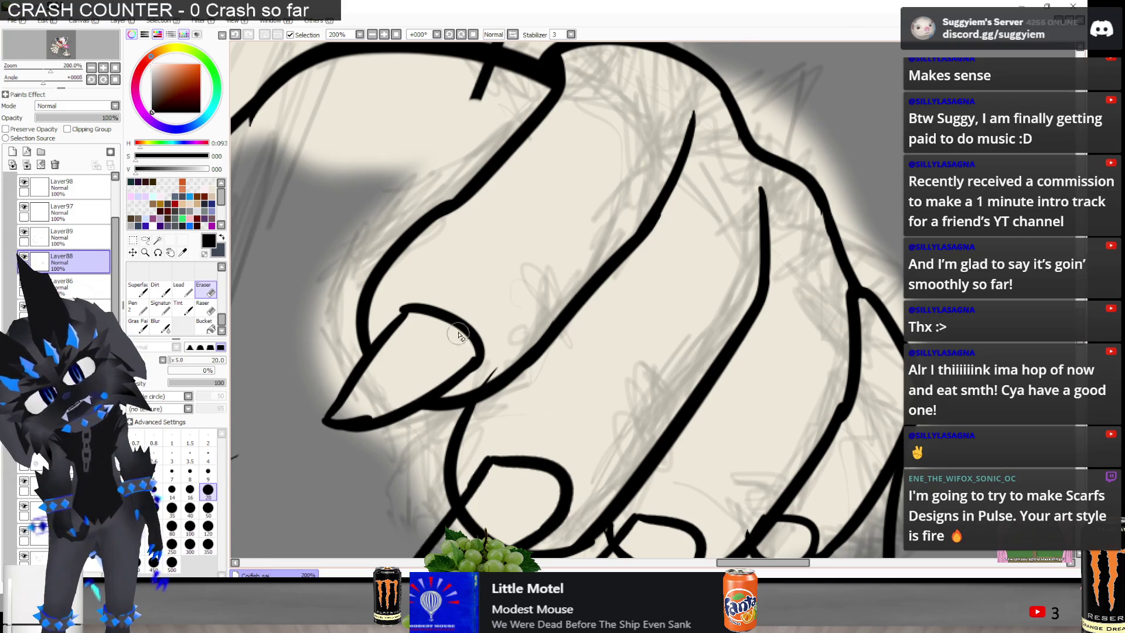
scroll(460, 334, "down", 3)
scroll(455, 410, "up", 1)
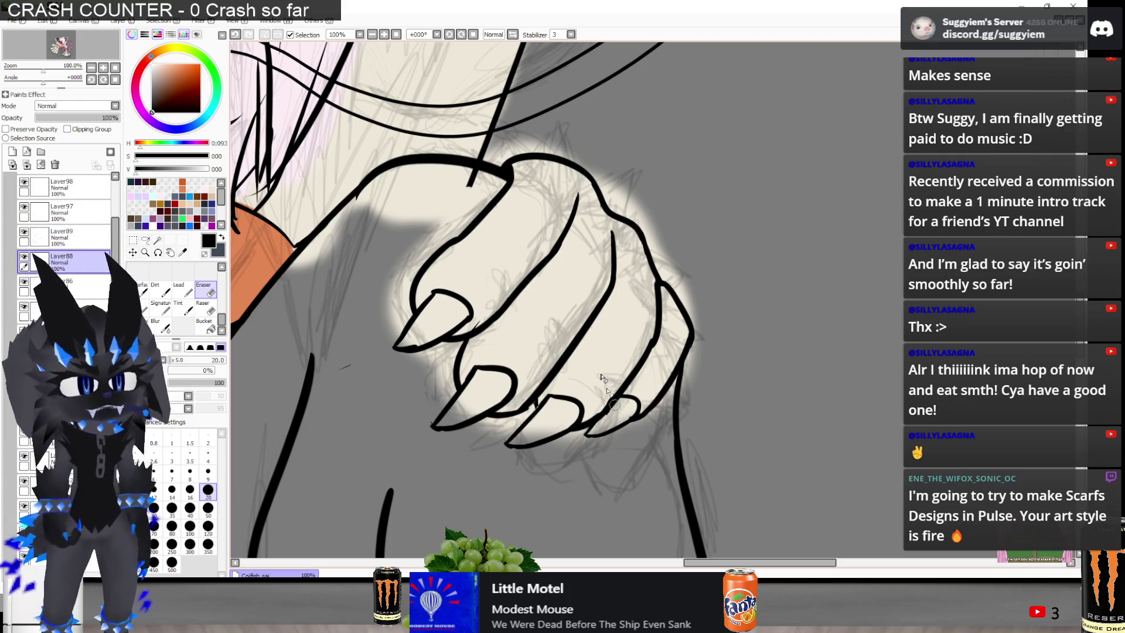
scroll(585, 309, "up", 3)
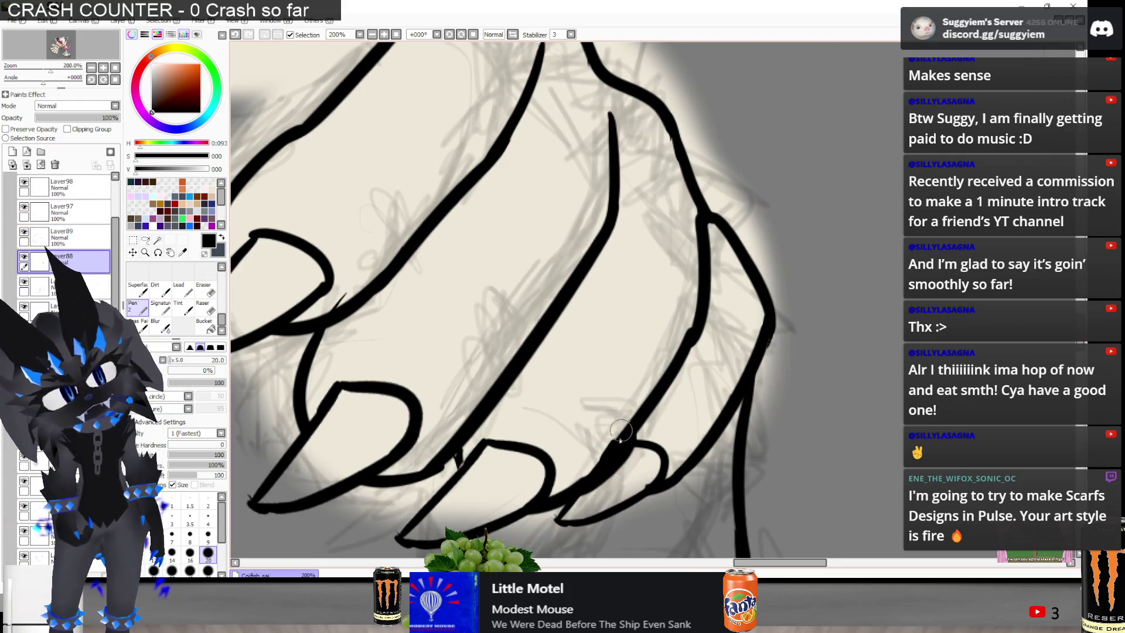
scroll(648, 364, "down", 3)
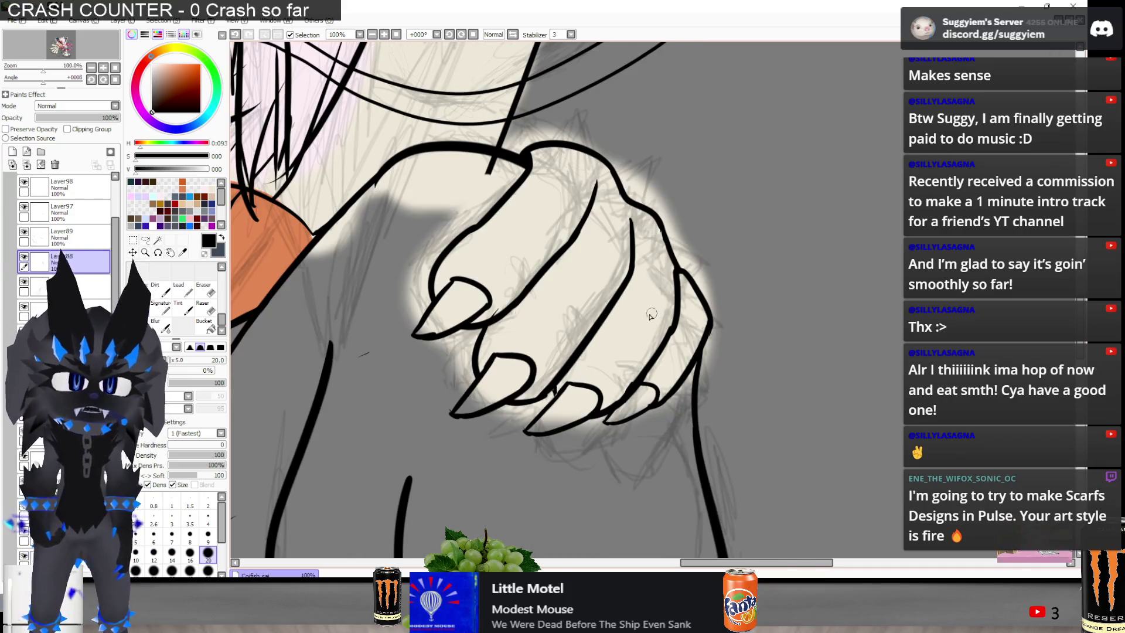
scroll(547, 393, "up", 3)
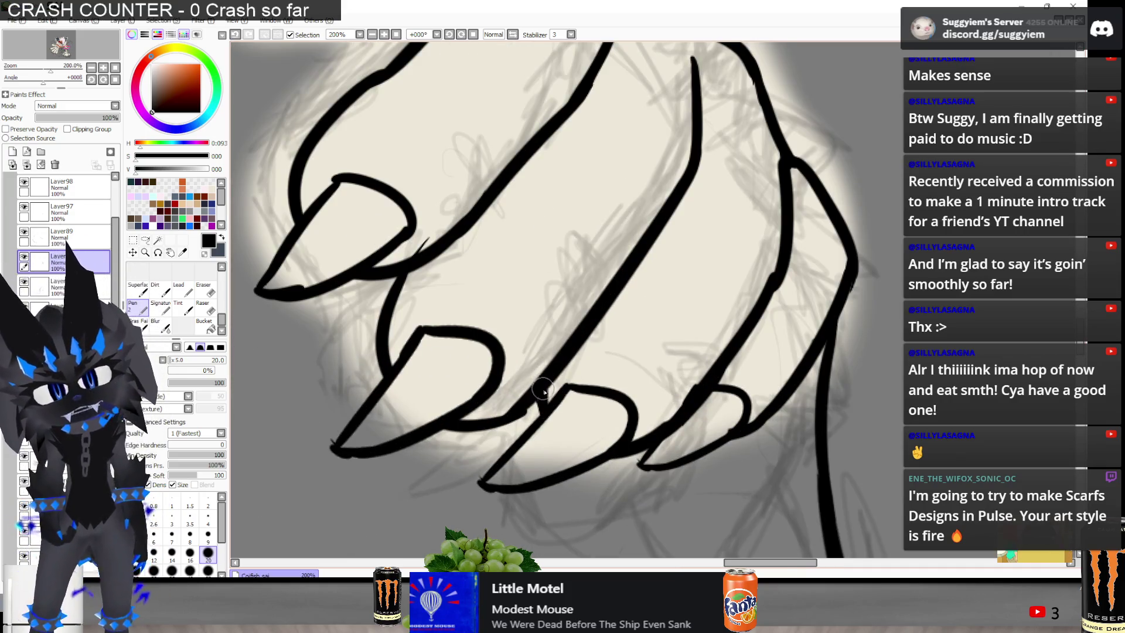
scroll(566, 390, "down", 1)
scroll(571, 392, "down", 1)
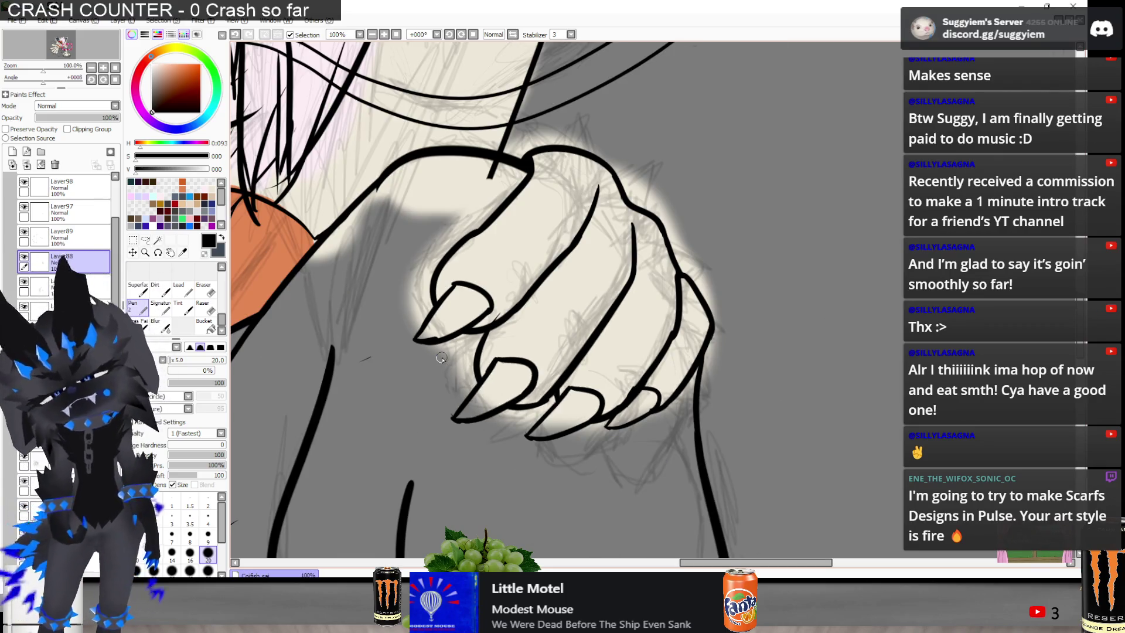
scroll(7, 269, "up", 3)
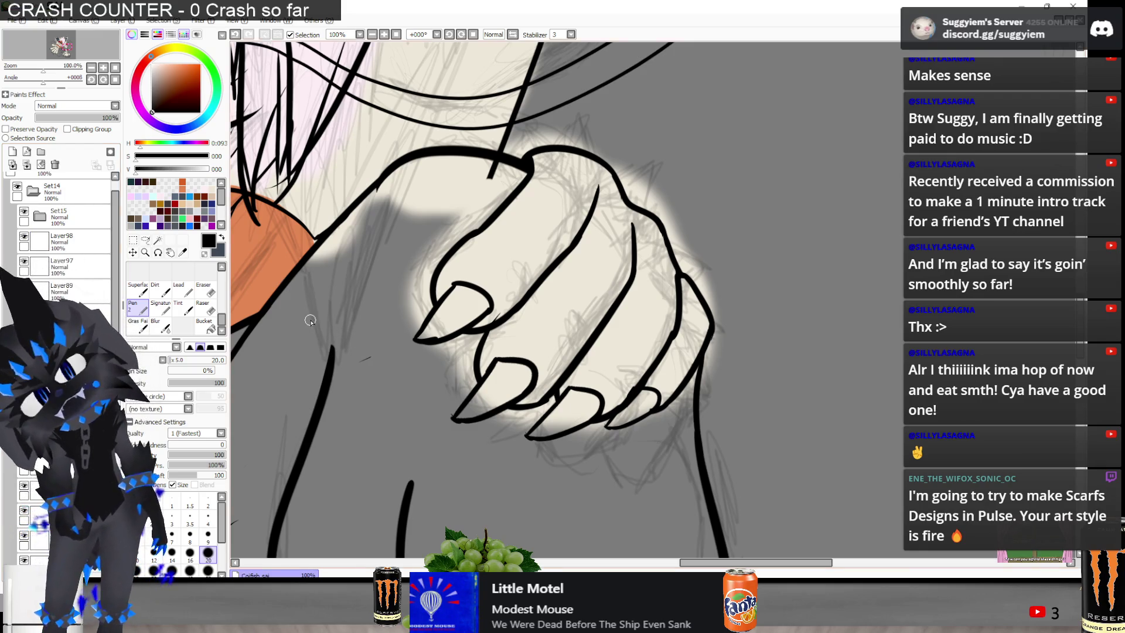
key("e")
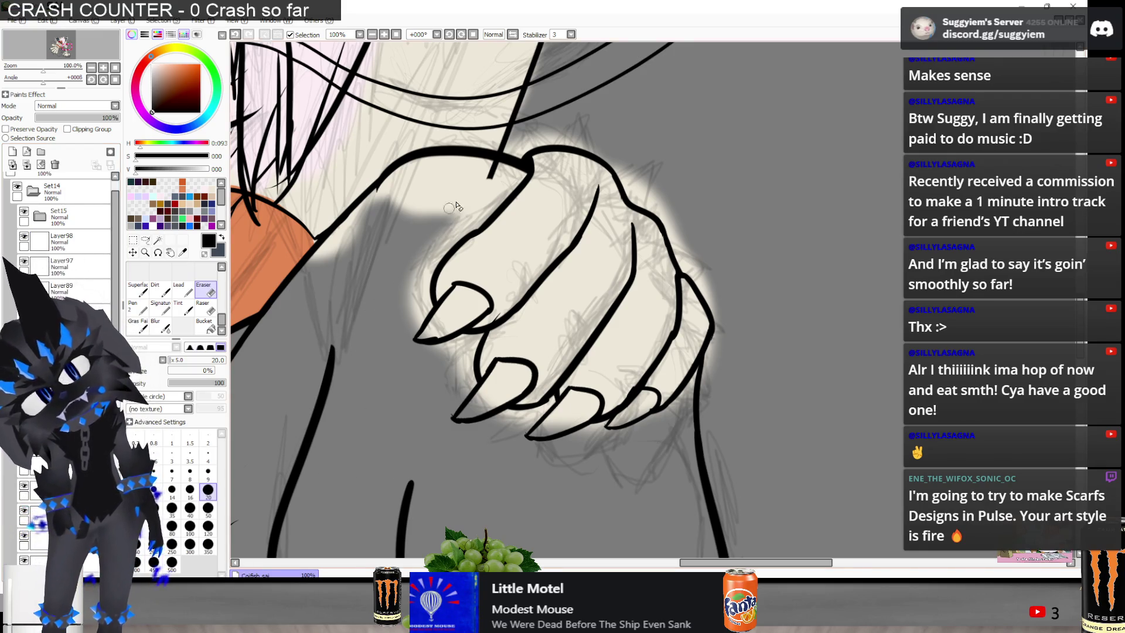
mouse_move(485, 163)
left_mouse_down()
mouse_move(486, 53)
mouse_move(530, 175)
left_mouse_up()
Zoom into the jacket and erase the thin stray sketch line
scroll(435, 202, "down", 2)
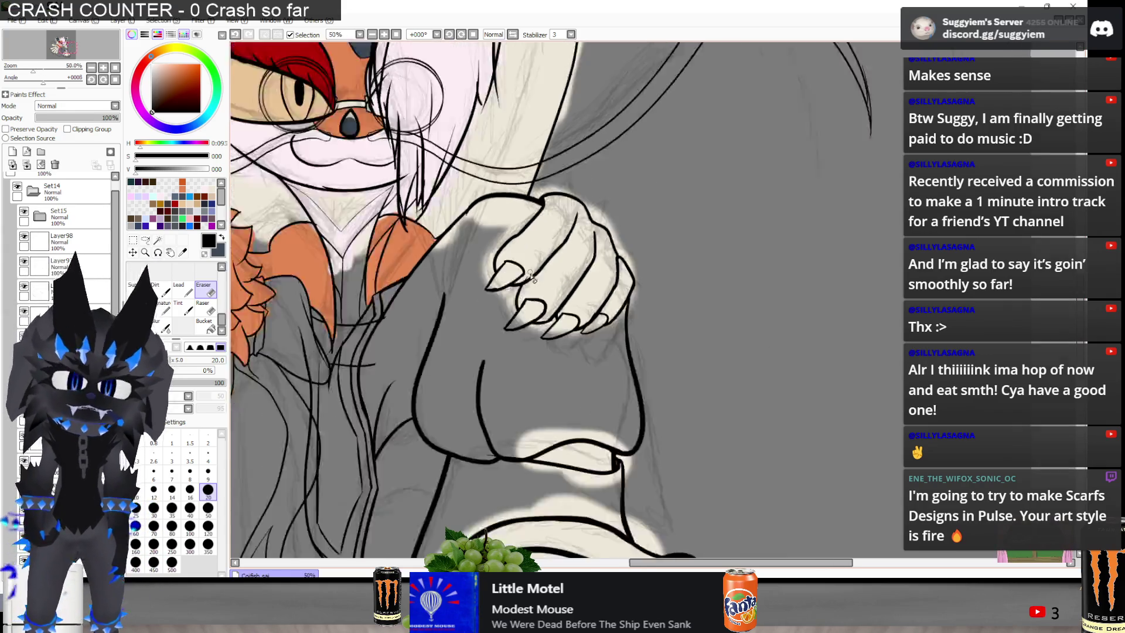
scroll(493, 337, "up", 2)
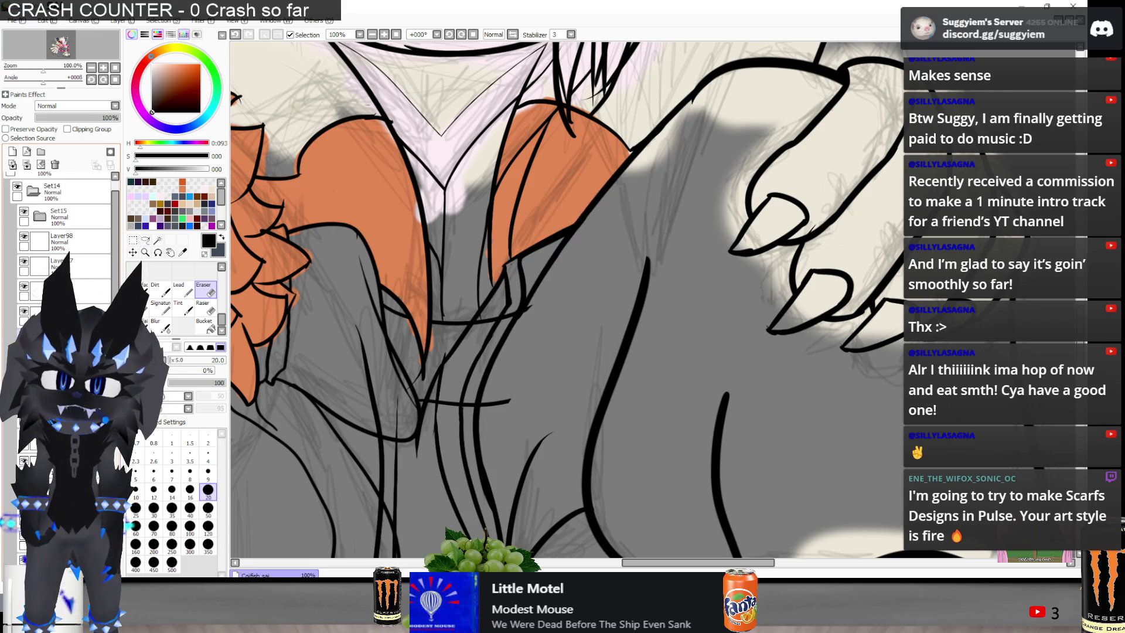
scroll(526, 350, "up", 2)
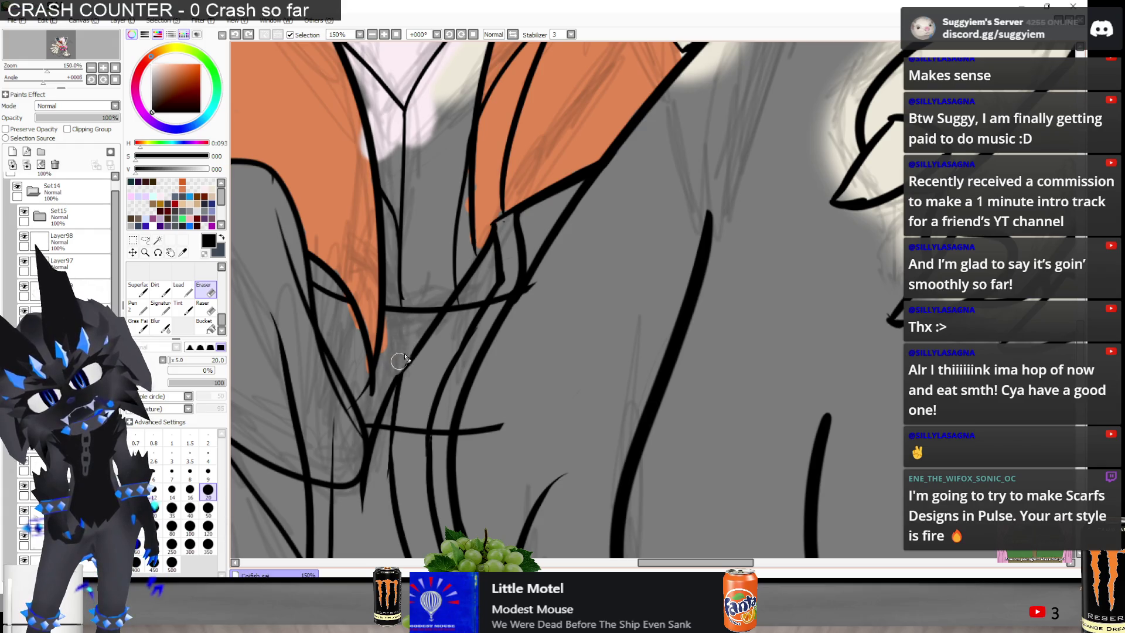
scroll(402, 349, "down", 2)
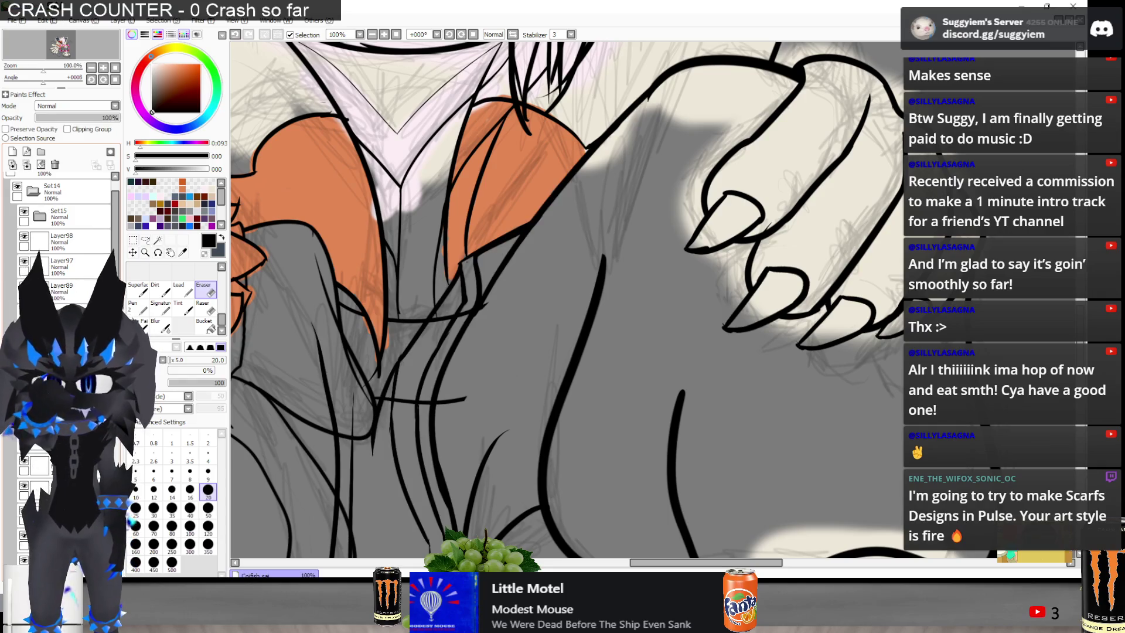
scroll(387, 306, "down", 1)
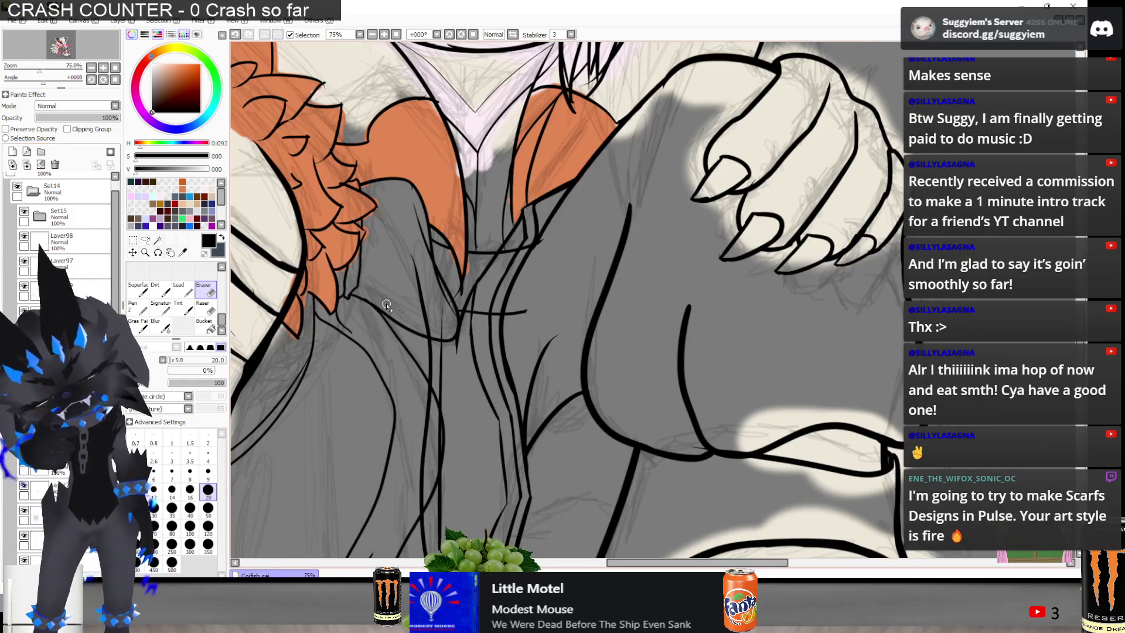
scroll(368, 307, "up", 2)
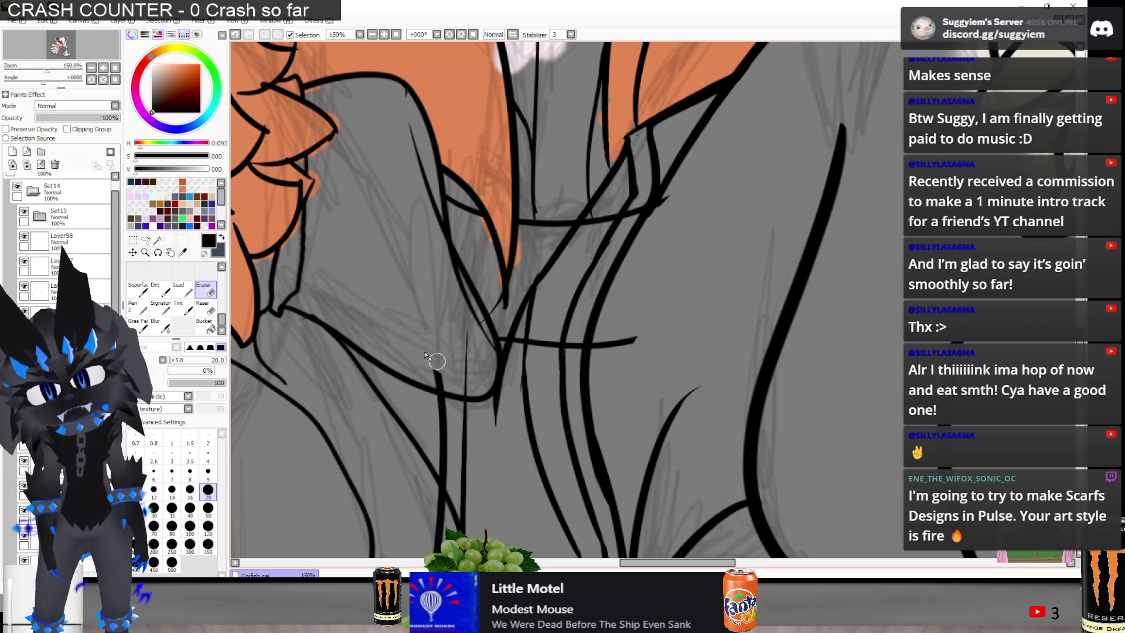
left_click_drag(459, 378, 469, 348)
Zoom back out and make Layer89 the active layer
scroll(478, 331, "down", 5)
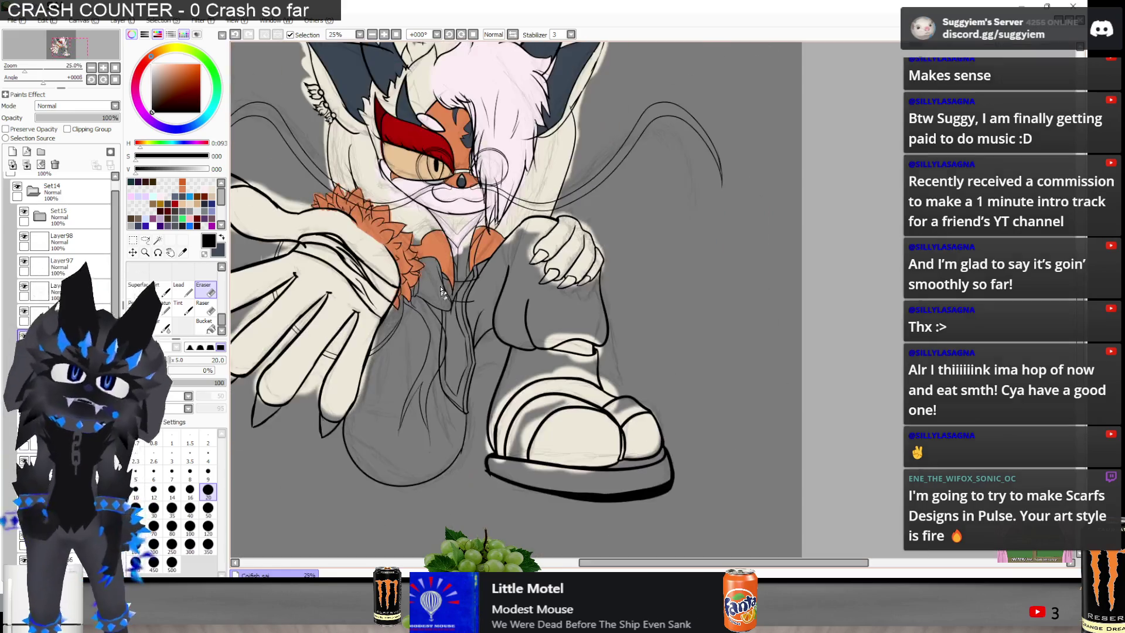
scroll(399, 269, "up", 1)
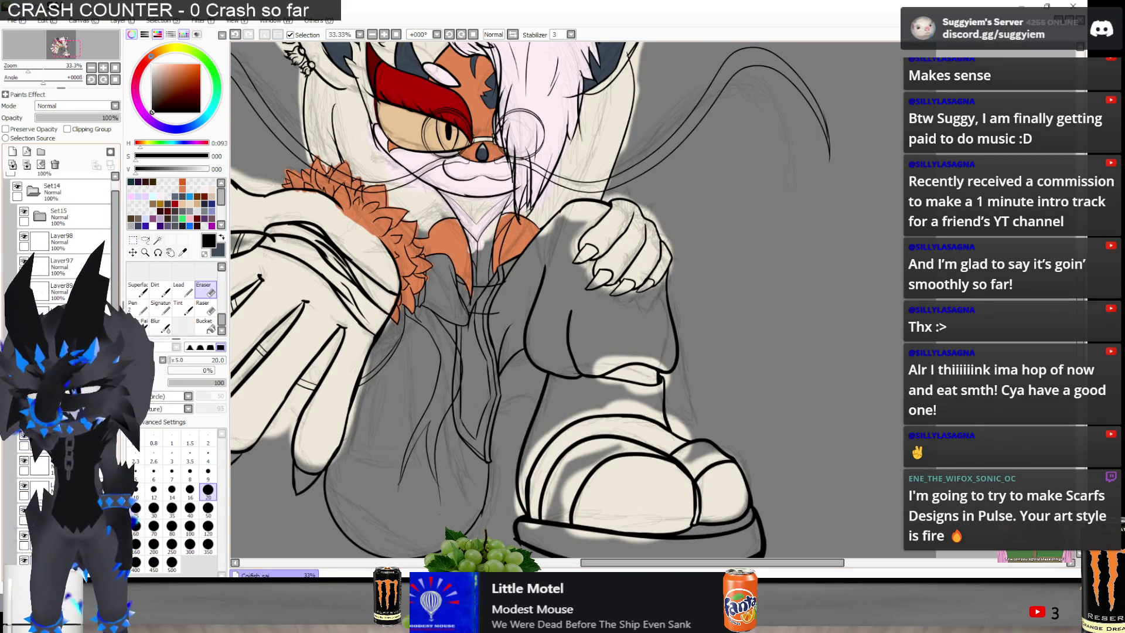
left_click(62, 288)
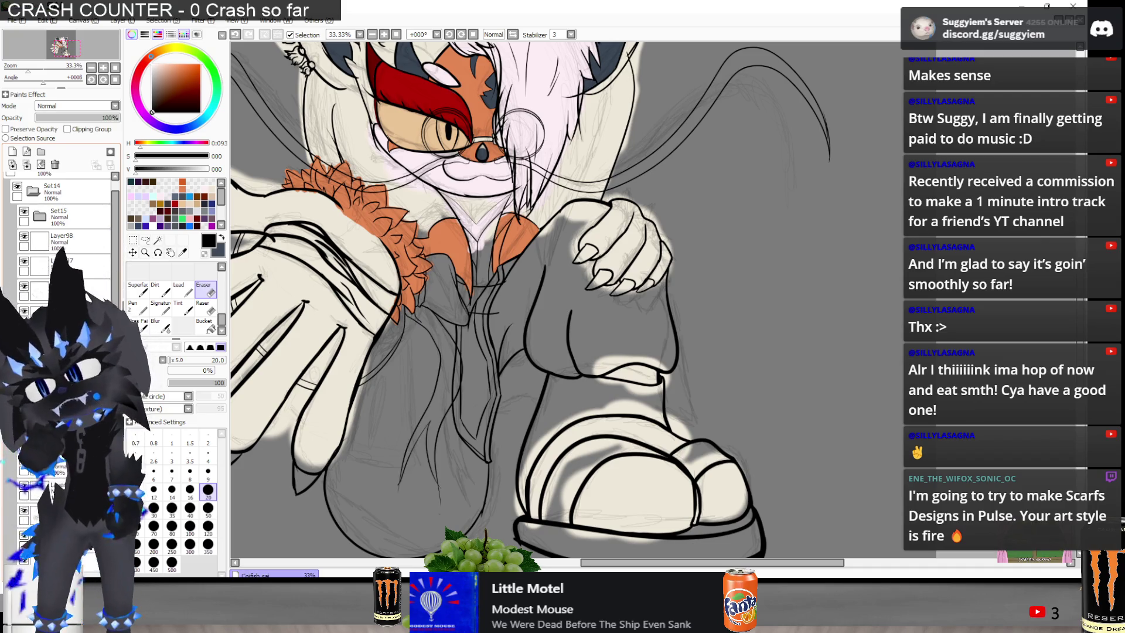
scroll(456, 310, "up", 3)
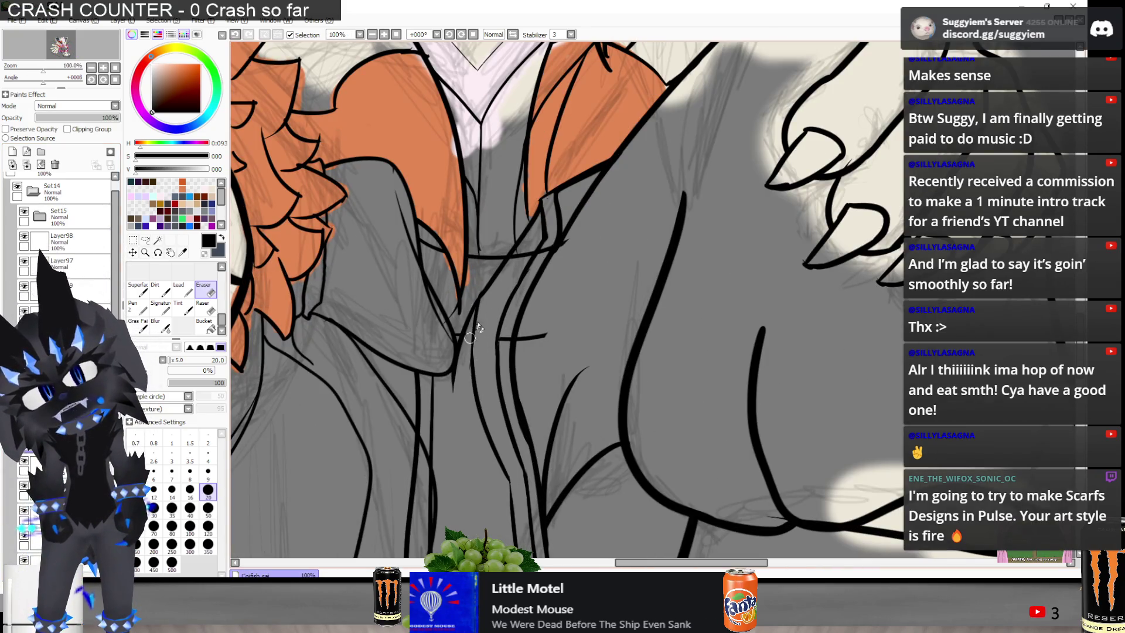
Erase the short stray black stroke on the jacket
left_click_drag(509, 330, 512, 341)
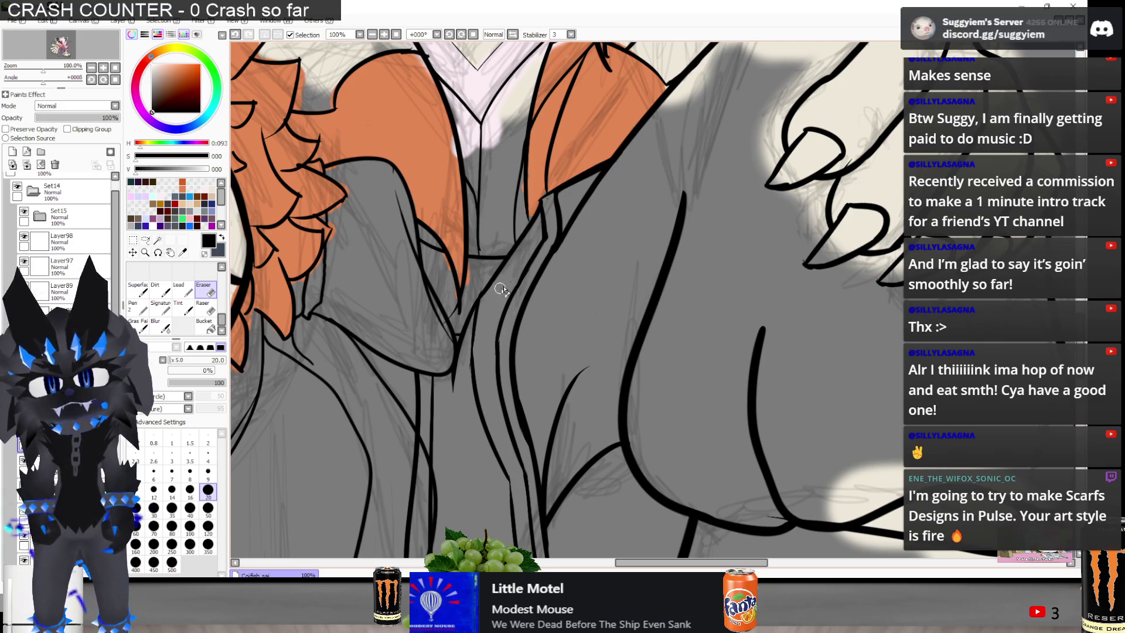
scroll(529, 338, "down", 1)
scroll(487, 271, "up", 2)
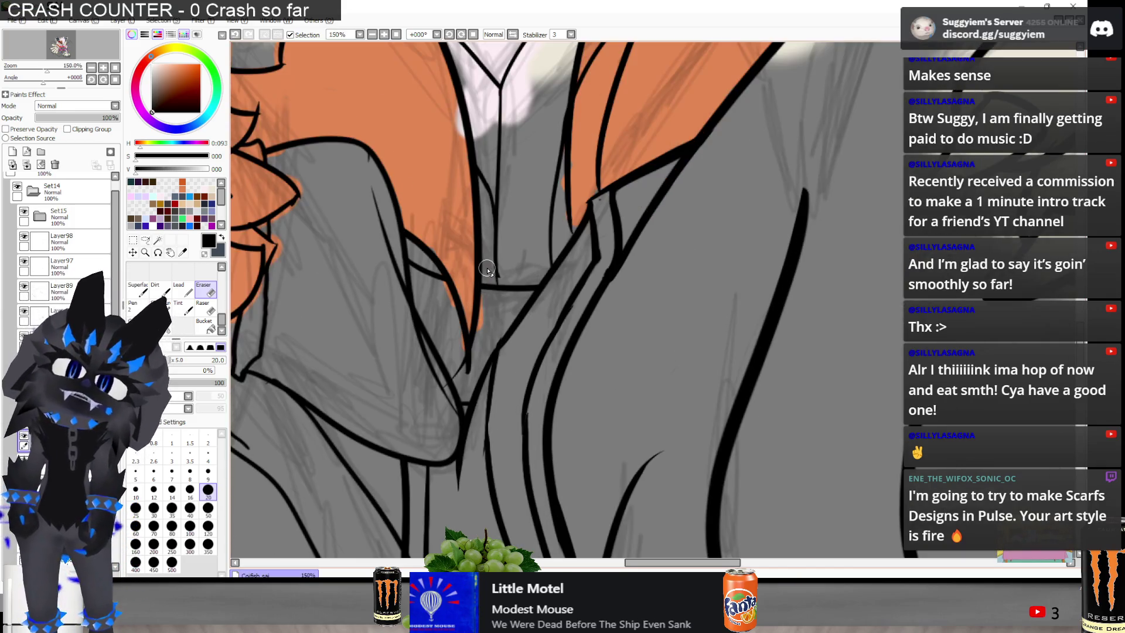
scroll(487, 270, "up", 1)
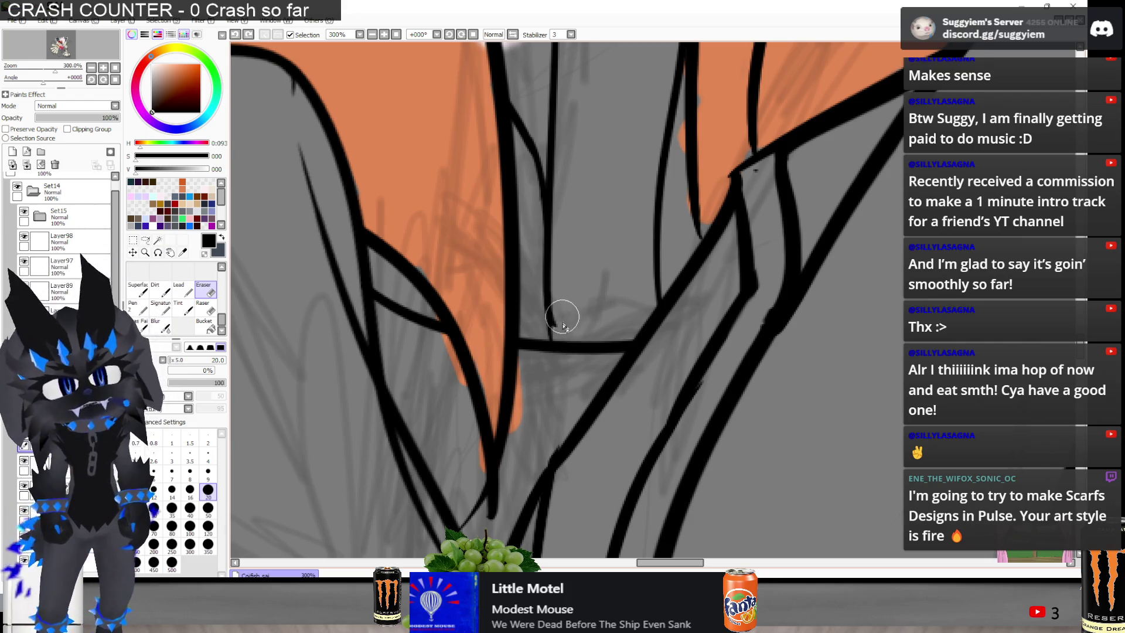
With the Pen, draw the zipper junction stroke and extend the vertical line to the diagonal
key("n")
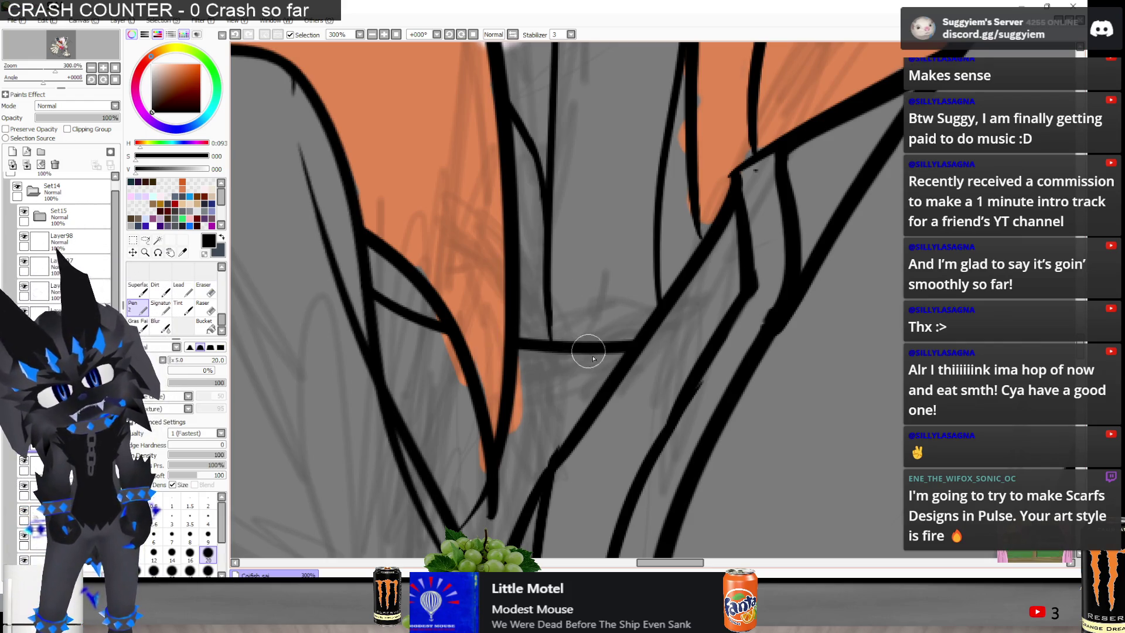
left_click_drag(539, 296, 551, 338)
key("ctrl+z")
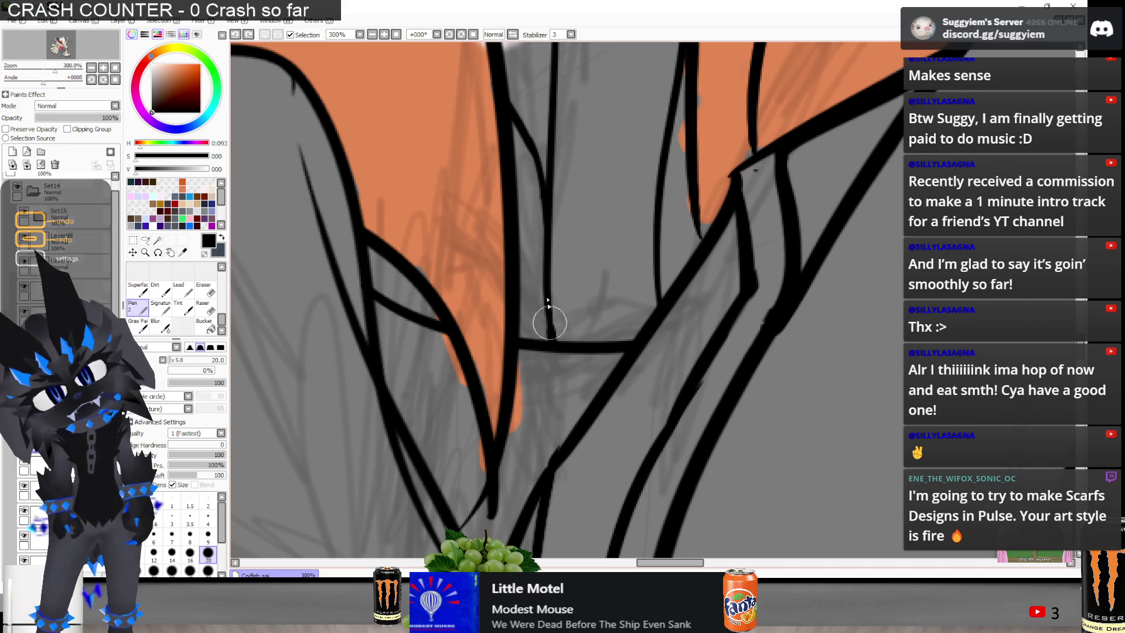
key("ctrl+y")
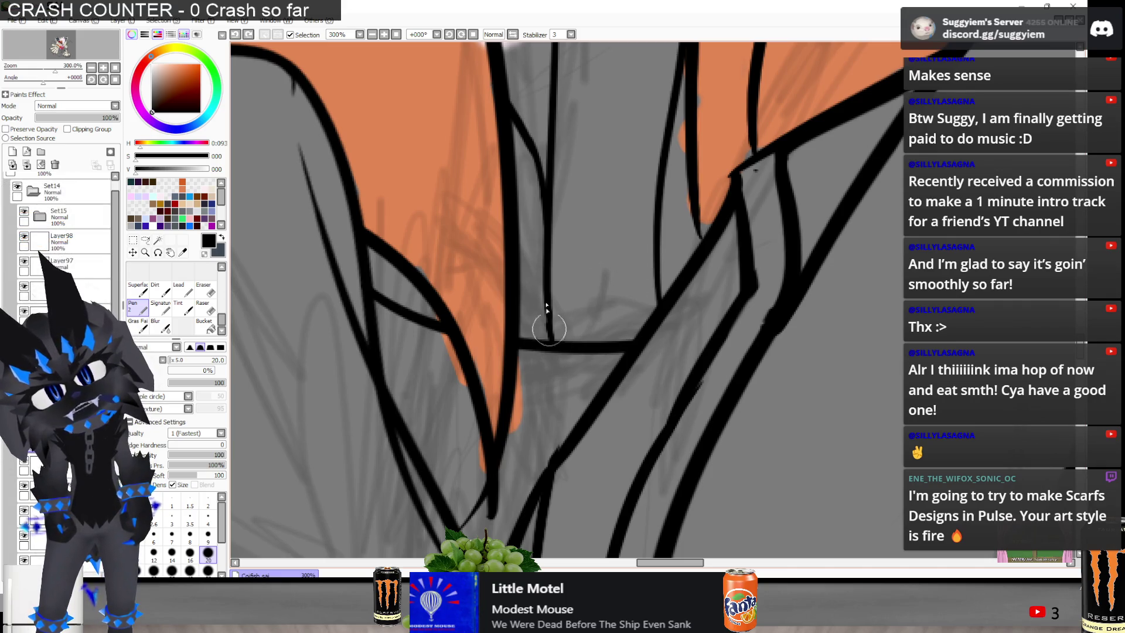
left_click_drag(692, 212, 698, 237)
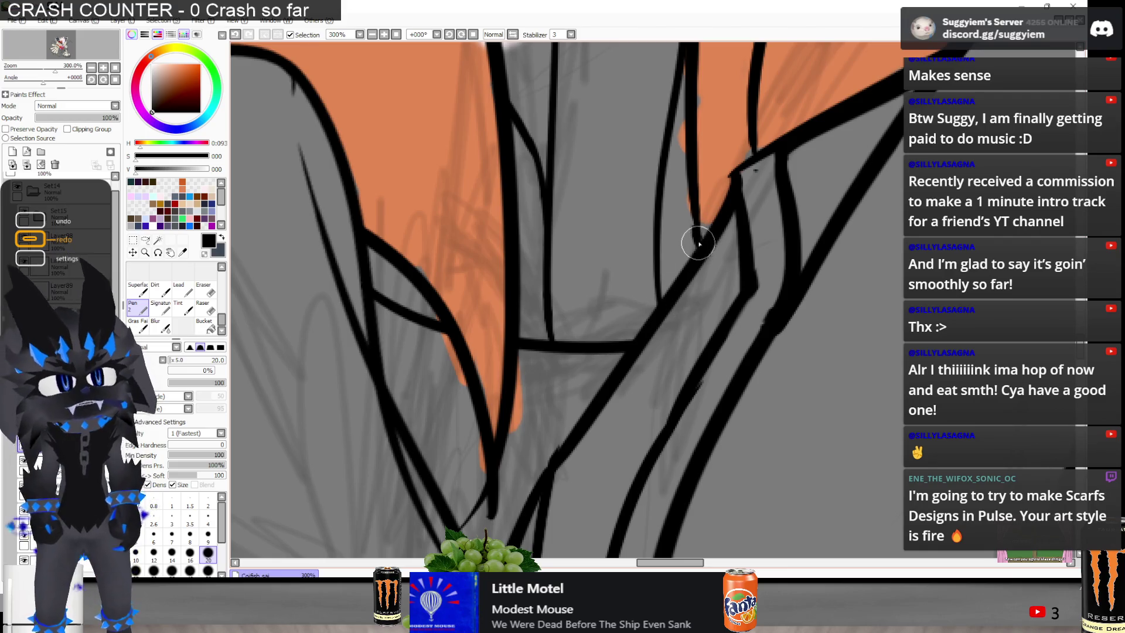
key("ctrl+z")
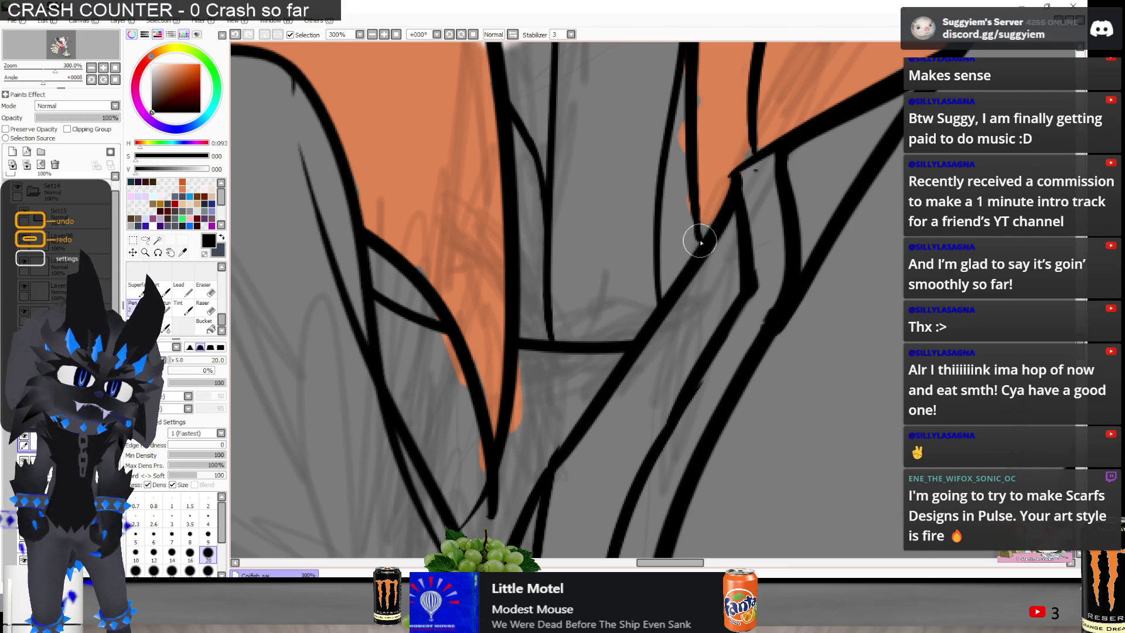
key("ctrl+y")
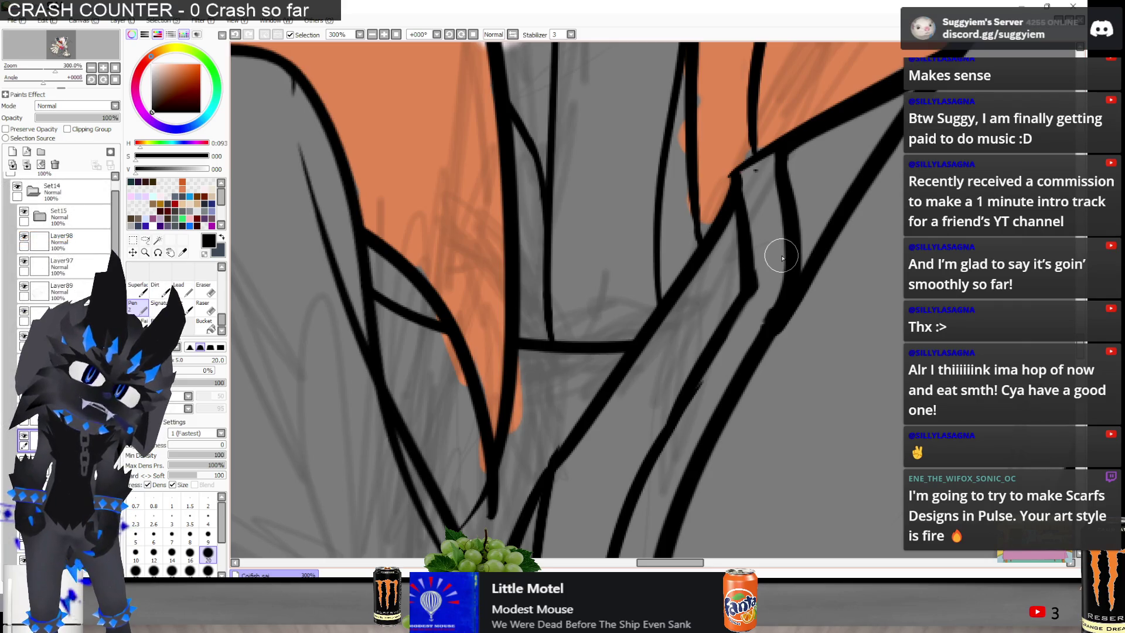
Erase the overshooting line end at the zipper junction
key("e")
left_click_drag(756, 174, 755, 171)
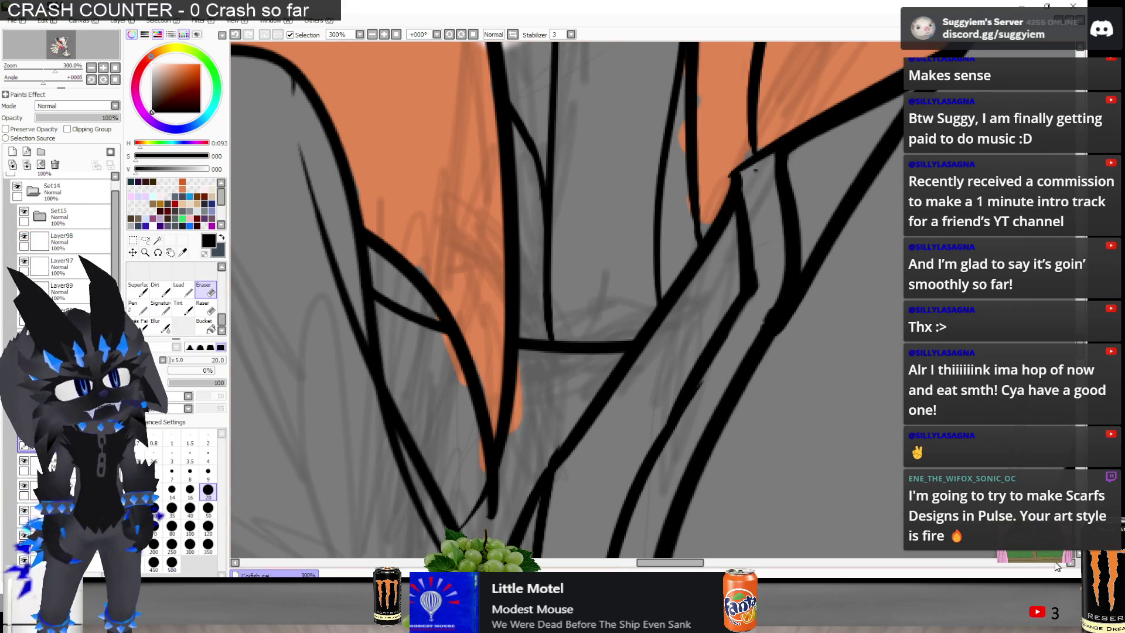
scroll(536, 220, "down", 5)
Zoom around the finished cat portrait, then expand Set14's groups and turn off Set9's visibility
scroll(520, 246, "down", 3)
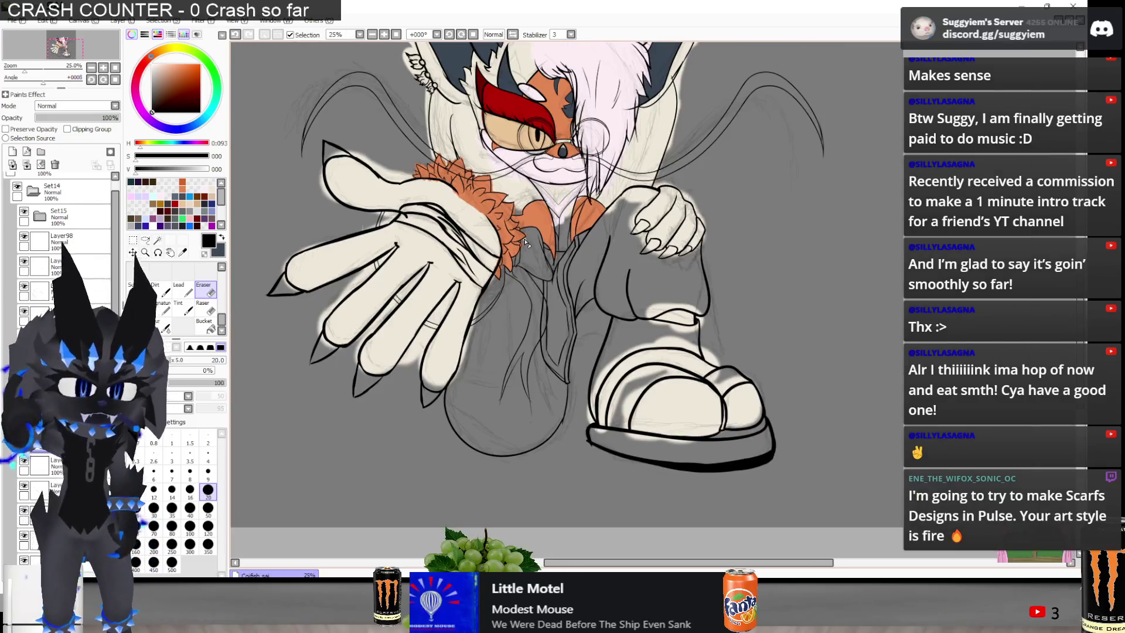
scroll(524, 244, "up", 3)
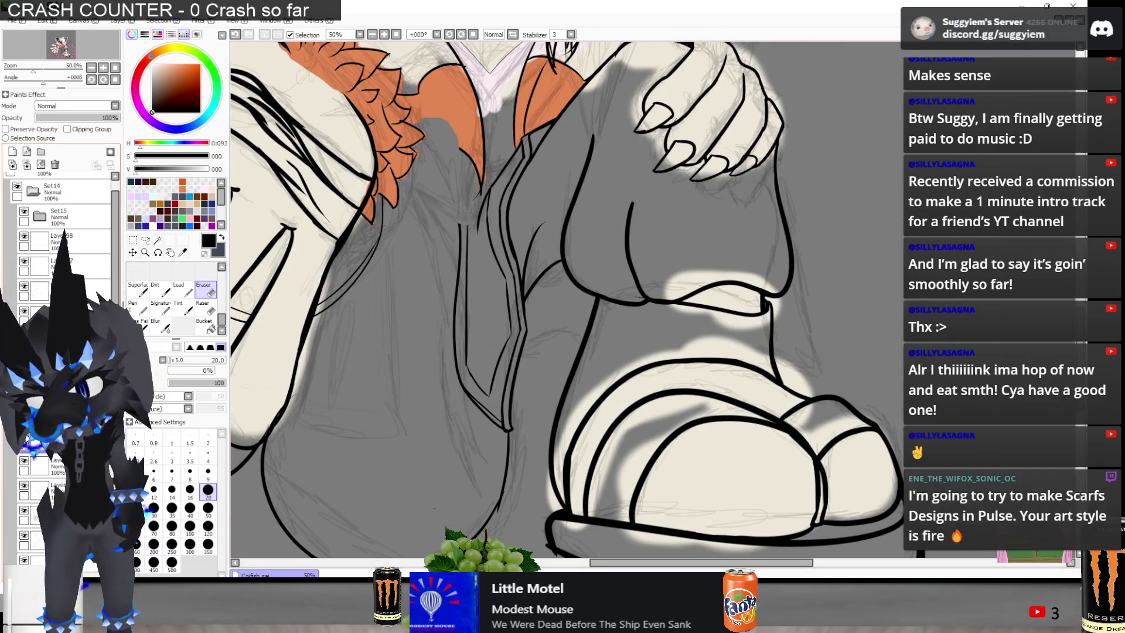
scroll(310, 307, "up", 1)
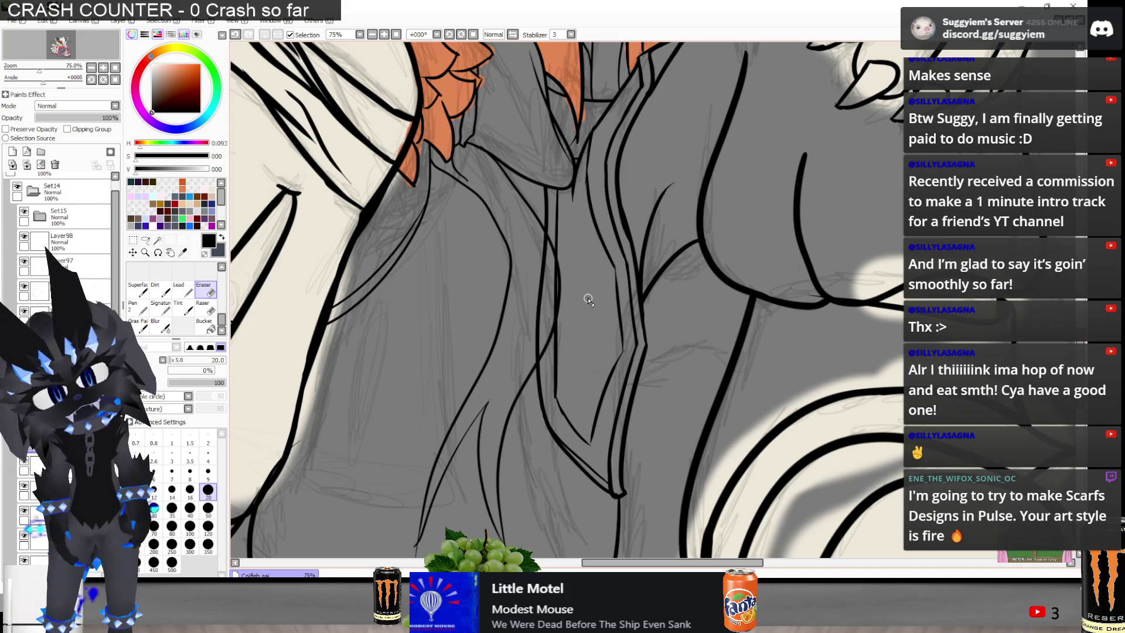
scroll(588, 299, "down", 2)
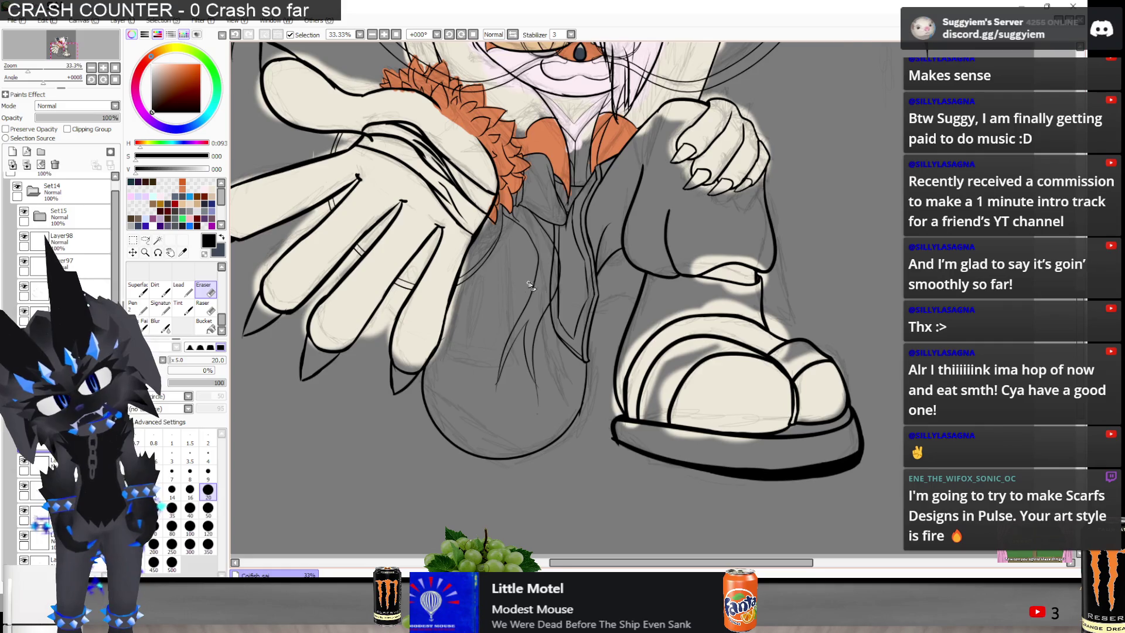
scroll(529, 286, "up", 2)
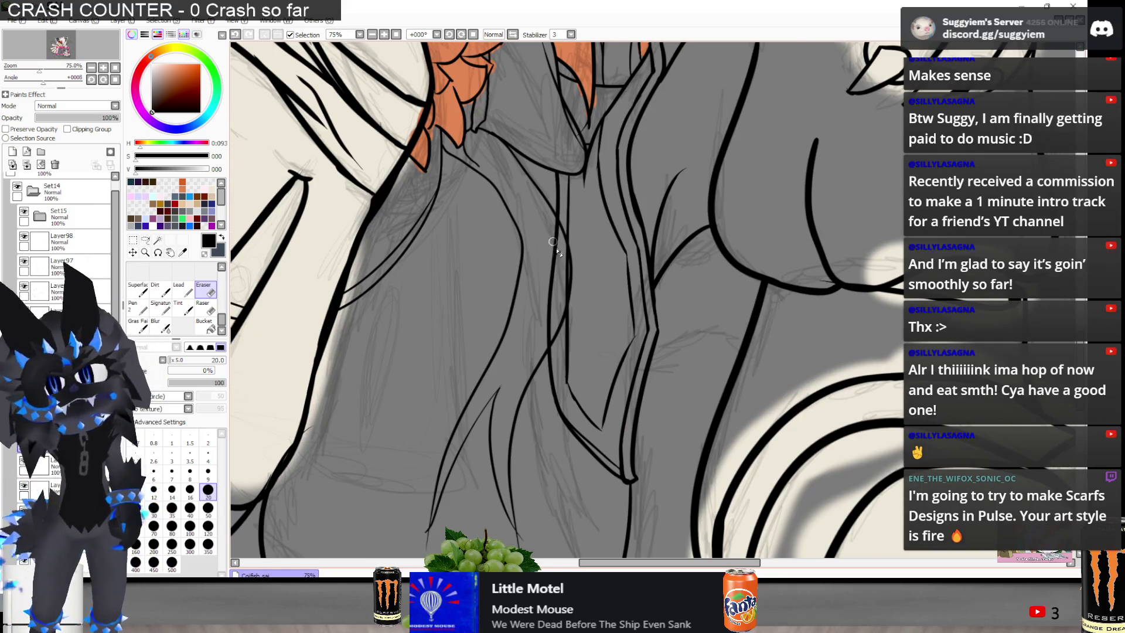
scroll(556, 251, "up", 1)
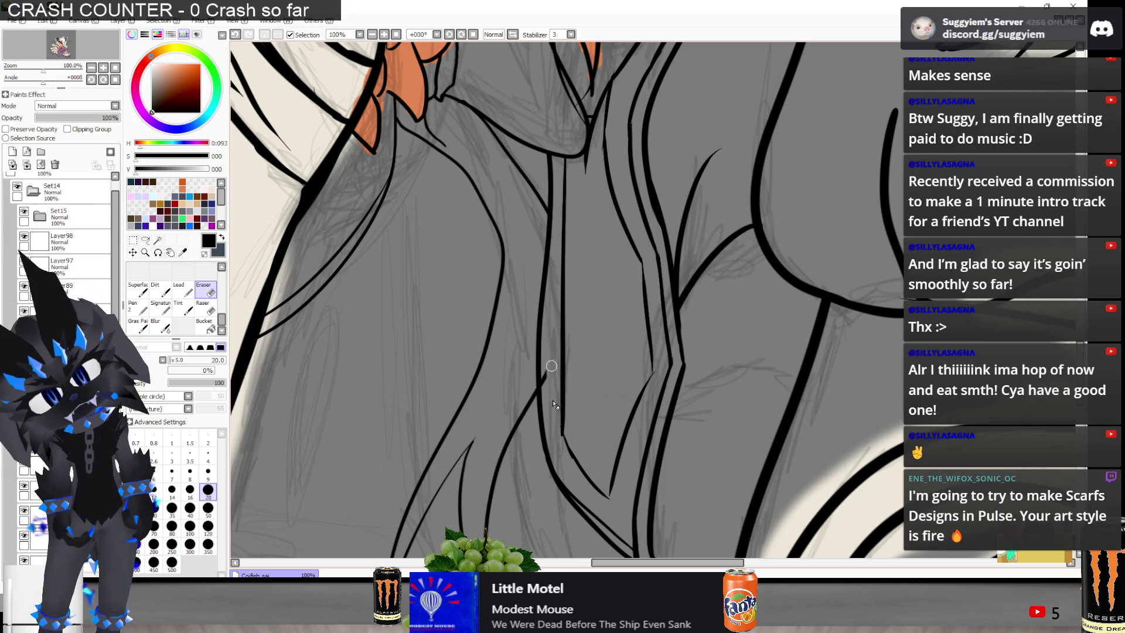
scroll(545, 387, "down", 5)
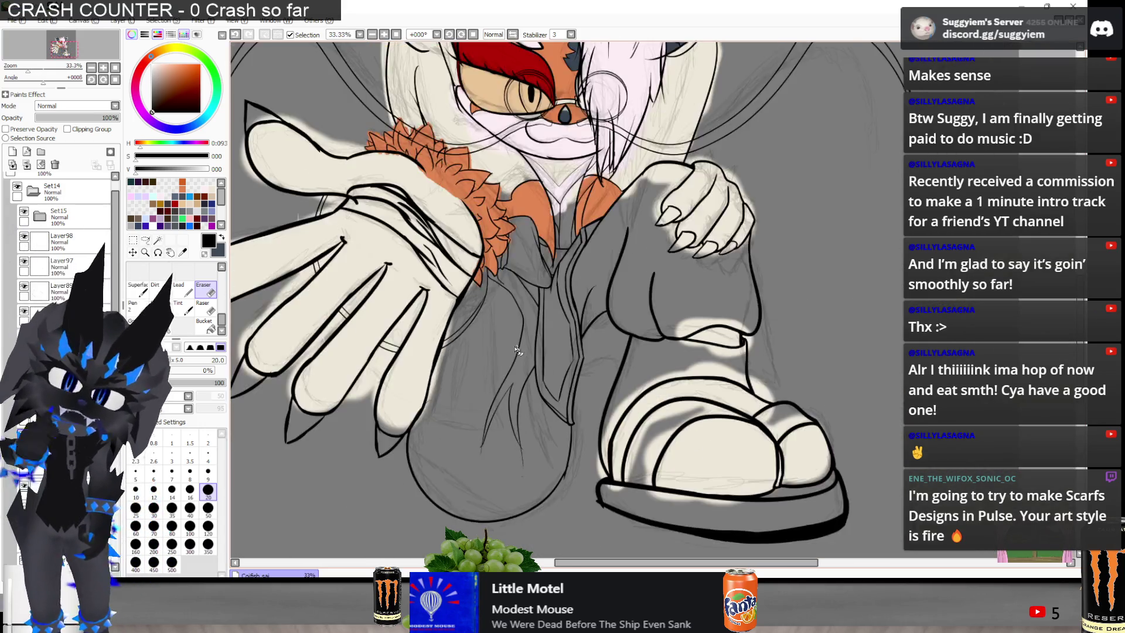
scroll(518, 382, "up", 1)
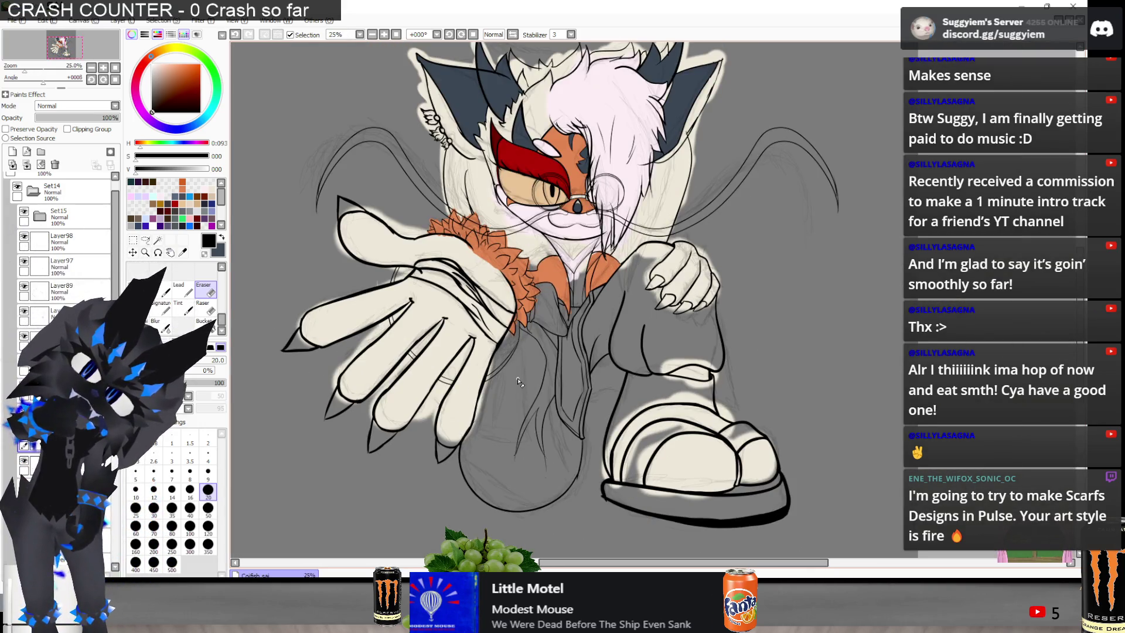
scroll(518, 382, "down", 1)
scroll(518, 381, "up", 1)
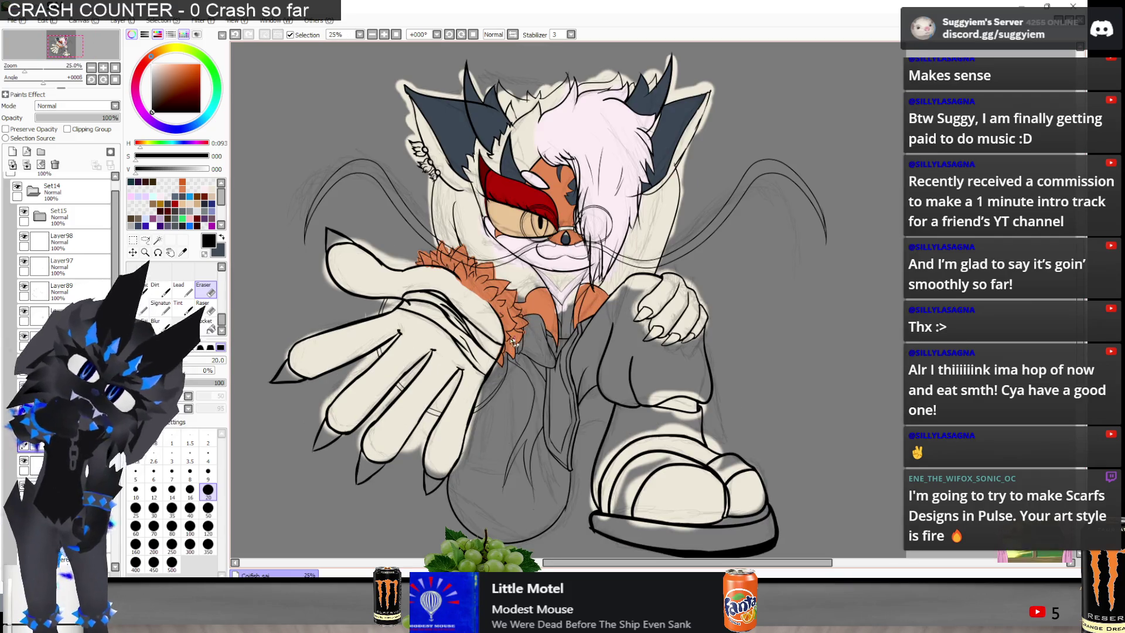
left_click(40, 215)
left_click(17, 214)
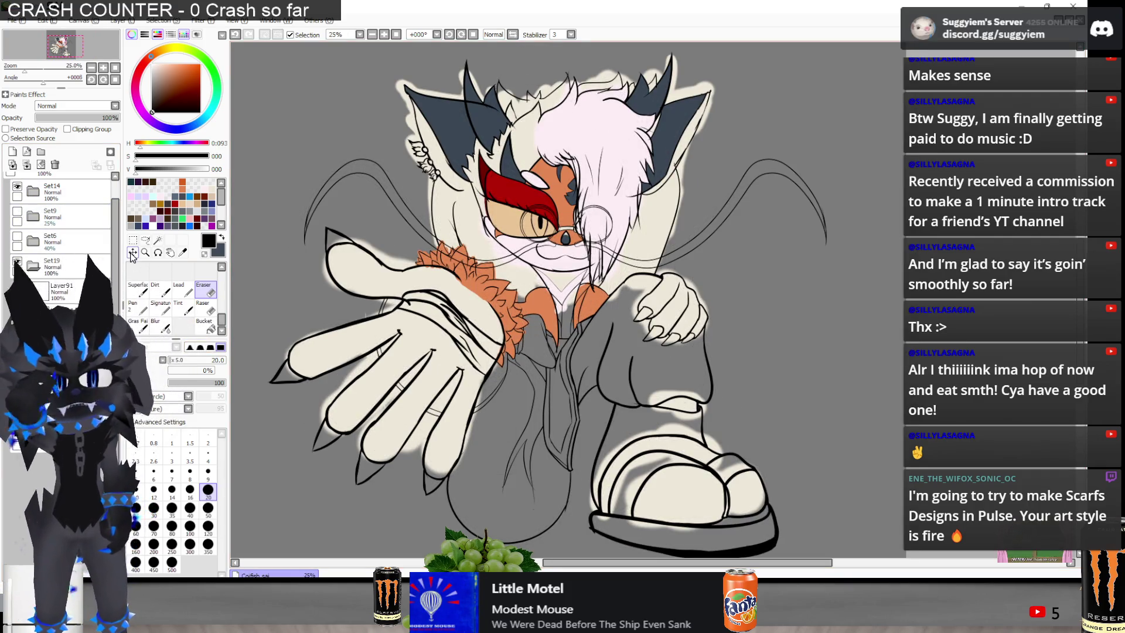
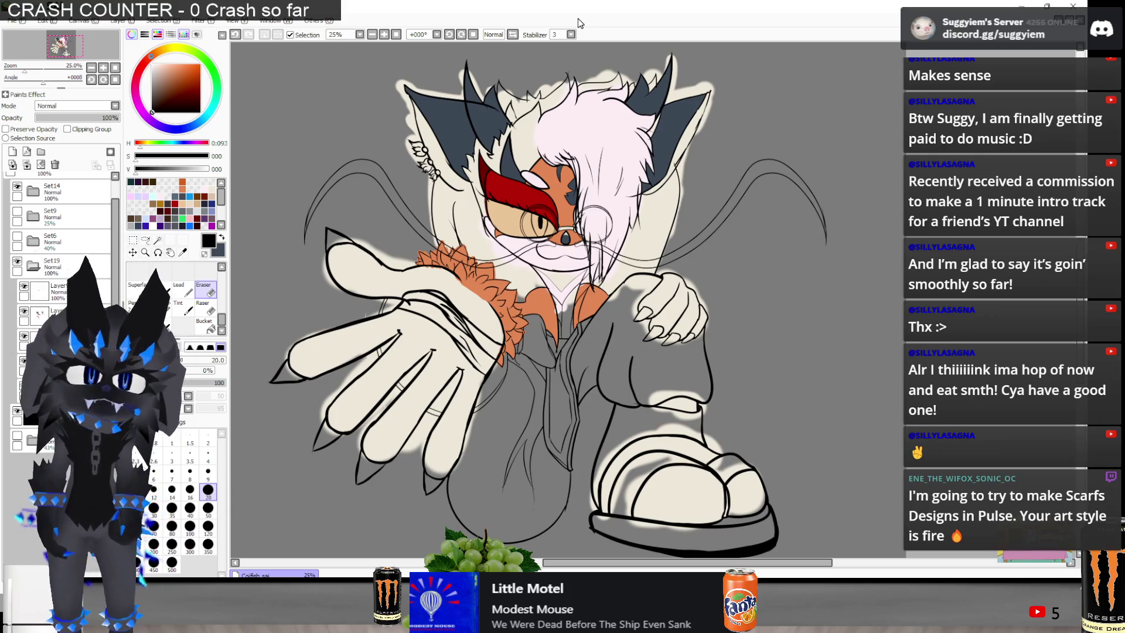
Toggle the pupil and colour layers off and on to compare the artwork
scroll(565, 230, "up", 8)
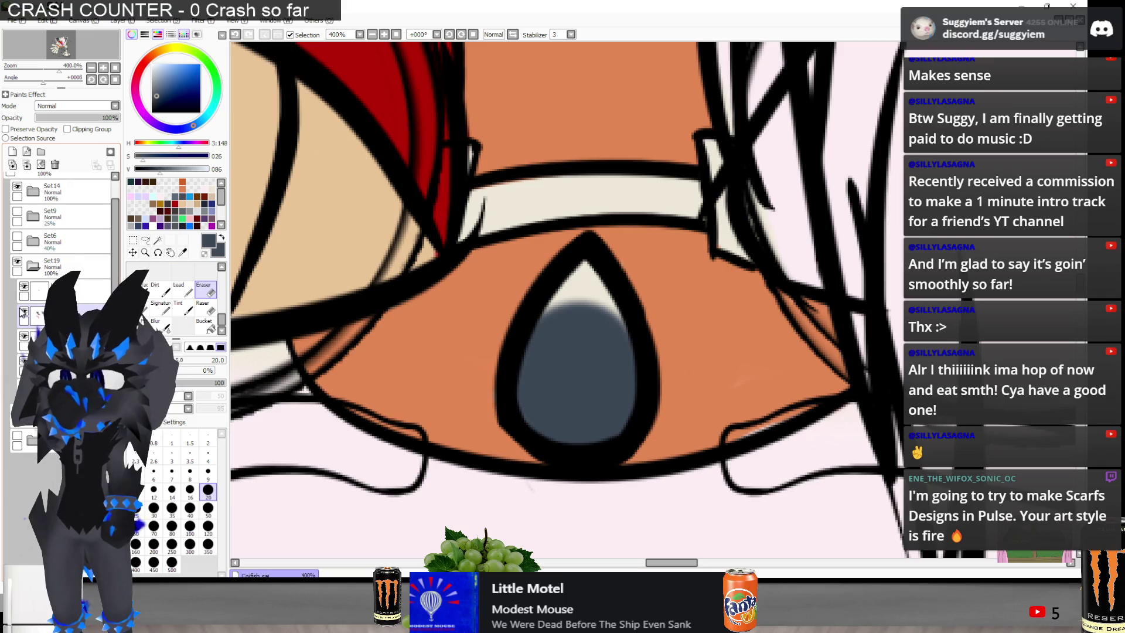
left_click(24, 312)
left_click(23, 311)
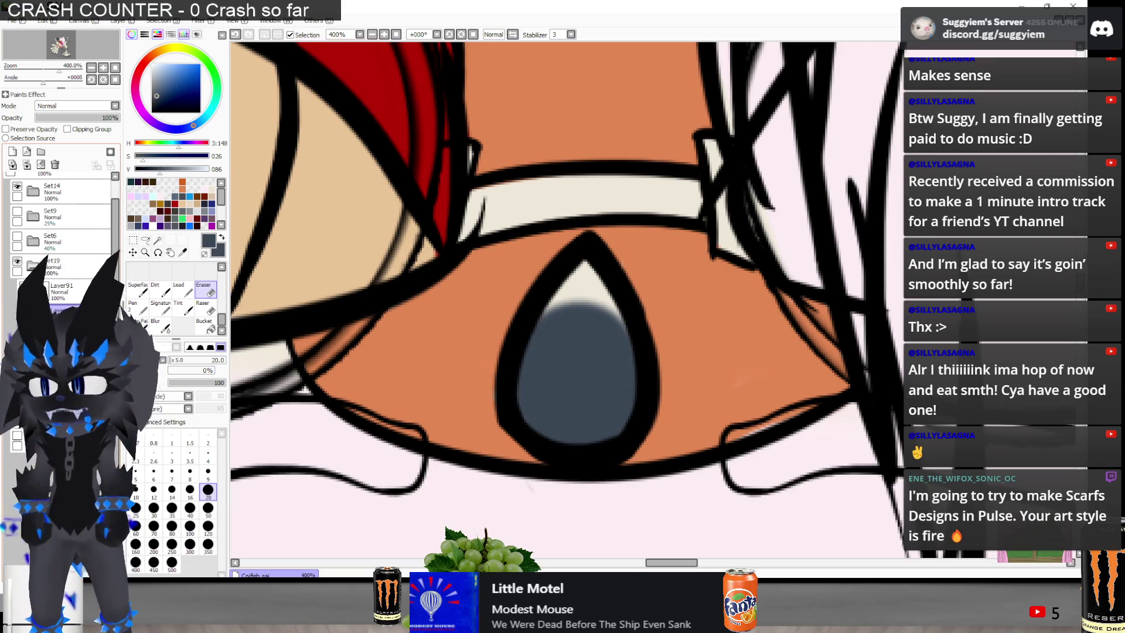
scroll(627, 258, "down", 7)
left_click(23, 311)
left_click(24, 311)
left_click(23, 311)
left_click(24, 312)
left_click(23, 311)
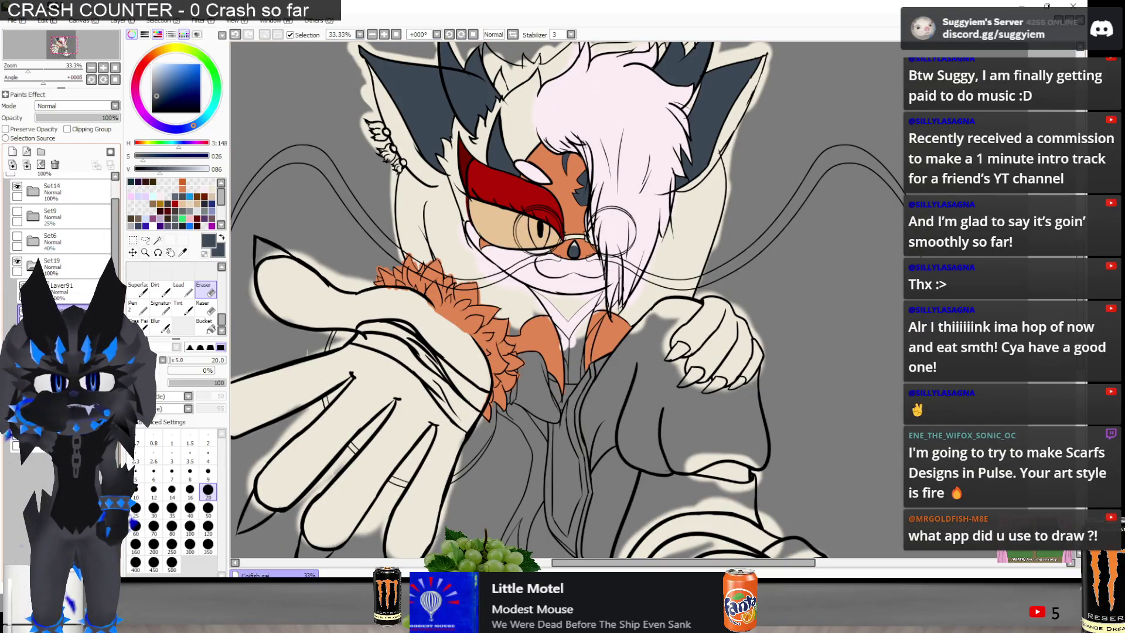
scroll(476, 141, "up", 1)
Select the dark ear and forehead markings by colour, compare, then clear the selection
left_click(157, 240)
left_click(546, 178)
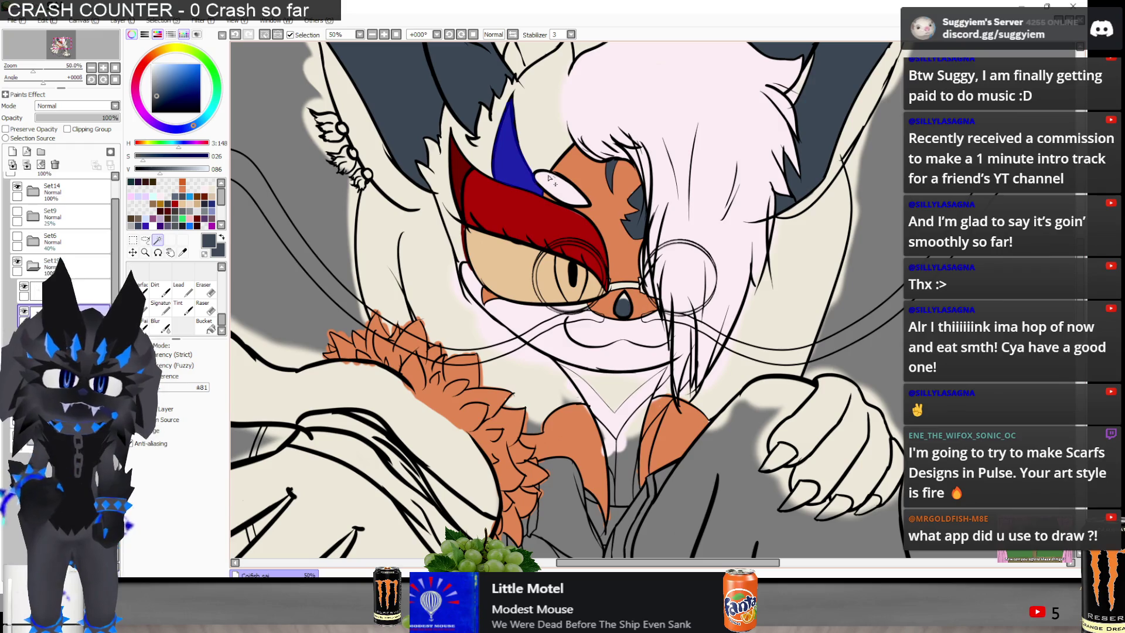
left_click(610, 176)
left_click(635, 212)
scroll(635, 214, "down", 1)
left_click(769, 148)
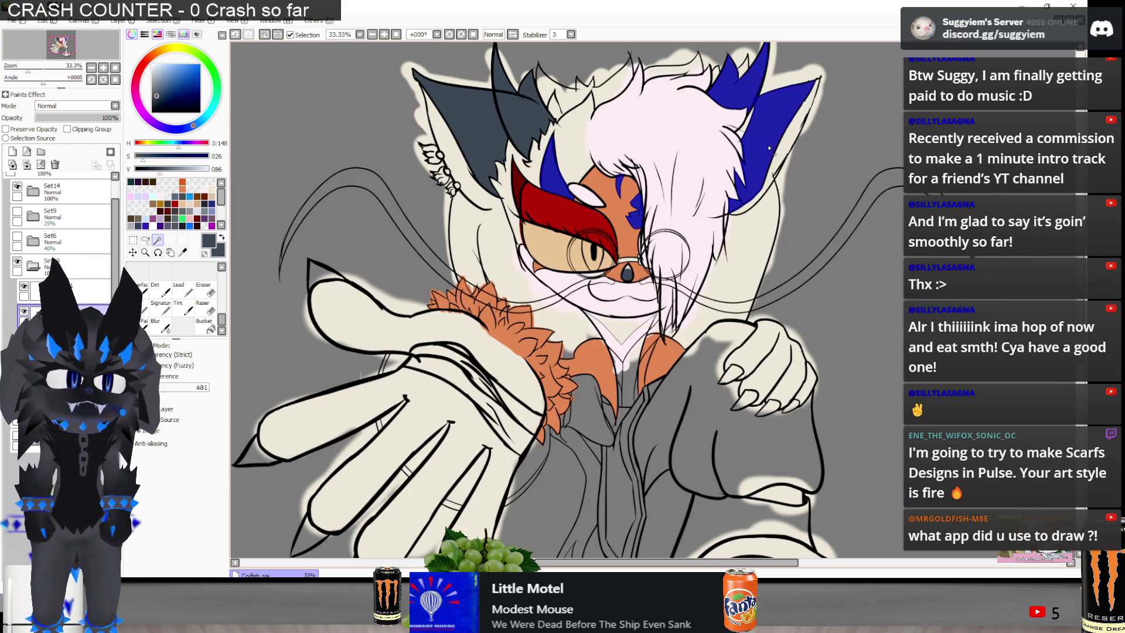
left_click(551, 117)
key("ctrl+d")
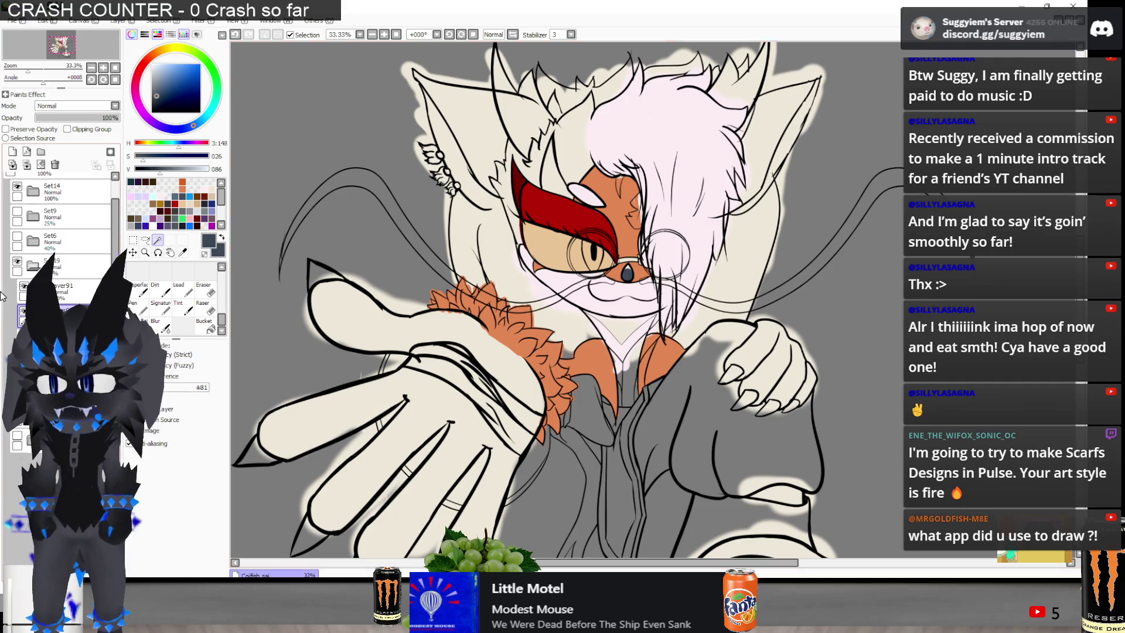
left_click(24, 312)
left_click(24, 311)
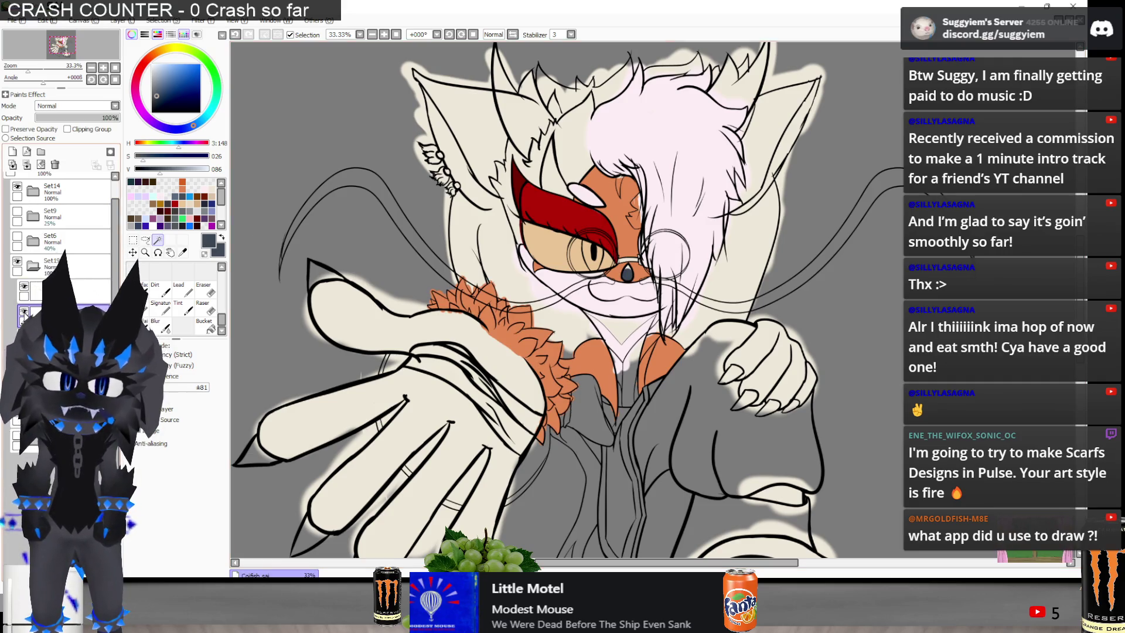
key("ctrl+z")
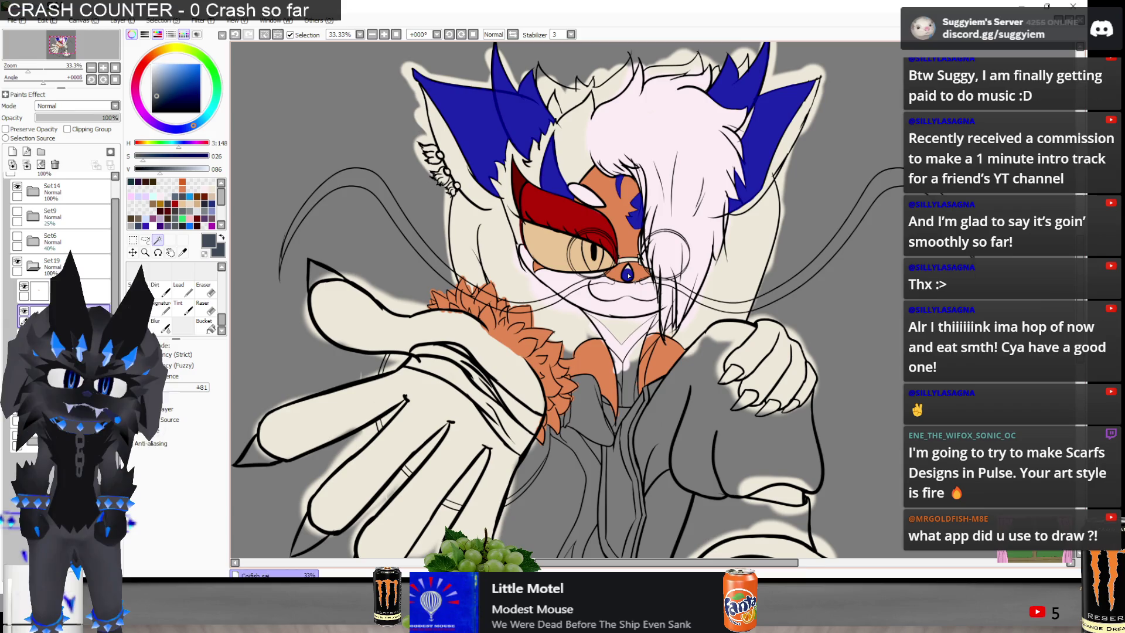
key("ctrl+d")
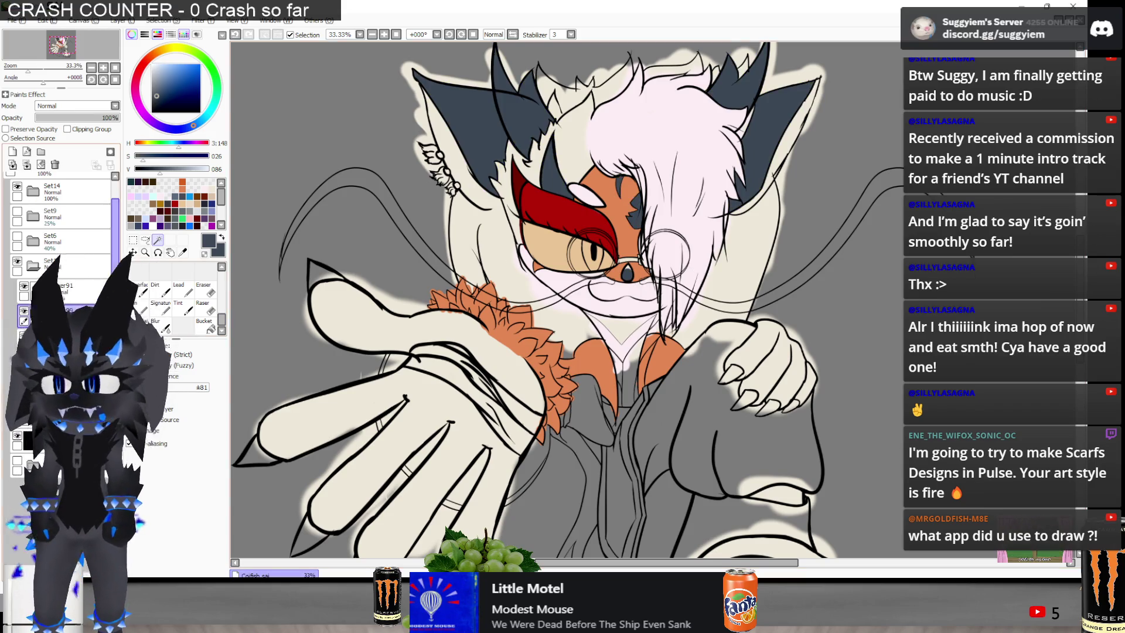
Delete the red forehead marking to compare, then restore it
left_click(572, 212)
key("Delete")
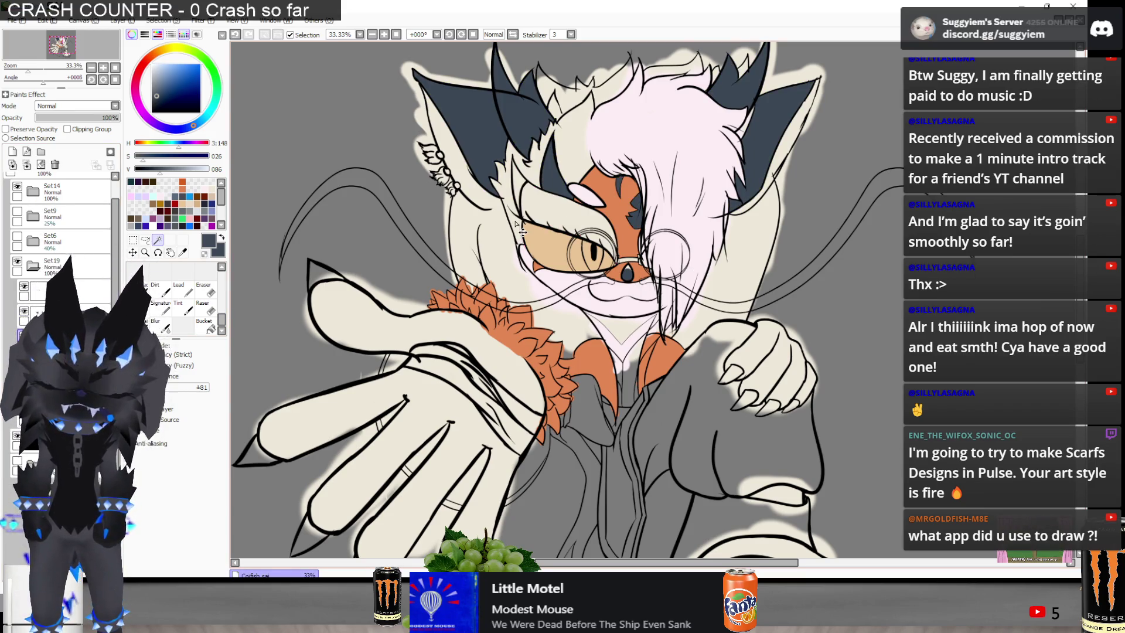
key("ctrl+z")
key("ctrl+y")
key("ctrl+z")
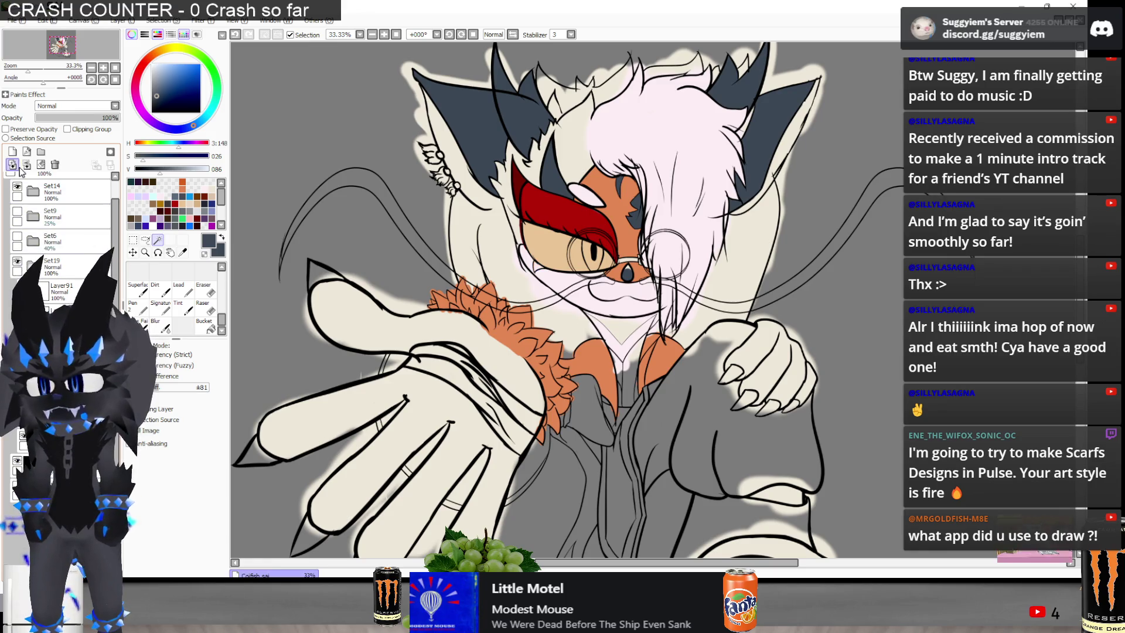
Preview brighter fur and darker hair tones with undo, then revert both to the originals
key("ctrl+z")
key("ctrl+y")
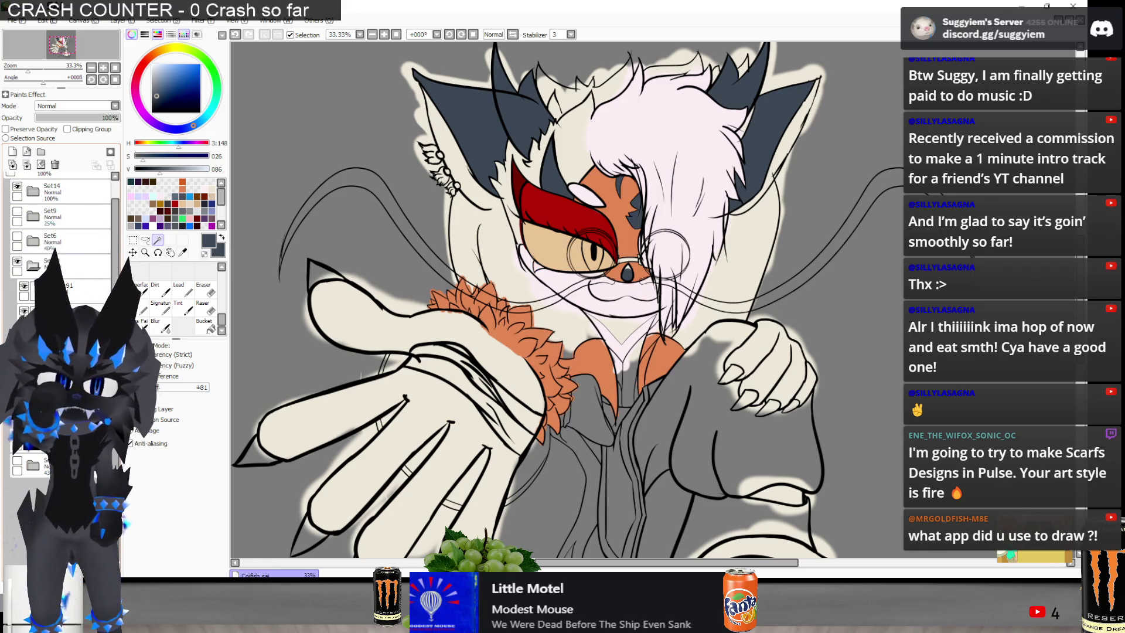
scroll(494, 317, "down", 1)
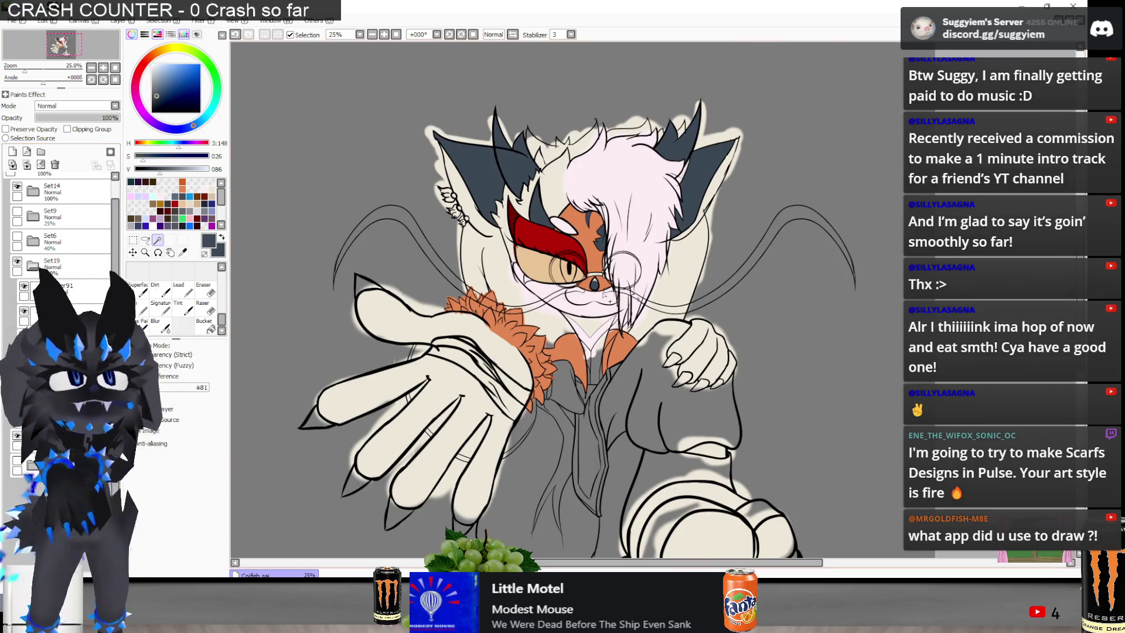
scroll(587, 276, "up", 1)
key("ctrl+z")
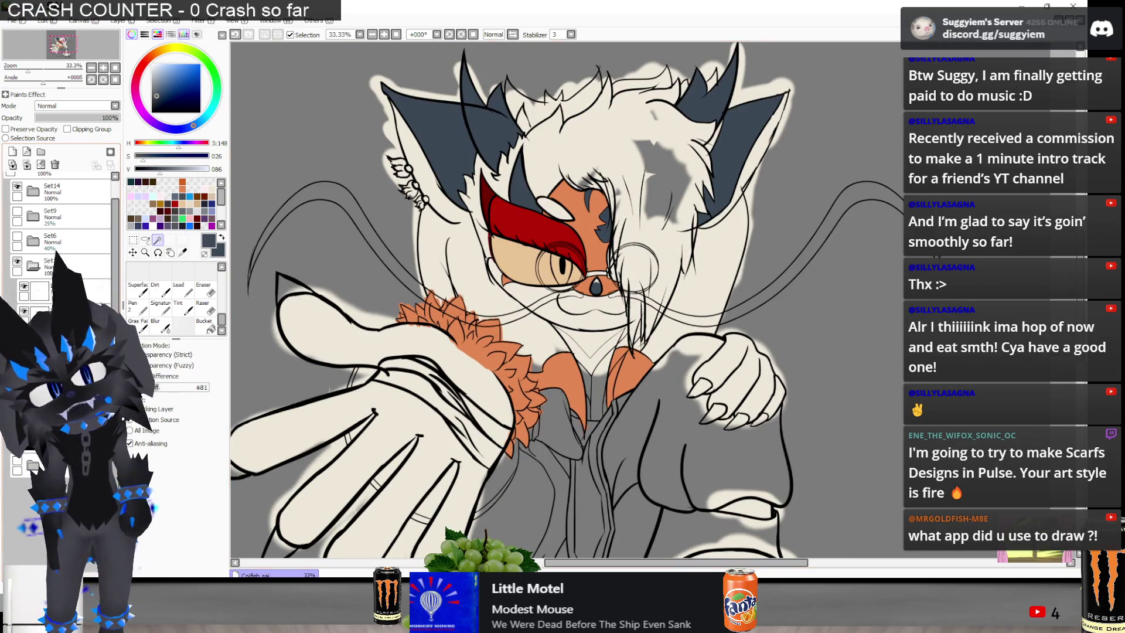
key("ctrl+y")
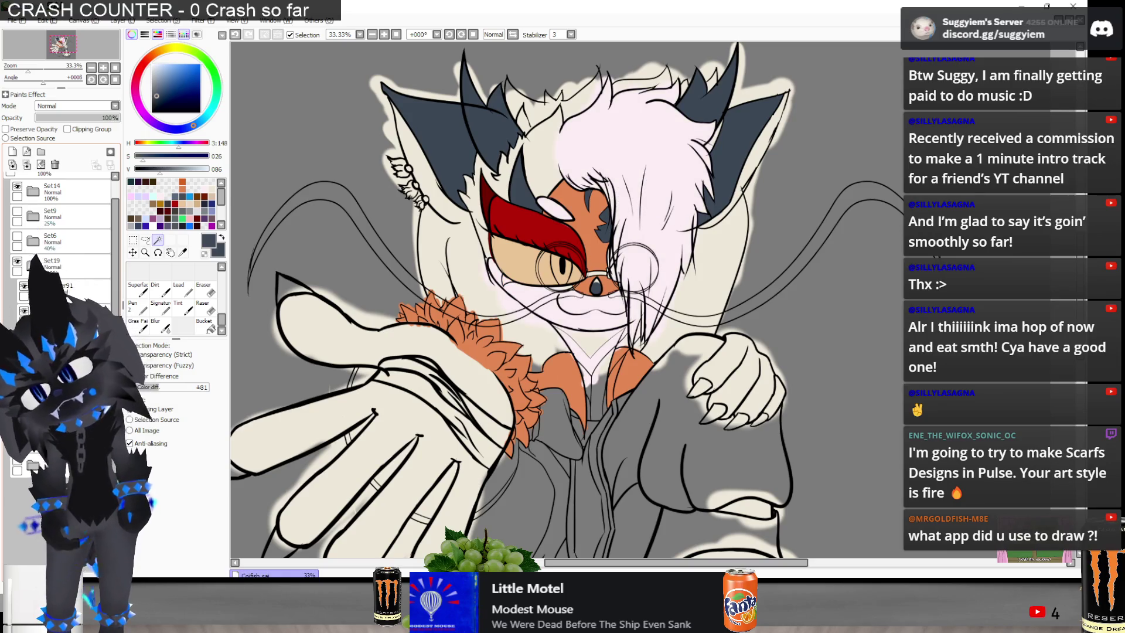
Pick the Eraser and zoom in on the face outline beside the eye
left_click(205, 290)
scroll(559, 347, "up", 5)
scroll(560, 347, "up", 1)
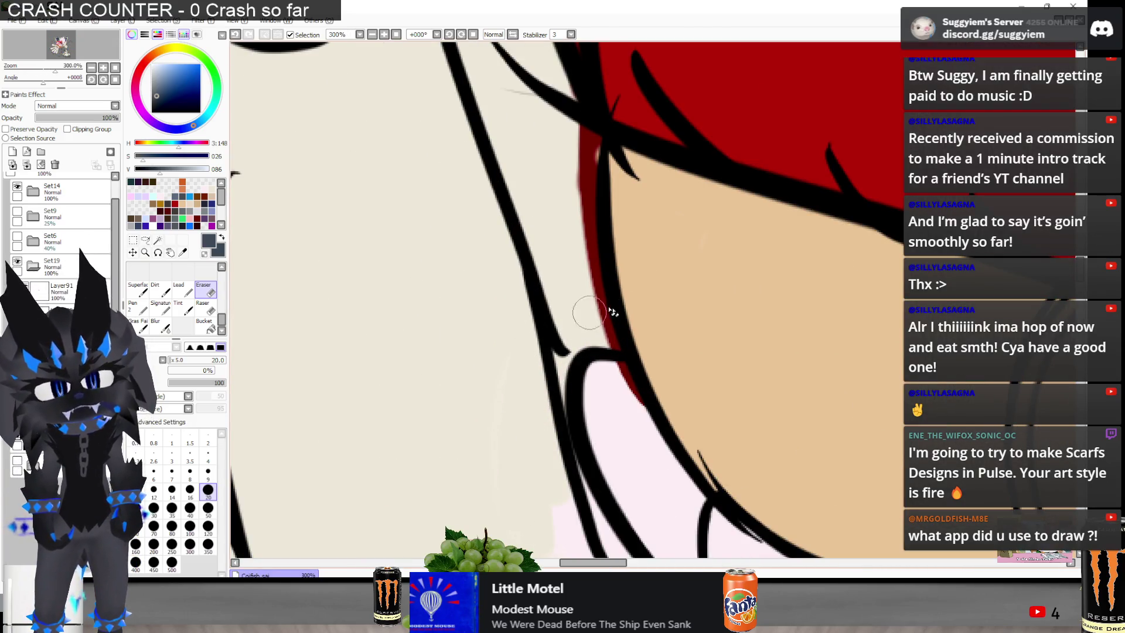
scroll(562, 339, "down", 2)
scroll(539, 357, "up", 1)
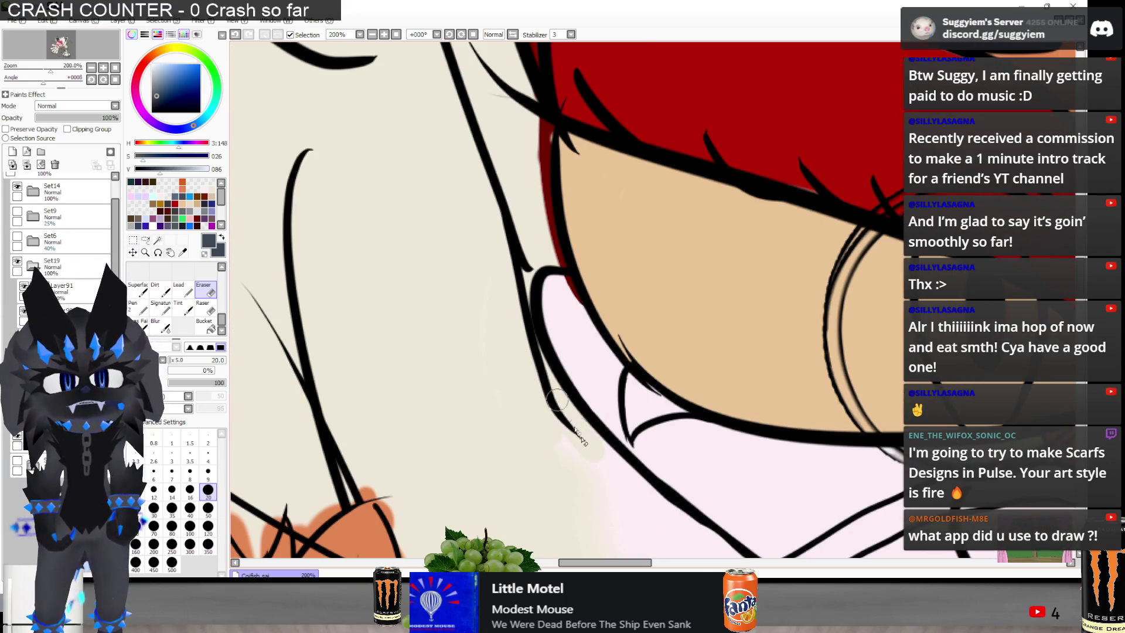
scroll(547, 426, "down", 3)
scroll(547, 426, "up", 2)
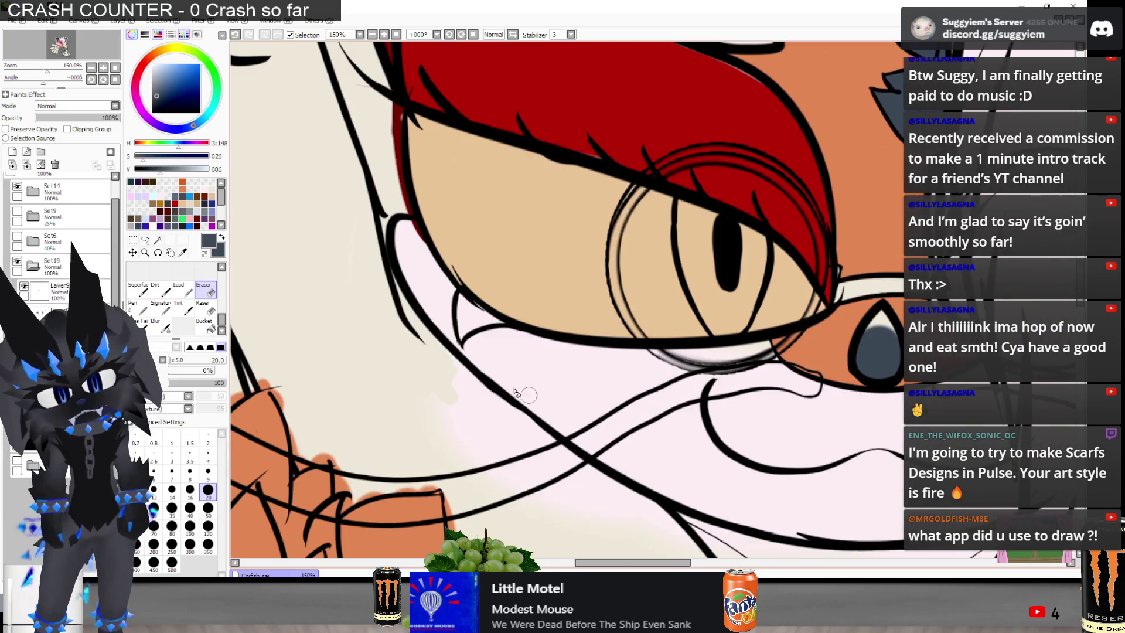
scroll(451, 374, "up", 2)
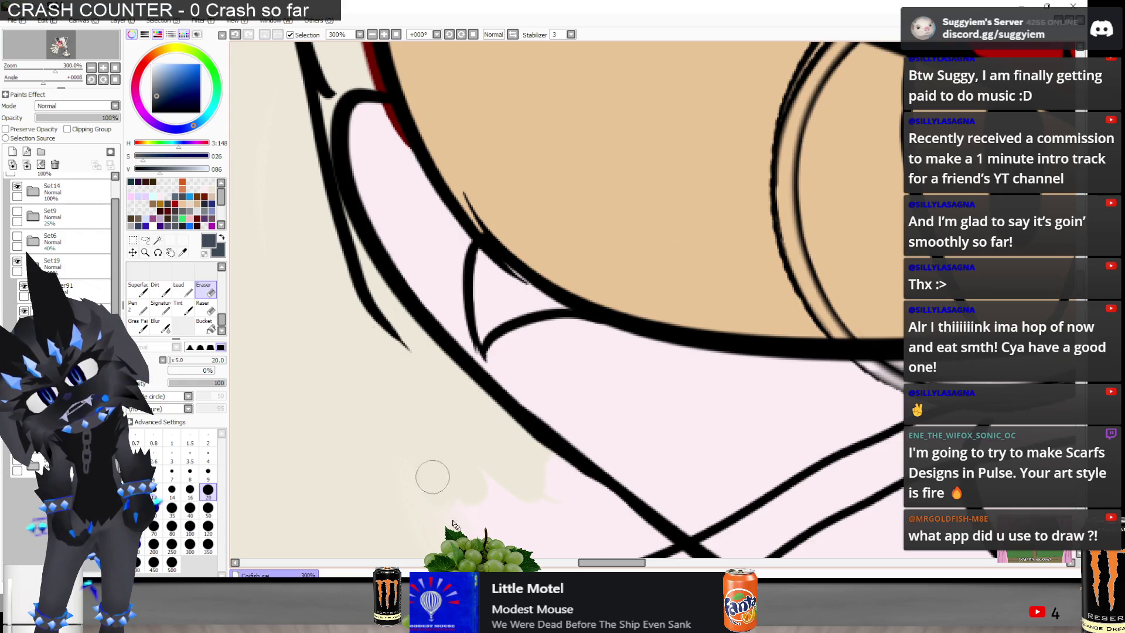
Fill the peach gap by the outline and erase stray tan fill along the cheek line
mouse_move(486, 328)
left_mouse_down()
mouse_move(483, 315)
mouse_move(480, 346)
mouse_move(493, 253)
mouse_move(498, 276)
mouse_move(495, 258)
mouse_move(554, 297)
mouse_move(499, 302)
mouse_move(481, 334)
left_mouse_up()
scroll(386, 222, "down", 3)
scroll(499, 323, "up", 1)
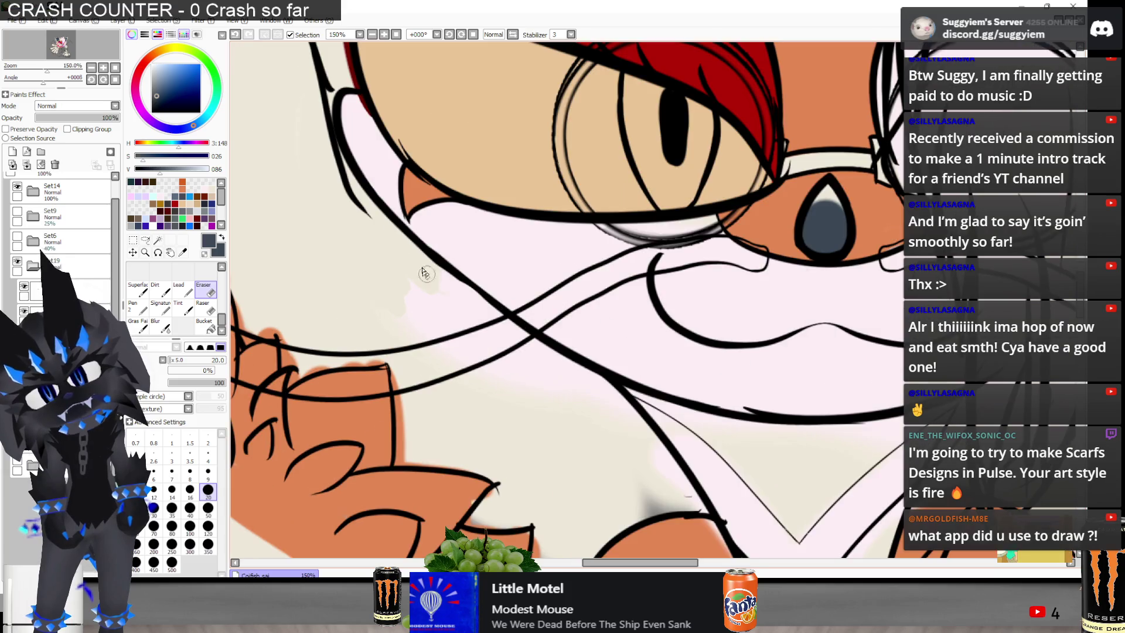
left_click_drag(446, 279, 414, 340)
mouse_move(472, 380)
left_mouse_down()
mouse_move(444, 384)
mouse_move(551, 381)
mouse_move(607, 425)
left_mouse_up()
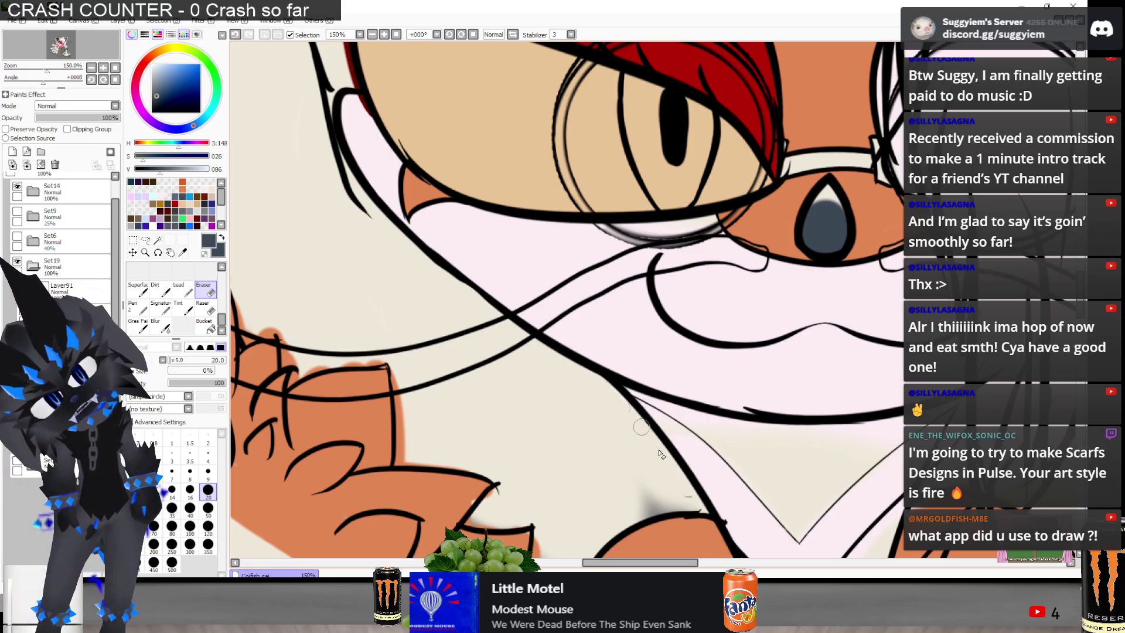
scroll(466, 214, "down", 2)
scroll(659, 352, "up", 2)
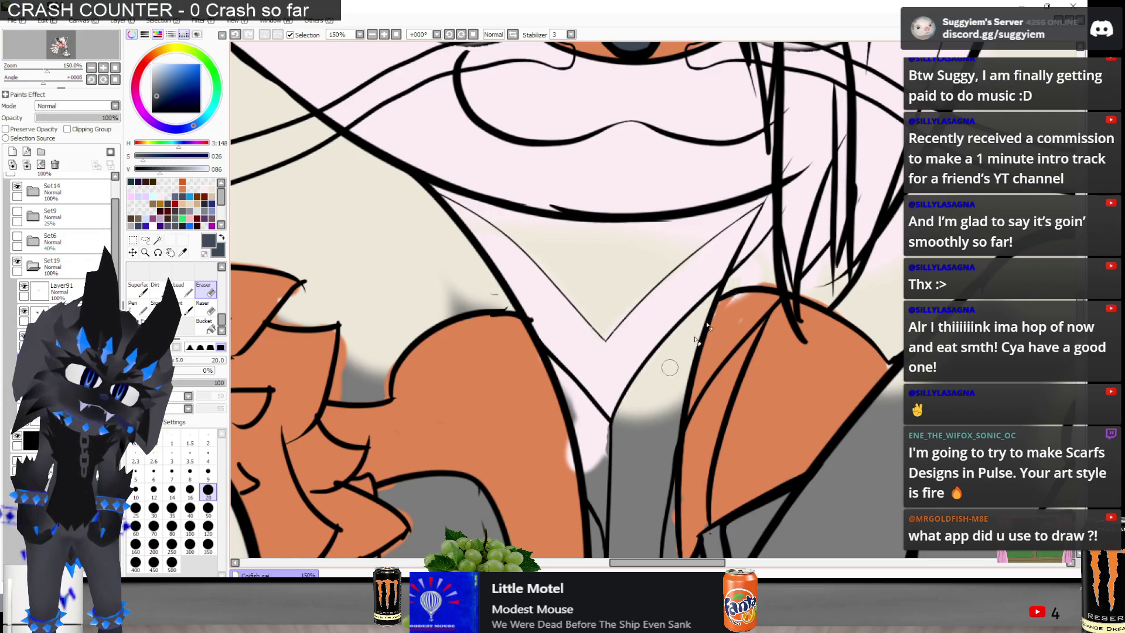
scroll(700, 347, "up", 3)
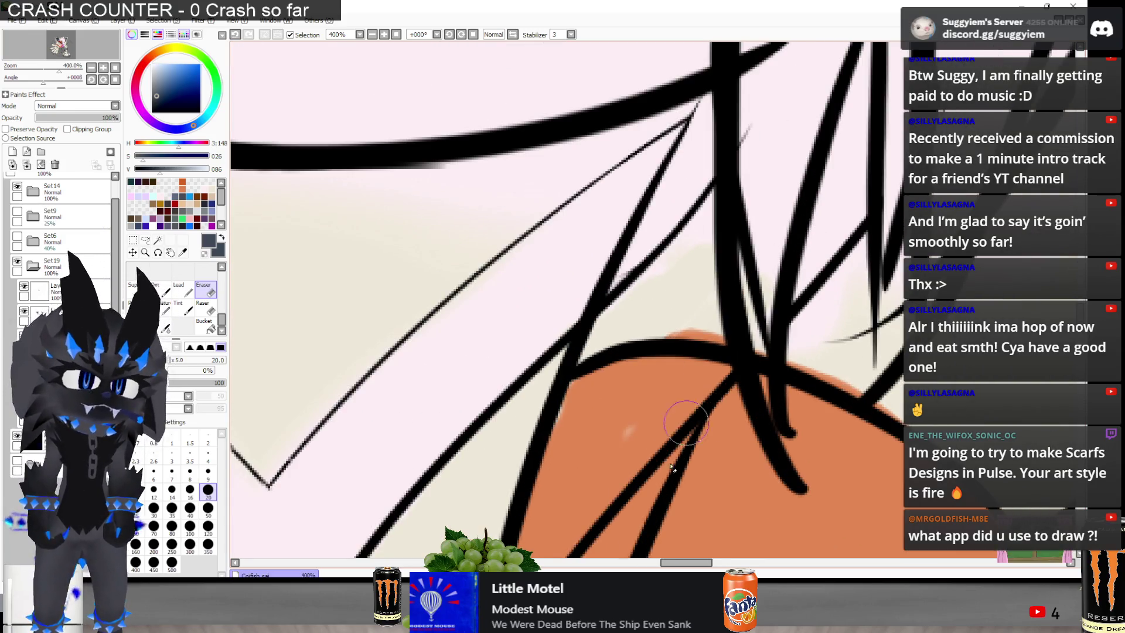
mouse_move(626, 334)
left_mouse_down()
mouse_move(602, 341)
mouse_move(674, 267)
mouse_move(621, 323)
mouse_move(664, 280)
left_mouse_up()
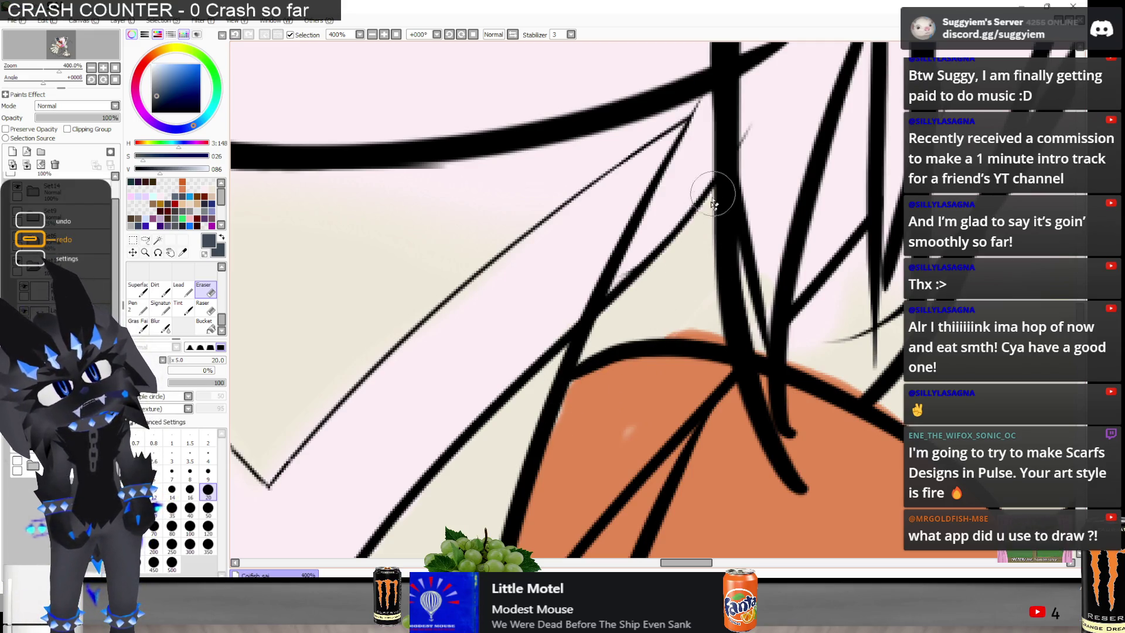
Try a pale pink Pen stroke across the shoulder line, then undo it
key("n")
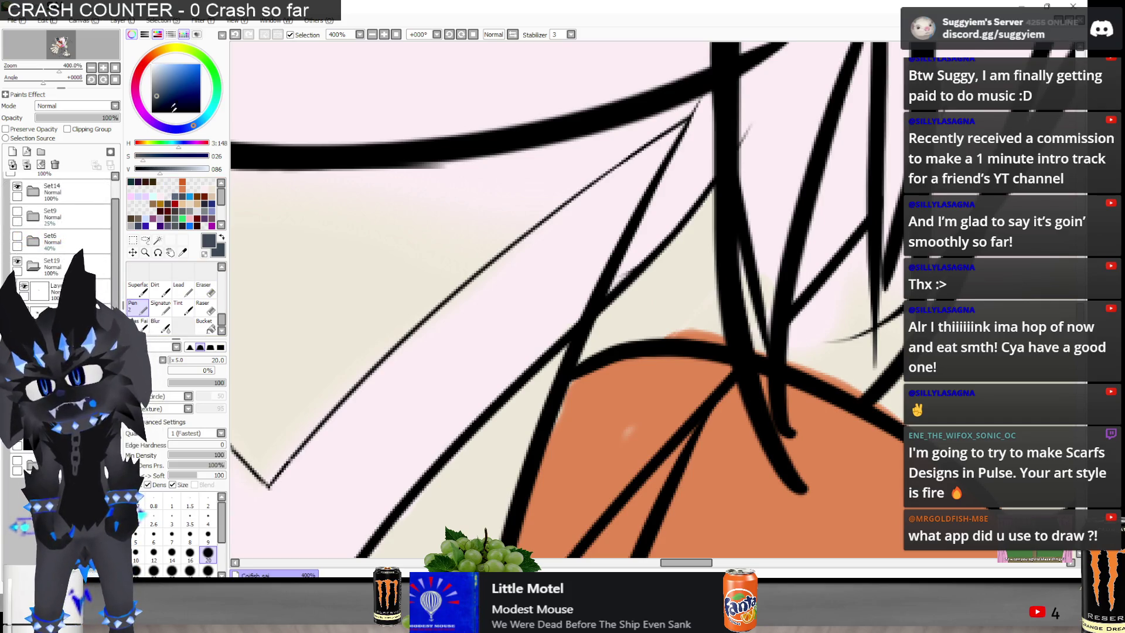
left_click(207, 185)
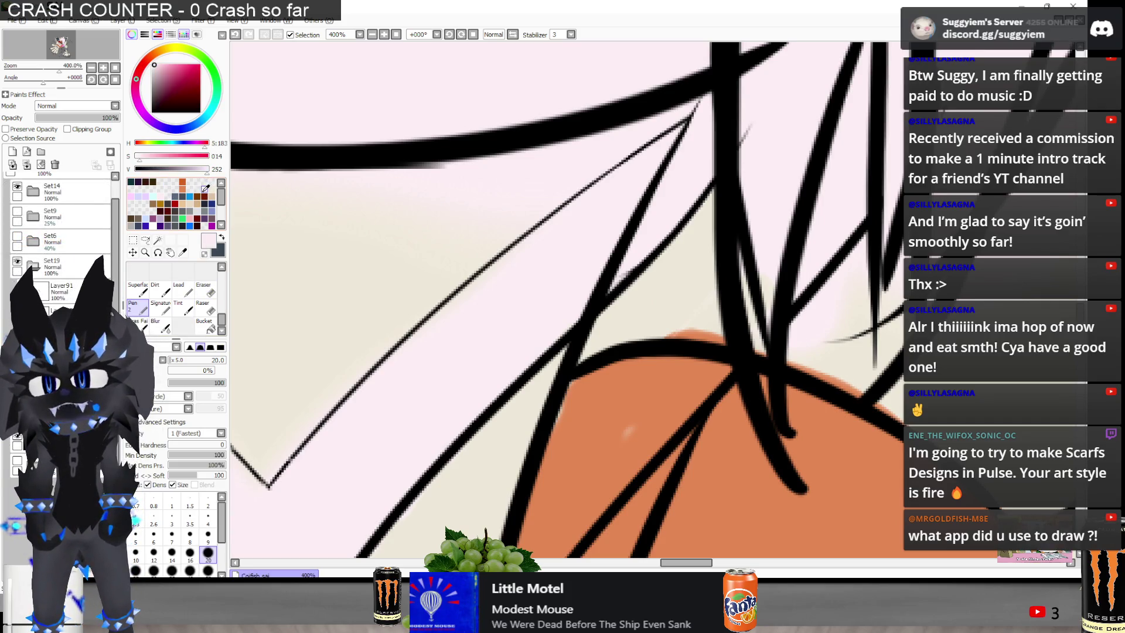
left_click_drag(766, 251, 760, 364)
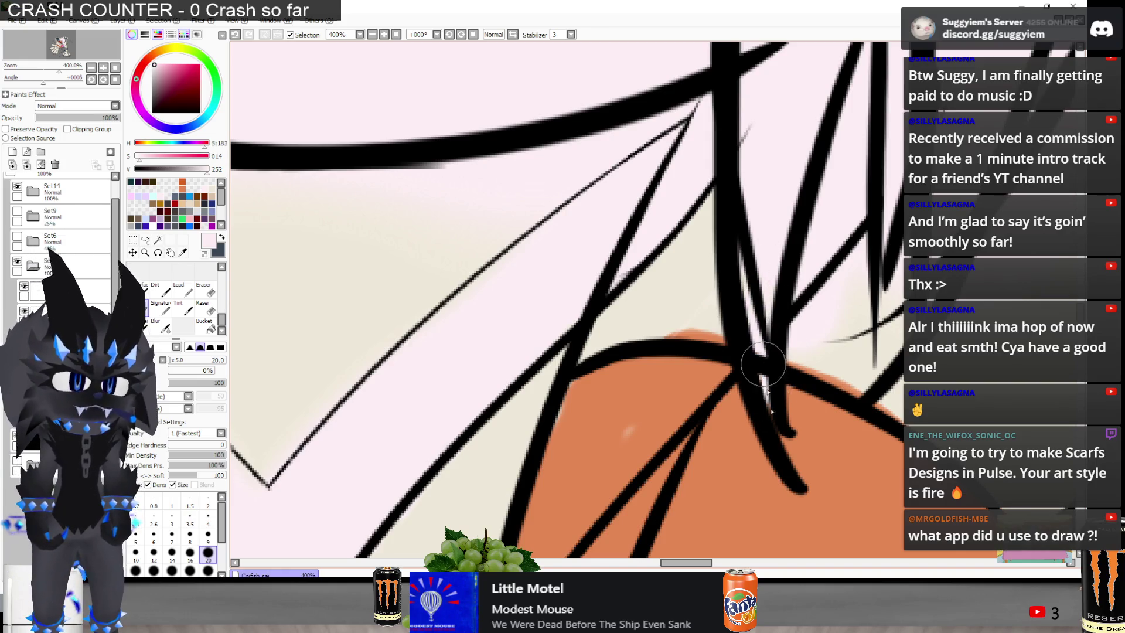
key("ctrl+y")
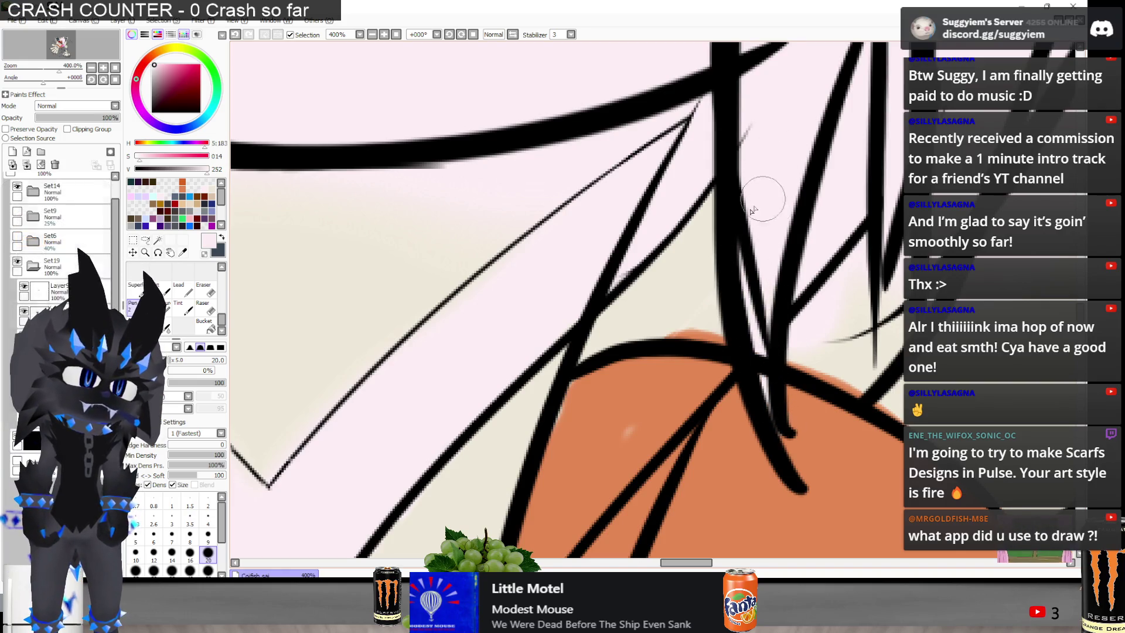
scroll(660, 269, "down", 3)
scroll(676, 272, "up", 3)
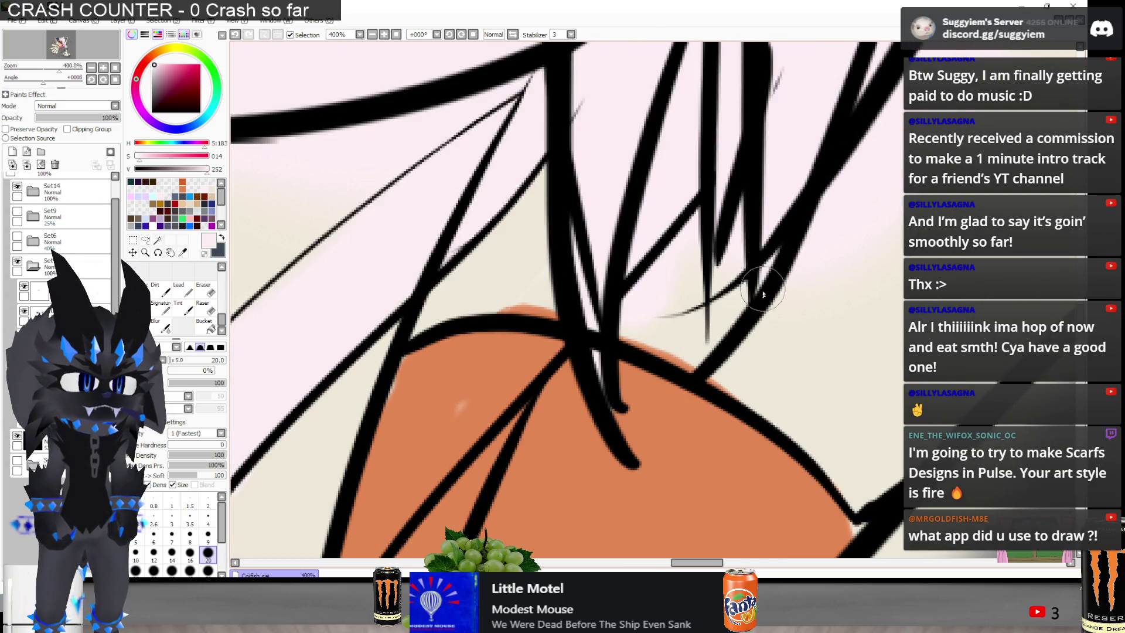
scroll(605, 384, "down", 5)
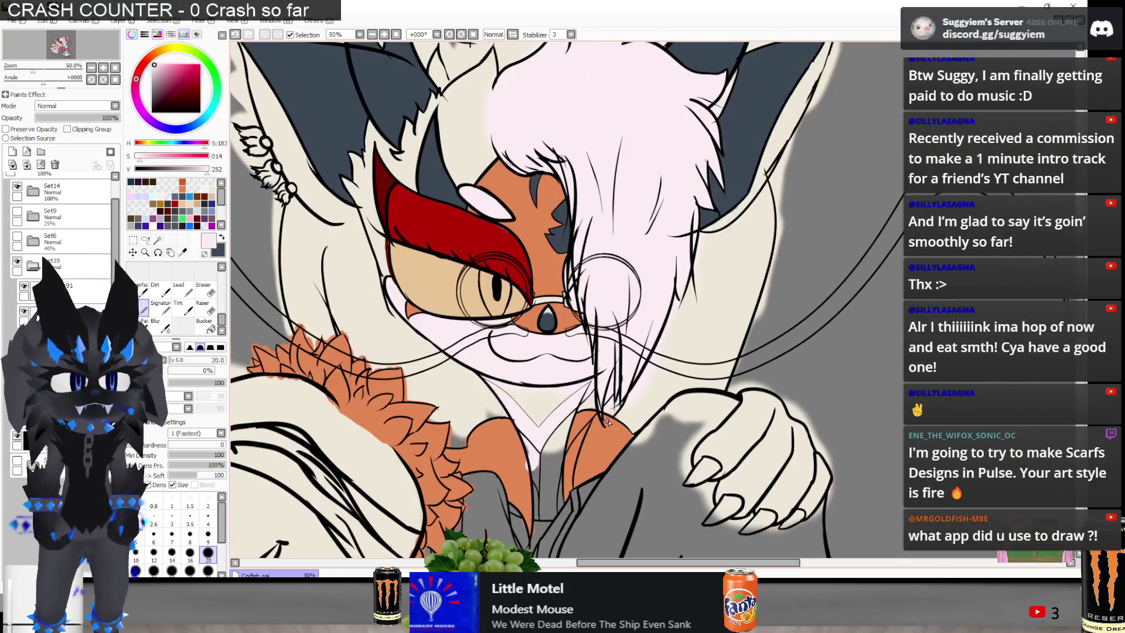
Erase the pink fill spilling past the chest line and the V-neck's left line
key("e")
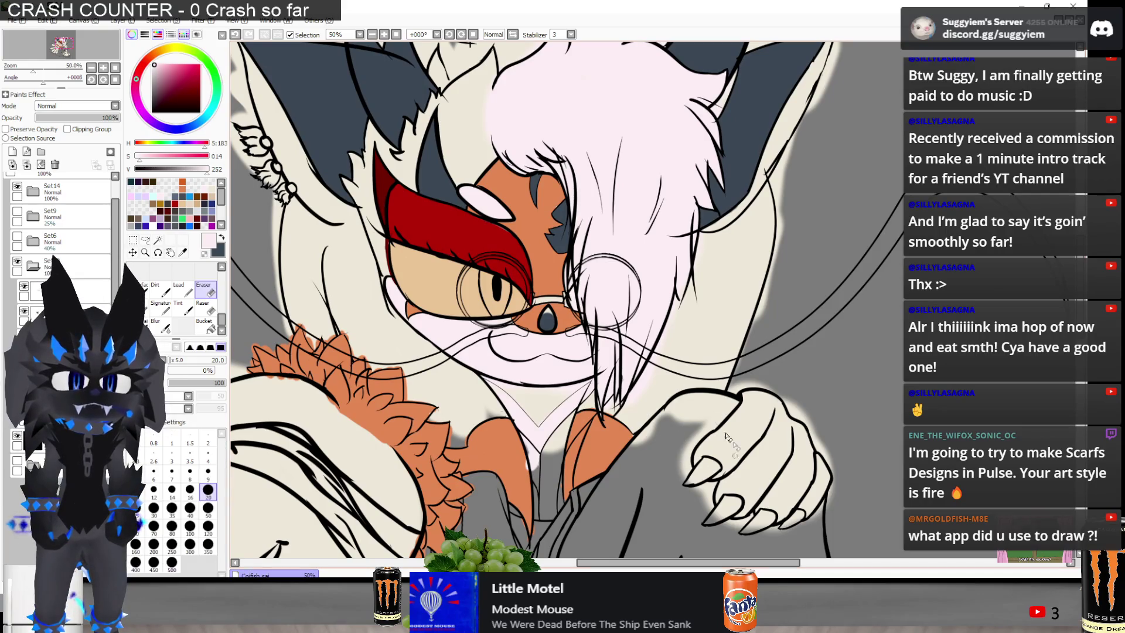
scroll(551, 455, "up", 3)
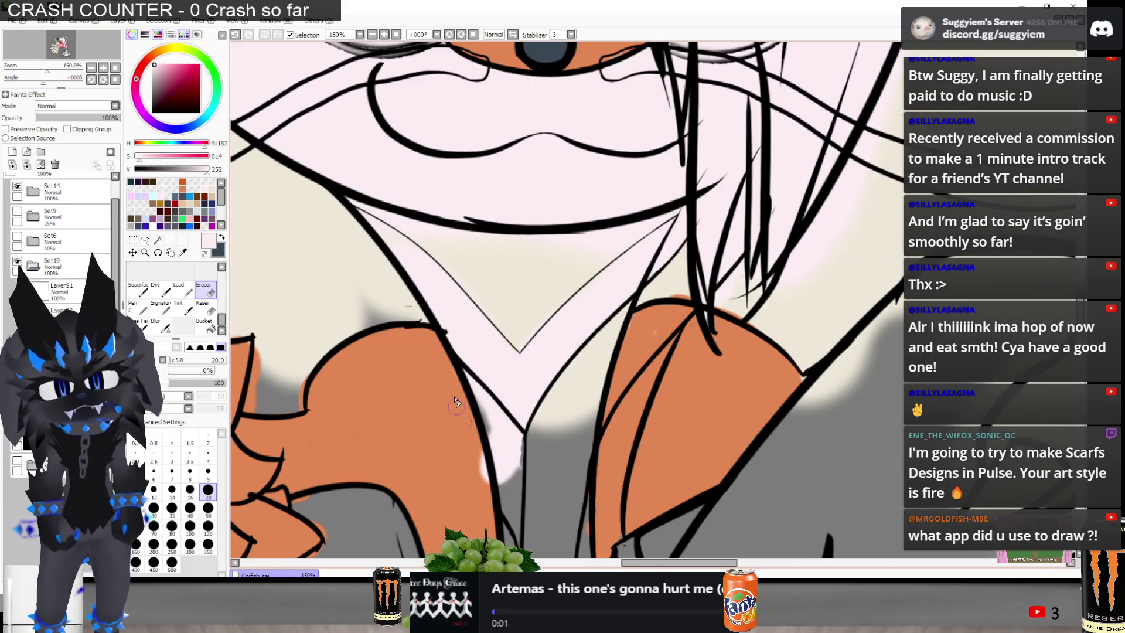
left_click_drag(457, 405, 497, 471)
scroll(521, 495, "up", 2)
mouse_move(454, 316)
left_mouse_down()
mouse_move(503, 405)
mouse_move(554, 437)
mouse_move(540, 431)
left_mouse_up()
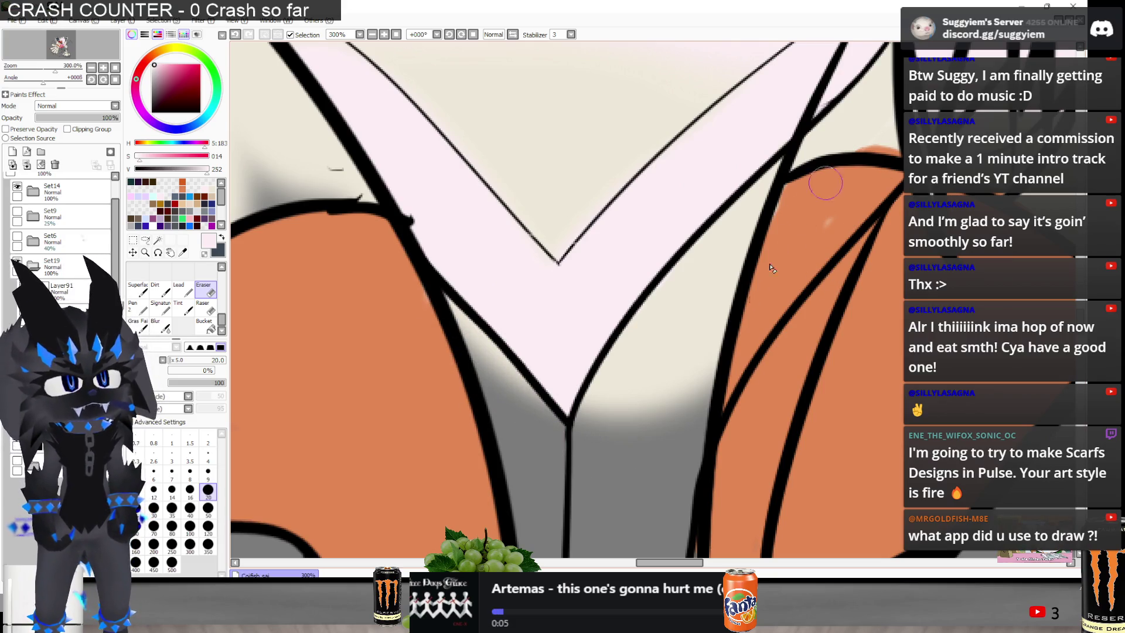
scroll(657, 271, "down", 1)
scroll(657, 271, "up", 2)
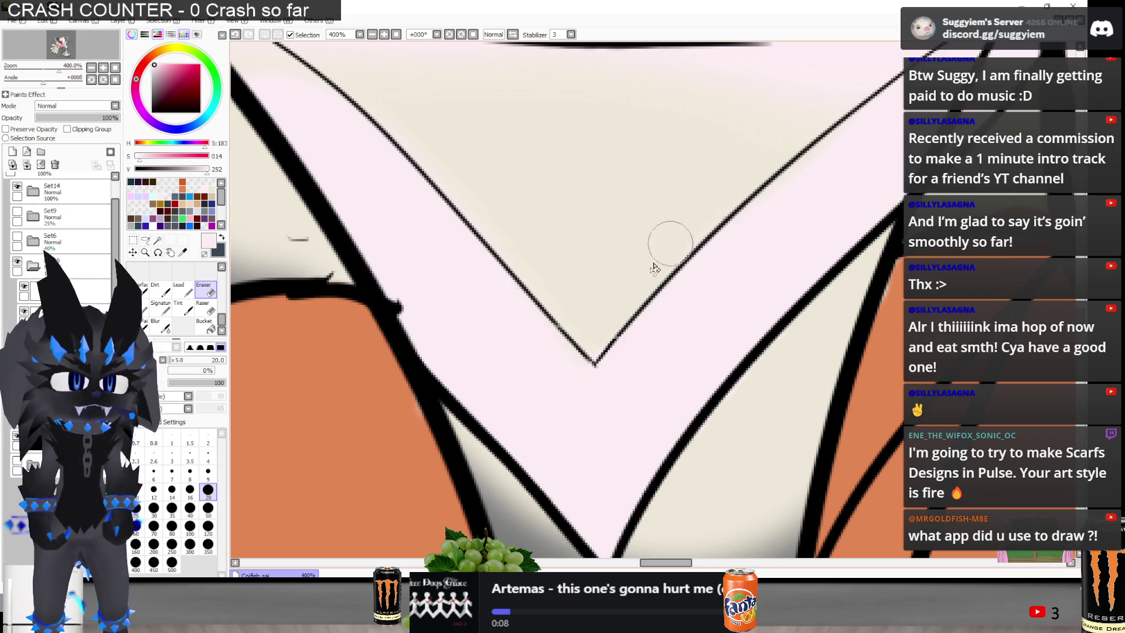
scroll(756, 126, "down", 2)
scroll(756, 126, "up", 2)
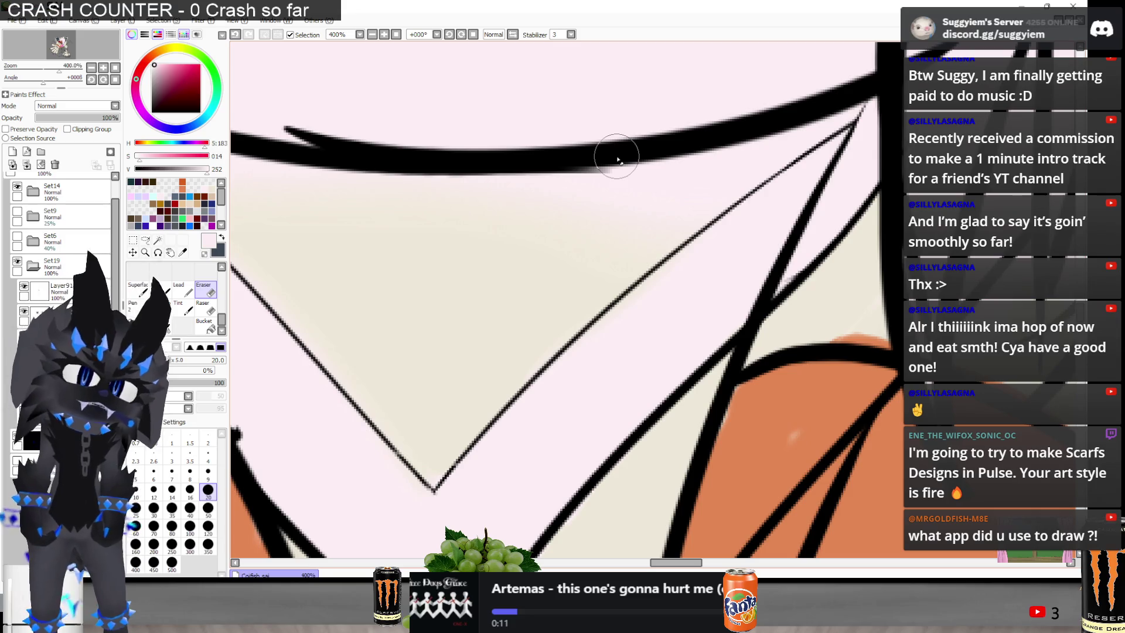
Switch to the Pen and clean the fill edge along the diagonal chest line
key("n")
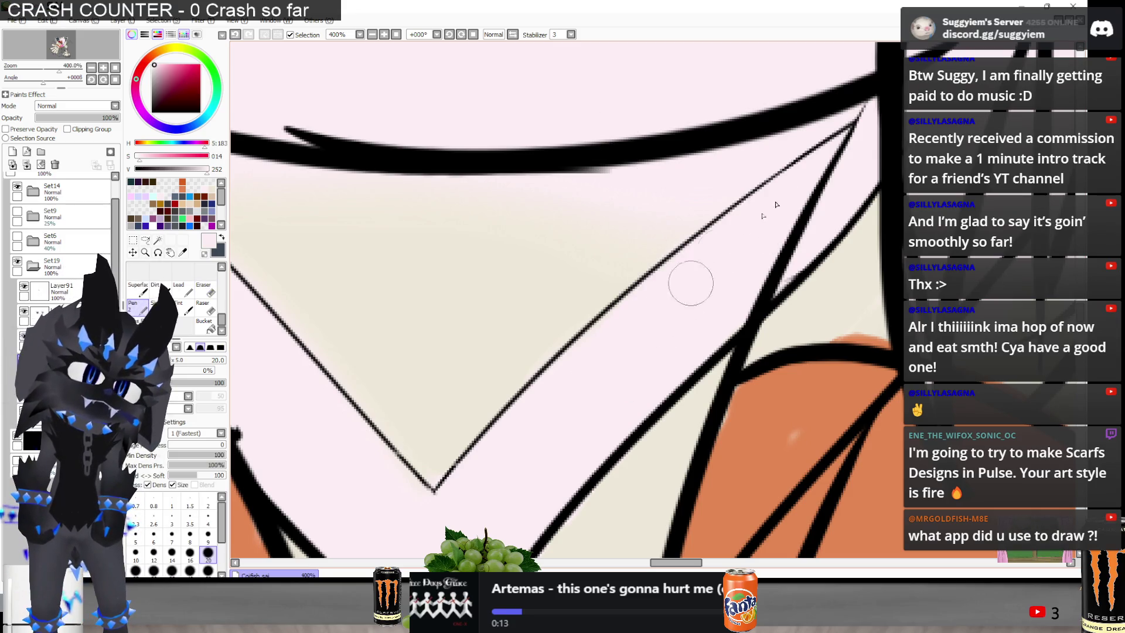
scroll(722, 258, "down", 2)
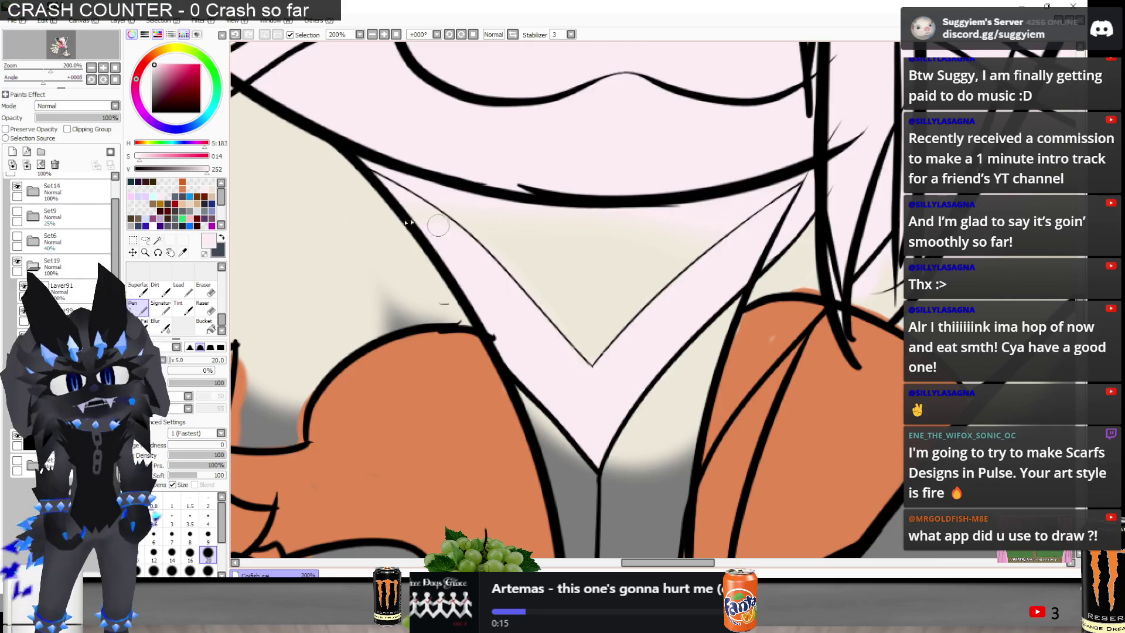
scroll(439, 225, "up", 2)
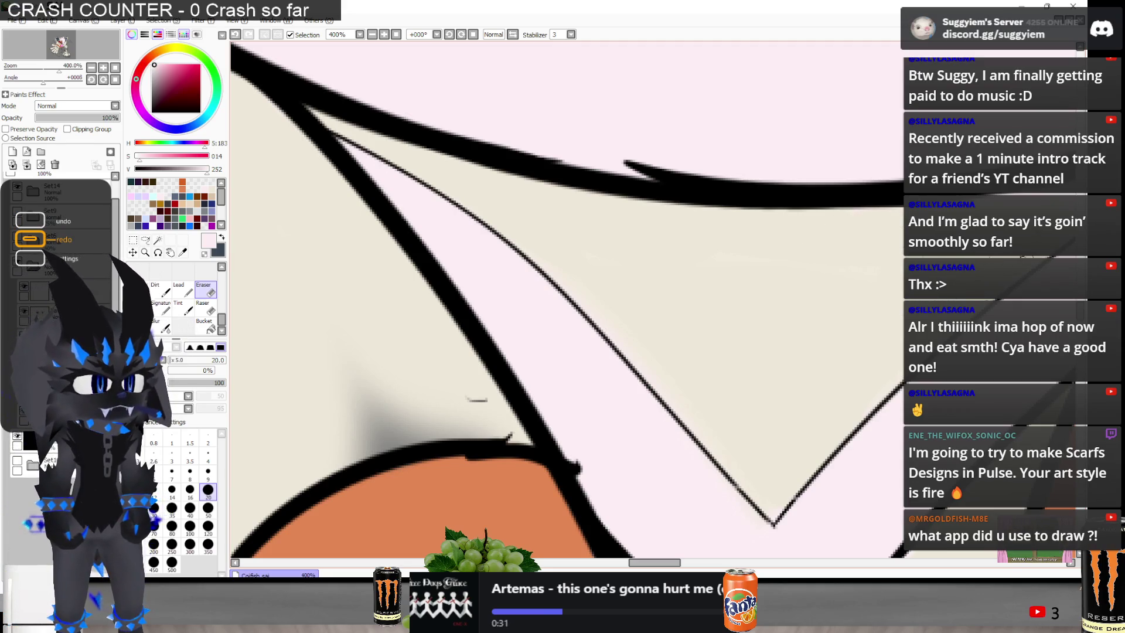
scroll(785, 367, "down", 3)
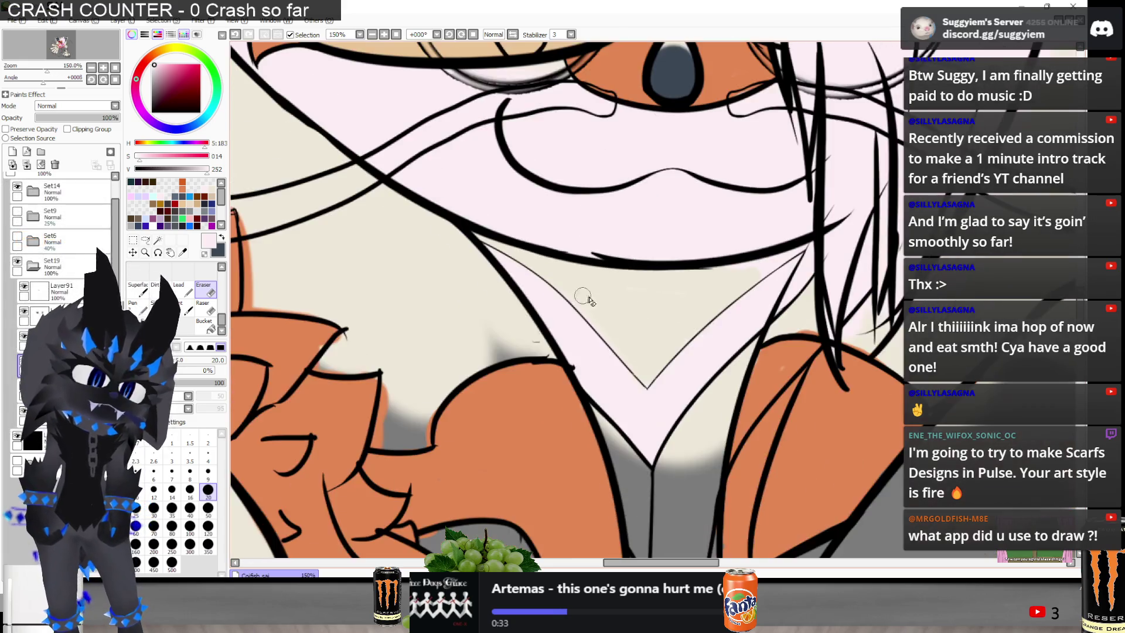
scroll(793, 221, "up", 4)
mouse_move(726, 359)
left_mouse_down()
mouse_move(746, 334)
mouse_move(799, 314)
mouse_move(771, 329)
mouse_move(774, 342)
mouse_move(854, 289)
mouse_move(806, 324)
left_mouse_up()
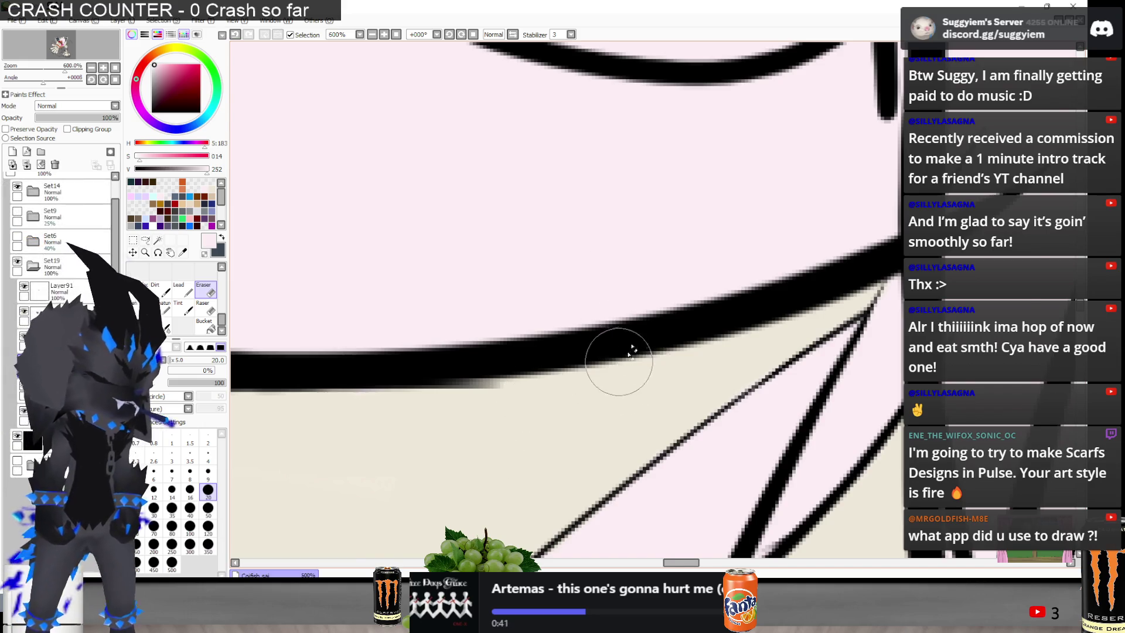
scroll(620, 365, "down", 2)
scroll(925, 159, "down", 1)
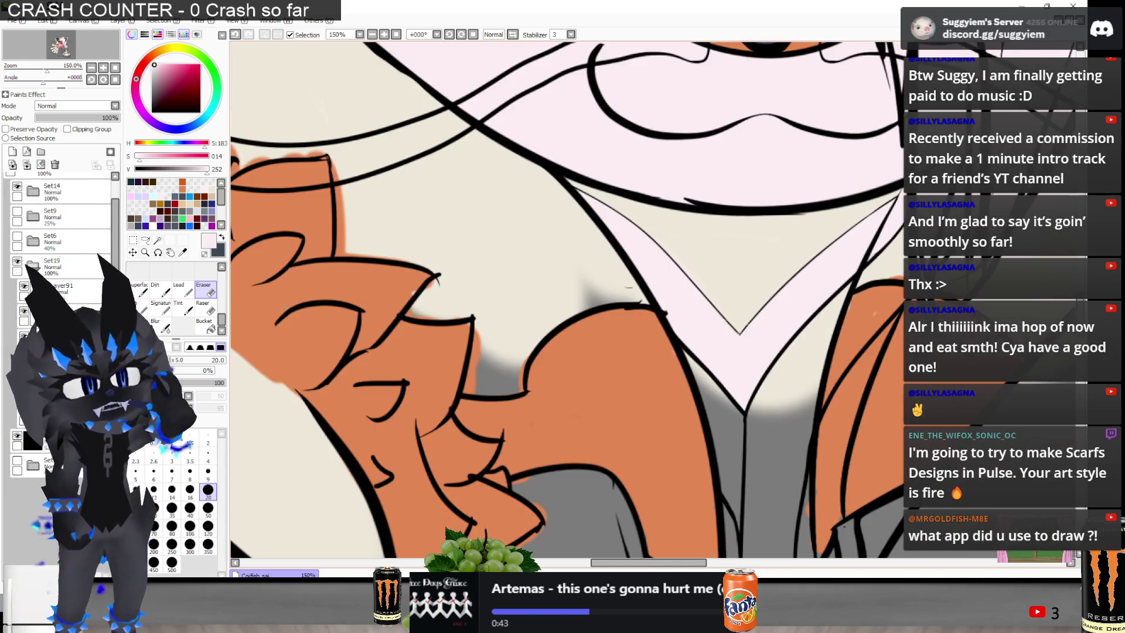
scroll(474, 168, "down", 7)
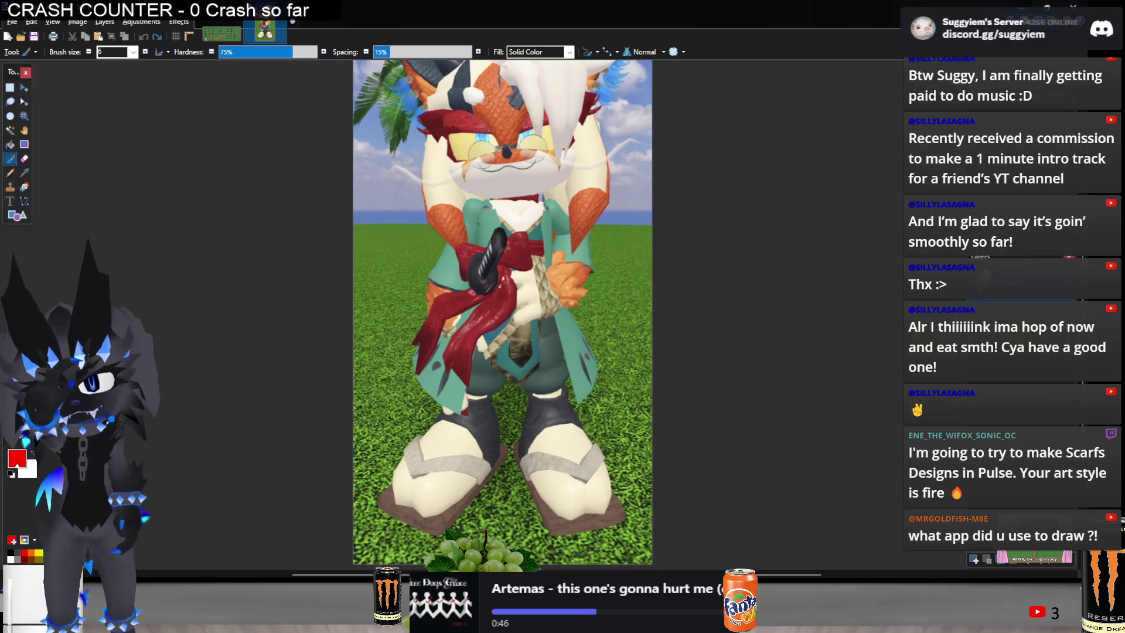
scroll(625, 291, "up", 2)
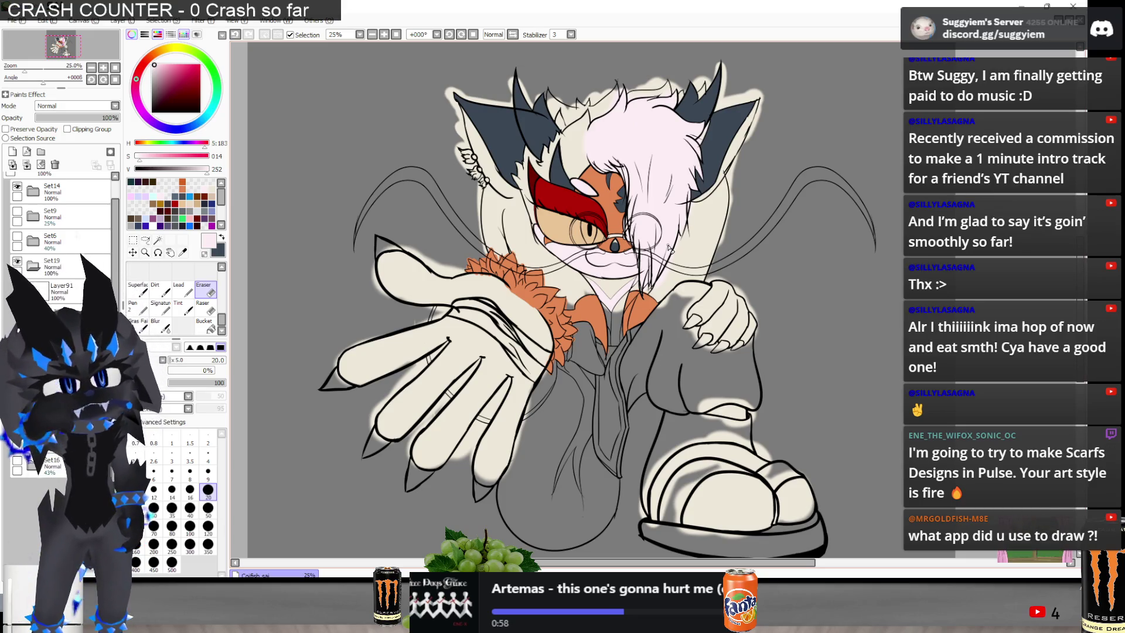
Trim the pale pink hair fill back to its left outline with three eraser strokes
scroll(585, 164, "up", 1)
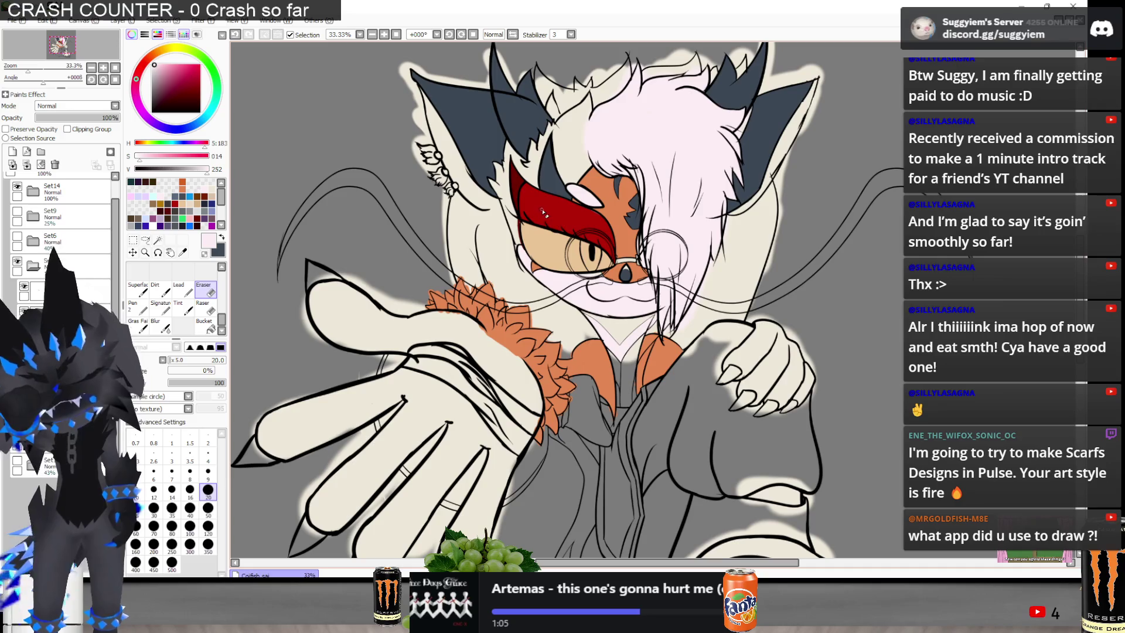
scroll(582, 168, "up", 1)
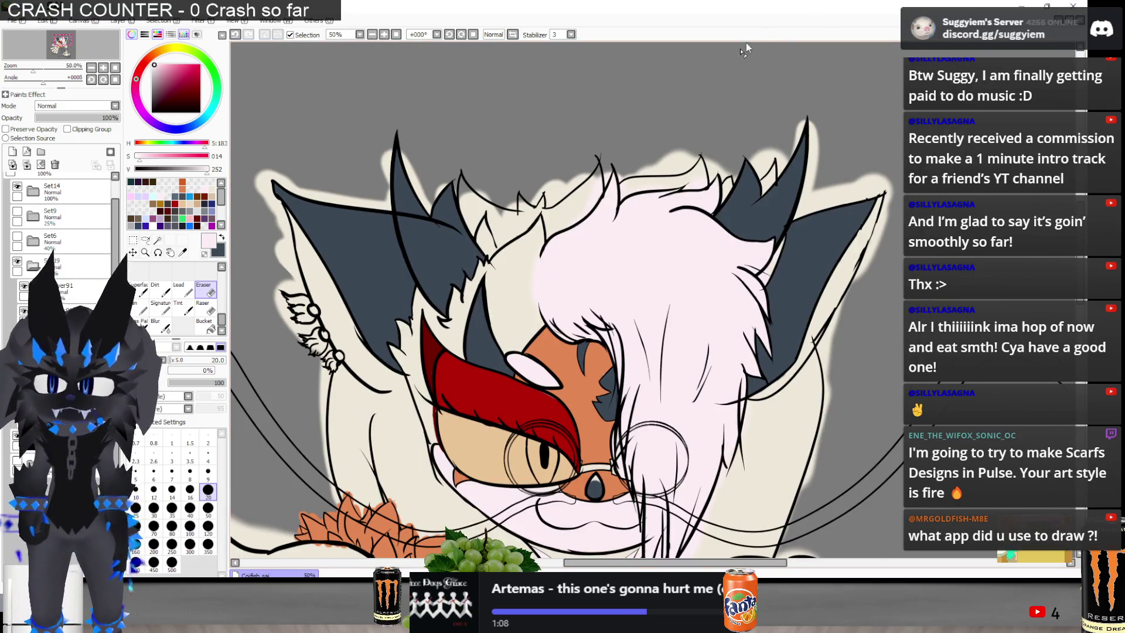
scroll(571, 157, "up", 1)
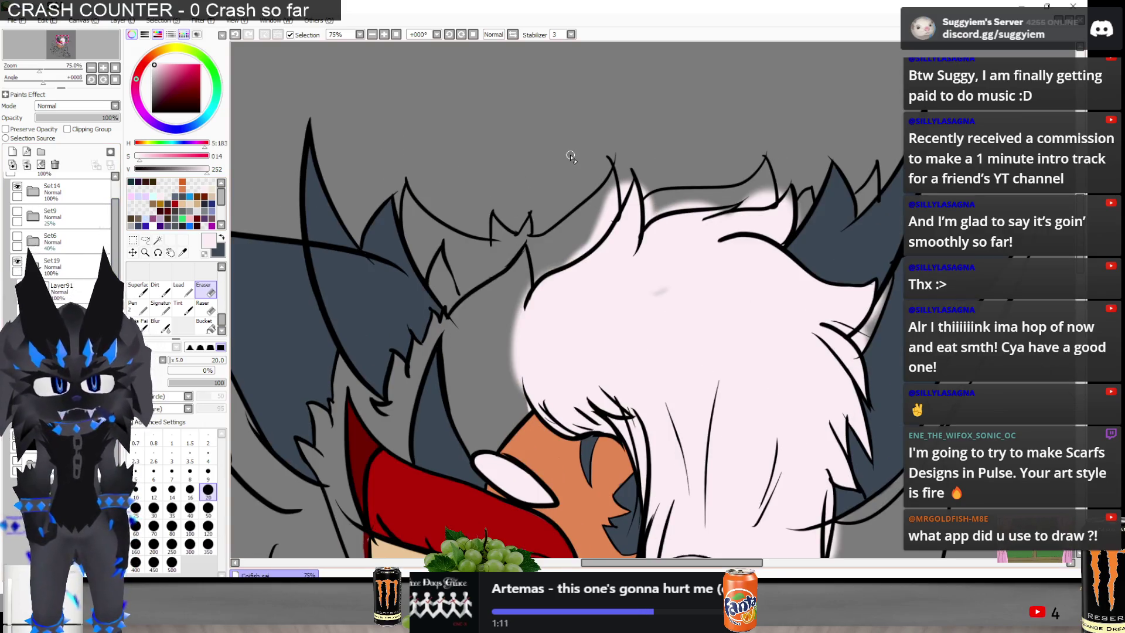
scroll(462, 317, "up", 3)
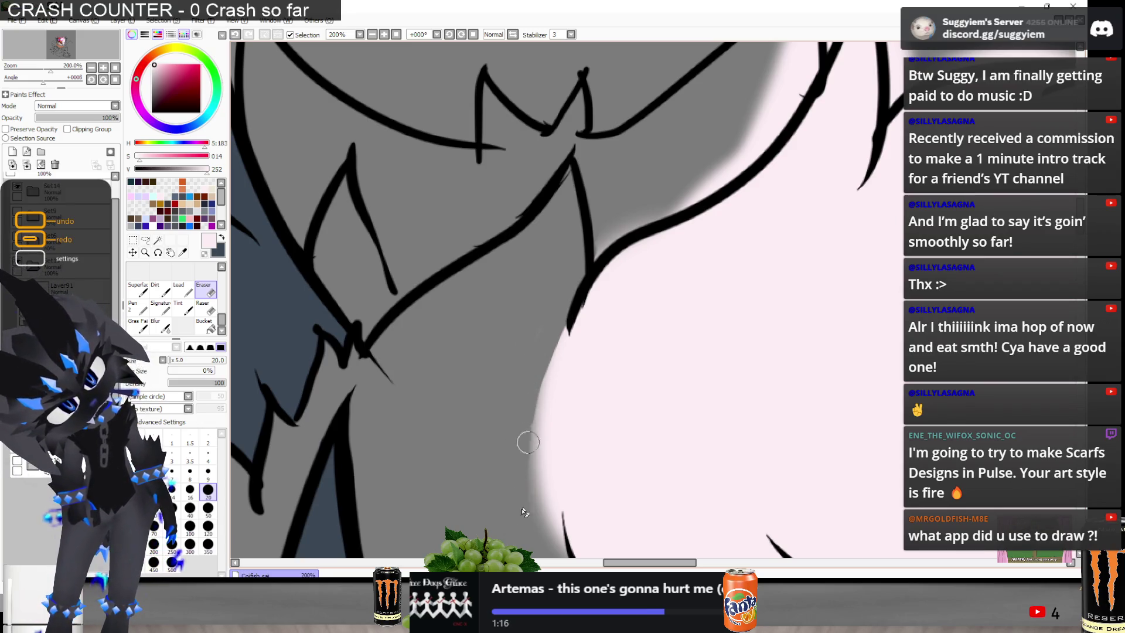
scroll(528, 410, "down", 1)
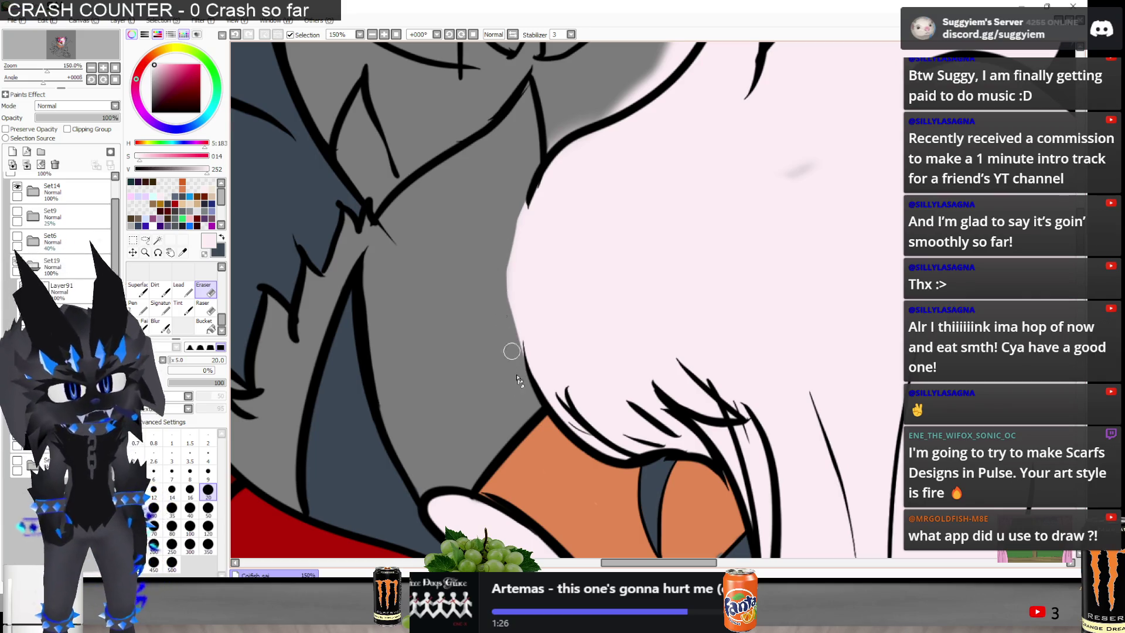
mouse_move(505, 335)
left_mouse_down()
mouse_move(508, 281)
mouse_move(496, 335)
left_mouse_up()
left_click_drag(509, 208, 496, 280)
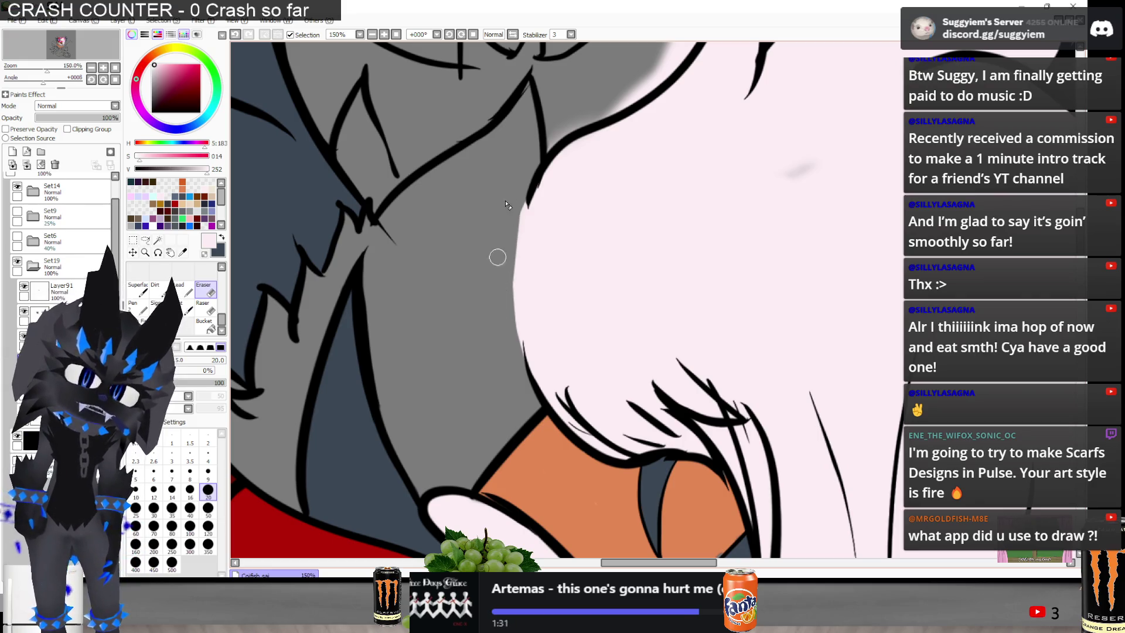
left_click_drag(509, 212, 496, 311)
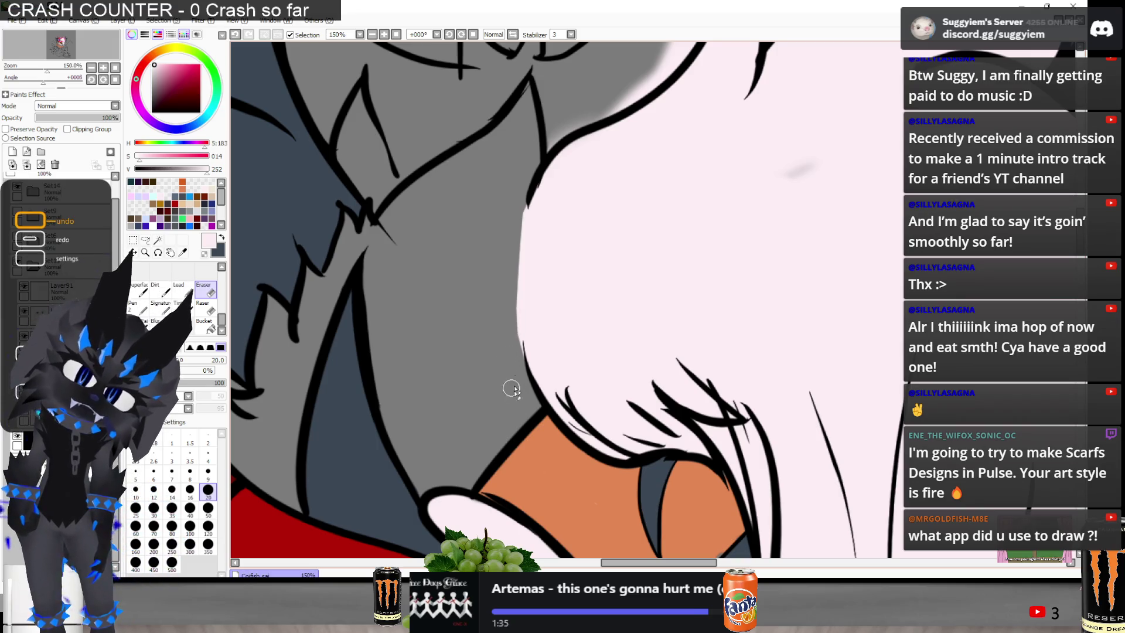
scroll(514, 404, "down", 3)
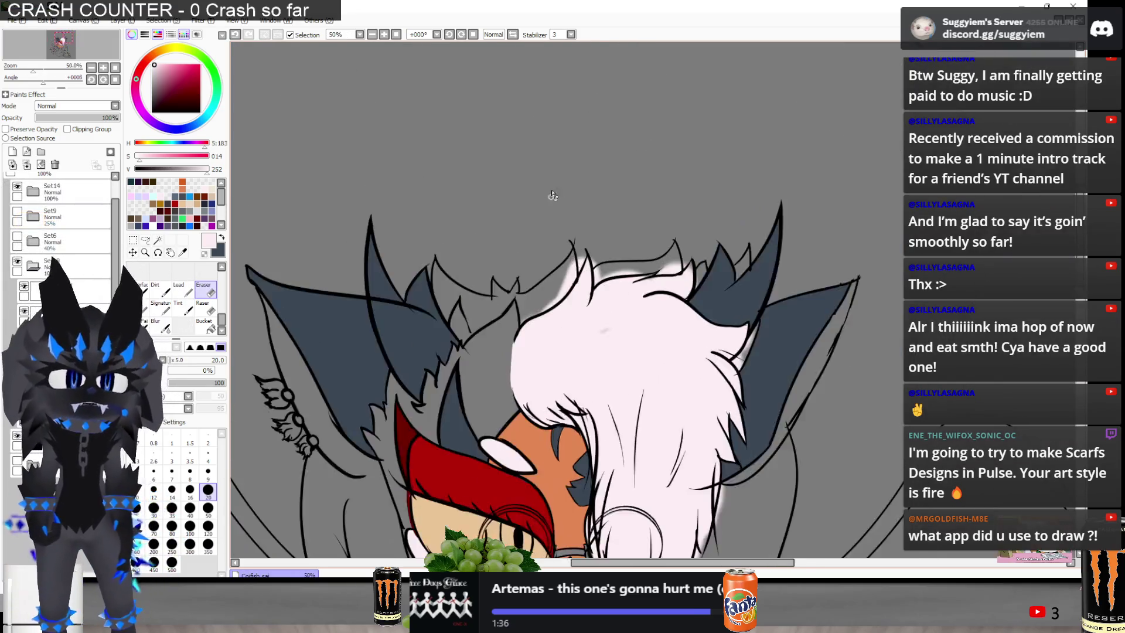
Switch to the Pen, enlarge the brush to size 40, and add a stroke
key("n")
scroll(650, 407, "up", 2)
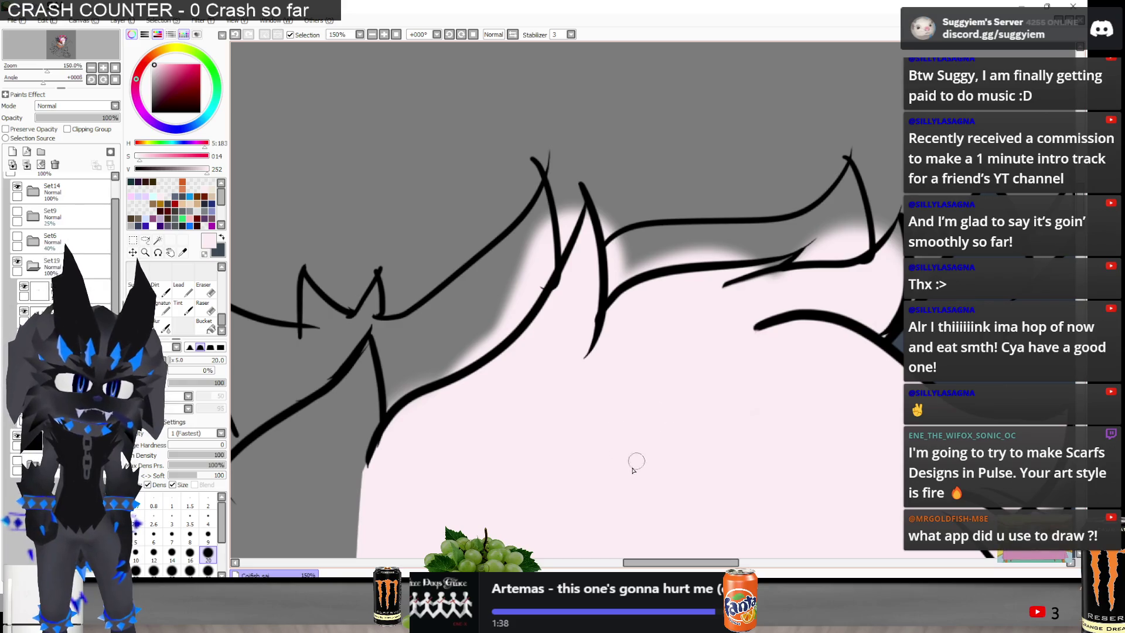
key("bracketright")
key("bracketright")
key("bracketright")
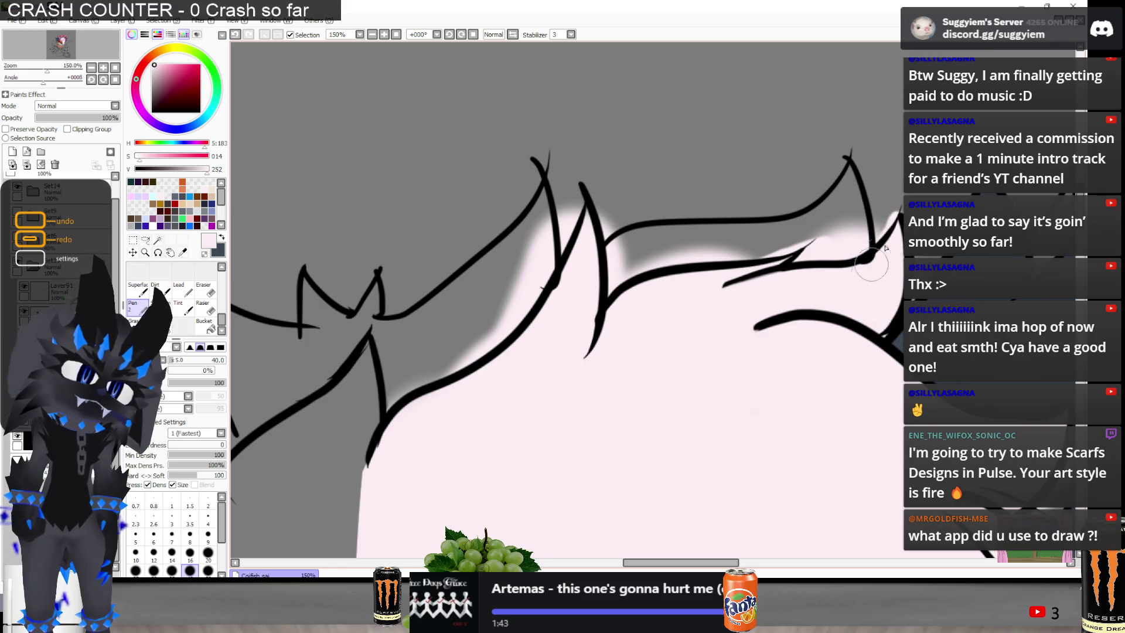
left_click_drag(872, 264, 777, 141)
scroll(777, 141, "up", 1)
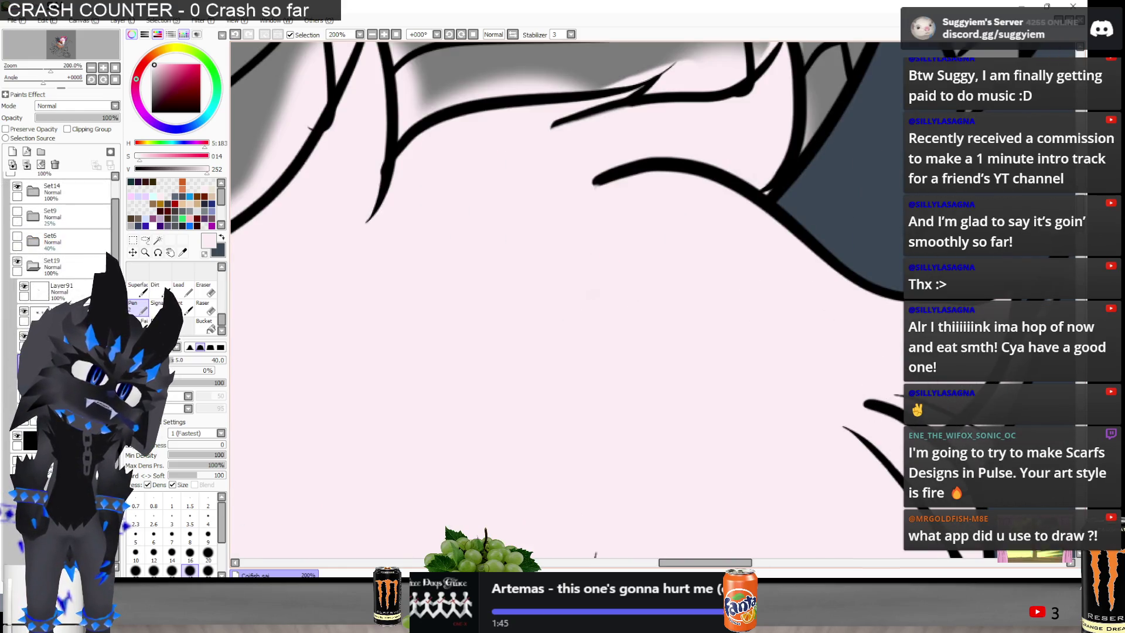
scroll(607, 260, "down", 3)
scroll(707, 499, "up", 3)
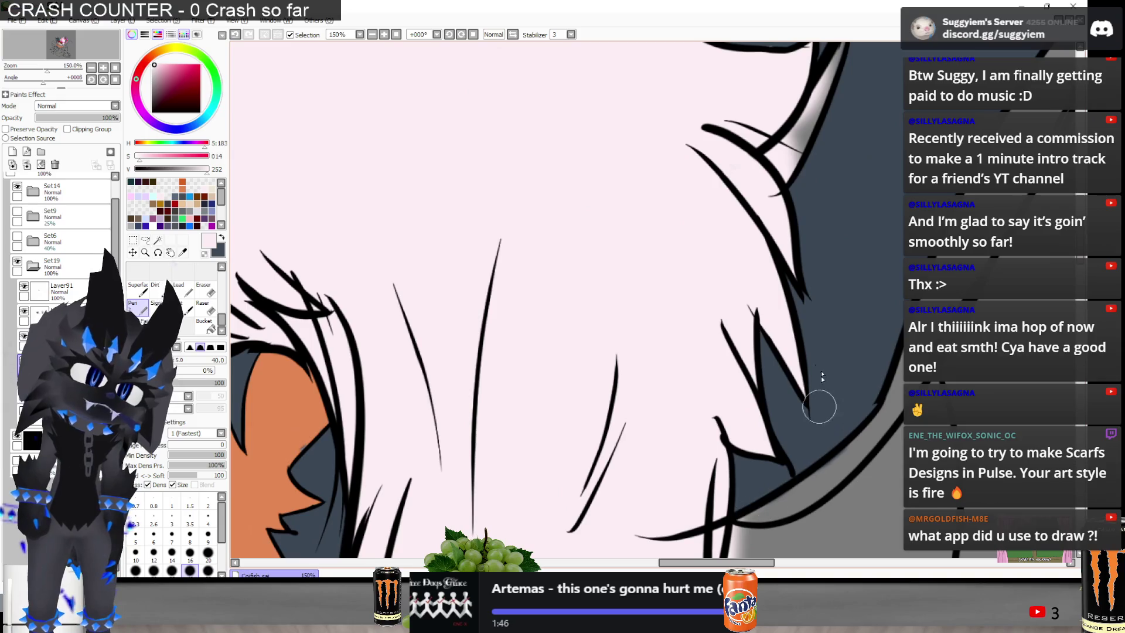
scroll(623, 228, "down", 3)
scroll(619, 383, "up", 3)
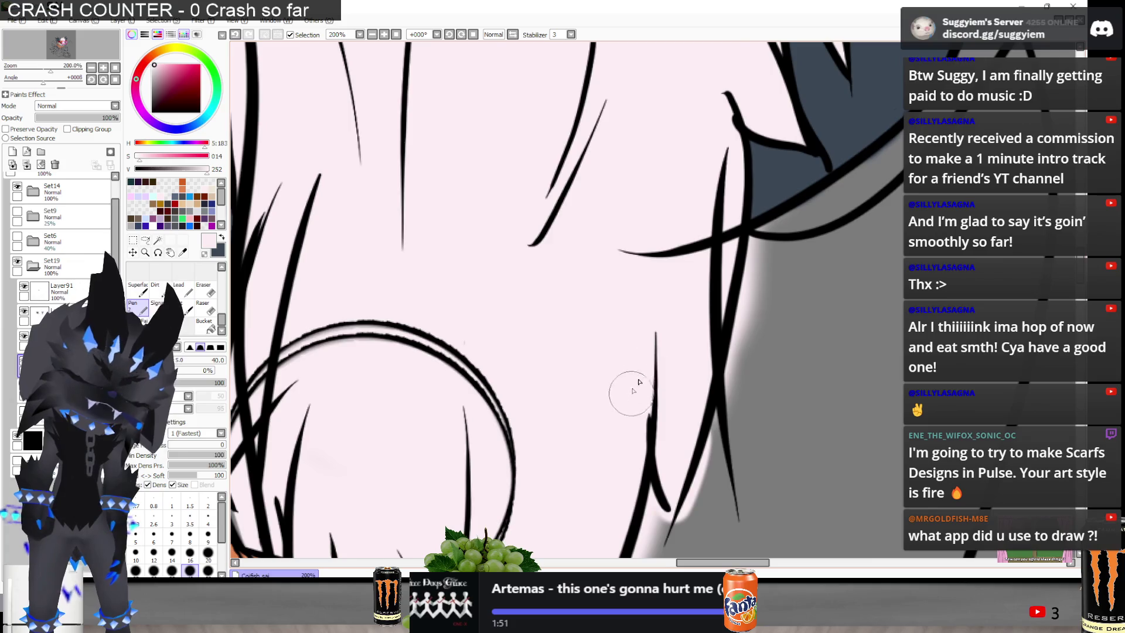
scroll(651, 375, "down", 2)
scroll(650, 375, "down", 2)
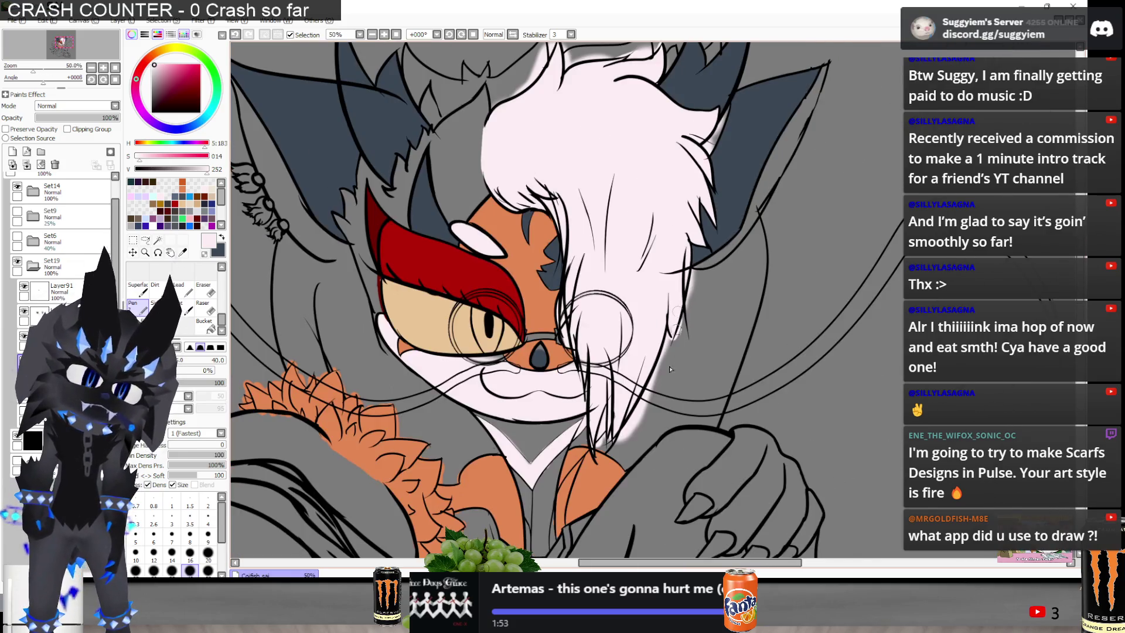
scroll(663, 351, "up", 1)
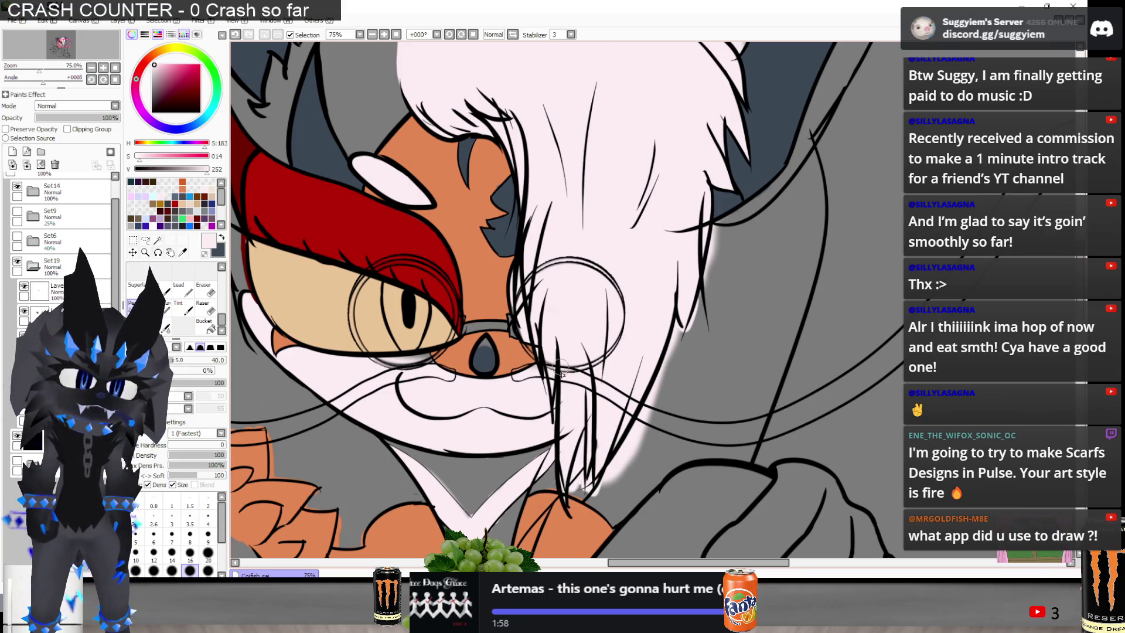
scroll(561, 374, "up", 2)
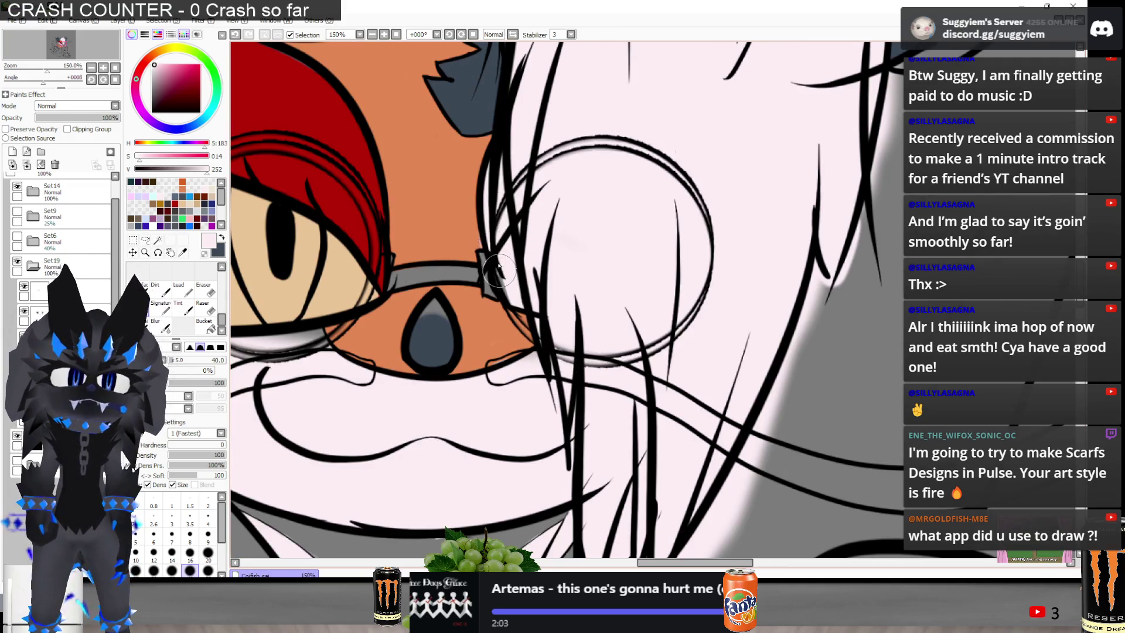
Recheck the stroke near the monocle, switch to the size 20 Eraser, and zoom out to 50%
key("ctrl+z")
key("ctrl+y")
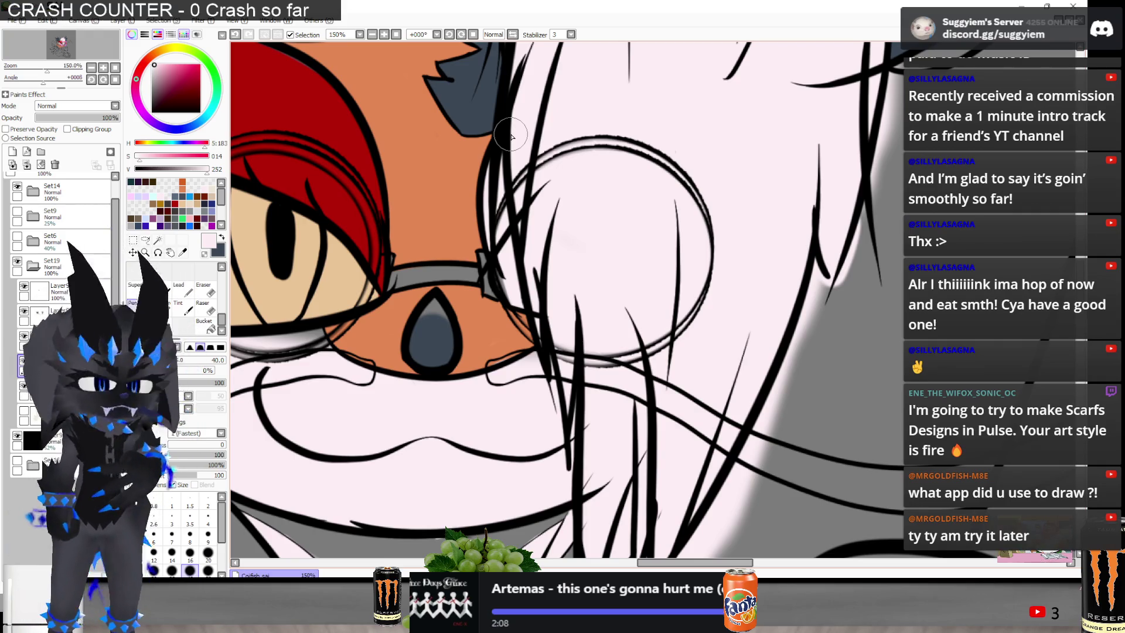
key("minus")
key("e")
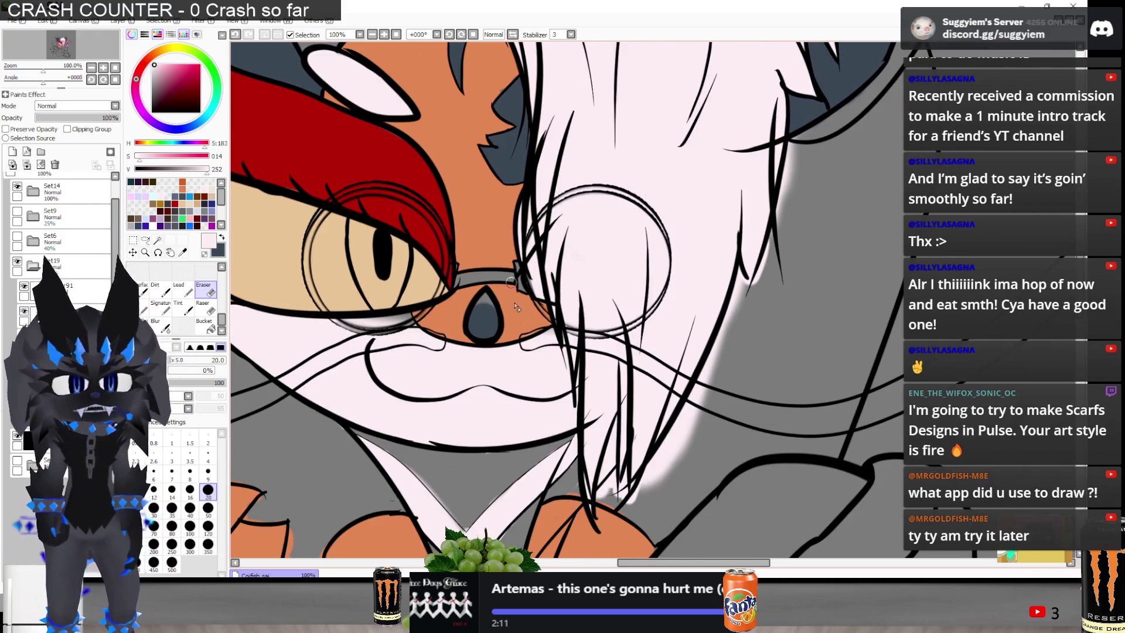
key("minus")
key("minus")
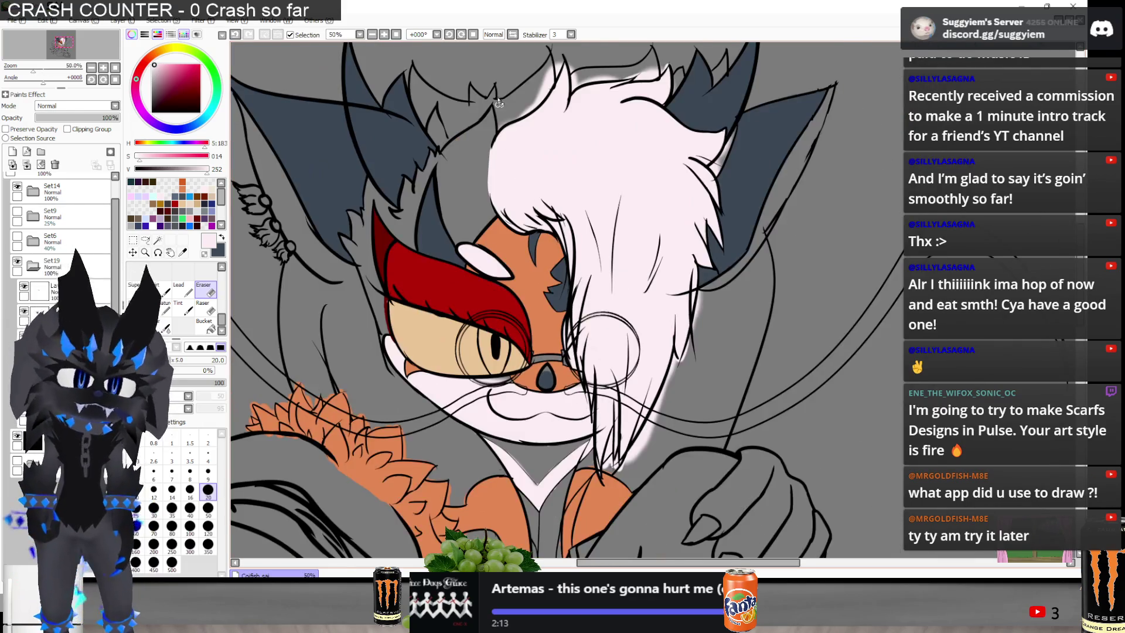
Erase the white shading along the ear line and between the two ear lines
scroll(499, 103, "up", 1)
scroll(593, 387, "down", 1)
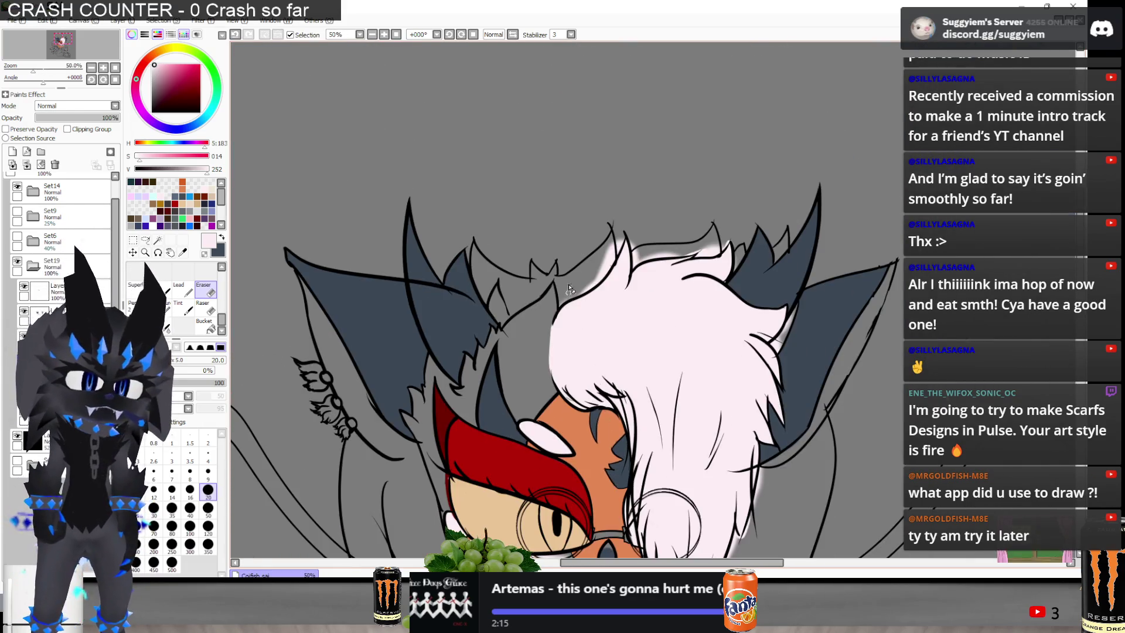
scroll(545, 293, "up", 2)
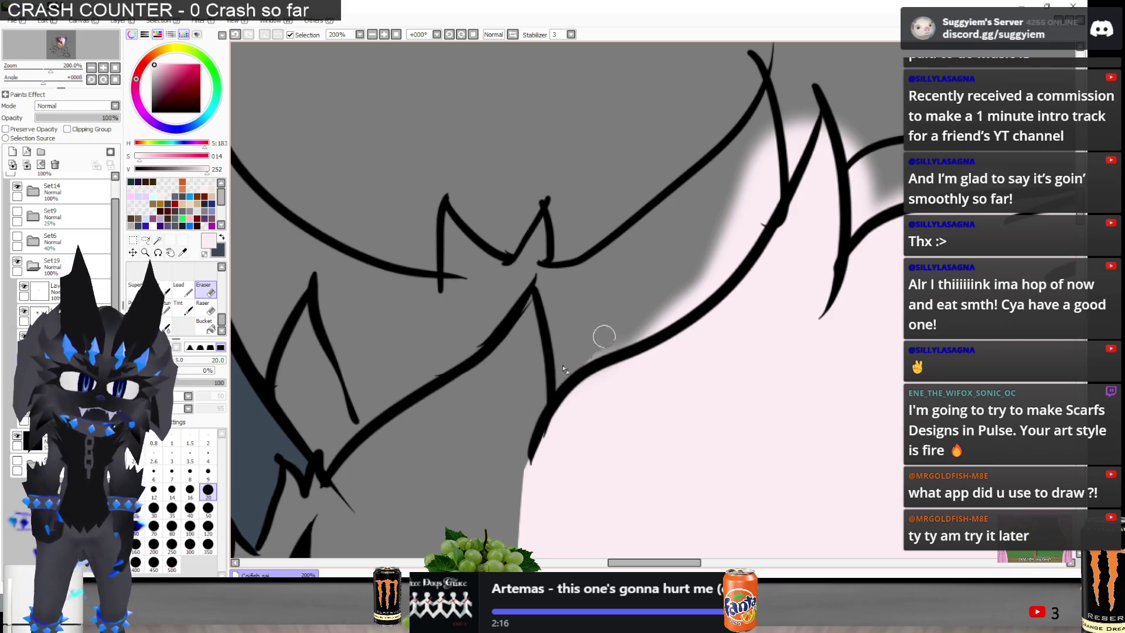
scroll(573, 345, "down", 1)
scroll(656, 327, "up", 1)
mouse_move(592, 328)
left_mouse_down()
mouse_move(712, 146)
mouse_move(633, 293)
mouse_move(662, 243)
mouse_move(614, 284)
left_mouse_up()
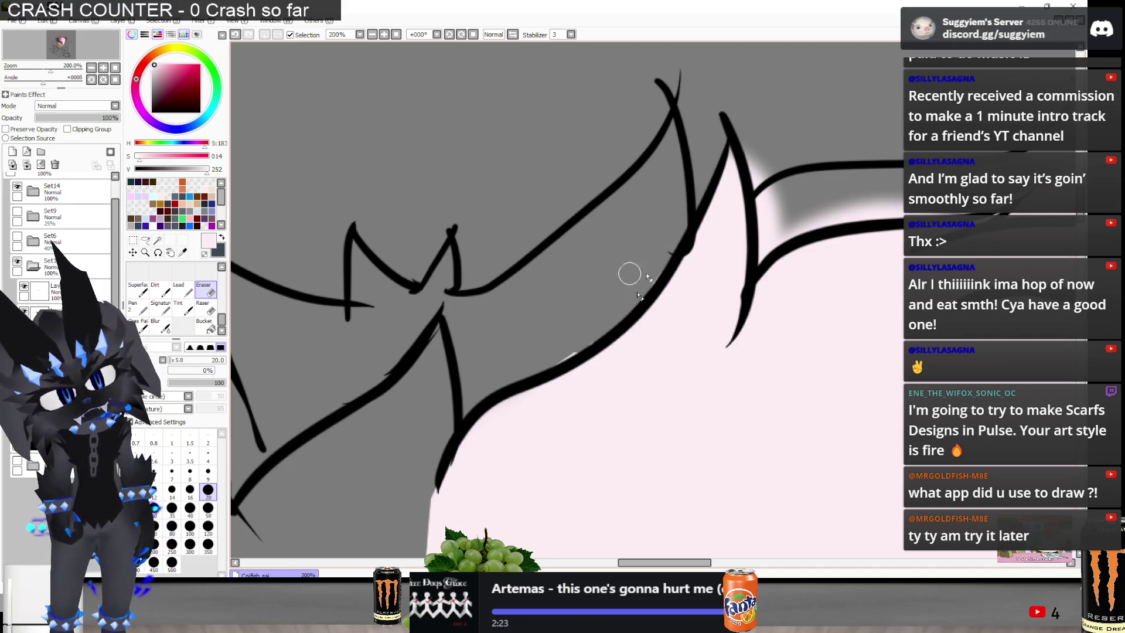
mouse_move(772, 156)
left_mouse_down()
mouse_move(765, 236)
mouse_move(782, 200)
left_mouse_up()
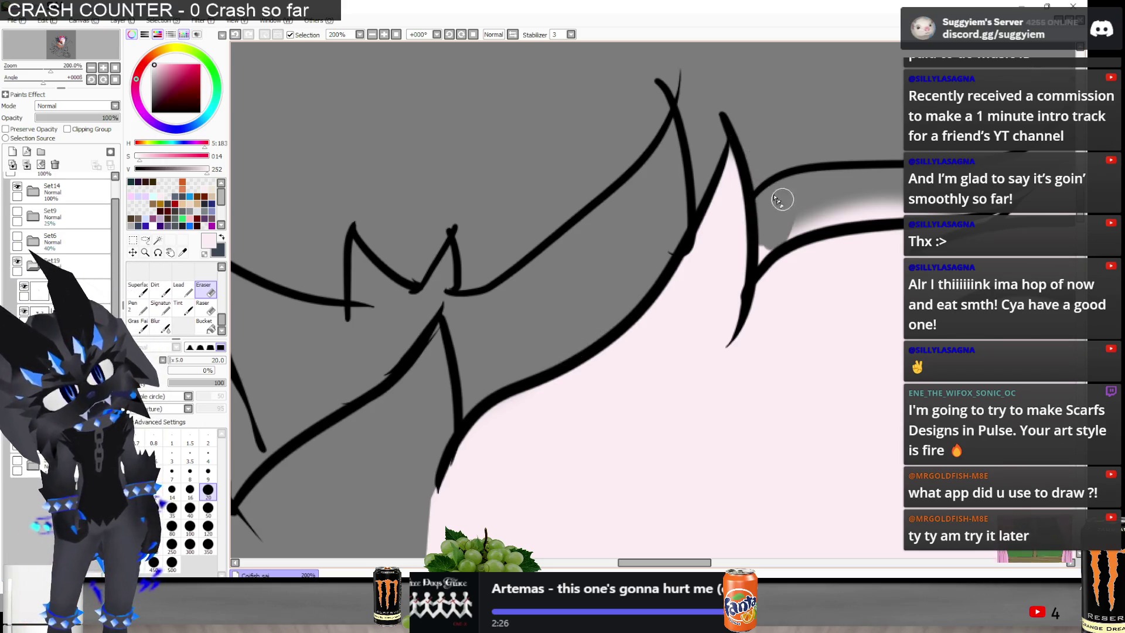
mouse_move(811, 205)
left_mouse_down()
mouse_move(829, 213)
mouse_move(821, 220)
mouse_move(836, 201)
mouse_move(855, 210)
left_mouse_up()
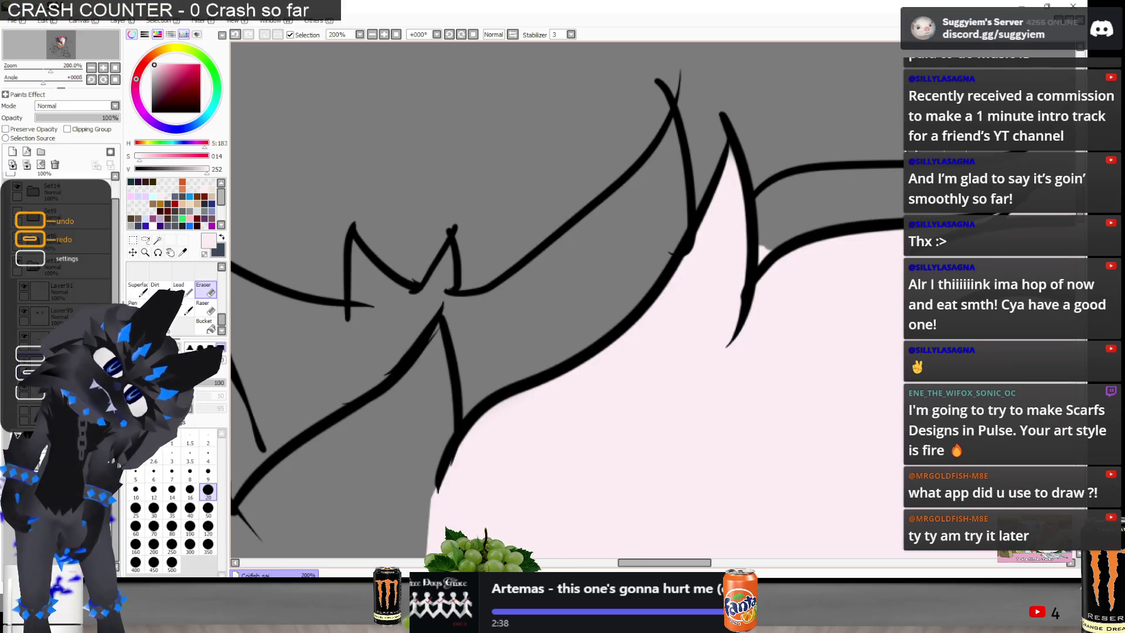
scroll(799, 176, "up", 2)
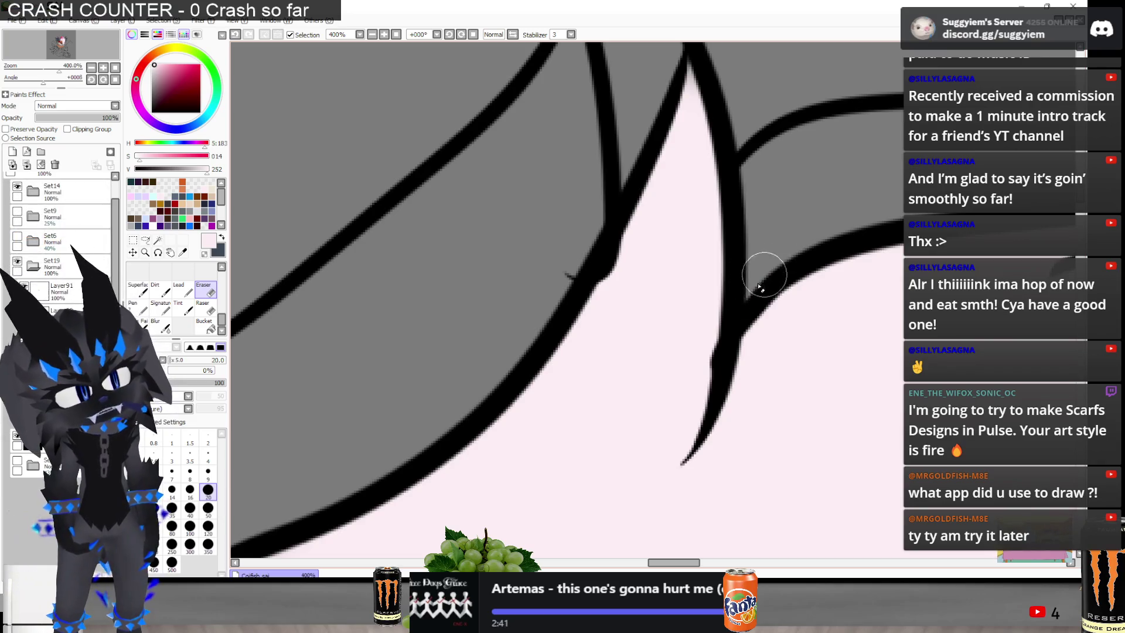
scroll(492, 241, "down", 5)
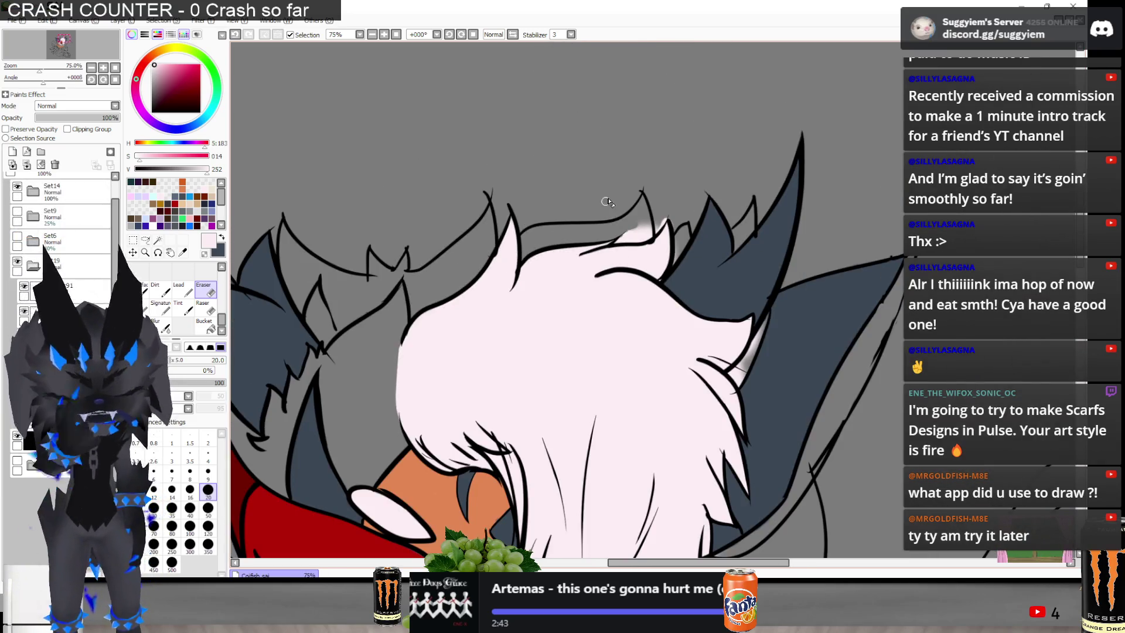
scroll(664, 220, "up", 5)
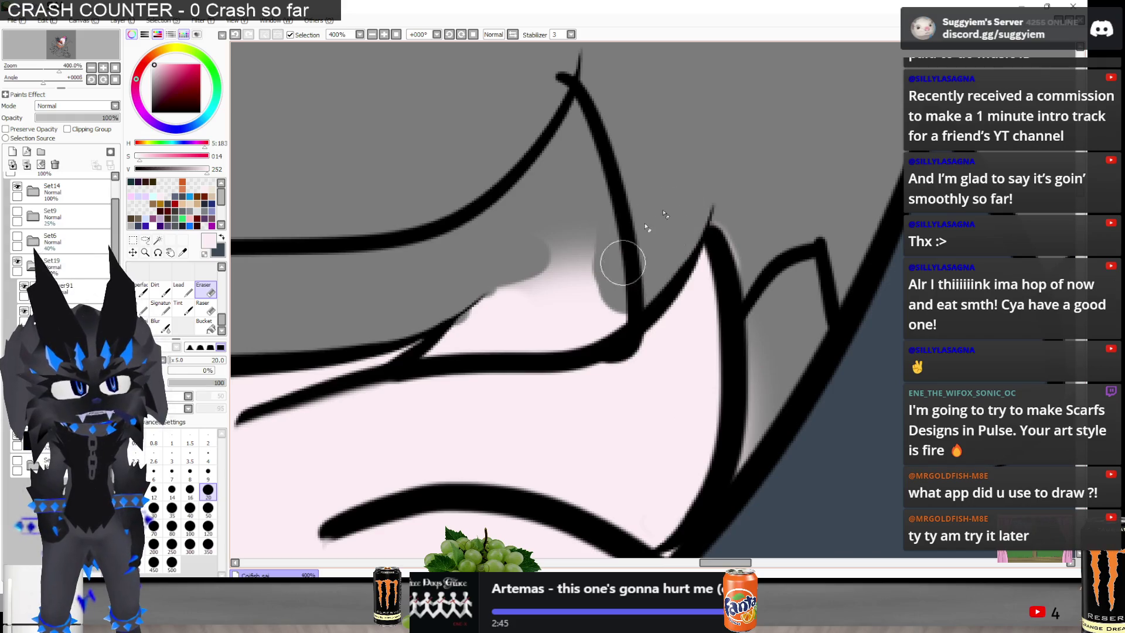
Trim the remaining pale shading along the lower ear line and the highlights inside the ear edge
mouse_move(559, 305)
left_mouse_down()
mouse_move(592, 239)
mouse_move(477, 266)
mouse_move(431, 351)
mouse_move(402, 364)
mouse_move(490, 314)
mouse_move(504, 355)
mouse_move(613, 301)
left_mouse_up()
left_click_drag(746, 231, 724, 206)
scroll(721, 234, "down", 1)
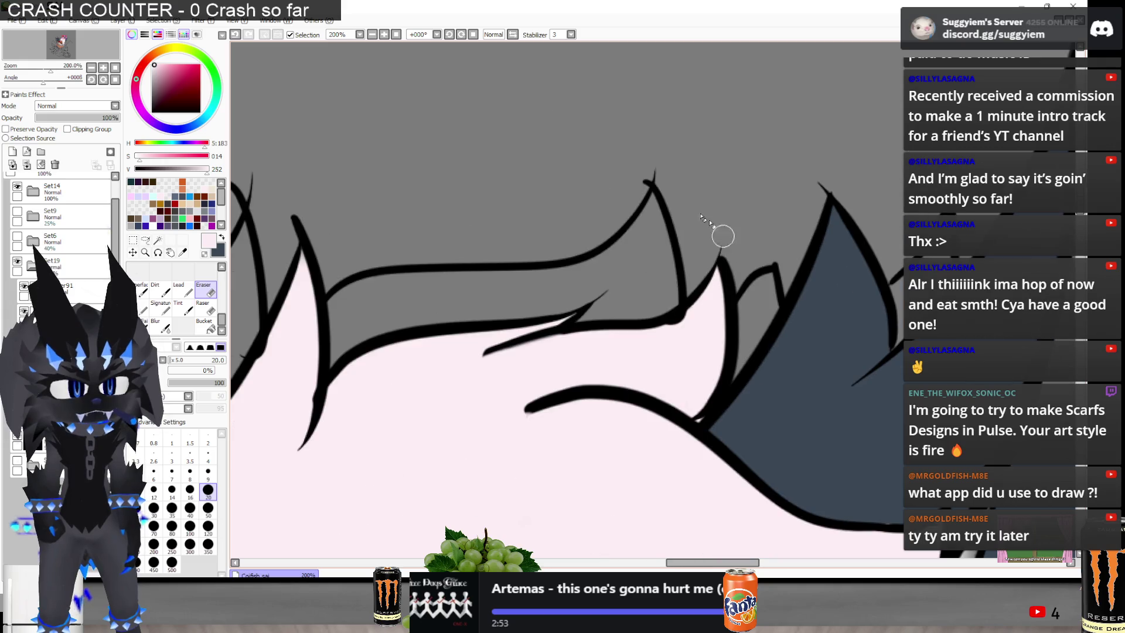
scroll(596, 311, "down", 1)
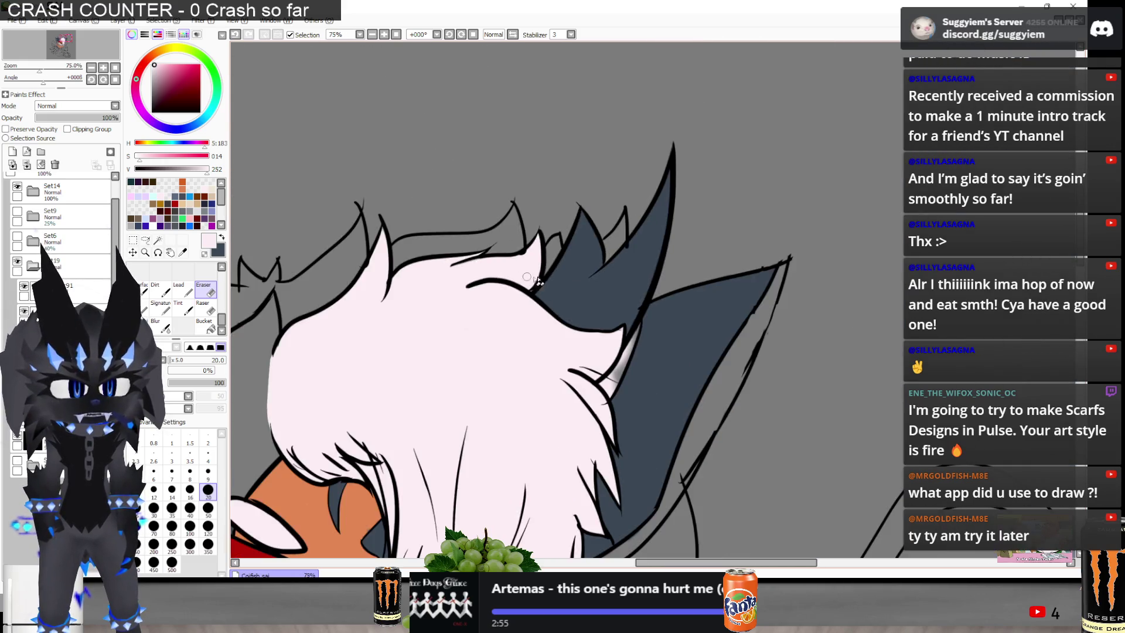
mouse_move(610, 394)
left_mouse_down()
mouse_move(636, 332)
mouse_move(599, 358)
left_mouse_up()
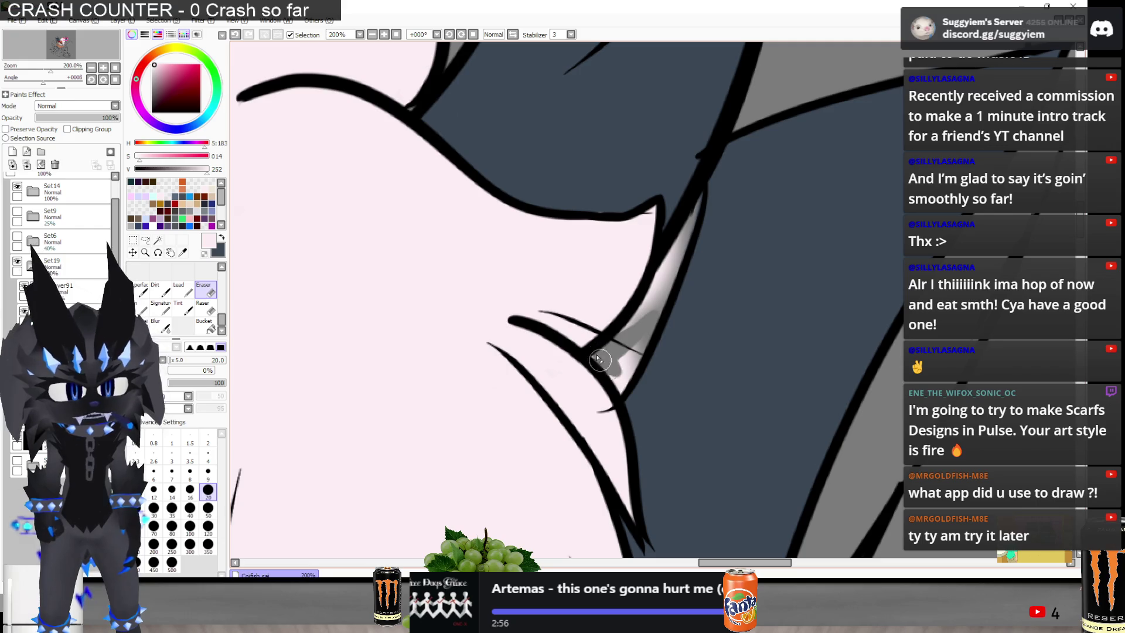
mouse_move(631, 396)
left_mouse_down()
mouse_move(619, 377)
mouse_move(684, 203)
left_mouse_up()
scroll(661, 155, "down", 2)
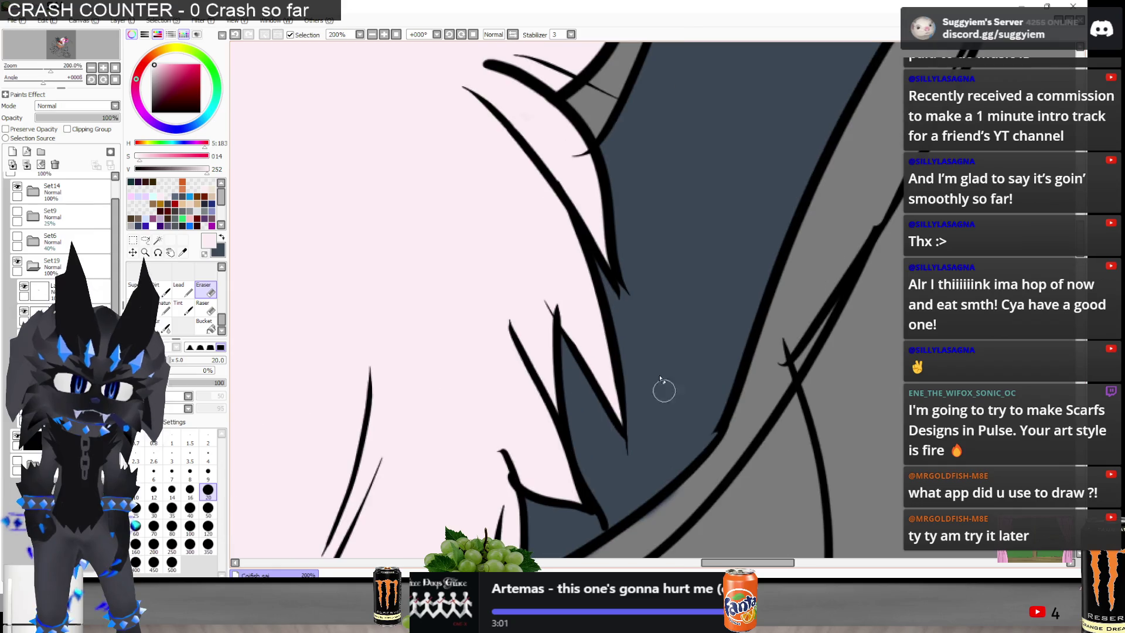
scroll(628, 305, "up", 1)
mouse_move(646, 293)
left_mouse_down()
mouse_move(627, 322)
mouse_move(621, 242)
left_mouse_up()
mouse_move(598, 359)
left_mouse_down()
mouse_move(575, 442)
mouse_move(538, 408)
mouse_move(527, 378)
mouse_move(536, 410)
mouse_move(535, 387)
left_mouse_up()
Erase the pale and pink highlights spilling along the hair stroke edges near the nose
key("ctrl+z")
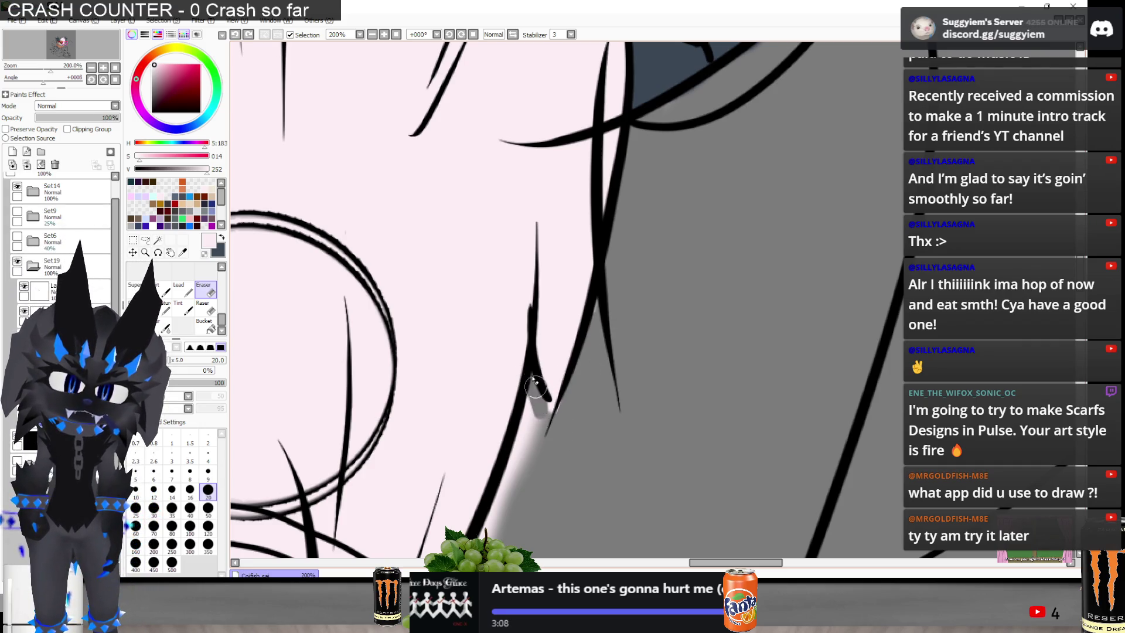
key("ctrl+y")
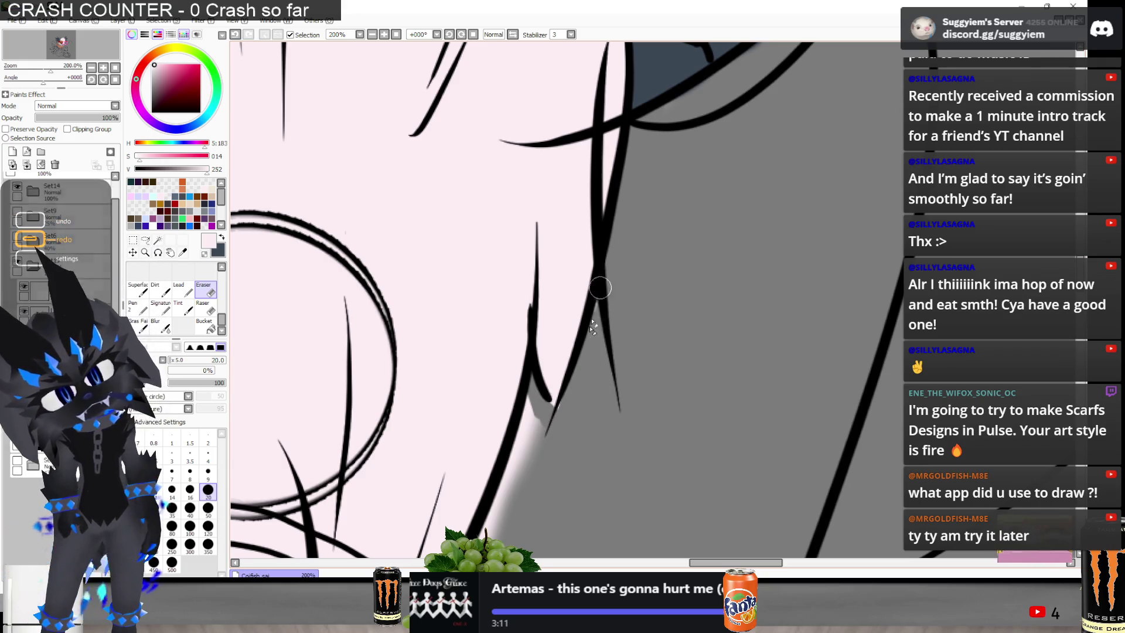
scroll(586, 381, "down", 2)
left_click_drag(529, 421, 546, 343)
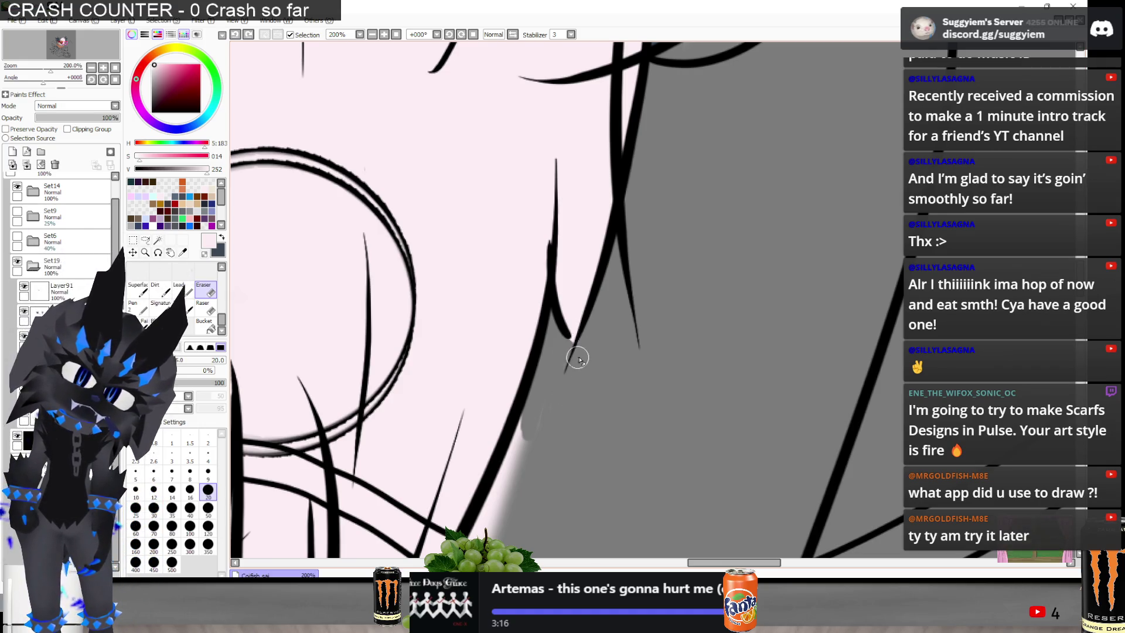
left_click_drag(559, 366, 498, 498)
key("minus")
key("minus")
key("minus")
key("plus")
key("plus")
mouse_move(566, 346)
left_mouse_down()
mouse_move(495, 500)
mouse_move(547, 371)
left_mouse_up()
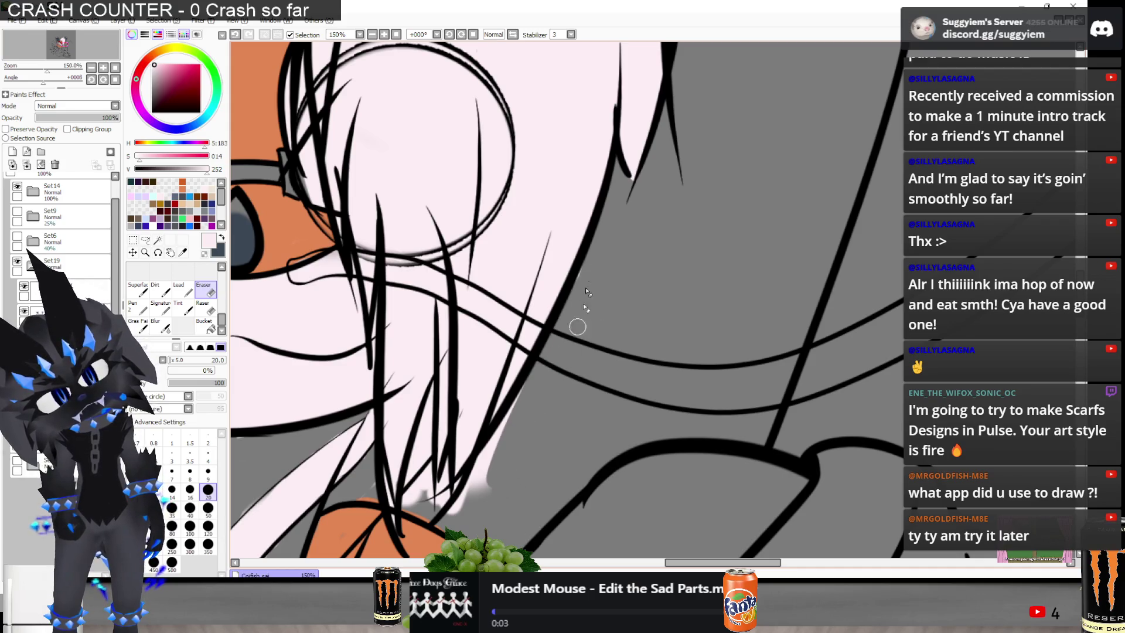
mouse_move(528, 427)
left_mouse_down()
mouse_move(481, 484)
mouse_move(510, 429)
left_mouse_up()
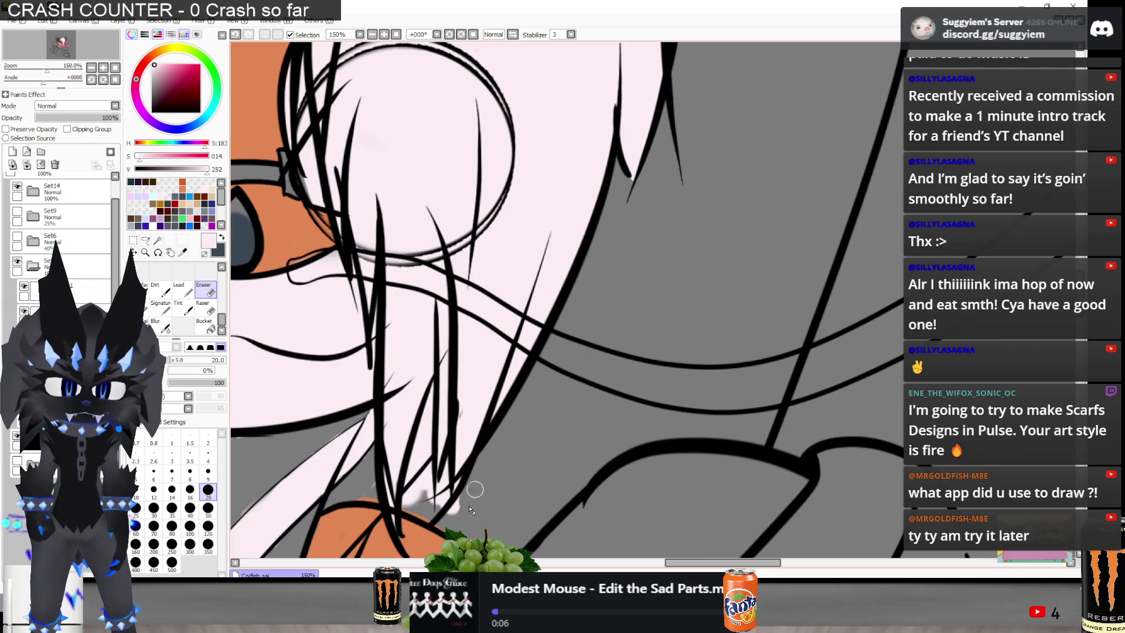
Erase stray pink into the grey and the pale band along the diagonal line
scroll(522, 414, "down", 1)
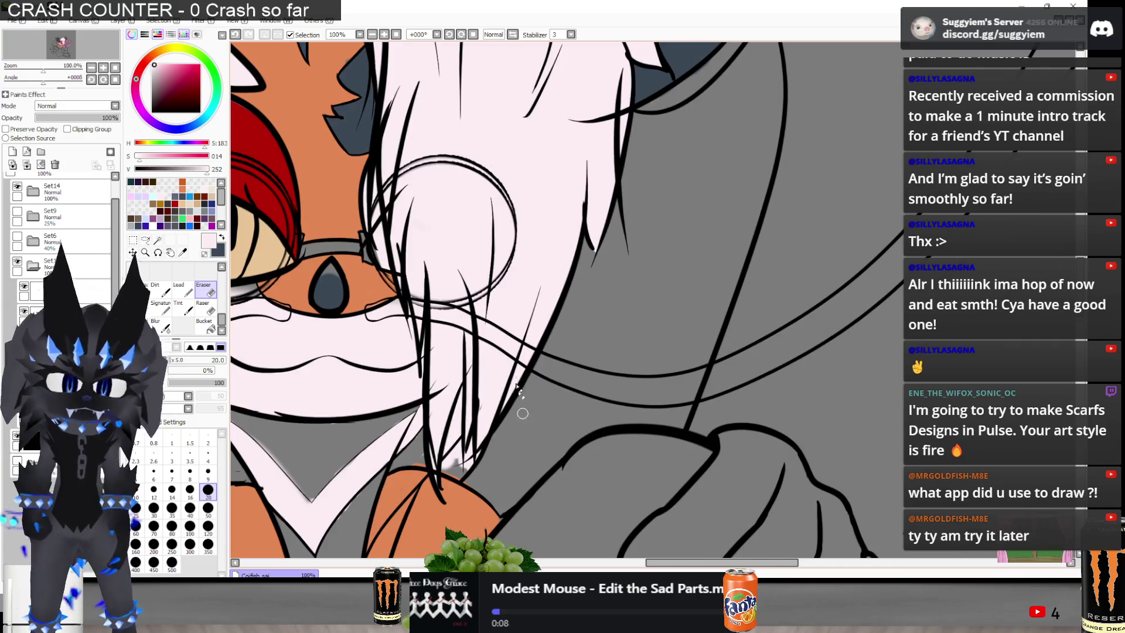
scroll(458, 455, "up", 3)
mouse_move(434, 499)
left_mouse_down()
mouse_move(482, 417)
mouse_move(482, 439)
mouse_move(448, 483)
mouse_move(487, 492)
mouse_move(514, 424)
left_mouse_up()
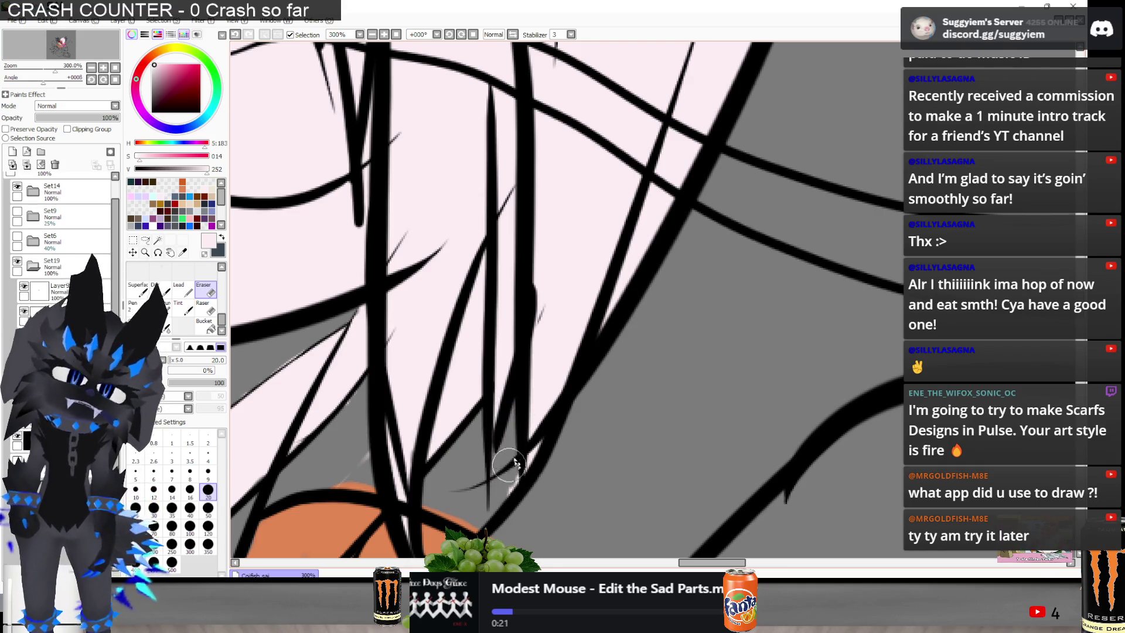
scroll(515, 476, "down", 2)
scroll(516, 475, "down", 1)
scroll(516, 469, "up", 2)
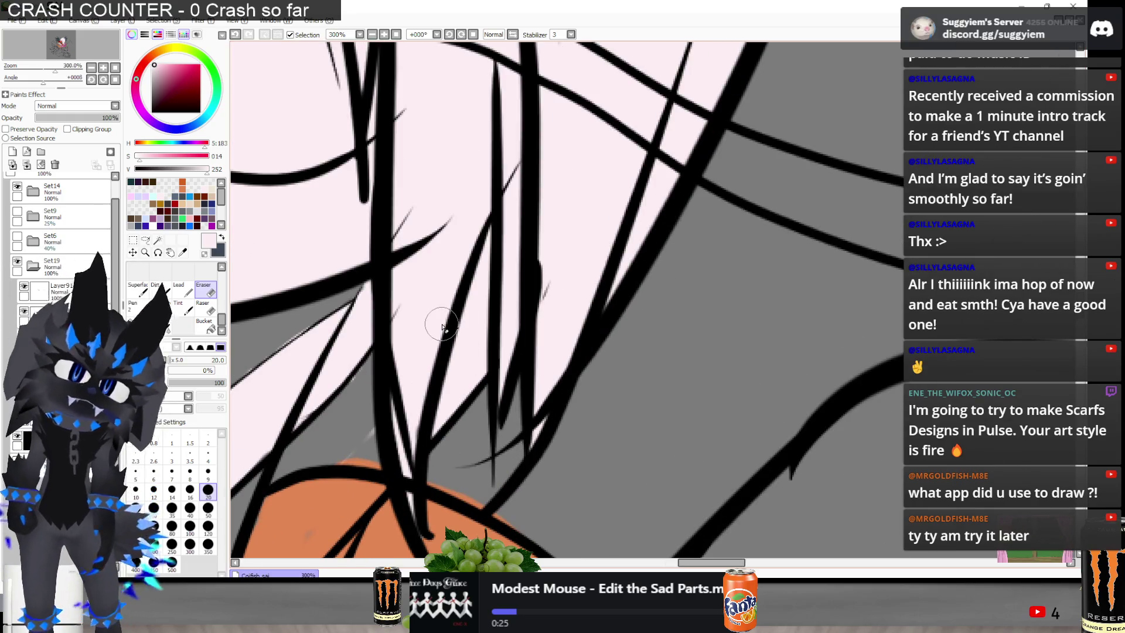
key("n")
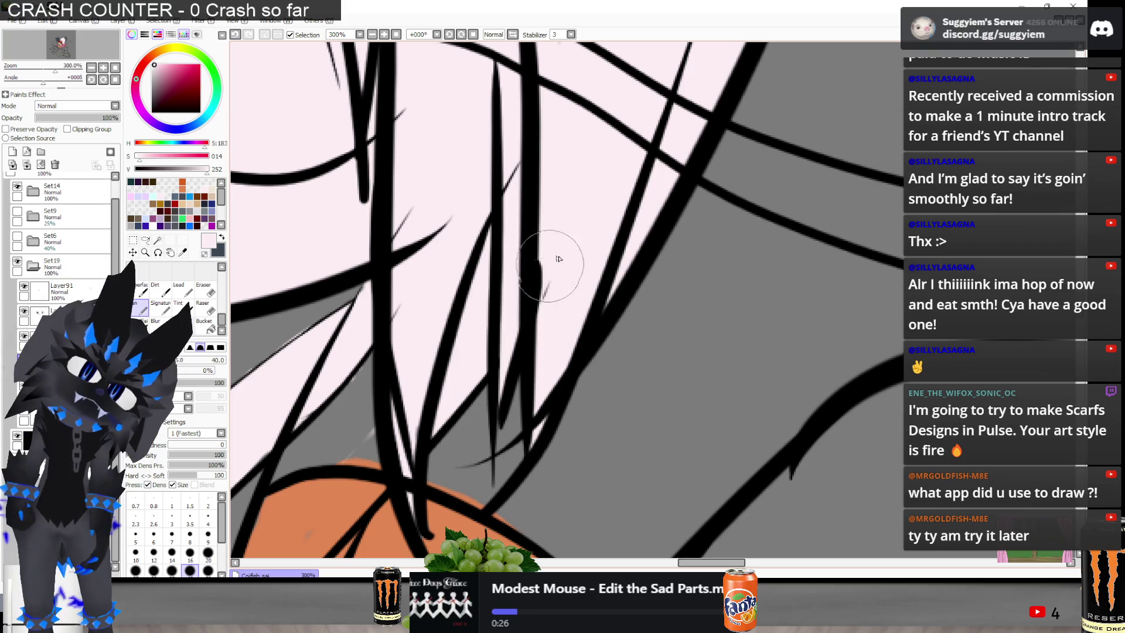
key("e")
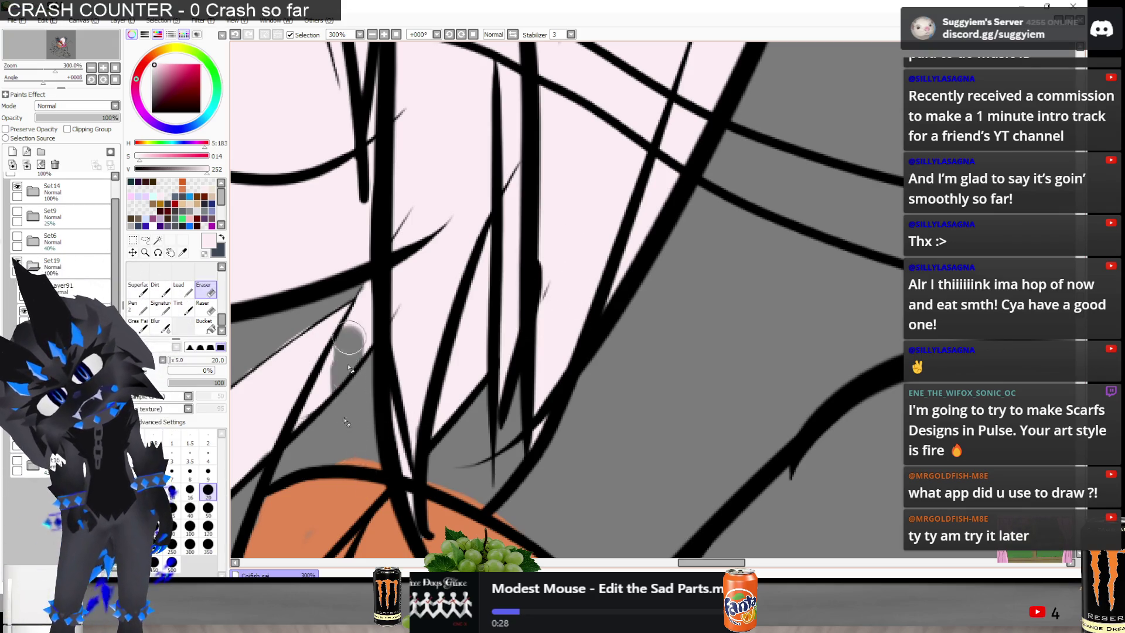
scroll(621, 252, "down", 2)
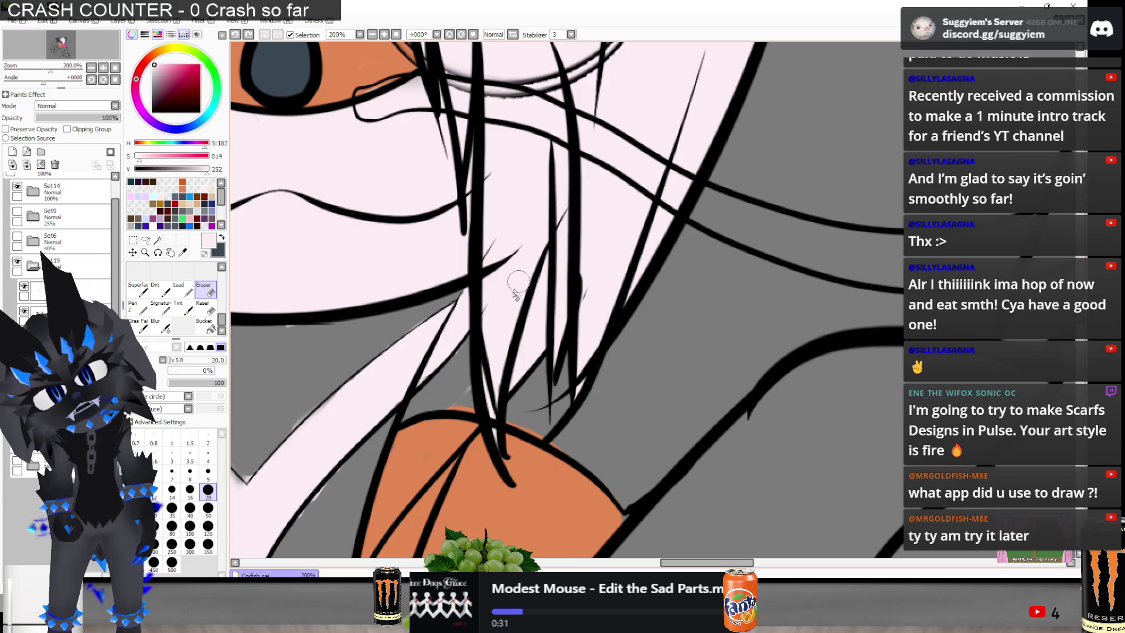
scroll(460, 305, "up", 3)
mouse_move(479, 342)
left_mouse_down()
mouse_move(447, 329)
mouse_move(452, 384)
left_mouse_up()
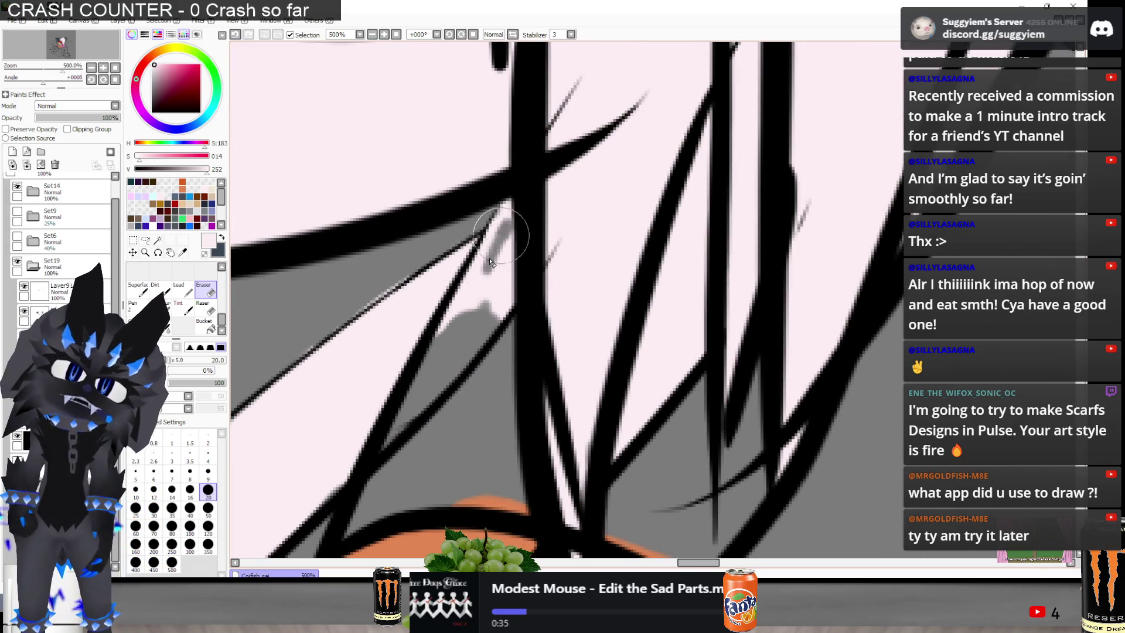
mouse_move(510, 219)
left_mouse_down()
mouse_move(460, 338)
mouse_move(495, 205)
mouse_move(511, 244)
left_mouse_up()
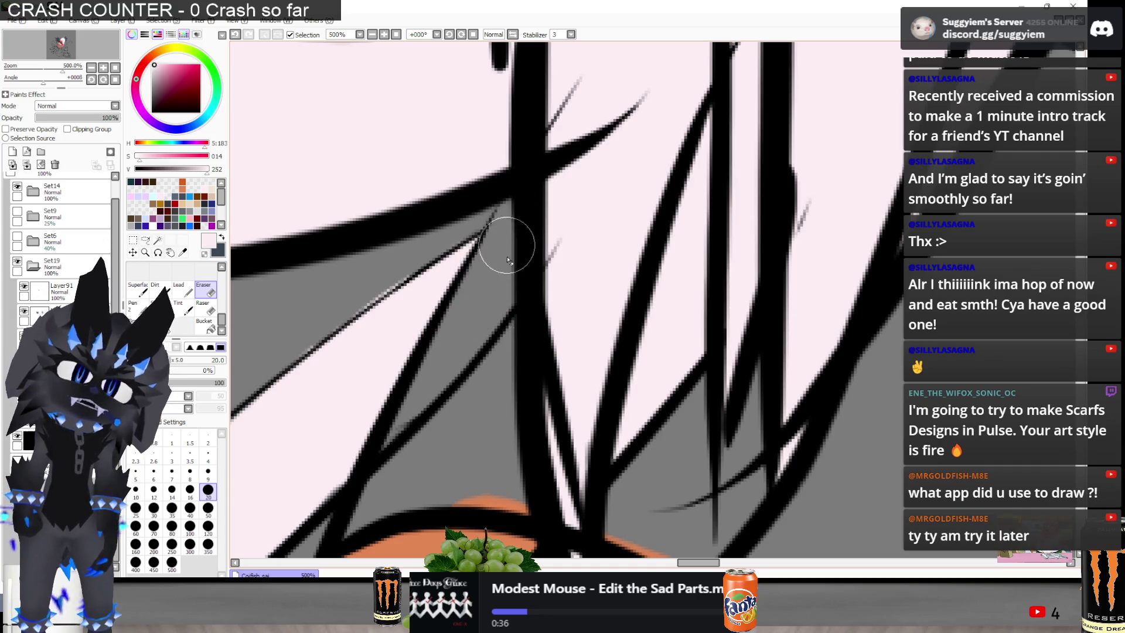
Alternate between Pen and Eraser while zooming out to check the whole character
scroll(528, 369, "down", 4)
scroll(541, 317, "down", 2)
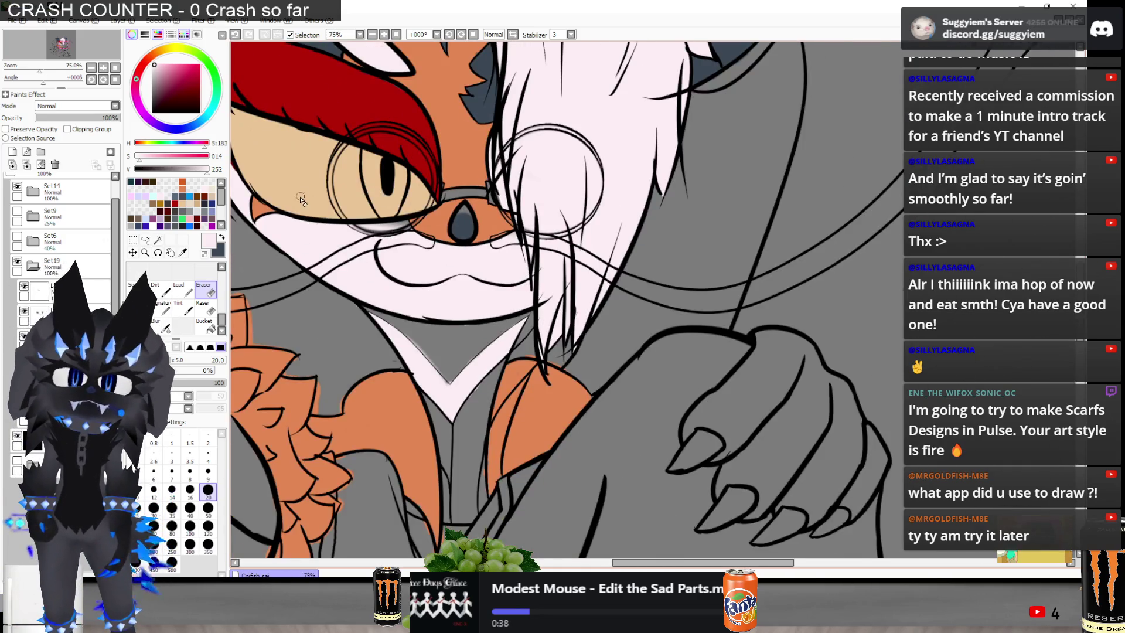
scroll(411, 264, "down", 2)
scroll(455, 291, "up", 2)
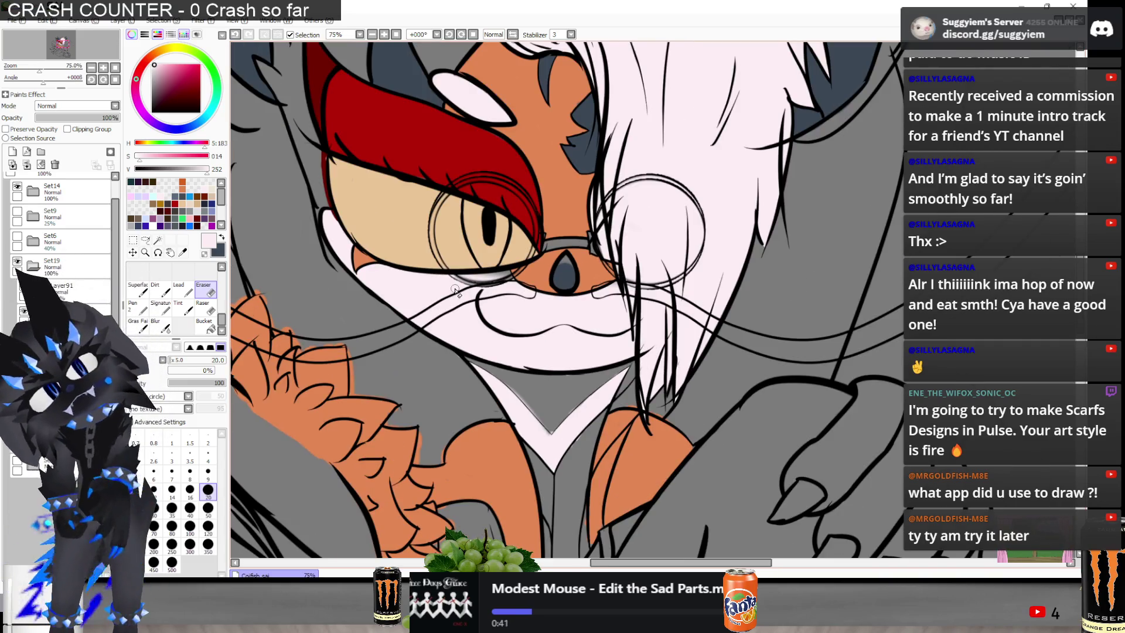
key("n")
scroll(452, 298, "up", 5)
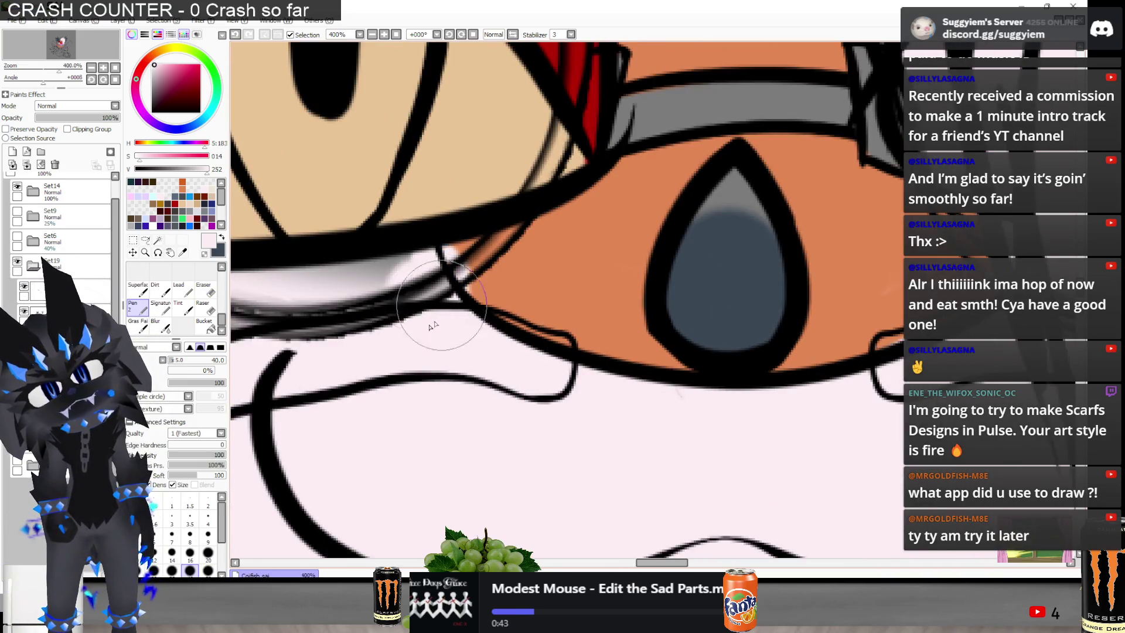
scroll(364, 326, "down", 3)
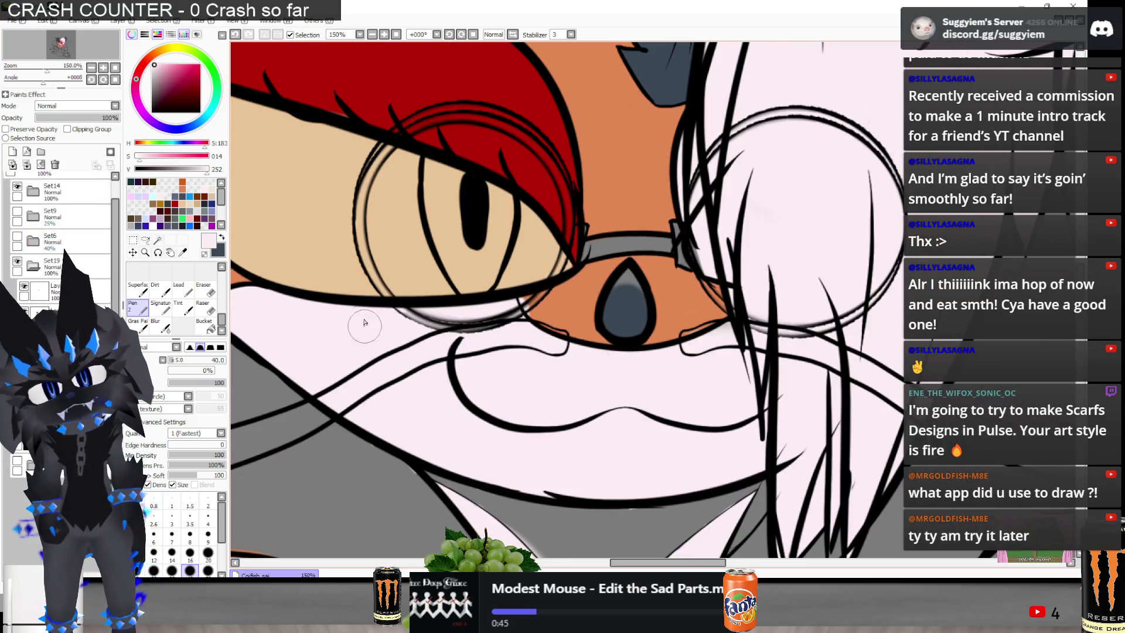
key("e")
scroll(594, 282, "up", 2)
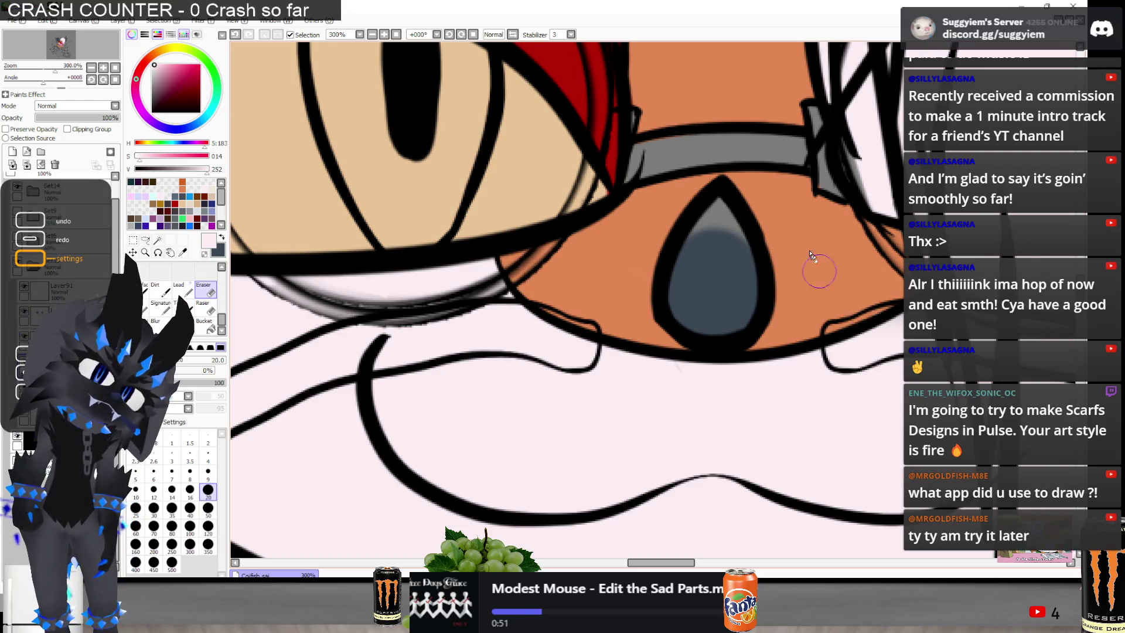
scroll(538, 288, "down", 7)
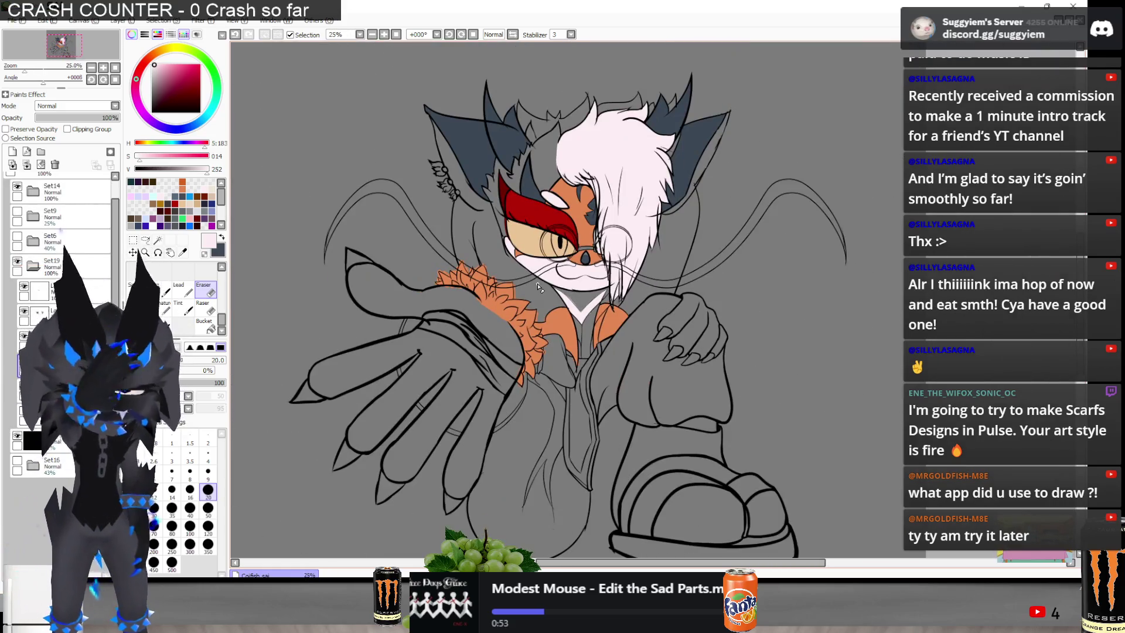
scroll(536, 286, "up", 6)
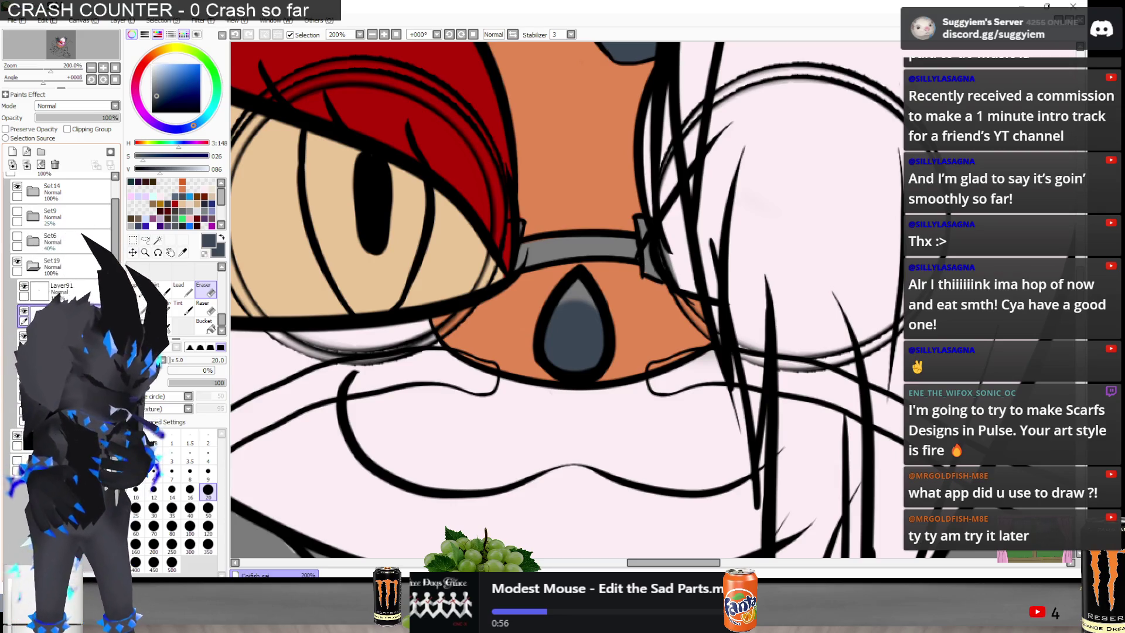
key("n")
scroll(586, 305, "up", 2)
scroll(589, 316, "down", 4)
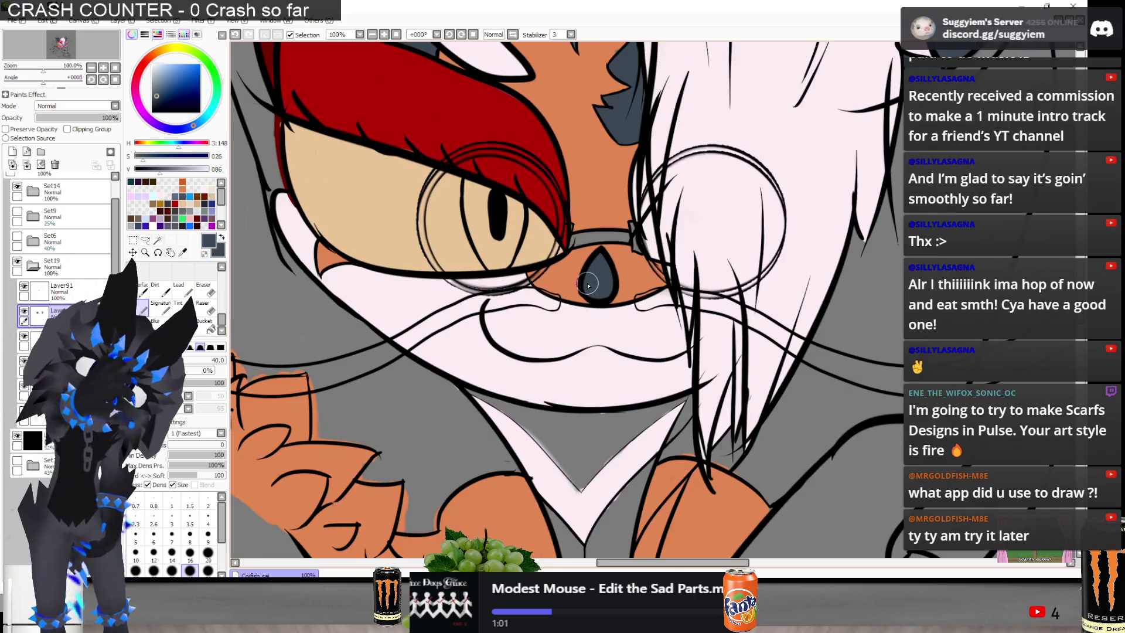
scroll(588, 286, "down", 4)
scroll(578, 267, "down", 2)
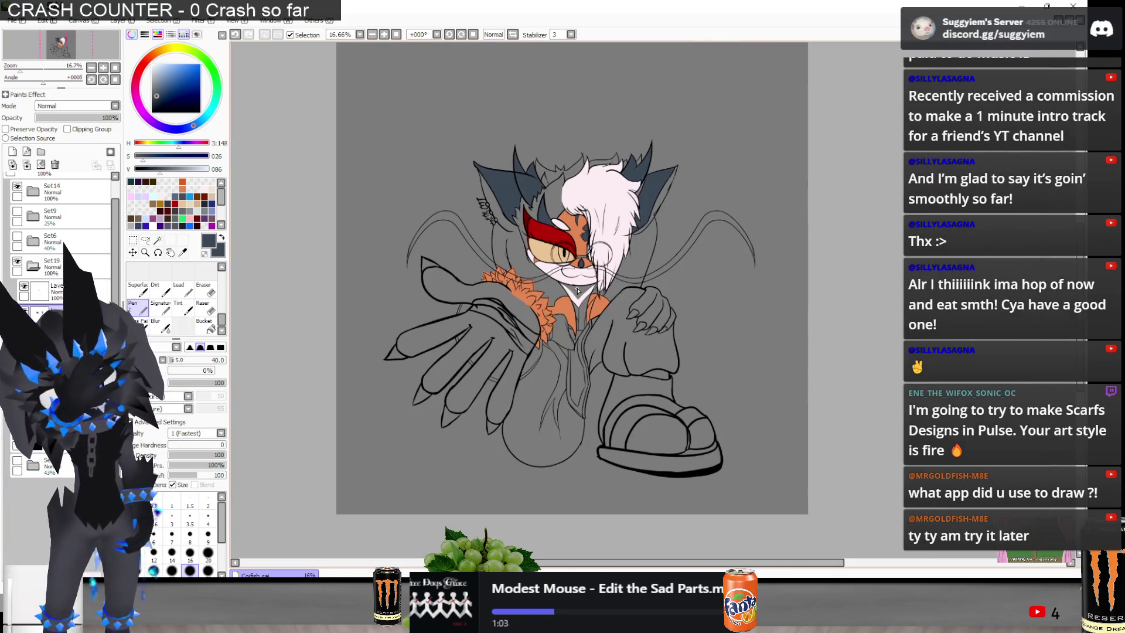
Compare the drawing with and without the cream base fill, leaving it hidden
scroll(576, 289, "up", 2)
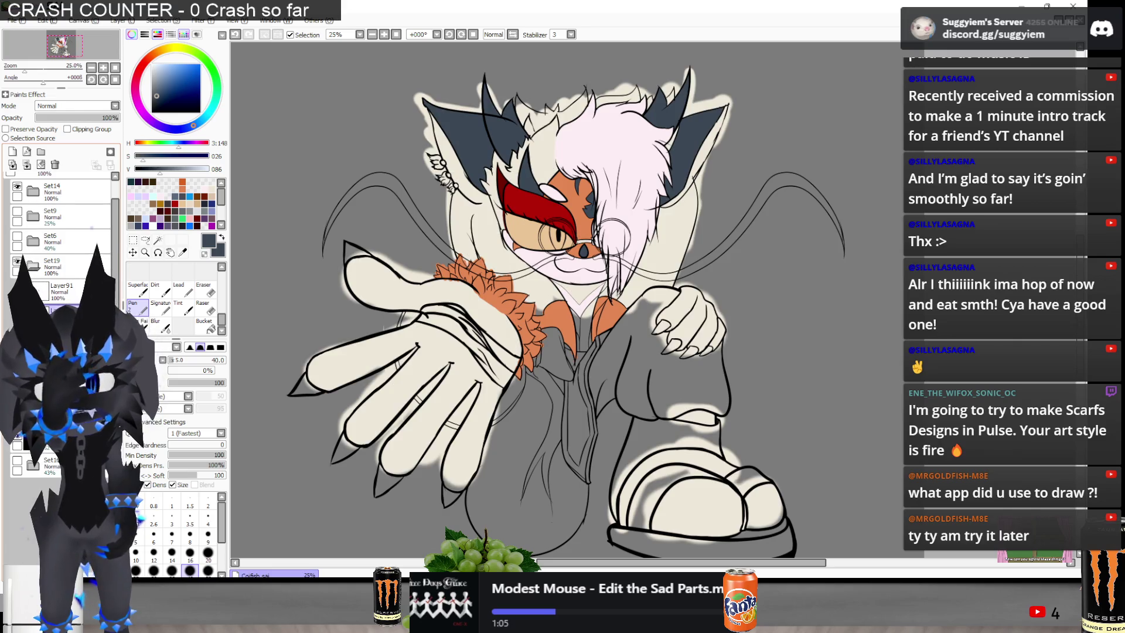
key("ctrl+z")
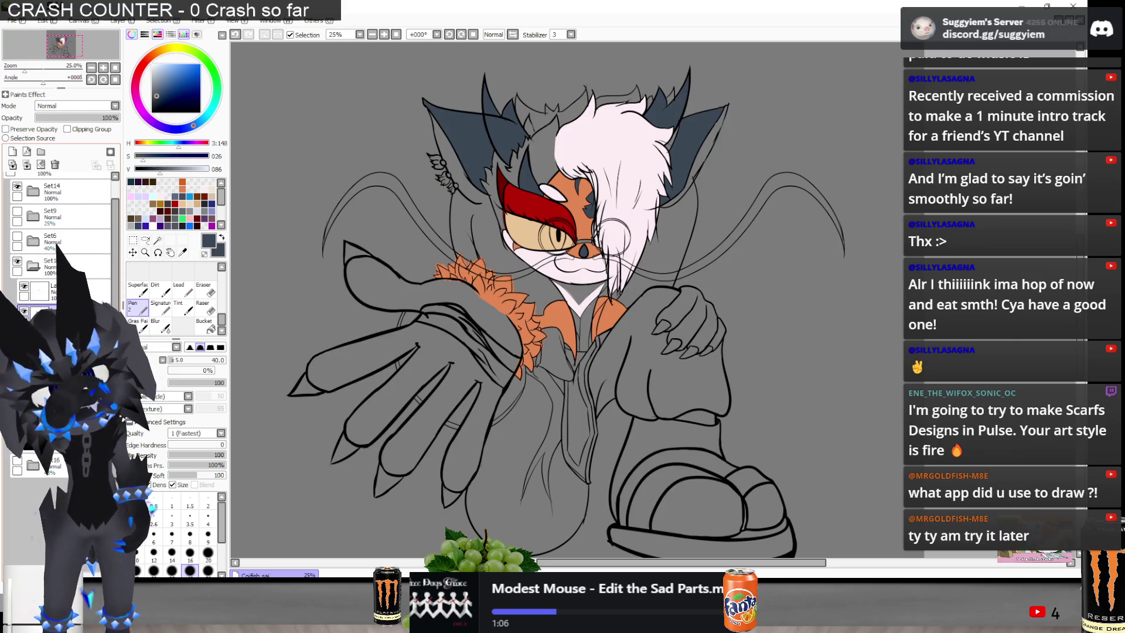
key("ctrl+y")
key("ctrl+z")
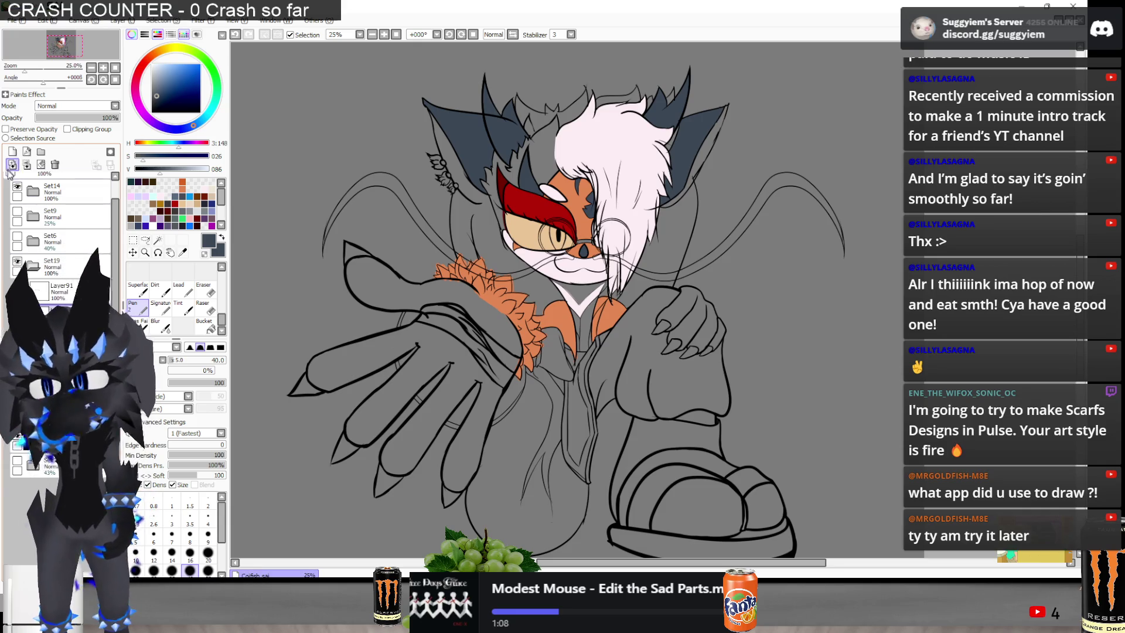
Pick a bright blue for the eye, checking it against the Paint.NET reference
scroll(256, 242, "up", 1)
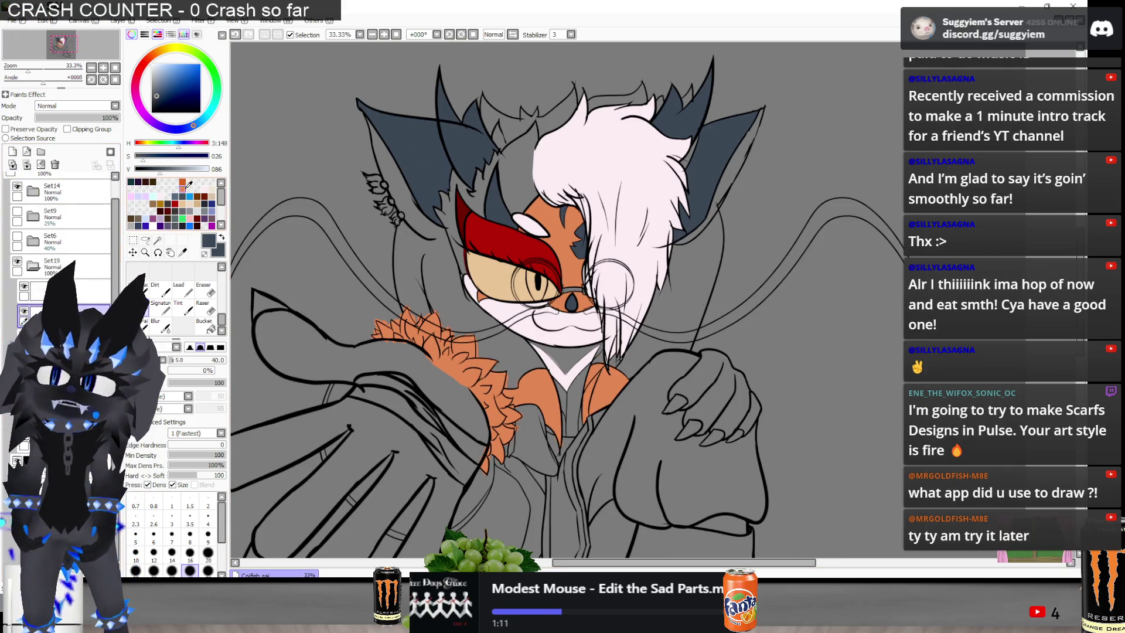
left_click(190, 210)
scroll(378, 534, "up", 1)
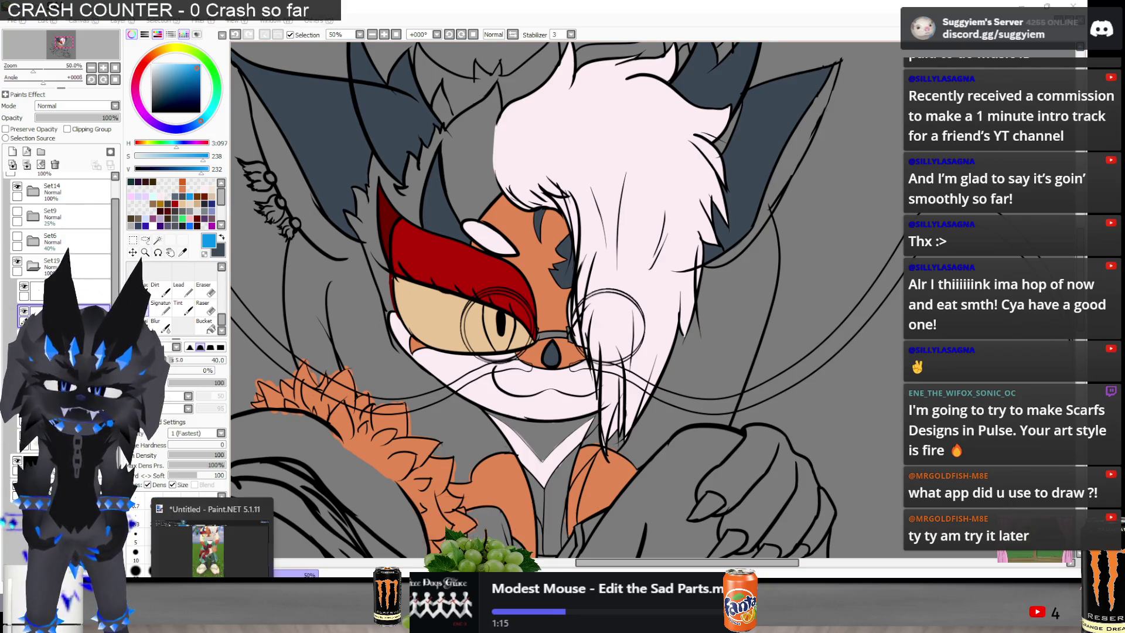
left_click(221, 551)
scroll(489, 117, "up", 5)
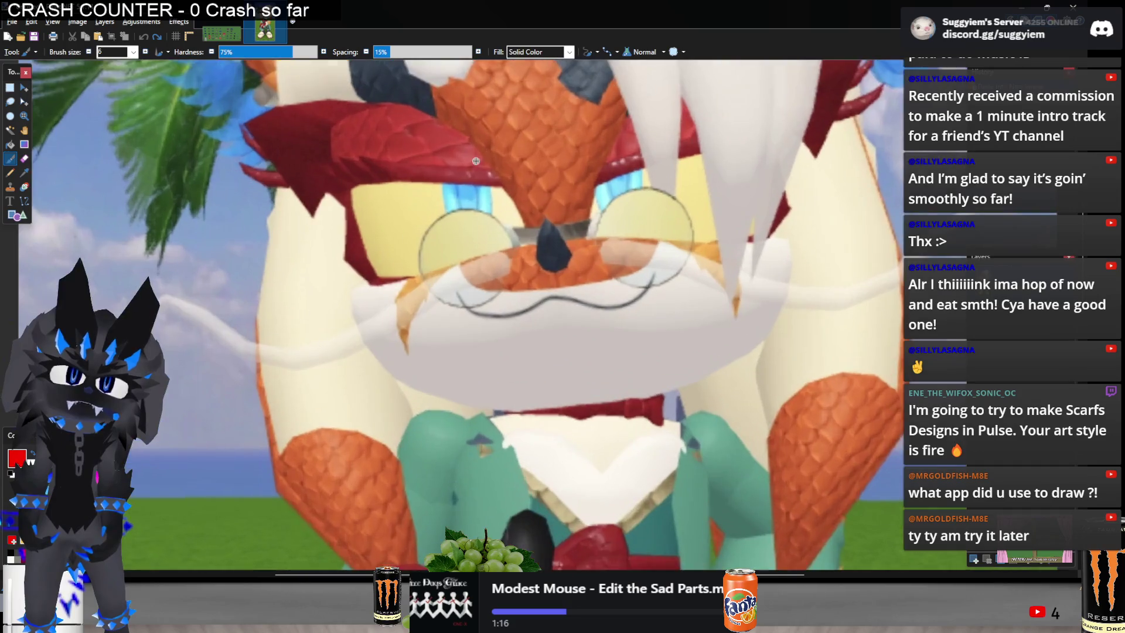
key("alt+Tab")
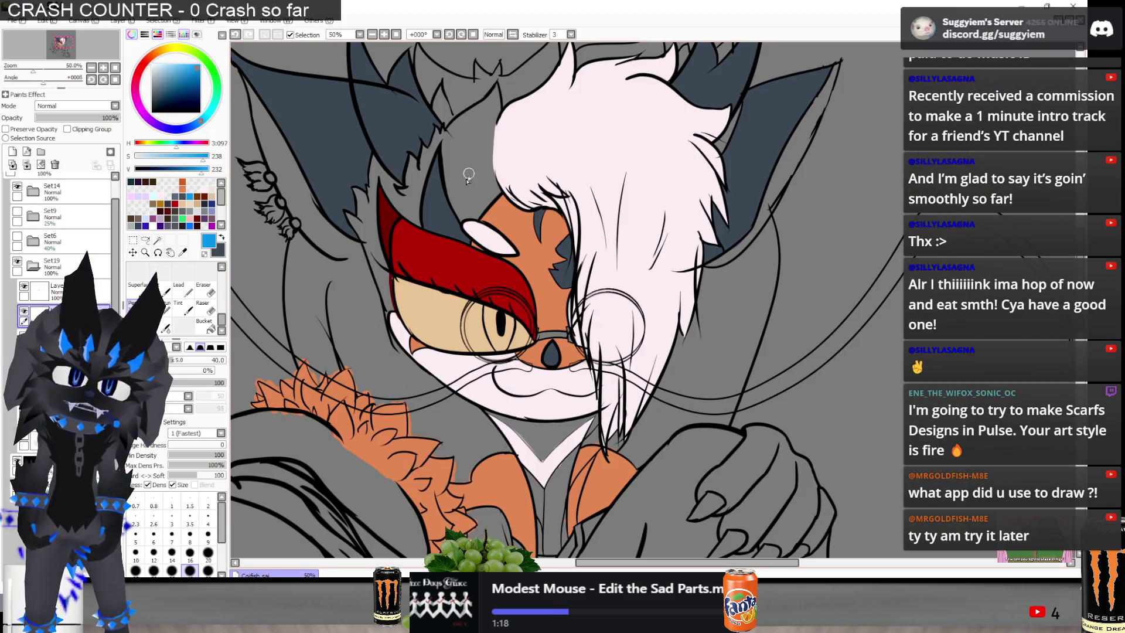
Cancel the accidental layer transform and return to painting
scroll(523, 338, "up", 3)
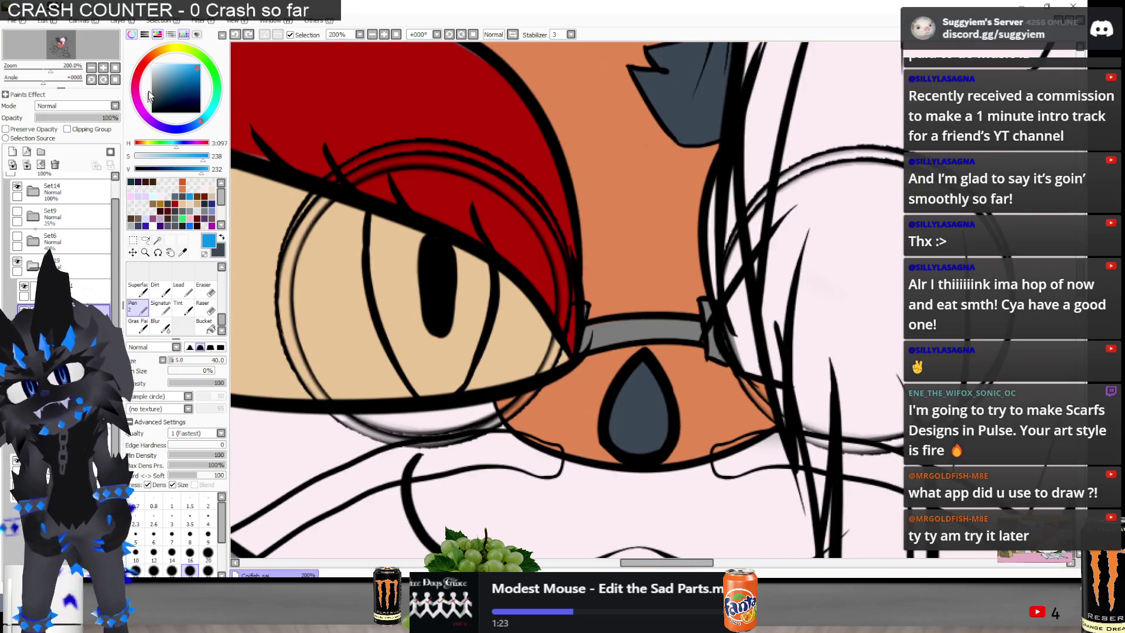
key("ctrl+t")
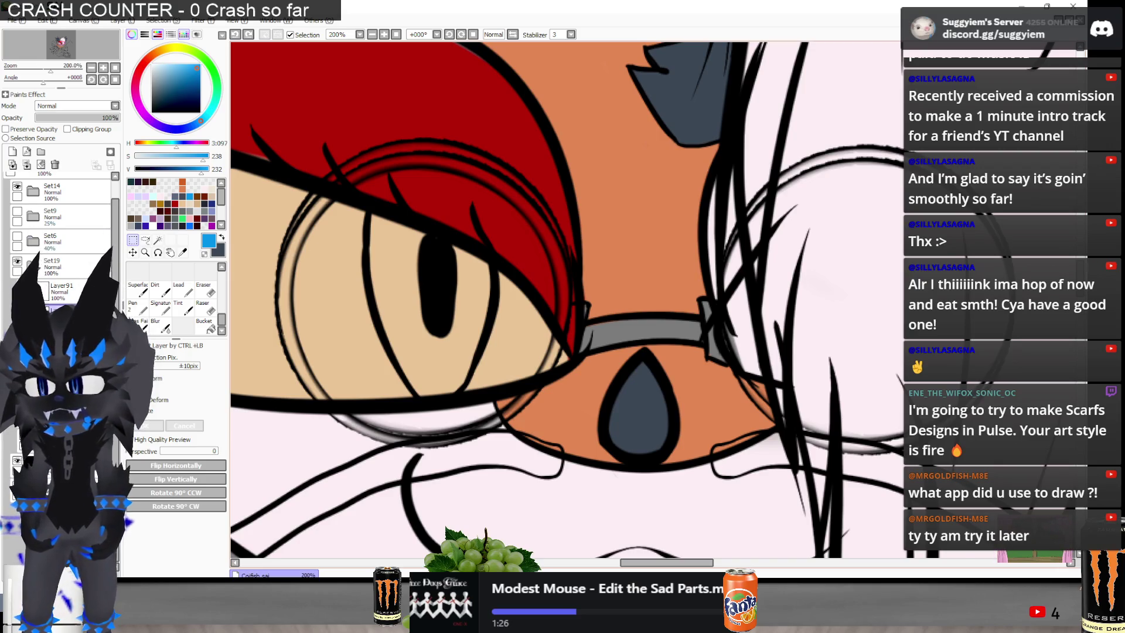
right_click(231, 311)
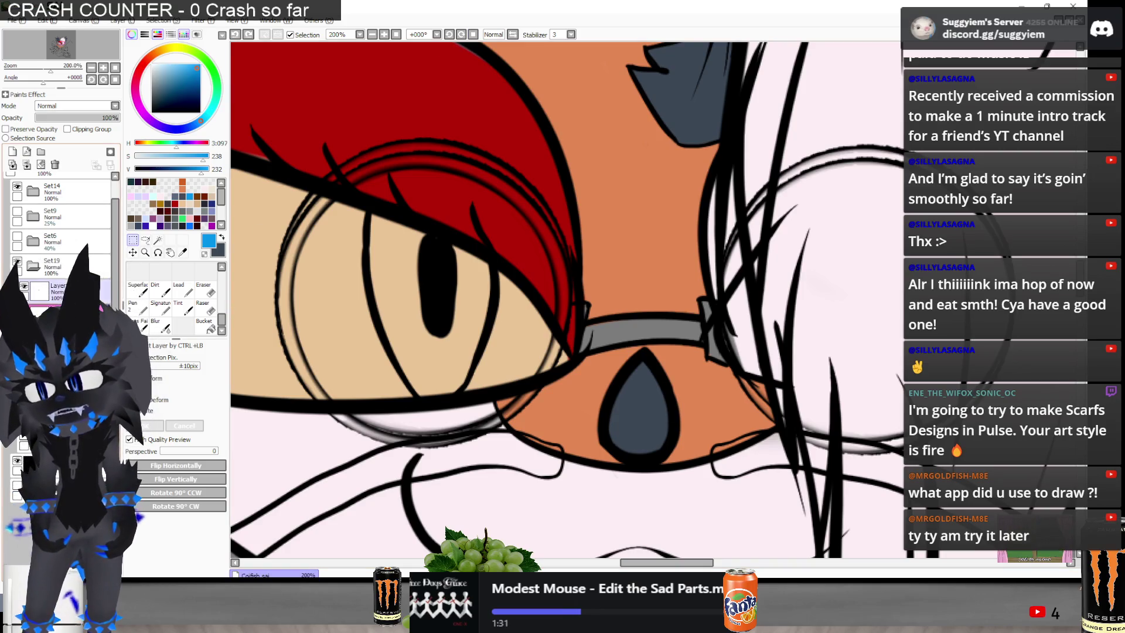
key("Return")
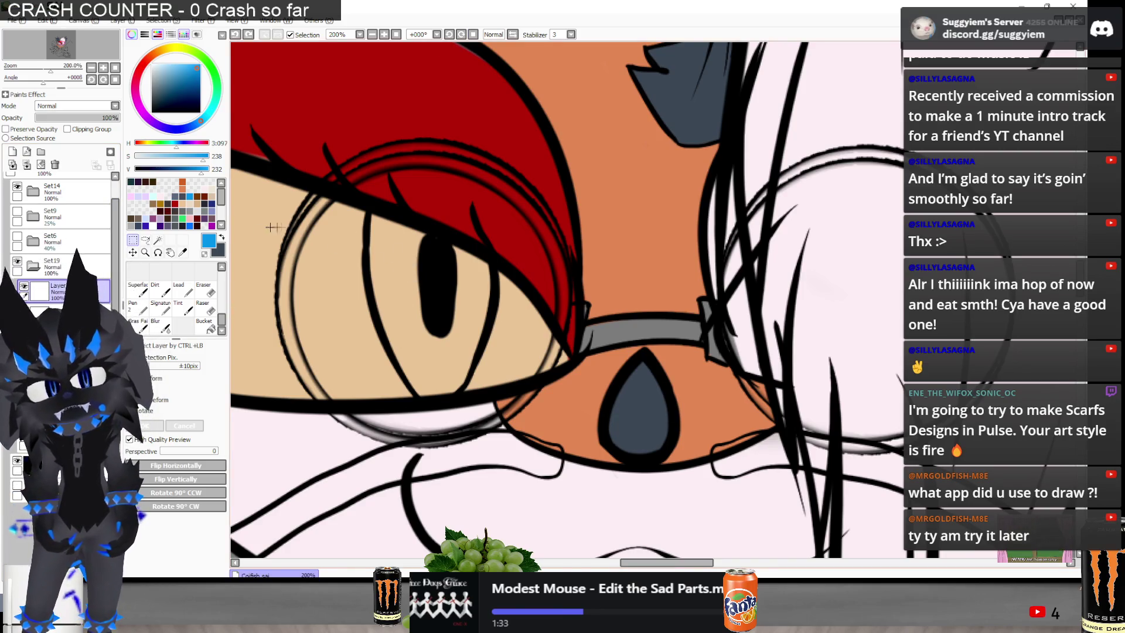
Paint the iris blue around the pupil, then switch to Eraser for the edges
left_click_drag(380, 222, 387, 276)
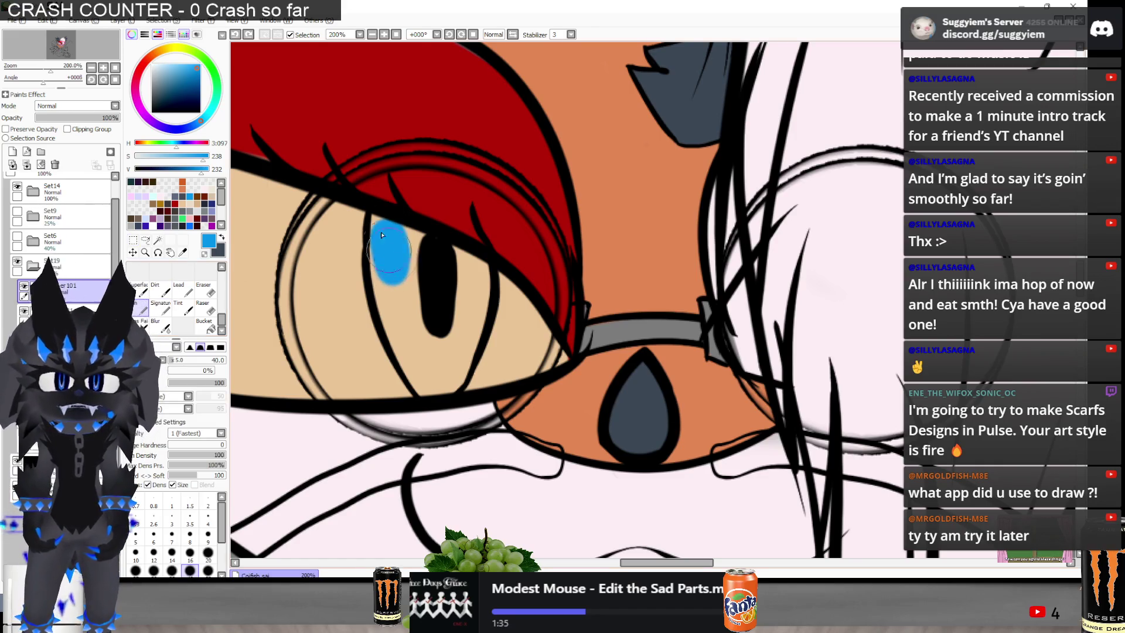
mouse_move(375, 225)
left_mouse_down()
mouse_move(405, 334)
mouse_move(445, 246)
mouse_move(469, 258)
mouse_move(462, 352)
mouse_move(427, 375)
mouse_move(402, 318)
mouse_move(462, 350)
mouse_move(434, 381)
mouse_move(387, 317)
mouse_move(413, 384)
mouse_move(446, 381)
mouse_move(461, 363)
left_mouse_up()
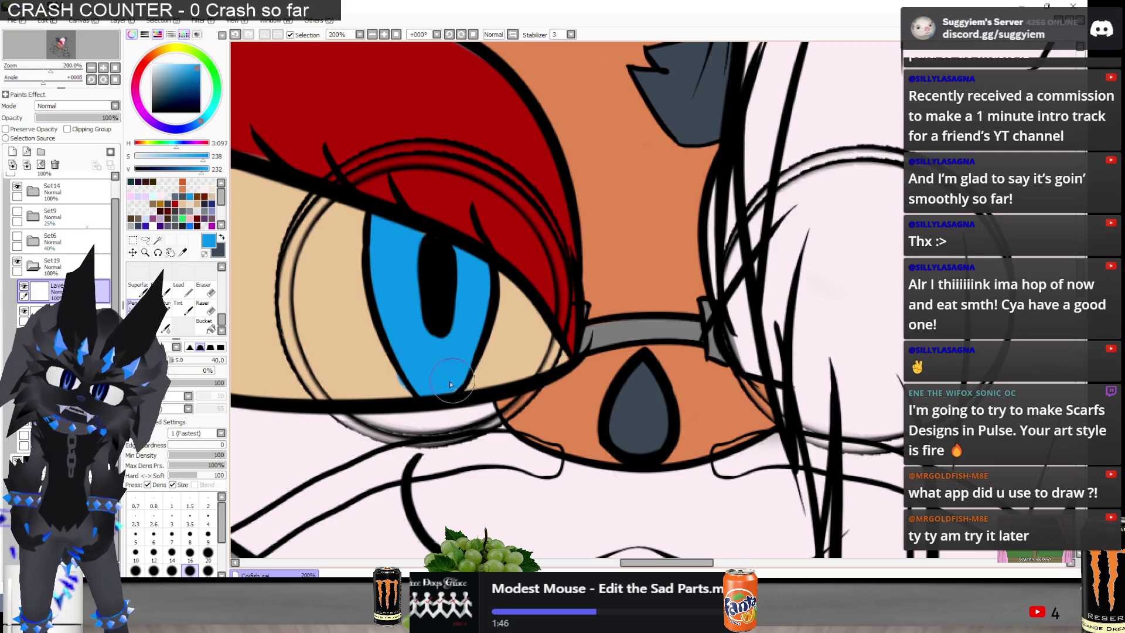
scroll(389, 387, "up", 3)
key("e")
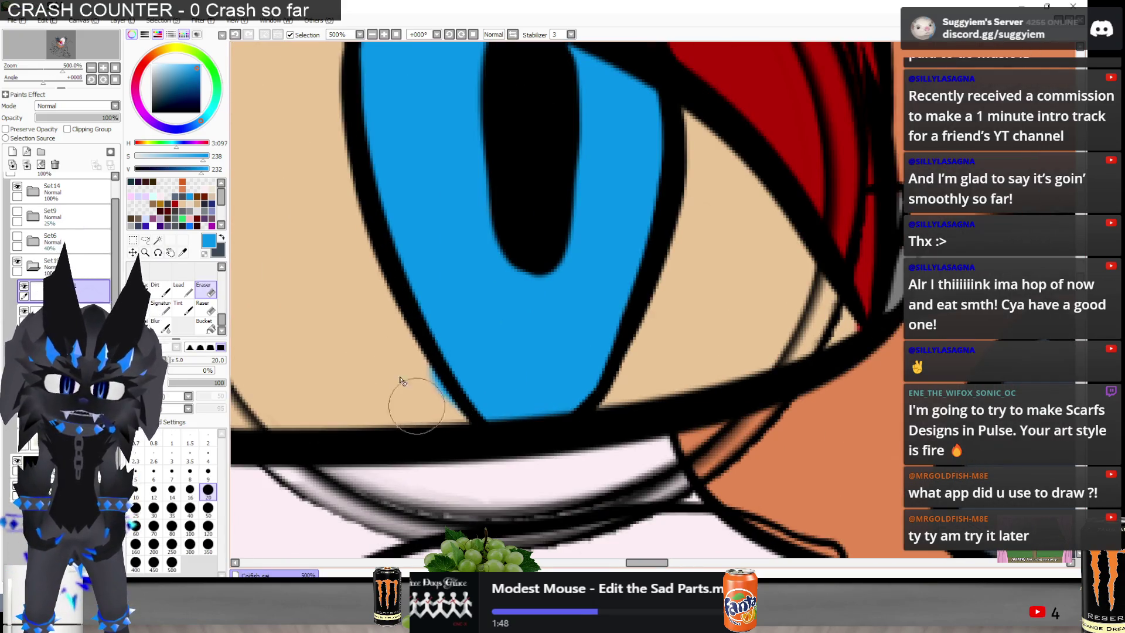
scroll(452, 451, "down", 8)
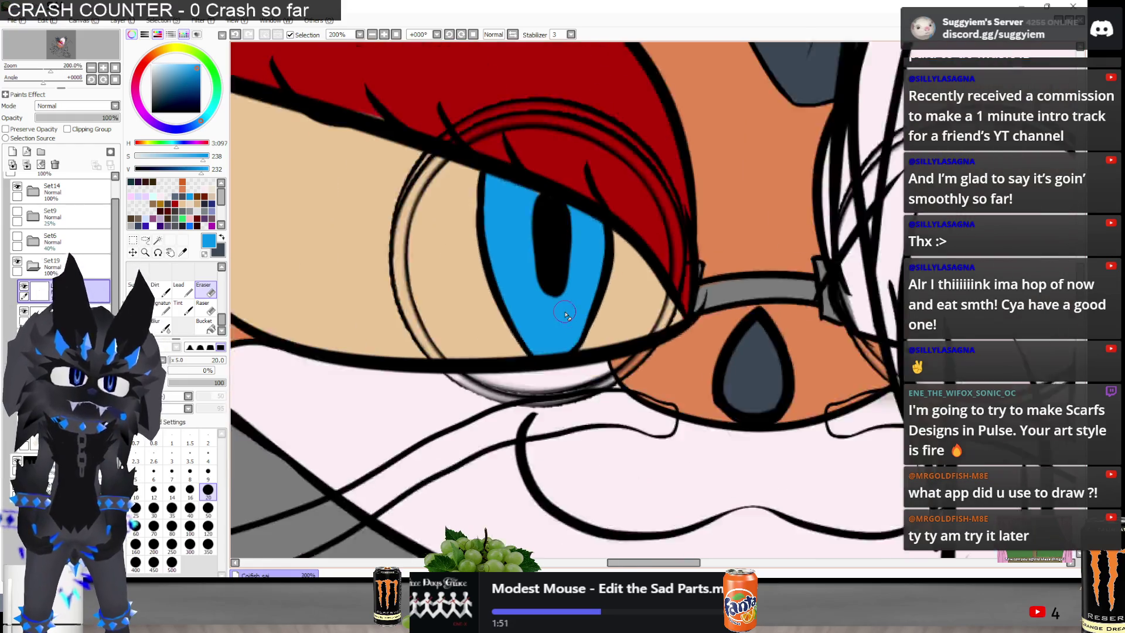
scroll(489, 113, "down", 1)
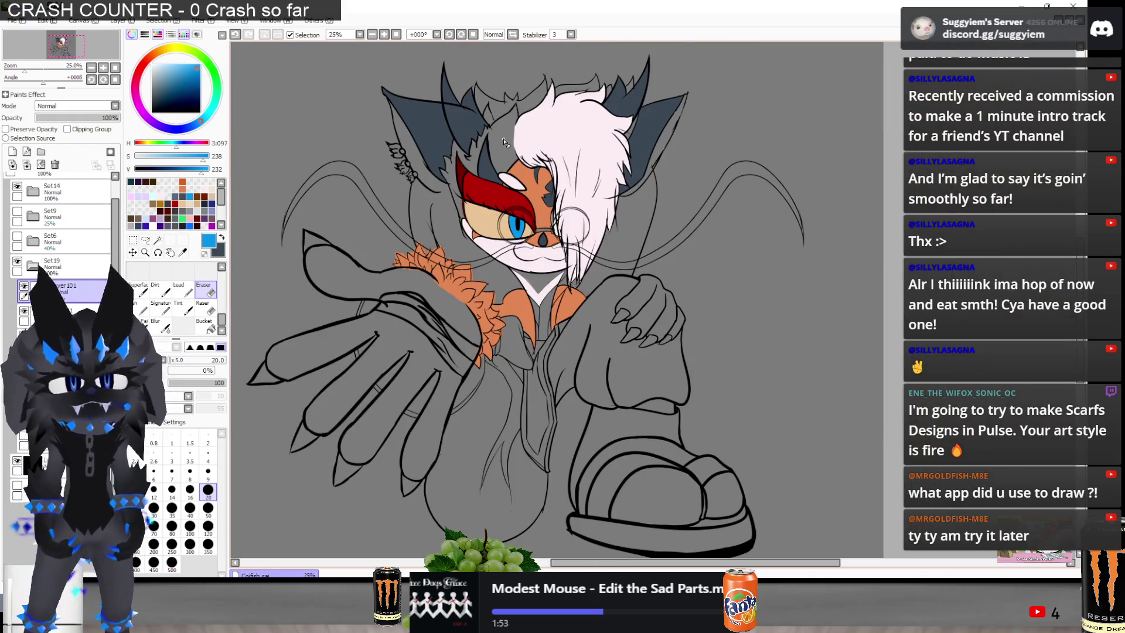
scroll(574, 233, "up", 1)
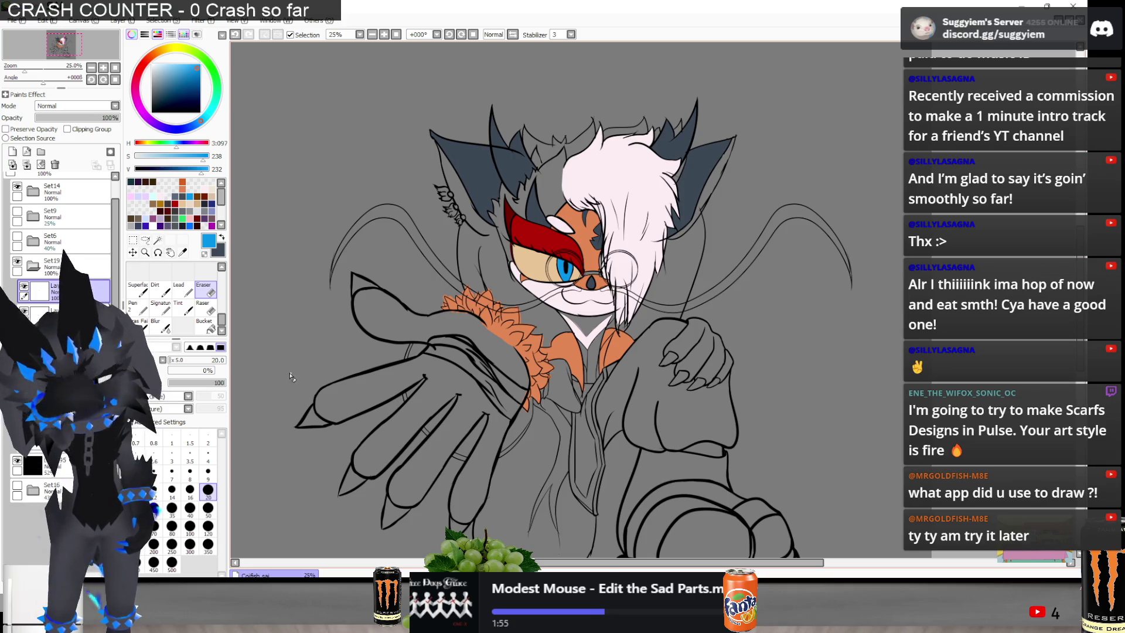
Sample the orange fur colour and brush it into the inner ear's grey gaps
right_click(610, 352)
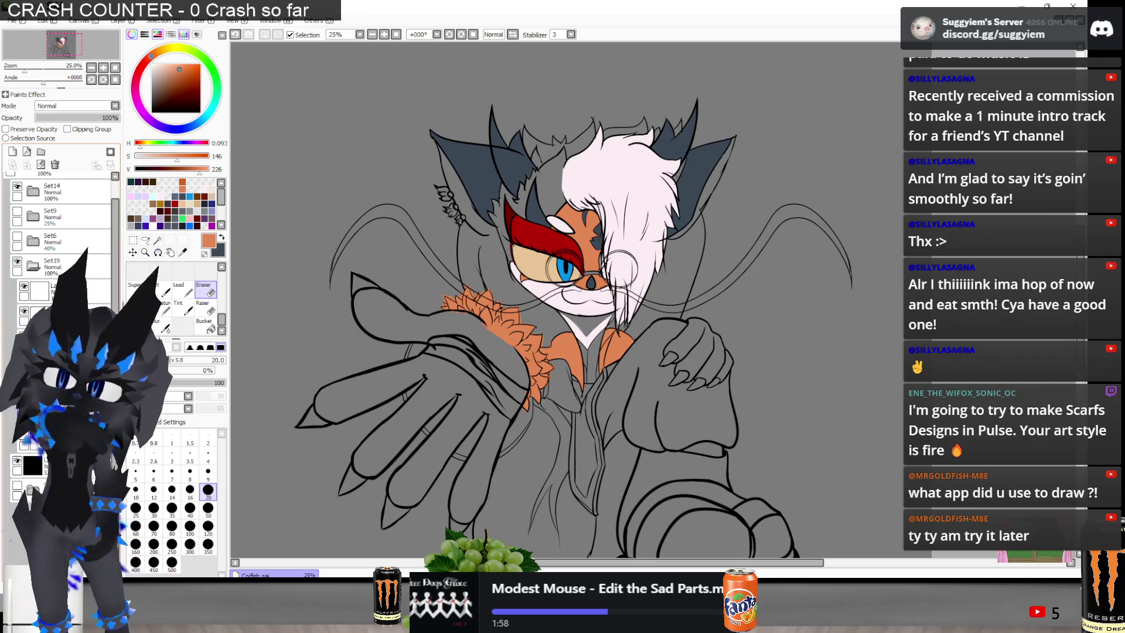
key("b")
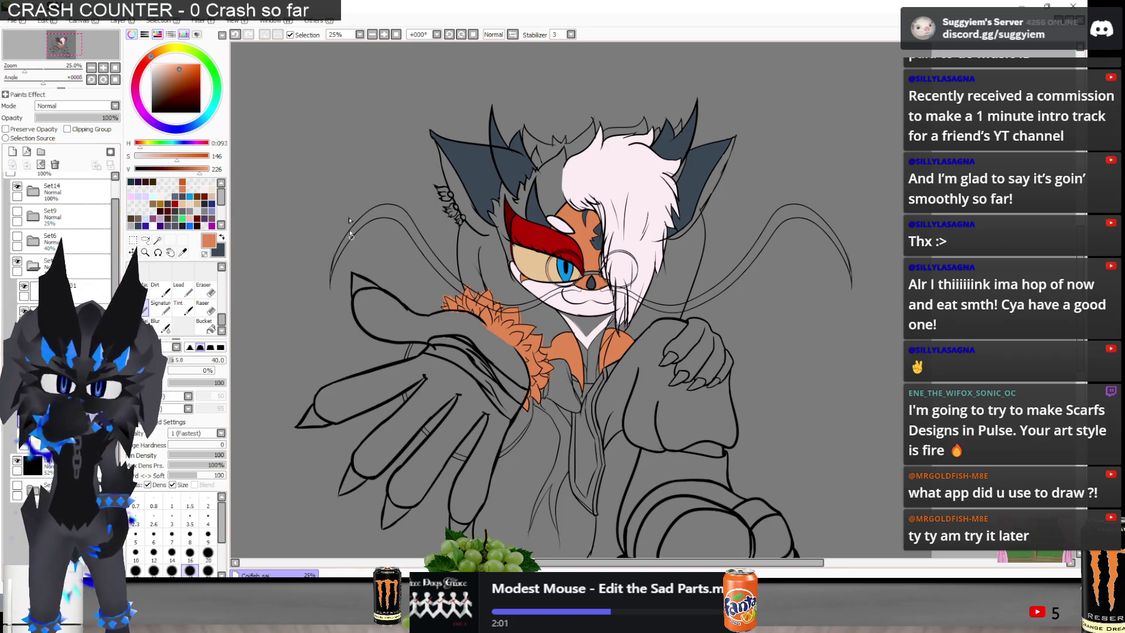
scroll(421, 130, "up", 4)
mouse_move(419, 176)
left_mouse_down()
mouse_move(440, 202)
mouse_move(422, 135)
mouse_move(456, 269)
mouse_move(564, 415)
mouse_move(606, 460)
mouse_move(643, 440)
left_mouse_up()
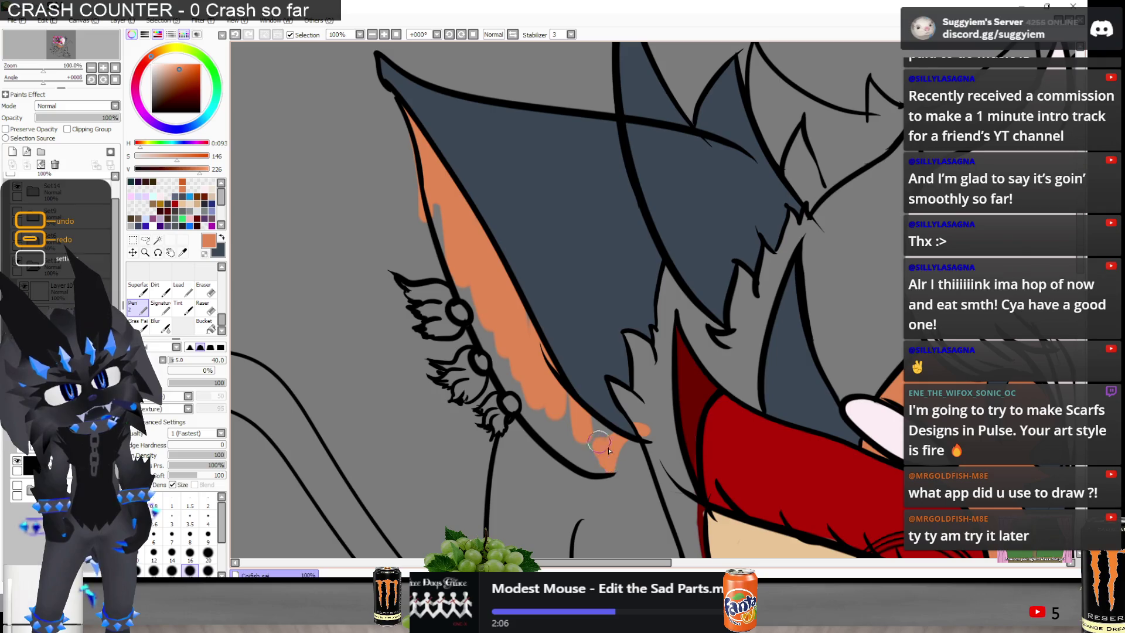
mouse_move(592, 444)
left_mouse_down()
mouse_move(560, 419)
mouse_move(588, 447)
left_mouse_up()
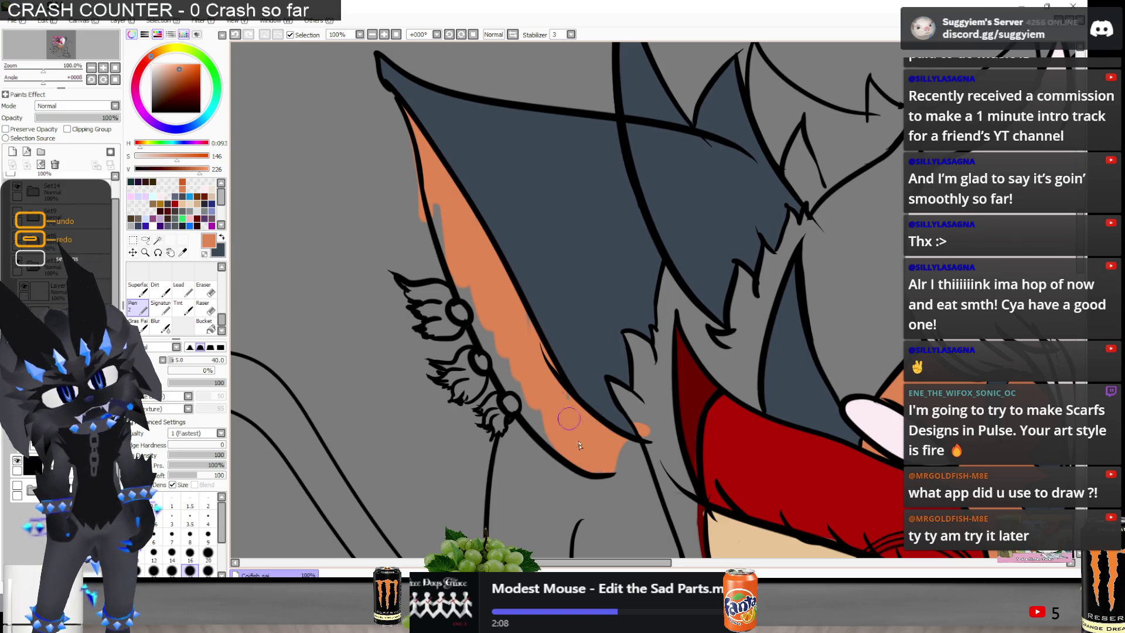
left_click_drag(545, 436, 516, 384)
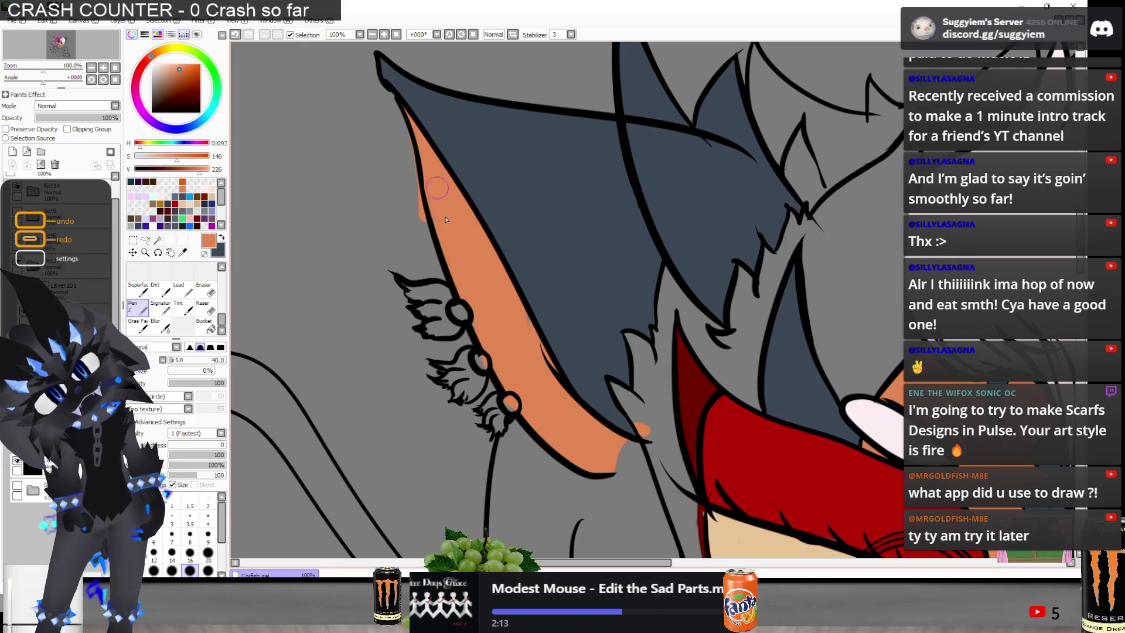
Erase the stray orange outside the ear outline with a smaller eraser
key("e")
scroll(410, 161, "up", 2)
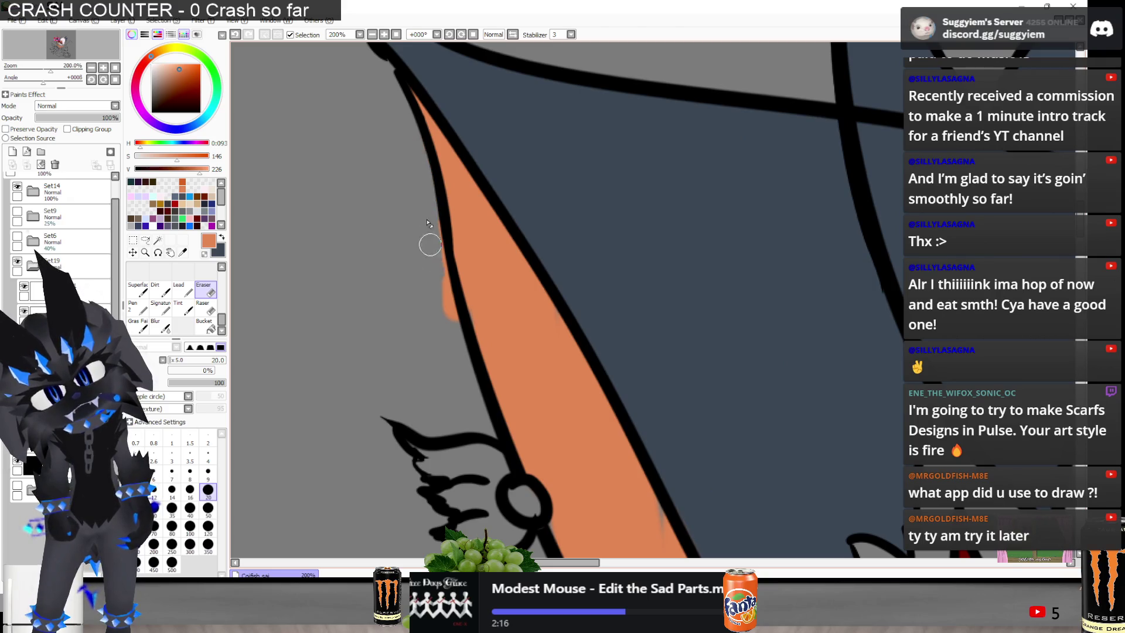
left_click_drag(430, 245, 441, 280)
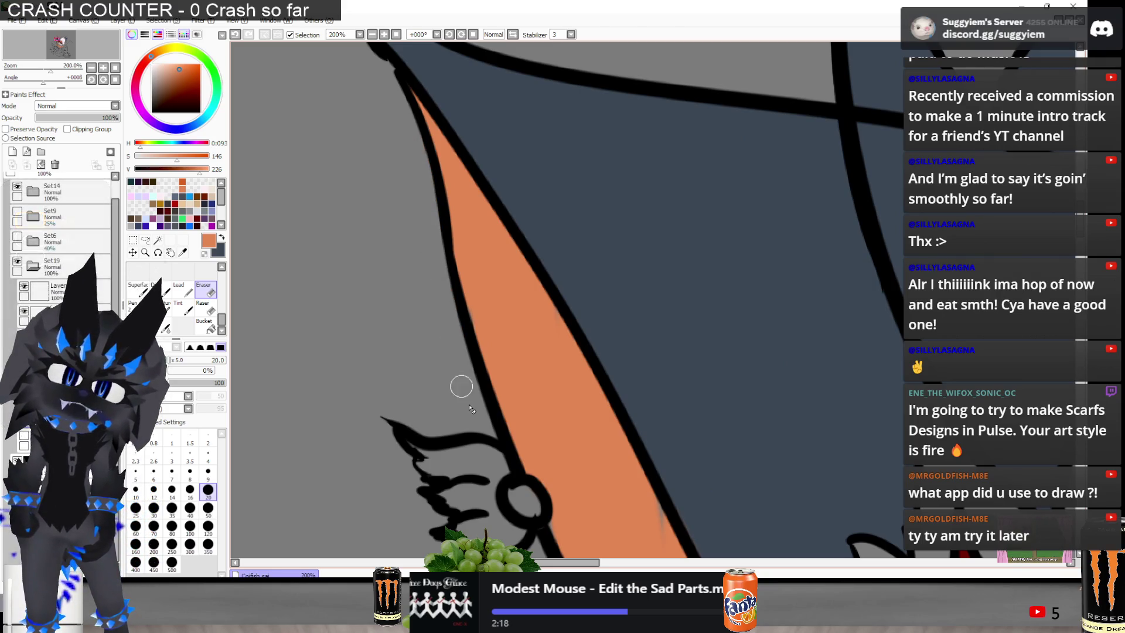
key("n")
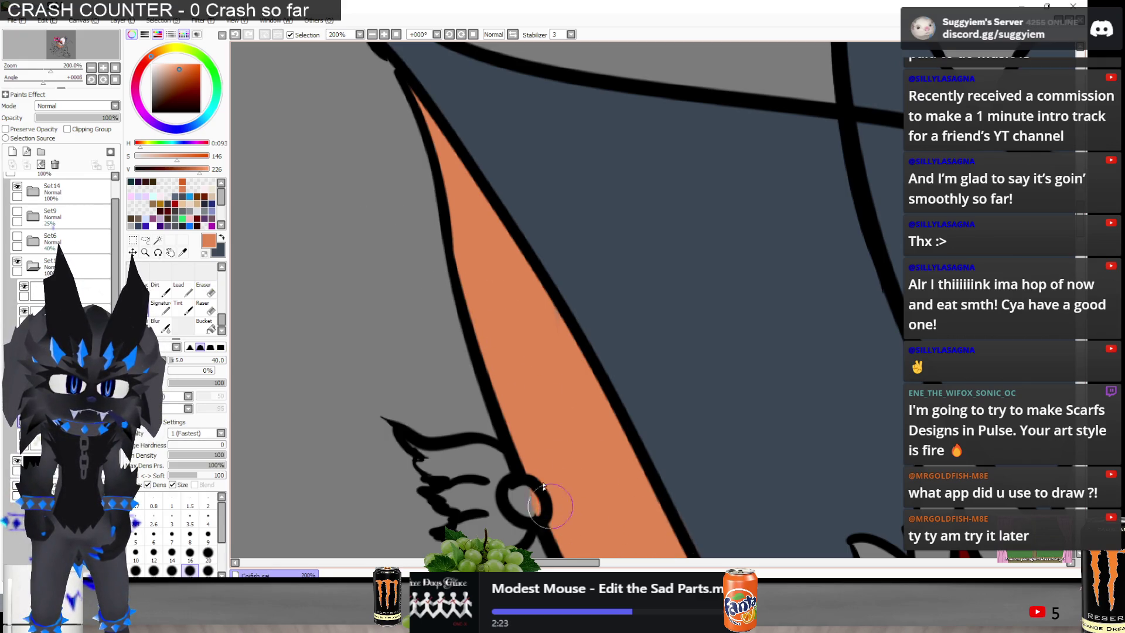
scroll(542, 457, "down", 3)
scroll(539, 411, "up", 2)
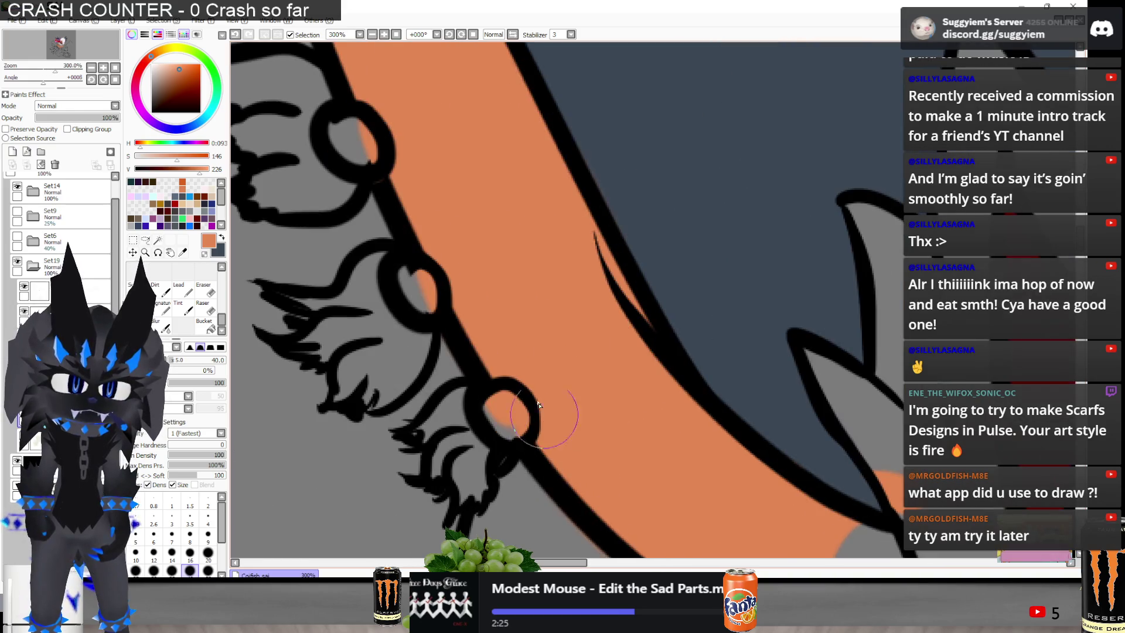
scroll(618, 320, "down", 2)
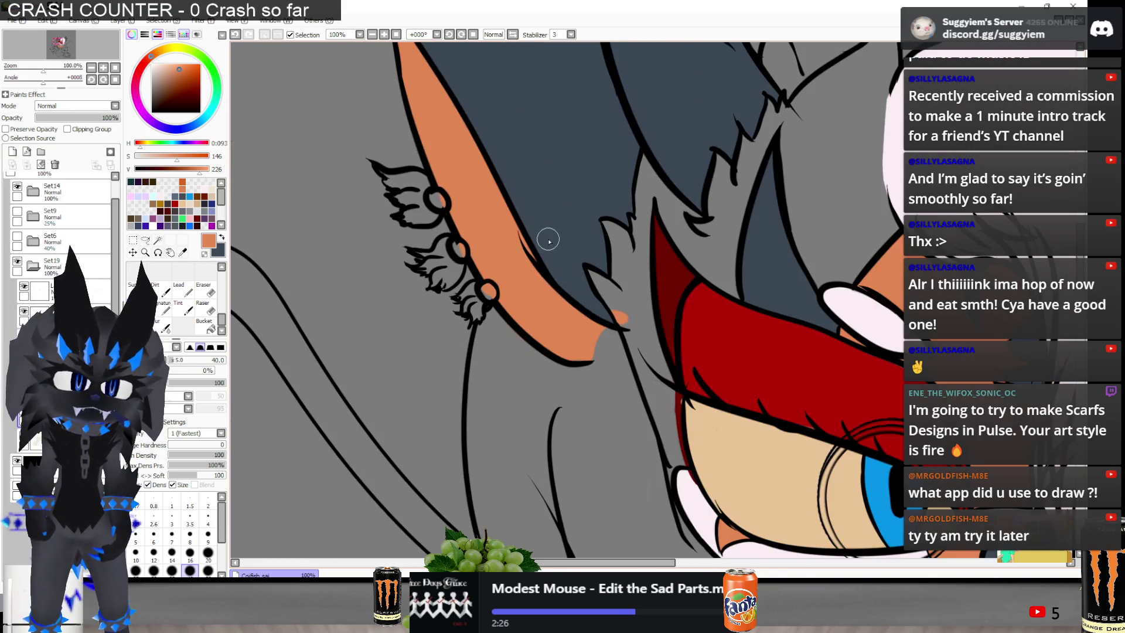
key("e")
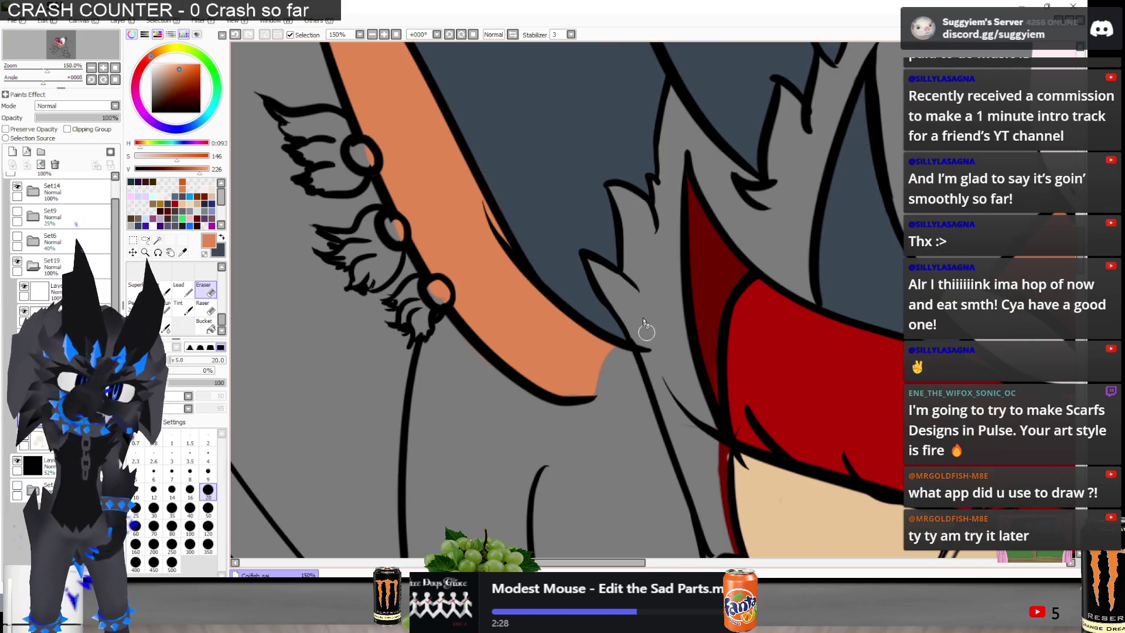
scroll(469, 264, "down", 4)
key("n")
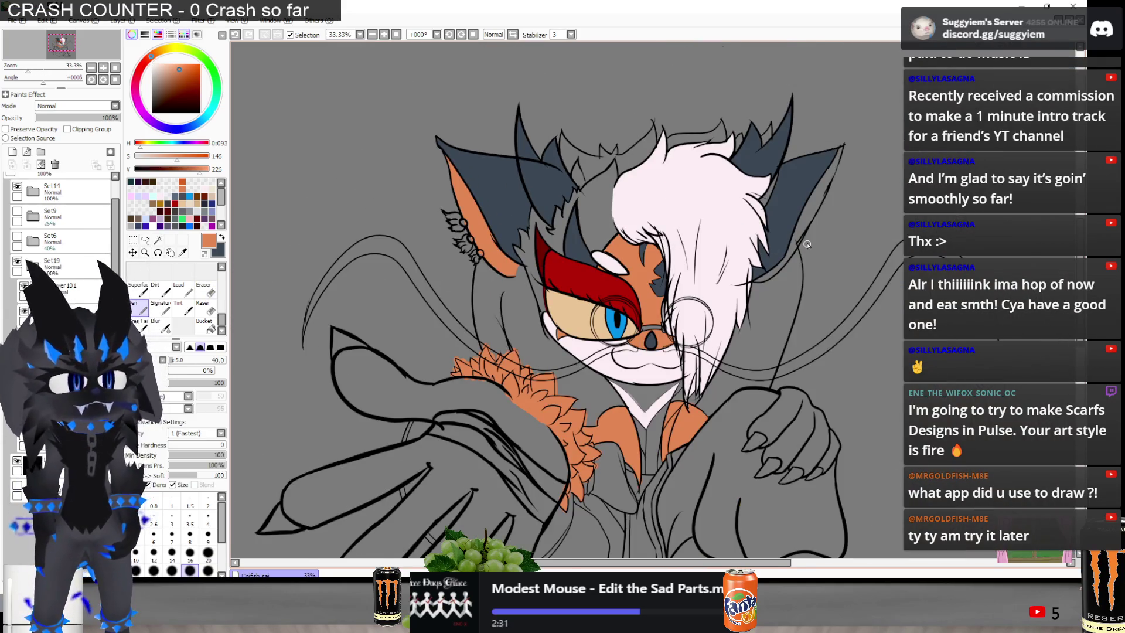
scroll(808, 245, "up", 3)
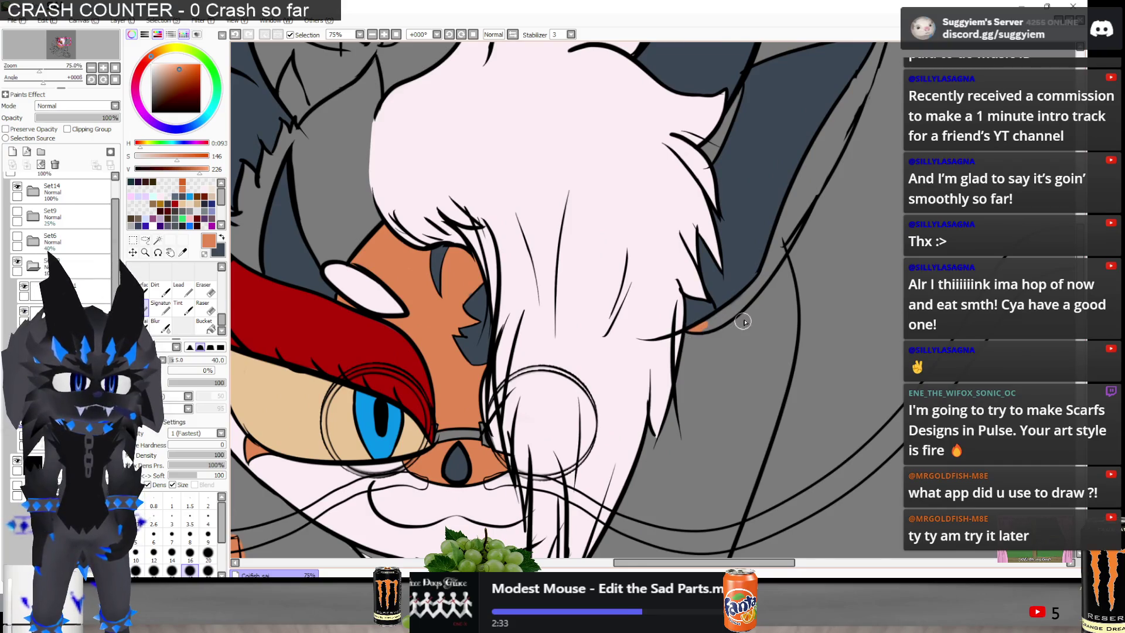
scroll(743, 322, "up", 3)
Paint a wider orange band along the inner ear edge up toward the tip
mouse_move(750, 290)
left_mouse_down()
mouse_move(682, 341)
mouse_move(785, 240)
mouse_move(760, 253)
left_mouse_up()
scroll(760, 254, "down", 3)
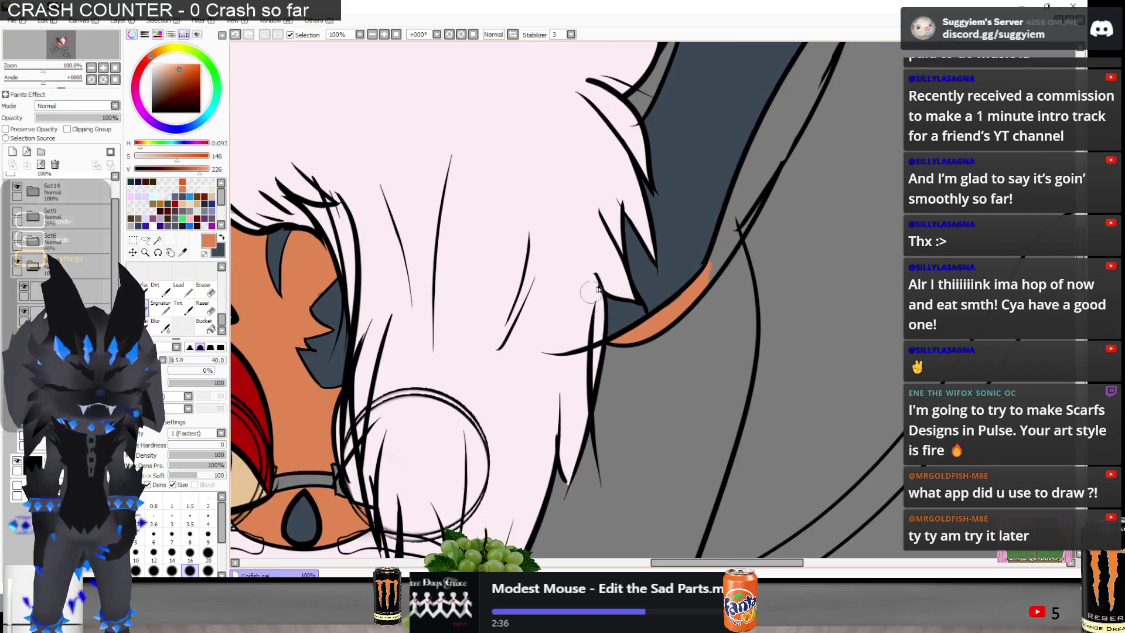
scroll(746, 188, "up", 2)
mouse_move(746, 189)
left_mouse_down()
mouse_move(697, 293)
mouse_move(708, 283)
mouse_move(692, 222)
mouse_move(709, 157)
left_mouse_up()
mouse_move(635, 240)
left_mouse_down()
mouse_move(610, 351)
mouse_move(621, 364)
mouse_move(609, 398)
mouse_move(587, 409)
left_mouse_up()
left_click_drag(656, 275, 630, 323)
scroll(572, 370, "down", 2)
scroll(552, 371, "up", 1)
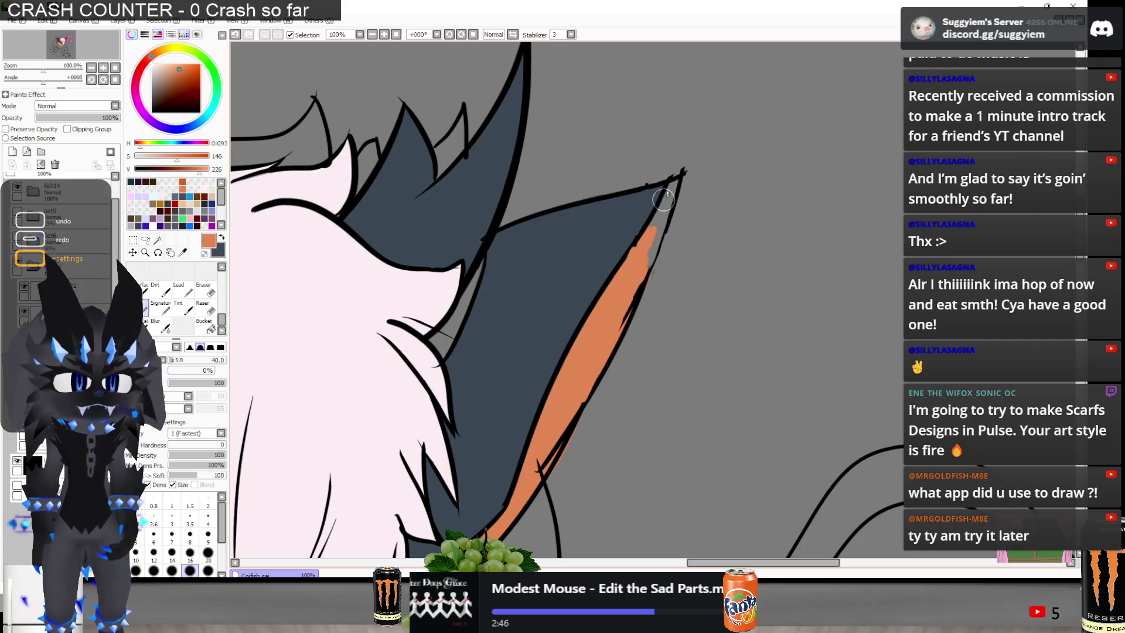
scroll(663, 203, "up", 1)
mouse_move(635, 276)
left_mouse_down()
mouse_move(663, 216)
mouse_move(638, 282)
left_mouse_up()
Inspect the orange stripe with the Eraser ready, then show the cream base fill again
key("e")
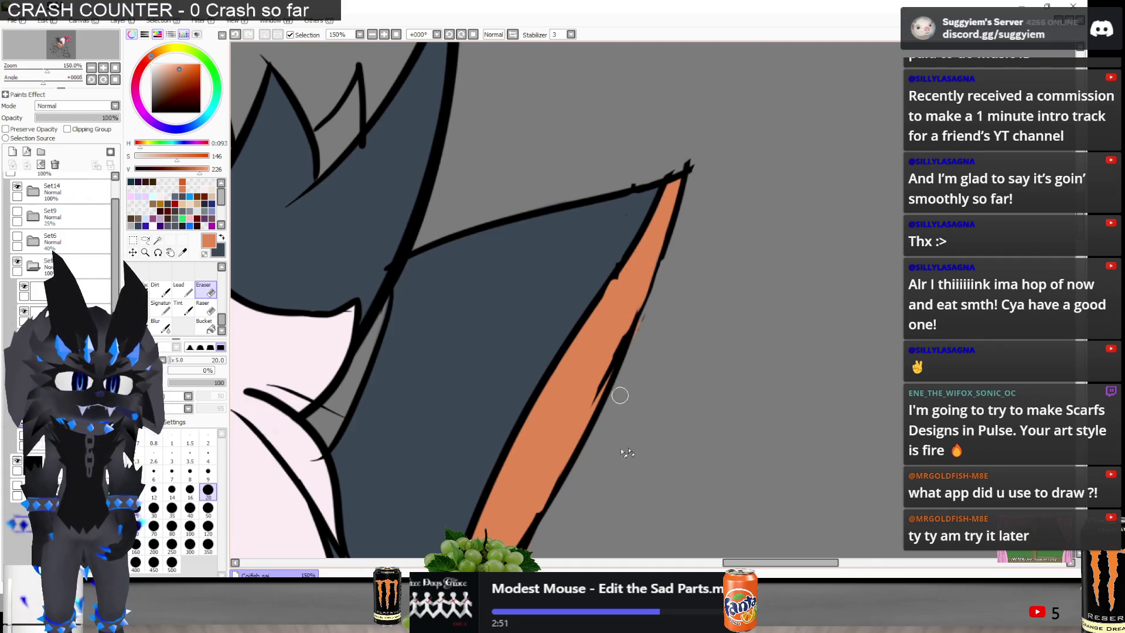
scroll(686, 270, "up", 2)
mouse_move(654, 273)
left_mouse_down()
mouse_move(593, 359)
mouse_move(540, 377)
left_mouse_up()
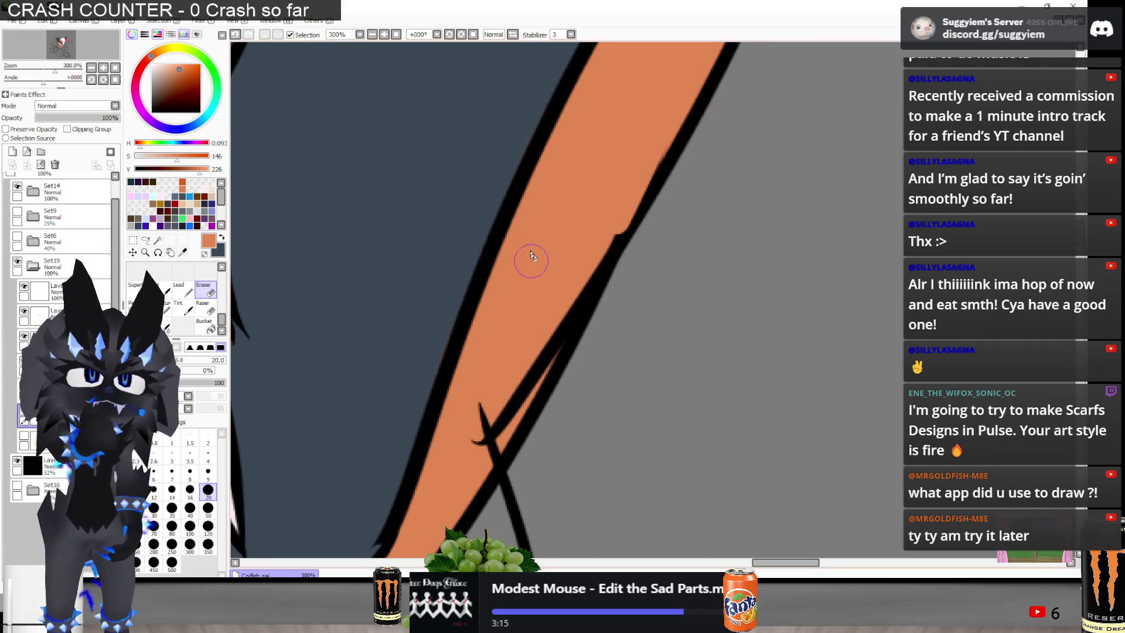
scroll(531, 260, "down", 1)
left_click_drag(531, 260, 451, 335)
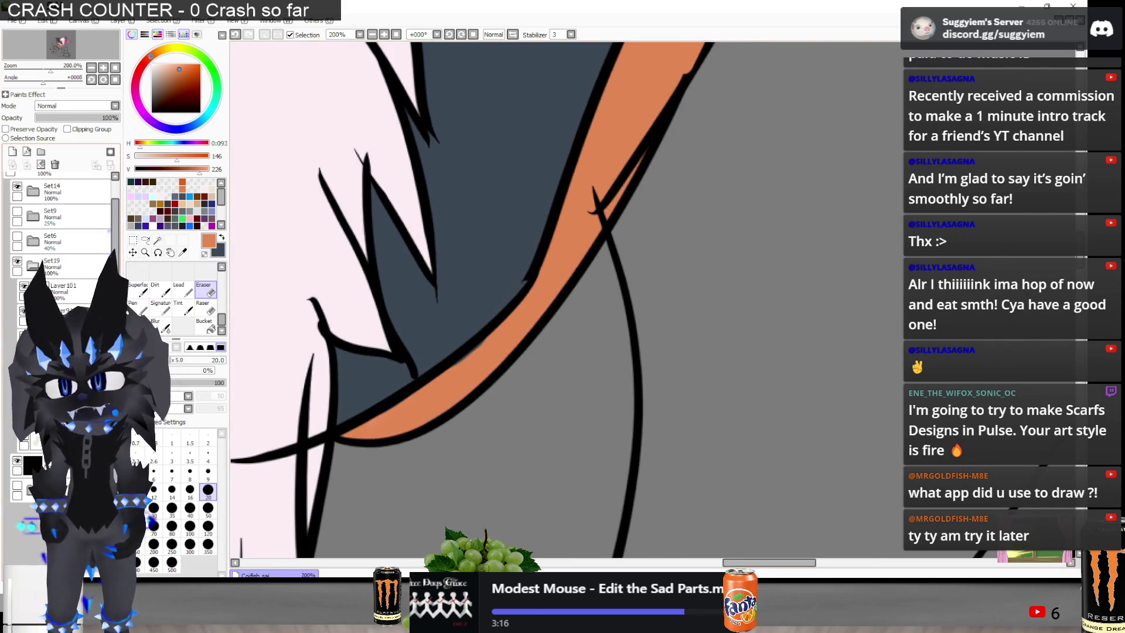
scroll(495, 359, "up", 2)
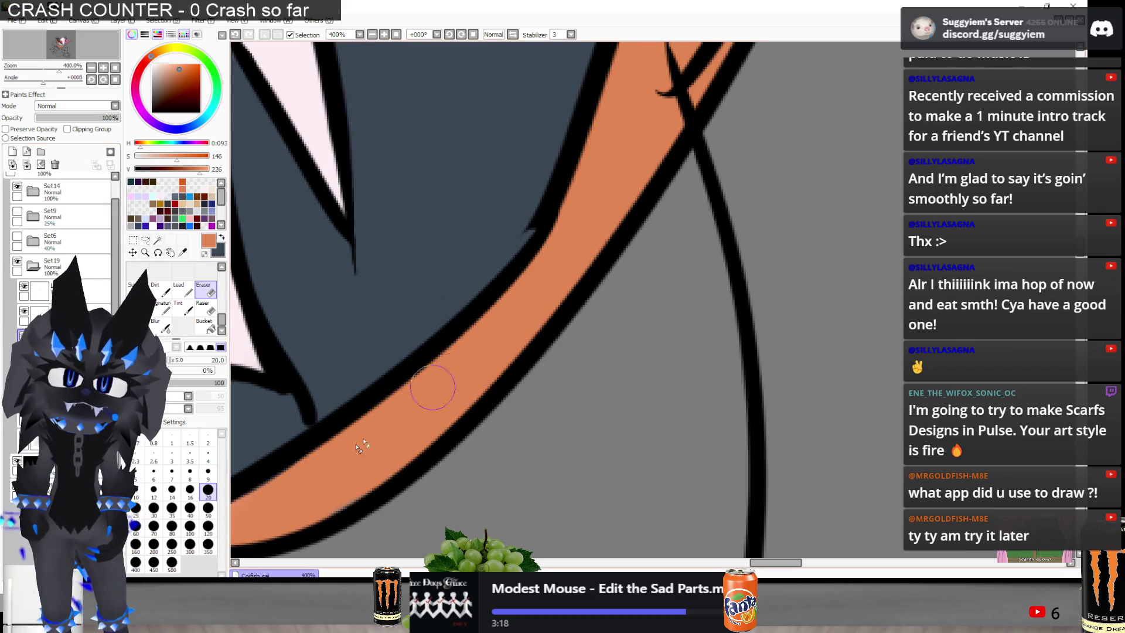
scroll(469, 375, "down", 2)
scroll(582, 121, "up", 1)
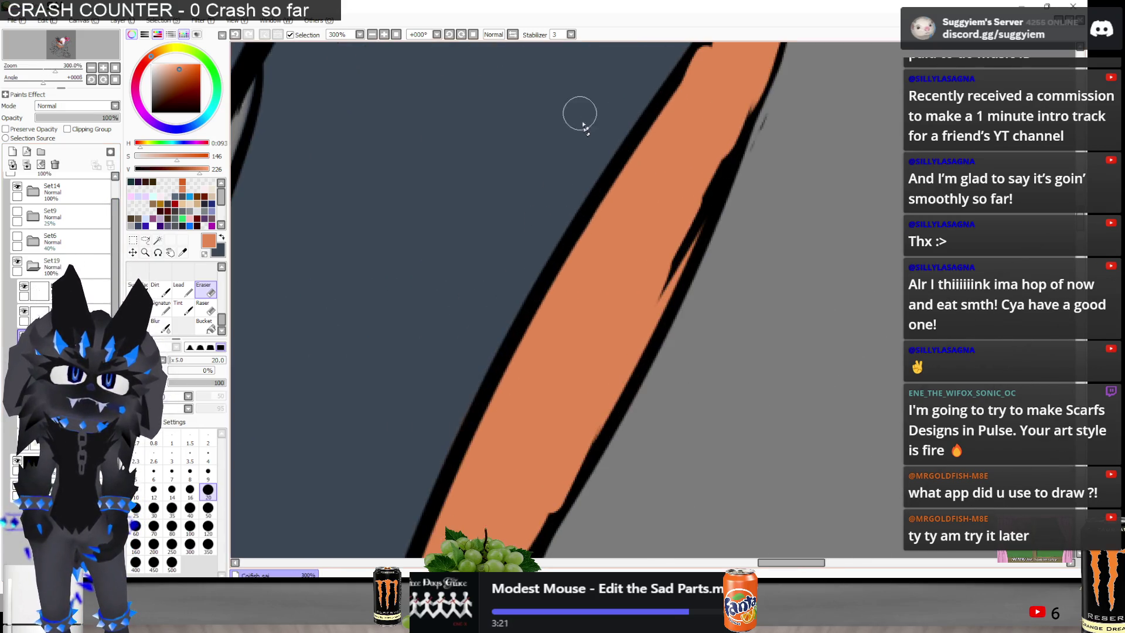
scroll(473, 388, "down", 1)
scroll(477, 369, "down", 1)
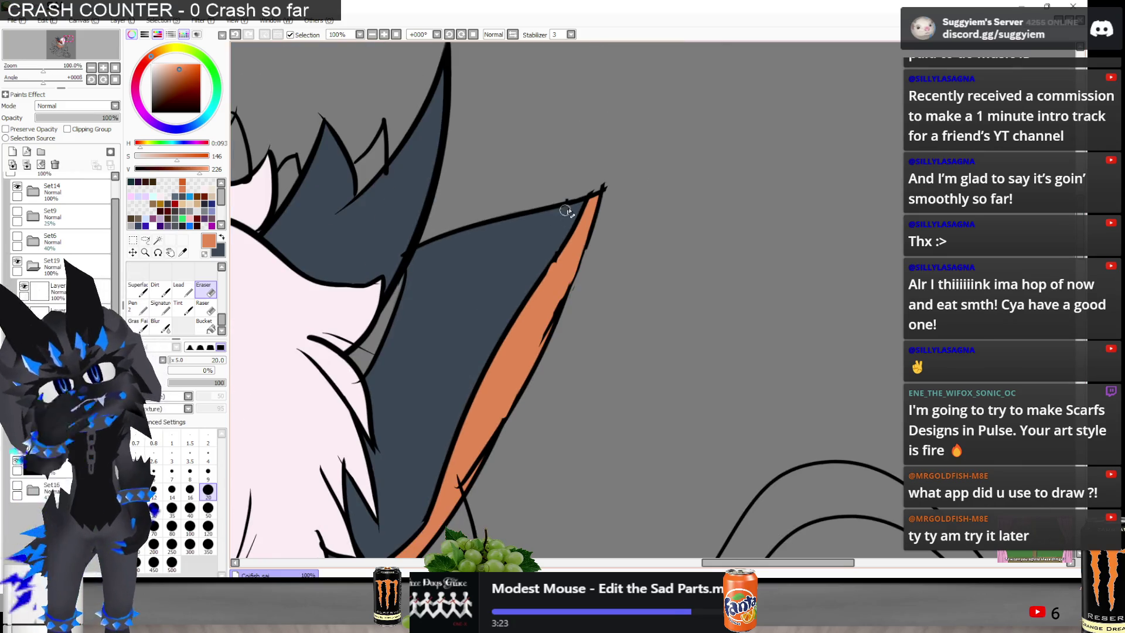
scroll(566, 211, "down", 2)
scroll(539, 194, "up", 2)
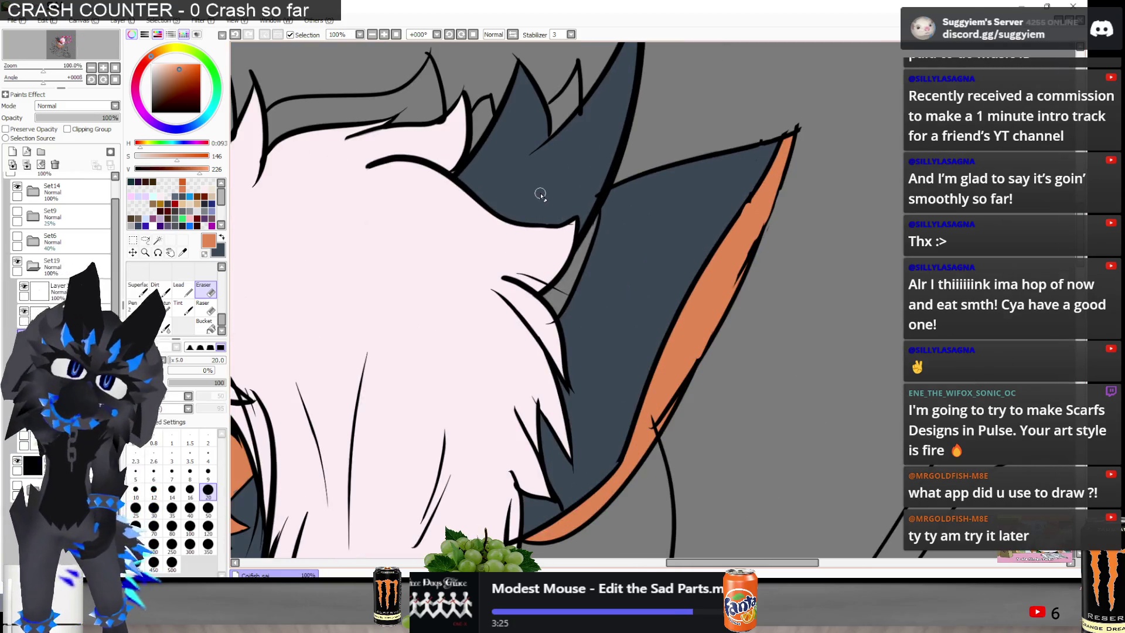
scroll(539, 194, "up", 1)
scroll(678, 261, "down", 4)
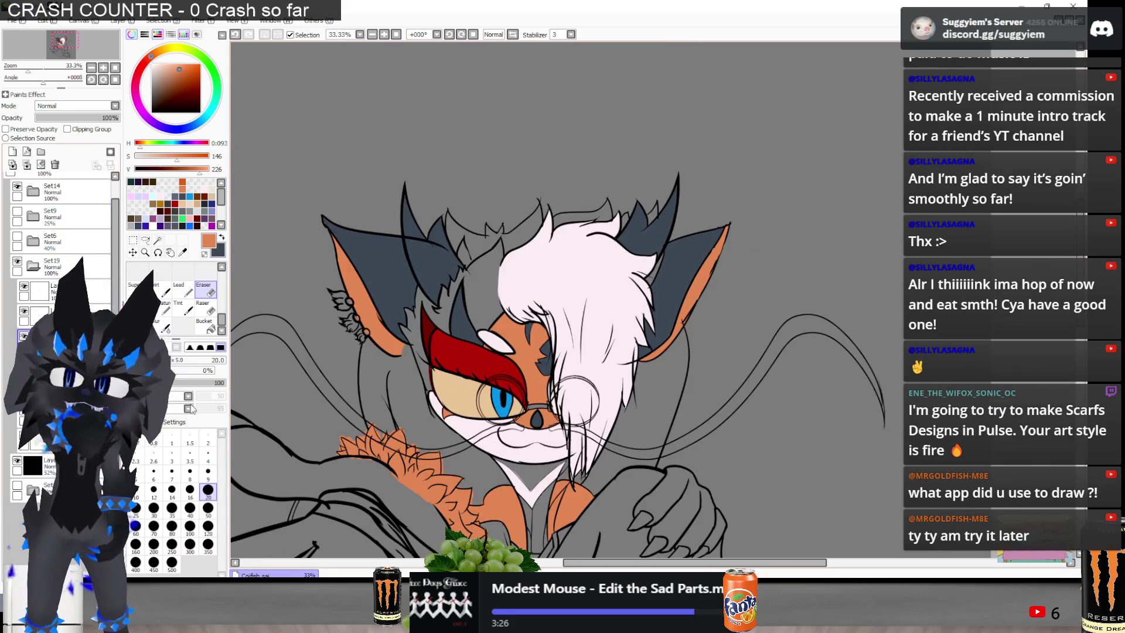
left_click(23, 435)
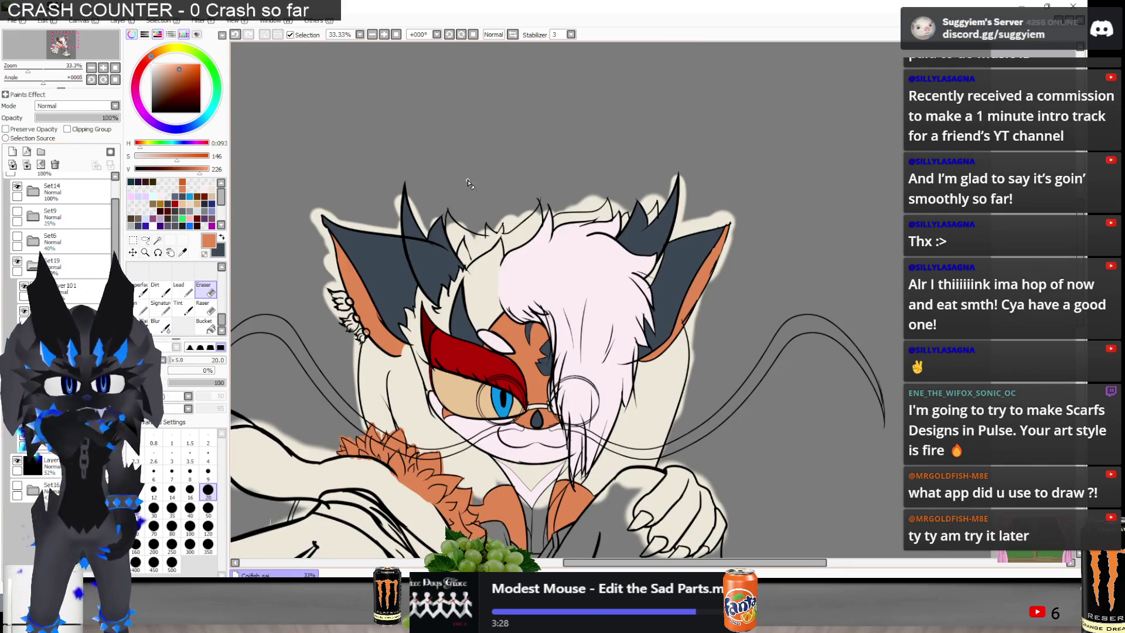
Flip between the Paint.NET 3D cat reference and the SAI drawing to compare them
scroll(469, 185, "down", 2)
key("alt+Tab")
key("alt+Tab")
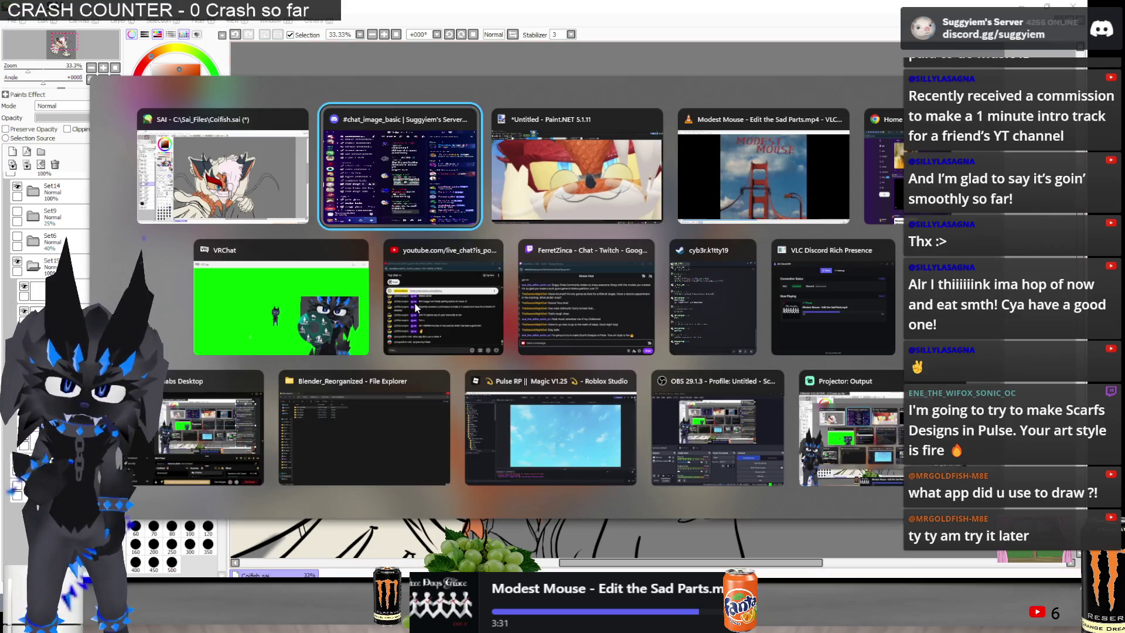
scroll(319, 209, "down", 2)
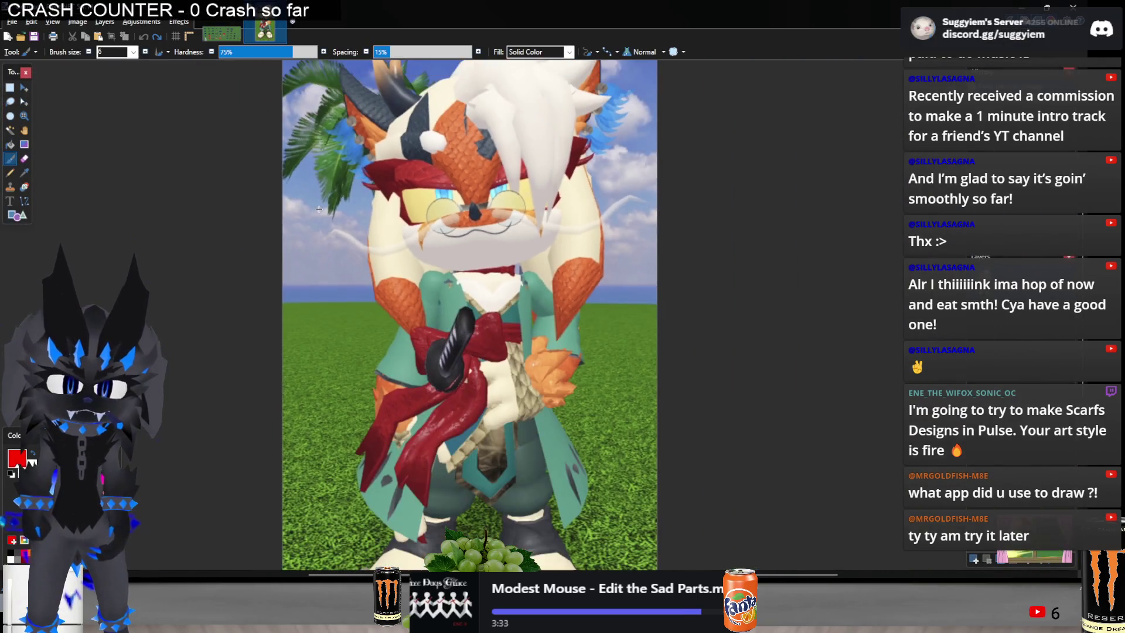
key("alt+Tab")
key("alt+Tab")
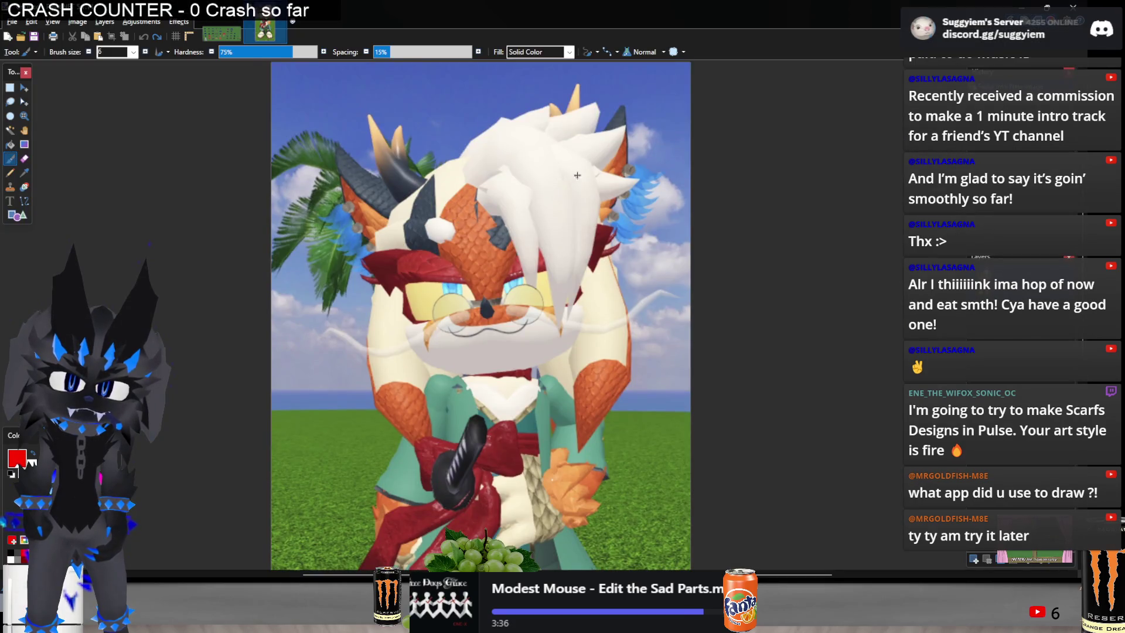
key("alt+Tab")
key("alt+Tab")
key("alt+Tab")
key("alt+Tab")
key("alt+Tab")
key("alt+Tab")
key("alt+Tab")
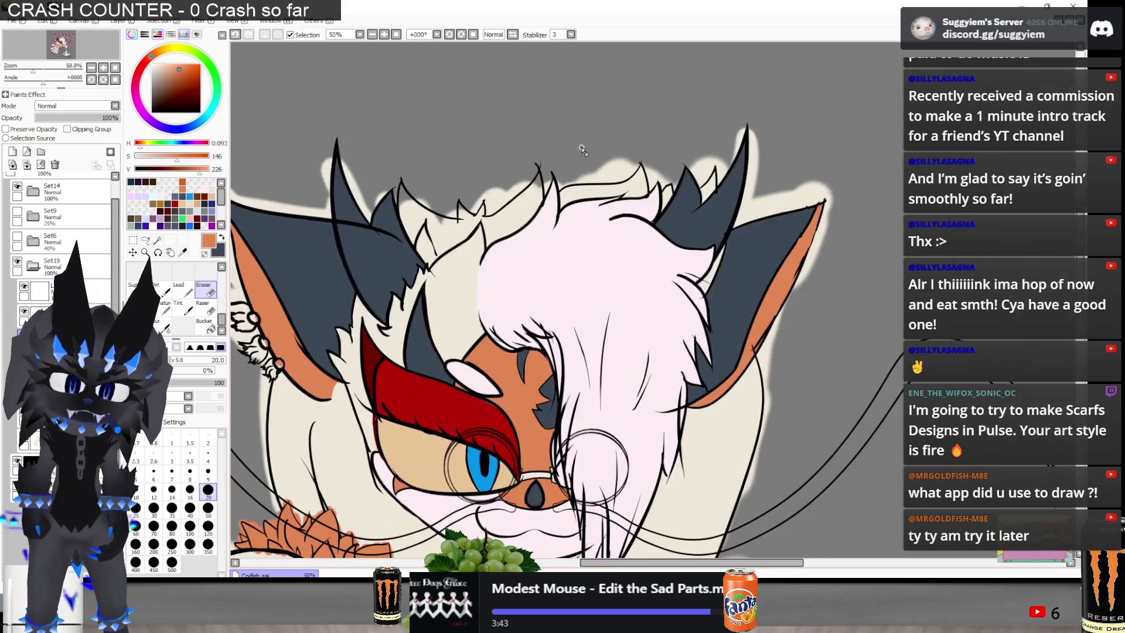
key("alt+Tab")
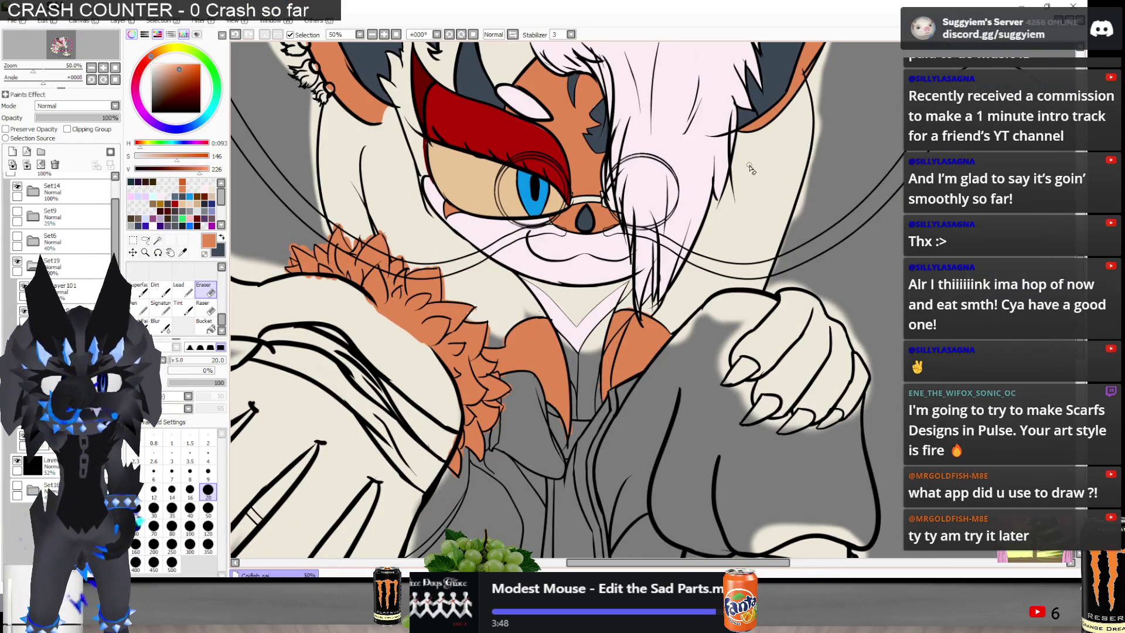
Sample the cream fur, shift its hue to olive, and undo the olive test stroke
left_click(506, 257, "alt")
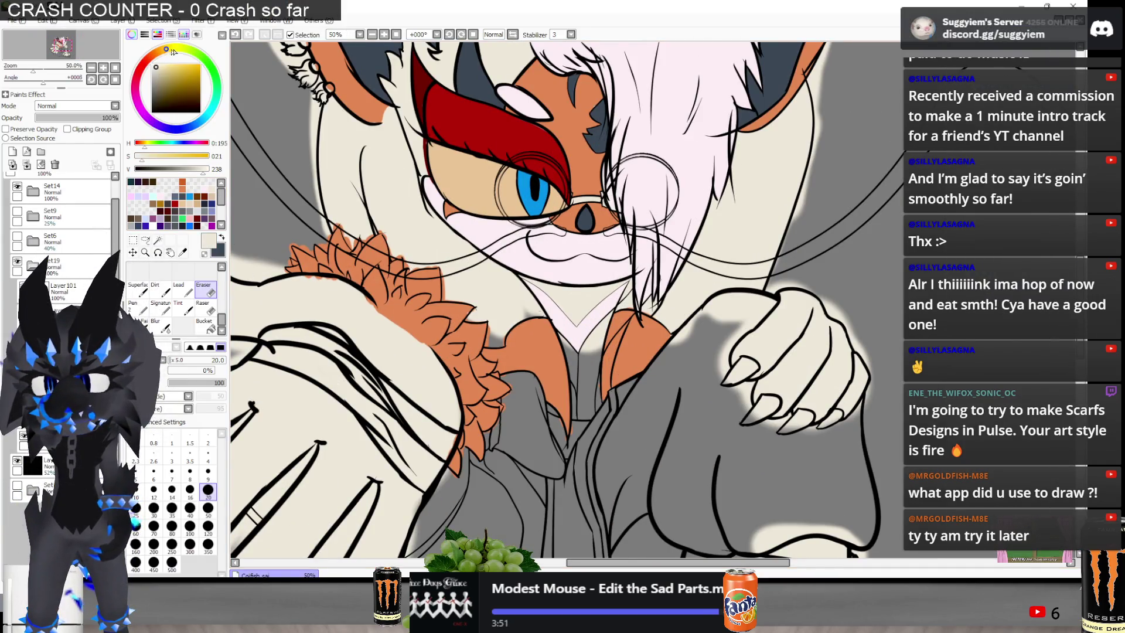
left_click(182, 52)
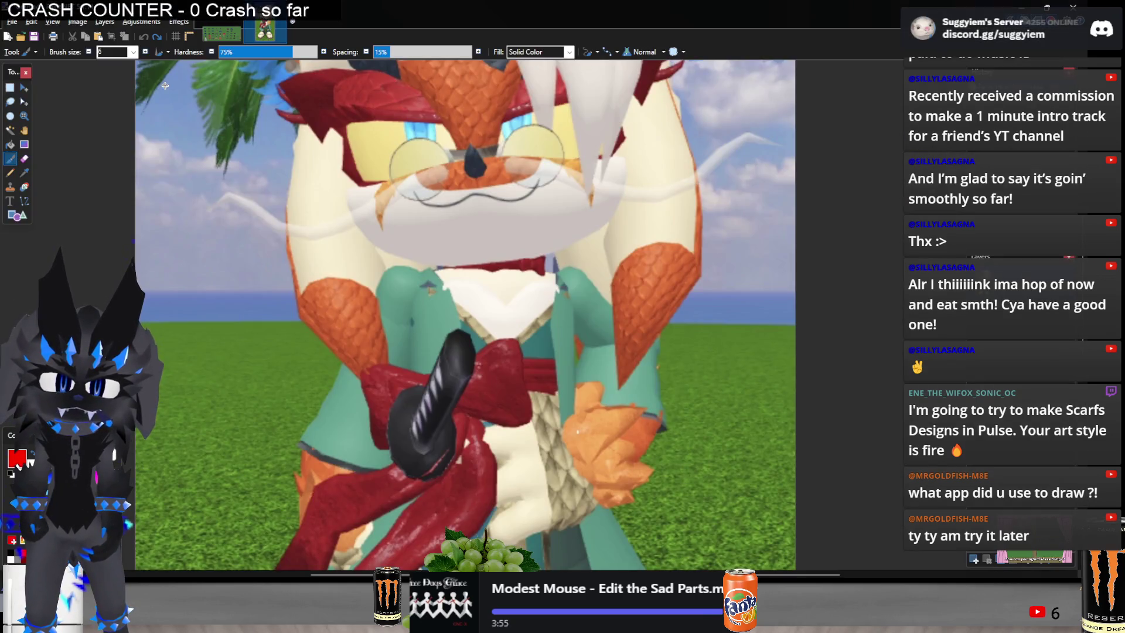
key("alt+Tab")
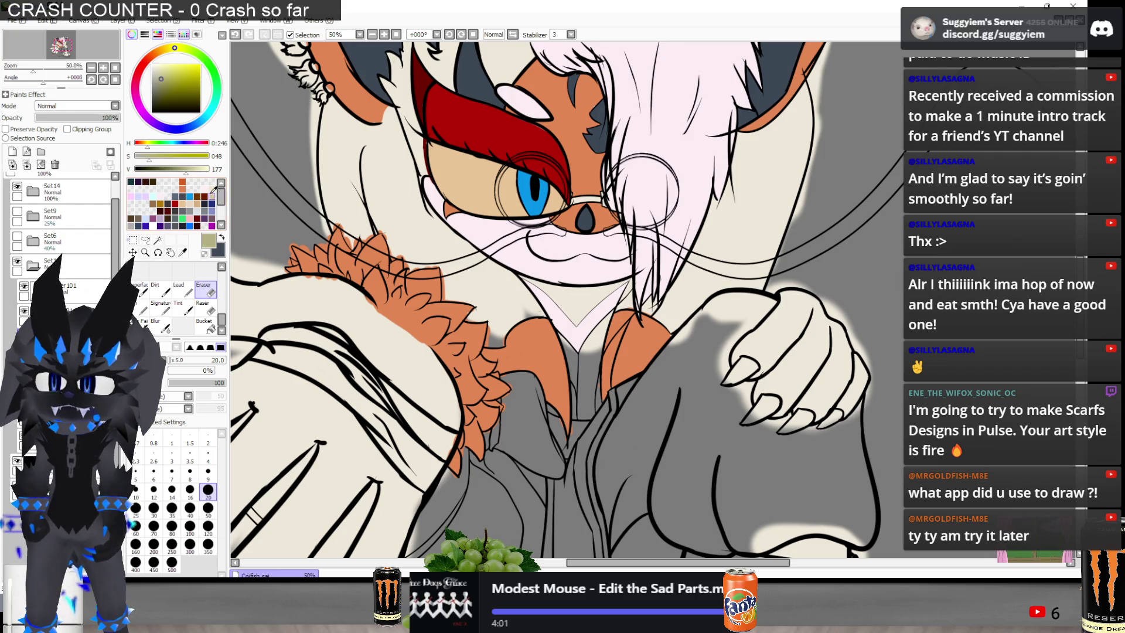
key("alt+Tab")
key("alt+Tab")
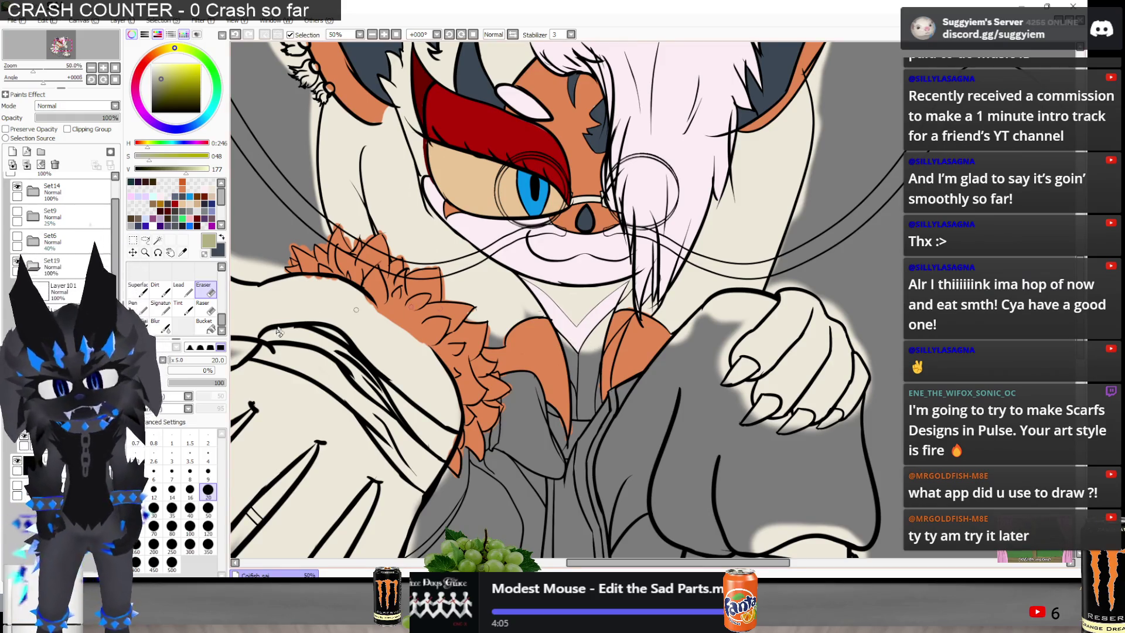
left_click(133, 306)
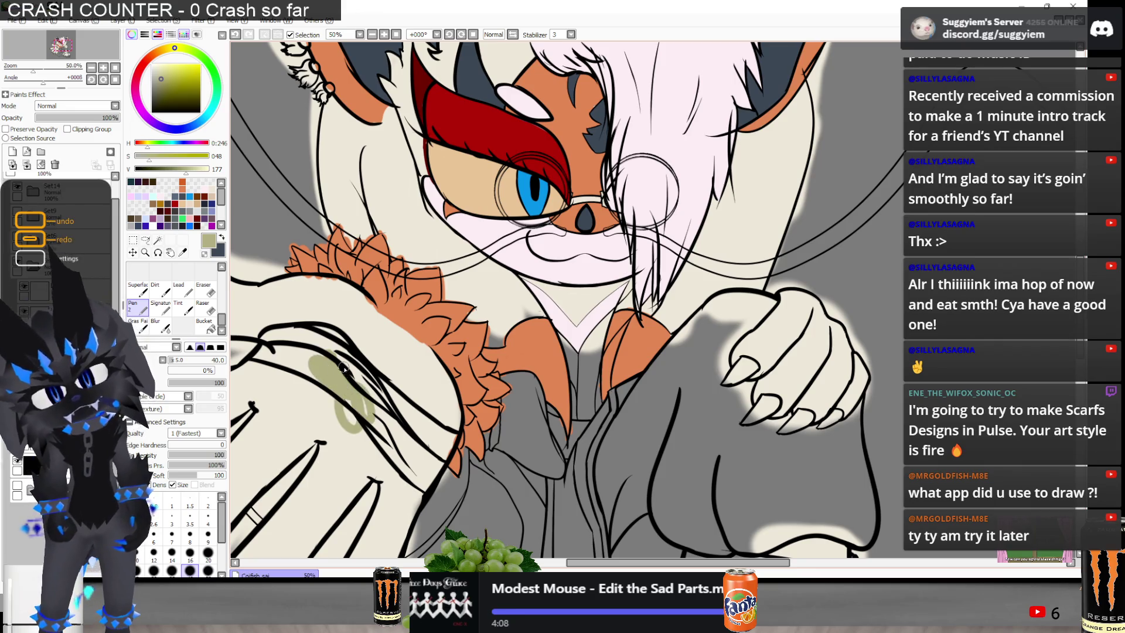
key("ctrl+z")
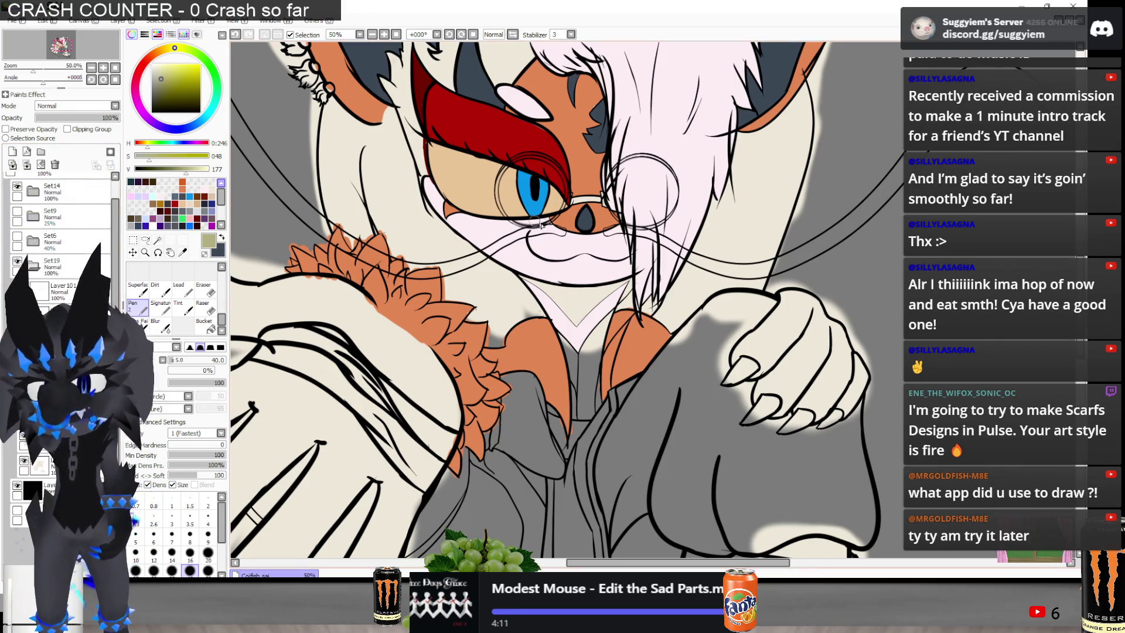
Paint olive across the wrist cuff band and along its lower outline
left_click_drag(525, 220, 636, 175)
scroll(310, 319, "up", 4)
mouse_move(405, 296)
left_mouse_down()
mouse_move(422, 317)
mouse_move(398, 319)
left_mouse_up()
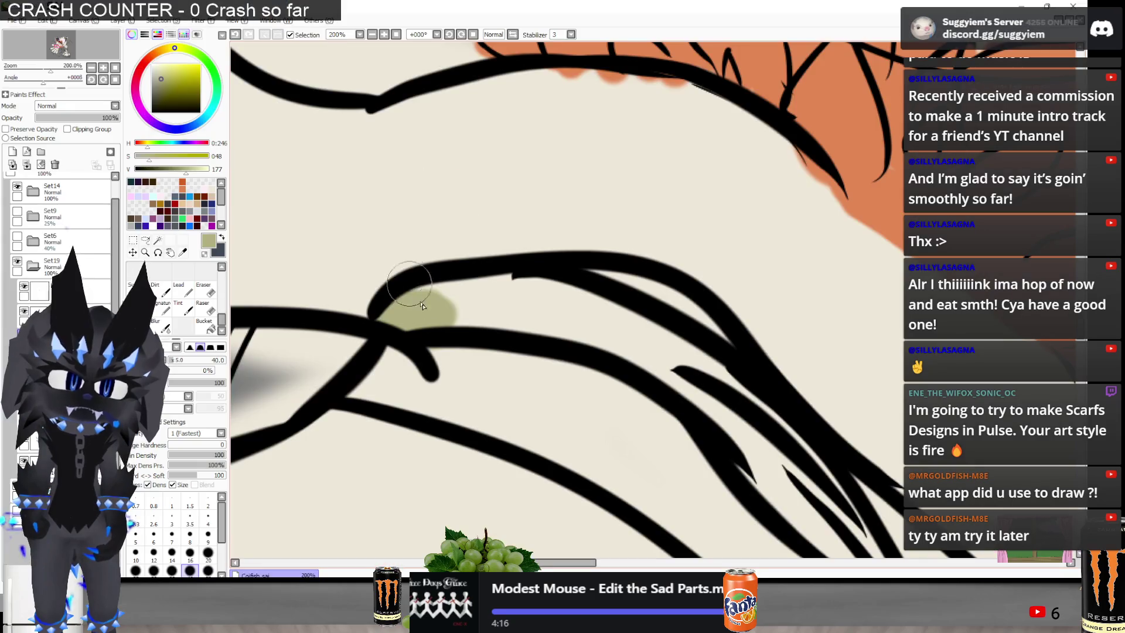
mouse_move(414, 305)
left_mouse_down()
mouse_move(477, 296)
mouse_move(471, 306)
mouse_move(564, 322)
mouse_move(627, 296)
mouse_move(577, 328)
mouse_move(650, 343)
mouse_move(624, 350)
mouse_move(691, 397)
left_mouse_up()
scroll(685, 365, "down", 1)
mouse_move(457, 347)
left_mouse_down()
mouse_move(375, 381)
mouse_move(478, 375)
mouse_move(510, 360)
mouse_move(557, 369)
left_mouse_up()
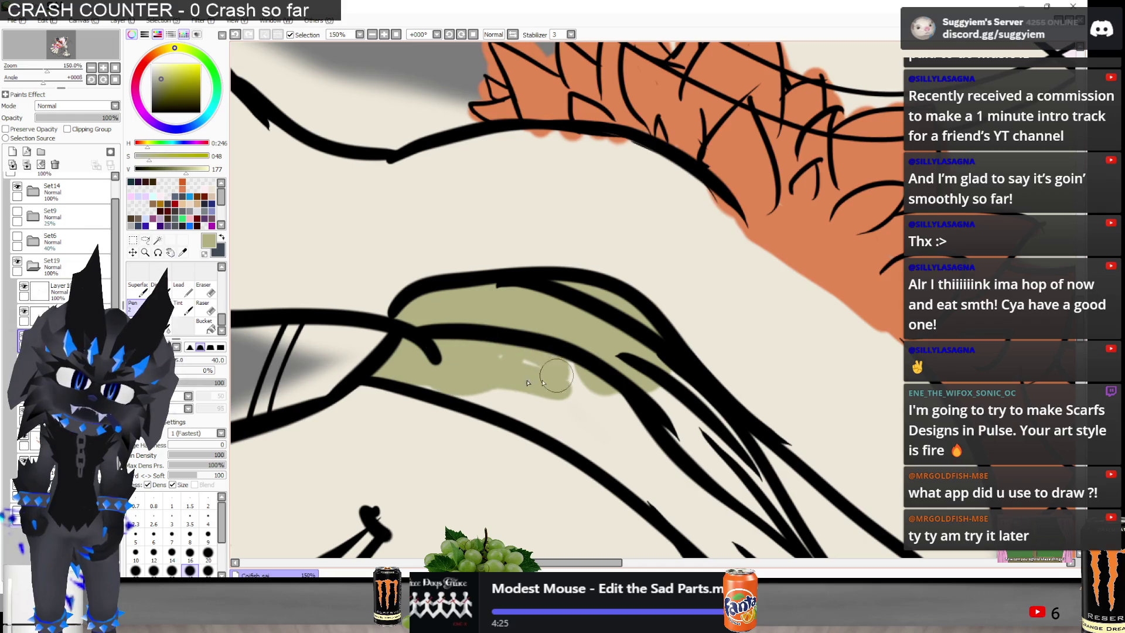
mouse_move(485, 404)
left_mouse_down()
mouse_move(528, 381)
mouse_move(507, 389)
mouse_move(610, 432)
left_mouse_up()
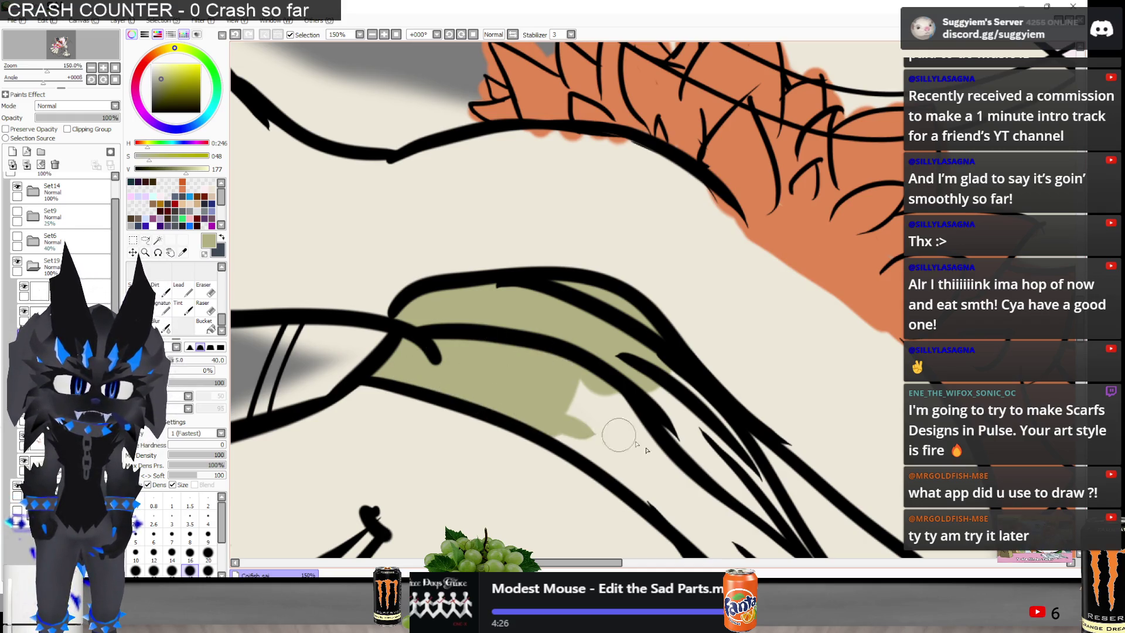
scroll(510, 343, "down", 1)
scroll(532, 341, "down", 2)
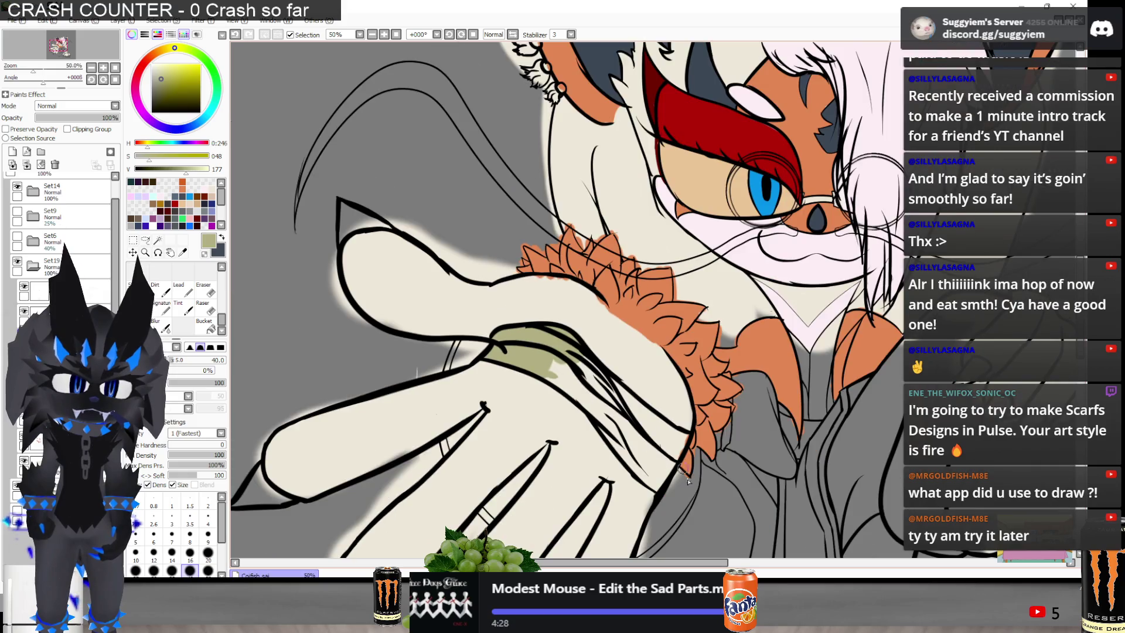
scroll(616, 446, "up", 3)
mouse_move(637, 409)
left_mouse_down()
mouse_move(621, 472)
mouse_move(639, 405)
mouse_move(688, 351)
mouse_move(733, 257)
mouse_move(633, 228)
mouse_move(422, 70)
mouse_move(566, 249)
mouse_move(680, 319)
mouse_move(673, 269)
mouse_move(556, 200)
mouse_move(595, 204)
left_mouse_up()
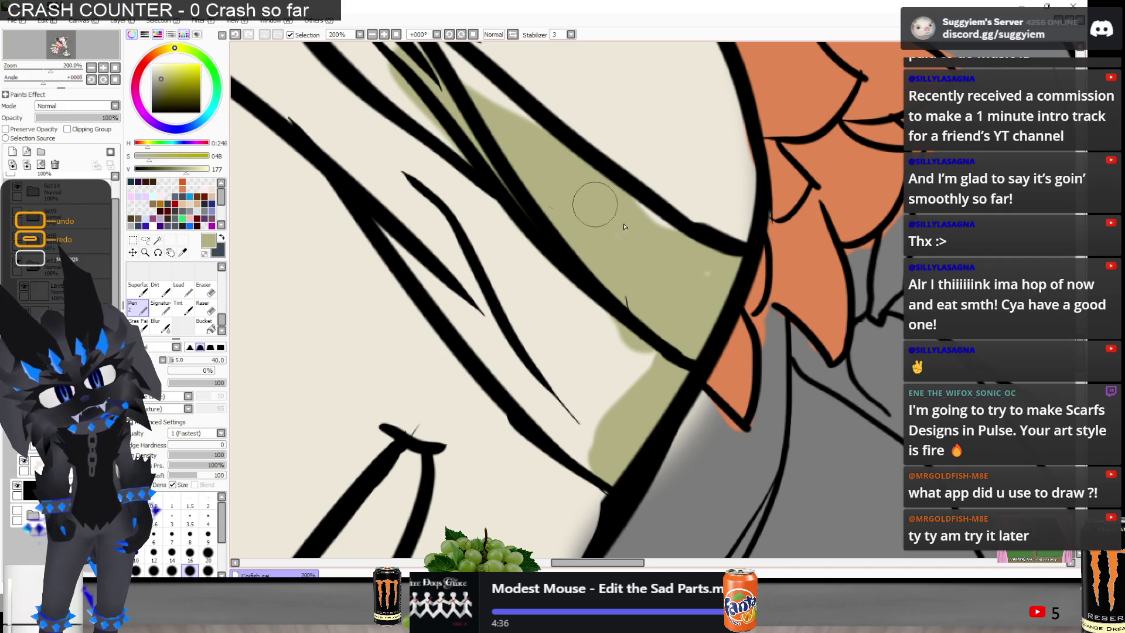
mouse_move(683, 303)
left_mouse_down()
mouse_move(616, 375)
mouse_move(593, 432)
mouse_move(486, 305)
mouse_move(565, 377)
mouse_move(557, 293)
mouse_move(494, 267)
left_mouse_up()
Fill the upper band and the white gaps beside the cuff's black lines with olive
scroll(494, 267, "down", 1)
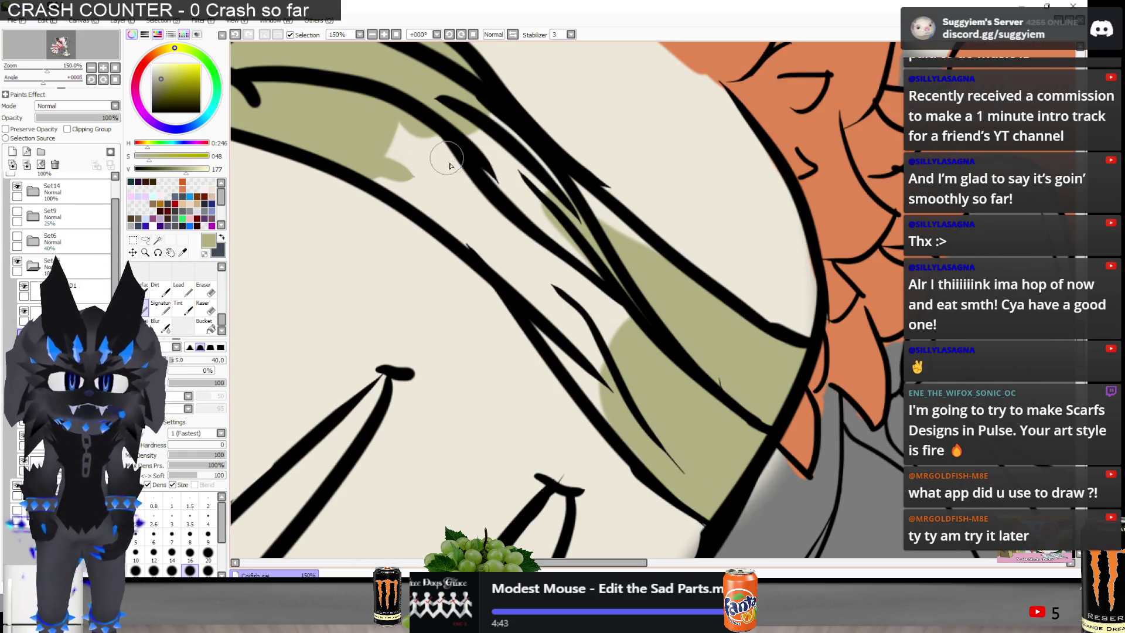
left_click_drag(446, 147, 412, 192)
mouse_move(398, 117)
left_mouse_down()
mouse_move(454, 223)
mouse_move(536, 287)
mouse_move(567, 338)
left_mouse_up()
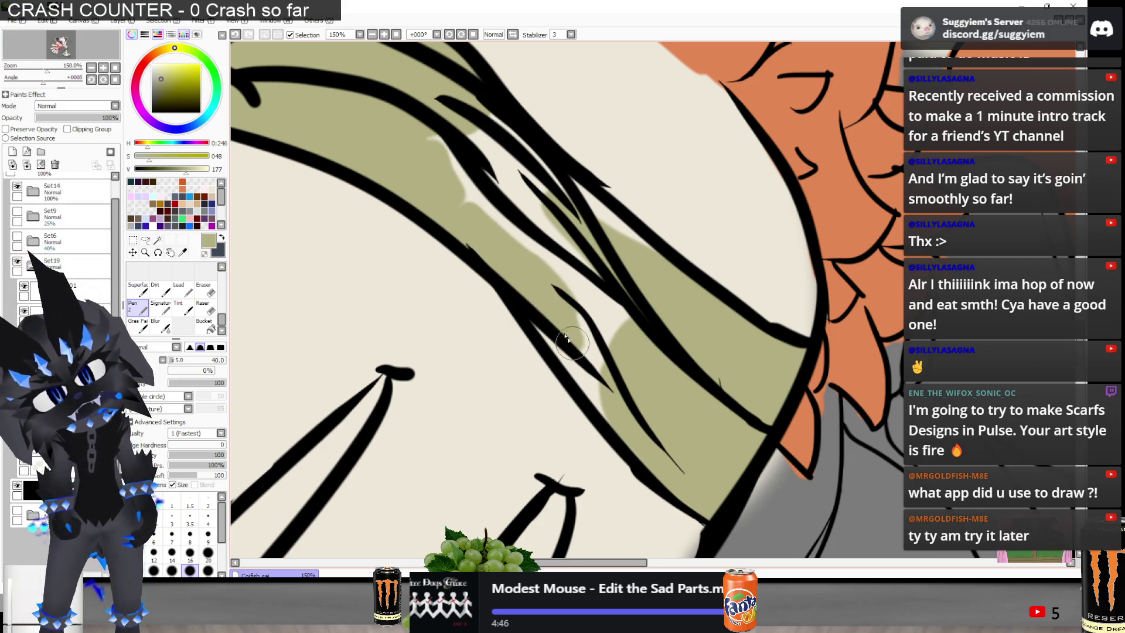
mouse_move(527, 295)
left_mouse_down()
mouse_move(603, 404)
mouse_move(592, 351)
mouse_move(621, 328)
mouse_move(630, 381)
left_mouse_up()
scroll(538, 171, "down", 2)
scroll(548, 184, "up", 1)
left_click_drag(583, 302, 613, 304)
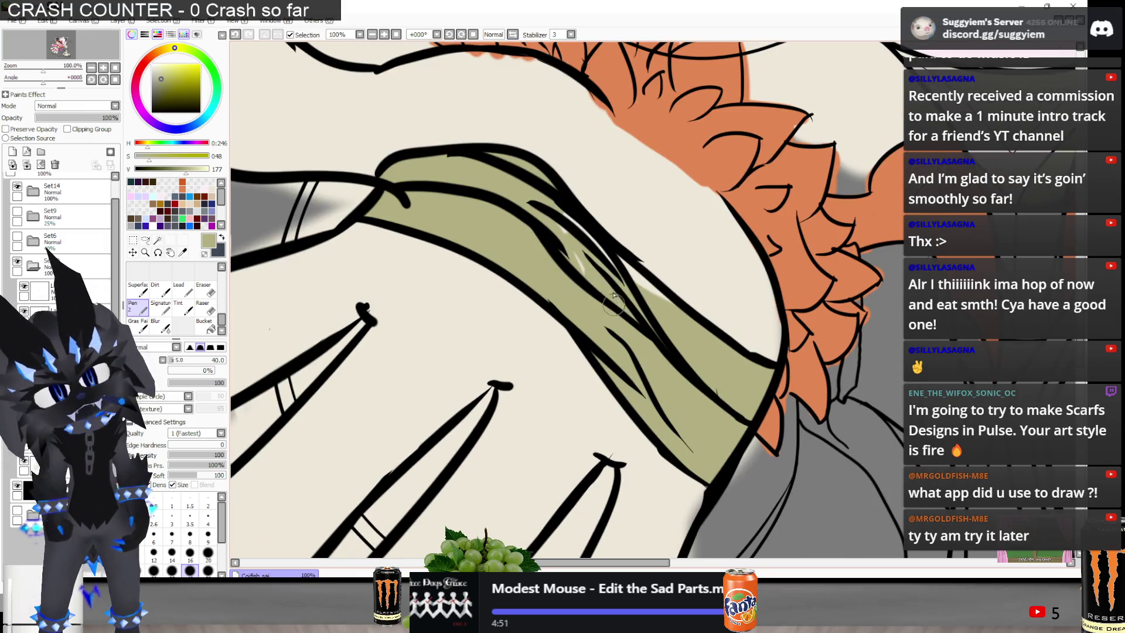
scroll(590, 161, "up", 2)
mouse_move(473, 271)
left_mouse_down()
mouse_move(545, 249)
mouse_move(578, 314)
mouse_move(689, 415)
left_mouse_up()
scroll(486, 321, "down", 3)
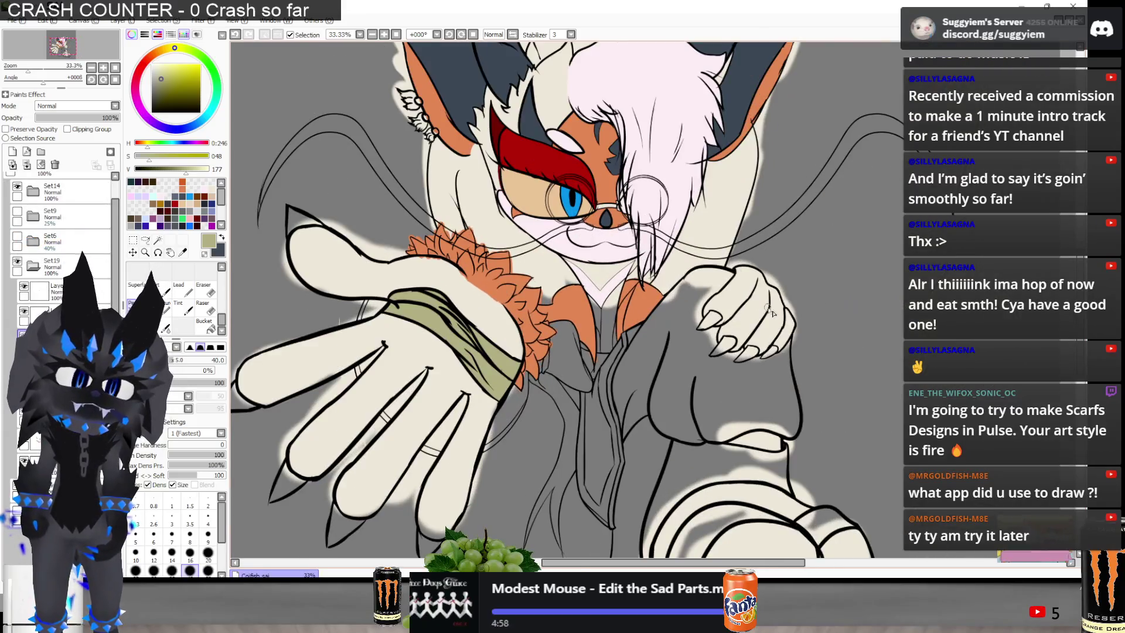
scroll(735, 269, "up", 2)
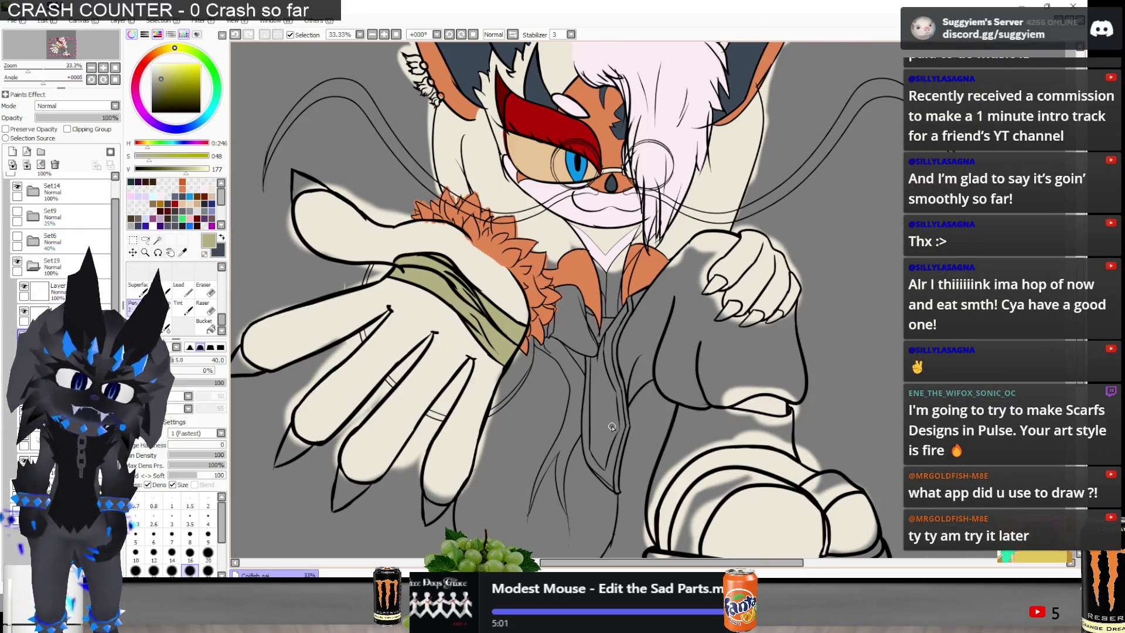
scroll(596, 422, "up", 1)
key("alt+Tab")
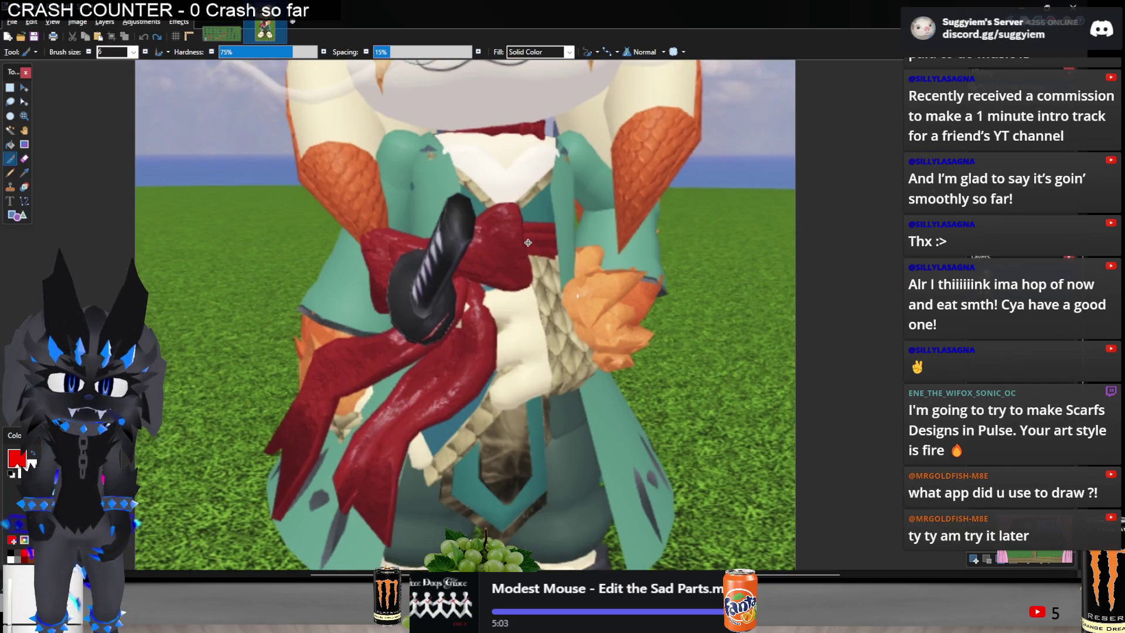
Compare the red scarf and tie on the Paint.NET 3D model reference with the SAI drawing
key("alt+Tab")
key("alt+Tab")
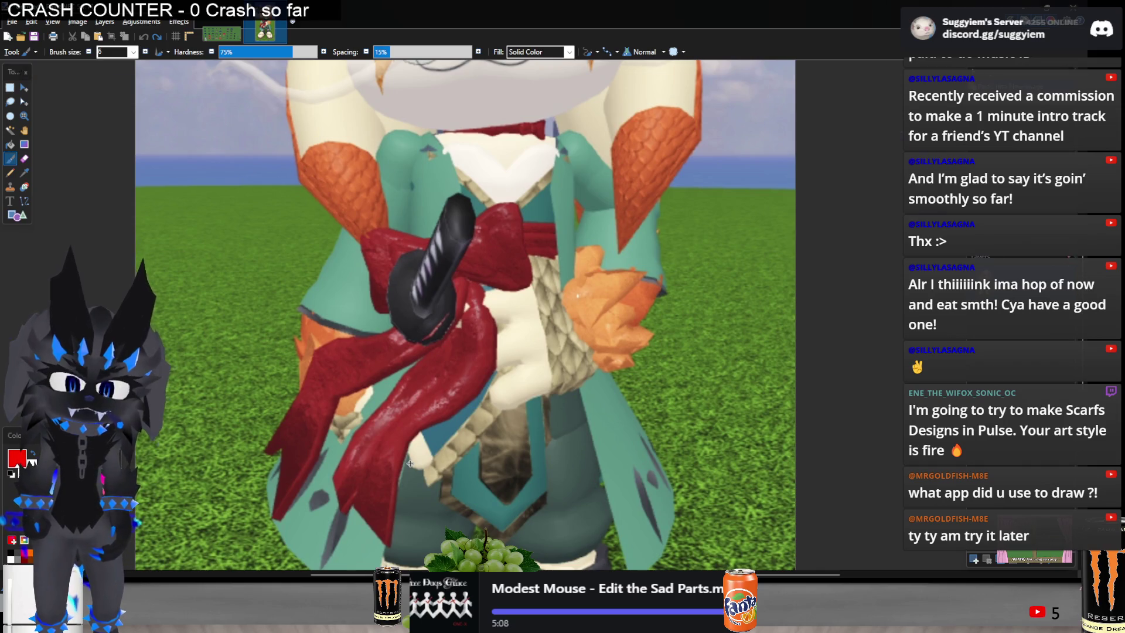
key("alt+Tab")
scroll(599, 475, "up", 2)
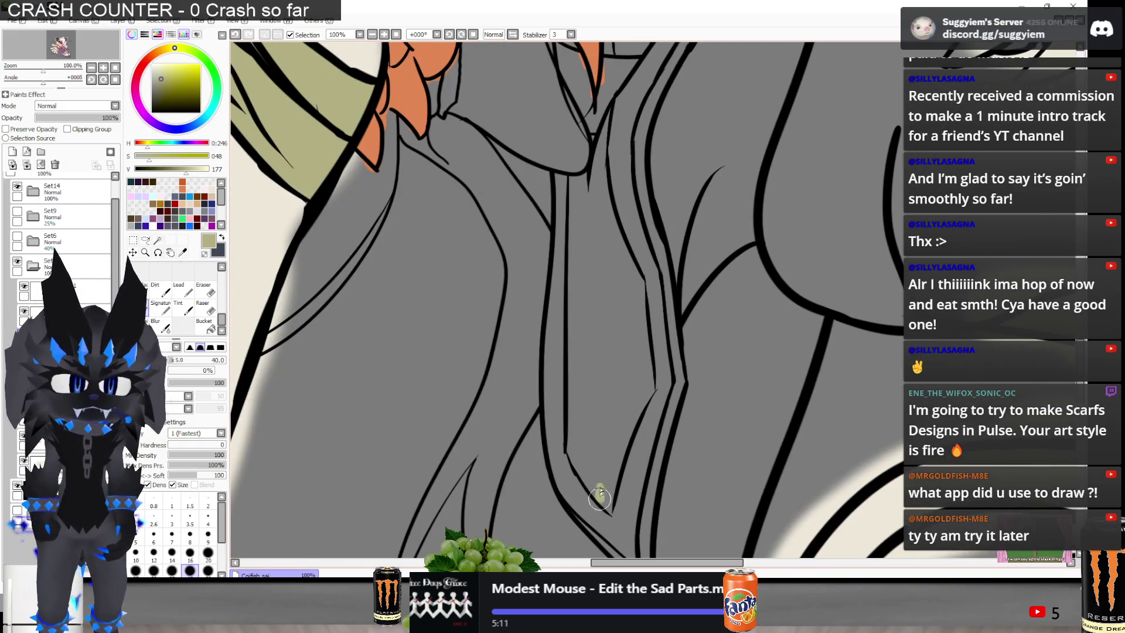
key("alt+Tab")
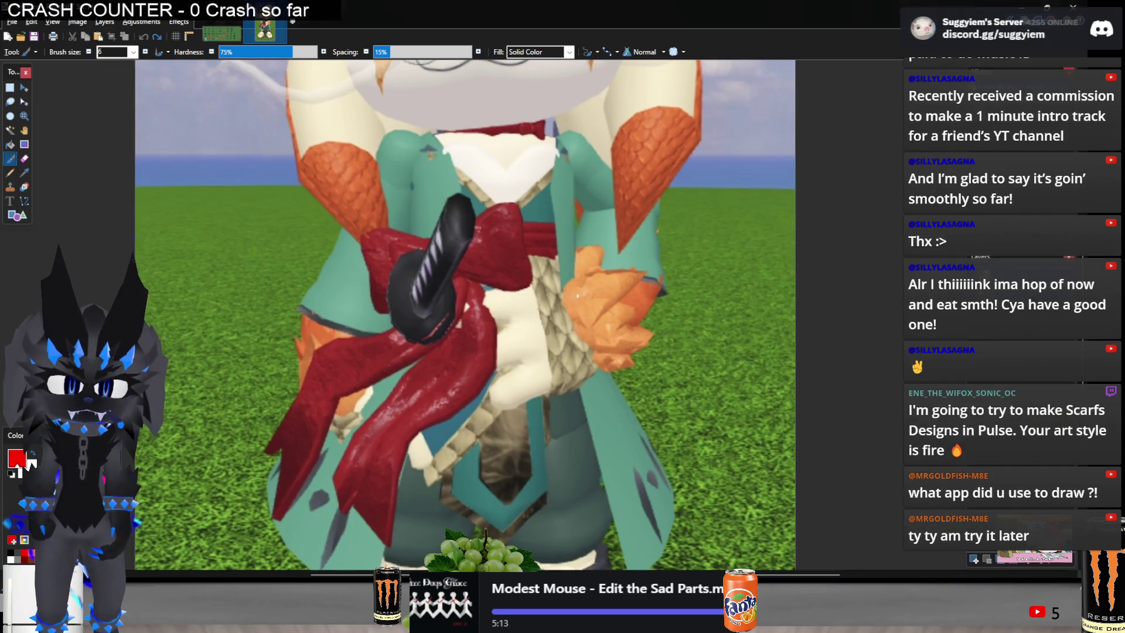
key("alt+Tab")
Paint the tie olive down the jacket front, filling its grey gaps toward the collar
mouse_move(612, 495)
left_mouse_down()
mouse_move(627, 425)
mouse_move(585, 201)
left_mouse_up()
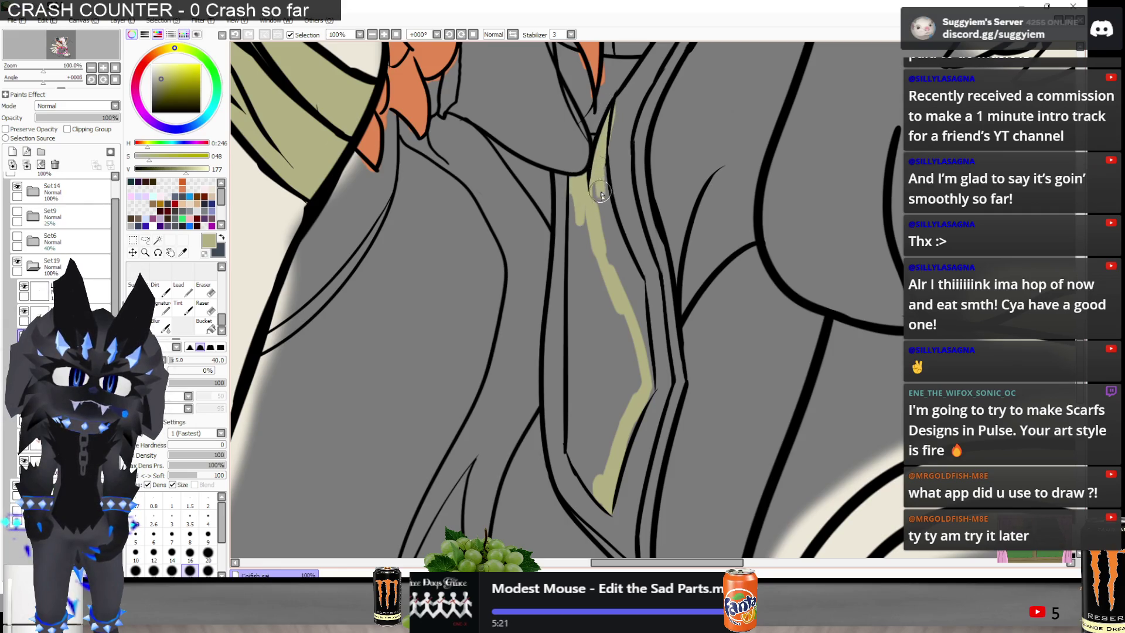
left_click_drag(611, 239, 621, 261)
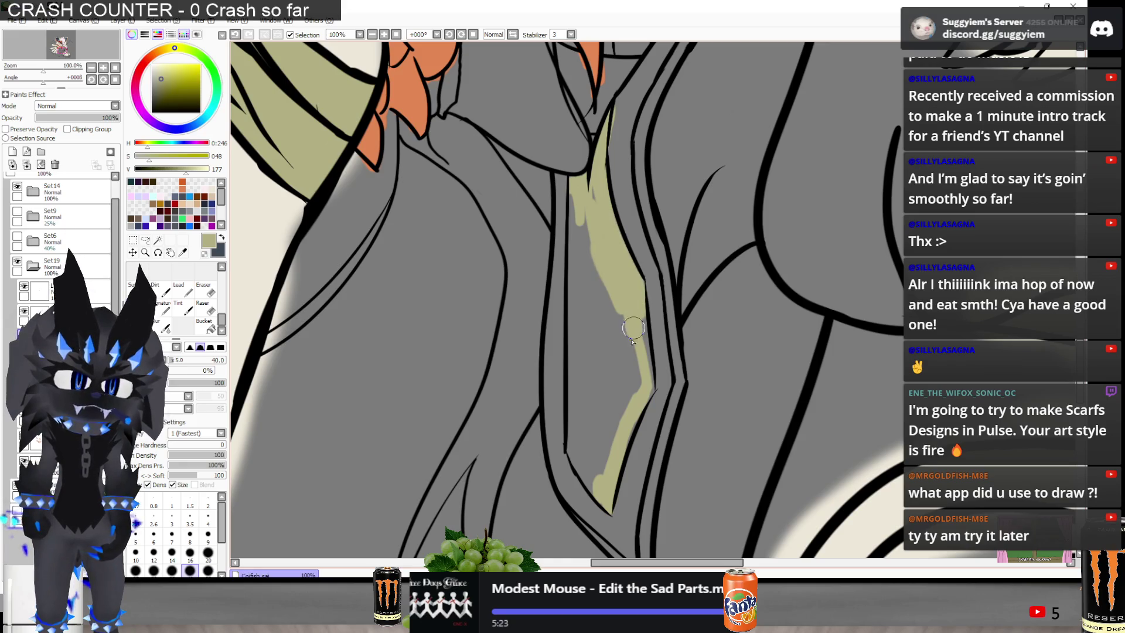
mouse_move(630, 309)
left_mouse_down()
mouse_move(611, 403)
mouse_move(584, 454)
mouse_move(586, 369)
mouse_move(592, 440)
mouse_move(581, 381)
left_mouse_up()
left_click_drag(577, 274, 581, 238)
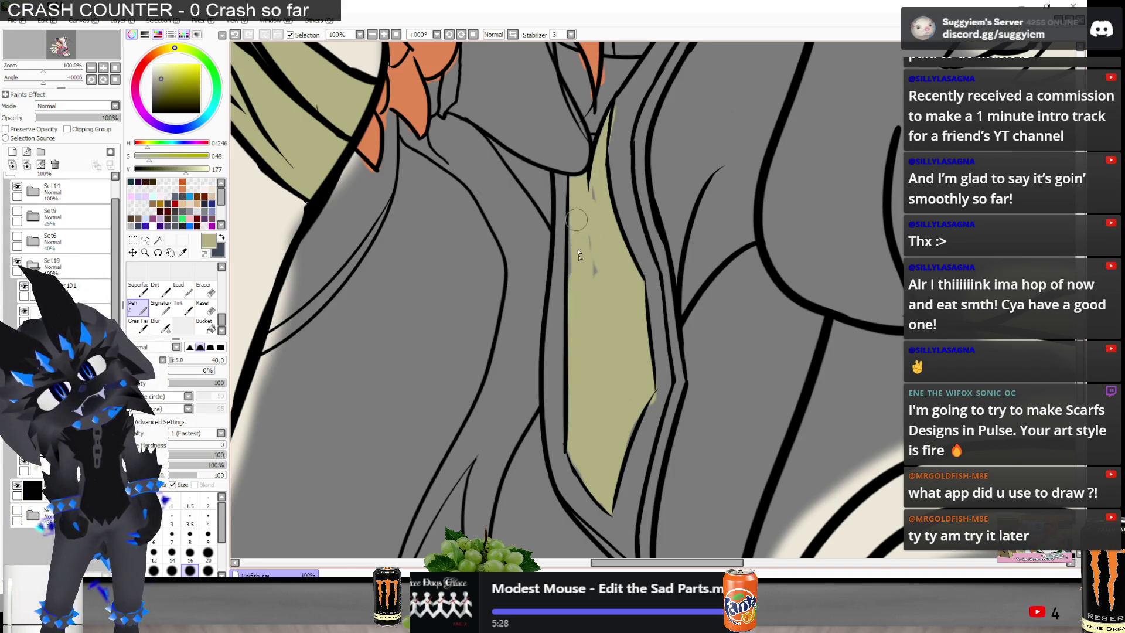
scroll(592, 234, "down", 3)
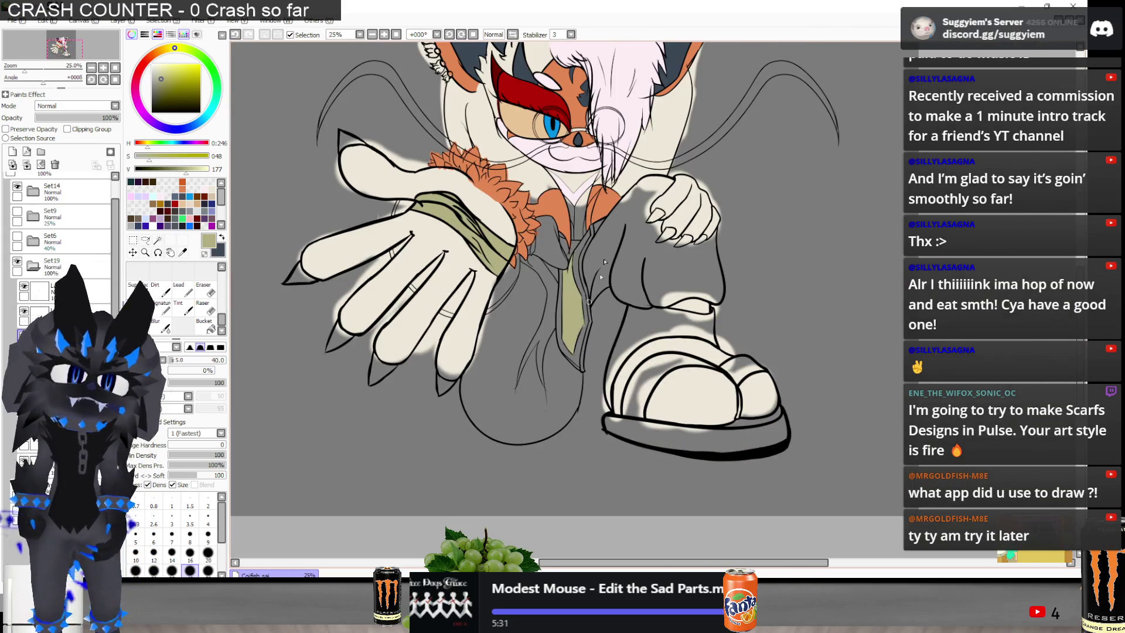
scroll(610, 204, "up", 2)
scroll(610, 205, "up", 3)
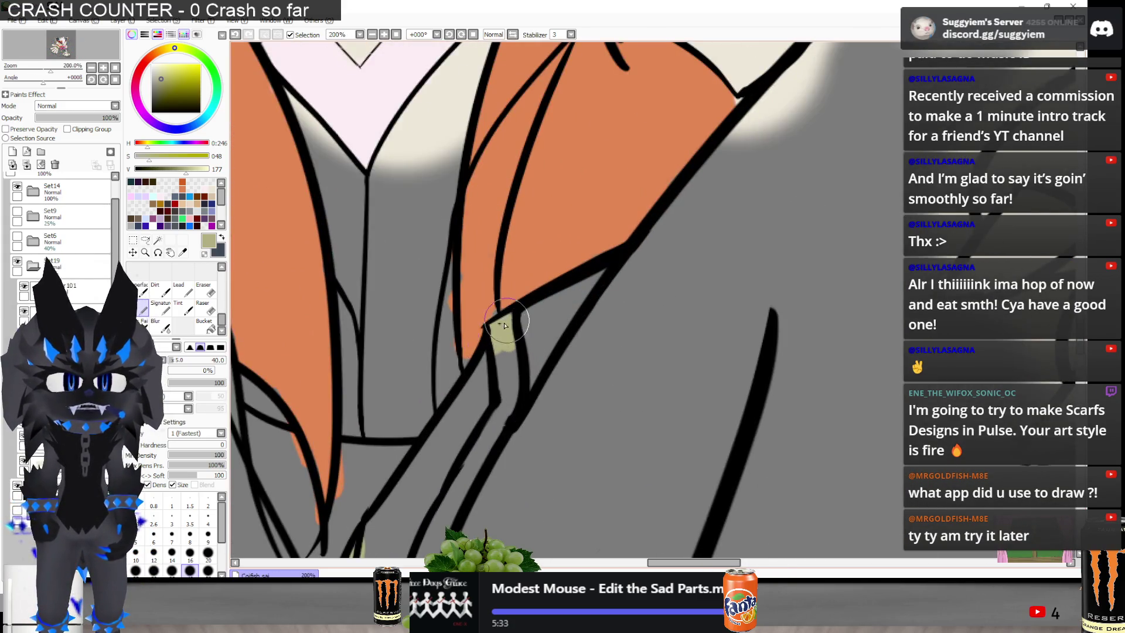
left_click_drag(508, 334, 483, 469)
scroll(491, 387, "down", 1)
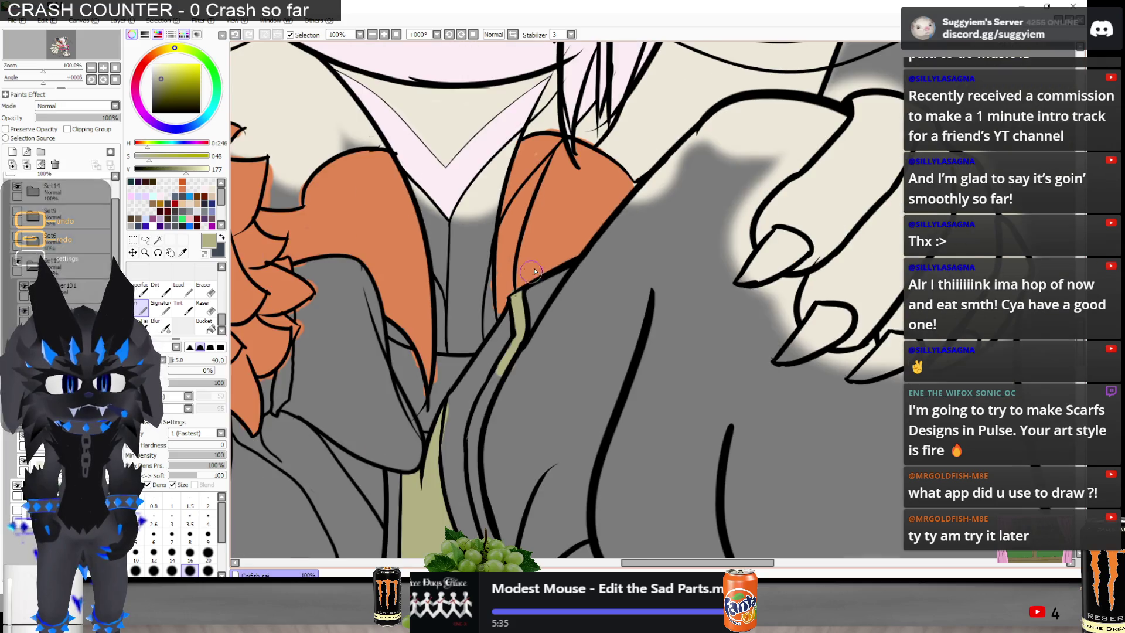
left_click_drag(524, 313, 477, 430)
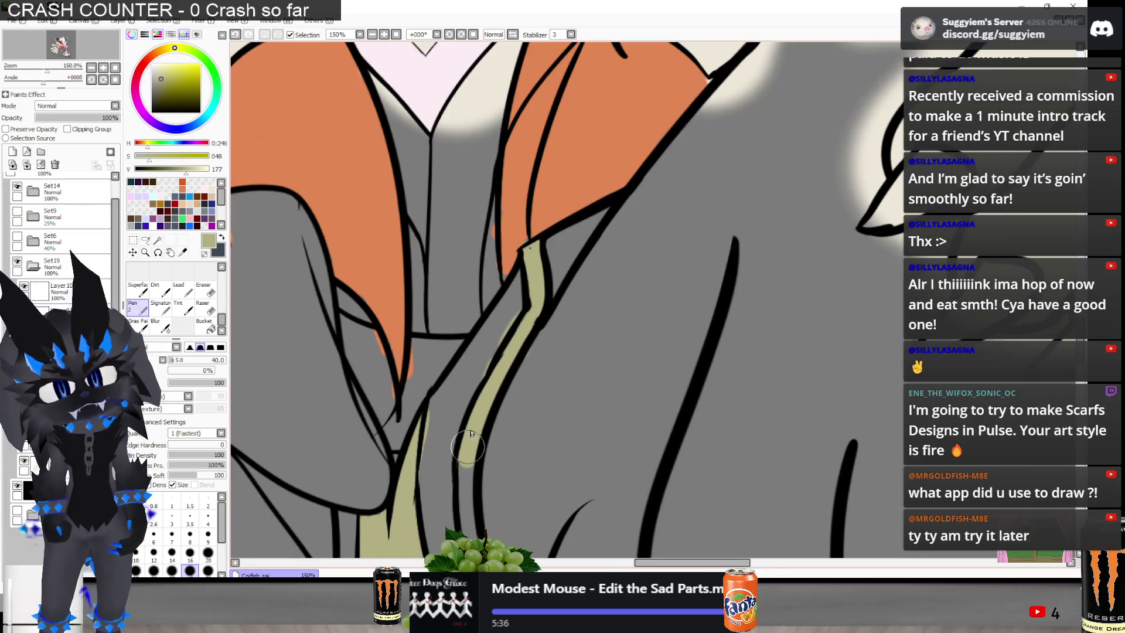
scroll(470, 433, "down", 4)
scroll(517, 193, "up", 3)
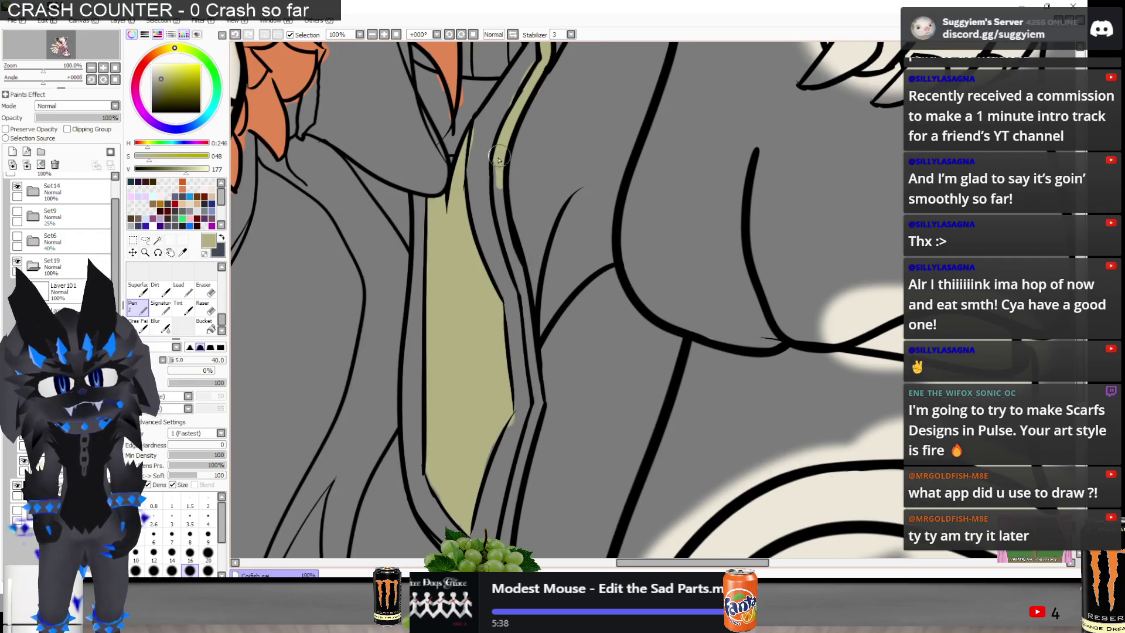
Colour the thin strip along the tie's edge olive and fill the gap between its edge lines
left_click_drag(529, 300, 533, 350)
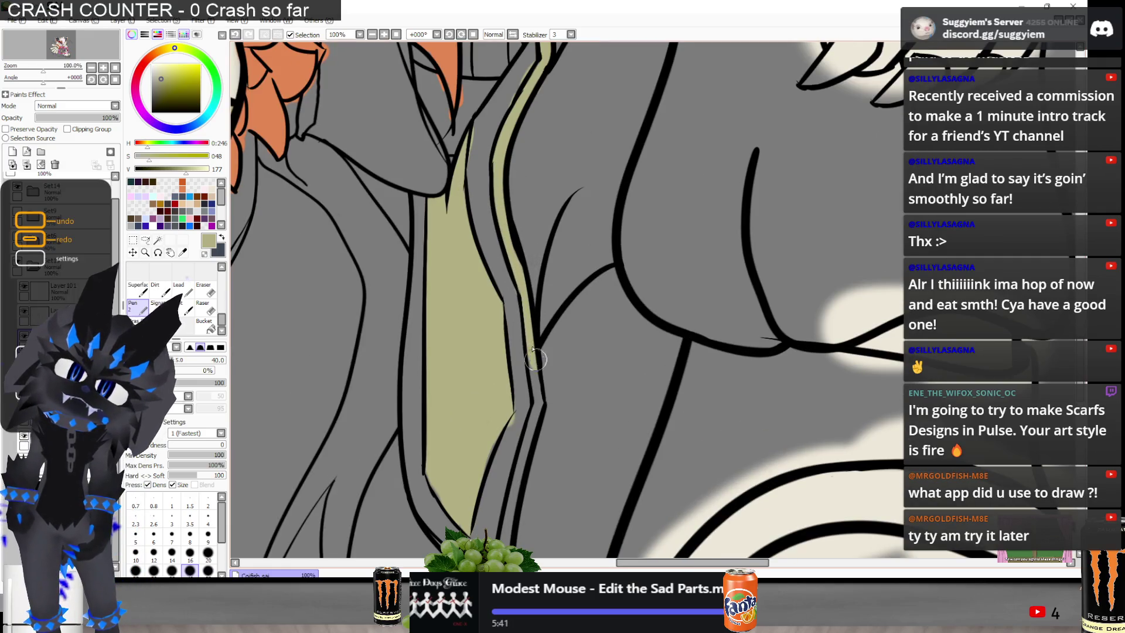
scroll(535, 226, "down", 3)
scroll(528, 363, "up", 3)
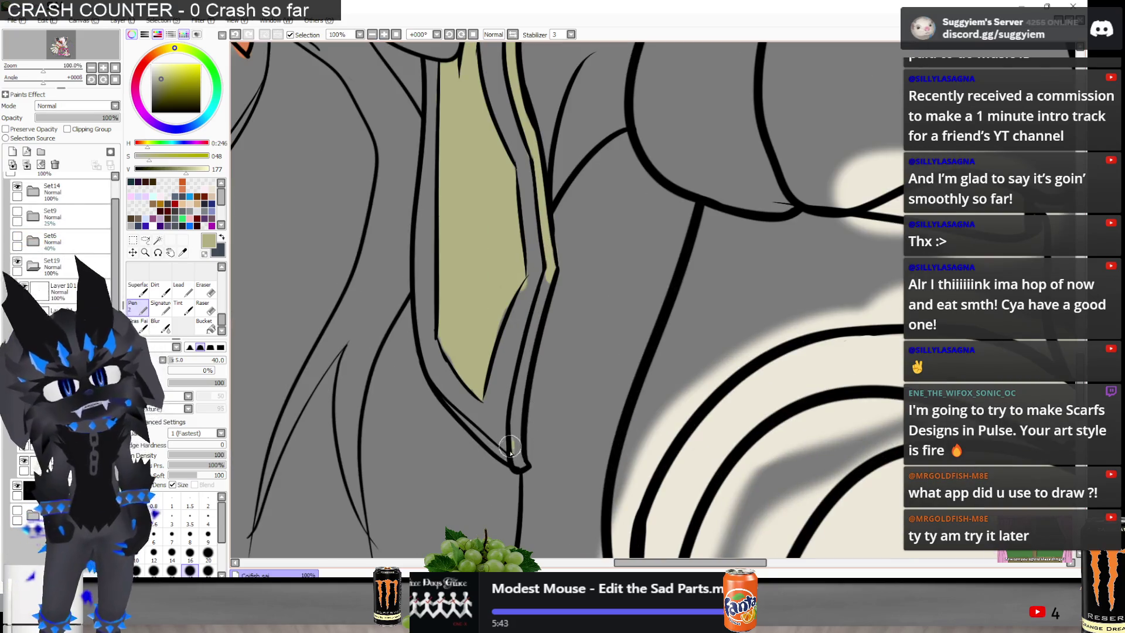
left_click_drag(513, 438, 520, 463)
left_click_drag(516, 423, 548, 268)
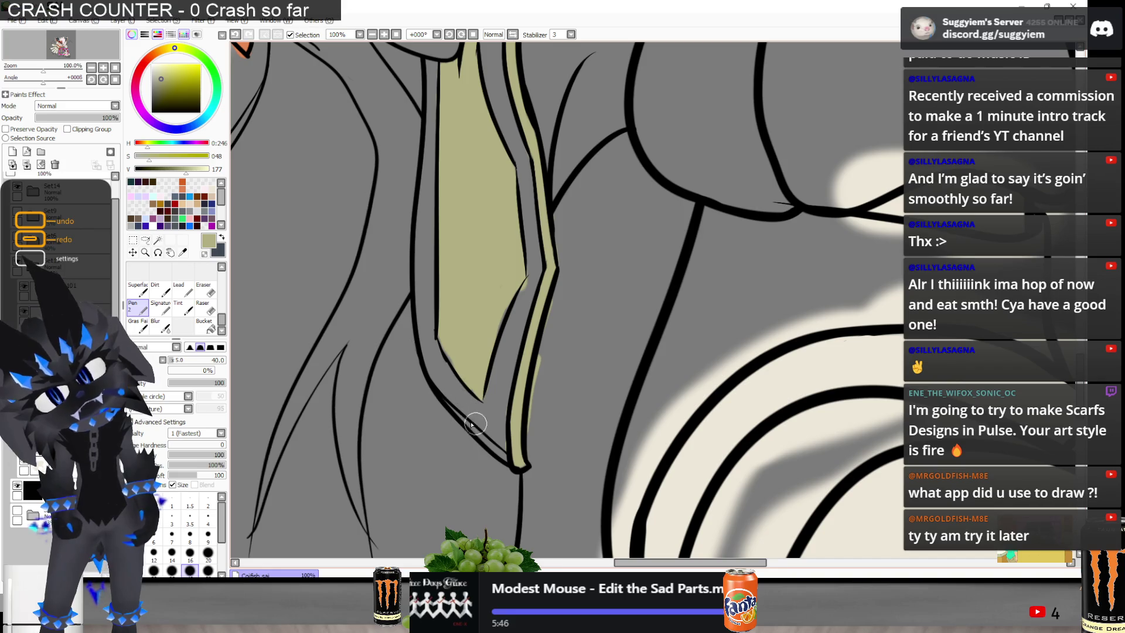
left_click_drag(448, 408, 446, 404)
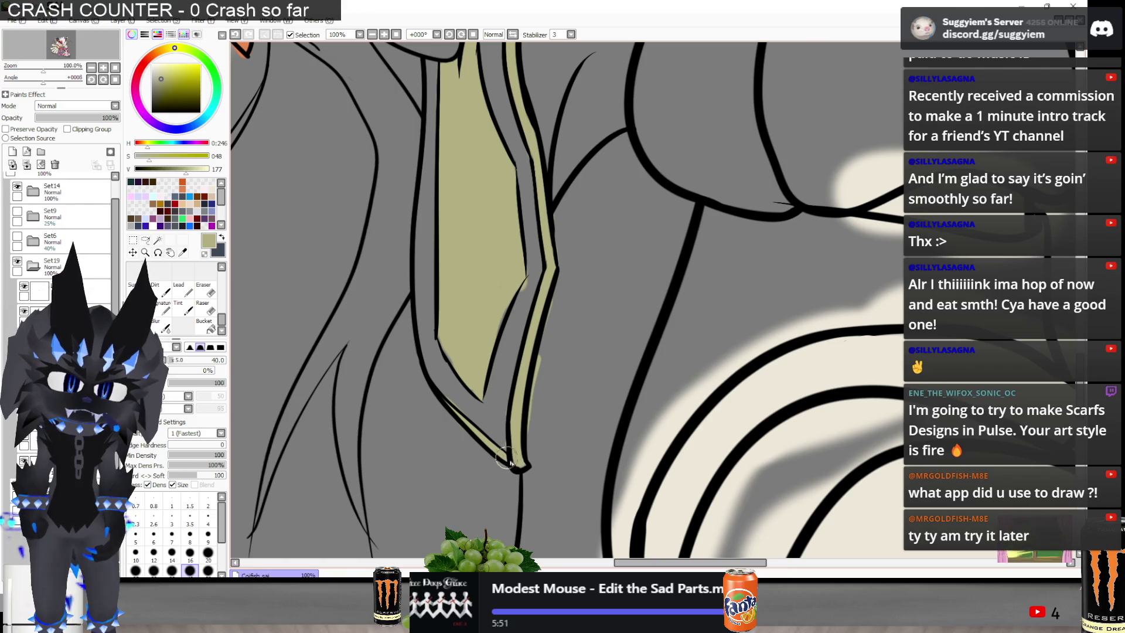
scroll(505, 456, "down", 3)
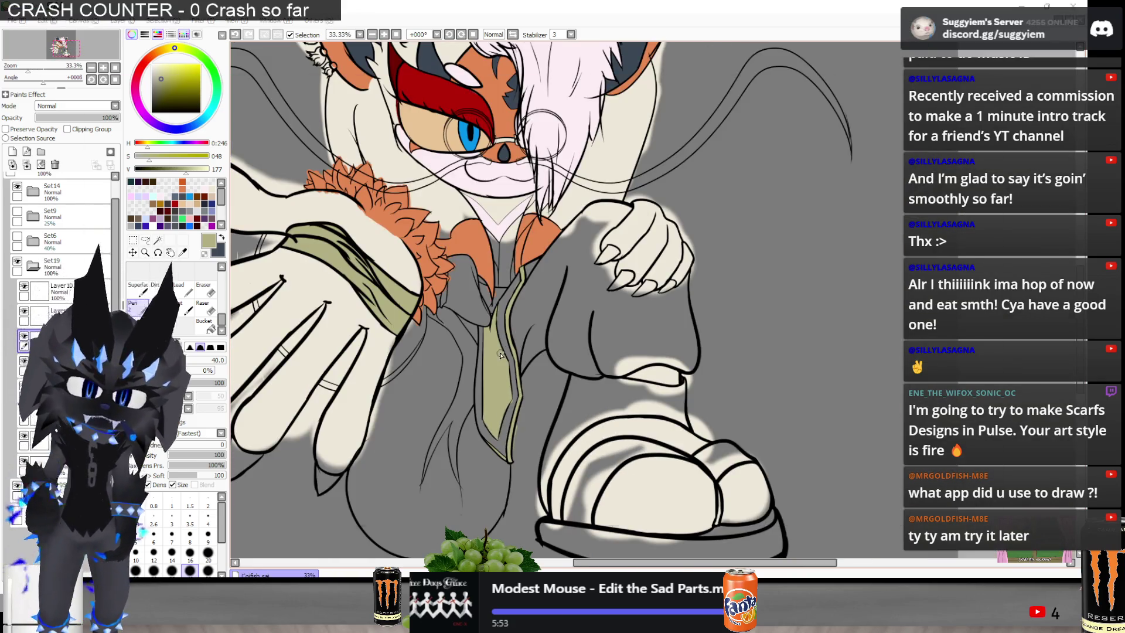
key("alt+Tab")
Check the 3D character reference, then return to the cat drawing zoomed on its ear and eye
key("alt+Tab")
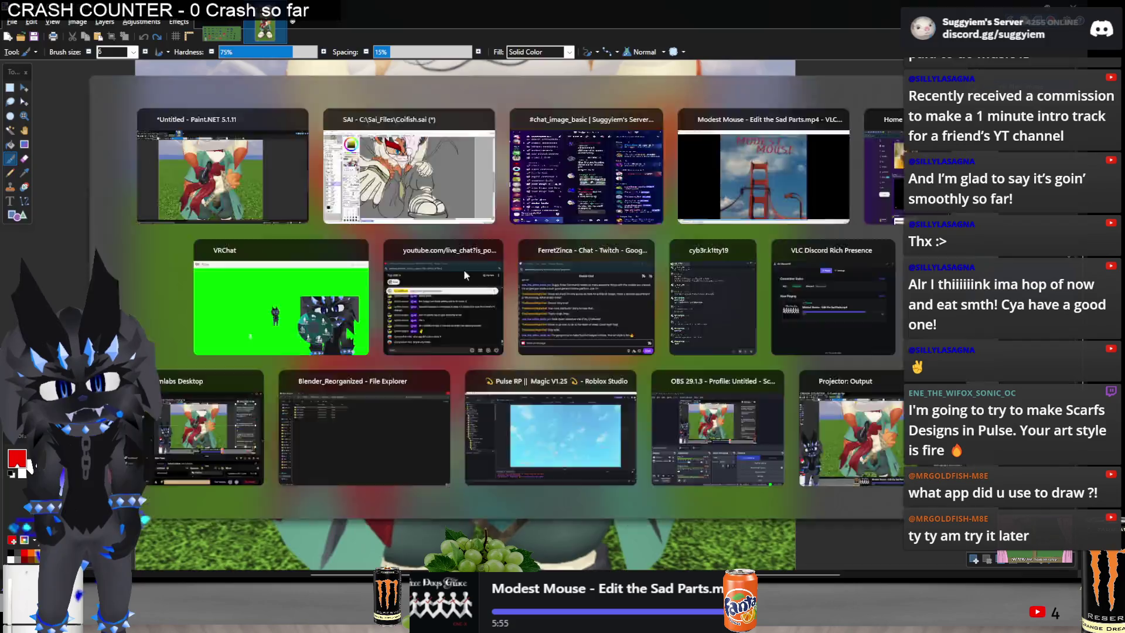
key("alt+Tab")
scroll(501, 299, "up", 2)
scroll(504, 288, "down", 5)
scroll(505, 280, "down", 3)
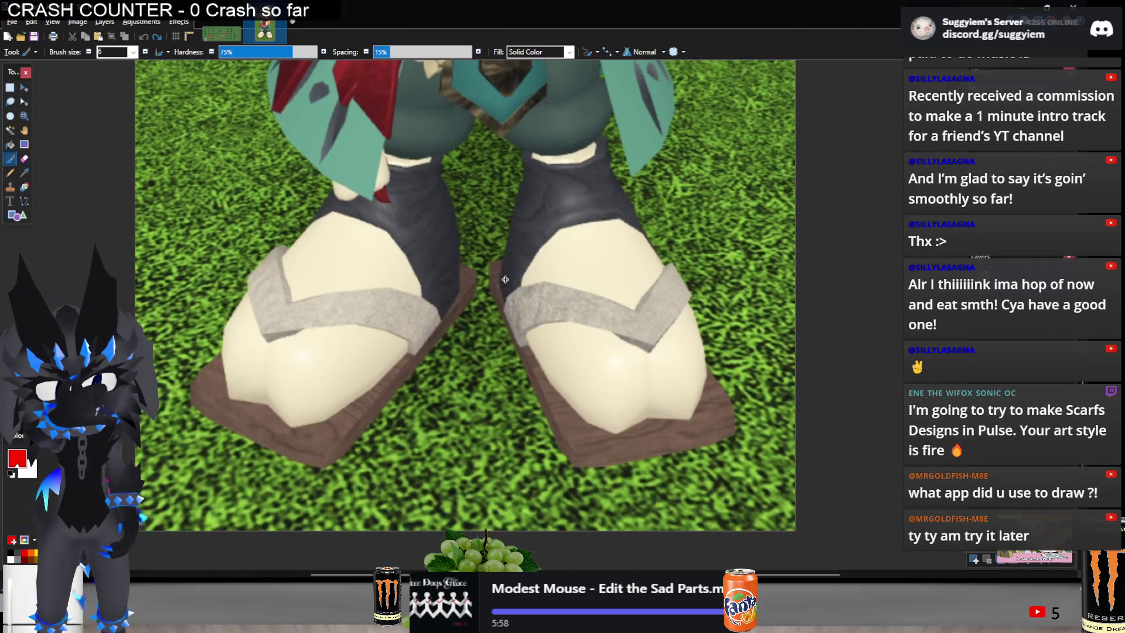
scroll(505, 280, "up", 4)
scroll(504, 280, "up", 6)
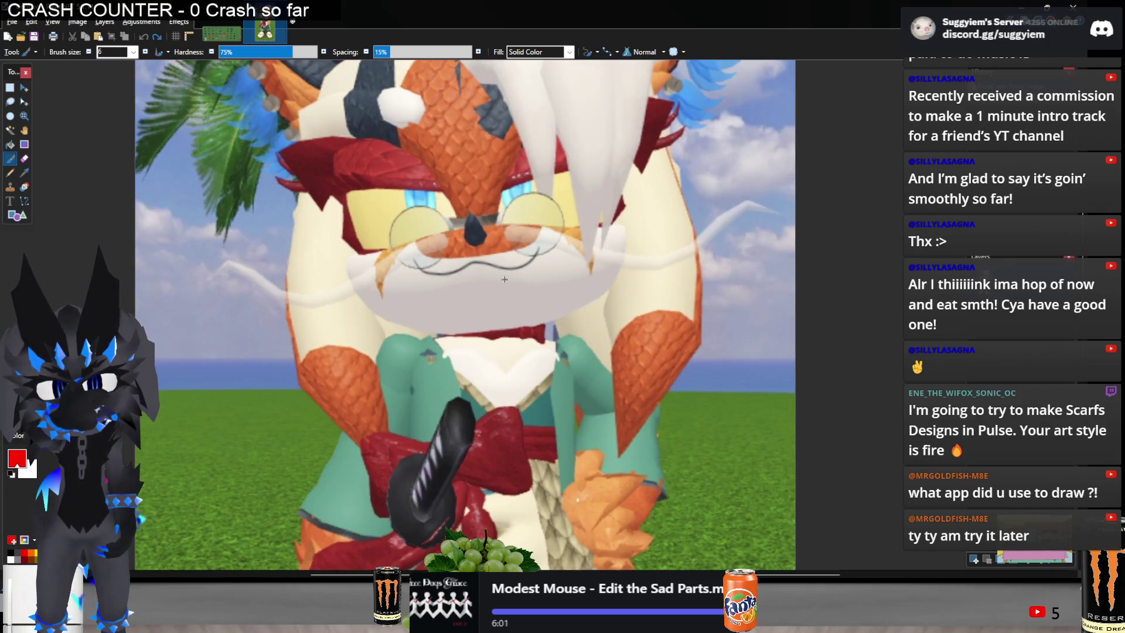
scroll(505, 280, "up", 3)
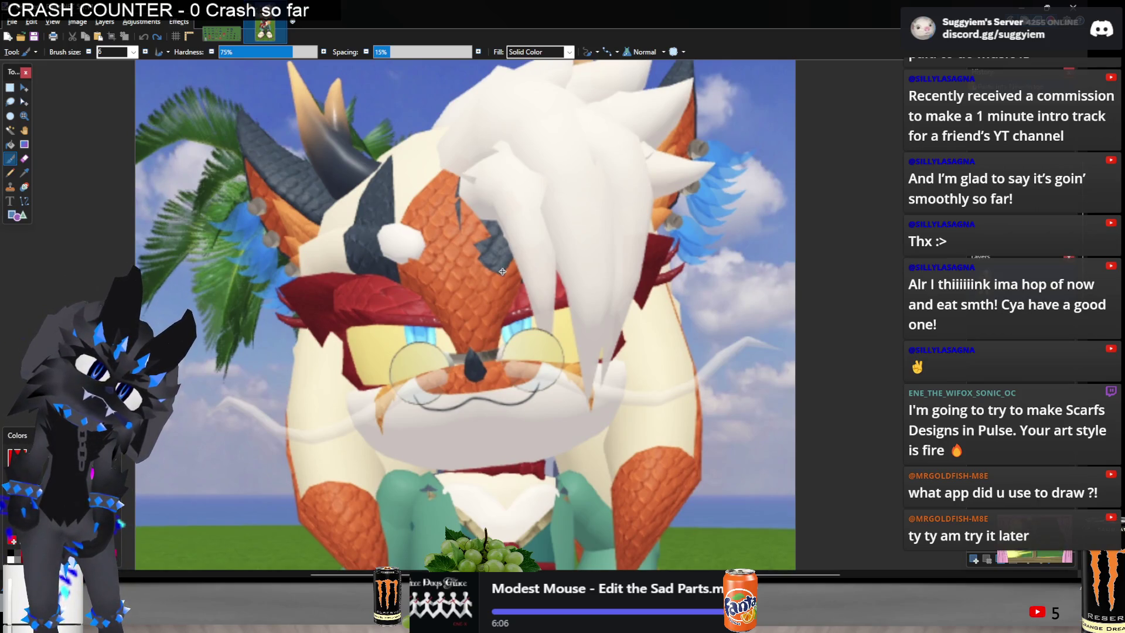
scroll(502, 272, "down", 4)
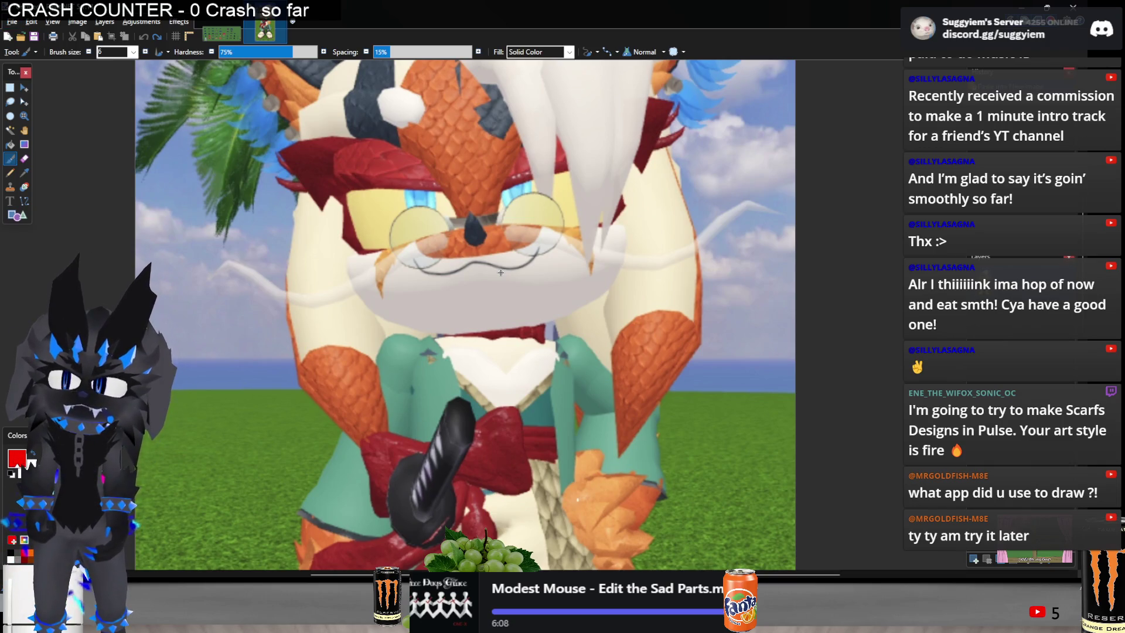
key("alt+Tab")
scroll(506, 256, "down", 2)
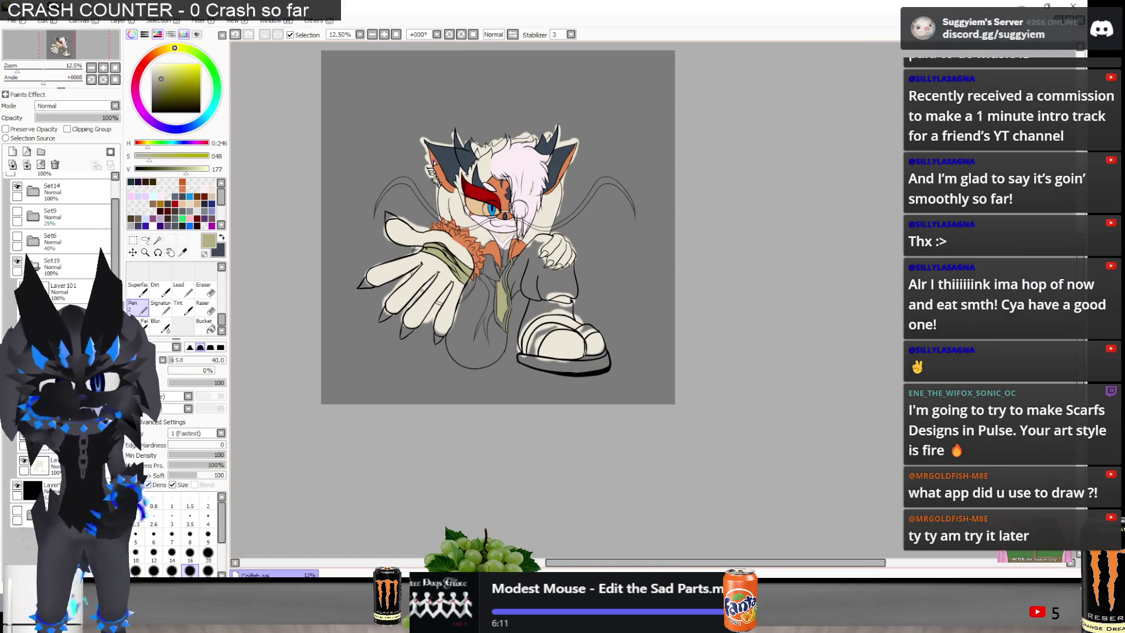
key("alt+Tab")
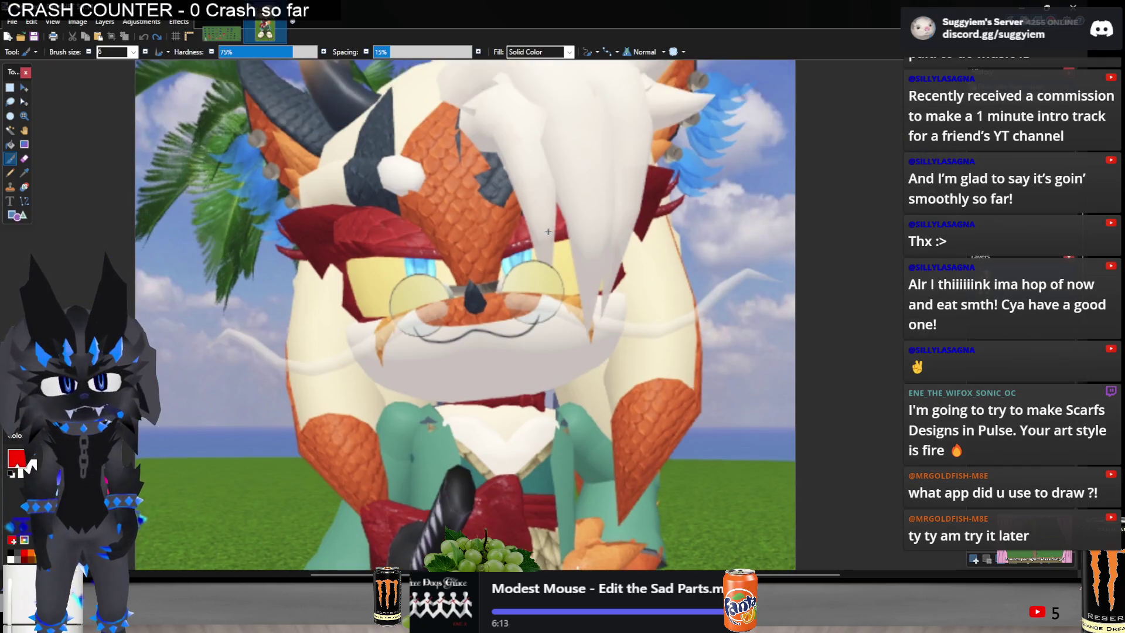
key("alt+Tab")
scroll(404, 160, "up", 5)
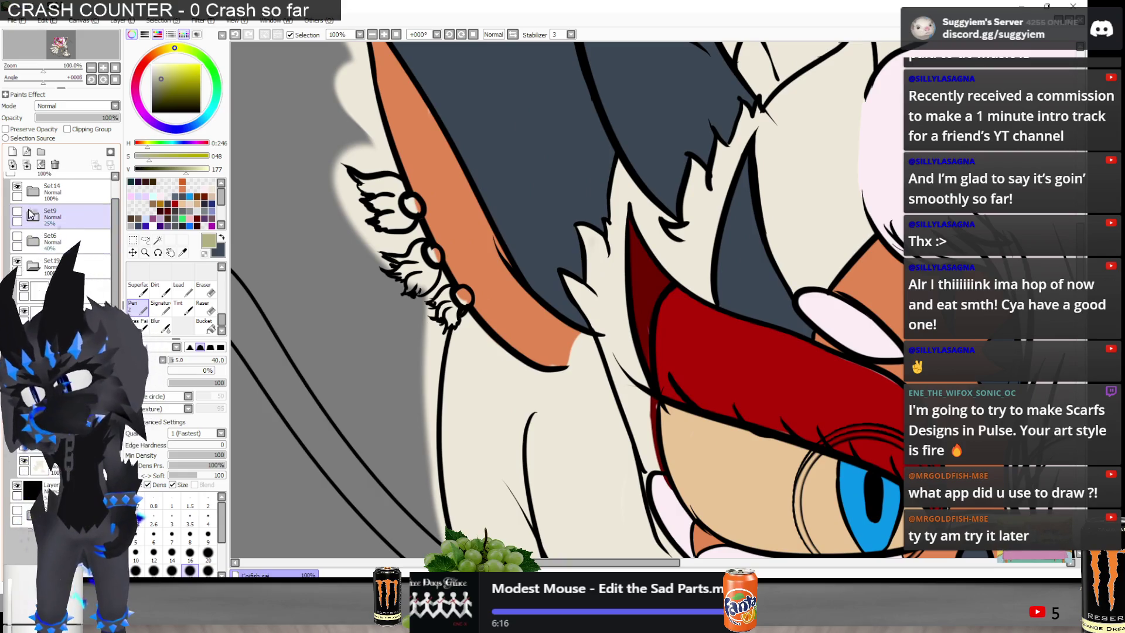
Select the ear layer and lasso-copy the earrings on the cat's left ear
scroll(39, 252, "up", 2)
left_click(24, 256)
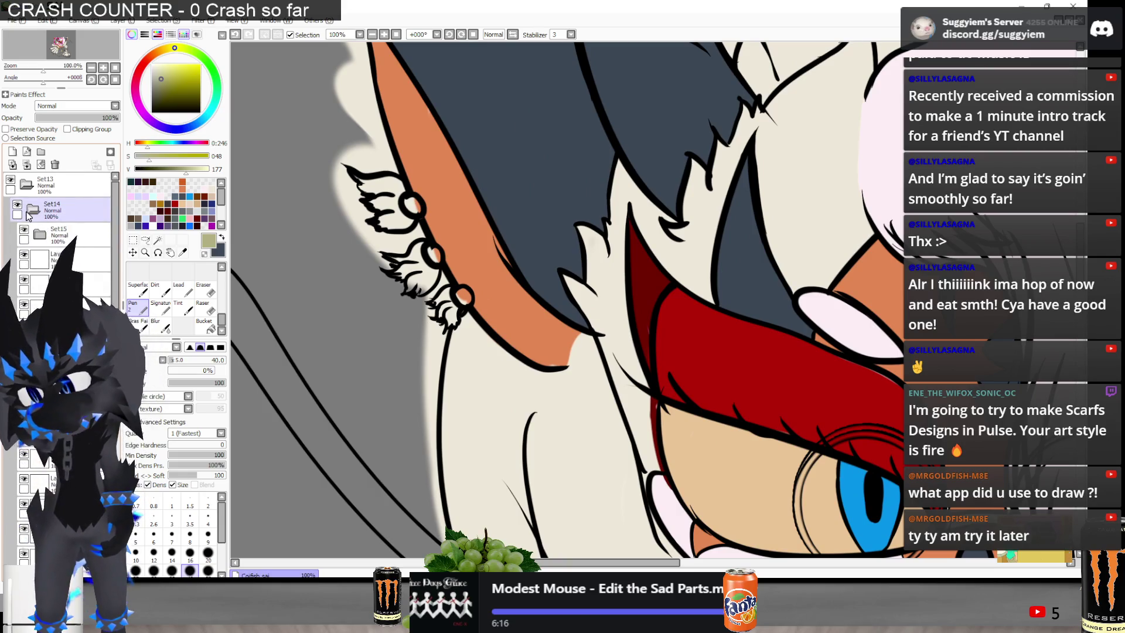
left_click(25, 306)
left_click(25, 306)
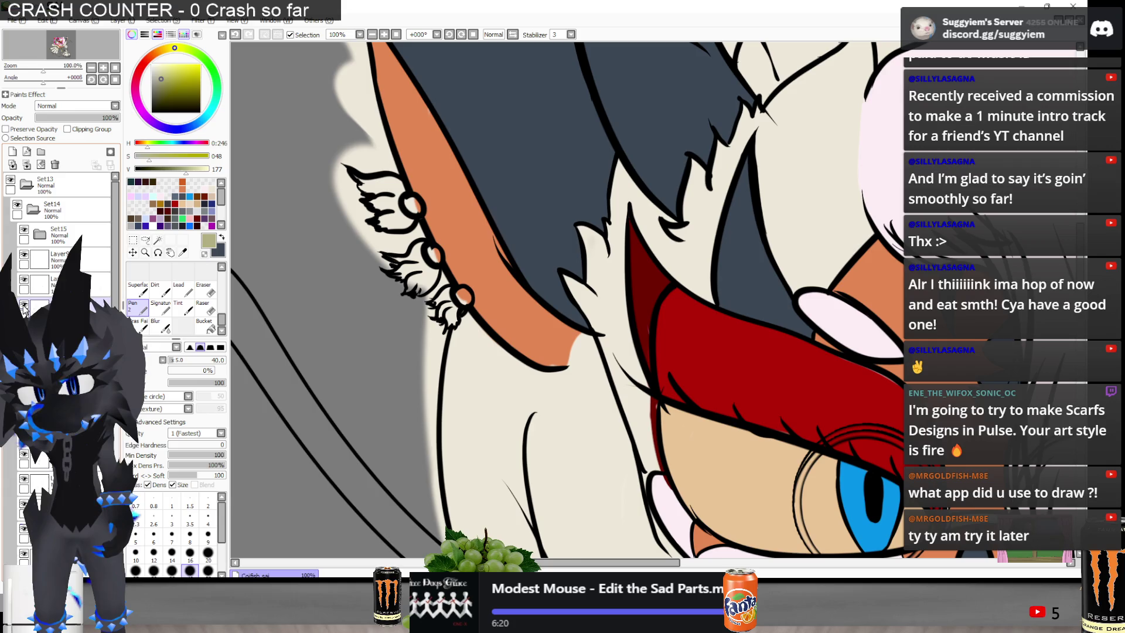
left_click(145, 240)
left_click_drag(368, 222, 375, 234)
key("ctrl+minus")
key("ctrl+minus")
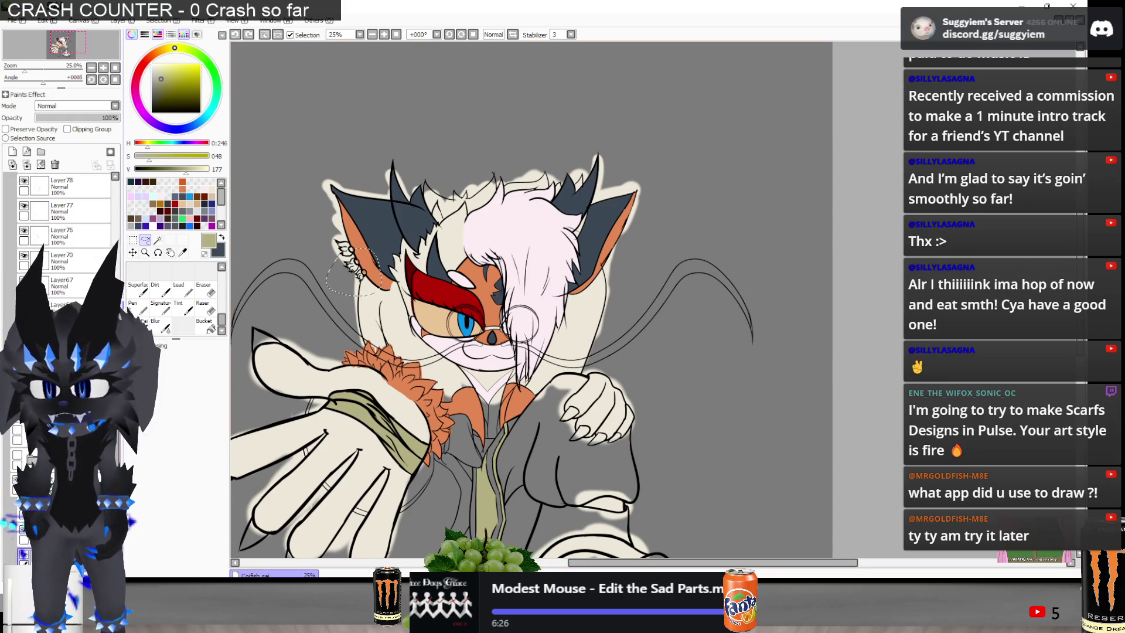
Move the earring copy over to the right ear
scroll(115, 246, "up", 5)
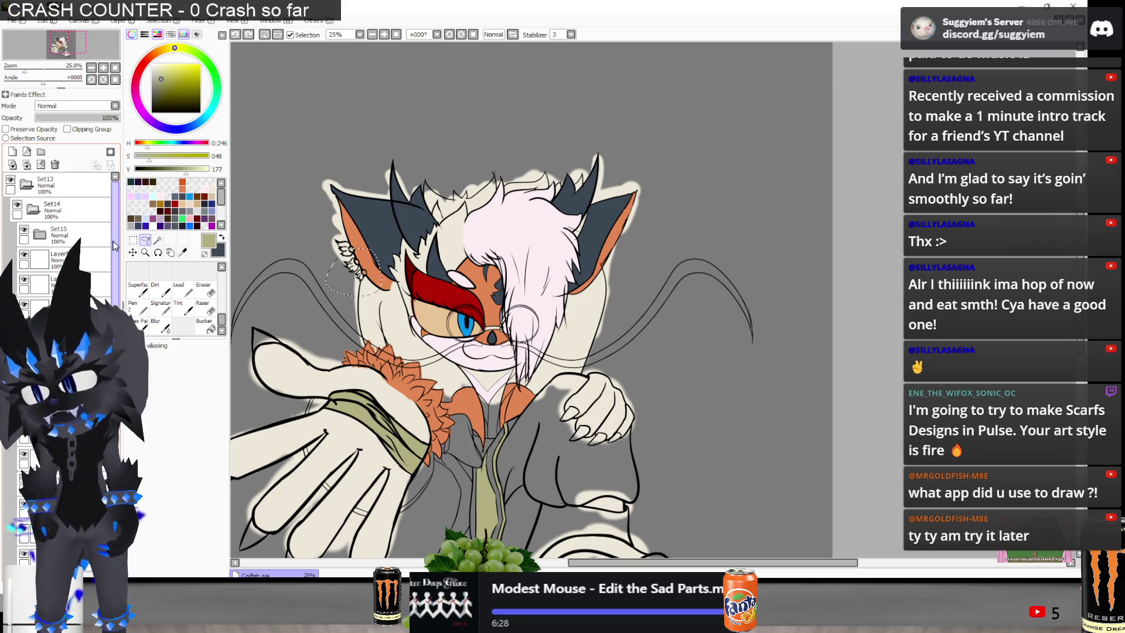
left_click(102, 304)
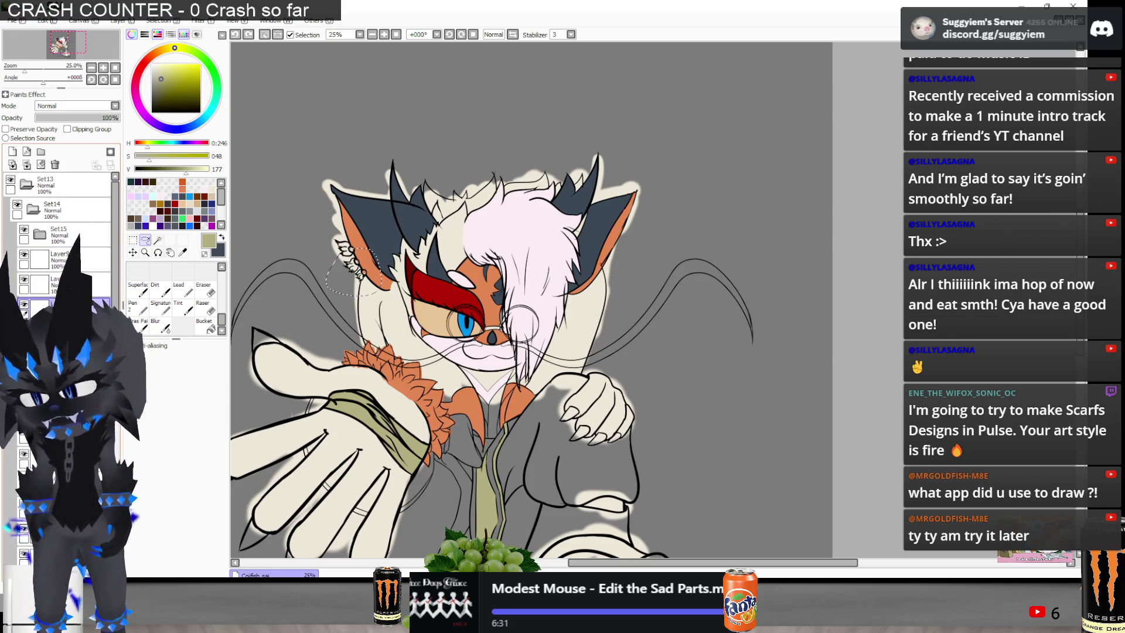
key("ctrl+t")
left_click_drag(429, 323, 697, 330)
key("Return")
left_click_drag(694, 416, 672, 428)
Flip the earrings horizontally and settle them onto the right ear
key("ctrl+t")
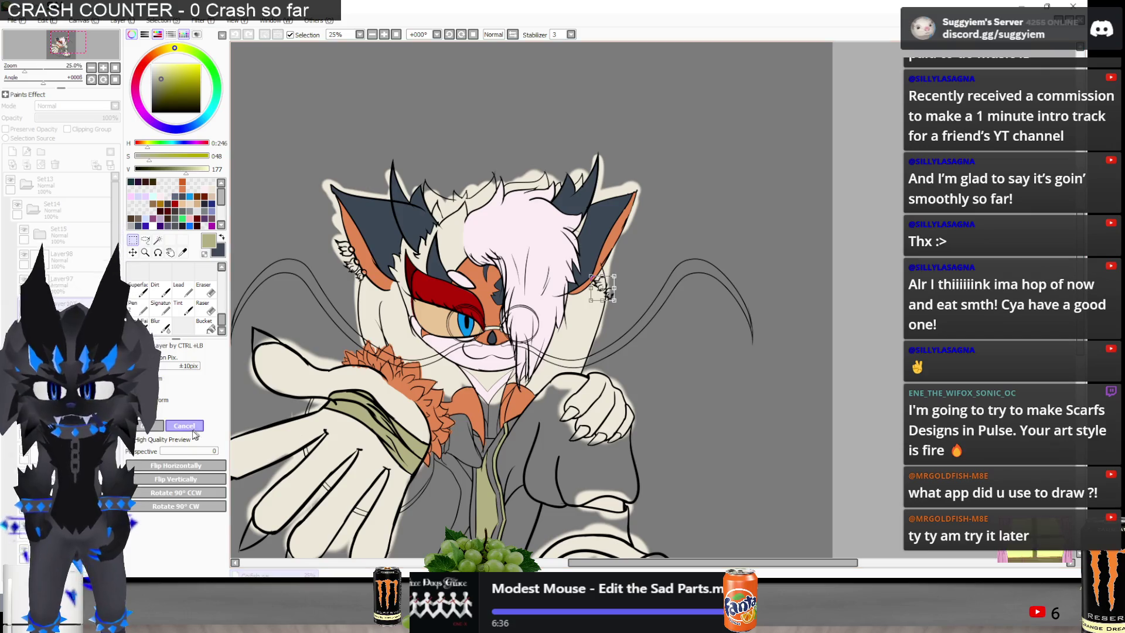
scroll(634, 302, "up", 1)
left_click_drag(635, 301, 640, 289)
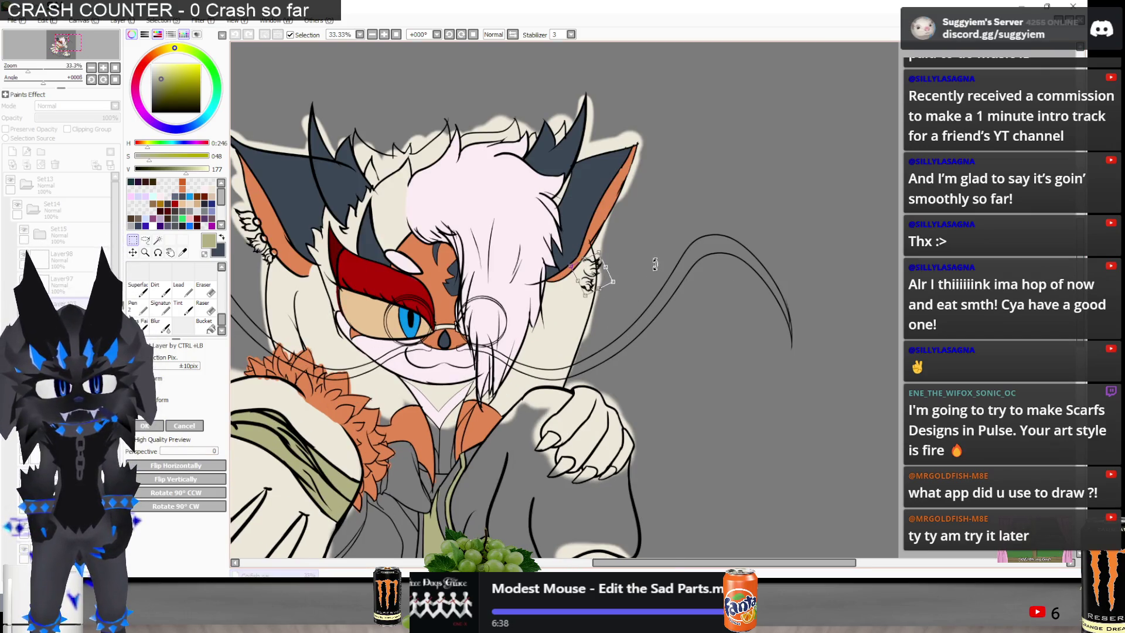
left_click(193, 429)
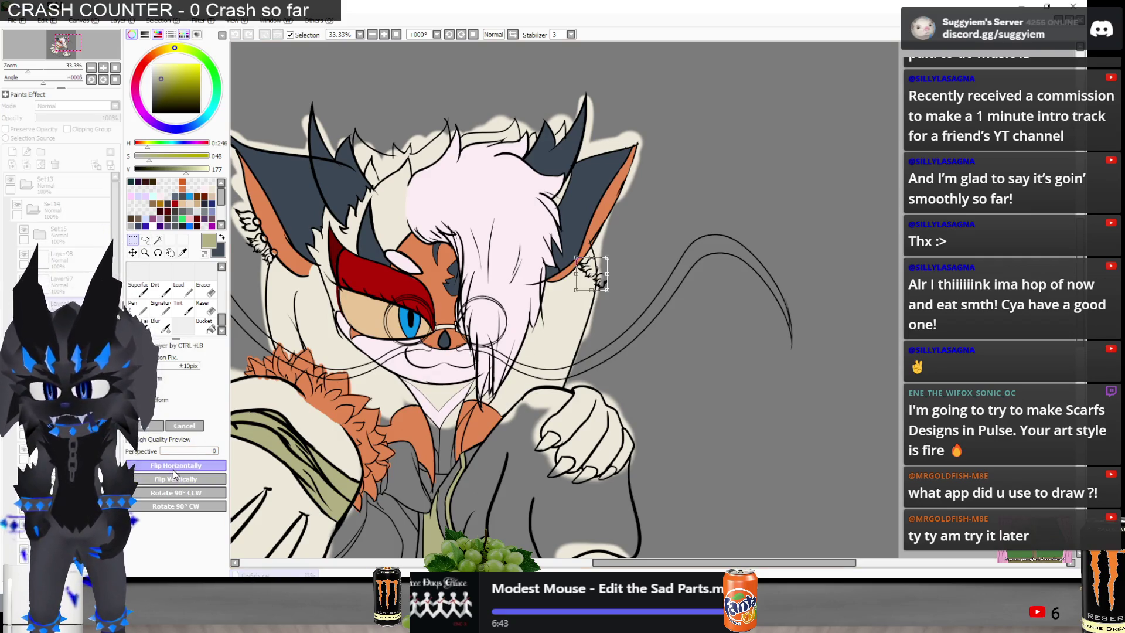
left_click(174, 474)
left_click_drag(599, 276, 611, 237)
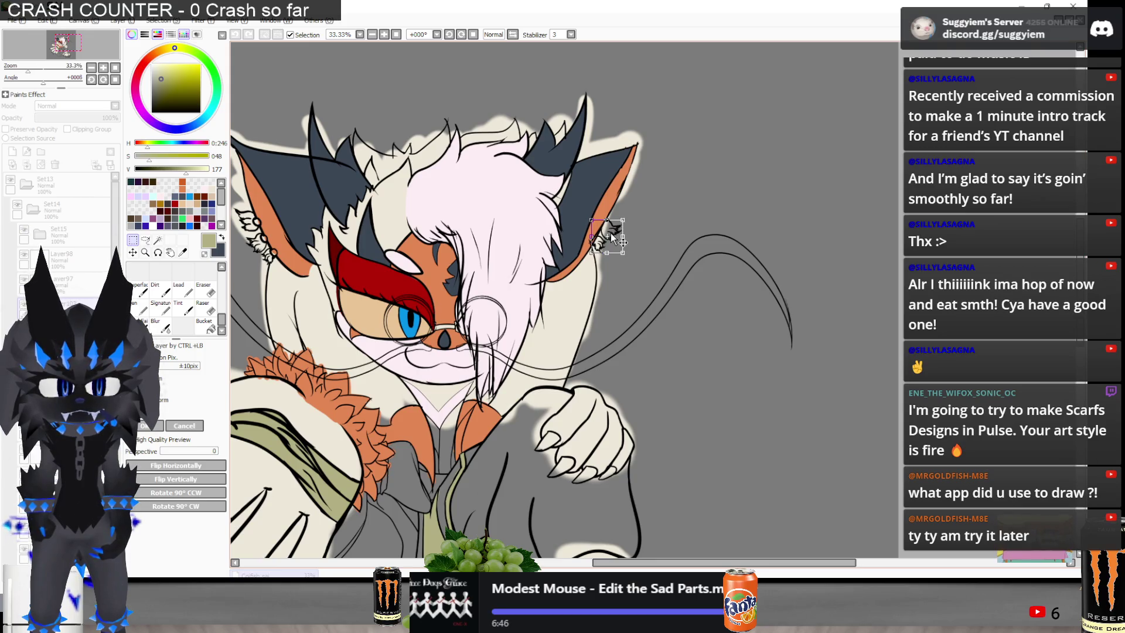
key("Return")
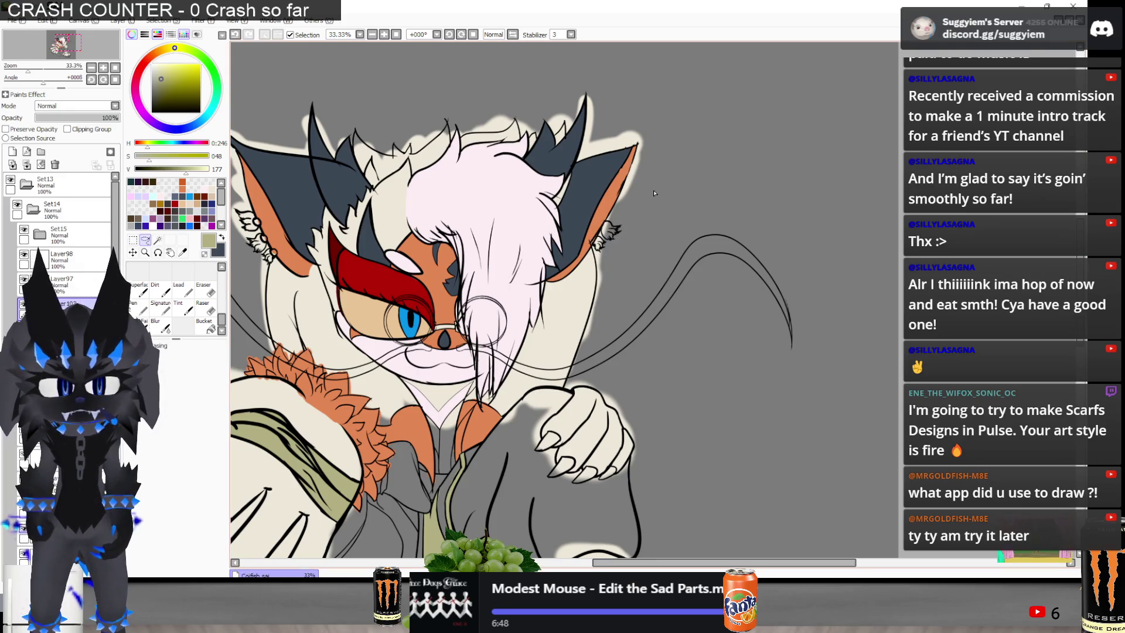
Copy the right-ear fur tuft onto a new layer and place it above the original
scroll(654, 193, "up", 4)
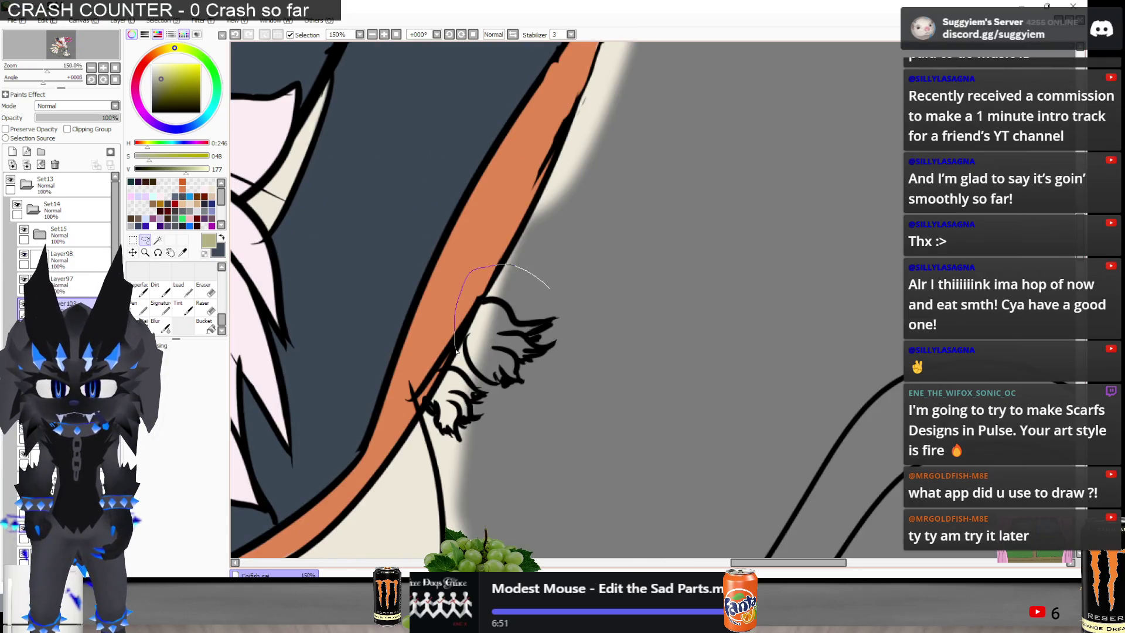
left_click_drag(513, 399, 675, 208)
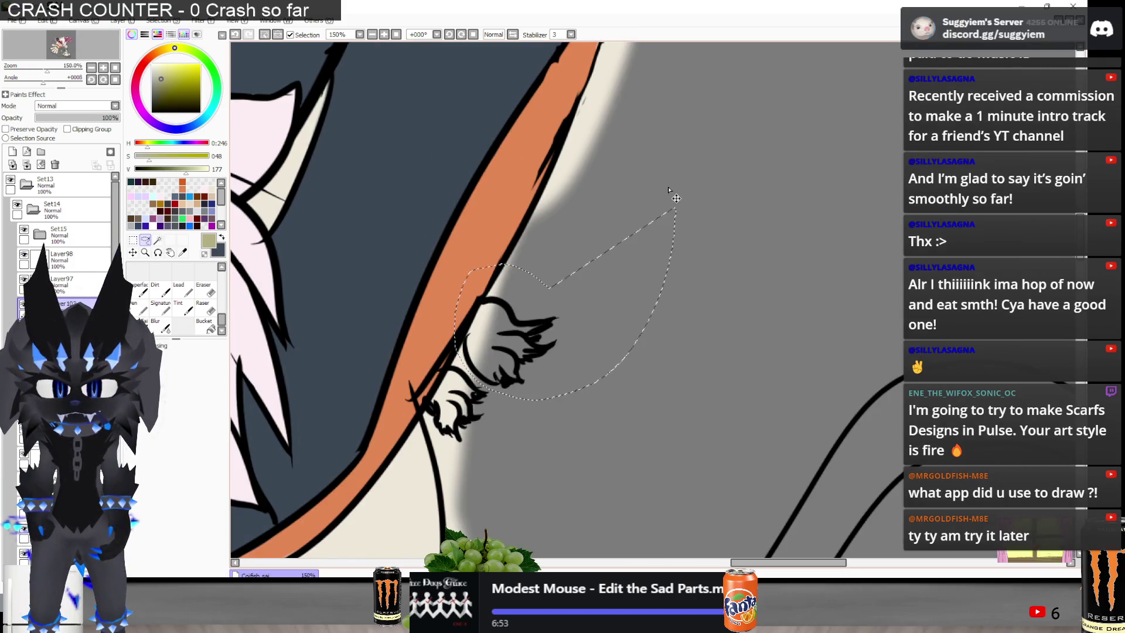
key("ctrl+c")
key("ctrl+v")
mouse_move(585, 322)
left_mouse_down()
mouse_move(621, 251)
mouse_move(613, 204)
left_mouse_up()
key("ctrl+t")
key("Return")
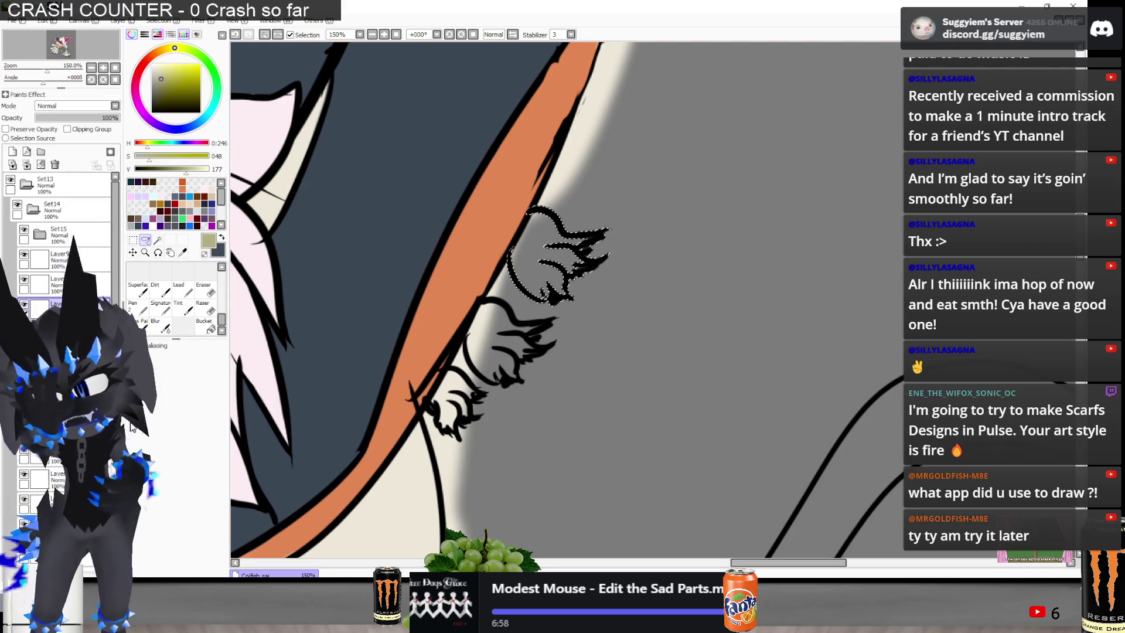
scroll(699, 169, "down", 4)
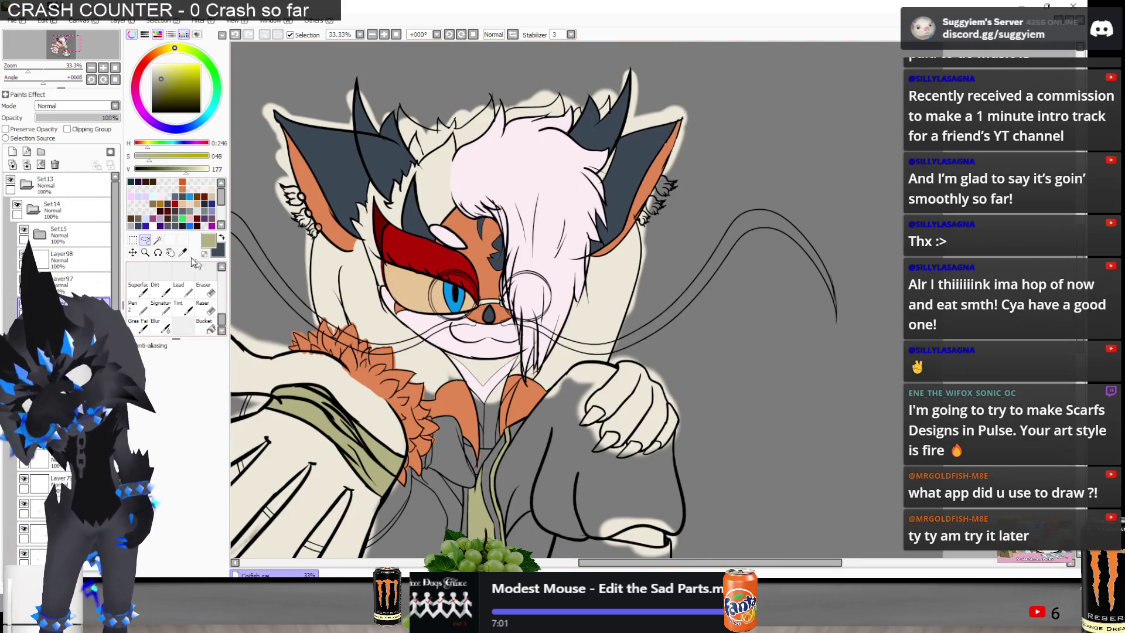
Set the pen brush size to 25 and nudge the upper tuft slightly down and left
left_click(135, 306)
scroll(712, 185, "up", 3)
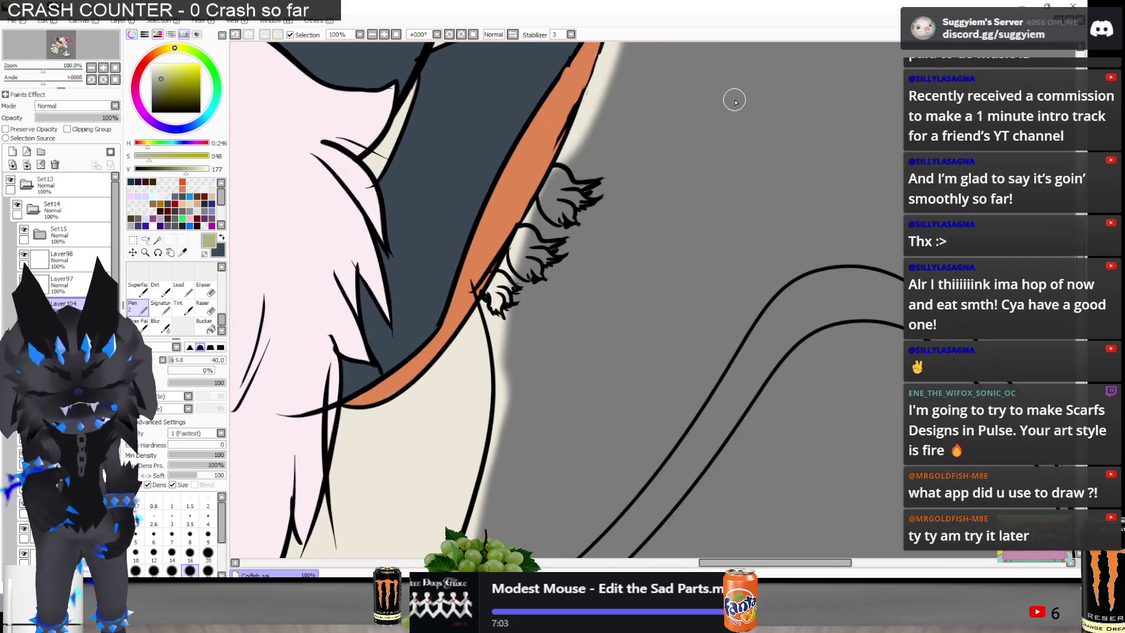
key("bracketleft")
key("bracketleft")
key("bracketleft")
scroll(510, 331, "down", 1)
scroll(493, 276, "up", 2)
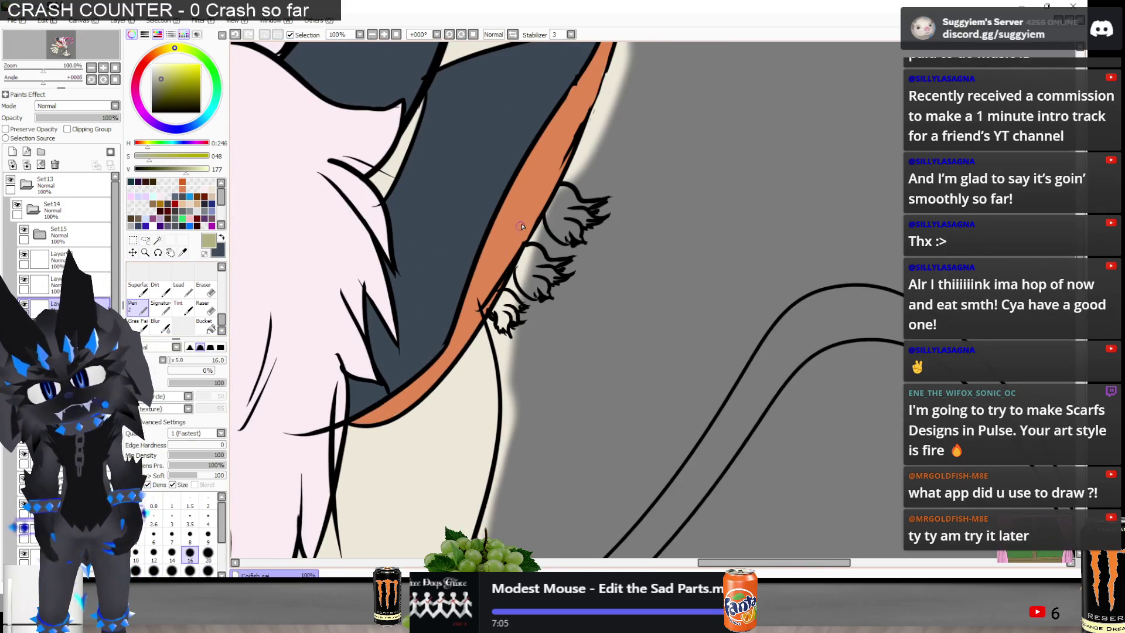
scroll(592, 320, "down", 6)
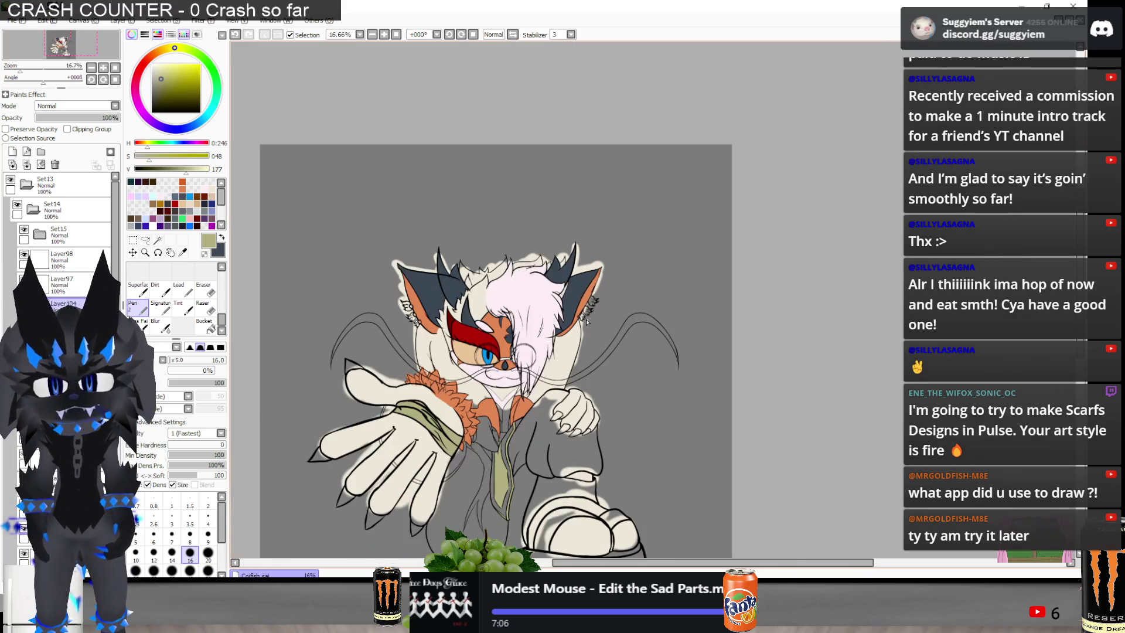
scroll(587, 322, "up", 5)
mouse_move(680, 304)
left_mouse_down()
mouse_move(633, 316)
mouse_move(682, 300)
left_mouse_up()
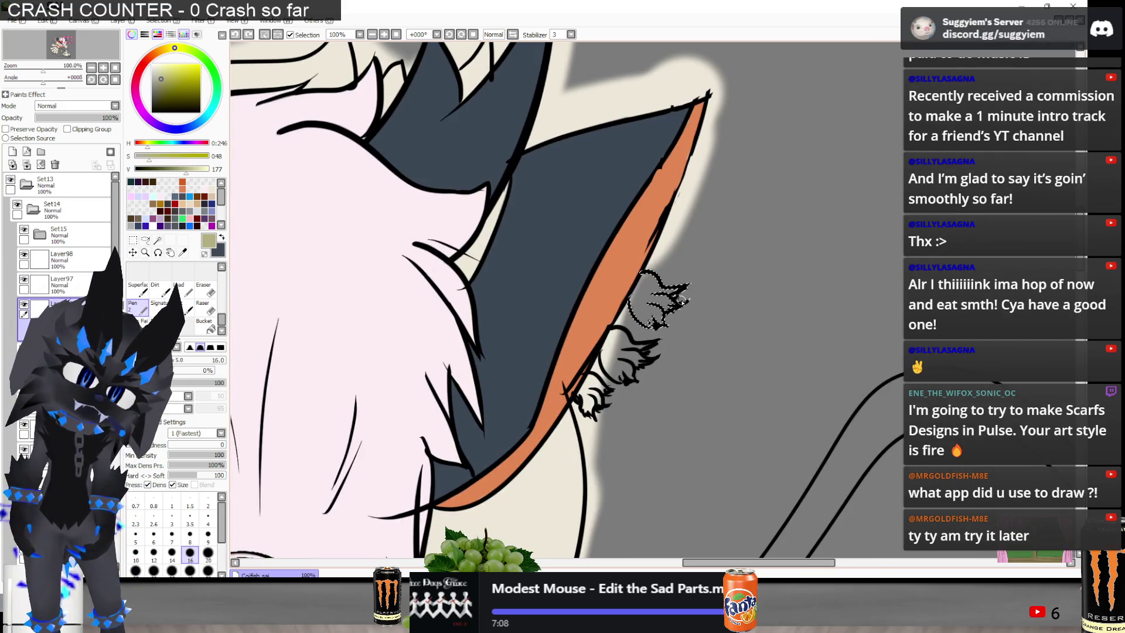
left_click_drag(726, 352, 738, 352)
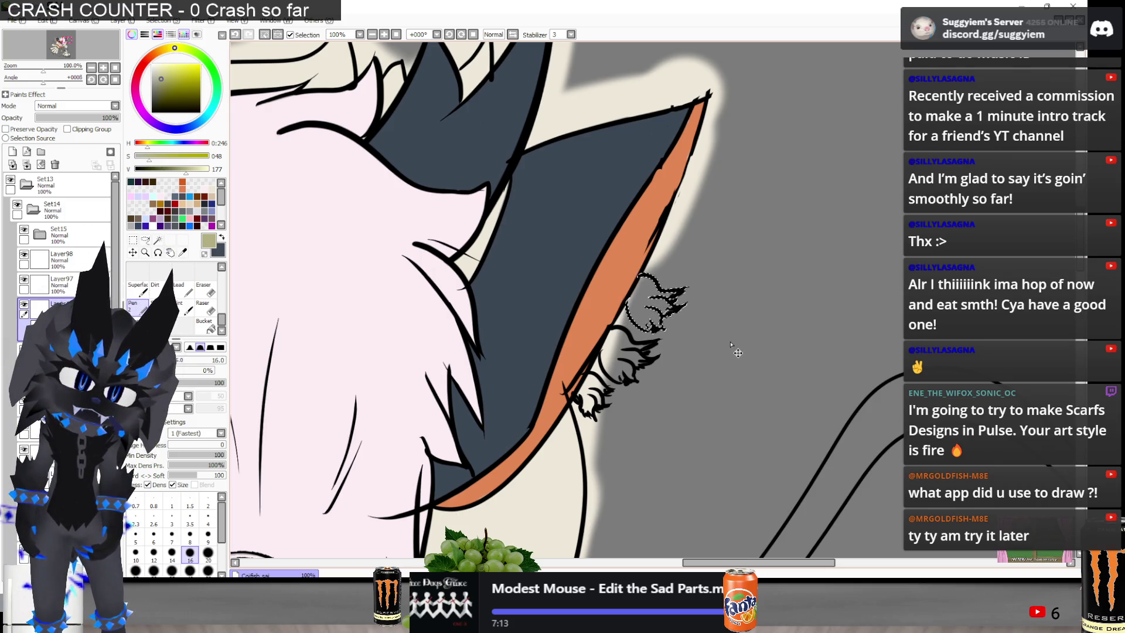
key("ctrl+d")
Ink a black earring loop on the upper fur tuft
scroll(770, 321, "up", 1)
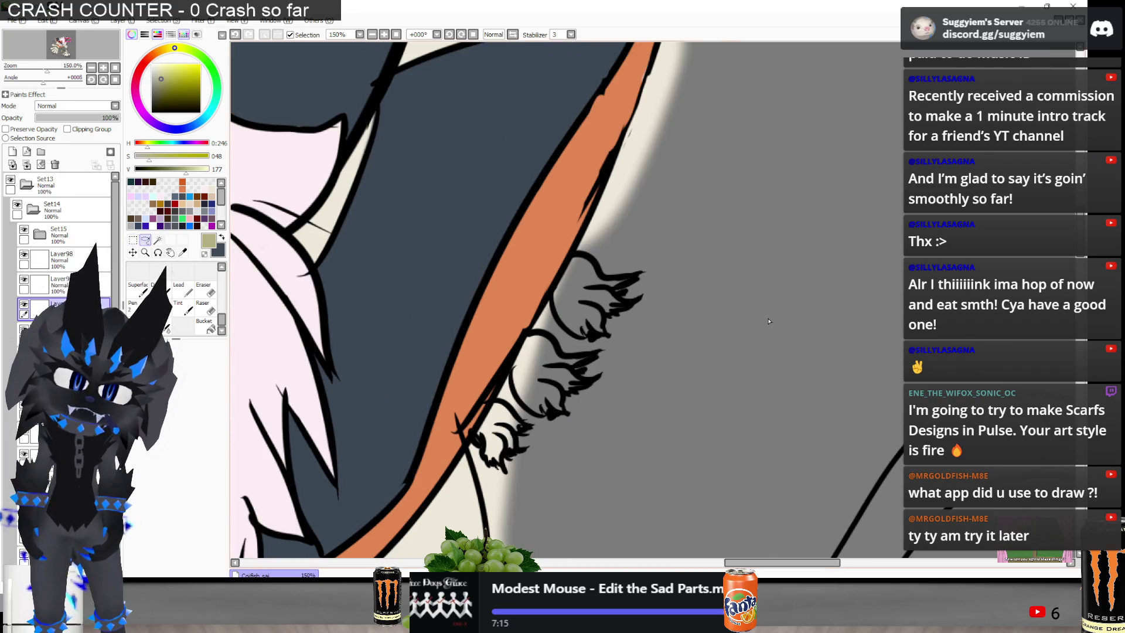
left_click(146, 309)
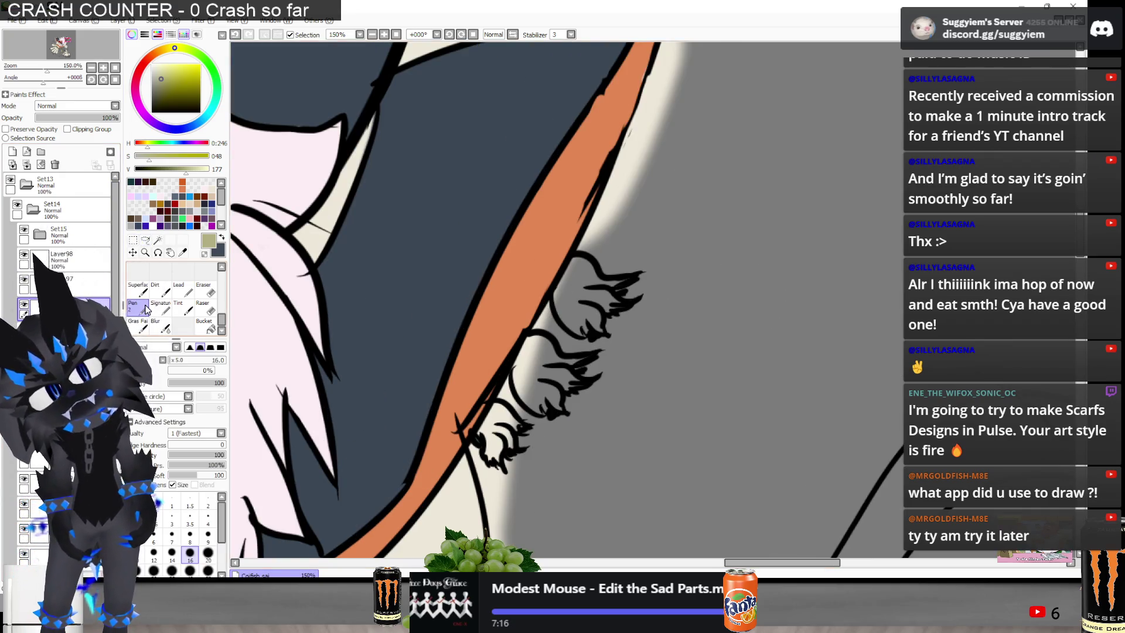
left_click(152, 112)
mouse_move(554, 276)
left_mouse_down()
mouse_move(578, 261)
mouse_move(546, 288)
mouse_move(550, 245)
mouse_move(577, 281)
mouse_move(545, 287)
mouse_move(548, 328)
left_mouse_up()
key("ctrl+z")
key("ctrl+z")
key("ctrl+z")
left_click(145, 240)
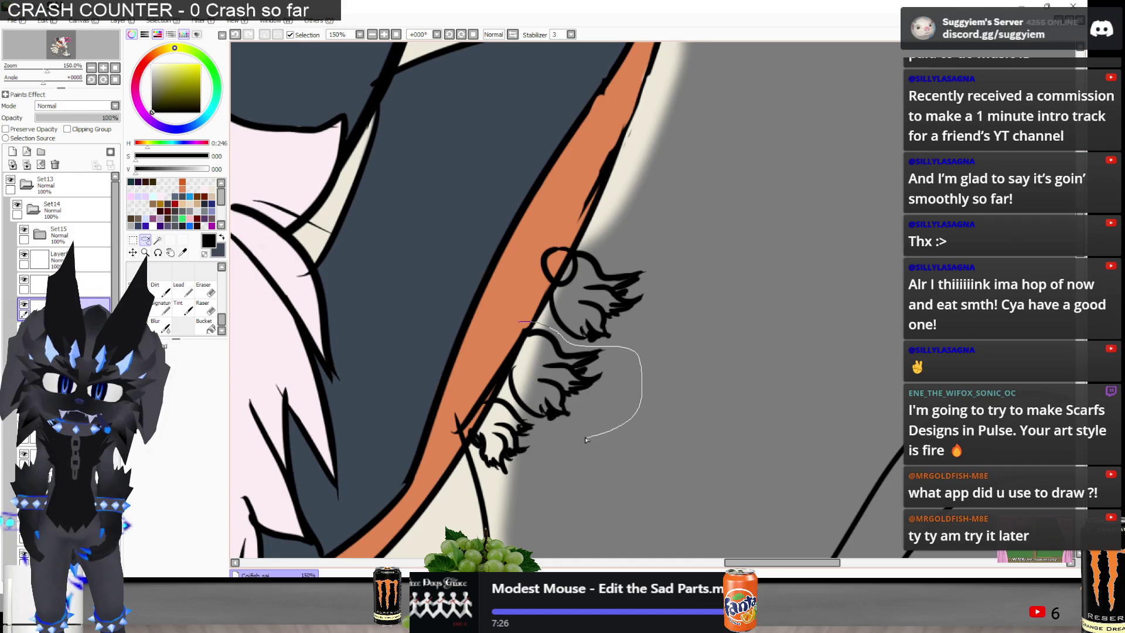
Erase the middle tuft and discard a misplaced copy of the upper tuft
left_click_drag(516, 410, 482, 317)
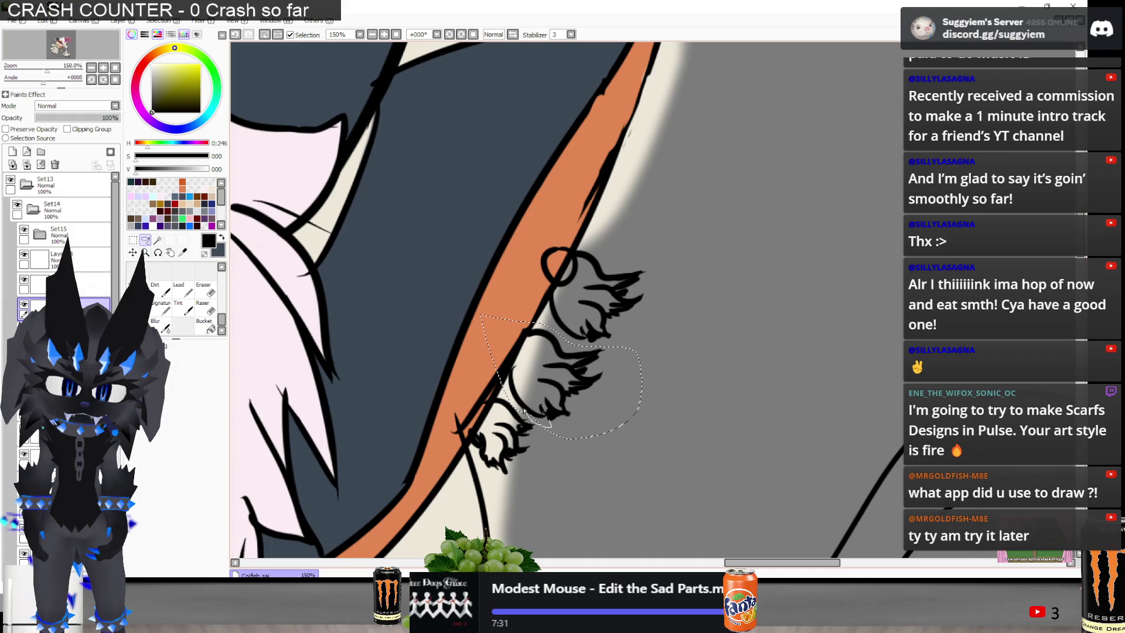
key("Delete")
key("ctrl+d")
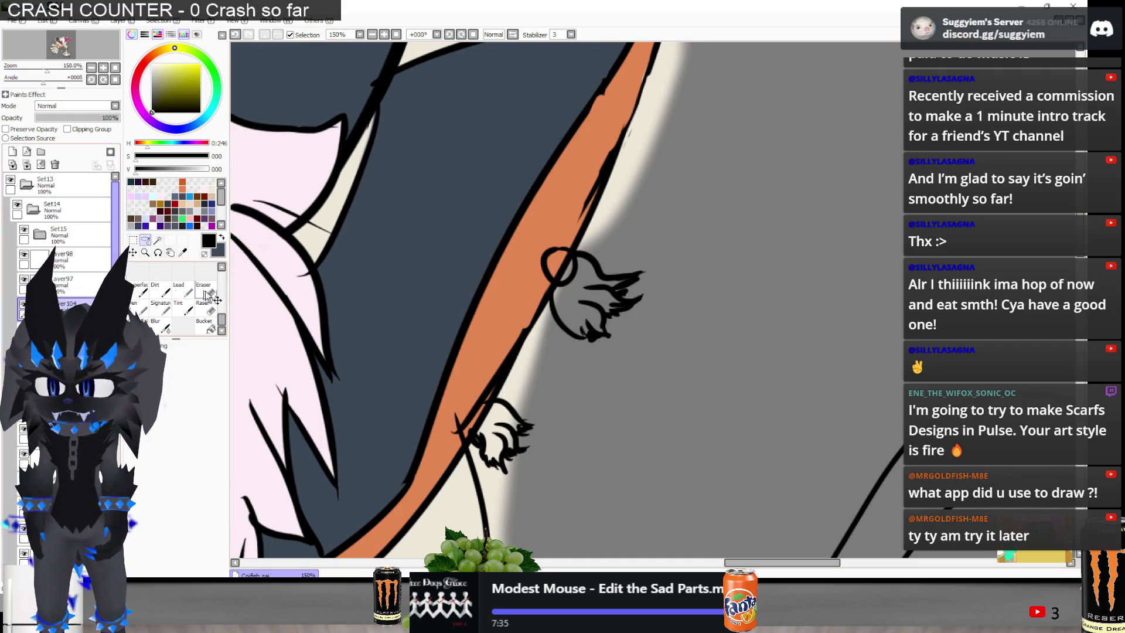
mouse_move(600, 192)
left_mouse_down()
mouse_move(501, 281)
mouse_move(531, 210)
left_mouse_up()
left_click_drag(656, 297, 607, 388)
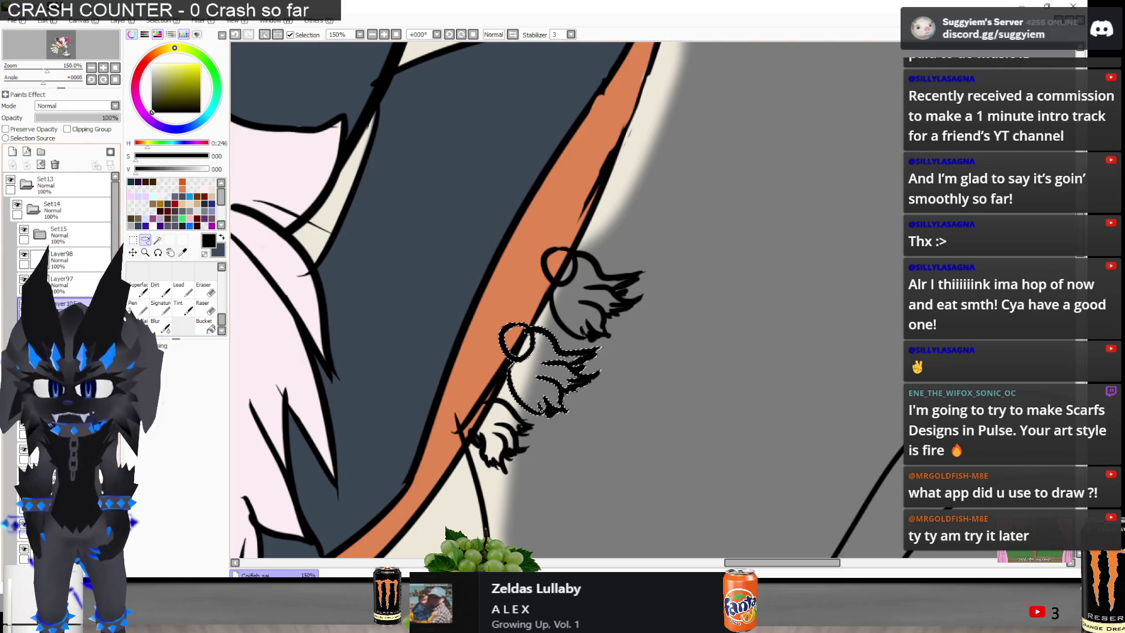
left_click(57, 164)
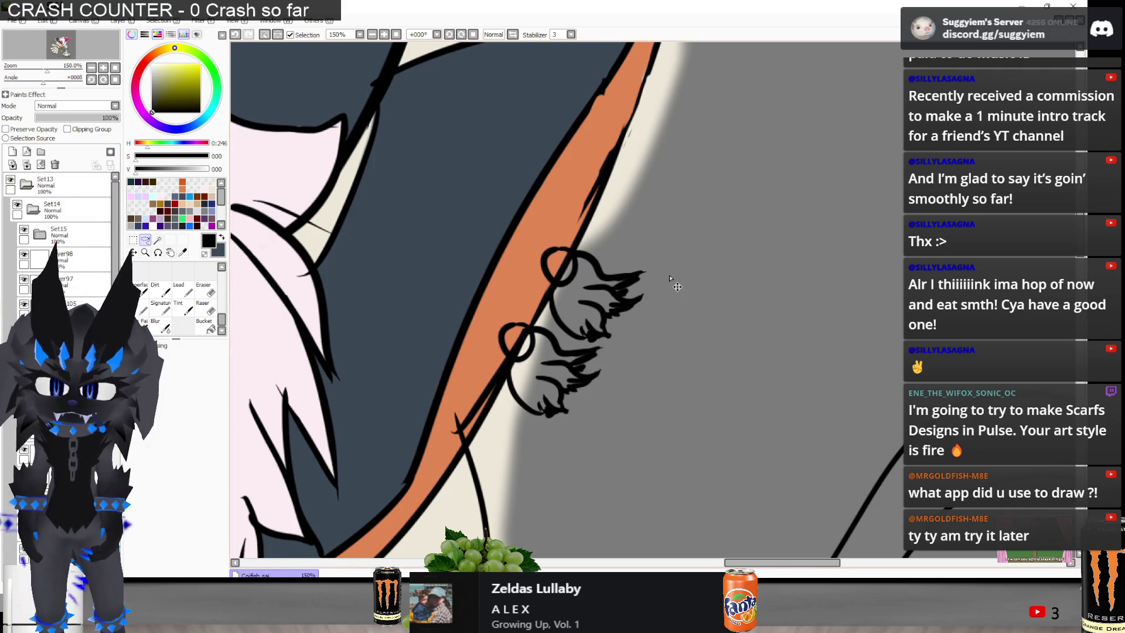
Paste a new copy of the ringed tuft and rotate it onto the ear edge below the others
key("ctrl+v")
left_click_drag(756, 332, 668, 473)
key("ctrl+t")
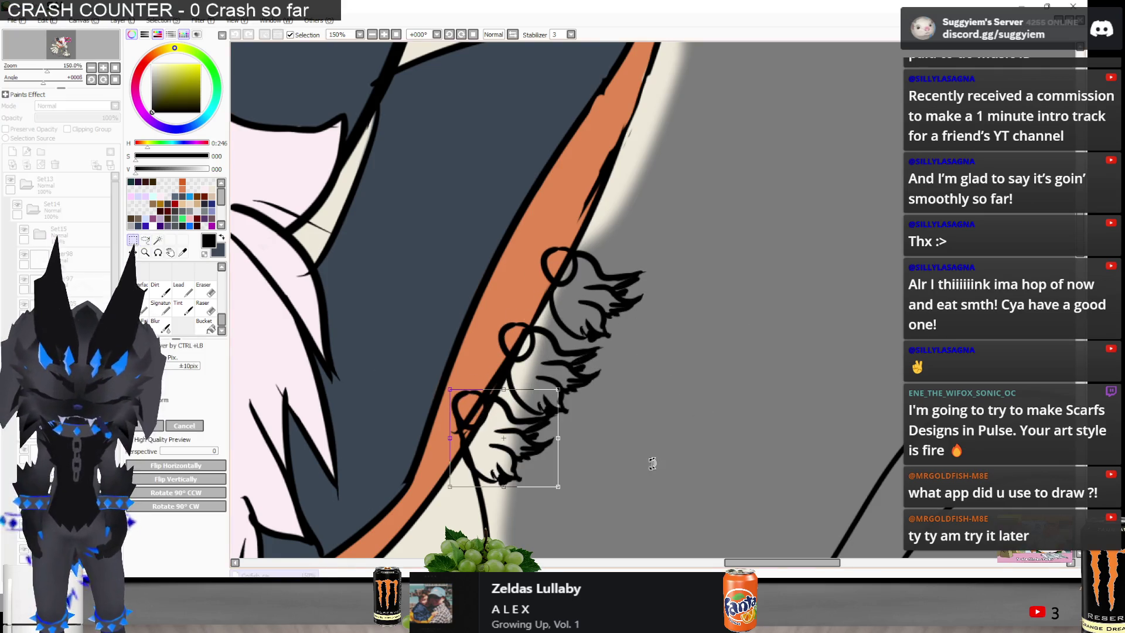
mouse_move(552, 484)
left_mouse_down()
mouse_move(527, 454)
mouse_move(593, 443)
mouse_move(502, 447)
left_mouse_up()
scroll(610, 384, "down", 3)
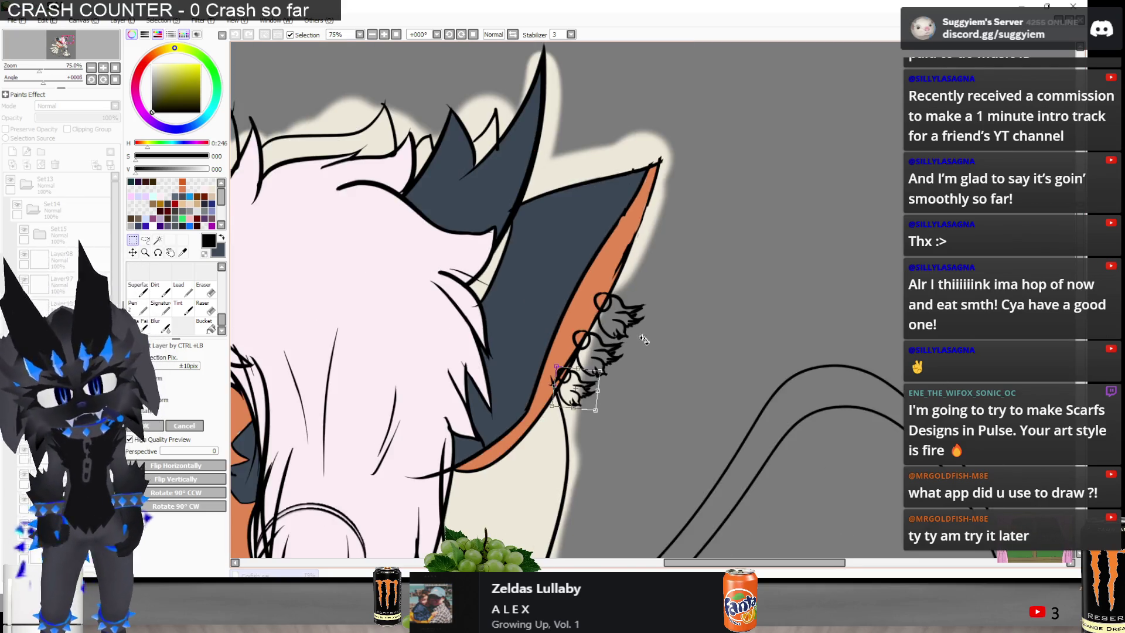
scroll(596, 367, "down", 1)
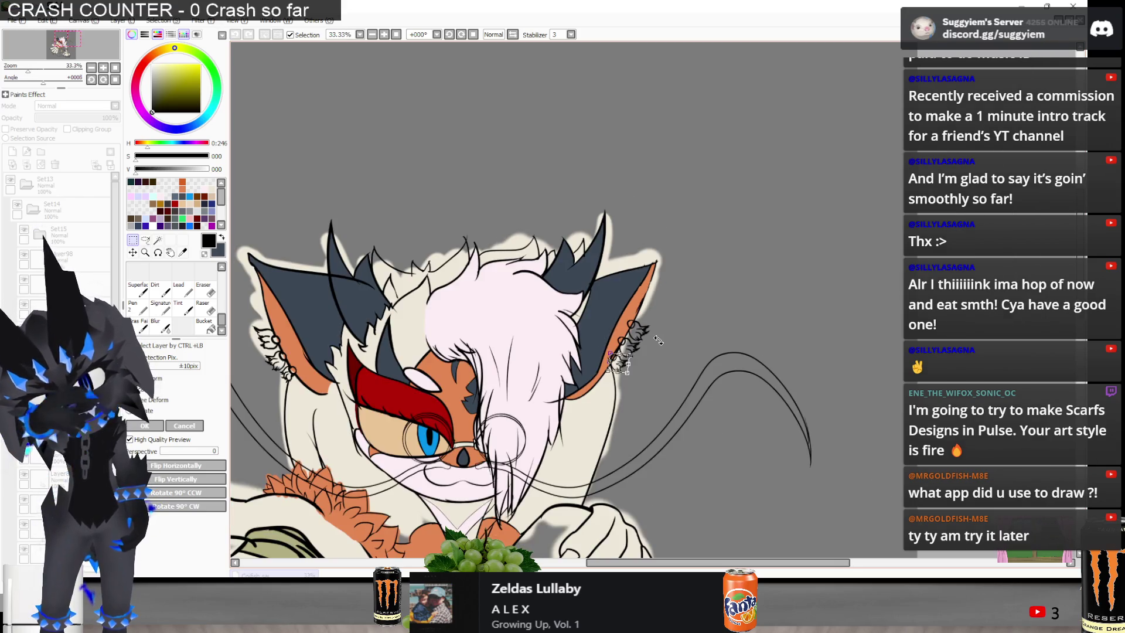
scroll(627, 372, "up", 2)
scroll(624, 335, "down", 2)
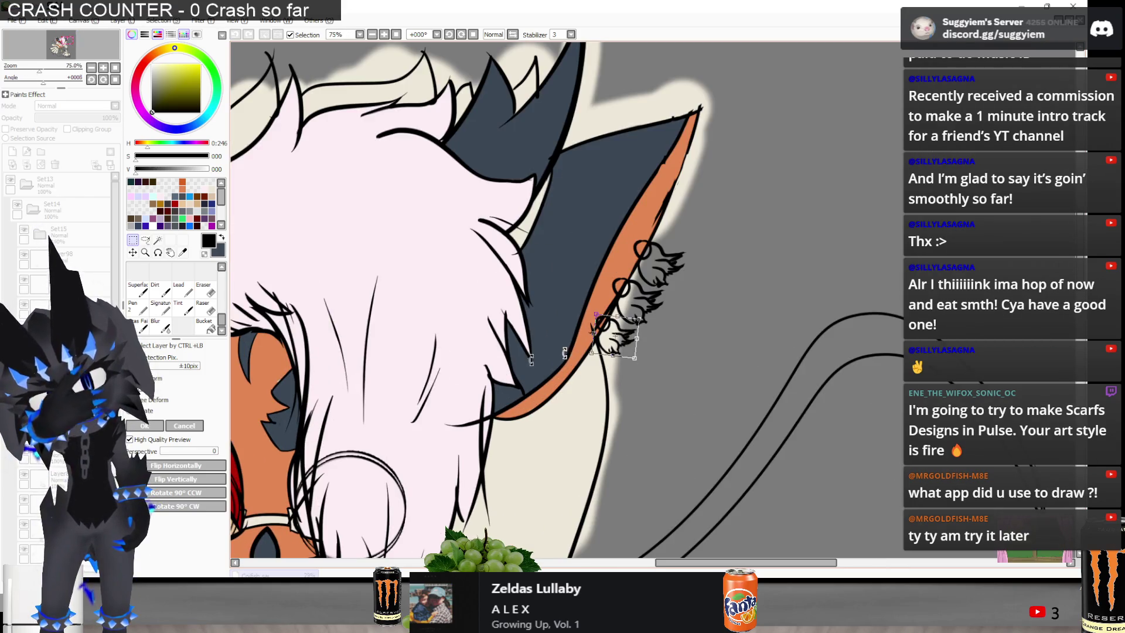
key("Return")
scroll(719, 175, "down", 2)
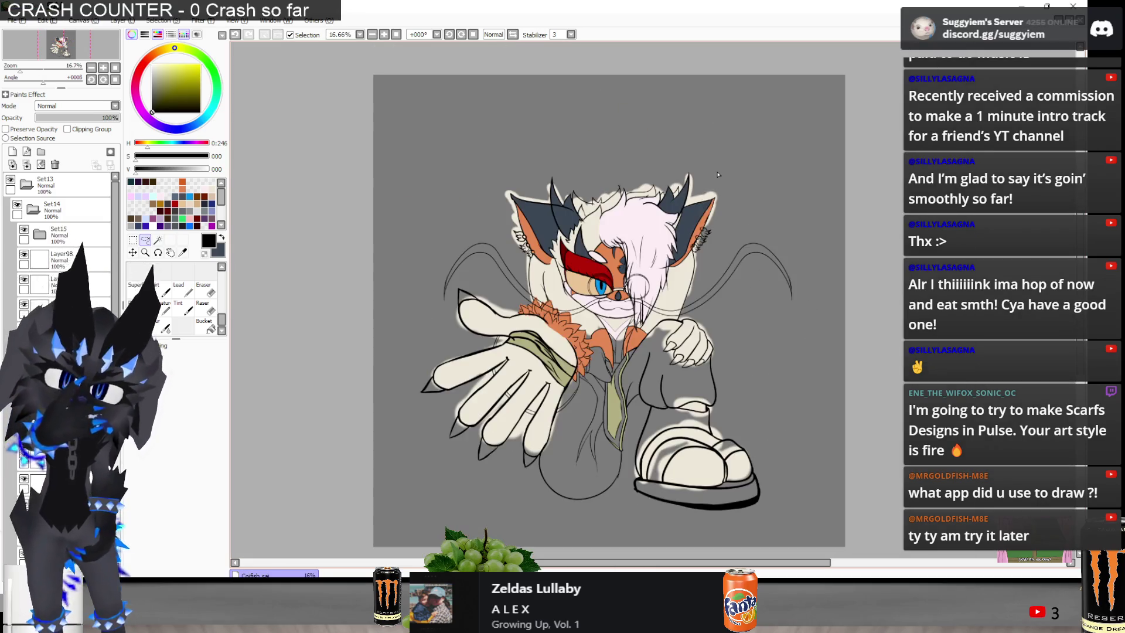
scroll(720, 207, "up", 5)
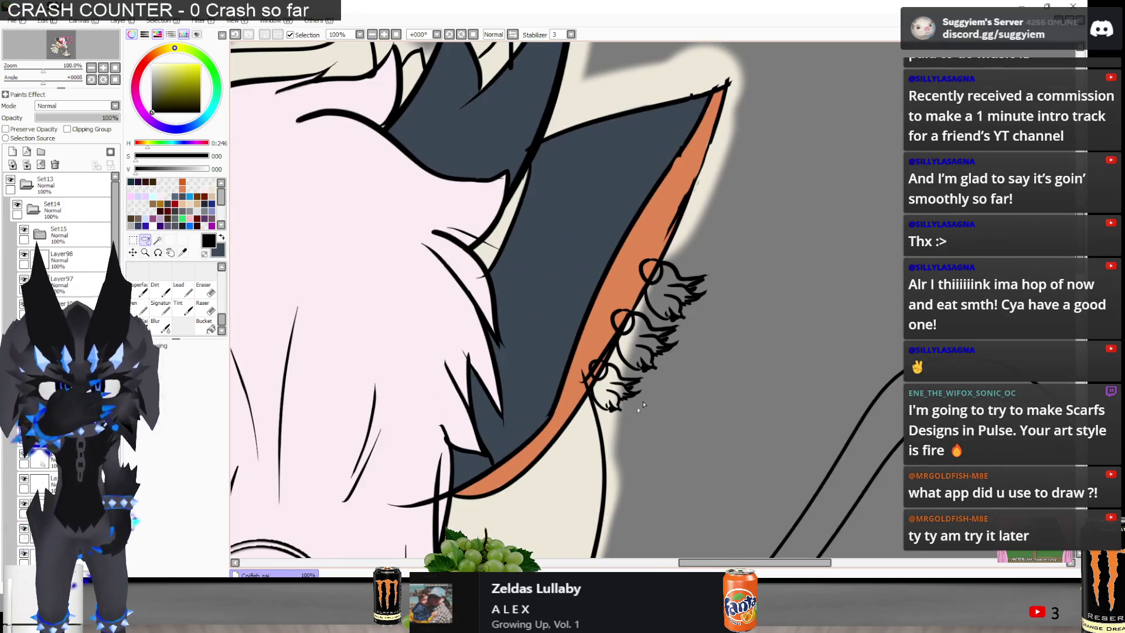
scroll(32, 285, "down", 2)
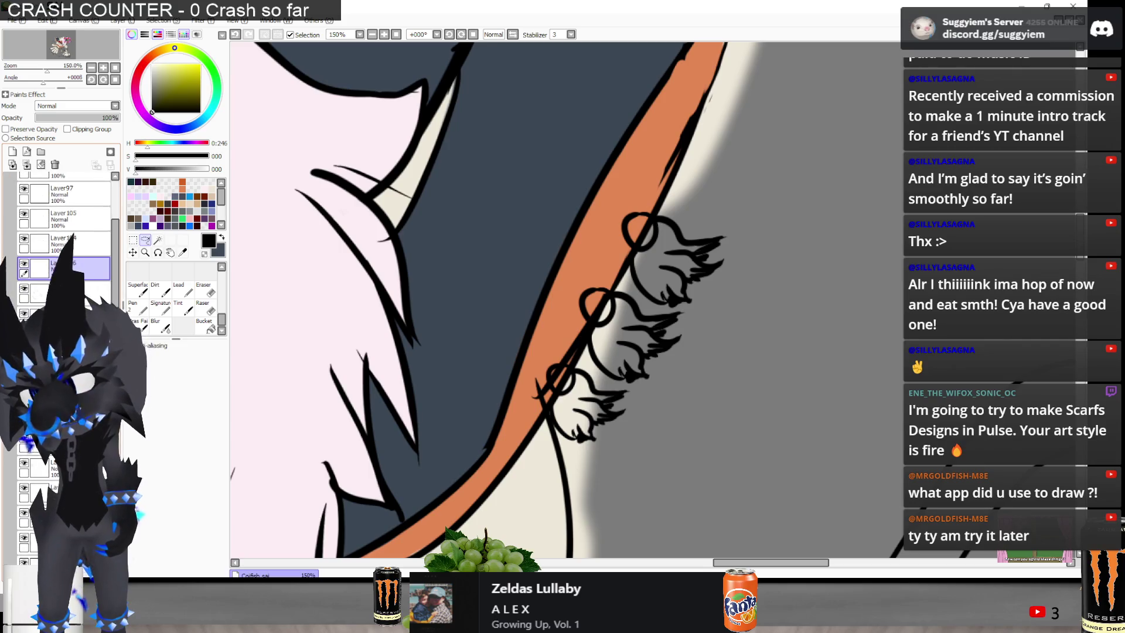
scroll(24, 501, "down", 3)
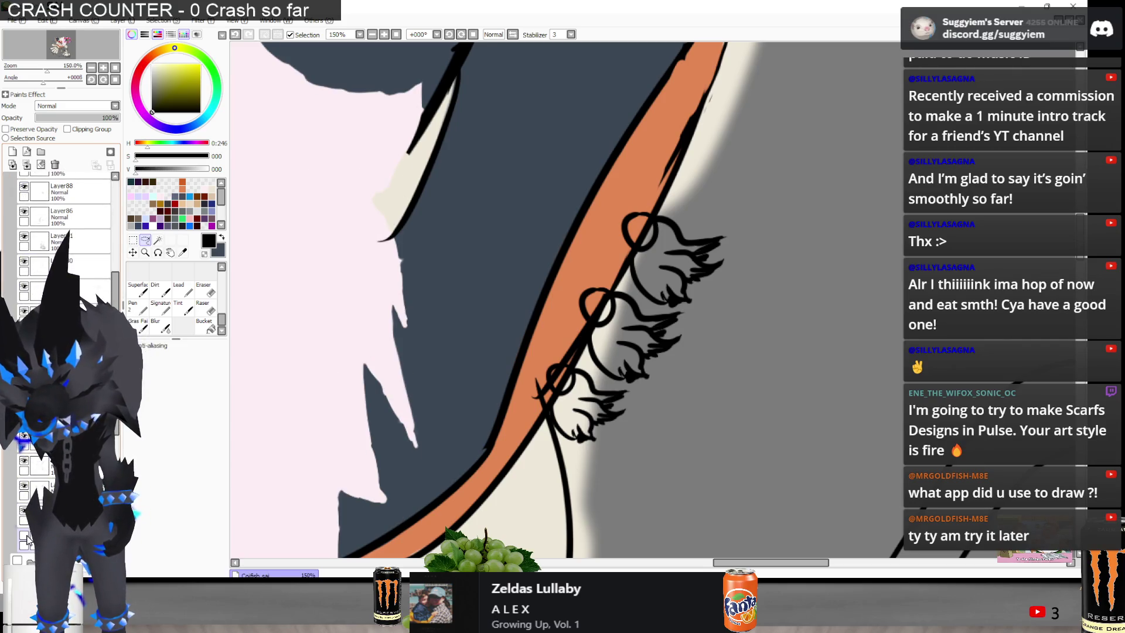
left_click(24, 486)
left_click(24, 486)
left_click(24, 461)
left_click(24, 461)
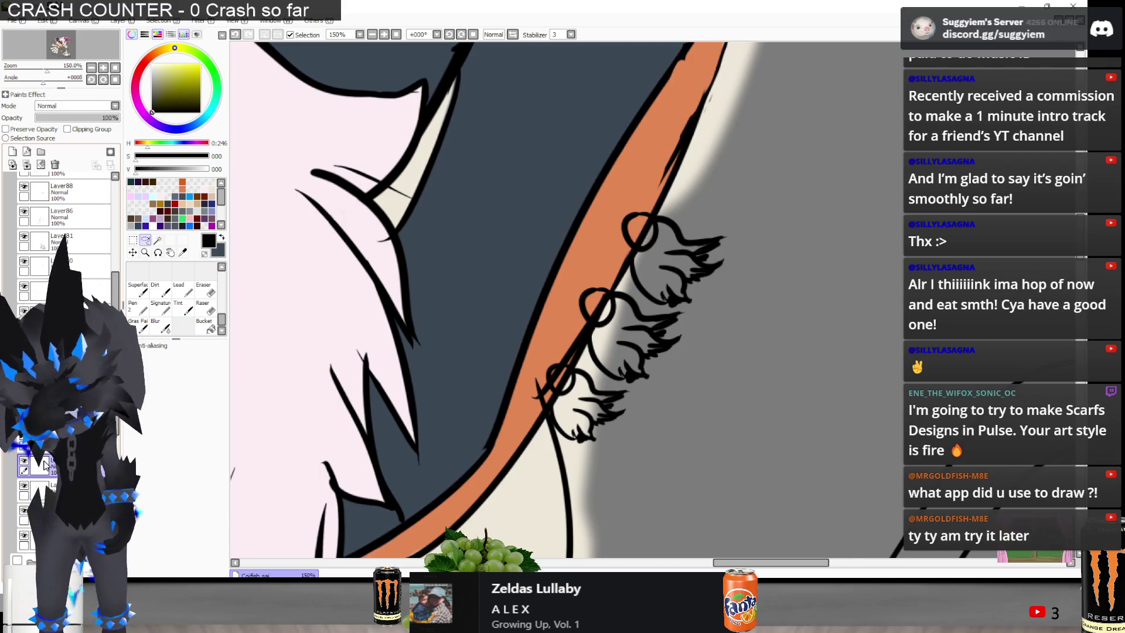
key("e")
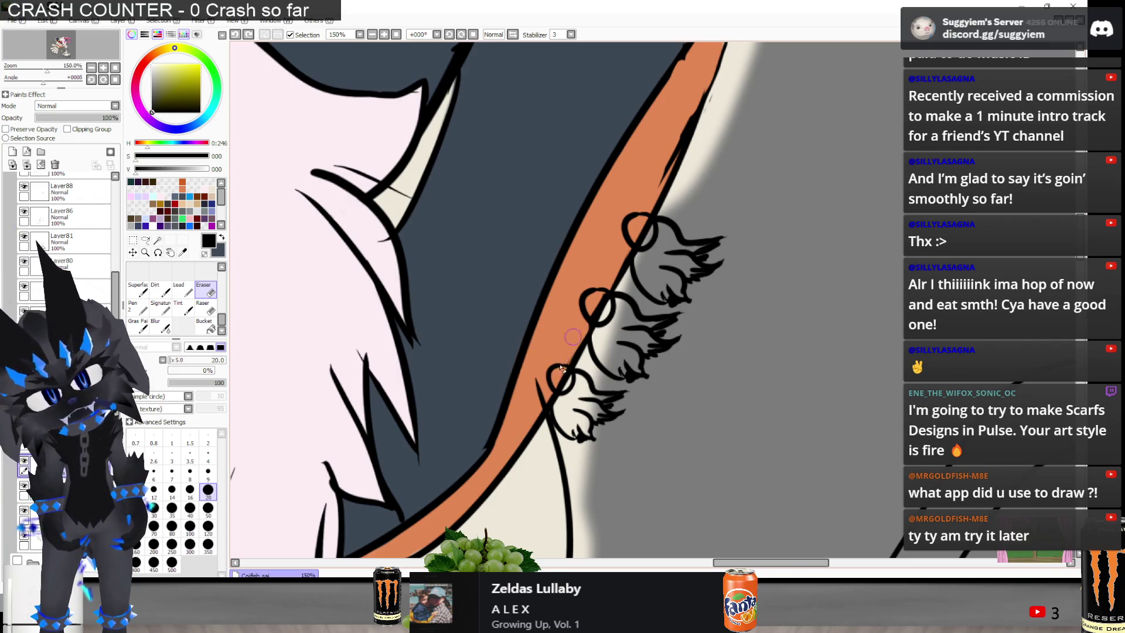
key("ctrl+z")
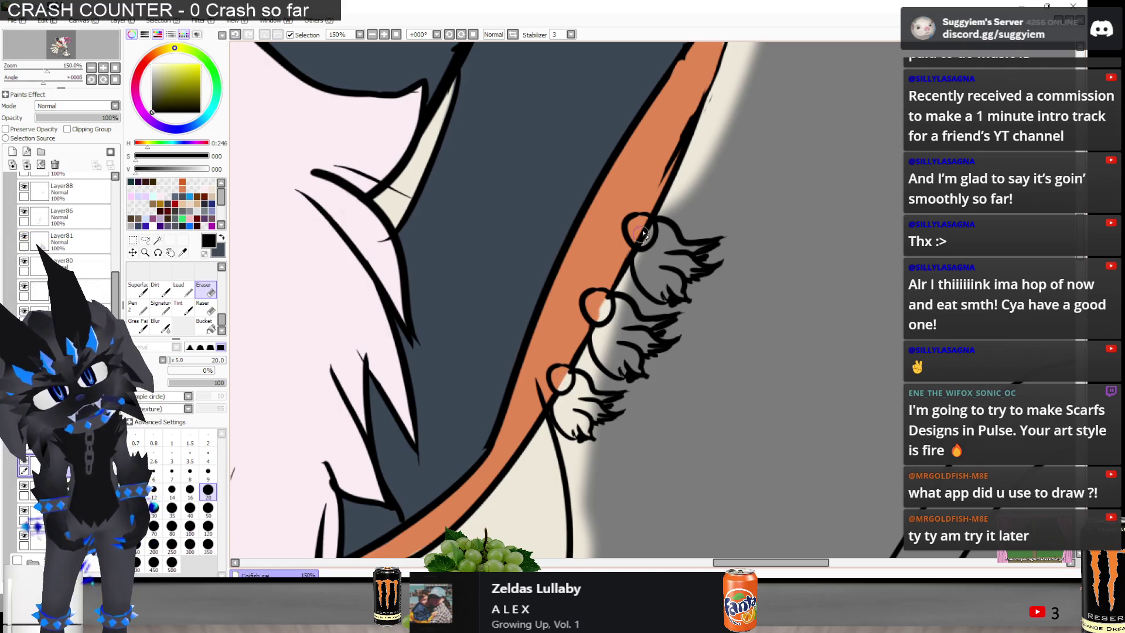
scroll(679, 111, "up", 1)
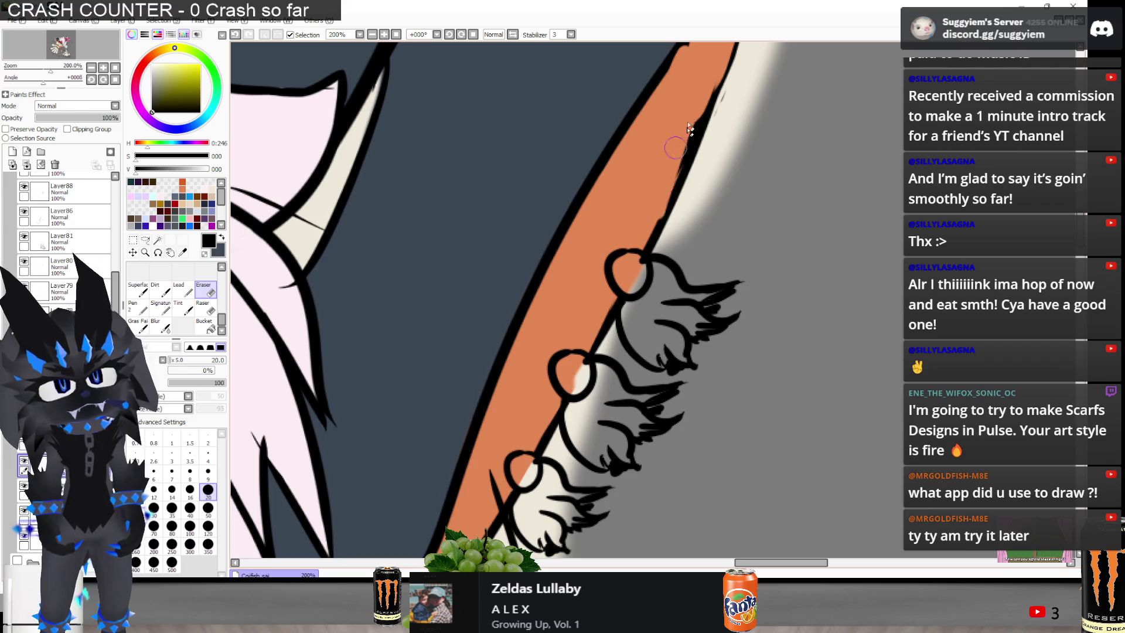
scroll(581, 225, "down", 3)
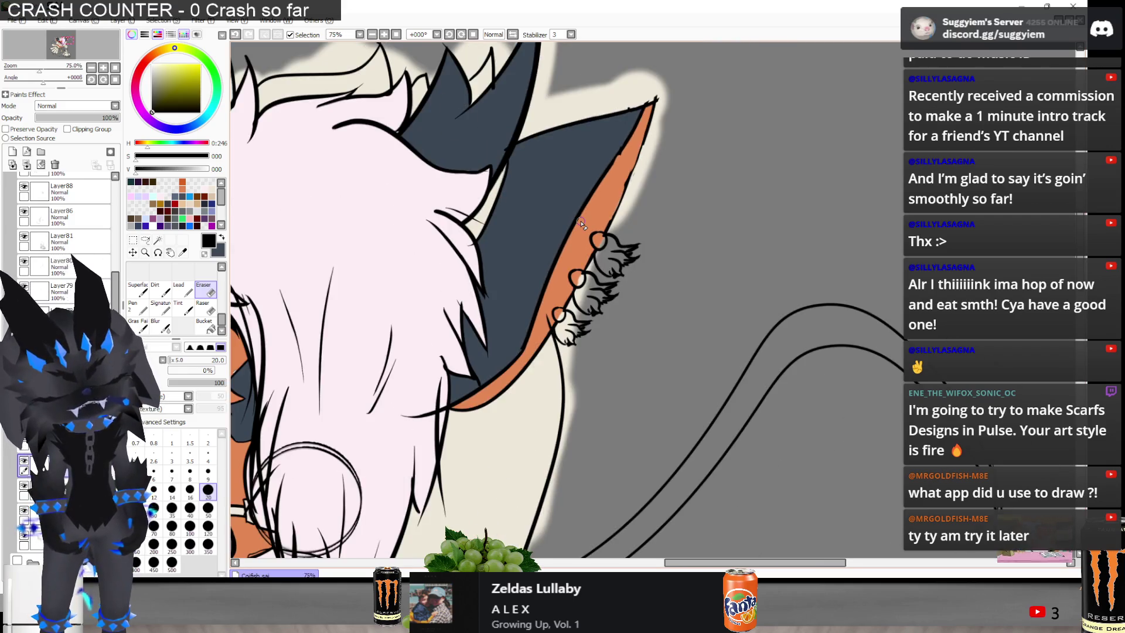
scroll(642, 166, "up", 3)
key("a")
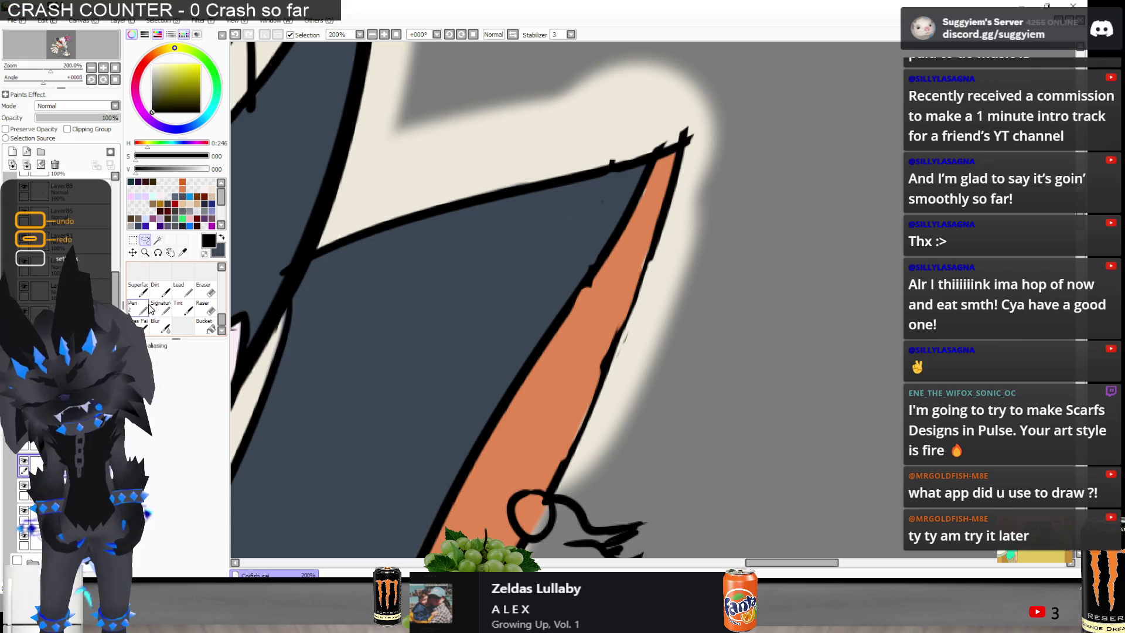
Ink black outlines along the right and left edges of the orange inner ear, redoing messy strokes
key("n")
left_click_drag(598, 358, 564, 458)
key("ctrl+z")
mouse_move(623, 290)
left_mouse_down()
mouse_move(593, 358)
mouse_move(612, 339)
mouse_move(601, 404)
left_mouse_up()
left_click_drag(650, 213, 615, 328)
key("ctrl+z")
key("ctrl+z")
left_click_drag(651, 237, 613, 346)
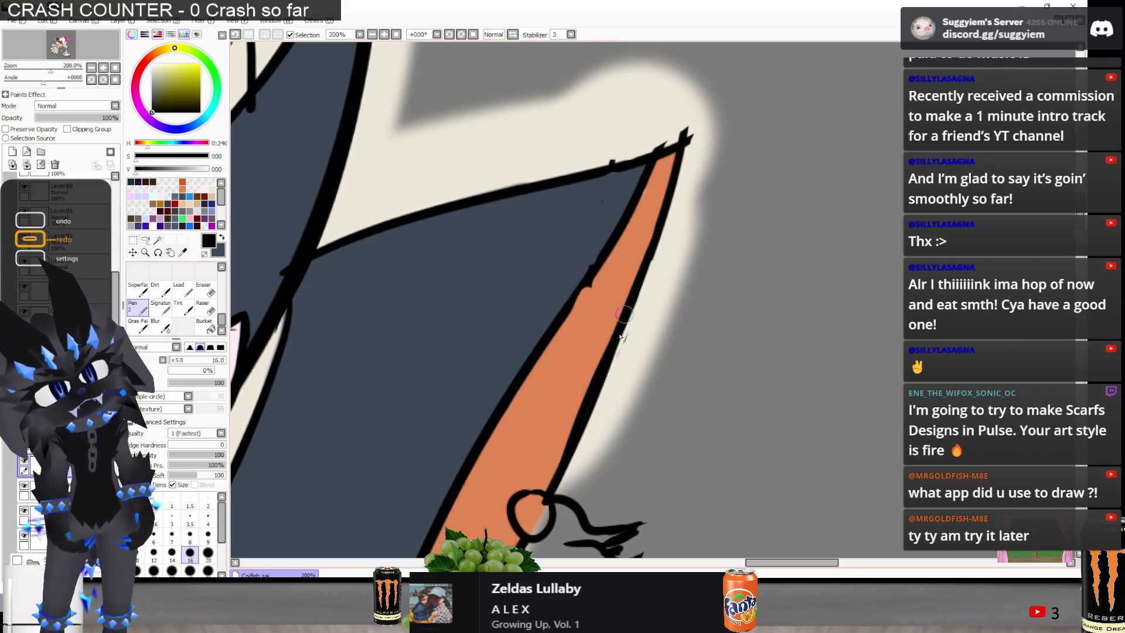
key("ctrl+z")
left_click_drag(650, 173, 505, 404)
key("ctrl+z")
left_click_drag(586, 287, 510, 398)
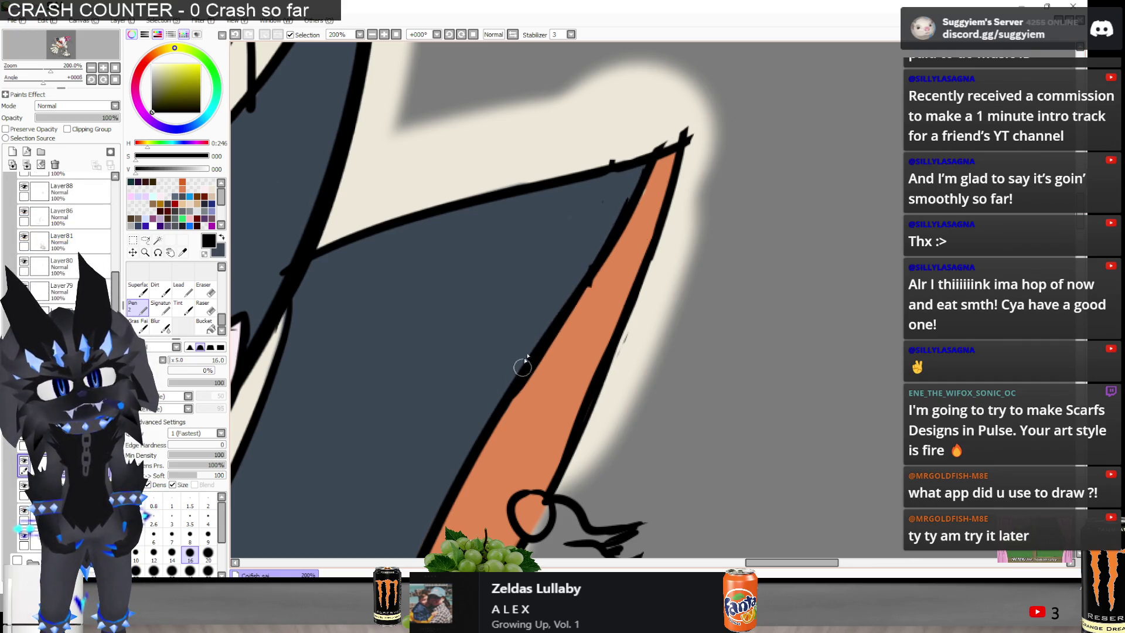
Touch up the outline with the eraser and retry the stroke up to the ear tip
key("e")
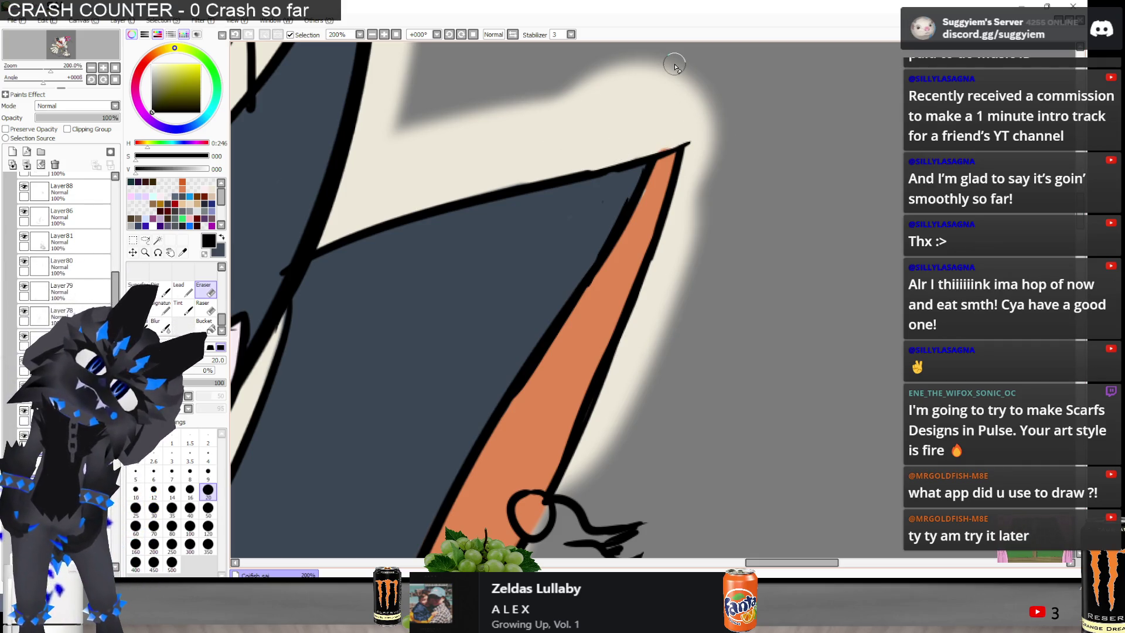
key("n")
mouse_move(638, 160)
left_mouse_down()
mouse_move(689, 145)
mouse_move(656, 152)
mouse_move(680, 151)
left_mouse_up()
key("ctrl+z")
key("ctrl+z")
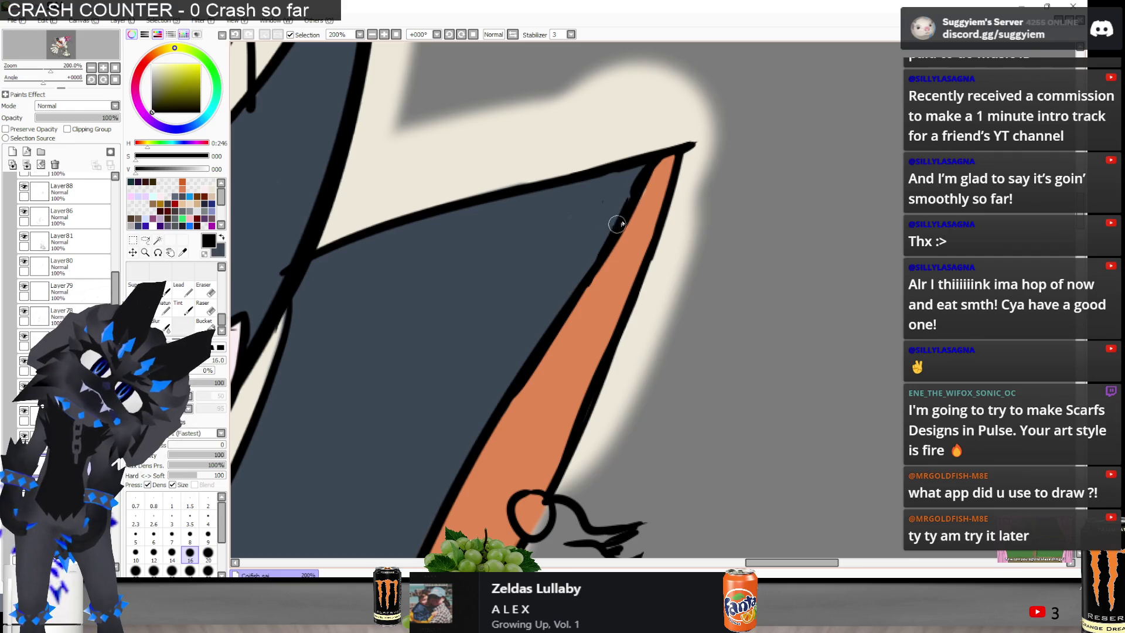
scroll(582, 189, "down", 4)
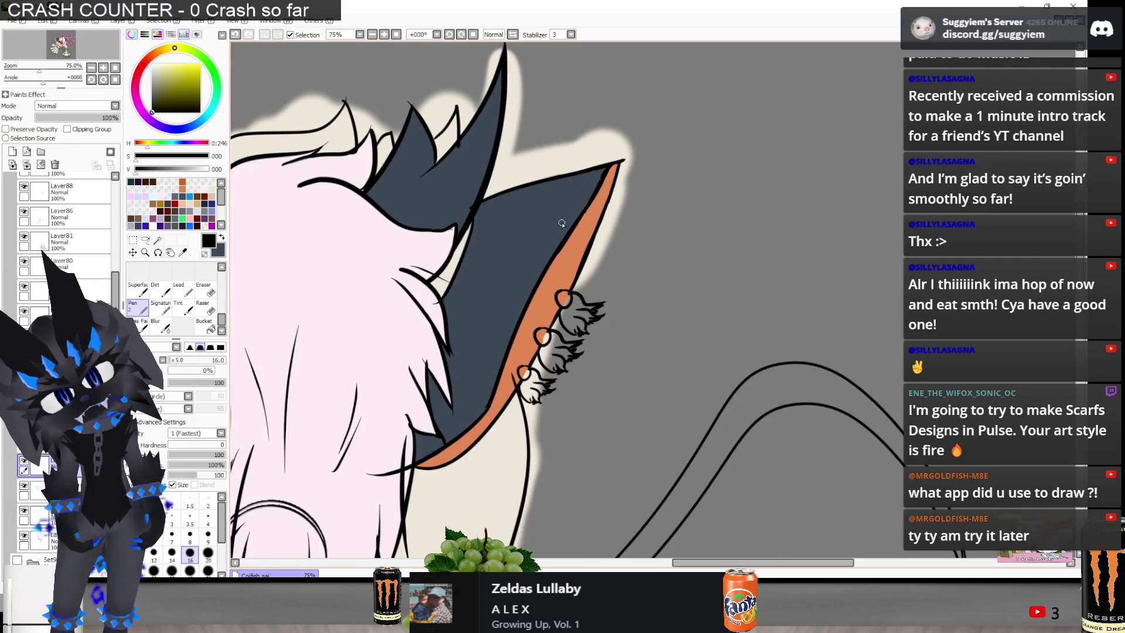
Erase the stray black line below the orange ear edge with a size-20 eraser, then review the whole cat
scroll(561, 223, "up", 5)
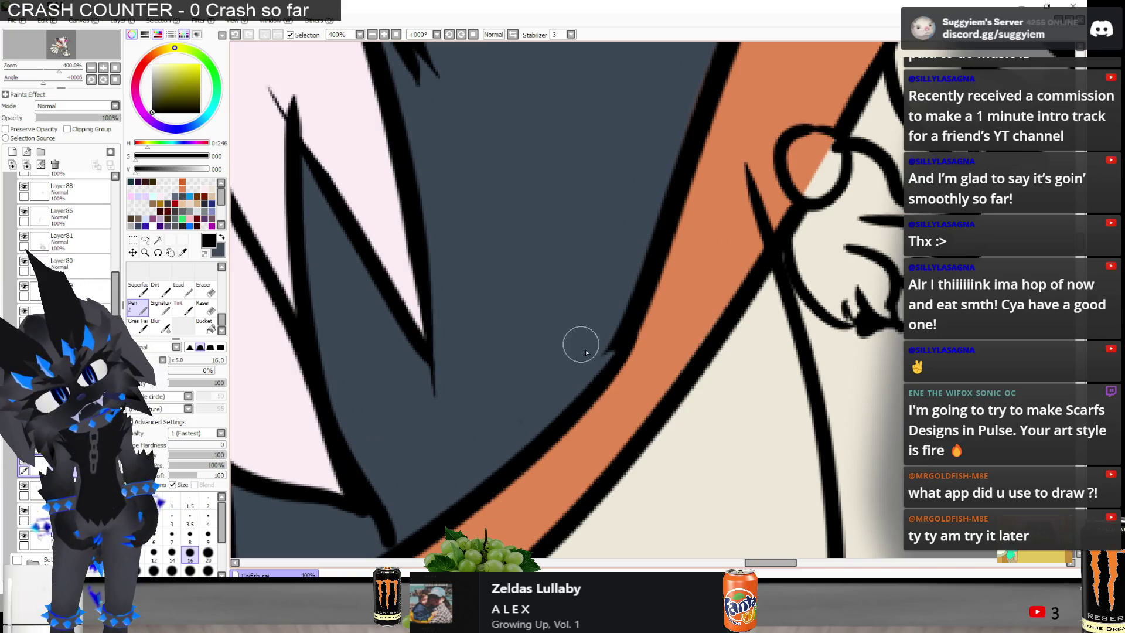
scroll(668, 181, "down", 2)
key("e")
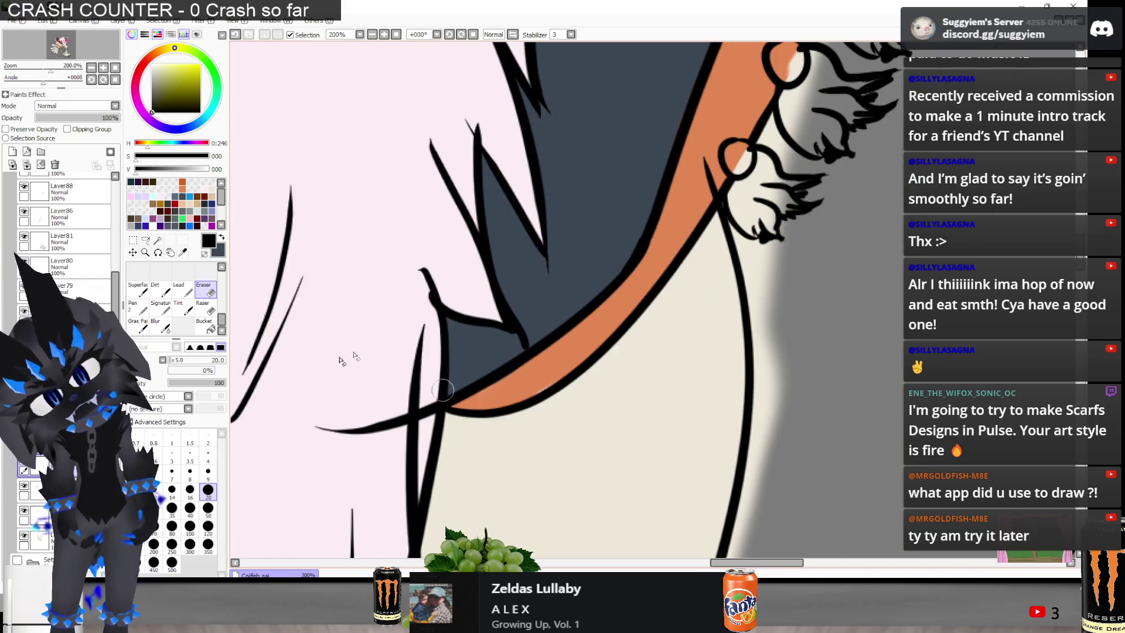
mouse_move(334, 463)
left_mouse_down()
mouse_move(354, 426)
mouse_move(422, 401)
left_mouse_up()
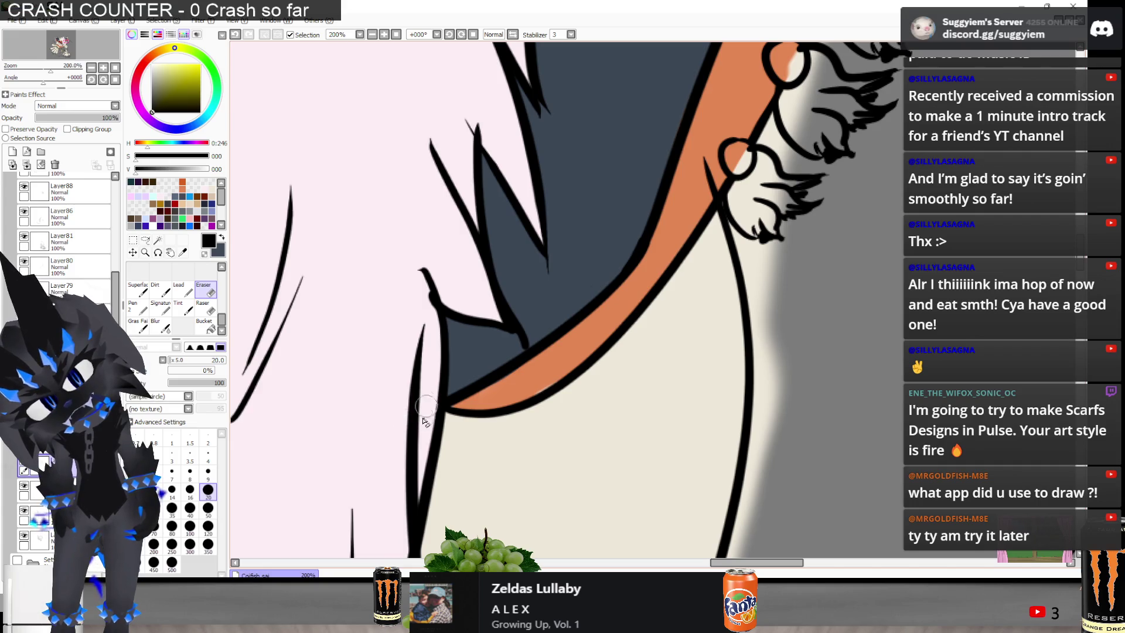
scroll(425, 418, "down", 2)
scroll(425, 418, "down", 2)
scroll(477, 209, "up", 2)
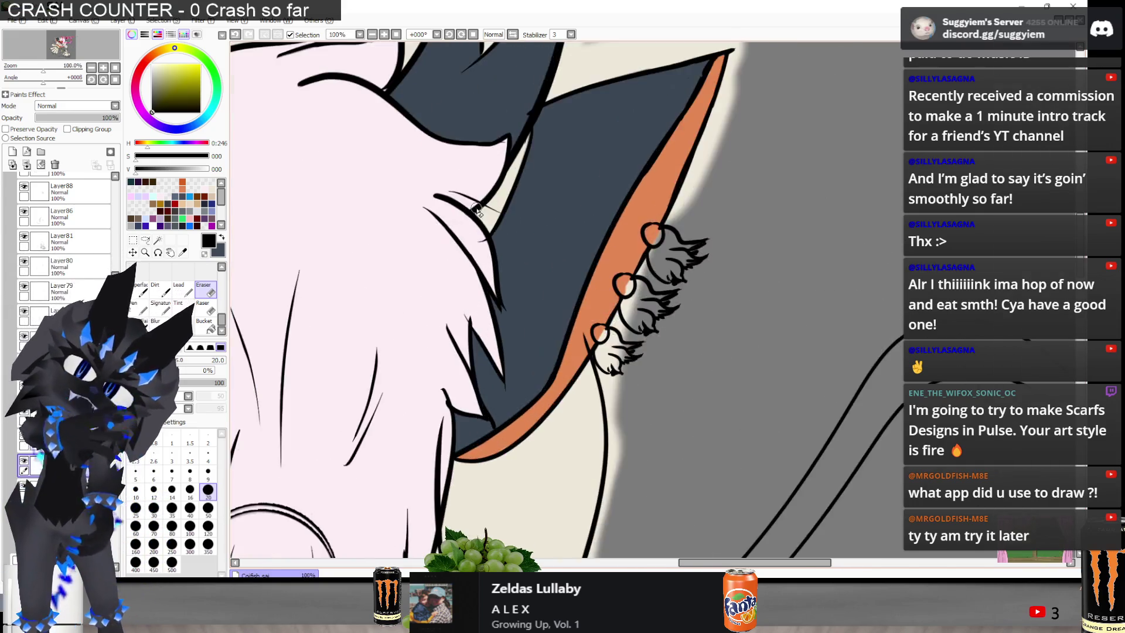
scroll(477, 209, "up", 2)
scroll(473, 262, "down", 2)
scroll(480, 153, "up", 1)
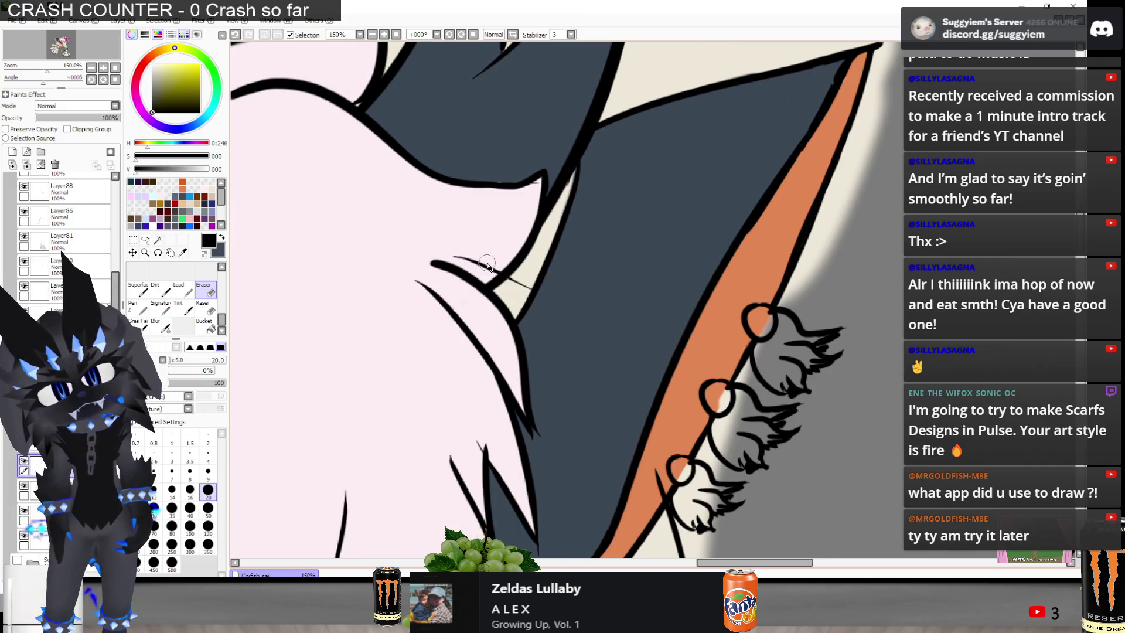
scroll(487, 265, "down", 3)
scroll(551, 227, "up", 1)
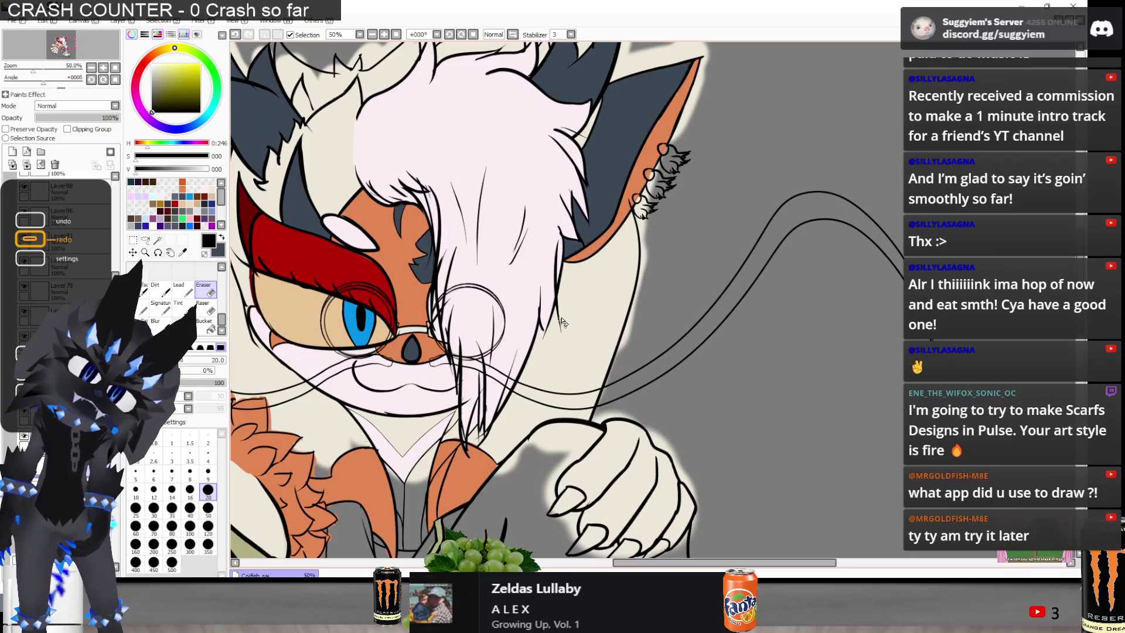
scroll(563, 321, "down", 2)
scroll(668, 290, "up", 1)
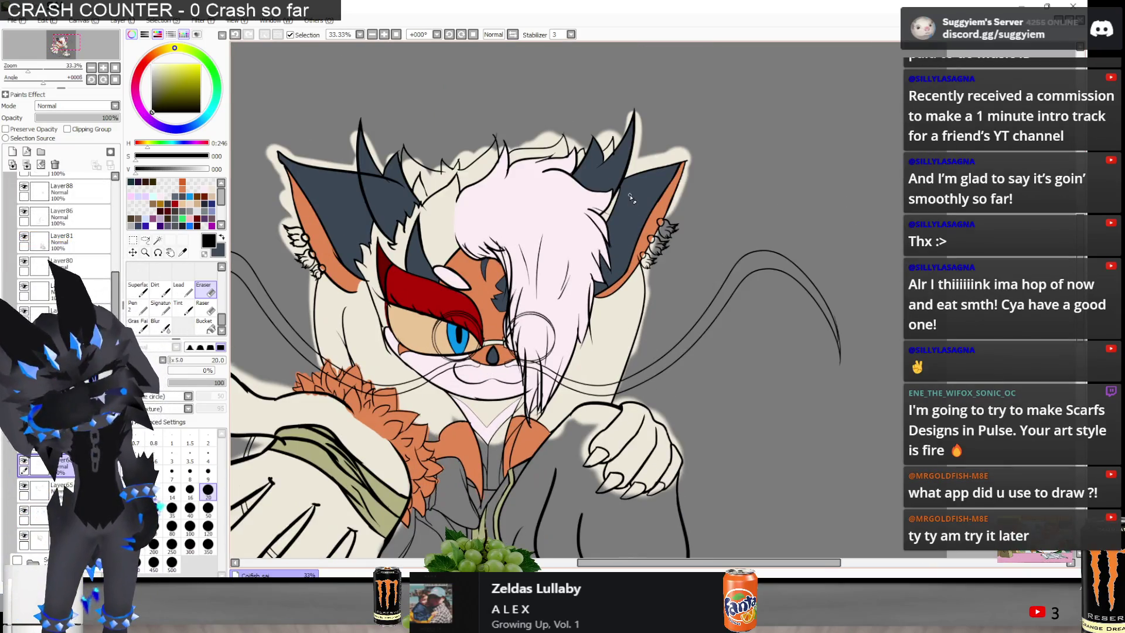
scroll(668, 191, "down", 1)
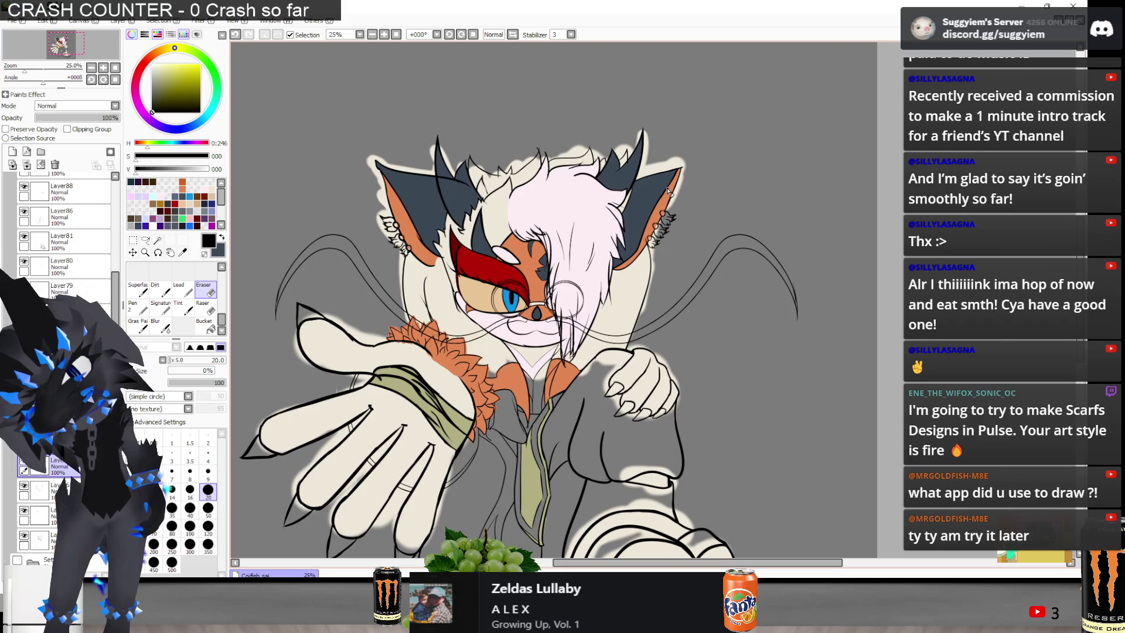
scroll(668, 191, "down", 1)
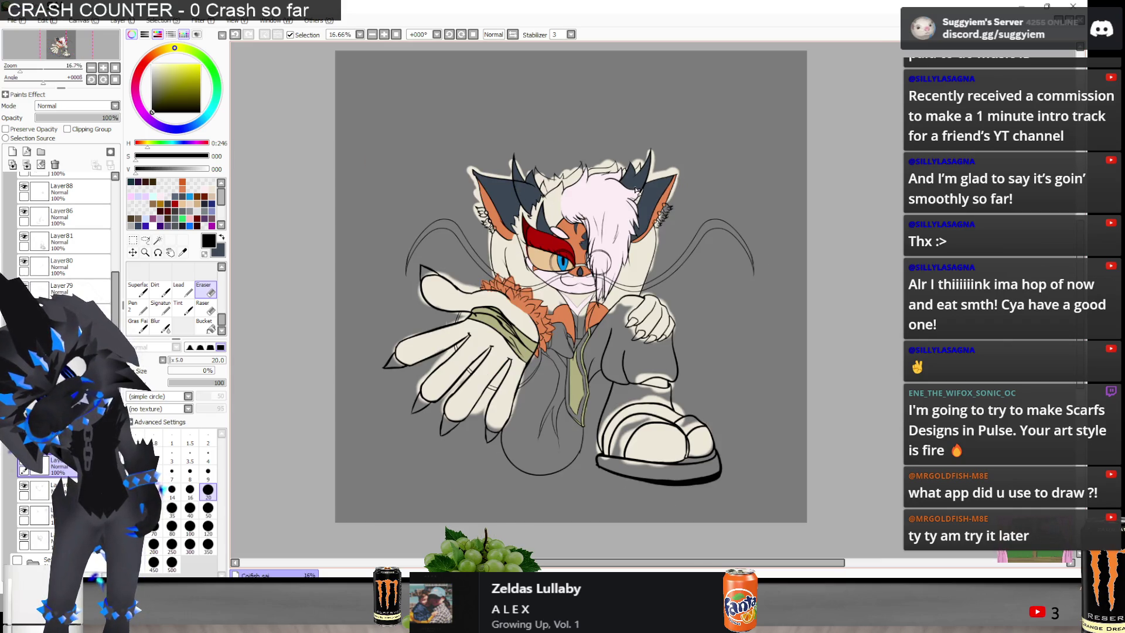
scroll(636, 189, "up", 5)
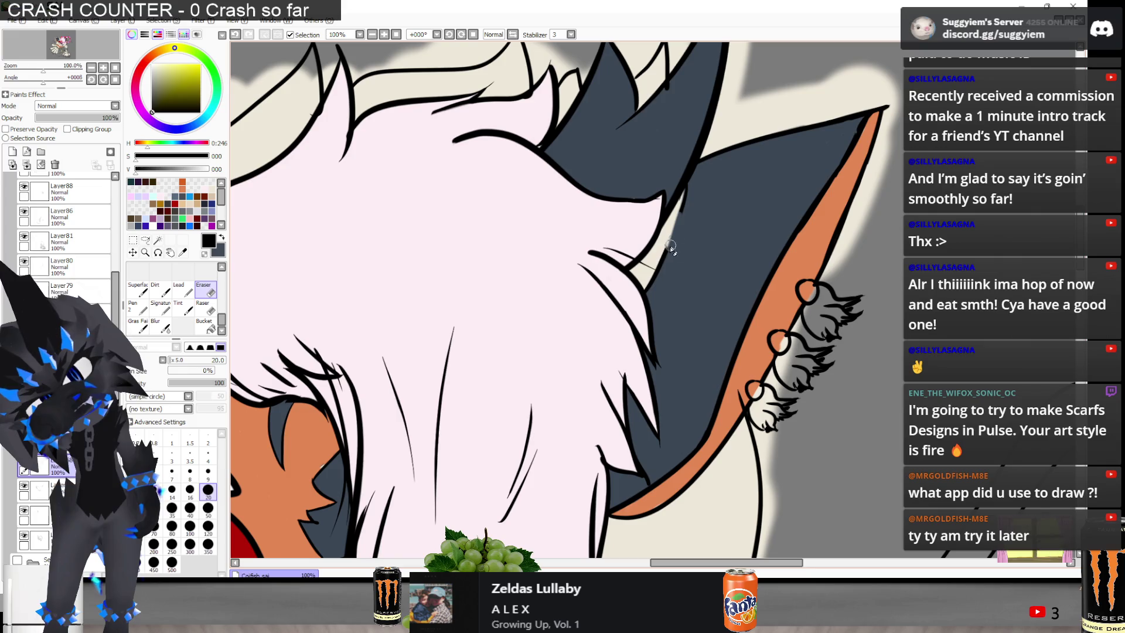
scroll(711, 266, "down", 1)
scroll(710, 267, "down", 2)
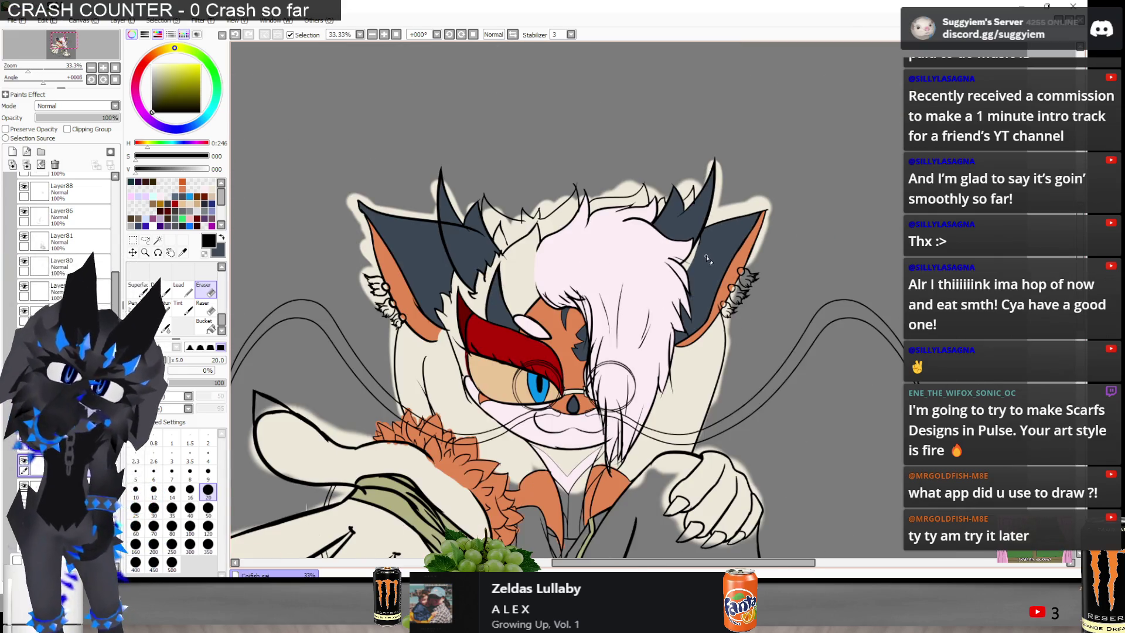
scroll(708, 259, "up", 5)
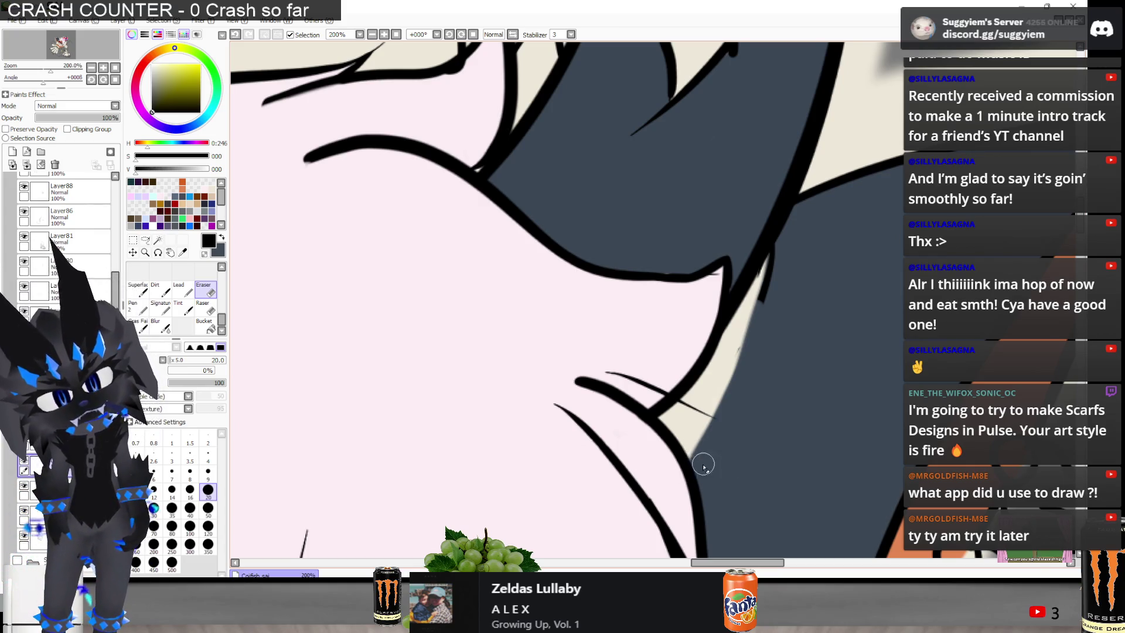
Sample the dark blue-grey hair colour and paint it along the hair edge
scroll(713, 252, "down", 2)
left_click(713, 252, "alt")
scroll(713, 252, "up", 1)
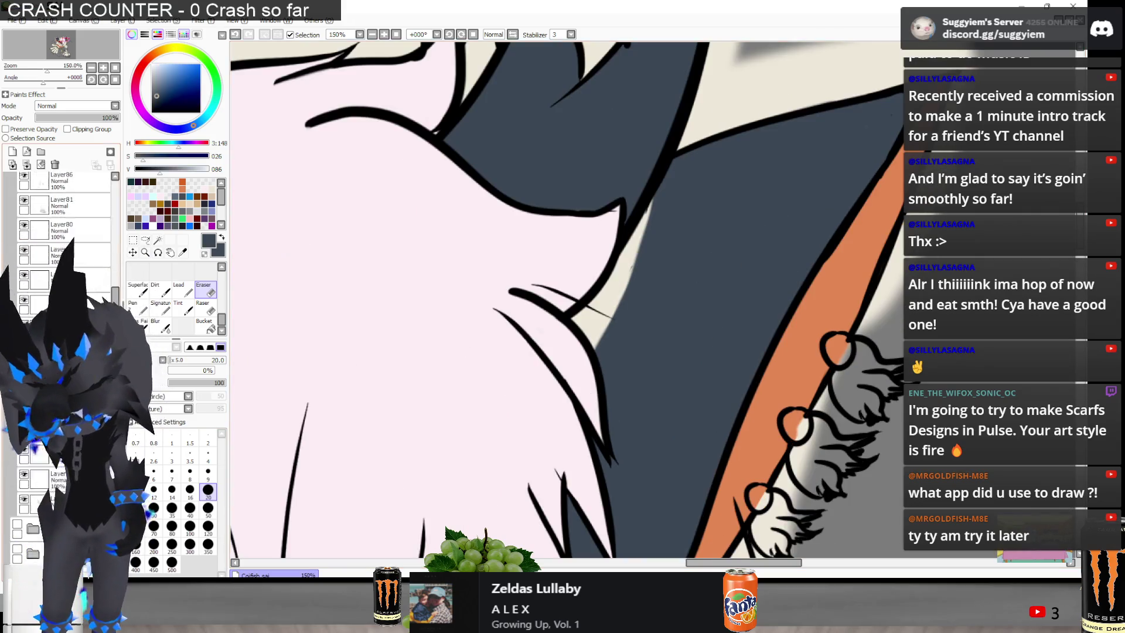
scroll(65, 235, "down", 5)
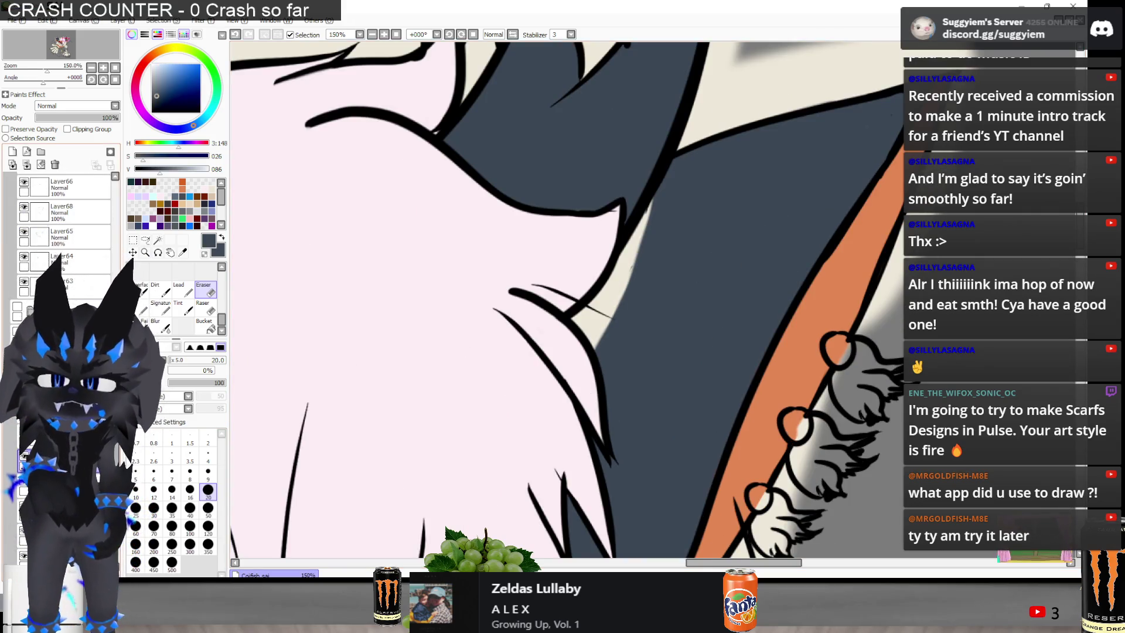
key("b")
mouse_move(637, 255)
left_mouse_down()
mouse_move(586, 346)
mouse_move(604, 288)
mouse_move(644, 234)
left_mouse_up()
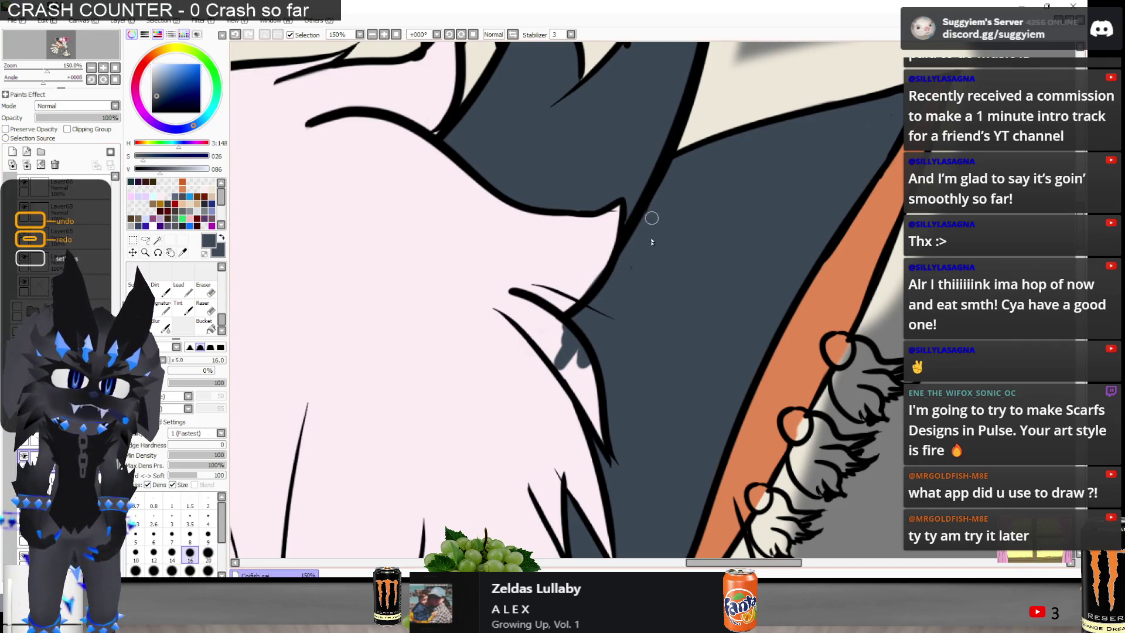
Erase the stray grey smudge beside the hair edge
key("e")
scroll(559, 319, "up", 1)
left_click_drag(560, 351, 583, 377)
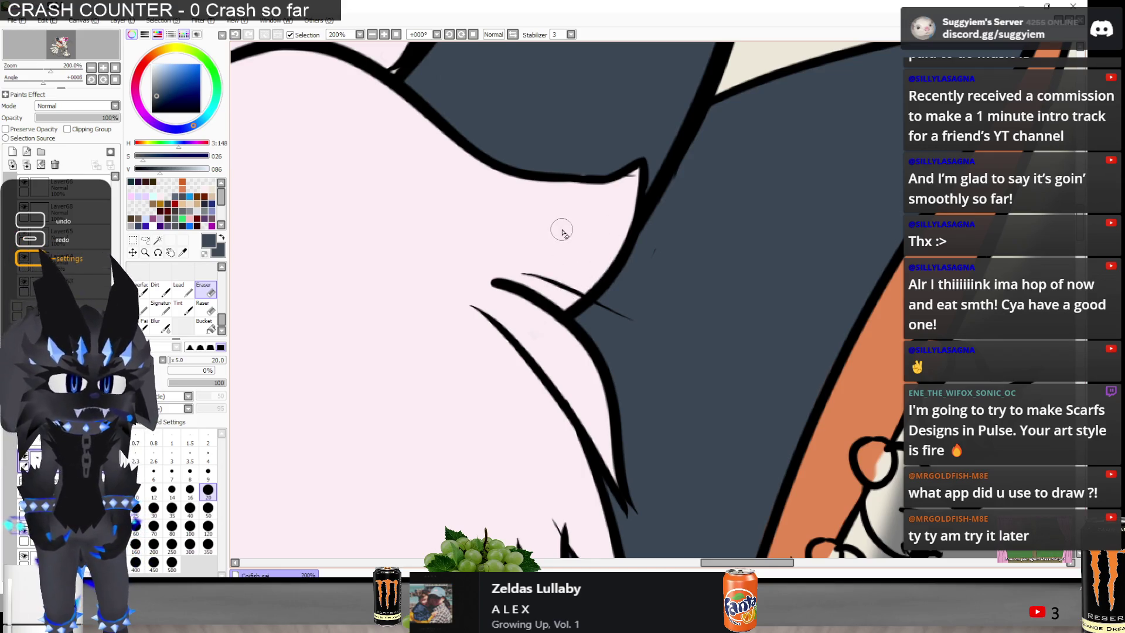
scroll(560, 239, "down", 2)
scroll(811, 166, "up", 2)
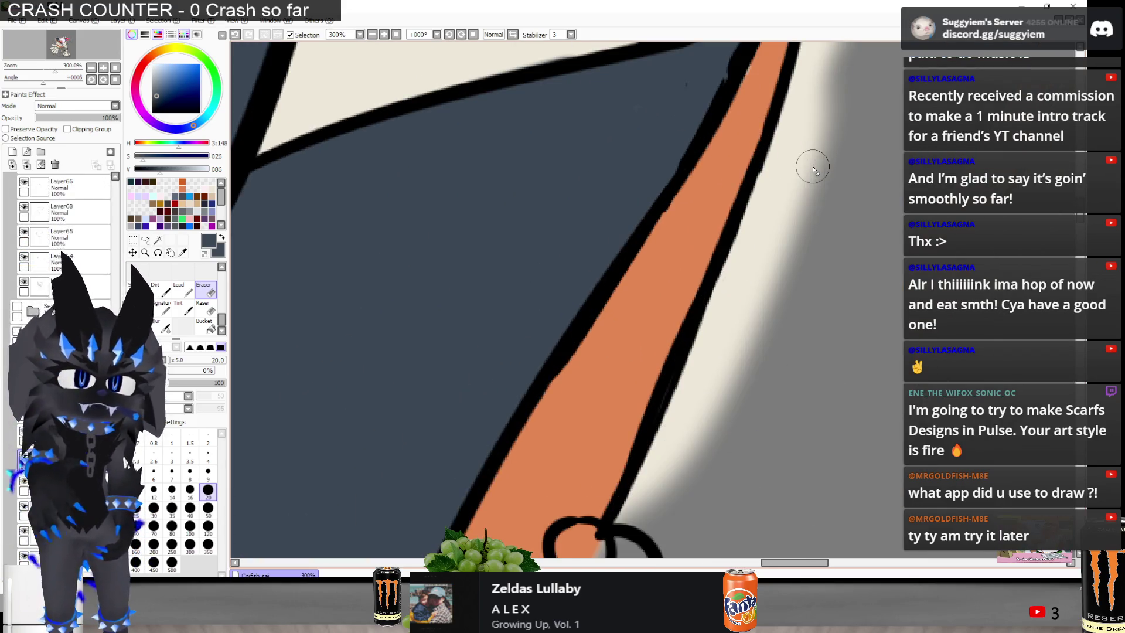
scroll(730, 123, "down", 1)
scroll(672, 54, "up", 1)
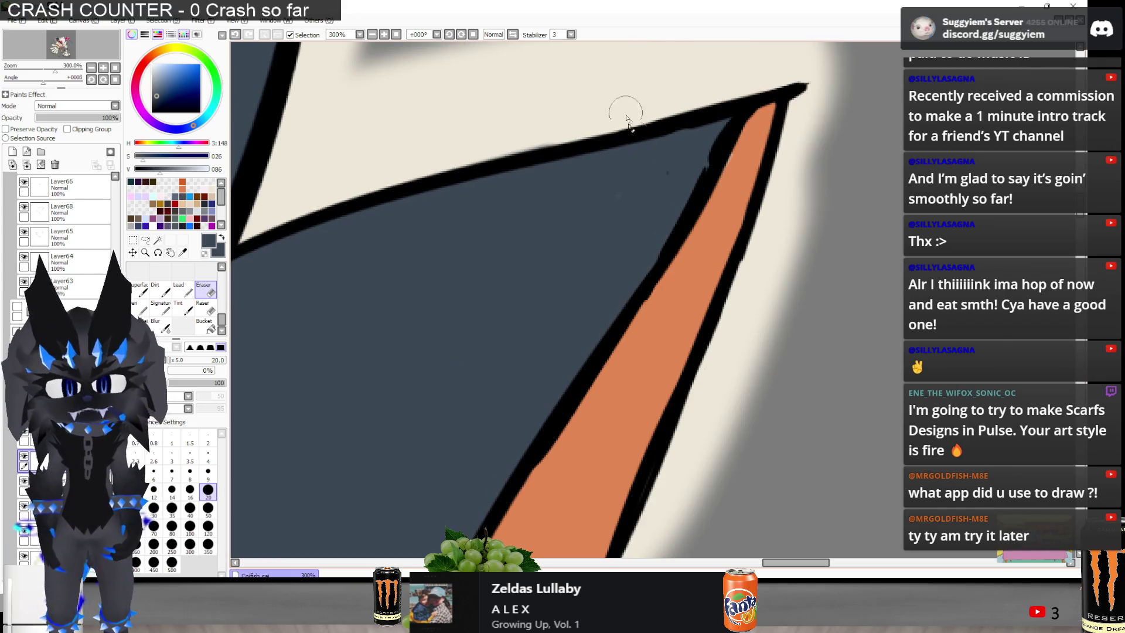
left_click(670, 284, "alt")
Dismiss the layer name prompt without renaming and select Layer89
key("ctrl+shift+n")
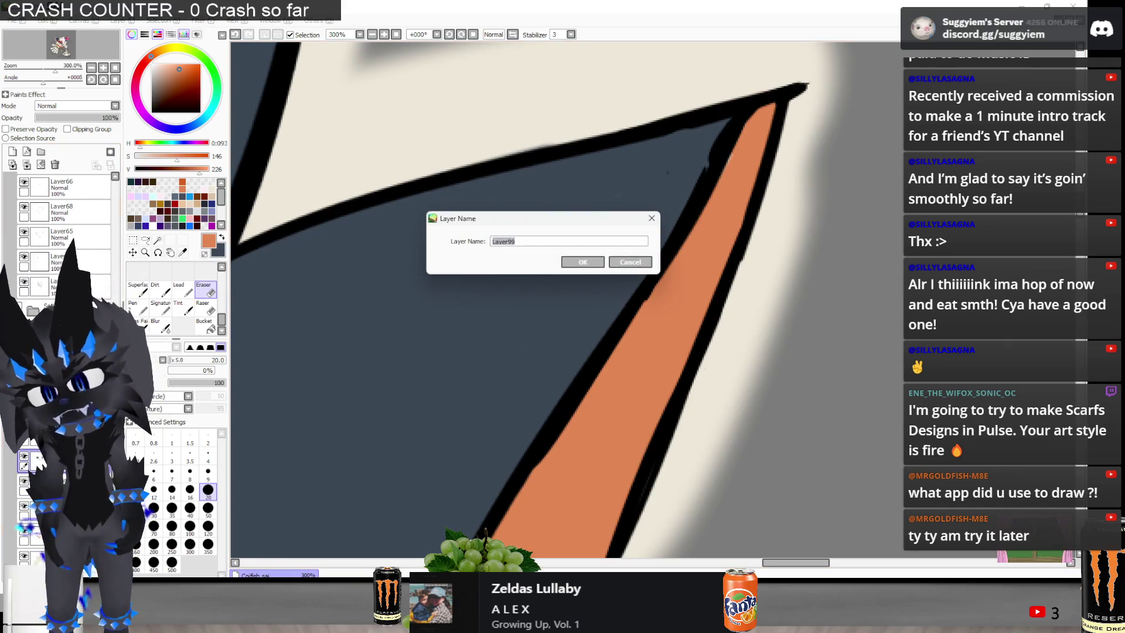
left_click(636, 264)
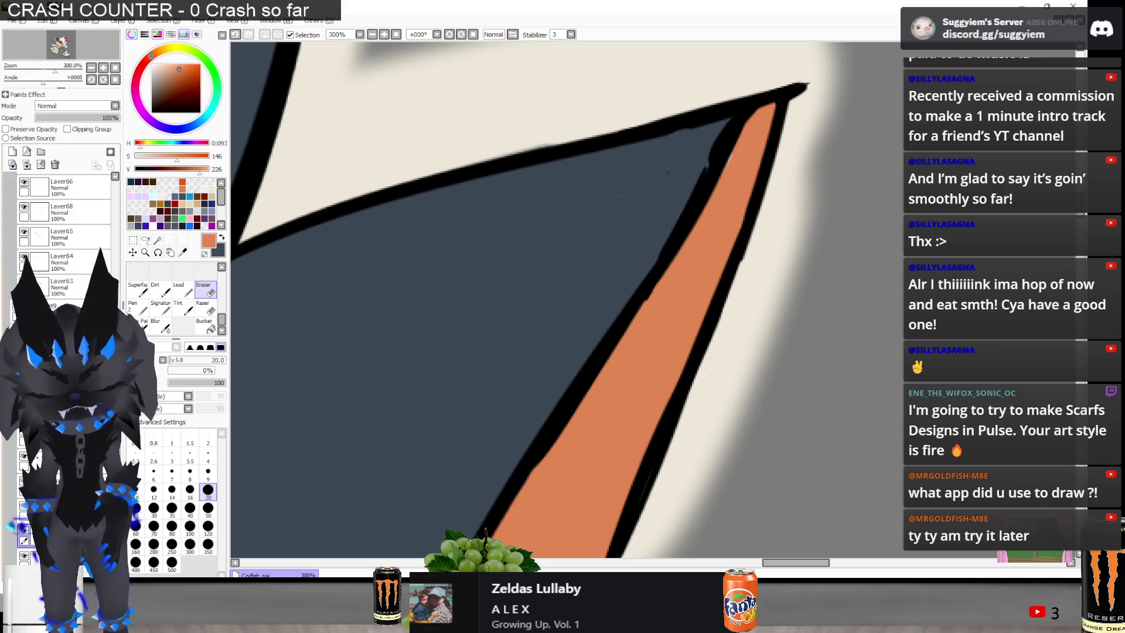
key("n")
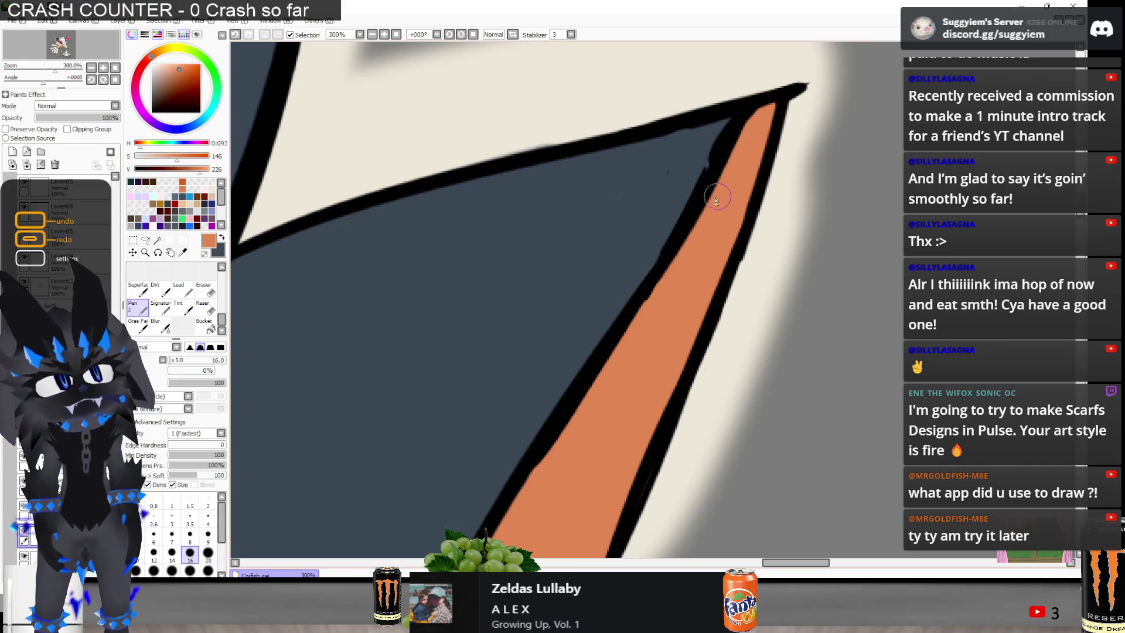
scroll(697, 256, "down", 3)
scroll(696, 111, "up", 4)
scroll(718, 113, "down", 2)
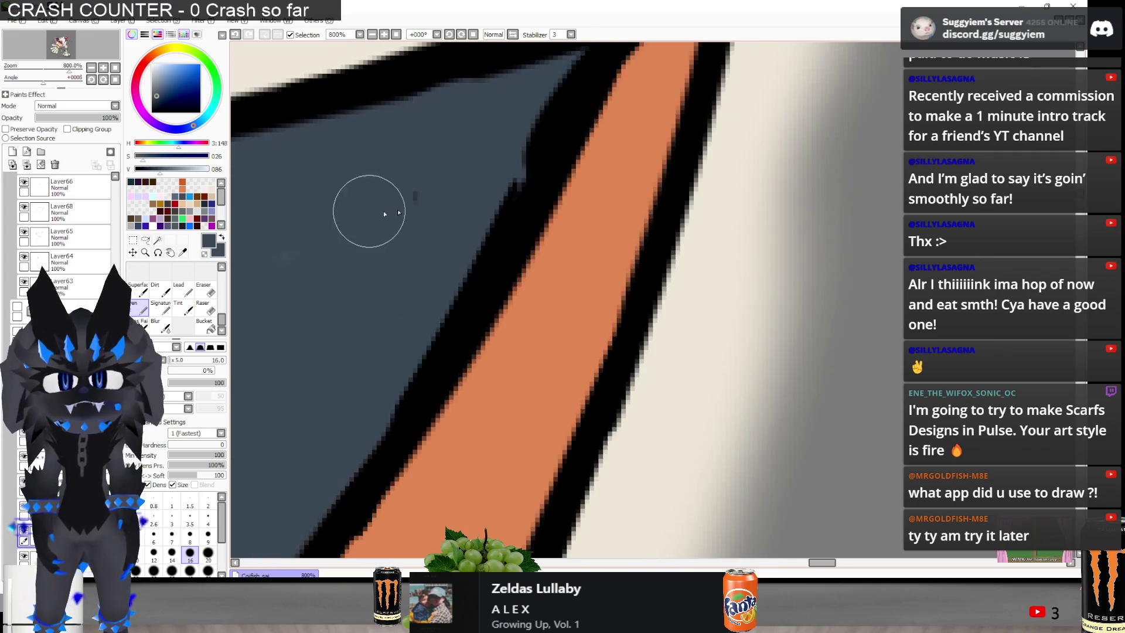
scroll(368, 258, "down", 5)
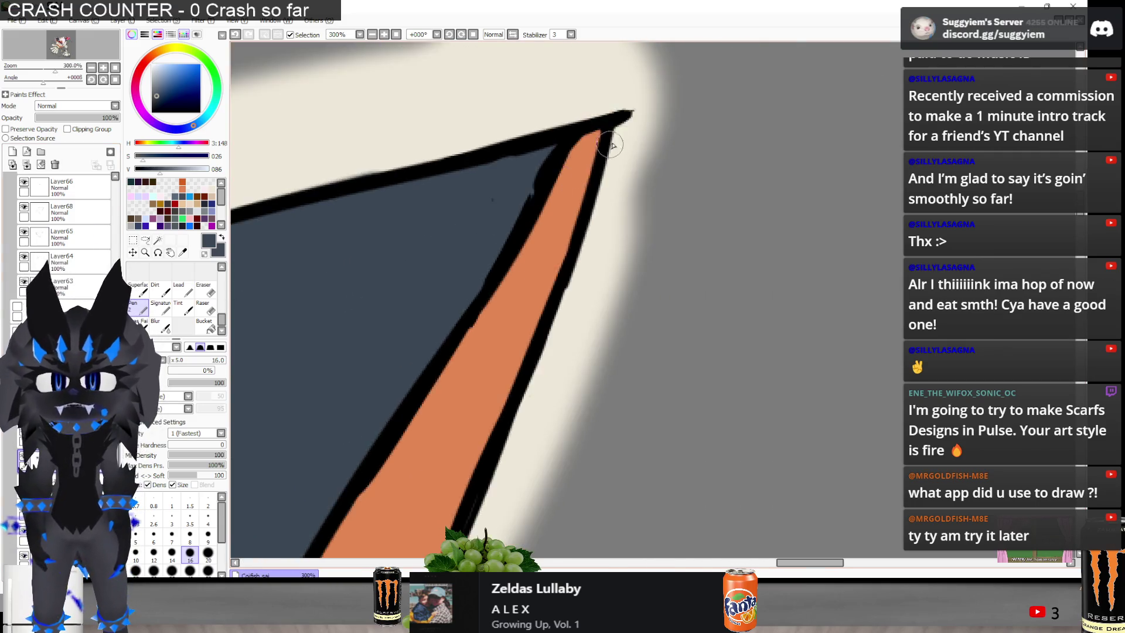
scroll(681, 269, "down", 2)
scroll(681, 269, "up", 4)
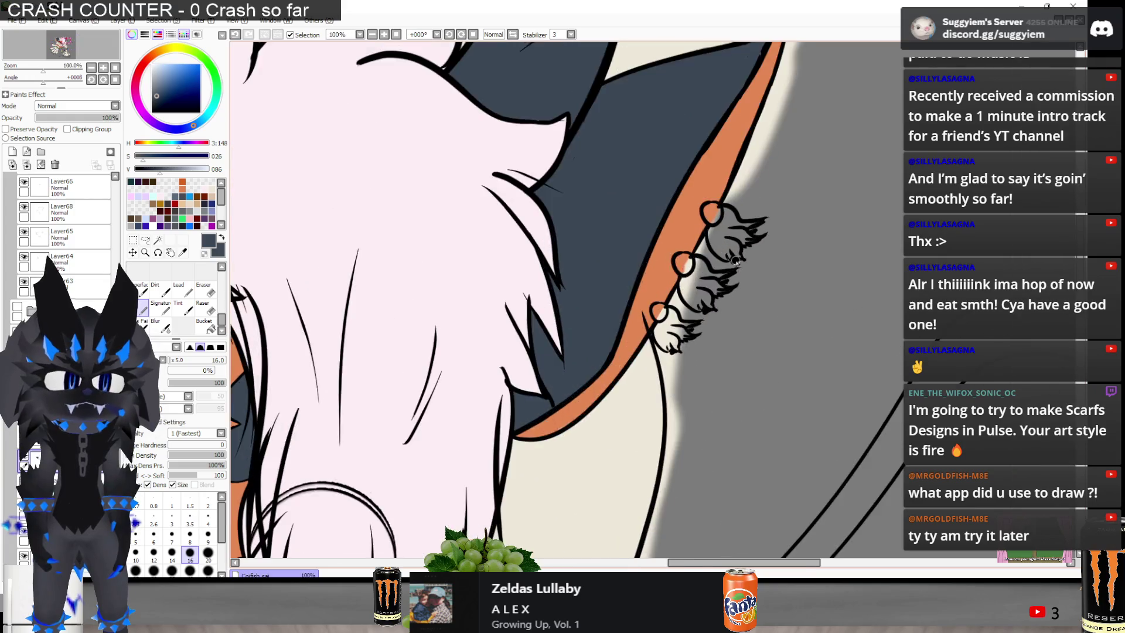
scroll(609, 343, "down", 1)
scroll(711, 305, "up", 1)
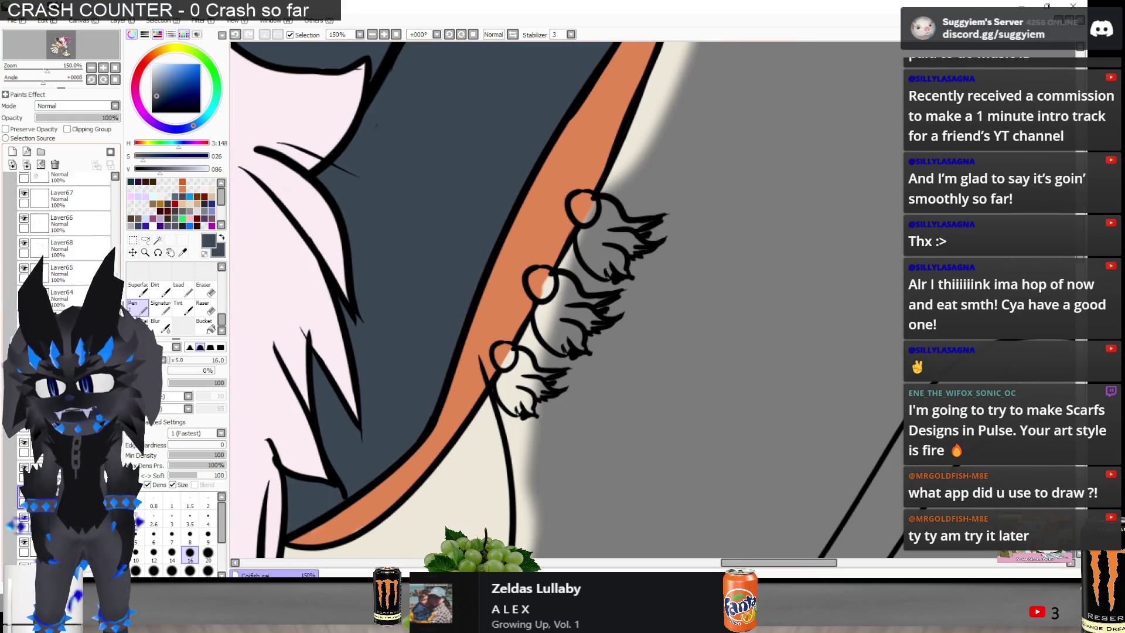
scroll(58, 234, "up", 5)
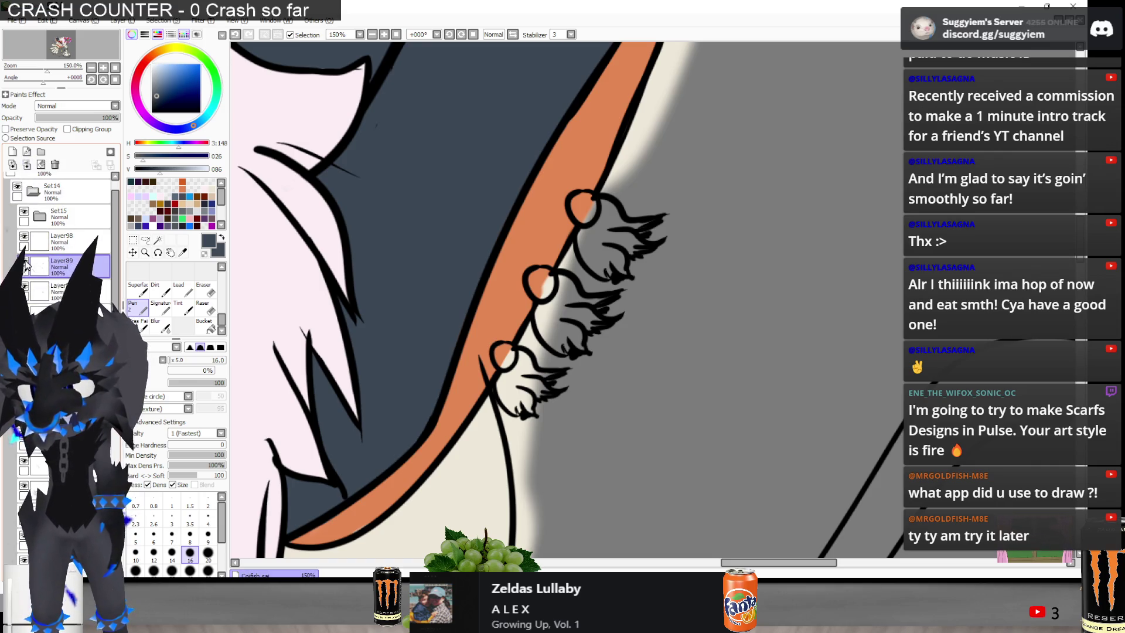
left_click(25, 262)
left_click(25, 262)
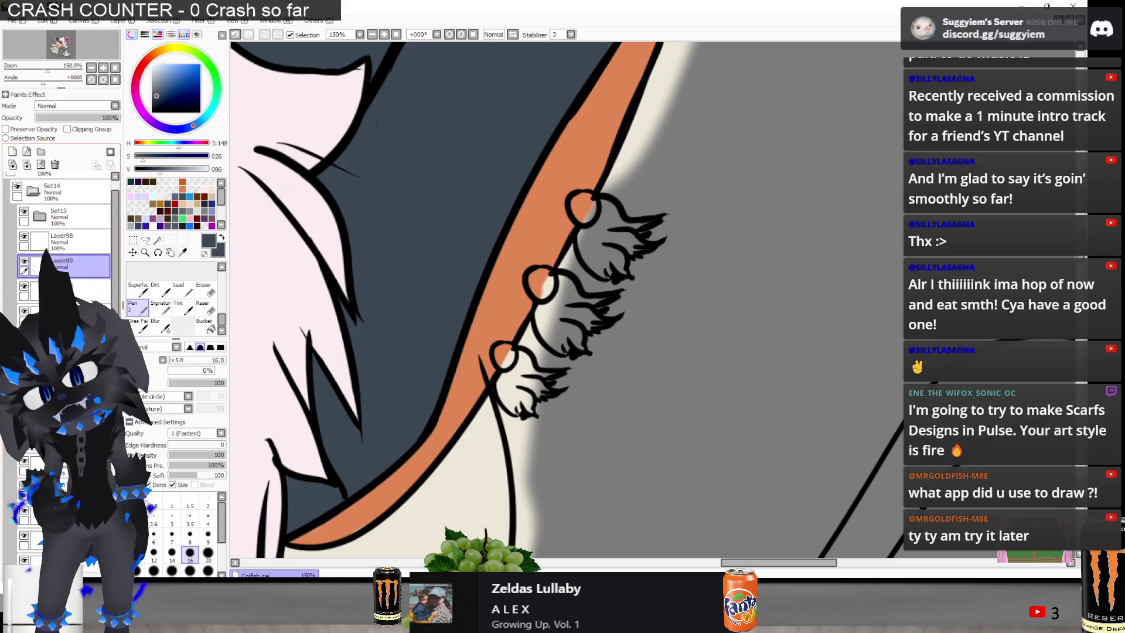
Clean the orange fill inside the paw pad circles with the Eraser
key("e")
scroll(576, 176, "up", 5)
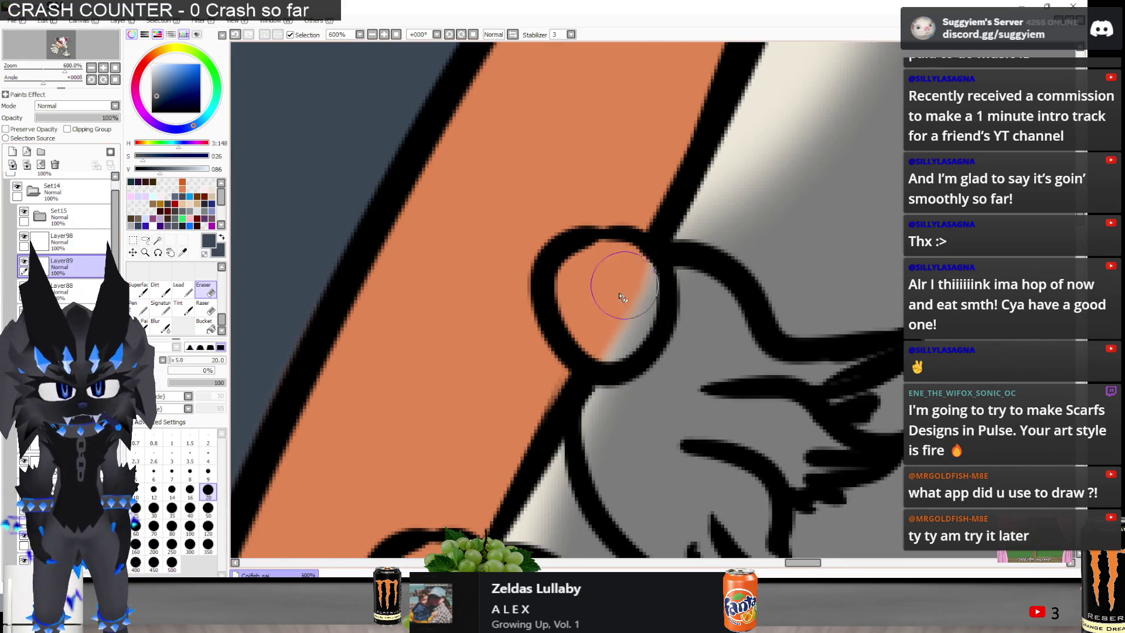
scroll(625, 297, "down", 4)
scroll(537, 372, "up", 3)
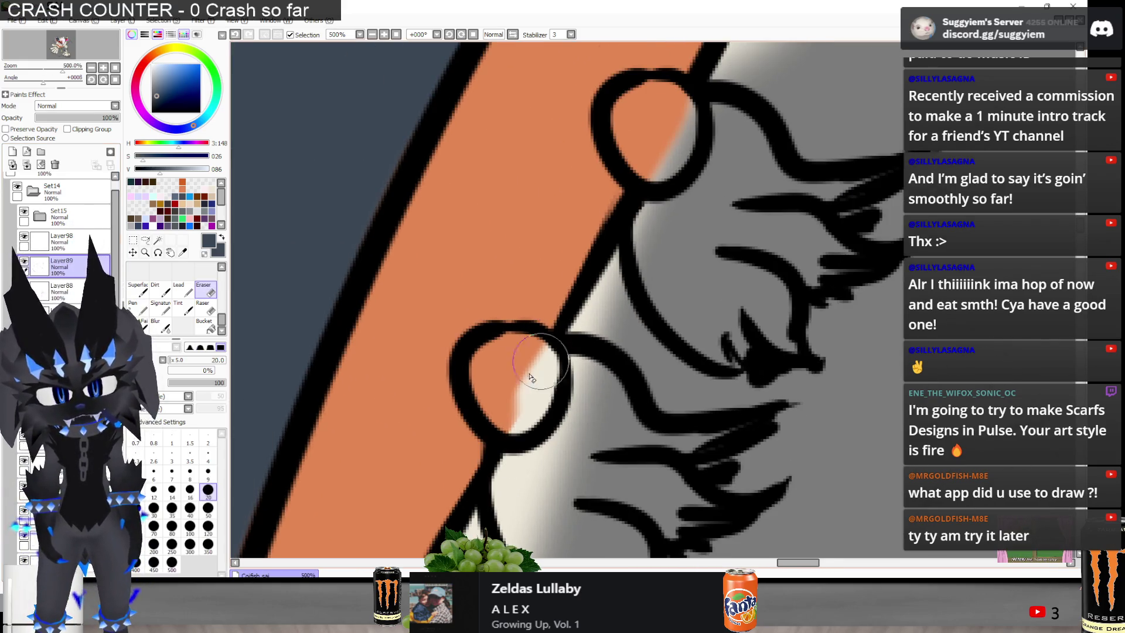
scroll(531, 378, "down", 4)
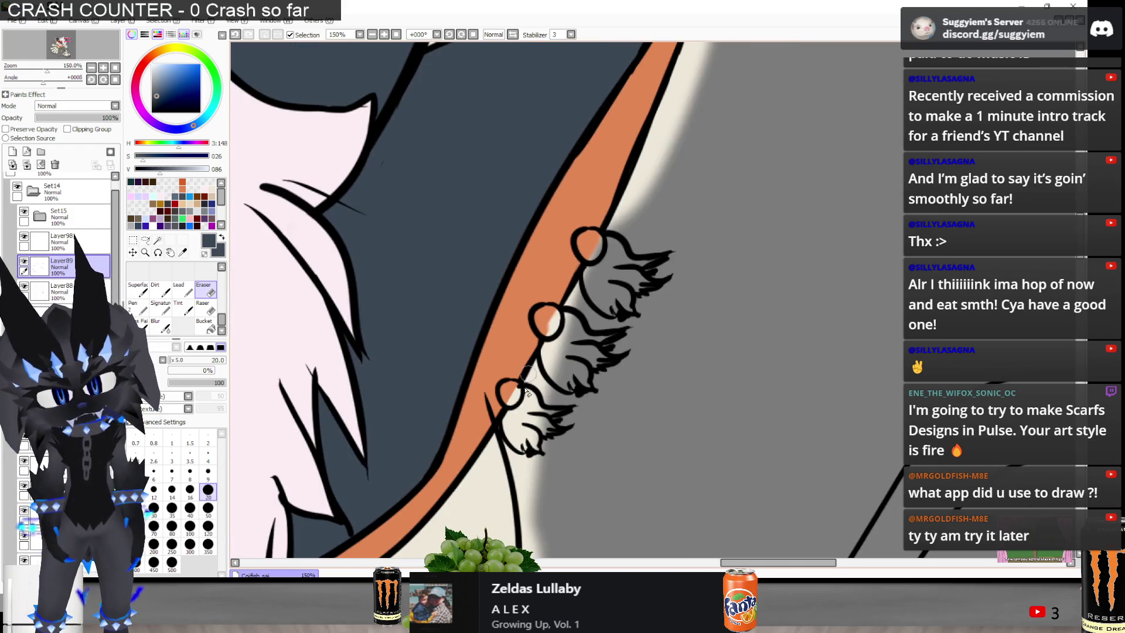
scroll(529, 382, "up", 4)
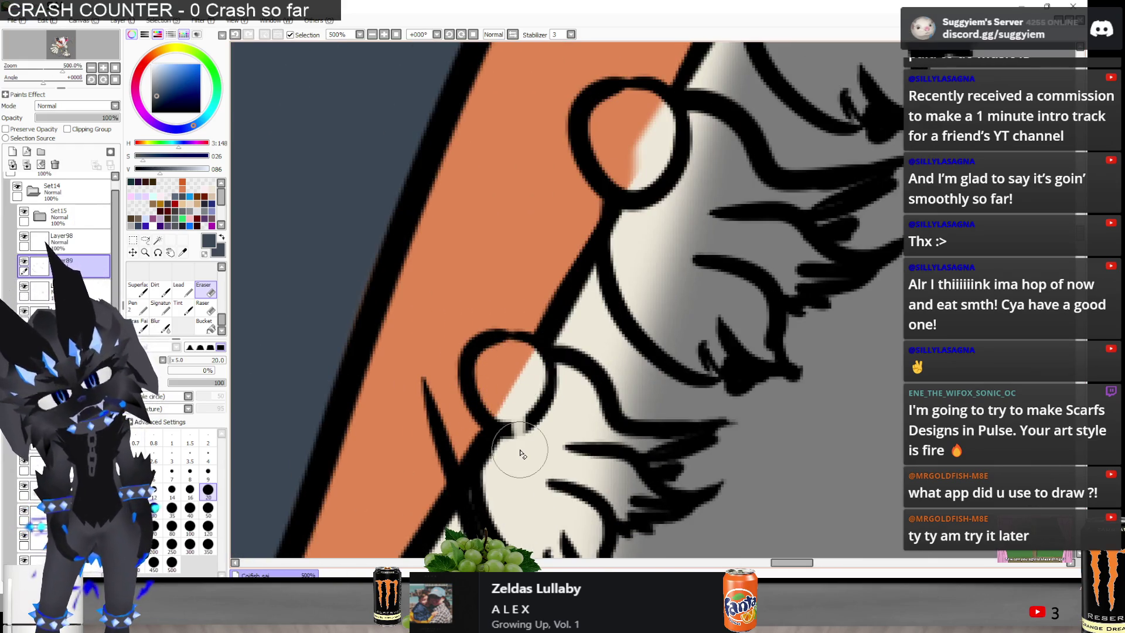
Thicken the paw pad circles' black outlines along their arcs with the Pen
key("n")
left_click(563, 387, "alt")
mouse_move(536, 414)
left_mouse_down()
mouse_move(497, 426)
mouse_move(538, 414)
left_mouse_up()
key("ctrl+z")
key("ctrl+z")
scroll(516, 328, "down", 1)
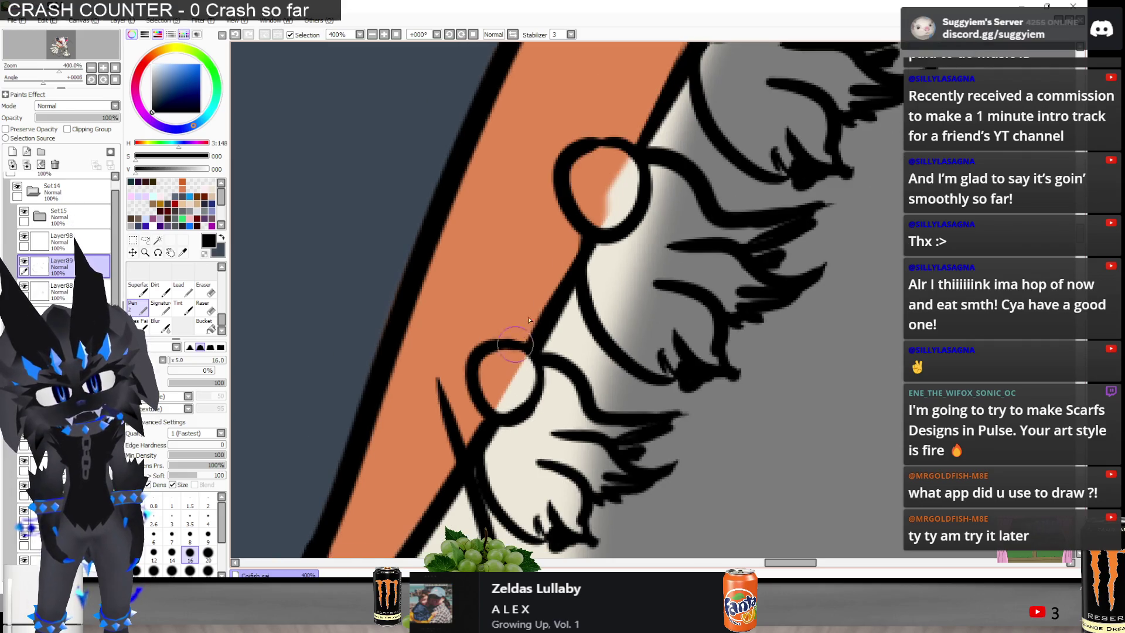
left_click_drag(564, 153, 631, 146)
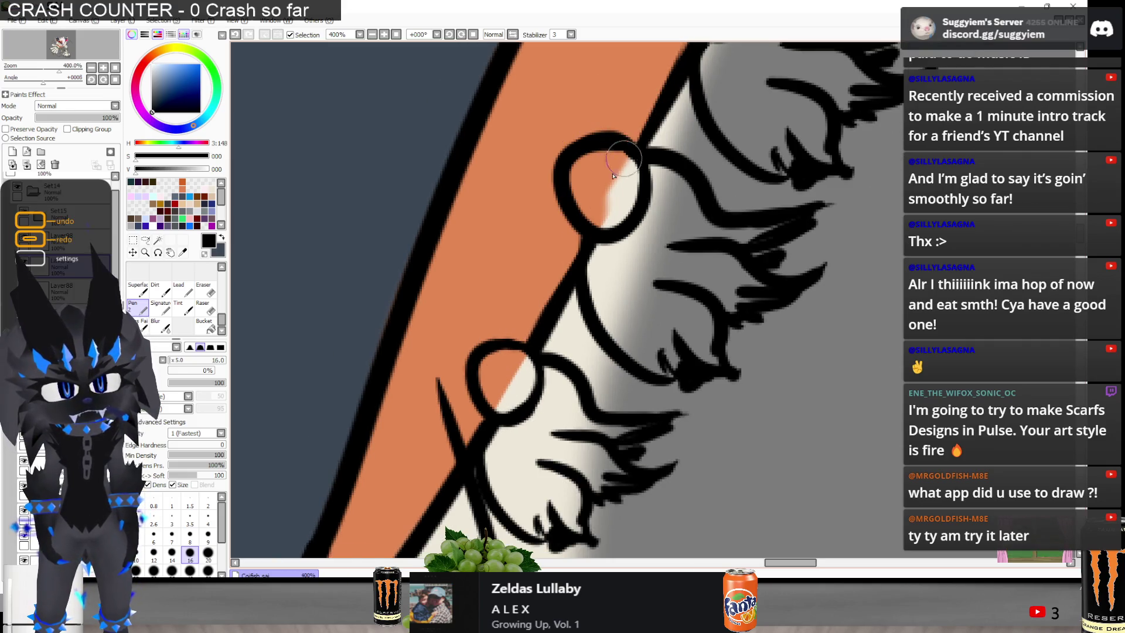
scroll(611, 143, "down", 4)
scroll(505, 268, "up", 4)
mouse_move(505, 268)
left_mouse_down()
mouse_move(527, 247)
mouse_move(553, 261)
left_mouse_up()
scroll(552, 275, "down", 7)
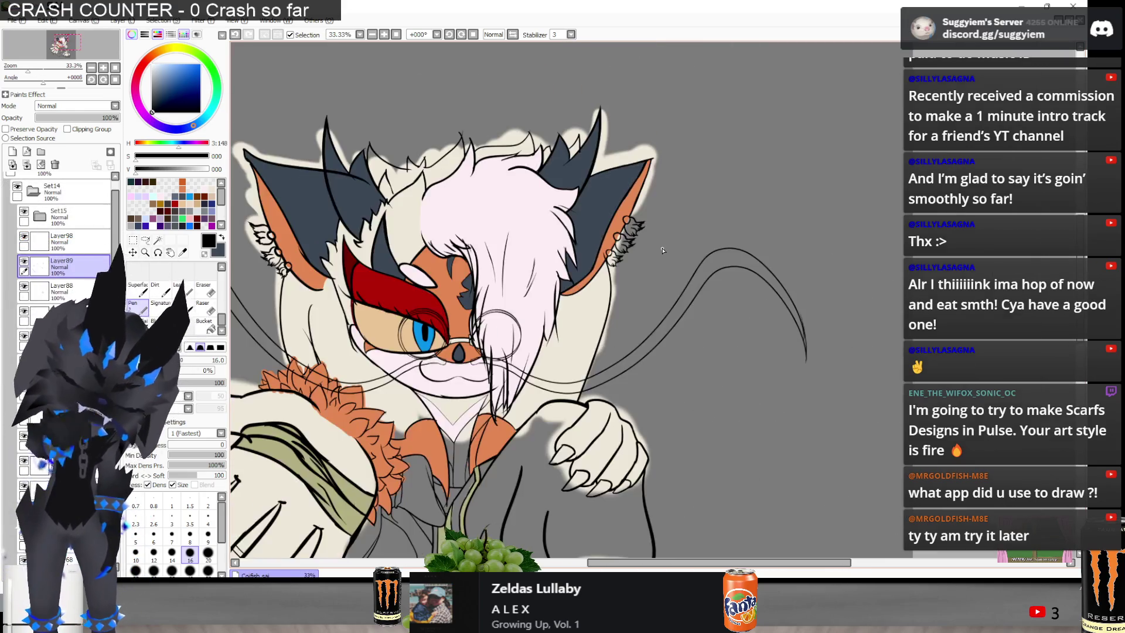
scroll(815, 271, "up", 1)
scroll(814, 271, "down", 1)
scroll(814, 272, "down", 1)
scroll(425, 138, "up", 1)
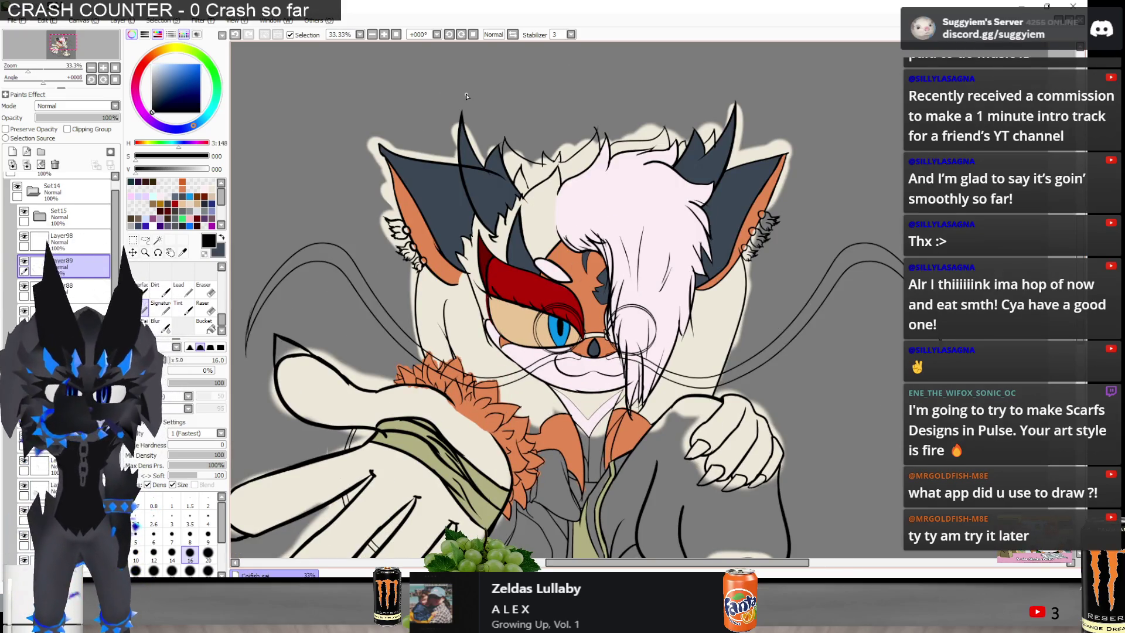
scroll(64, 234, "down", 8)
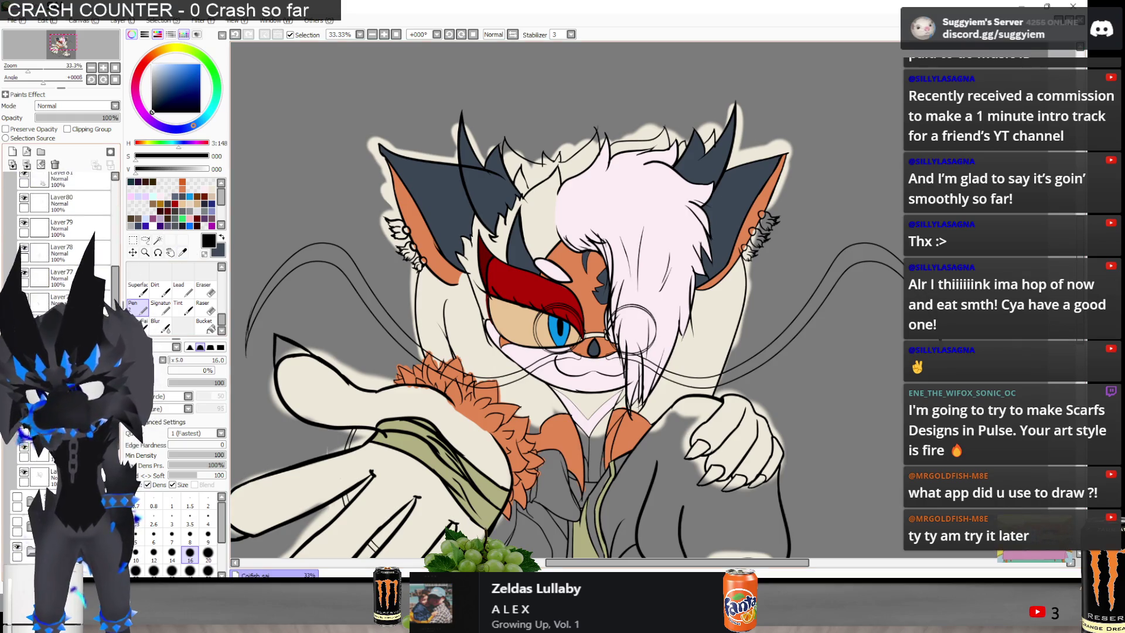
Draw a jagged black hair stroke across the head
left_click_drag(506, 161, 605, 129)
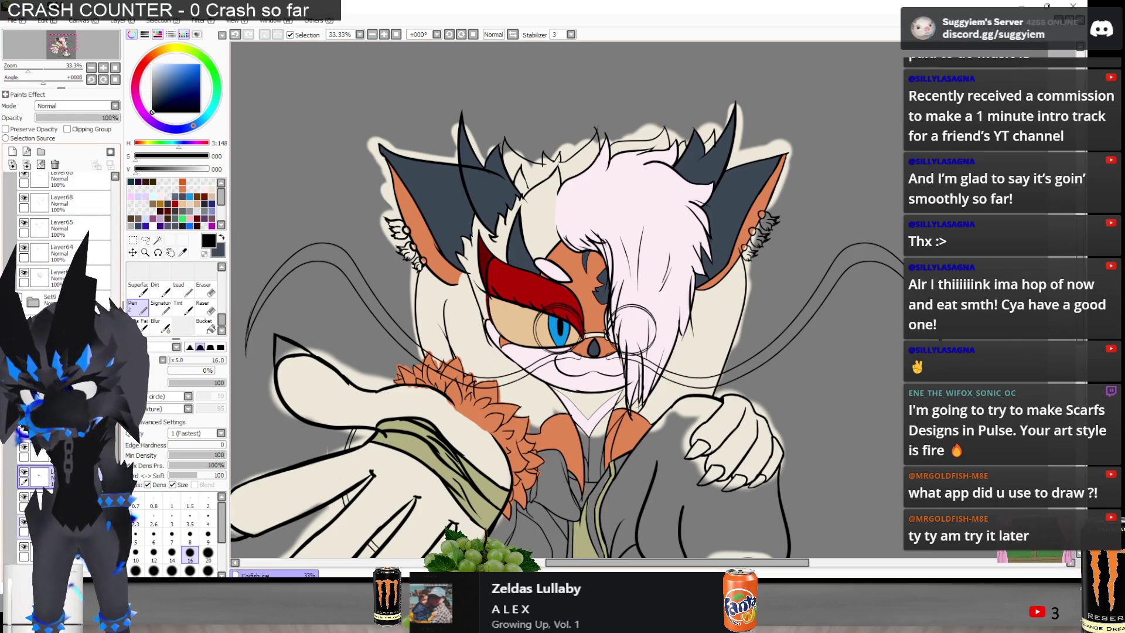
scroll(564, 131, "down", 1)
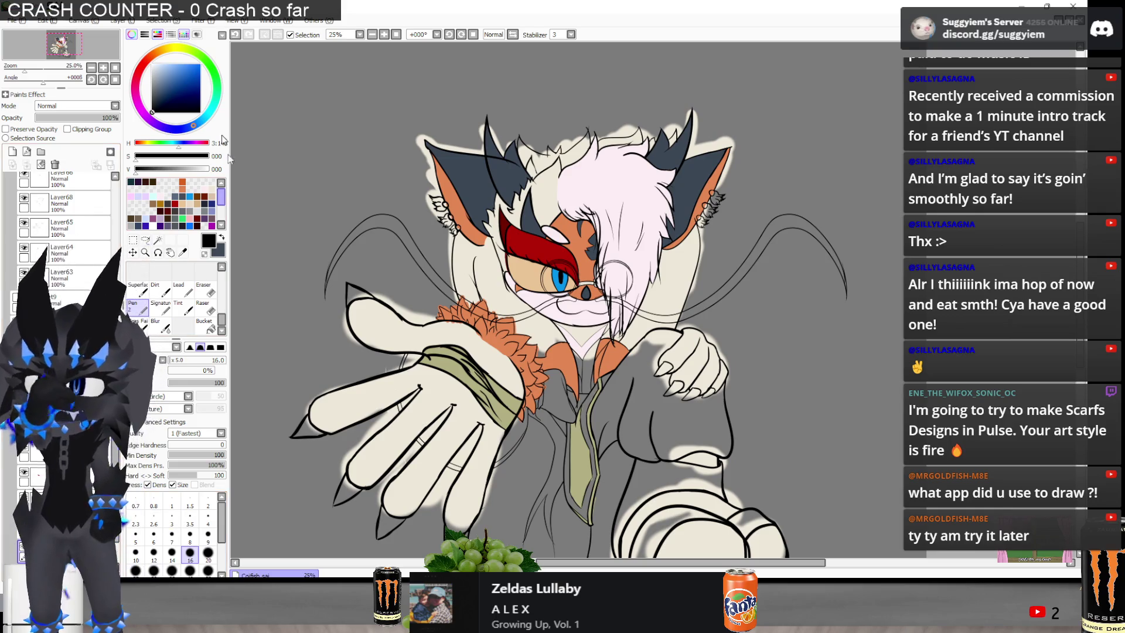
key("ctrl+u")
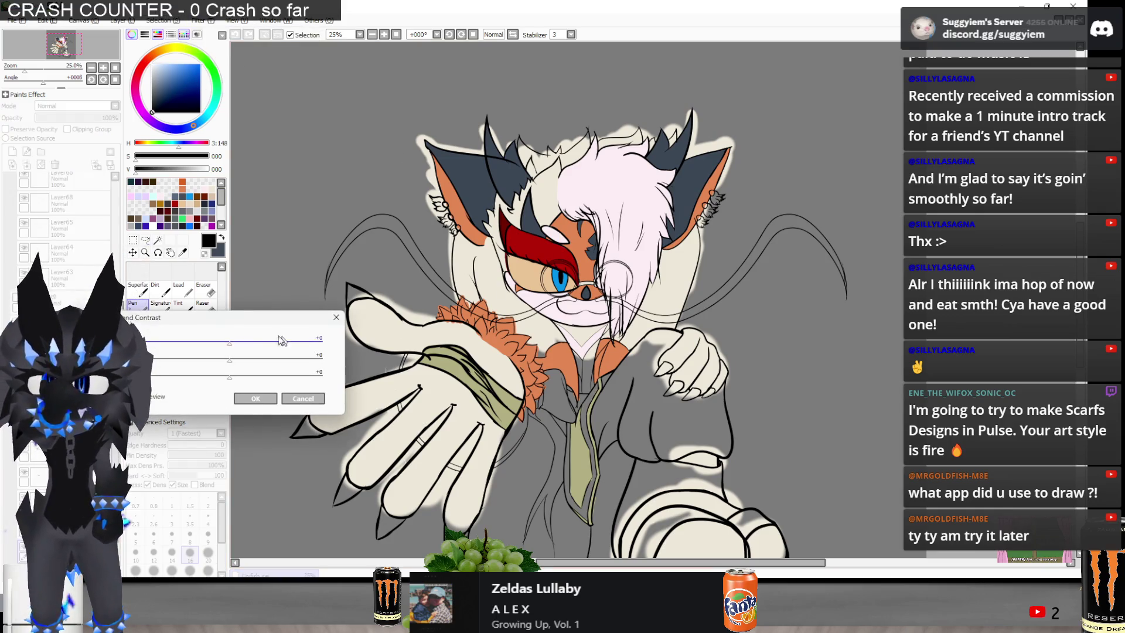
Tune the Brightness/Contrast sliders until the tan fur turns light cream, then apply
left_click_drag(230, 344, 177, 350)
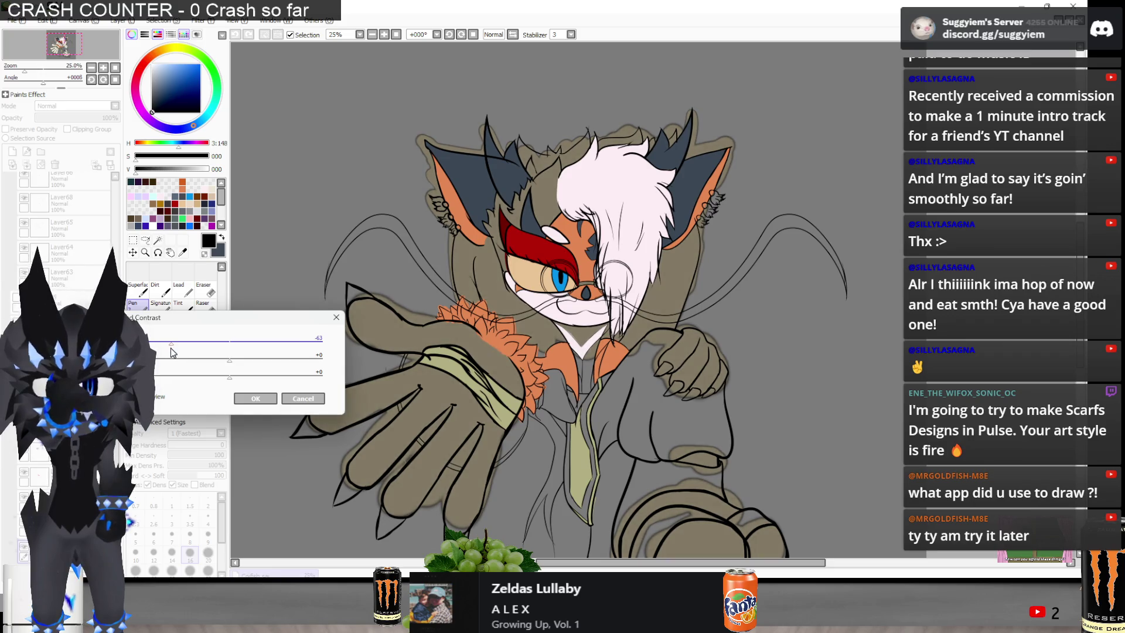
left_click_drag(254, 360, 268, 360)
mouse_move(176, 344)
left_mouse_down()
mouse_move(201, 346)
mouse_move(180, 352)
left_mouse_up()
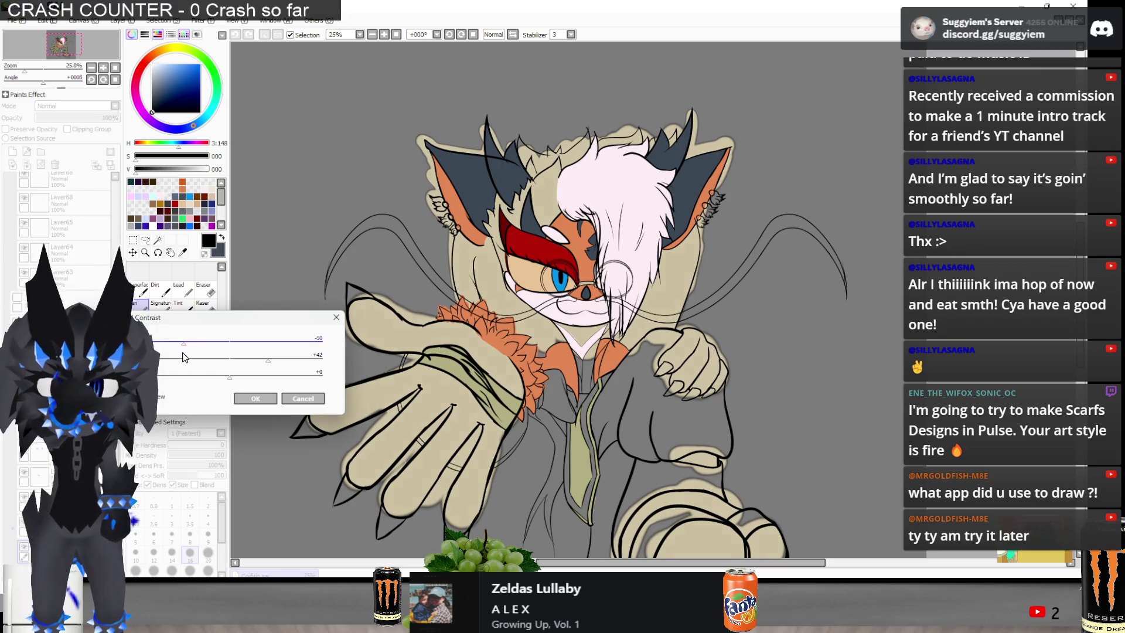
mouse_move(226, 382)
left_mouse_down()
mouse_move(193, 381)
mouse_move(266, 386)
mouse_move(232, 379)
left_mouse_up()
mouse_move(268, 360)
left_mouse_down()
mouse_move(277, 365)
mouse_move(244, 385)
left_mouse_up()
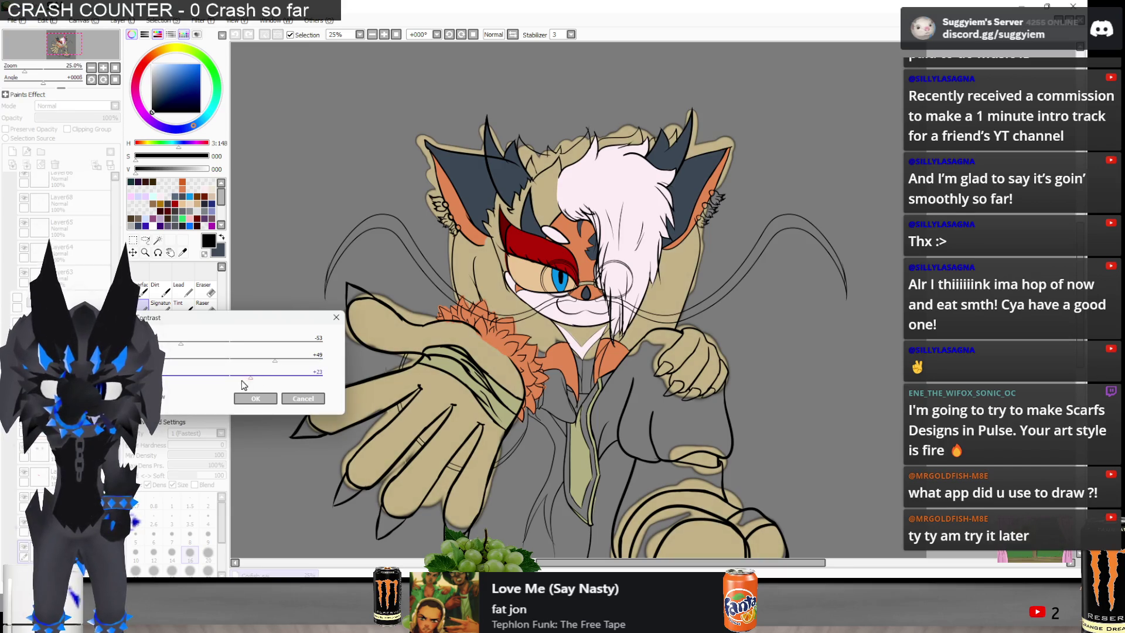
left_click_drag(181, 344, 194, 344)
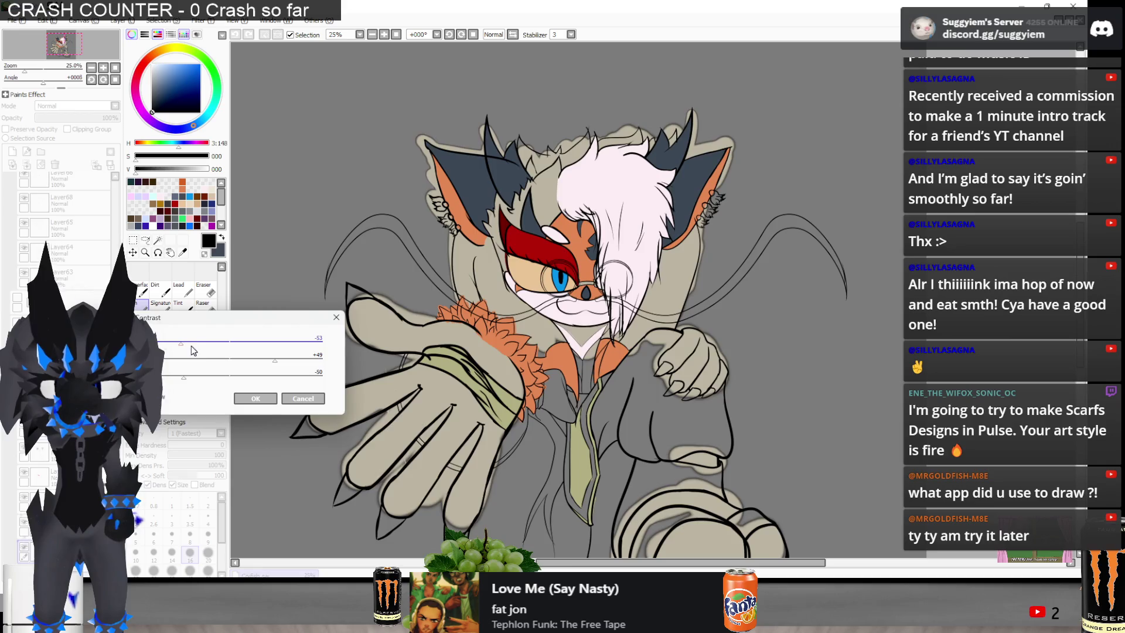
left_click_drag(184, 382, 233, 381)
left_click_drag(194, 344, 185, 351)
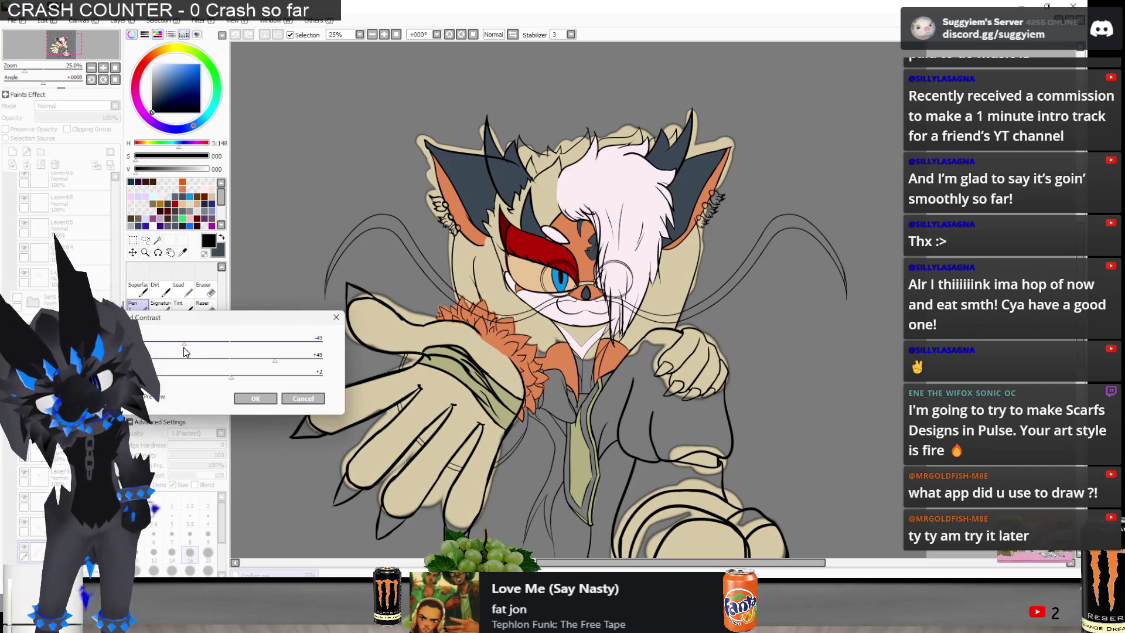
left_click_drag(185, 352, 193, 350)
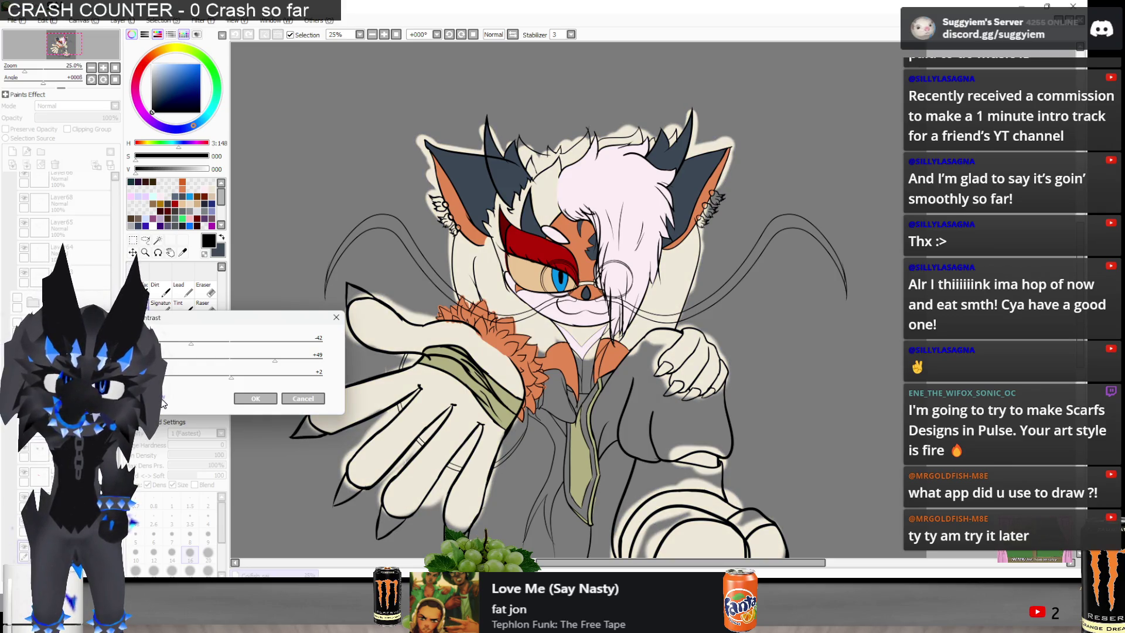
left_click(255, 399)
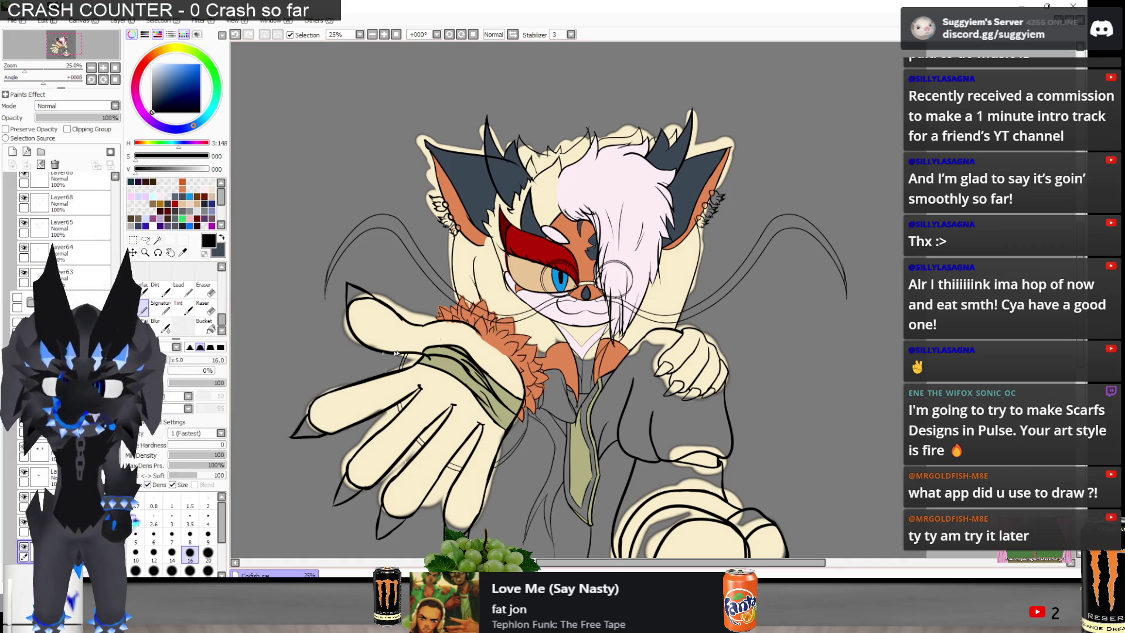
Sample the hand's new cream colour and enlarge the brush to size 20
scroll(401, 546, "up", 2)
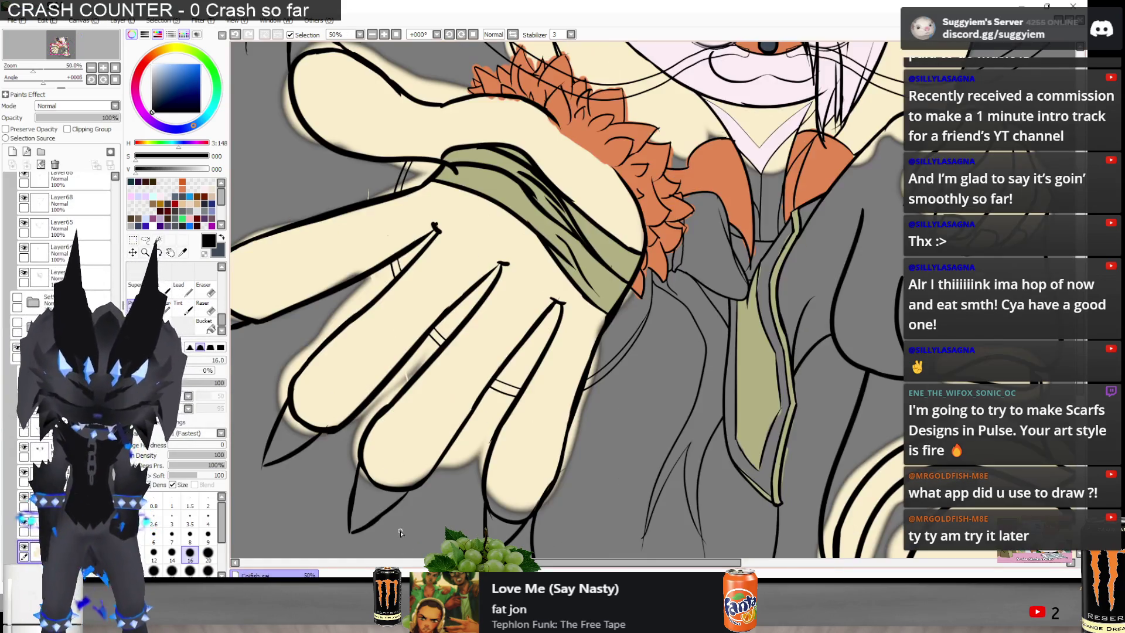
left_click_drag(420, 434, 449, 496)
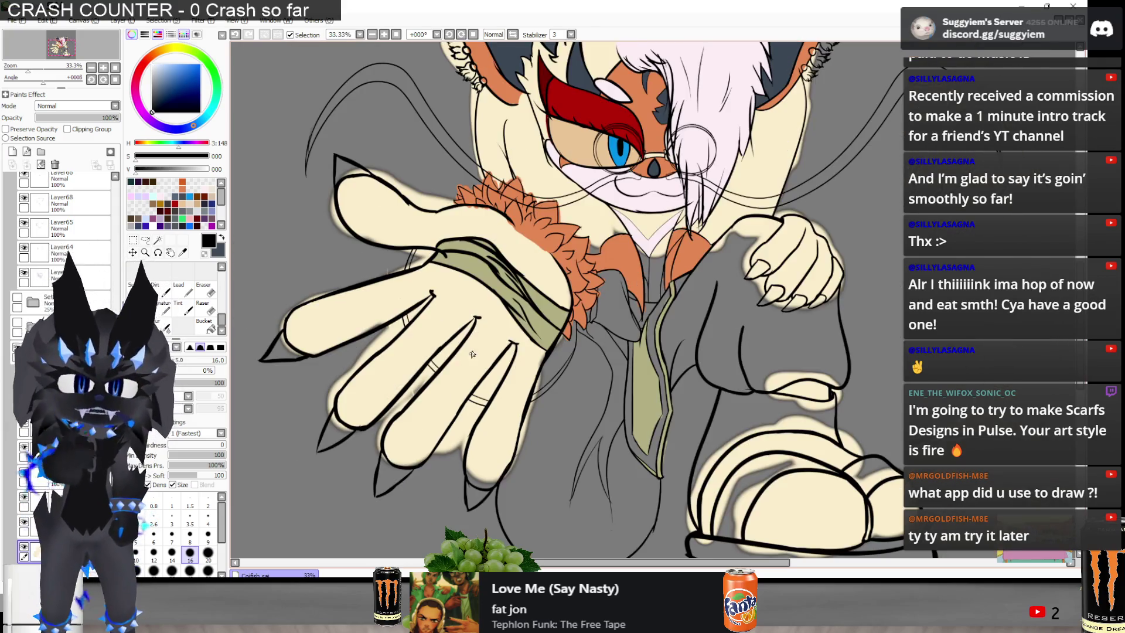
left_click(450, 496, "alt")
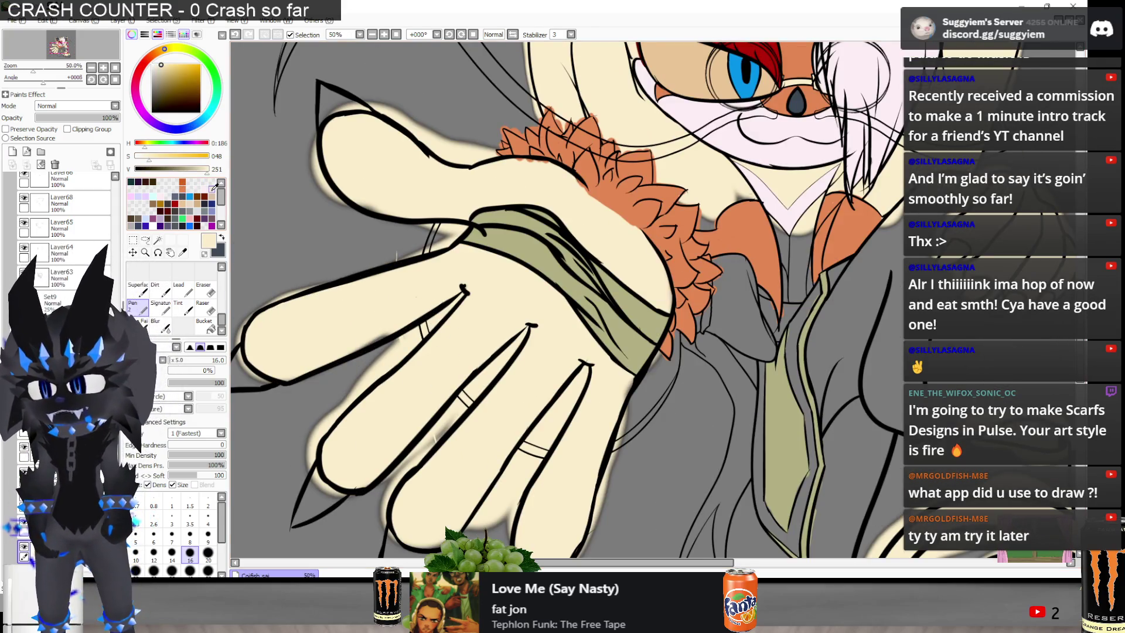
left_click_drag(254, 266, 329, 260)
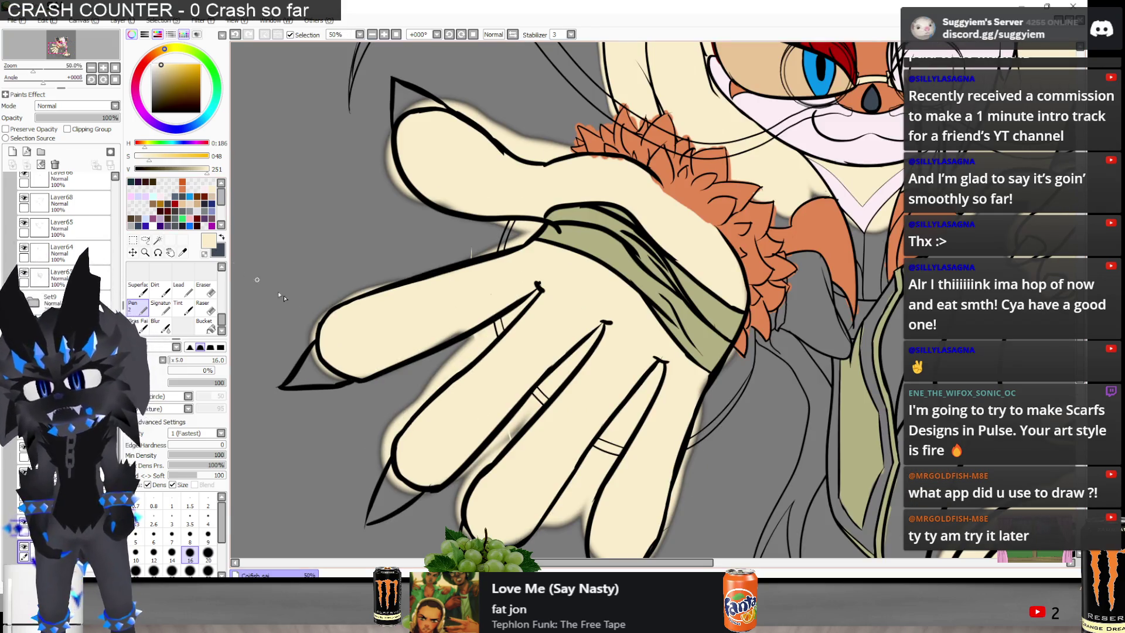
scroll(331, 351, "up", 1)
key("bracketright")
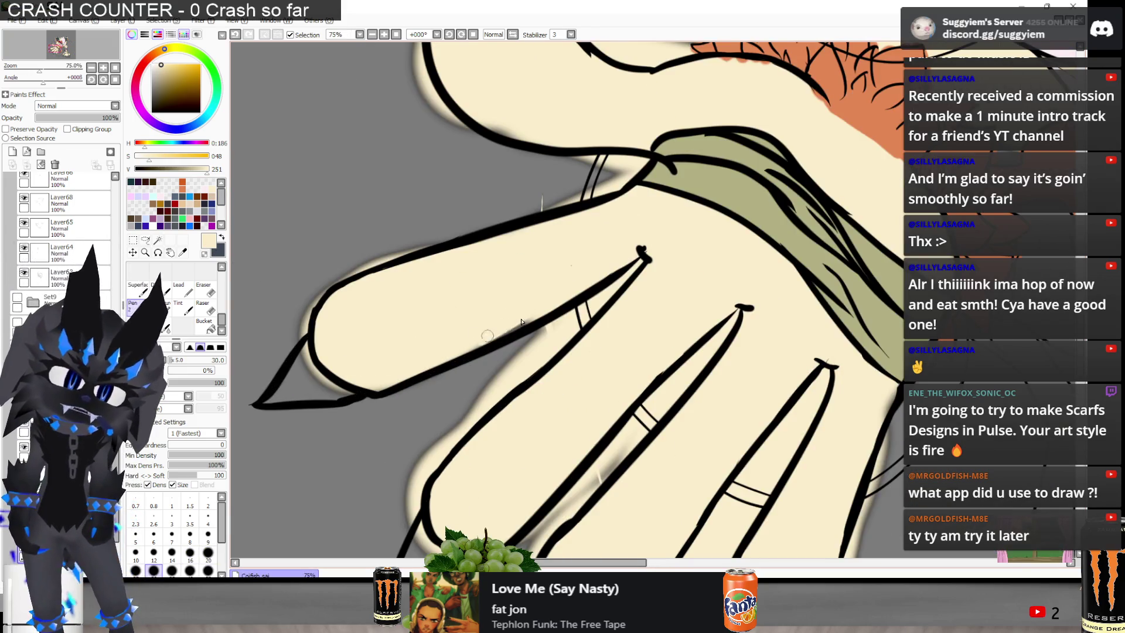
Zoom around the ears and head to inspect the cream fill edges
scroll(460, 335, "down", 4)
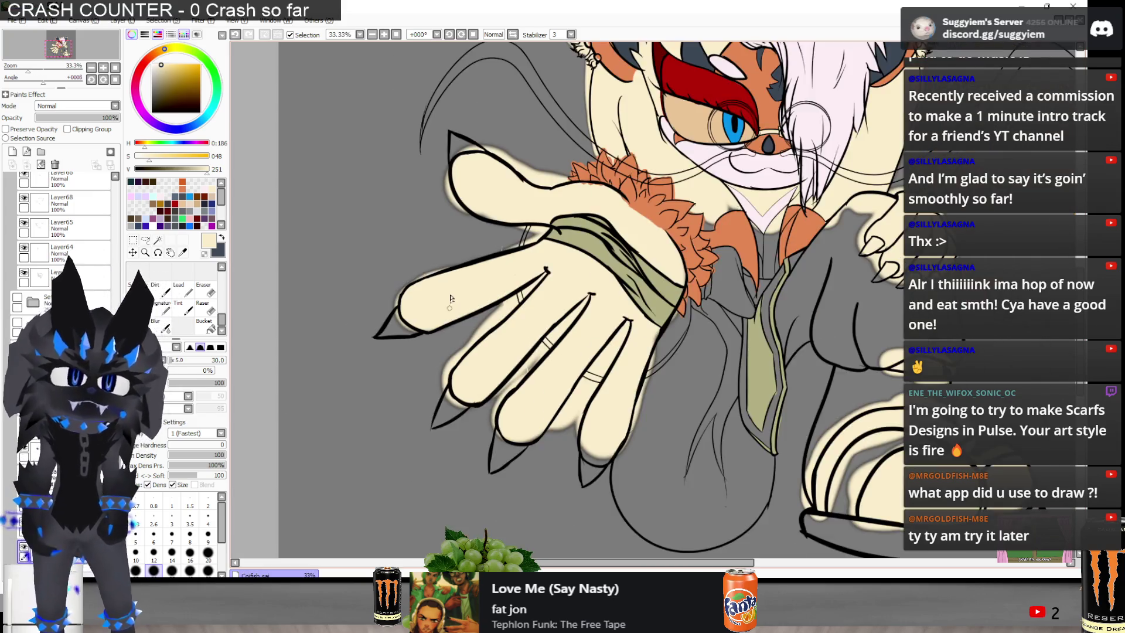
scroll(530, 167, "up", 2)
scroll(530, 186, "up", 6)
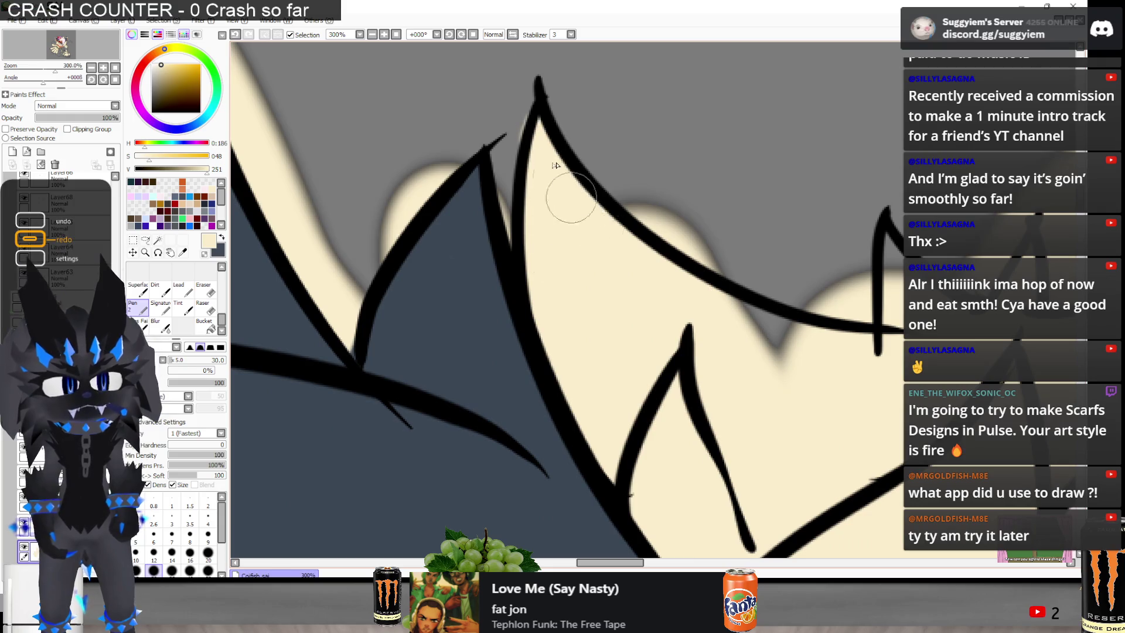
scroll(773, 391, "down", 3)
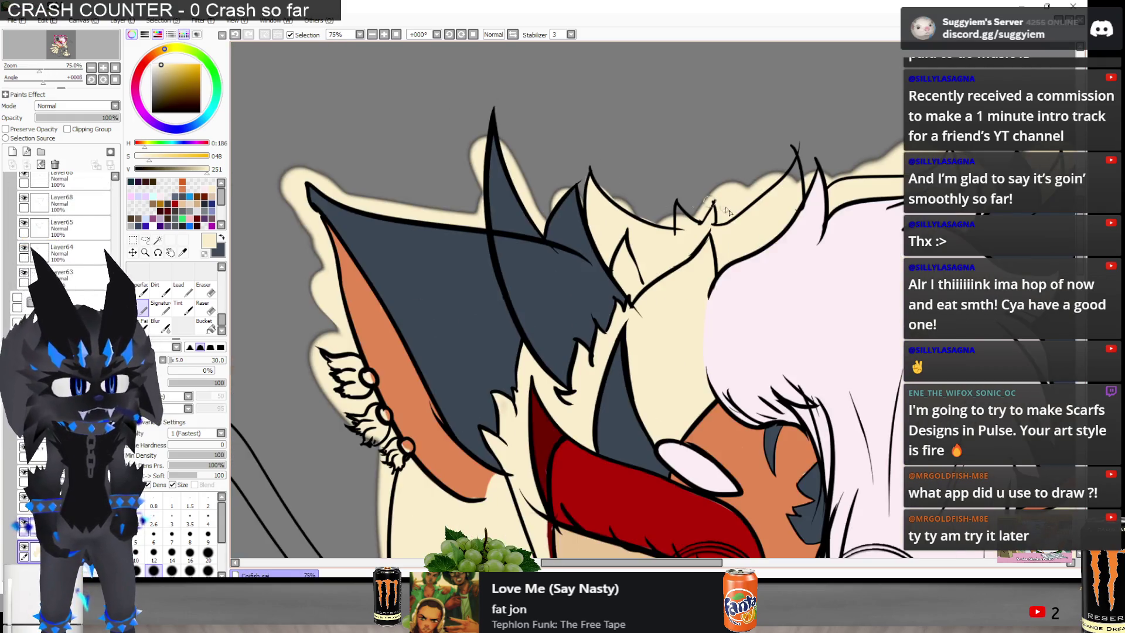
scroll(683, 228, "up", 2)
scroll(686, 245, "up", 2)
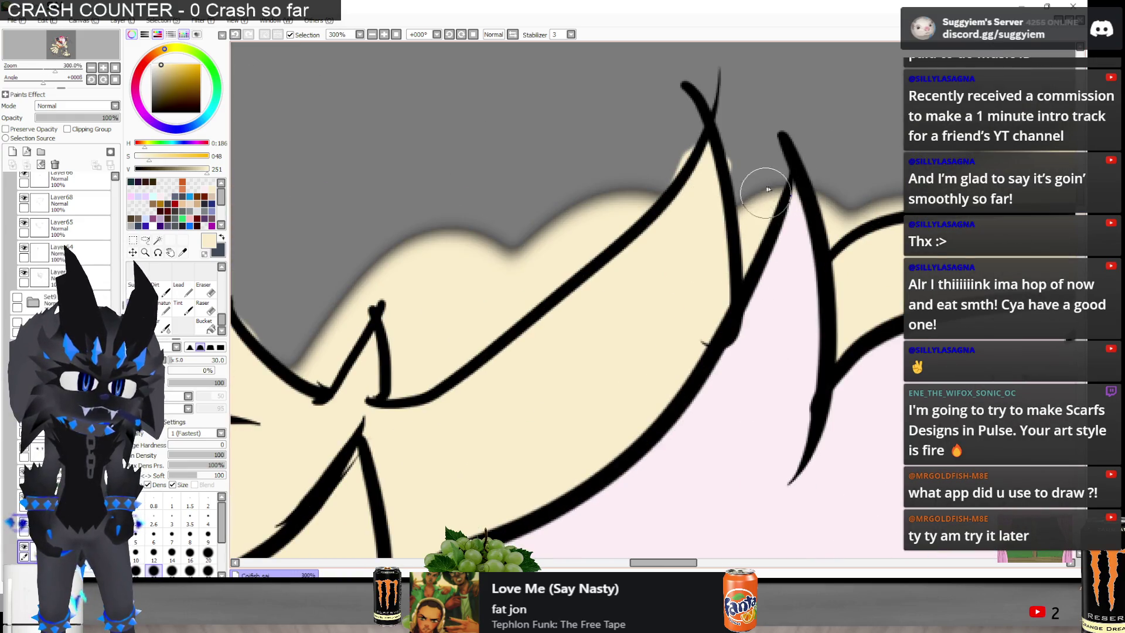
scroll(768, 189, "down", 4)
scroll(768, 190, "up", 1)
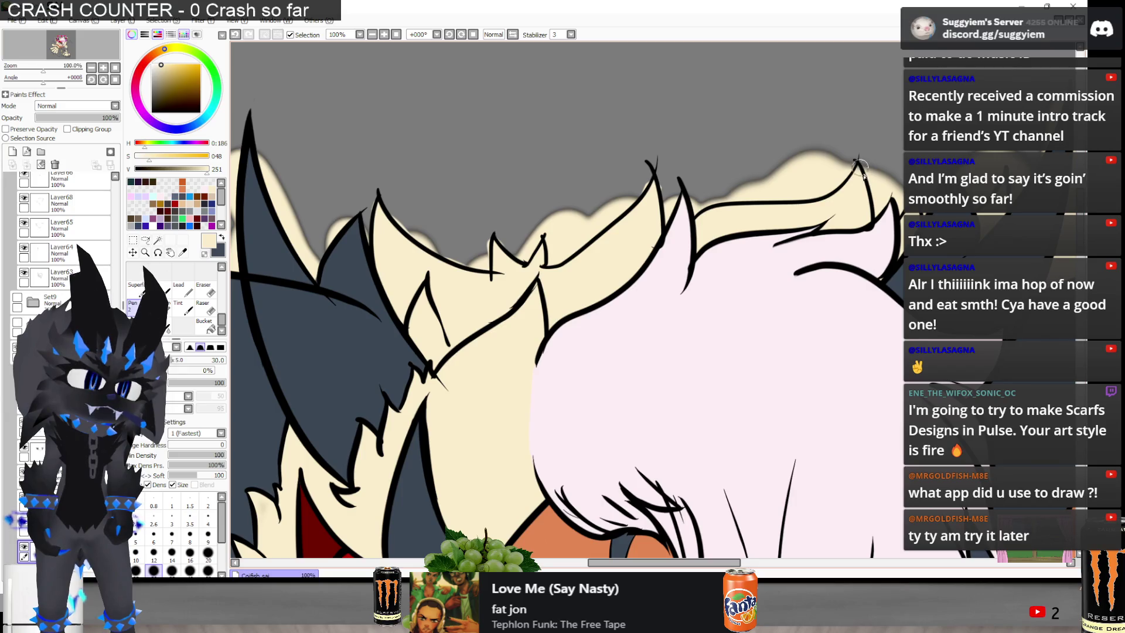
scroll(767, 172, "down", 4)
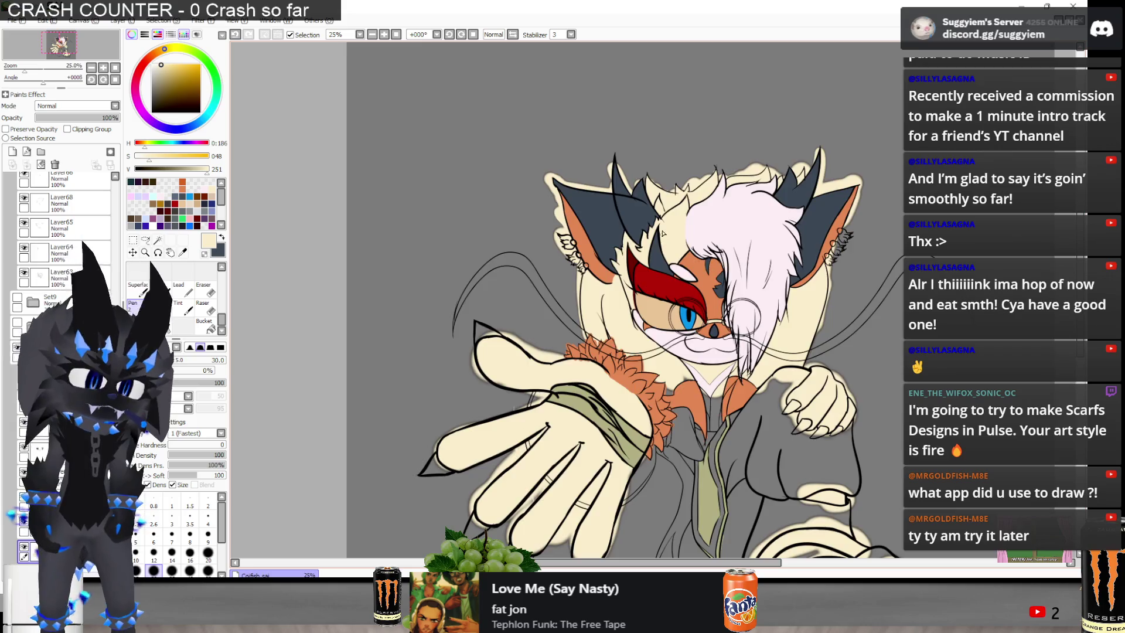
scroll(663, 234, "down", 1)
scroll(845, 443, "up", 5)
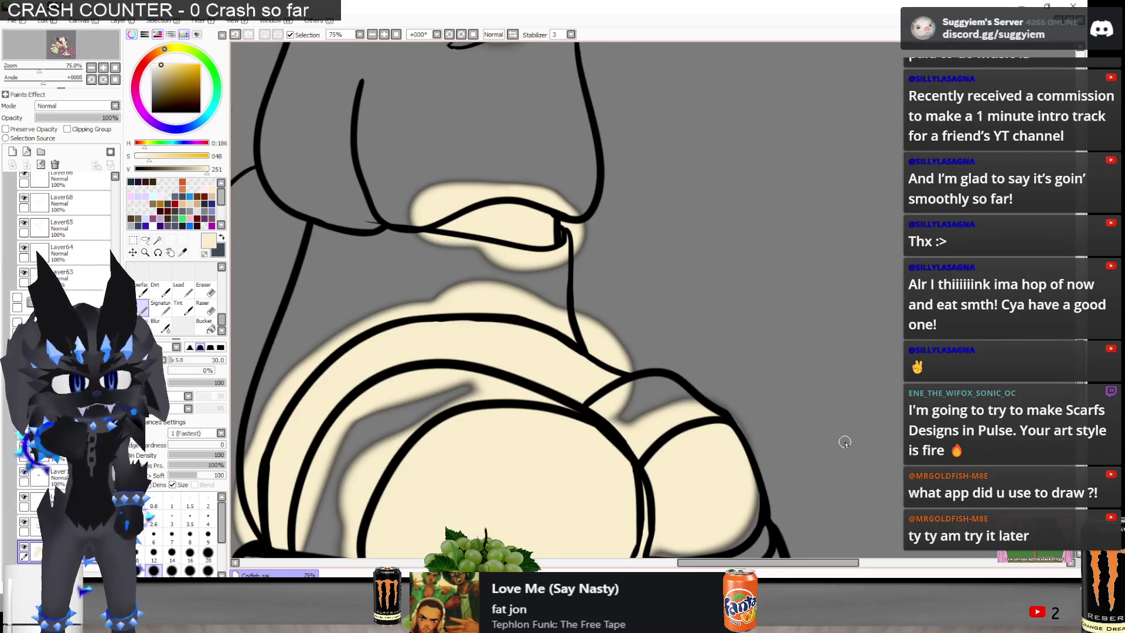
Erase the cream fill spilling outside the foot's outlines
key("e")
scroll(287, 293, "up", 2)
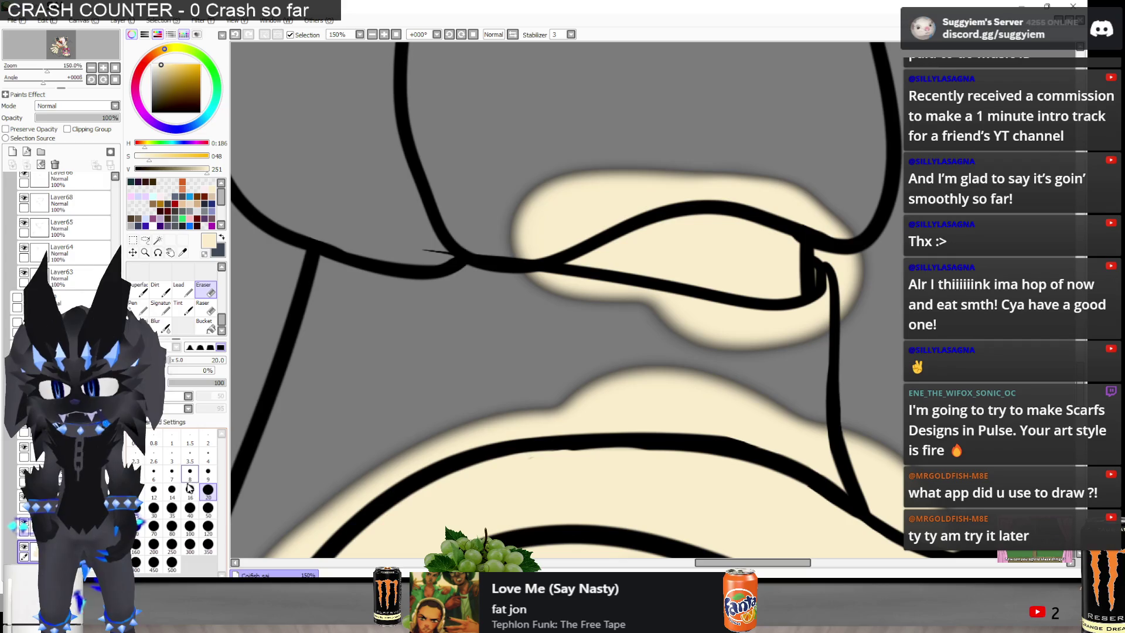
scroll(463, 240, "up", 1)
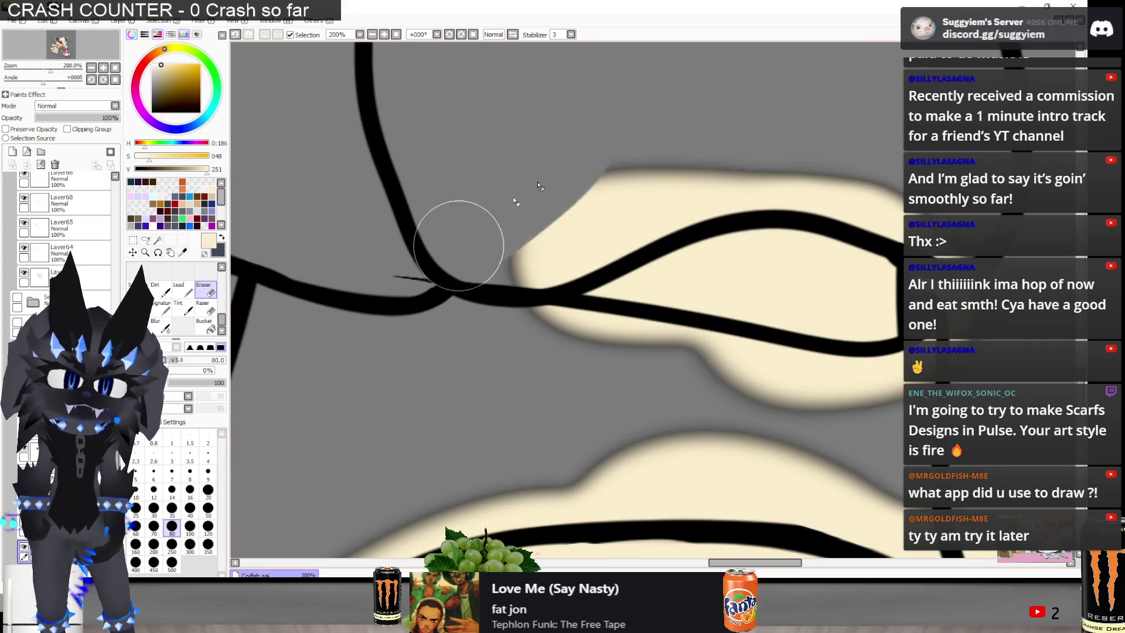
mouse_move(684, 183)
left_mouse_down()
mouse_move(867, 176)
mouse_move(844, 188)
mouse_move(920, 242)
left_mouse_up()
mouse_move(891, 381)
left_mouse_down()
mouse_move(849, 422)
mouse_move(535, 351)
mouse_move(606, 352)
mouse_move(817, 389)
left_mouse_up()
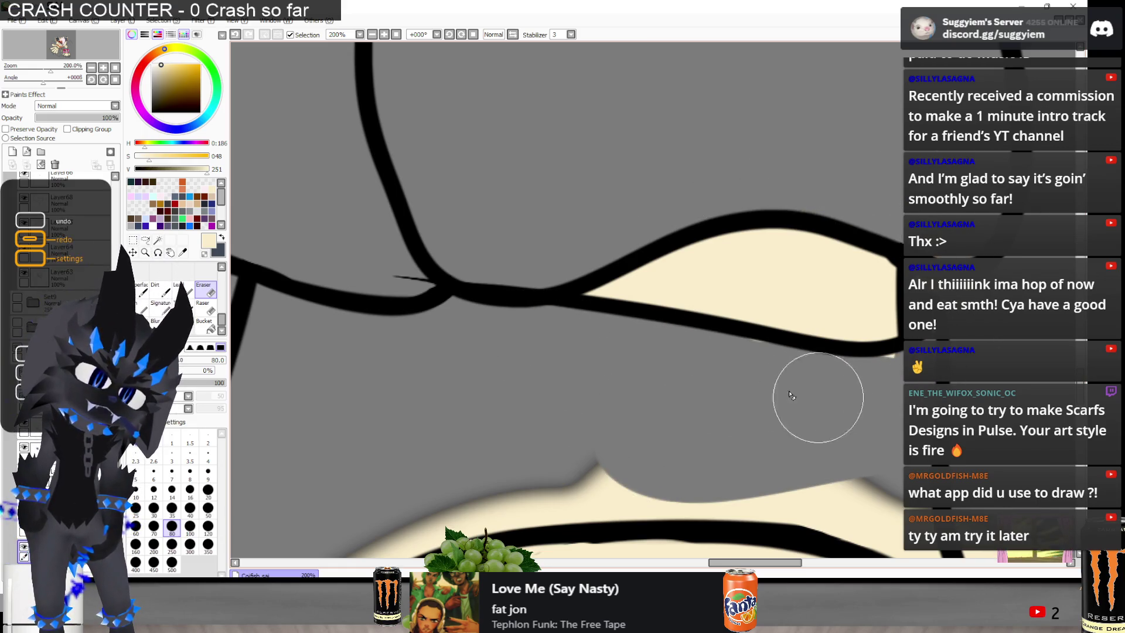
scroll(740, 293, "down", 3)
scroll(442, 393, "up", 1)
mouse_move(402, 432)
left_mouse_down()
mouse_move(477, 352)
mouse_move(578, 284)
mouse_move(643, 261)
mouse_move(794, 266)
mouse_move(851, 305)
left_mouse_up()
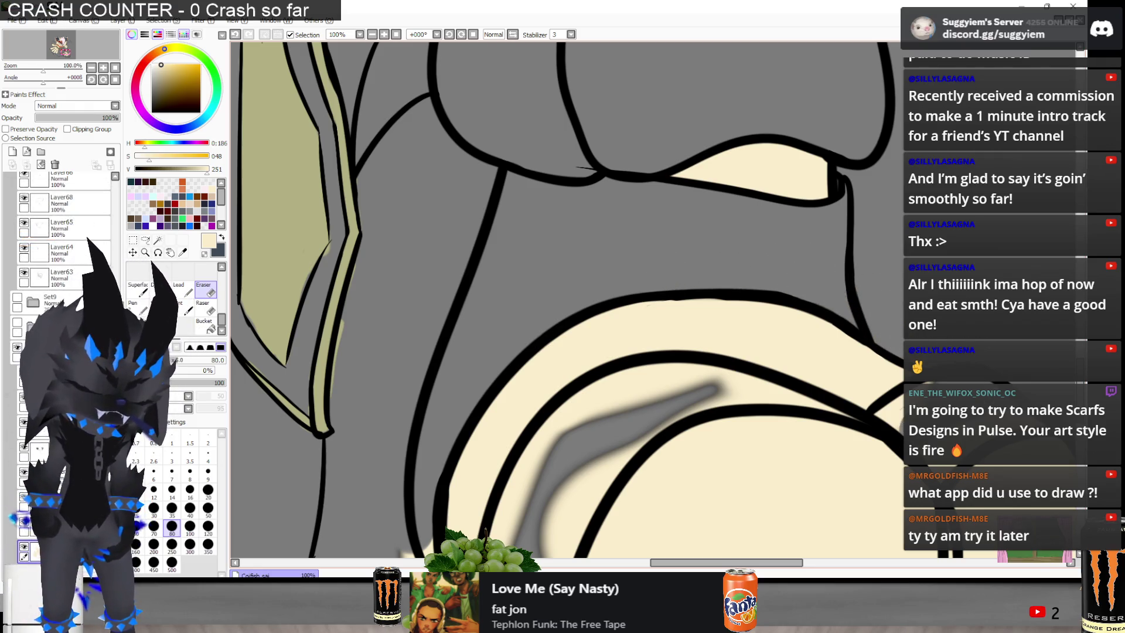
left_click_drag(896, 410, 909, 404)
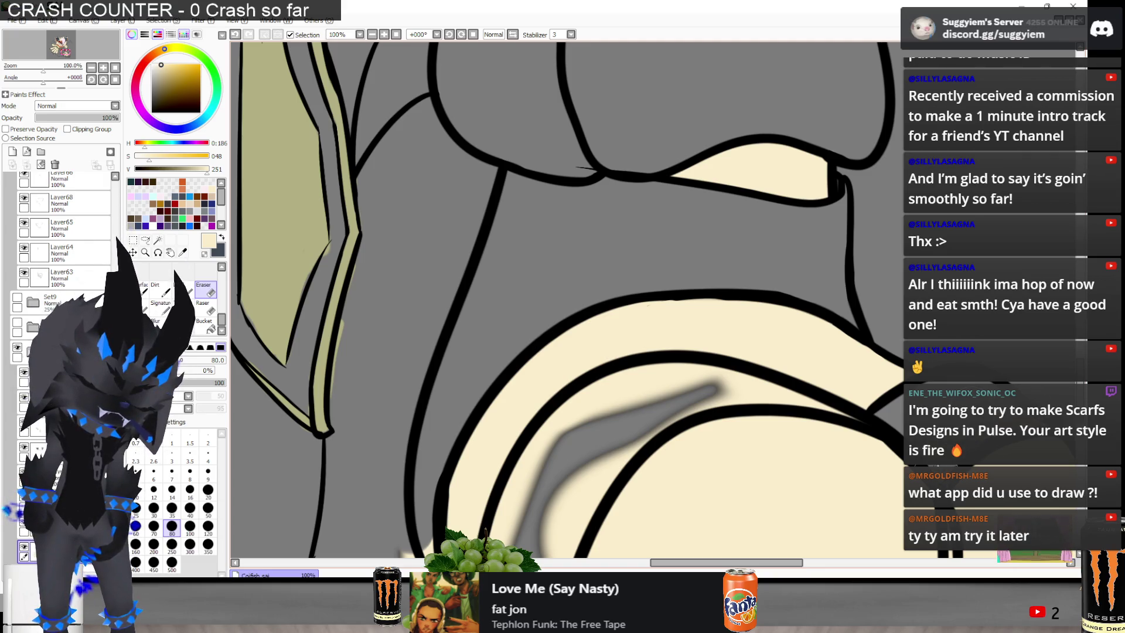
Trim the stray grey shading and the leftover cream patch along the foot's lower-left edge
mouse_move(662, 387)
left_mouse_down()
mouse_move(573, 422)
mouse_move(535, 457)
mouse_move(545, 485)
mouse_move(515, 497)
left_mouse_up()
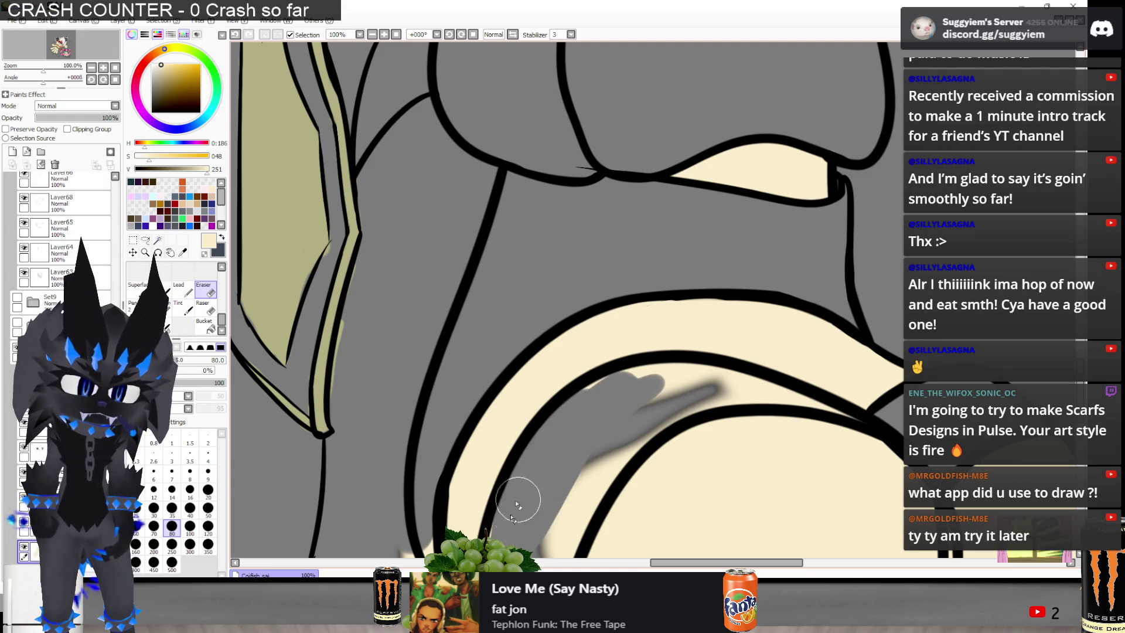
scroll(567, 446, "down", 1)
left_click_drag(545, 414, 573, 435)
left_click_drag(611, 339, 640, 327)
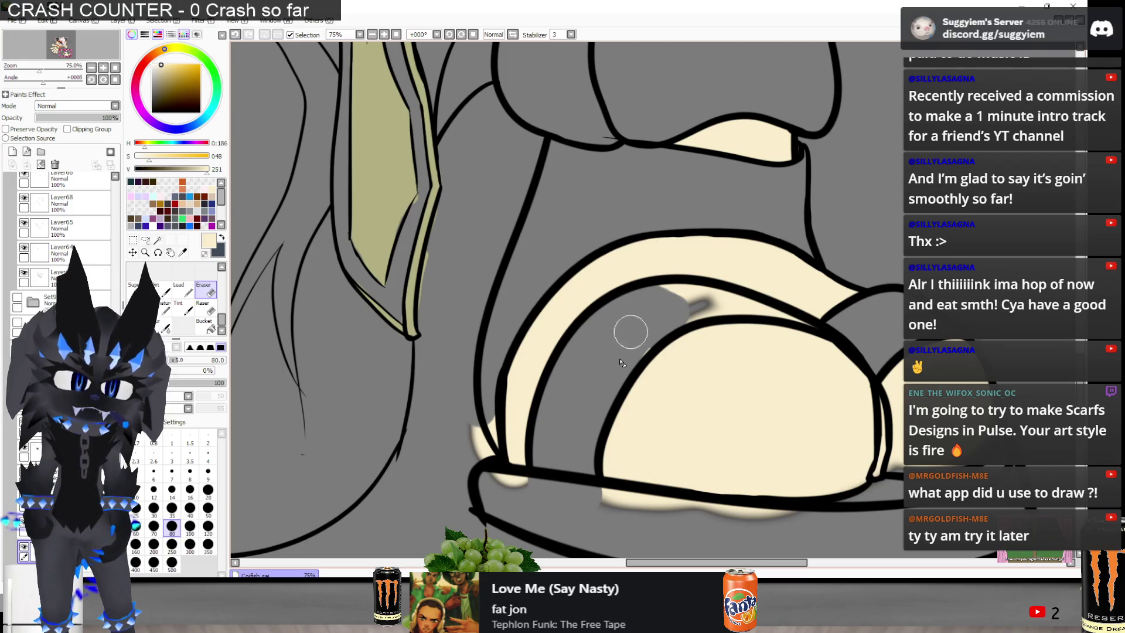
mouse_move(478, 421)
left_mouse_down()
mouse_move(529, 509)
mouse_move(756, 518)
mouse_move(827, 535)
left_mouse_up()
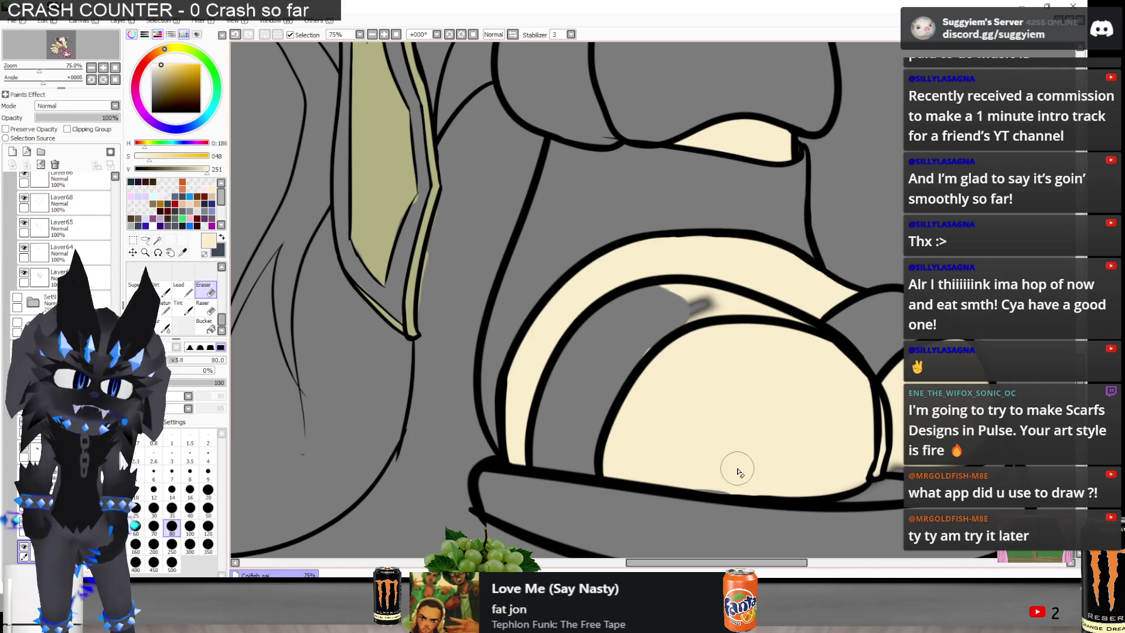
key("n")
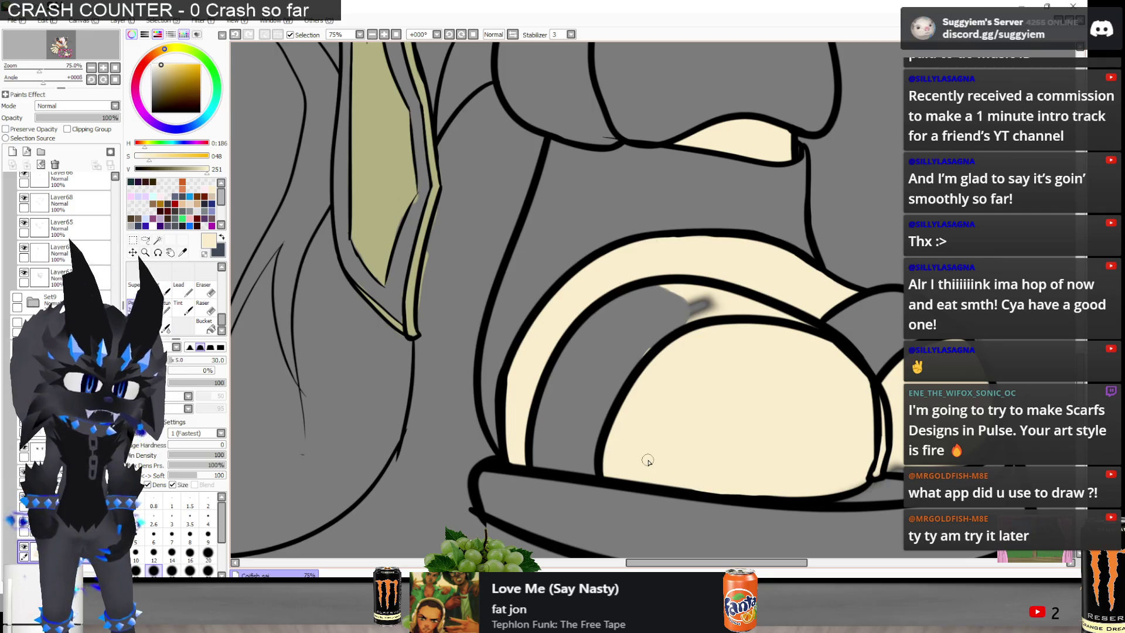
key("e")
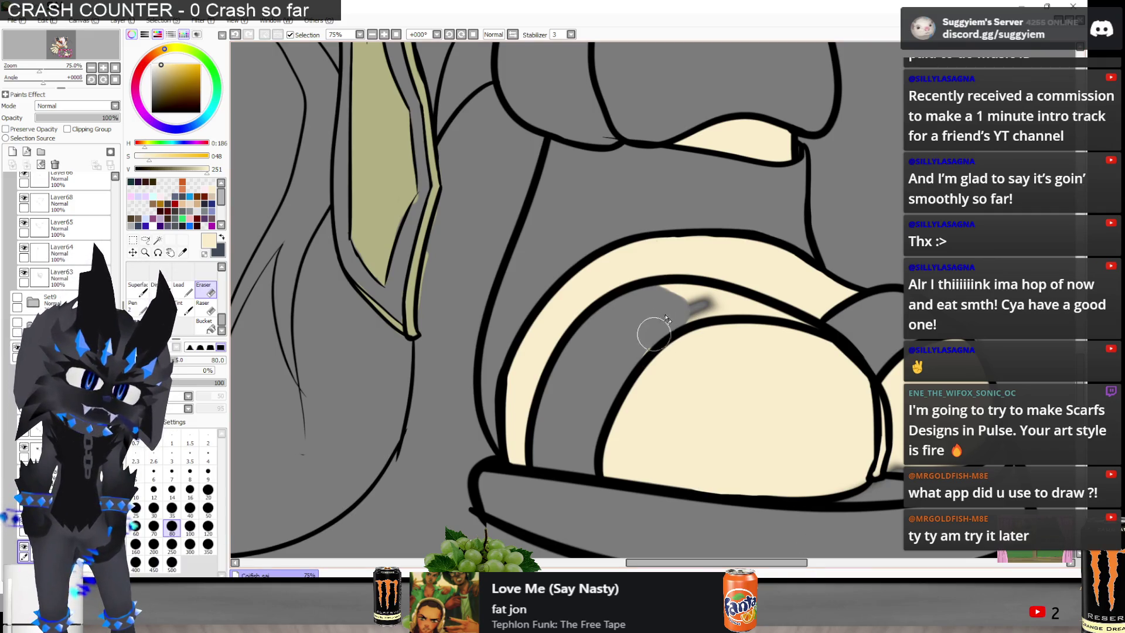
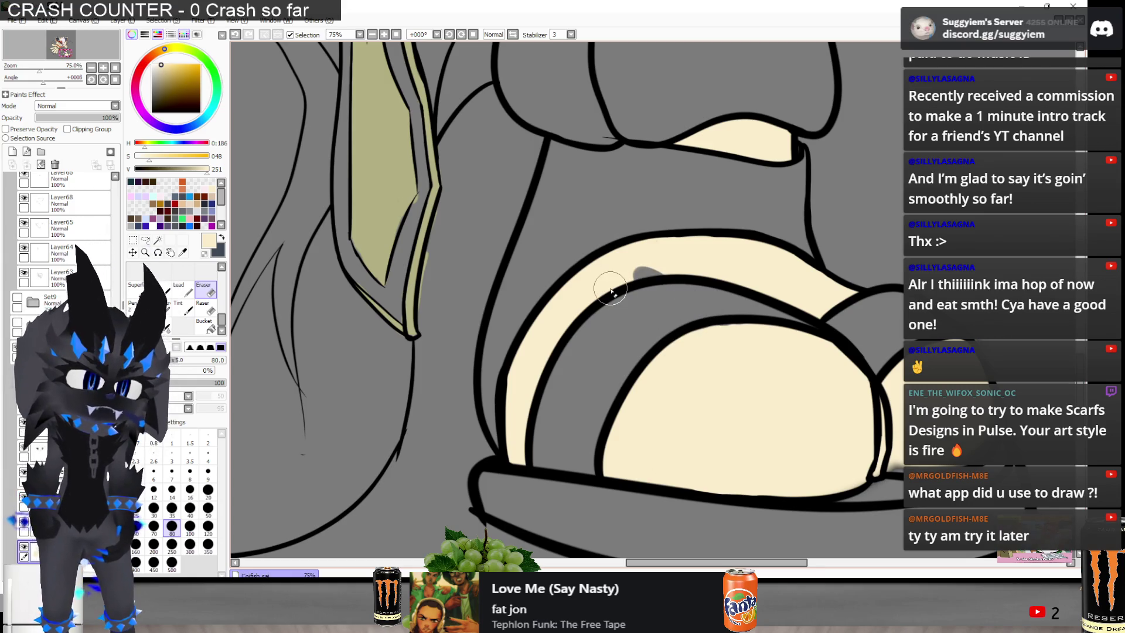
Erase the extra black line across the cat's shoe toes
key("n")
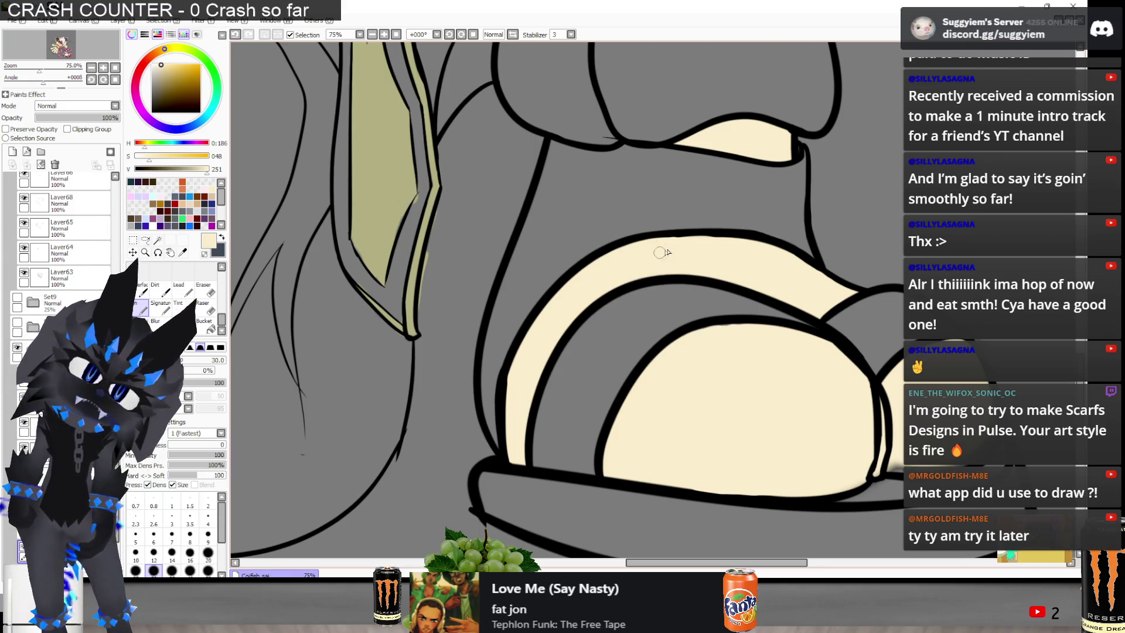
scroll(664, 260, "up", 4)
scroll(597, 266, "down", 4)
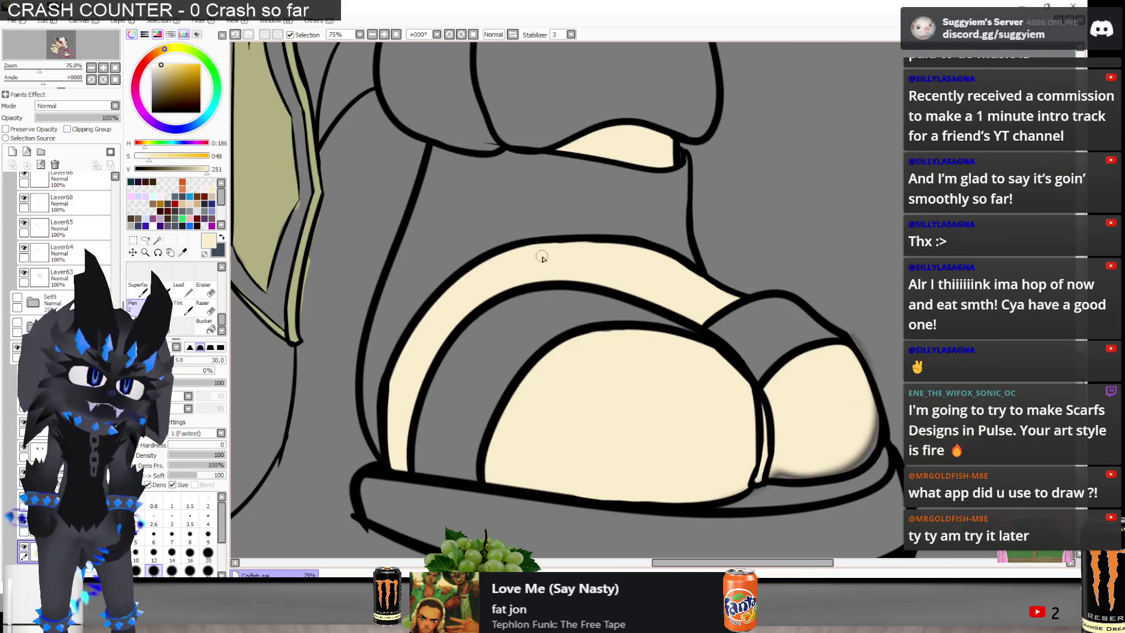
scroll(785, 451, "up", 1)
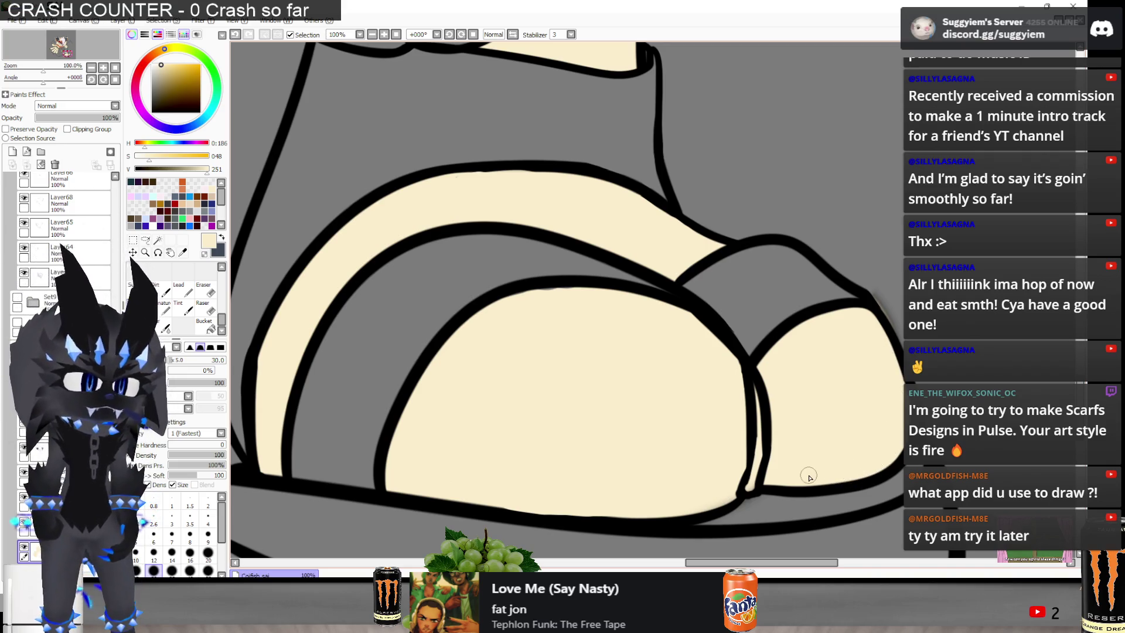
key("e")
mouse_move(750, 492)
left_mouse_down()
mouse_move(746, 447)
mouse_move(835, 311)
left_mouse_up()
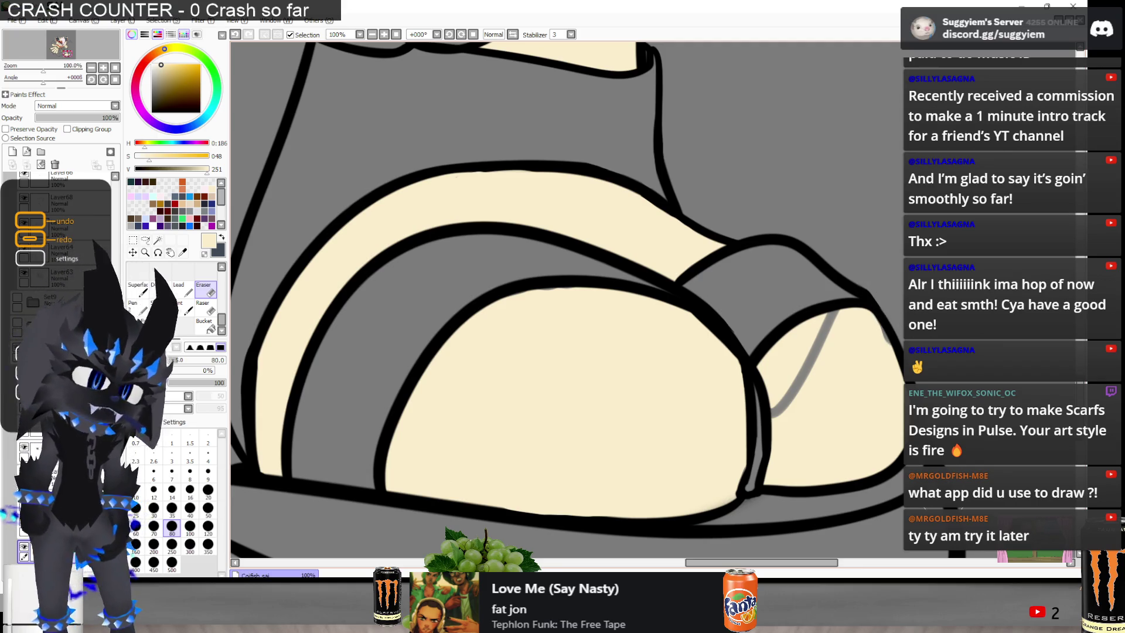
Paint cream over the leftover grey line in the toe fill
key("n")
left_click_drag(812, 353, 839, 329)
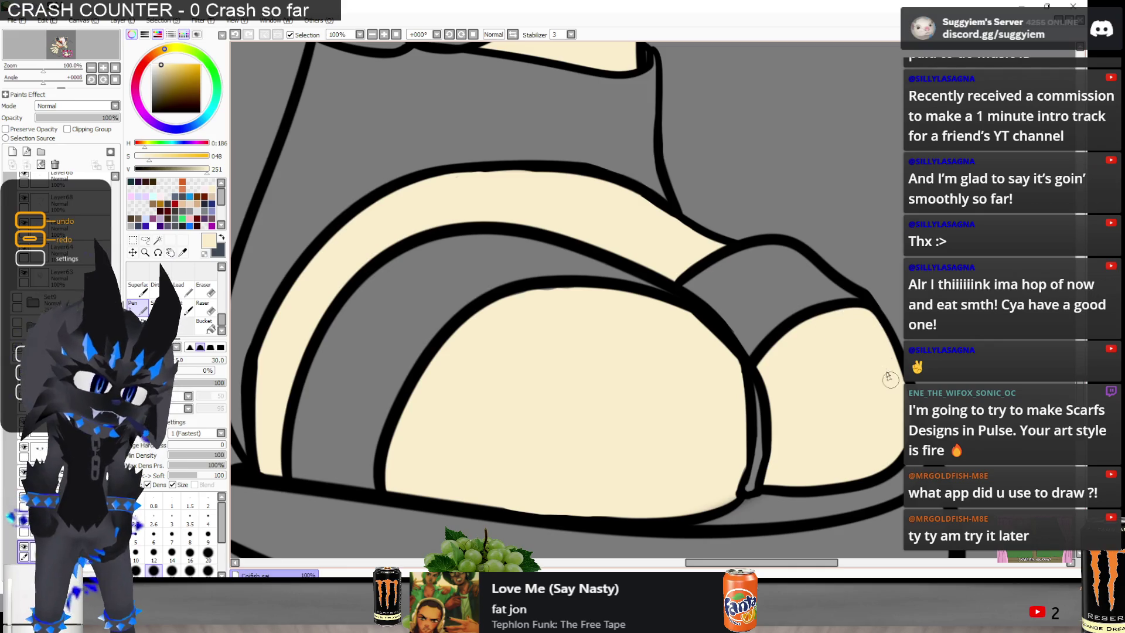
scroll(844, 372, "down", 5)
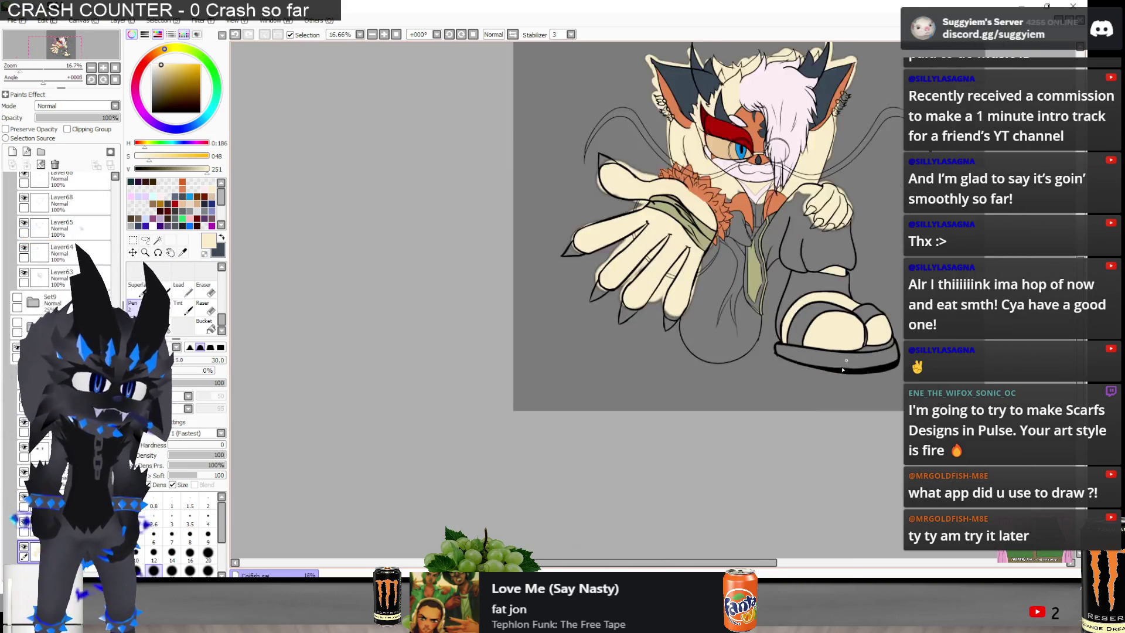
scroll(844, 373, "up", 4)
scroll(797, 447, "up", 4)
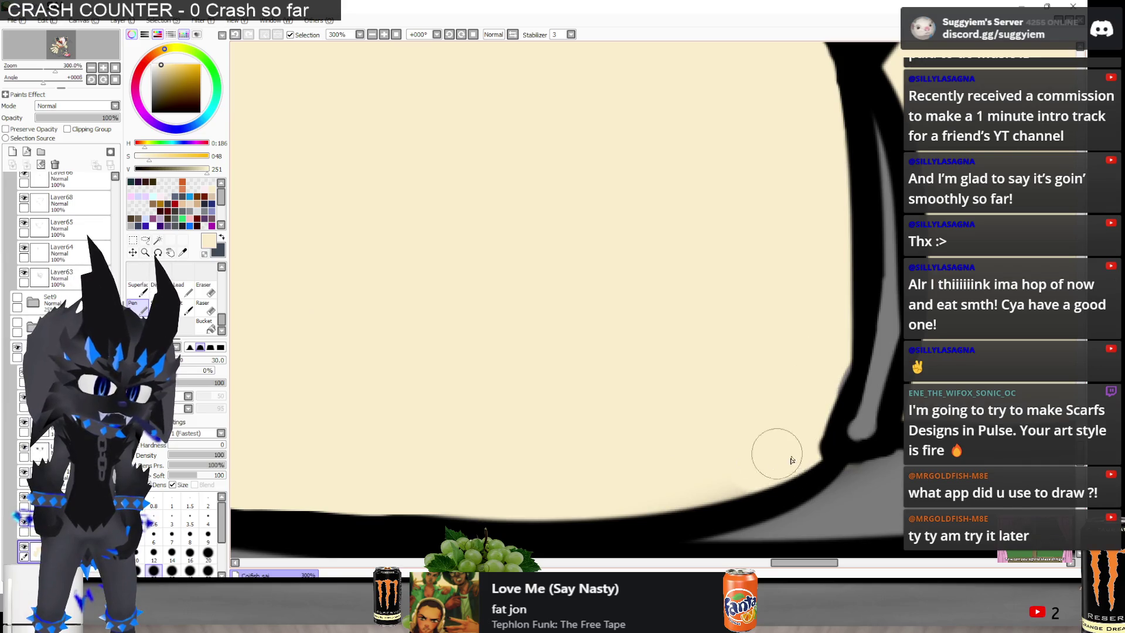
scroll(587, 395, "down", 3)
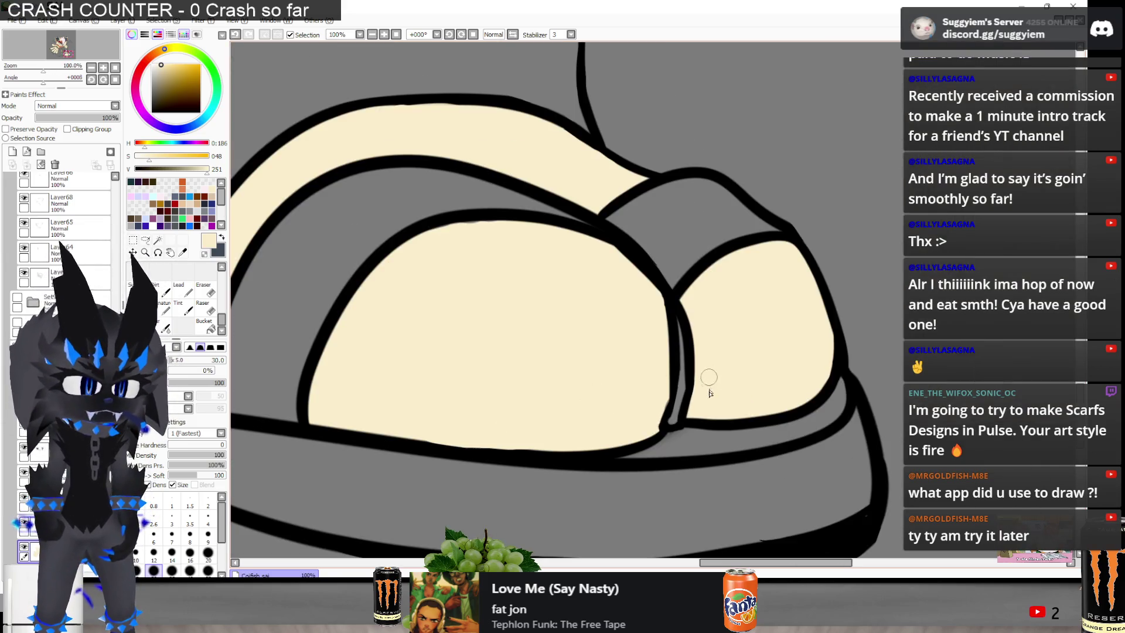
scroll(693, 415, "down", 4)
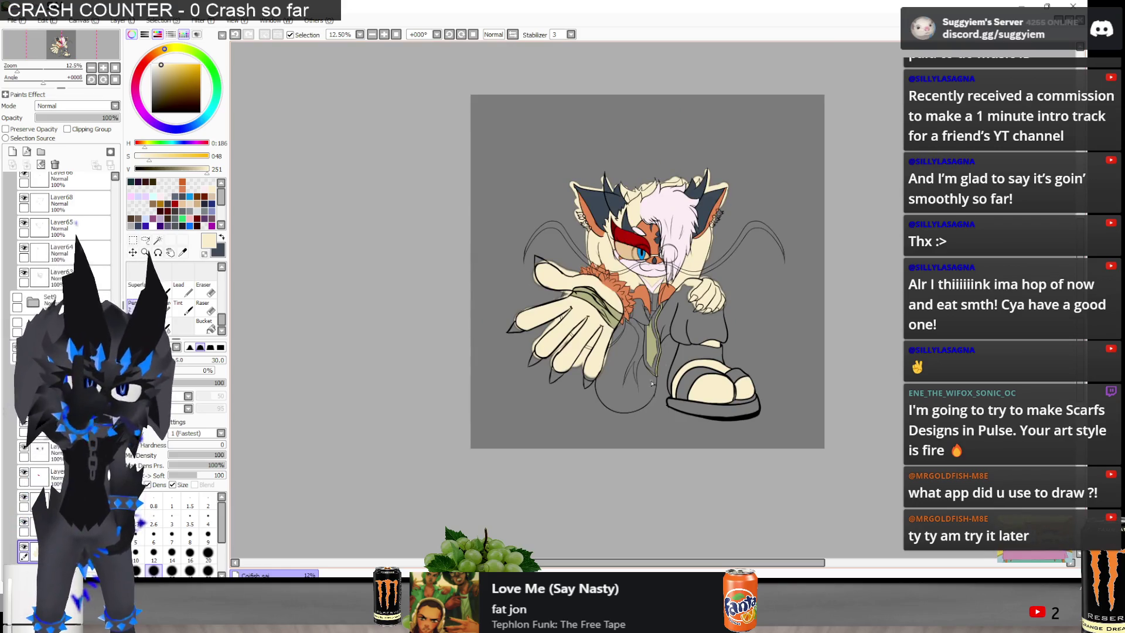
scroll(730, 333, "up", 1)
scroll(705, 409, "up", 1)
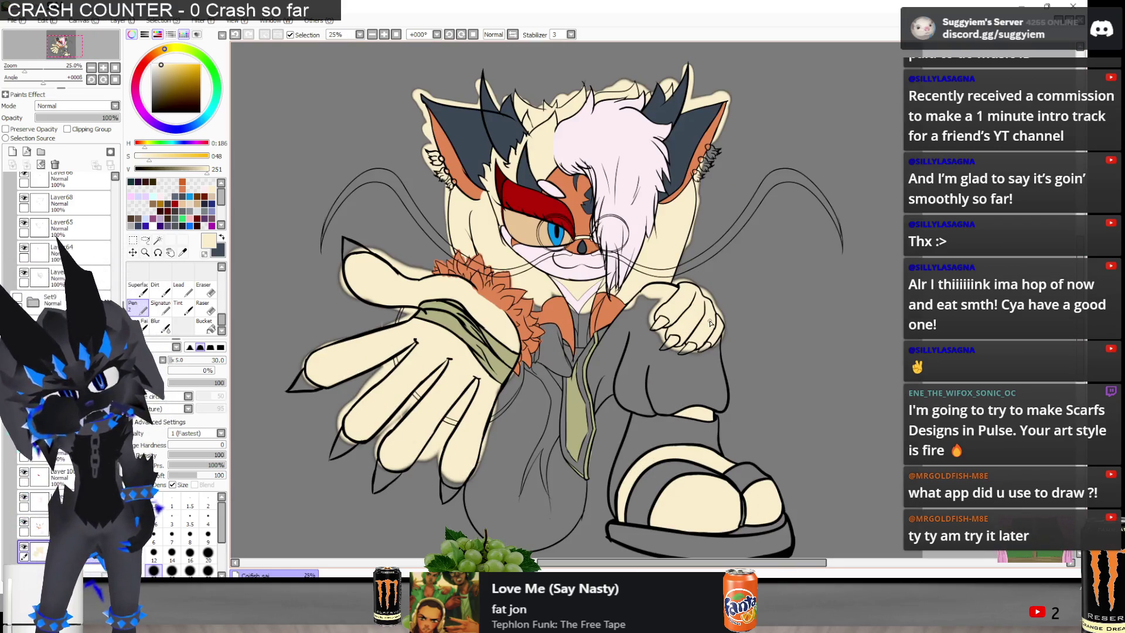
key("e")
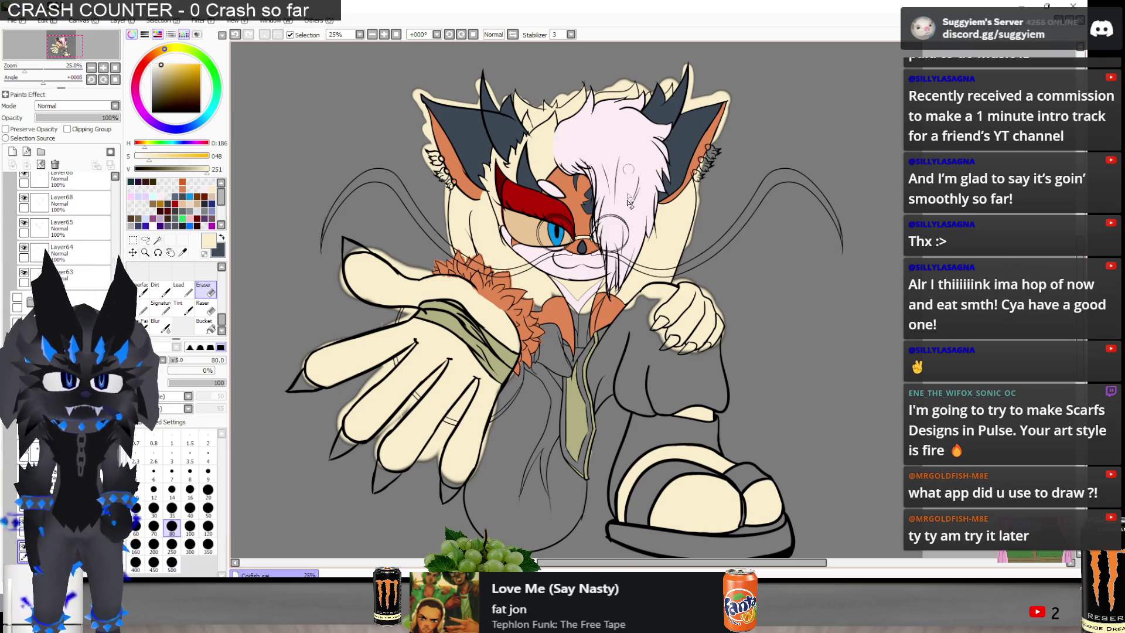
scroll(577, 373, "up", 2)
scroll(577, 373, "up", 2)
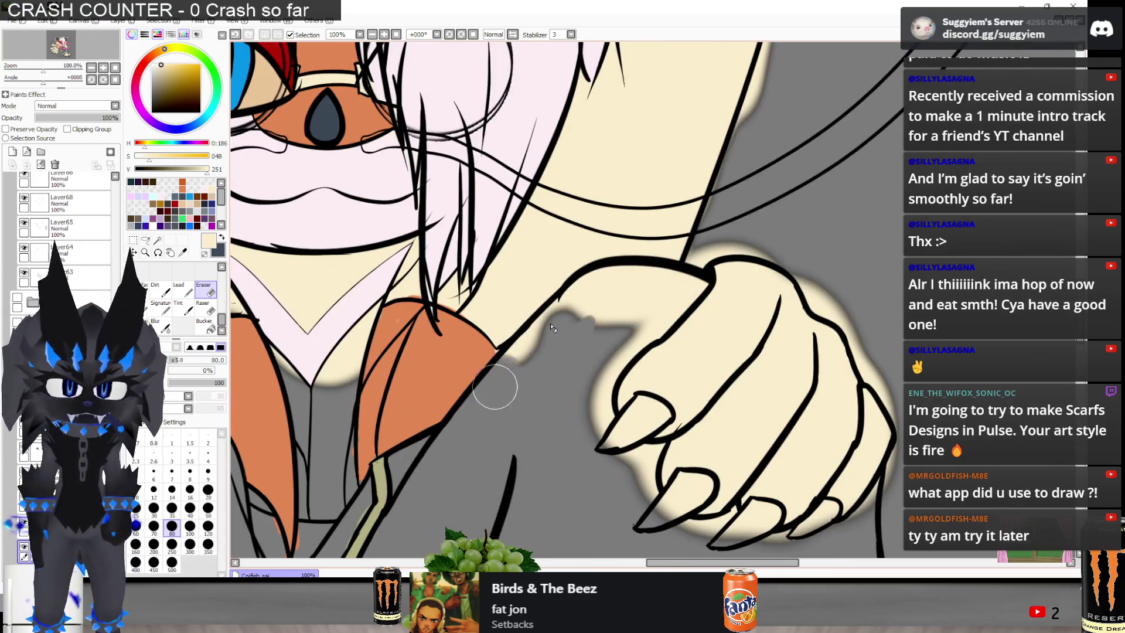
Erase the cream spill around the knee hand's lower fingers and knuckles back to grey
scroll(581, 340, "up", 1)
mouse_move(582, 341)
left_mouse_down()
mouse_move(547, 334)
mouse_move(496, 386)
mouse_move(565, 309)
mouse_move(623, 276)
mouse_move(716, 263)
mouse_move(703, 291)
mouse_move(623, 364)
mouse_move(615, 432)
mouse_move(622, 424)
left_mouse_up()
mouse_move(624, 464)
left_mouse_down()
mouse_move(658, 510)
mouse_move(648, 522)
left_mouse_up()
mouse_move(773, 234)
left_mouse_down()
mouse_move(709, 249)
mouse_move(753, 244)
mouse_move(753, 231)
mouse_move(783, 238)
mouse_move(803, 187)
mouse_move(779, 199)
mouse_move(785, 188)
mouse_move(820, 185)
left_mouse_up()
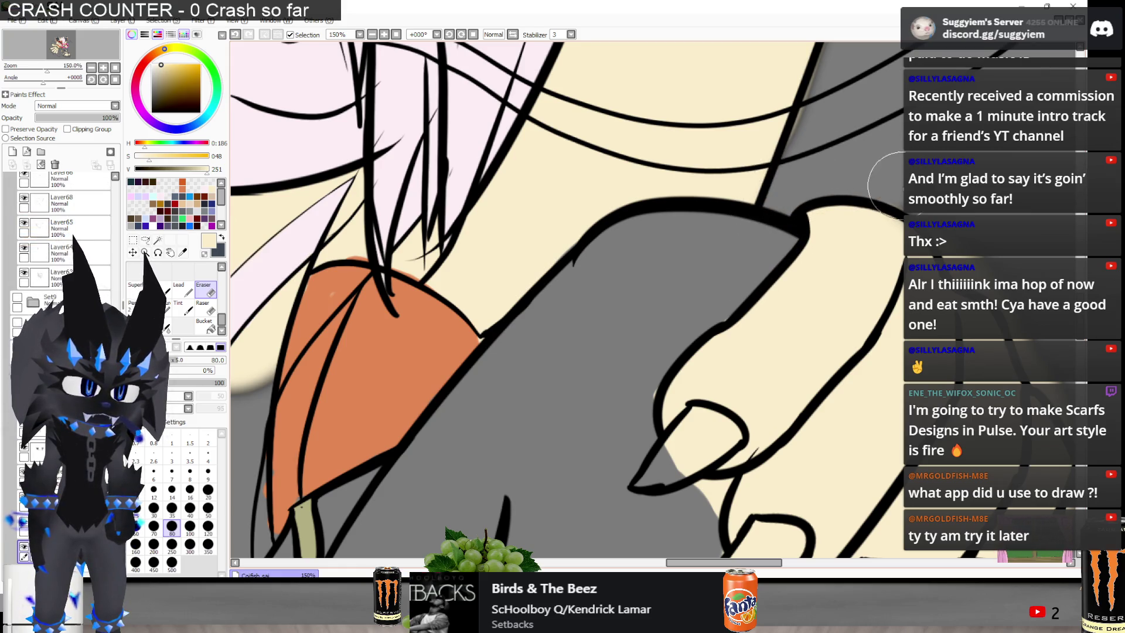
mouse_move(1005, 220)
left_mouse_down()
mouse_move(788, 196)
mouse_move(779, 226)
left_mouse_up()
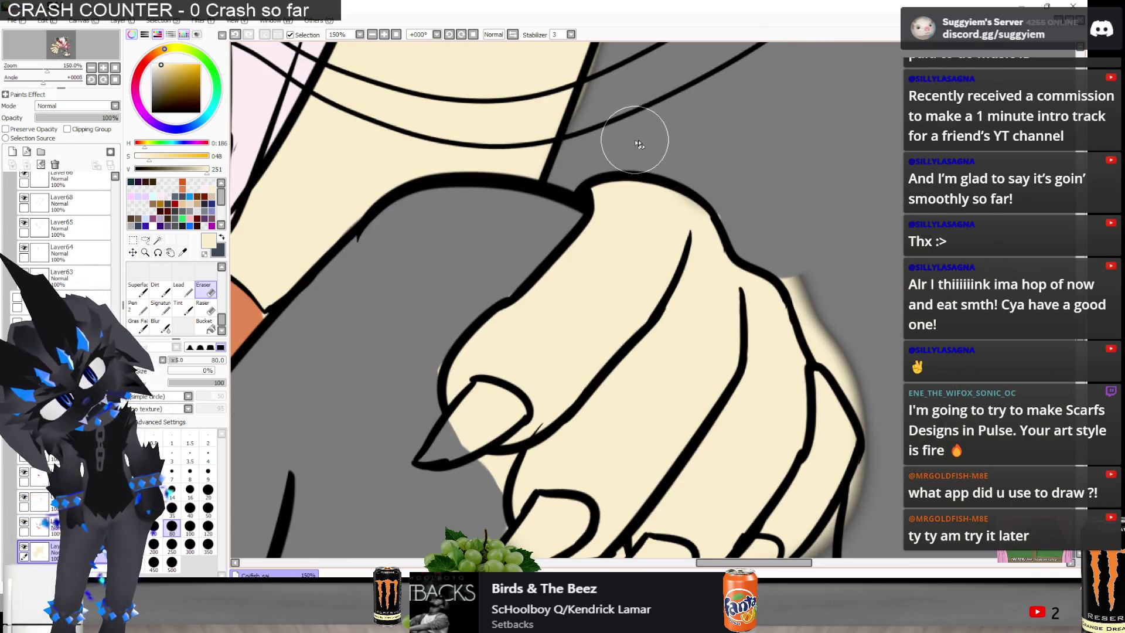
mouse_move(789, 253)
left_mouse_down()
mouse_move(821, 271)
mouse_move(876, 416)
mouse_move(887, 484)
left_mouse_up()
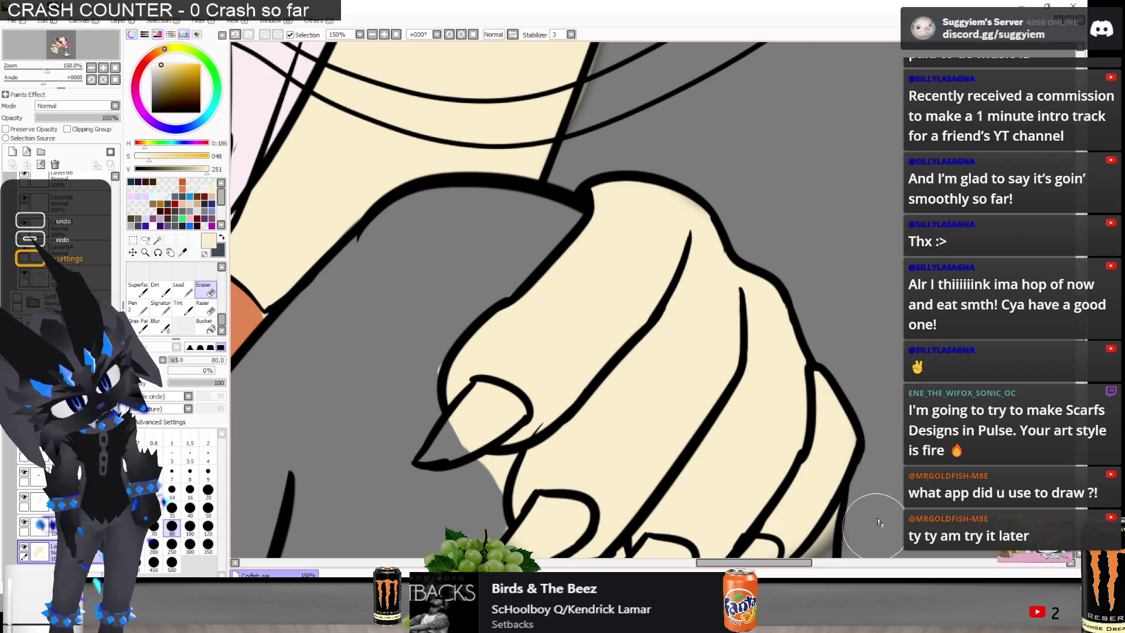
Remove the cream halo beneath the finger outline and under the first and middle fingers
scroll(778, 448, "up", 2)
scroll(778, 448, "up", 2)
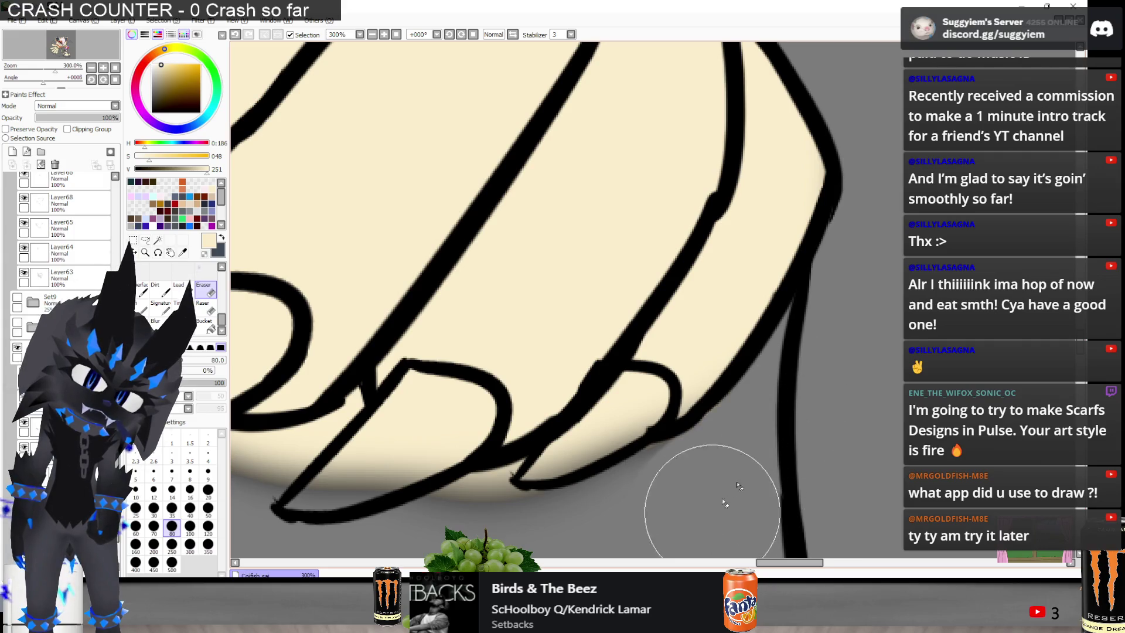
mouse_move(674, 513)
left_mouse_down()
mouse_move(546, 538)
mouse_move(343, 496)
left_mouse_up()
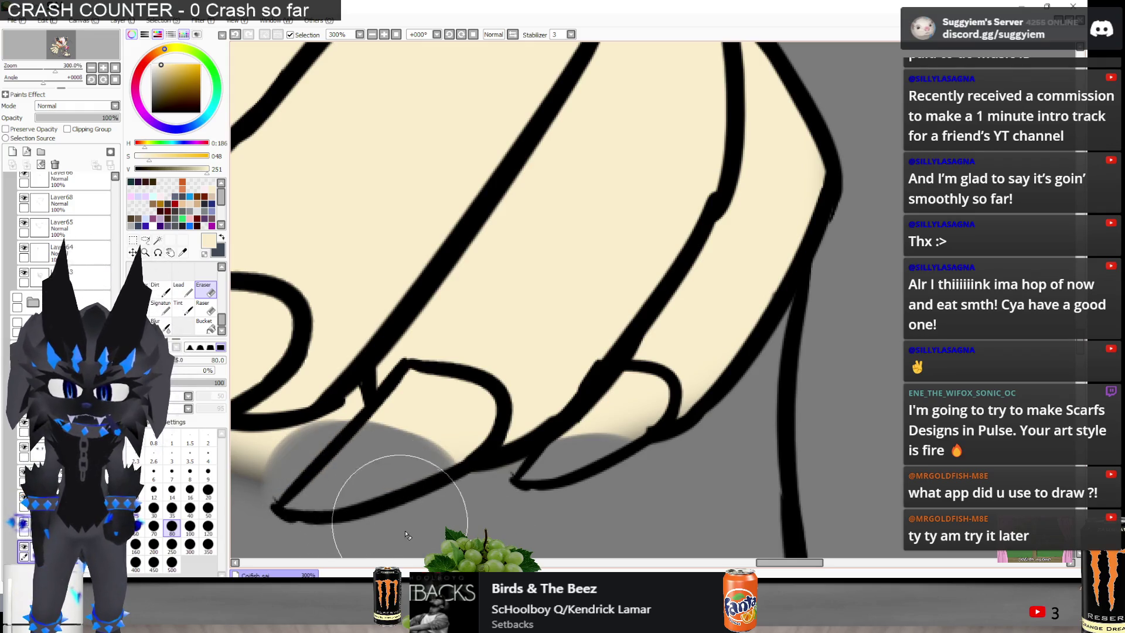
scroll(375, 457, "down", 2)
mouse_move(365, 418)
left_mouse_down()
mouse_move(326, 372)
mouse_move(389, 447)
mouse_move(371, 427)
mouse_move(473, 431)
mouse_move(502, 352)
mouse_move(465, 402)
mouse_move(480, 465)
left_mouse_up()
Reinforce the diagonal ink line between the fingers with the Pen
scroll(398, 354, "up", 2)
key("n")
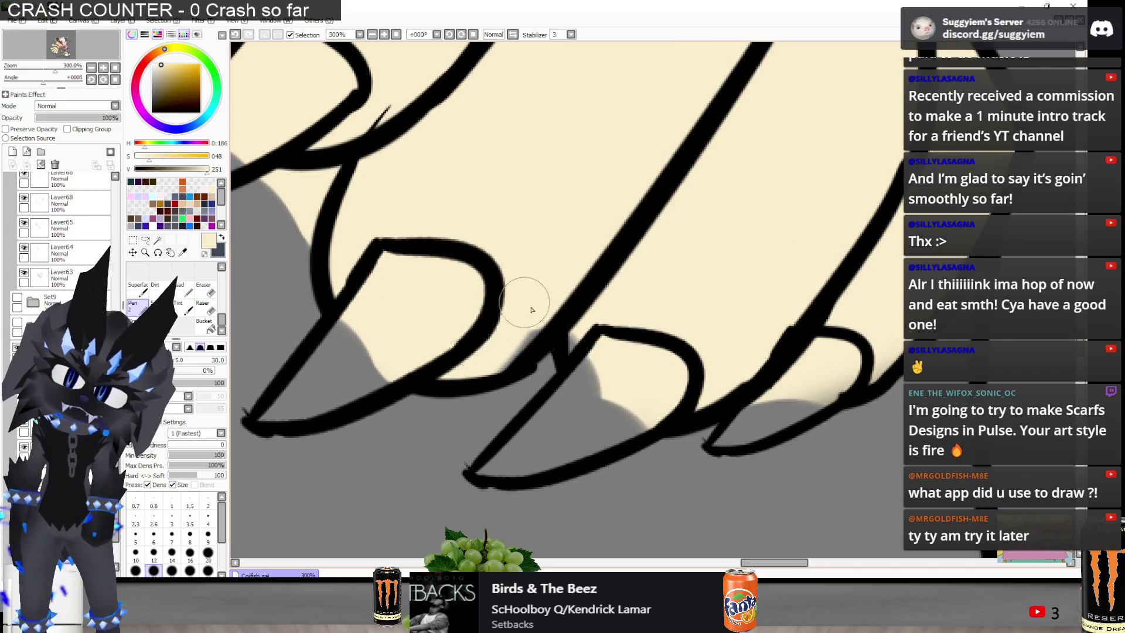
left_click_drag(551, 360, 581, 315)
scroll(615, 246, "down", 1)
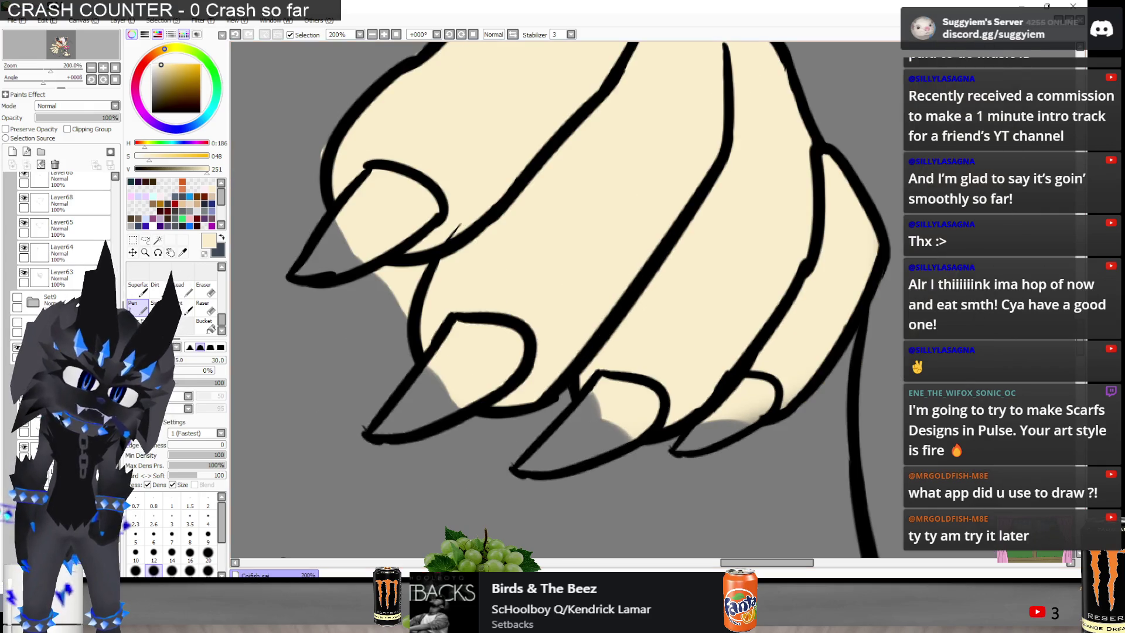
Erase the cream fill between the claws to expose the grey background
key("e")
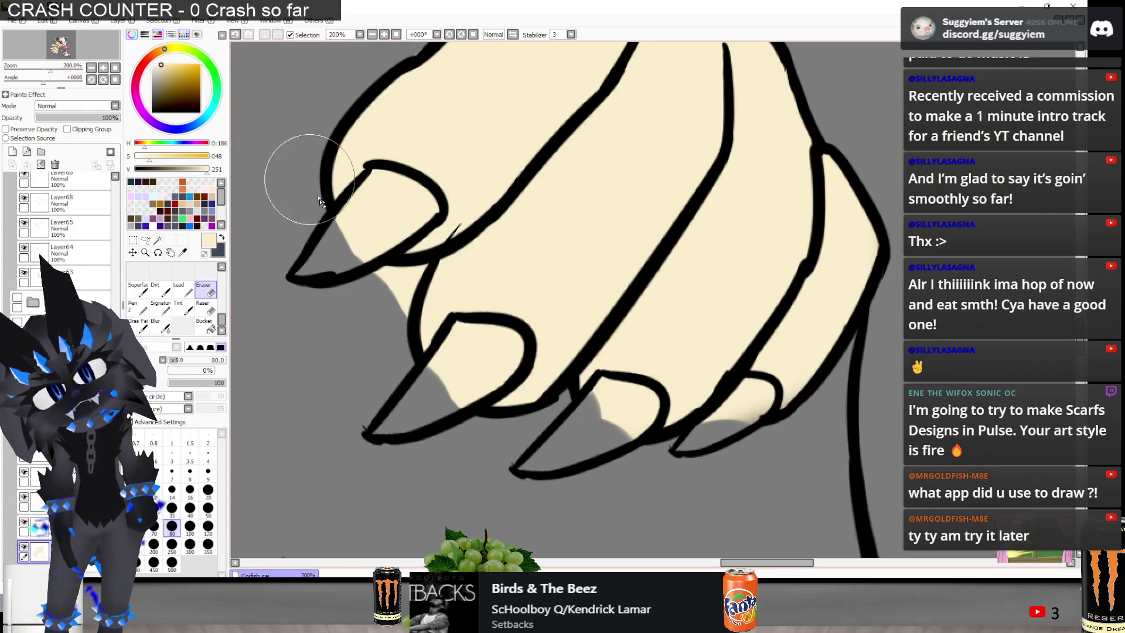
scroll(486, 205, "down", 1)
scroll(422, 100, "down", 1)
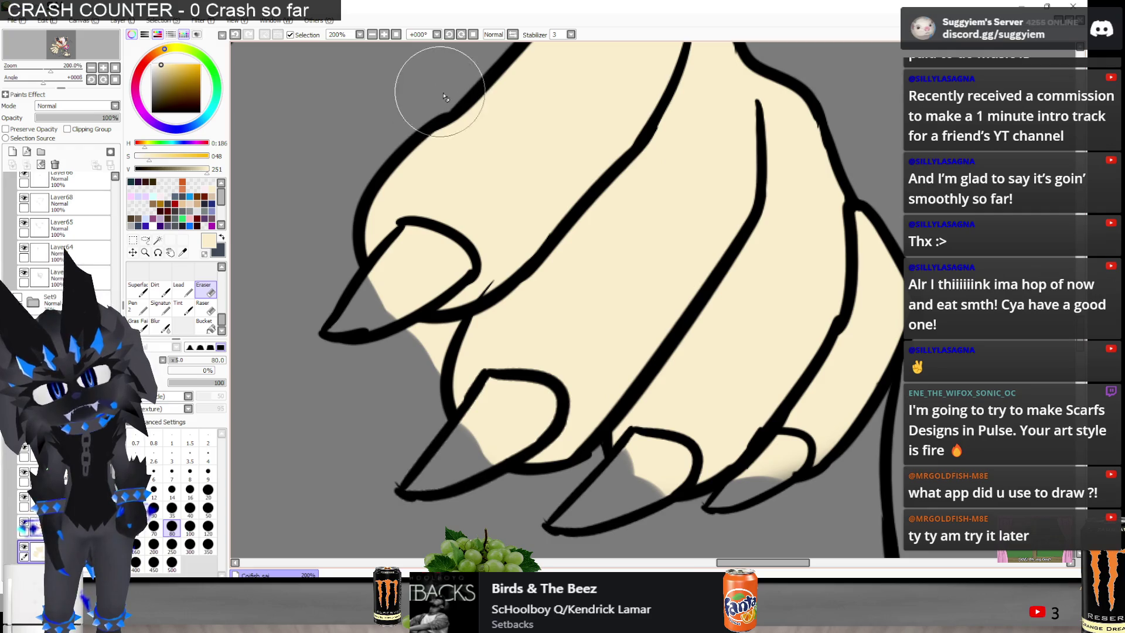
scroll(451, 99, "down", 1)
scroll(501, 193, "up", 5)
mouse_move(470, 276)
left_mouse_down()
mouse_move(550, 256)
mouse_move(502, 339)
mouse_move(494, 399)
left_mouse_up()
key("n")
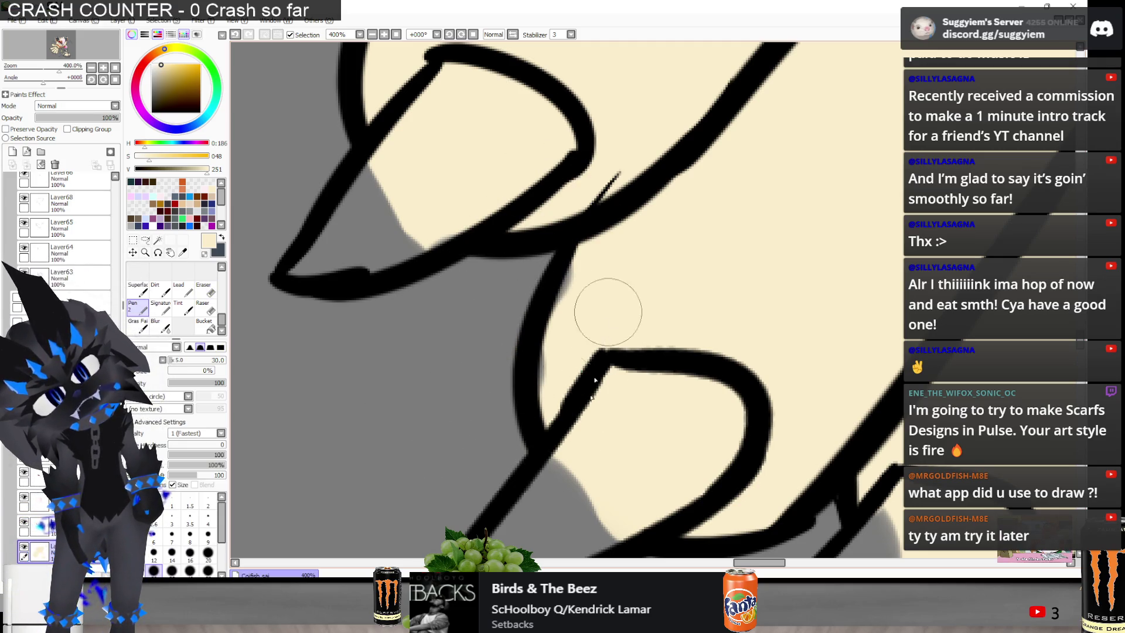
scroll(576, 124, "down", 3)
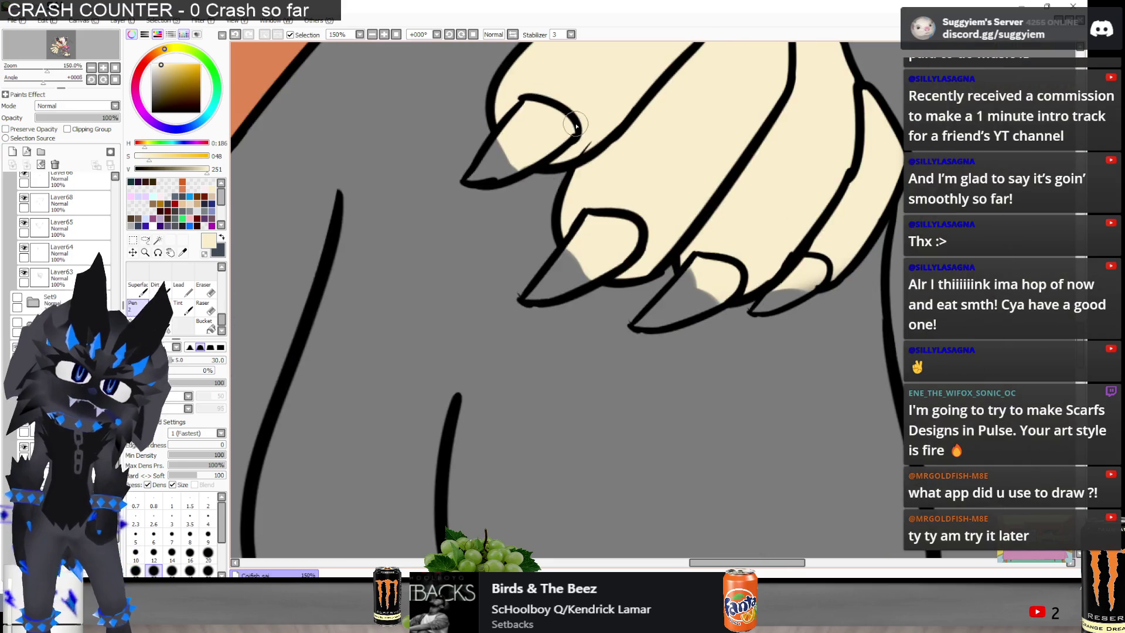
scroll(575, 124, "down", 5)
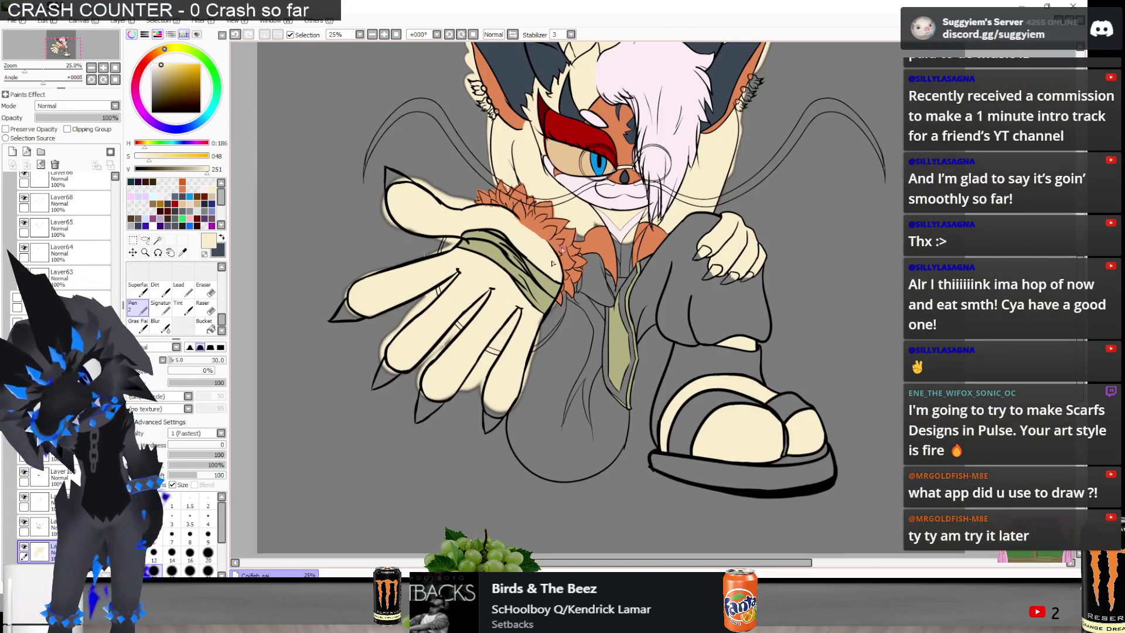
Switch to the Eraser and zoom in to 100% on the outstretched arm
scroll(552, 263, "down", 1)
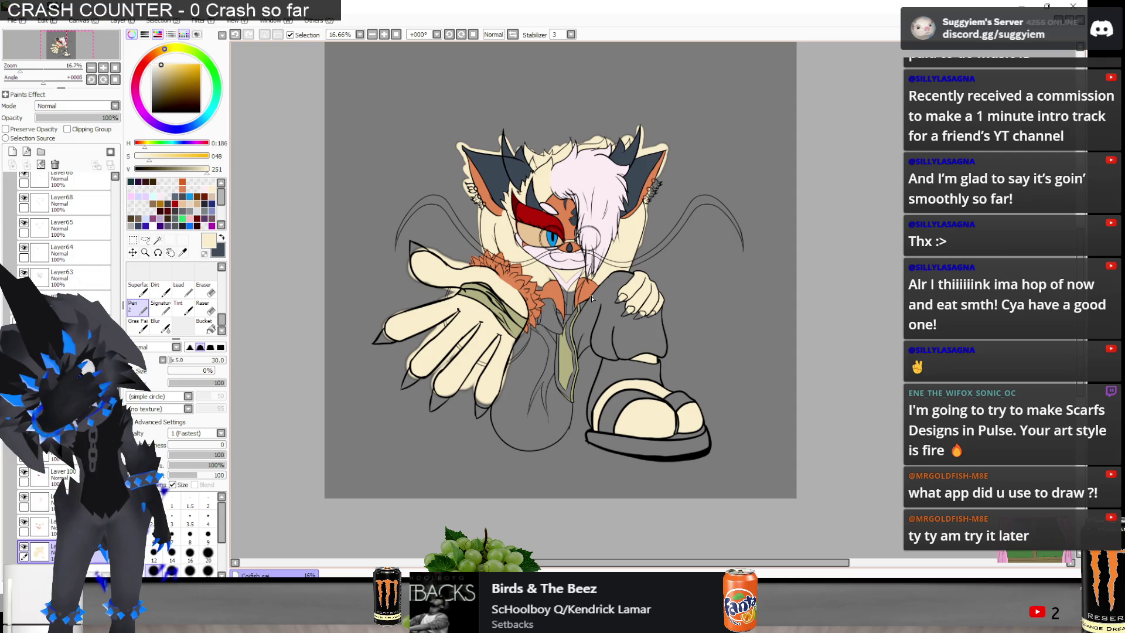
scroll(592, 299, "up", 4)
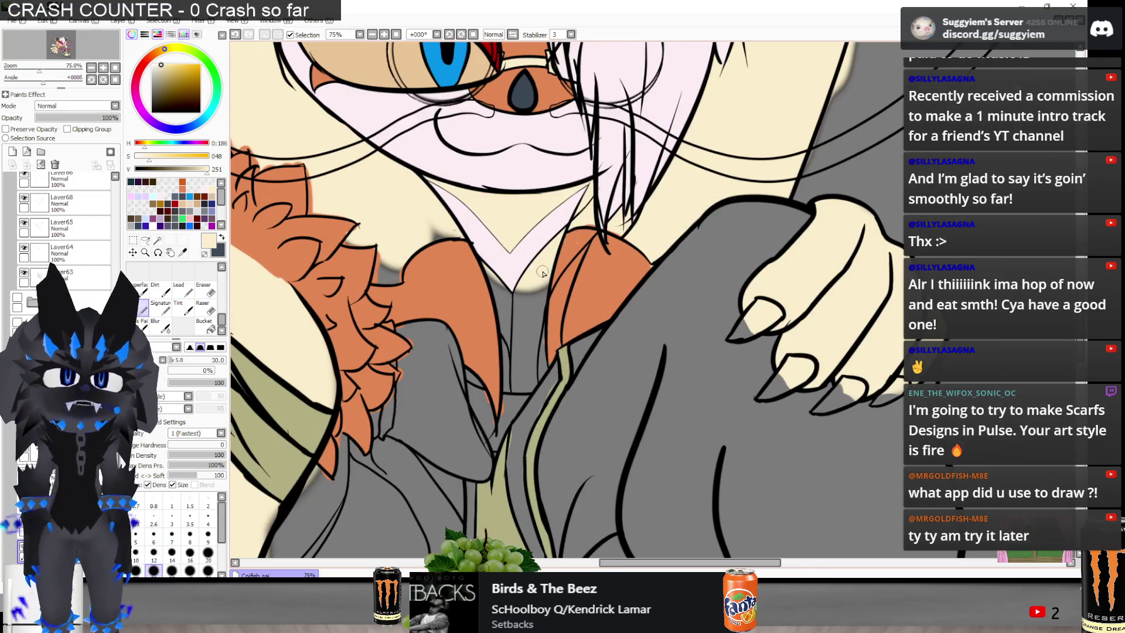
key("e")
scroll(544, 273, "up", 2)
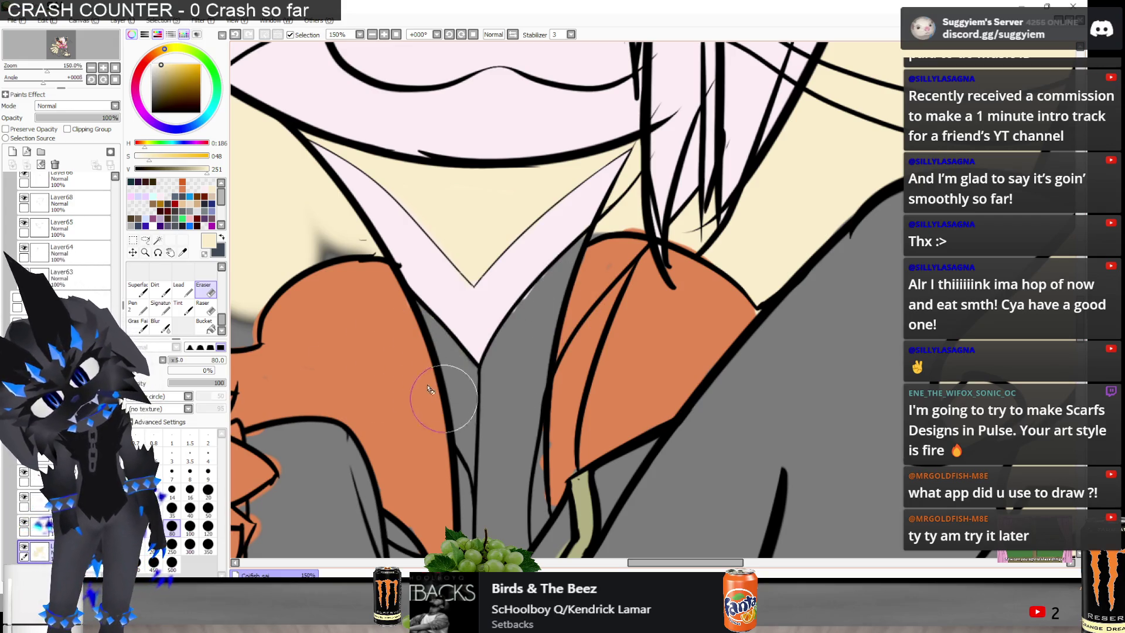
scroll(445, 403, "down", 5)
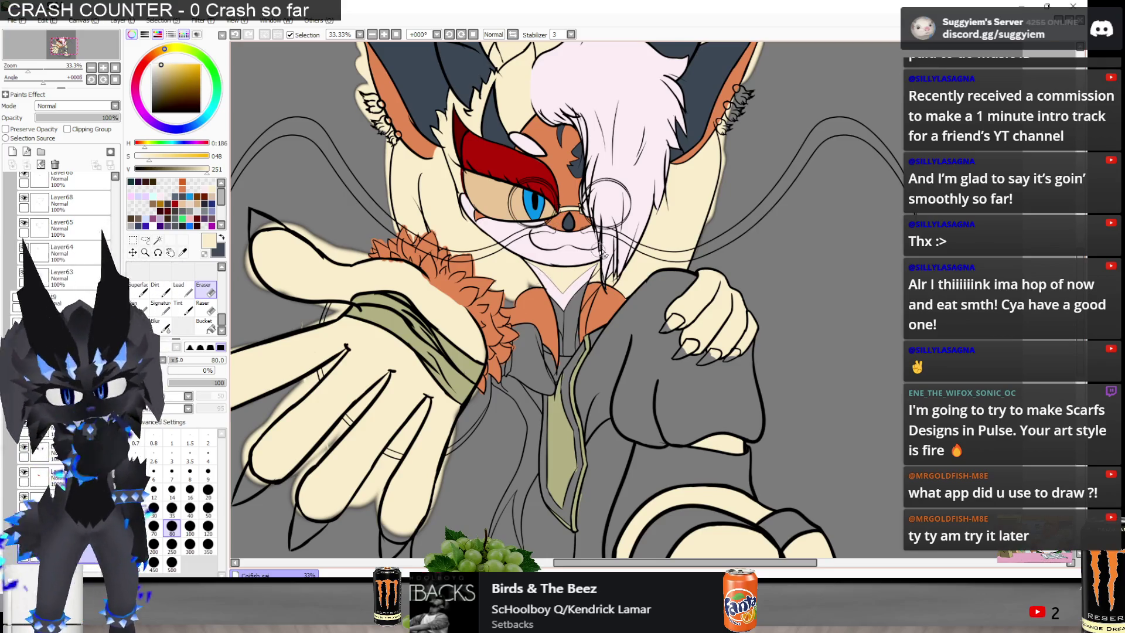
scroll(399, 303, "down", 2)
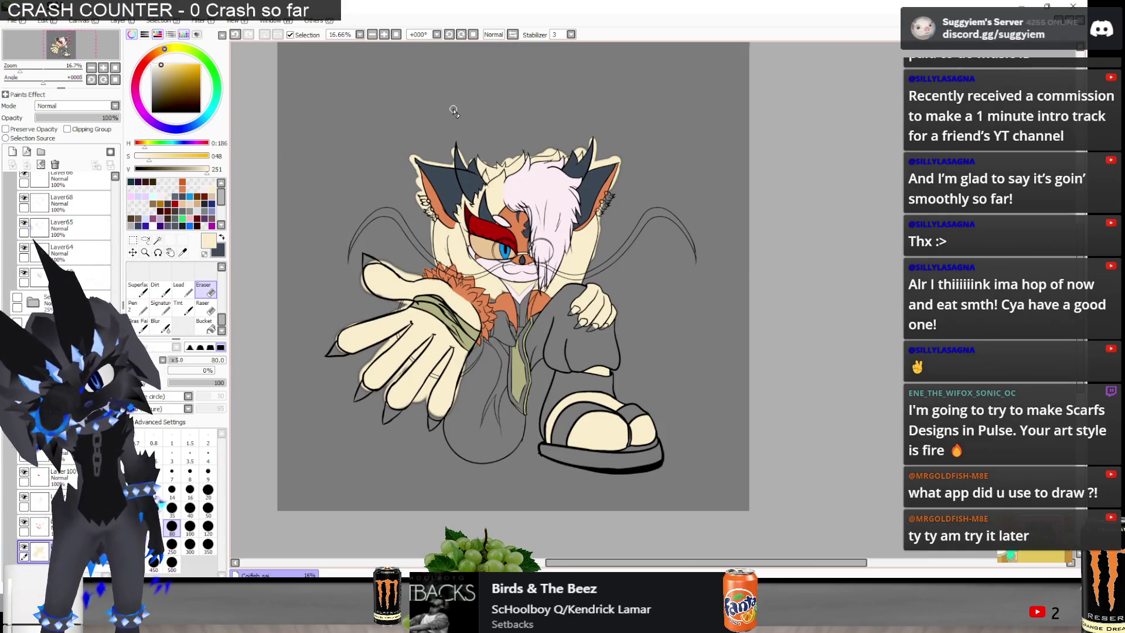
scroll(454, 111, "up", 1)
scroll(394, 213, "up", 1)
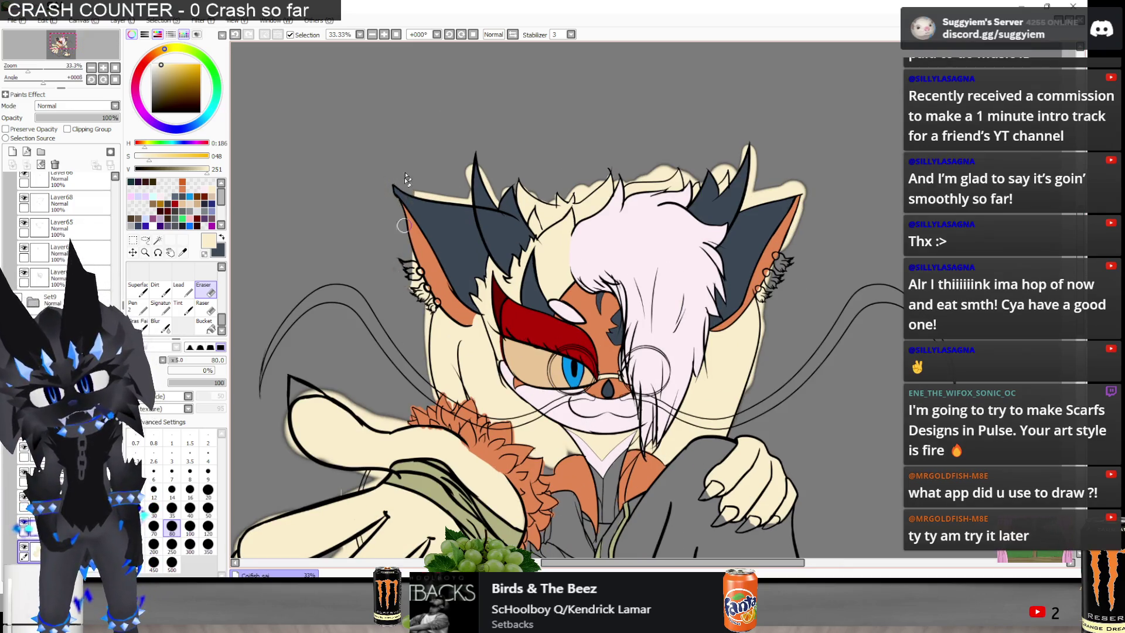
scroll(422, 290, "up", 3)
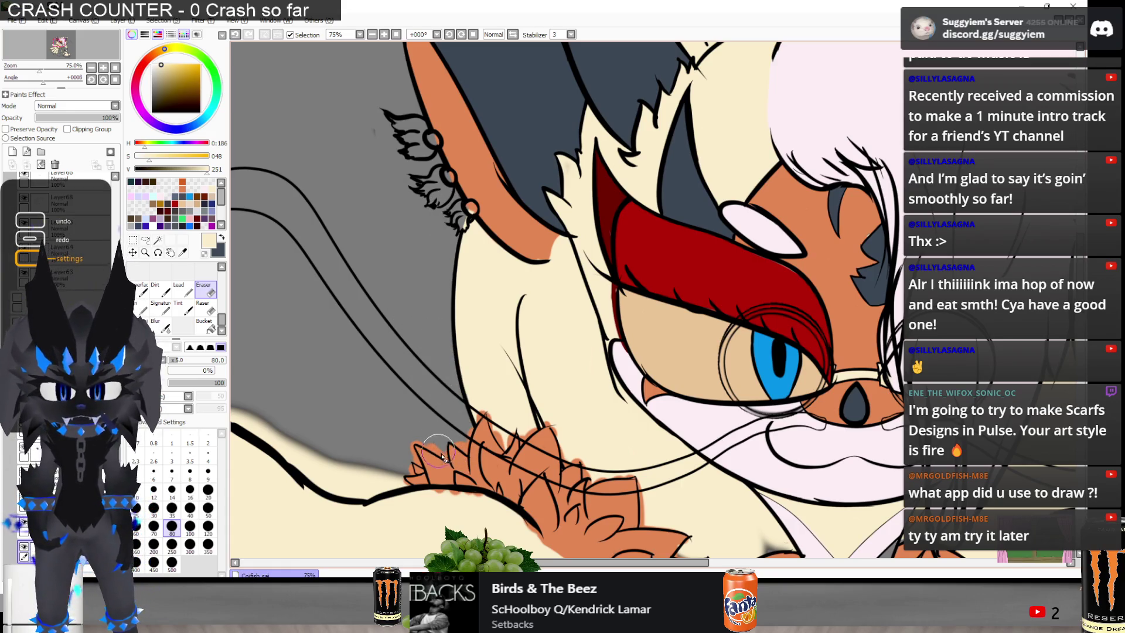
Undo and redo the last eraser stroke, then return to the larger Eraser
key("ctrl+z")
key("ctrl+y")
key("ctrl+z")
key("ctrl+y")
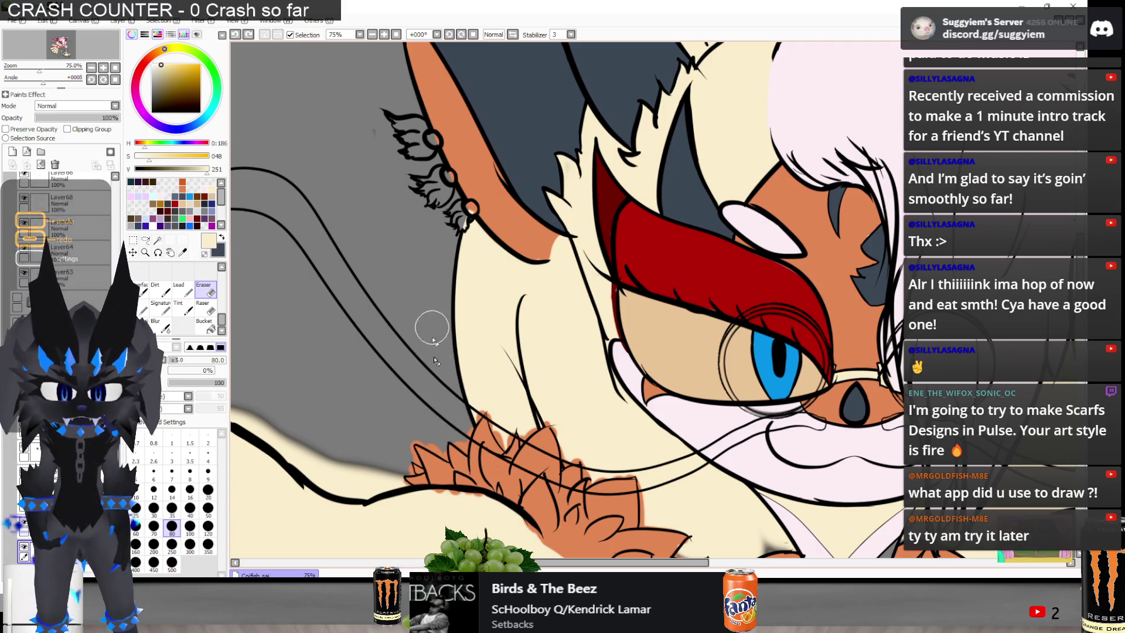
scroll(457, 368, "down", 3)
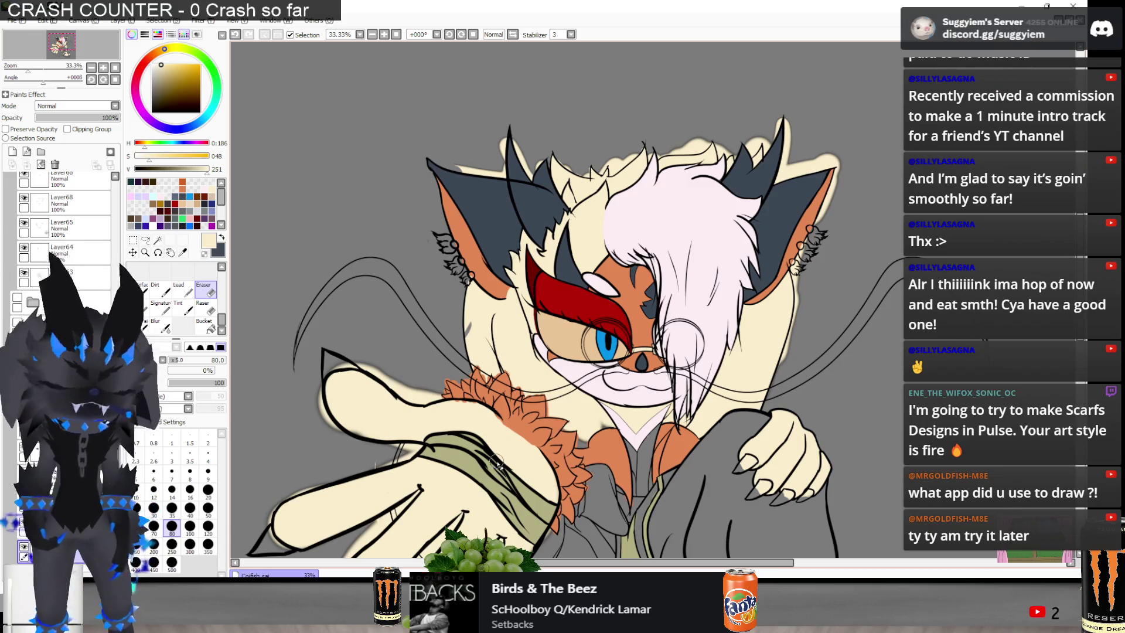
key("n")
scroll(453, 299, "up", 3)
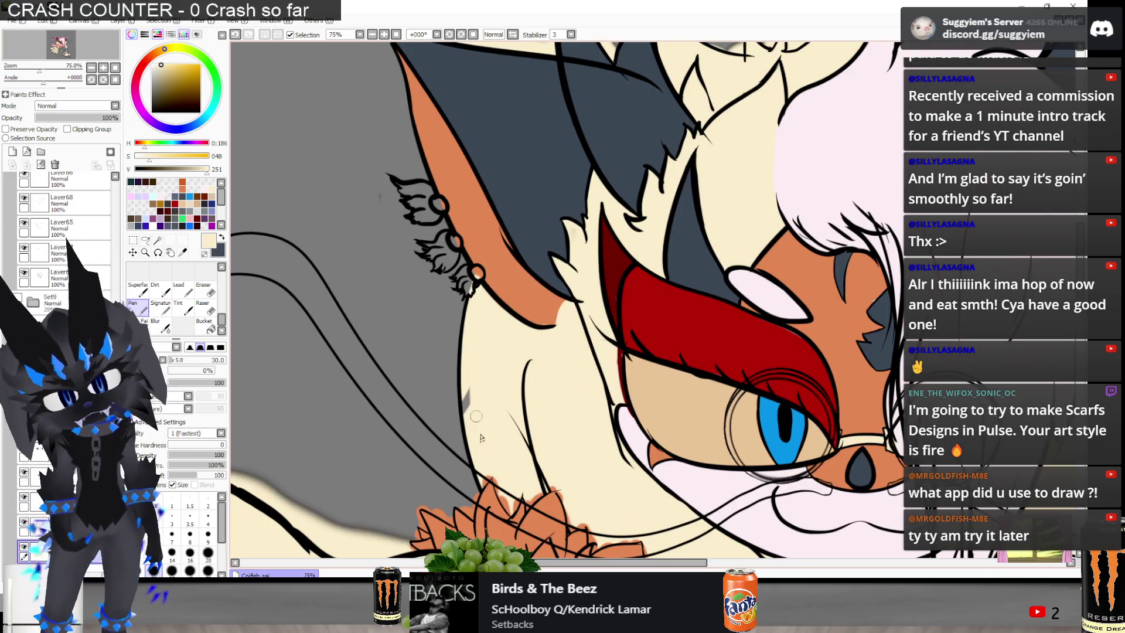
scroll(480, 286, "down", 3)
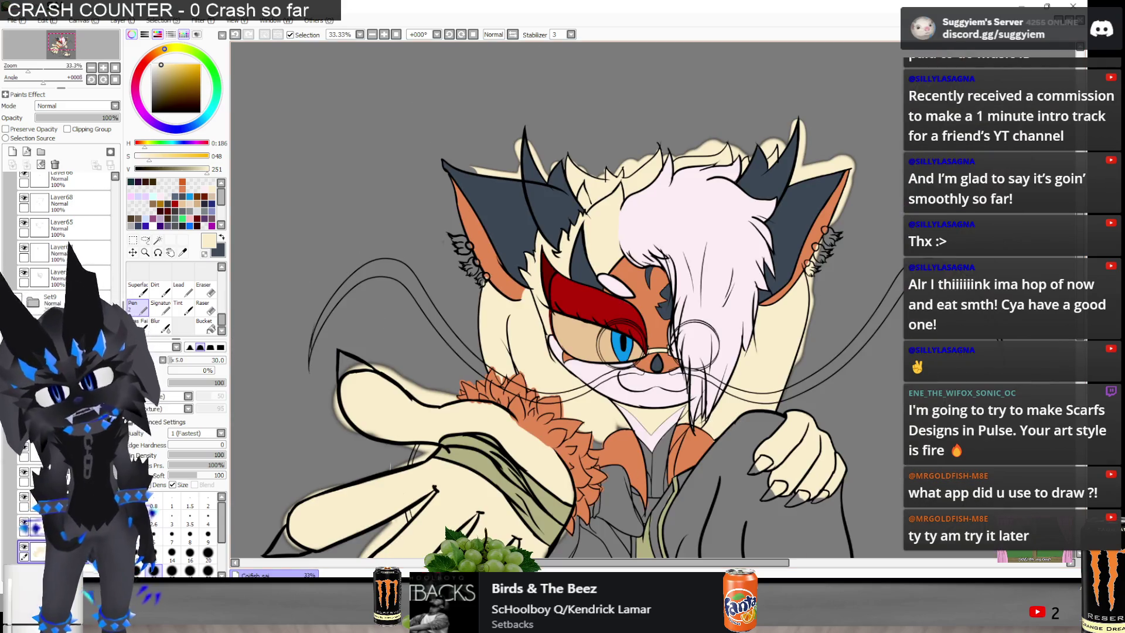
key("e")
scroll(366, 449, "up", 3)
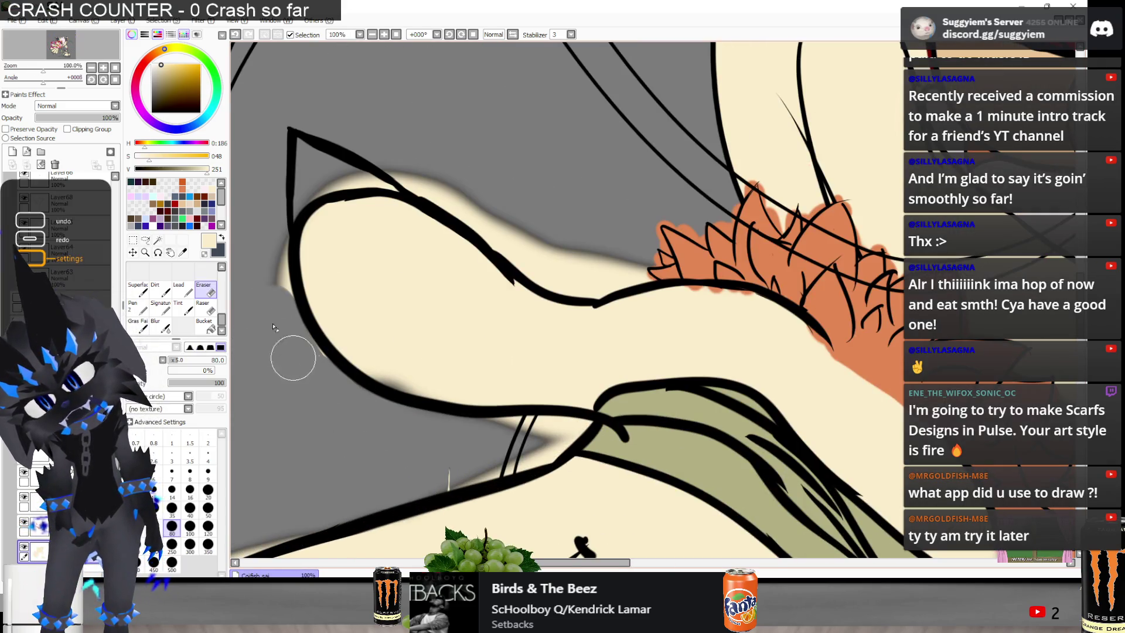
Erase the cream spill outside the arm's outline and beside the double lines
mouse_move(321, 388)
left_mouse_down()
mouse_move(265, 293)
mouse_move(272, 196)
mouse_move(410, 171)
mouse_move(491, 215)
mouse_move(480, 201)
mouse_move(558, 259)
mouse_move(634, 272)
left_mouse_up()
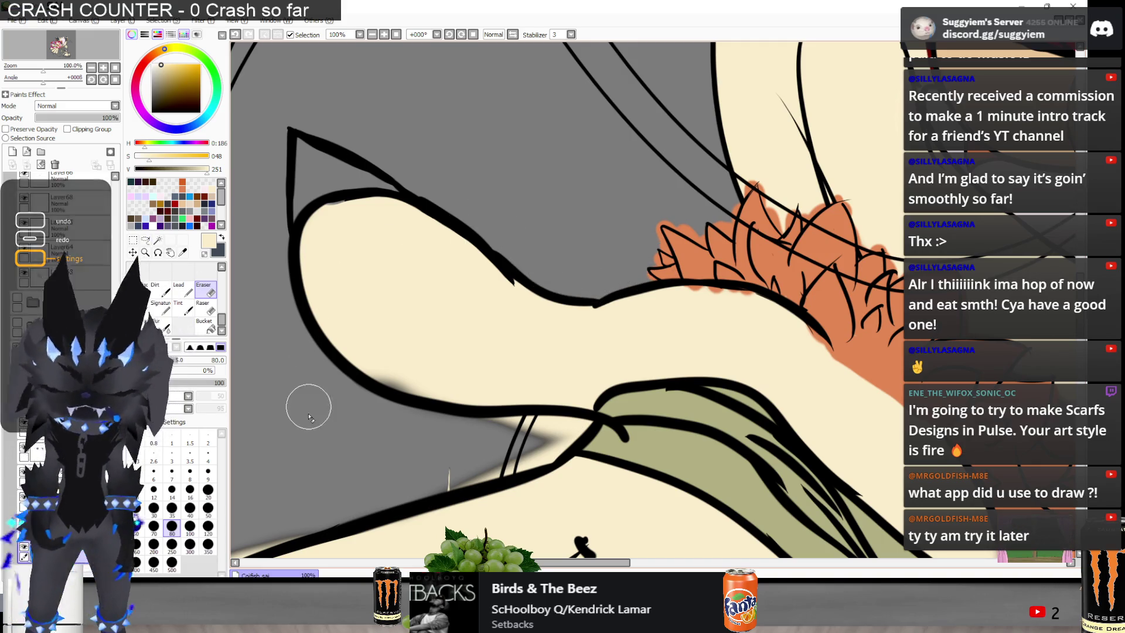
key("n")
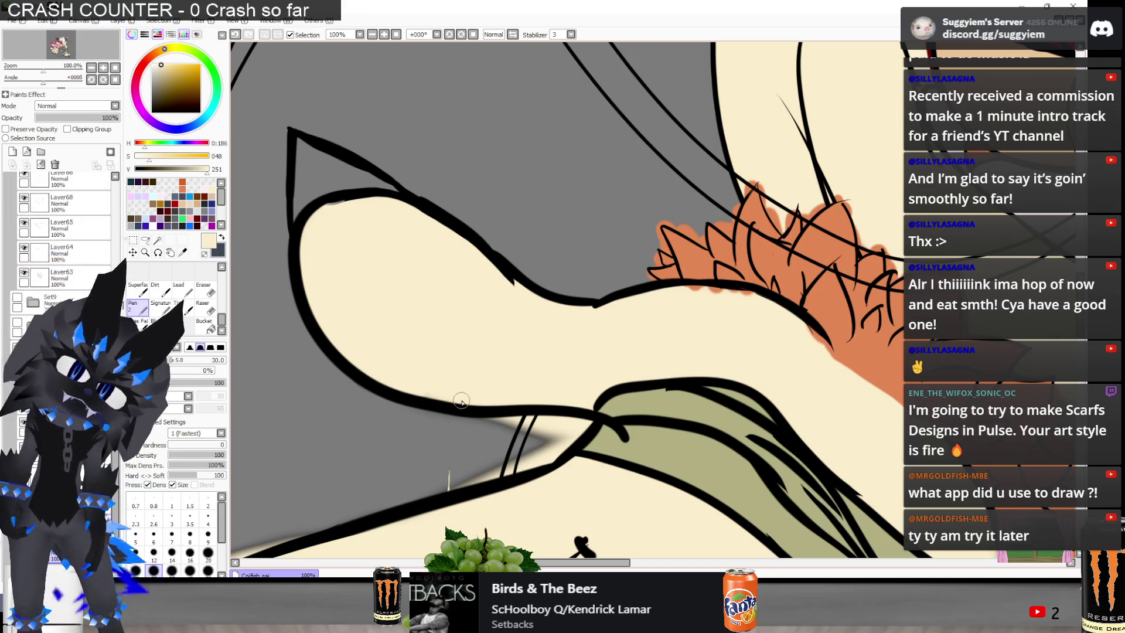
scroll(461, 401, "down", 3)
key("e")
scroll(449, 387, "up", 4)
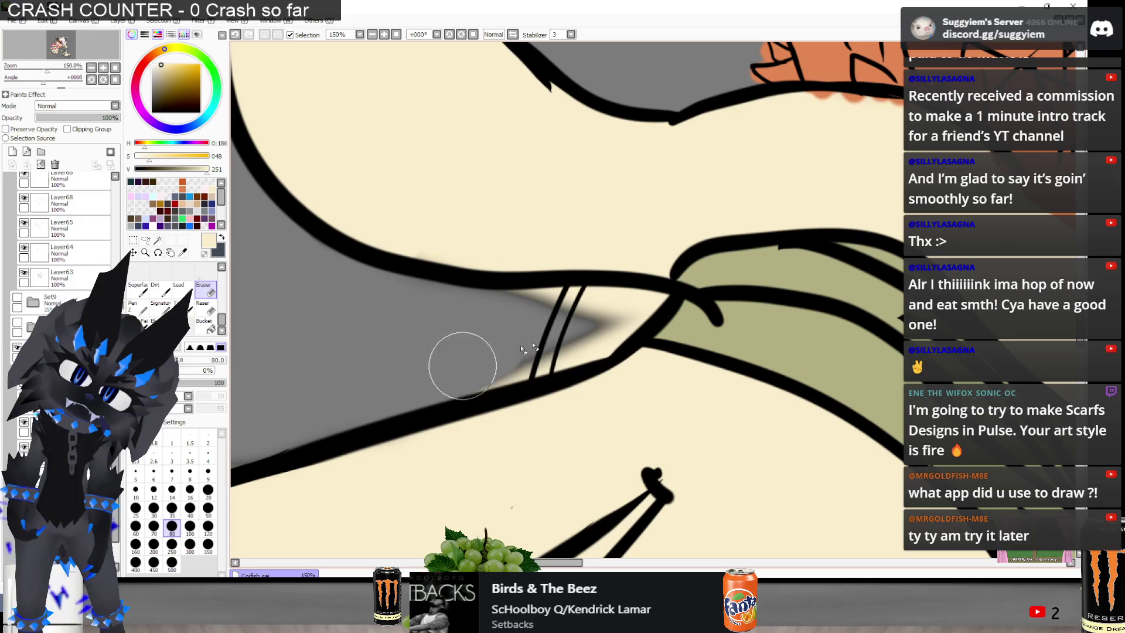
mouse_move(580, 329)
left_mouse_down()
mouse_move(613, 317)
mouse_move(601, 298)
mouse_move(535, 306)
mouse_move(624, 299)
left_mouse_up()
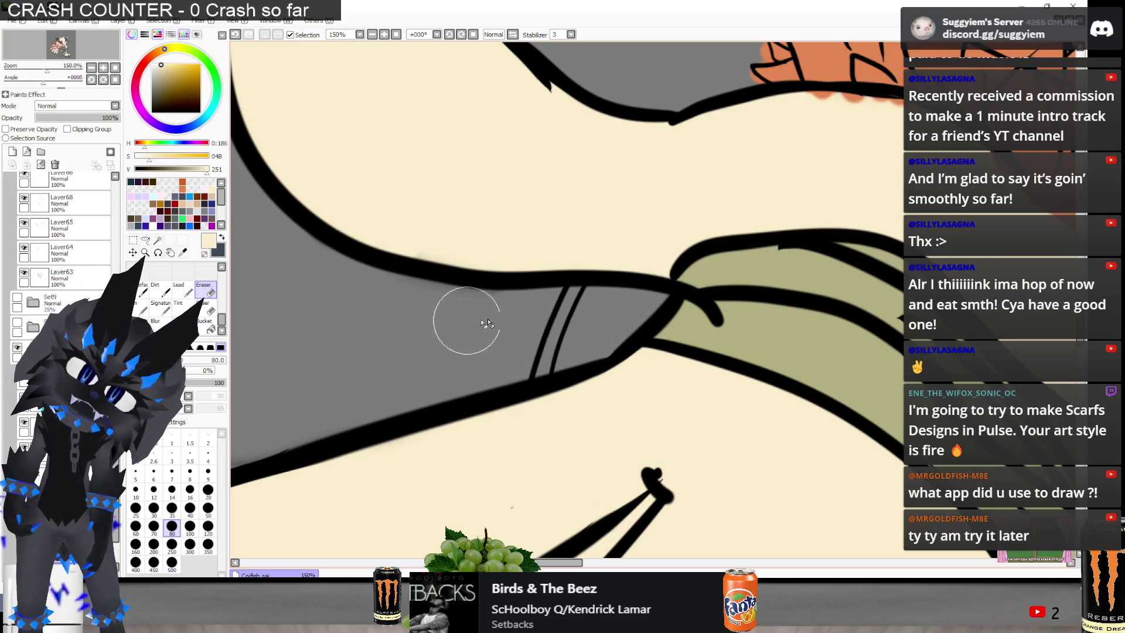
Erase the cream glow along the fingertip's lower edge back to grey
scroll(435, 327, "down", 2)
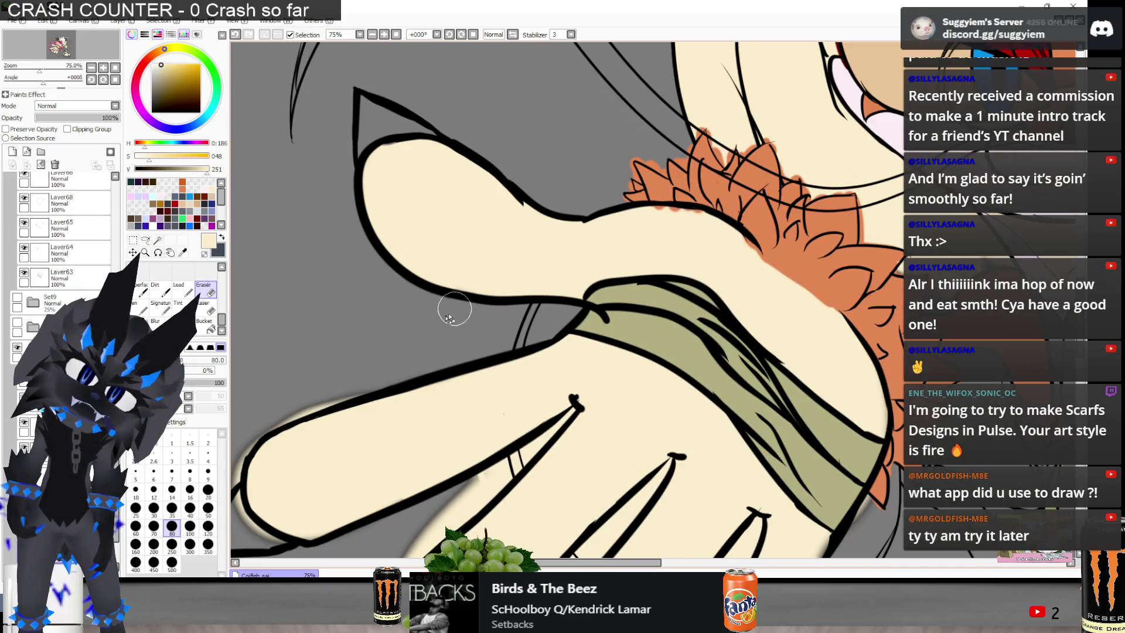
key("n")
scroll(460, 275, "up", 1)
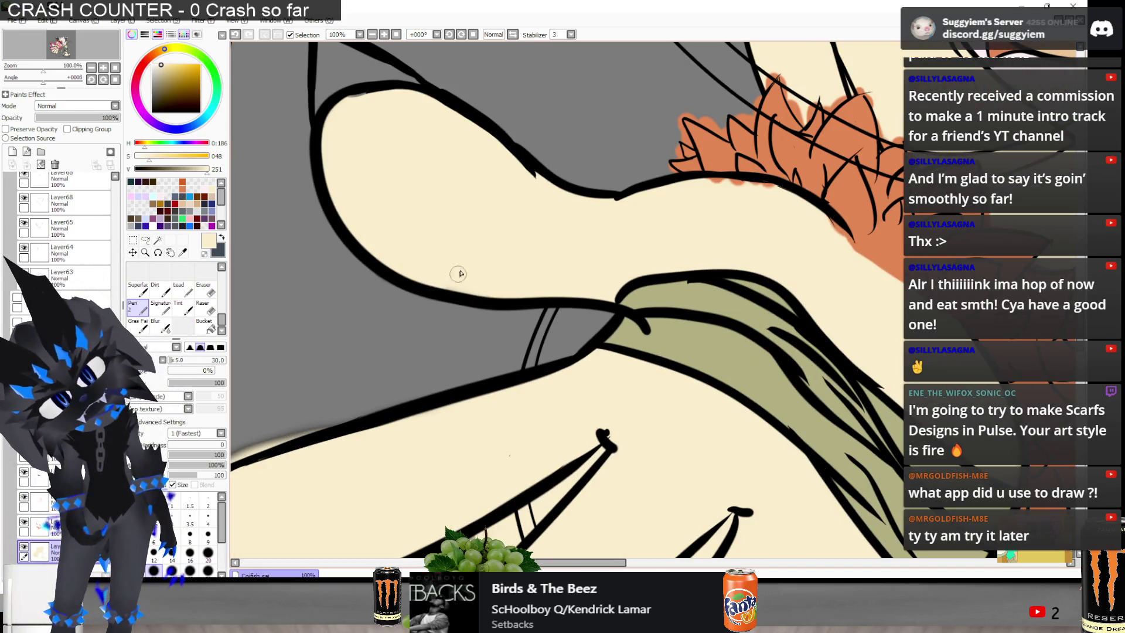
scroll(508, 234, "down", 3)
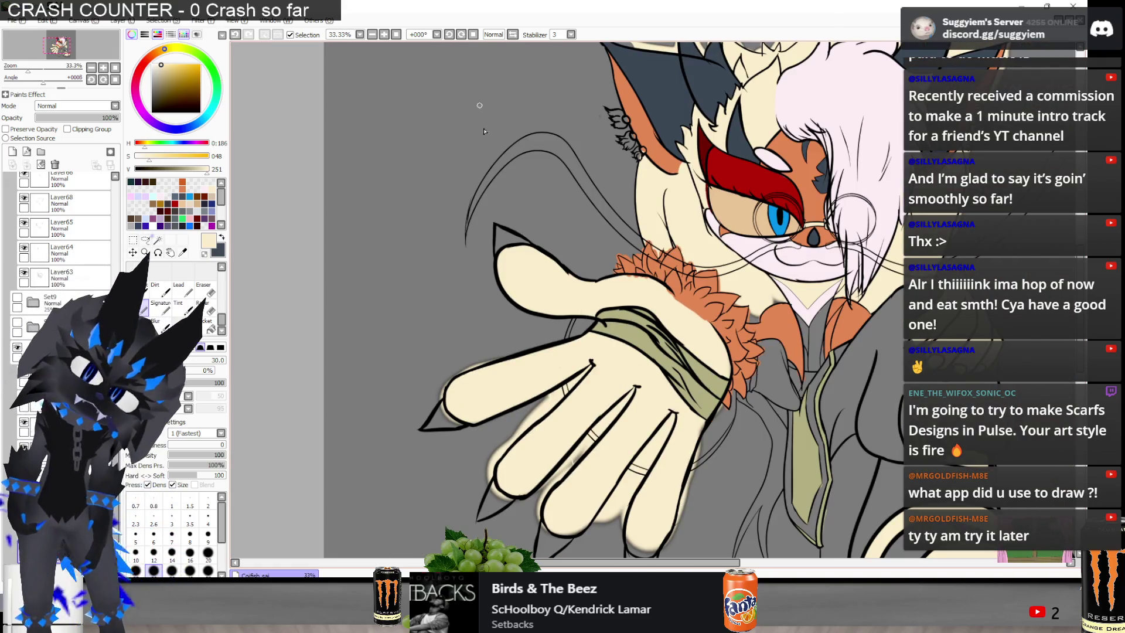
scroll(487, 103, "down", 1)
key("e")
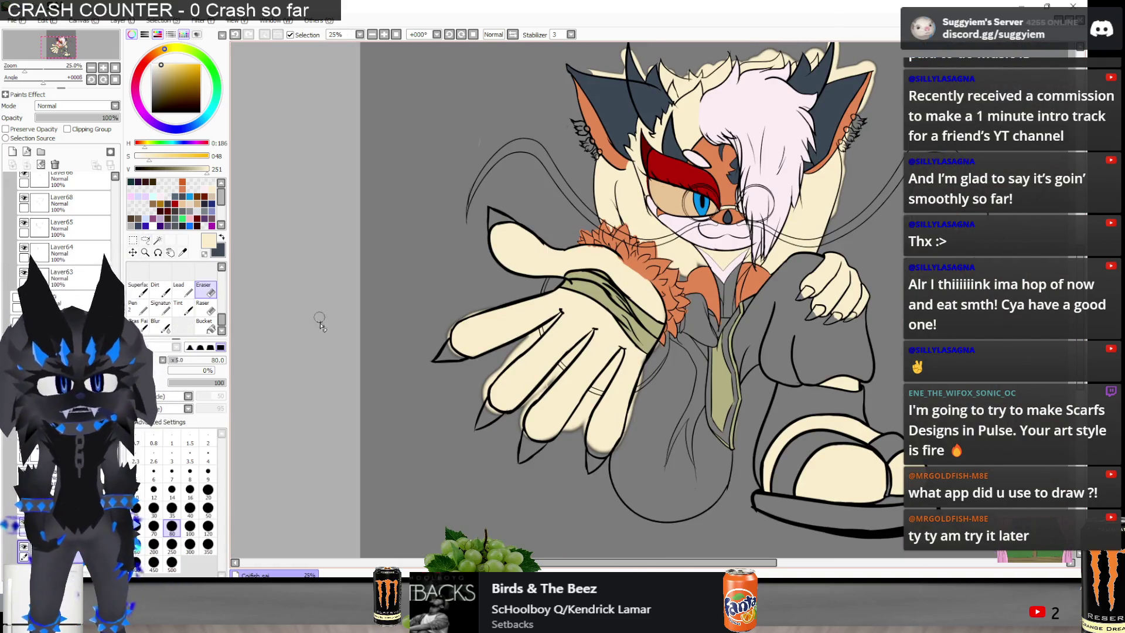
scroll(490, 325, "up", 3)
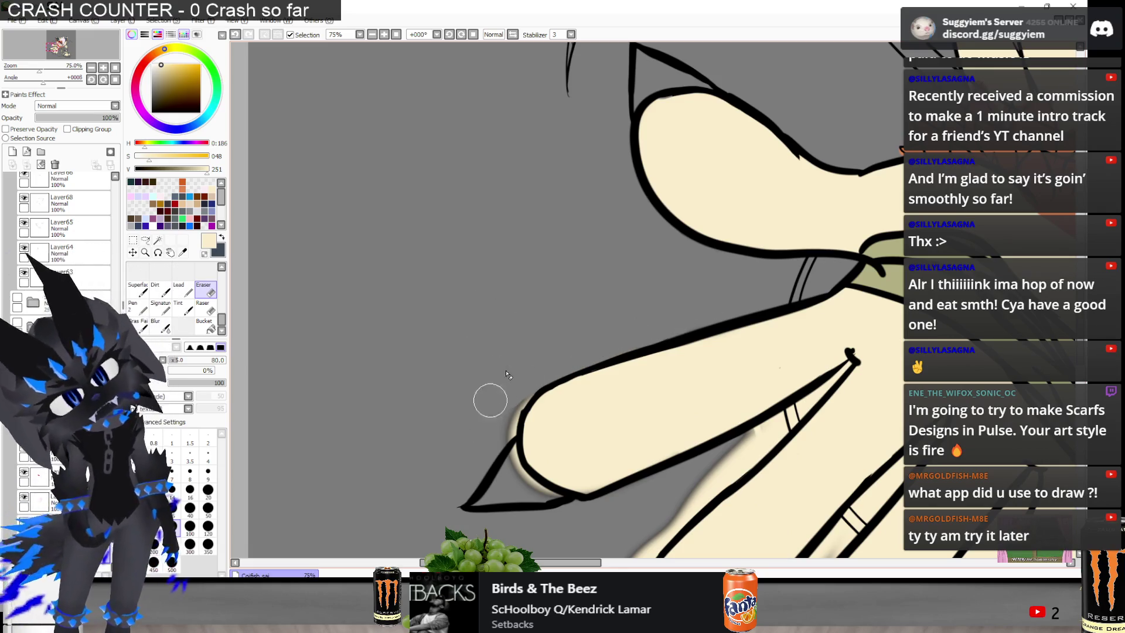
mouse_move(518, 395)
left_mouse_down()
mouse_move(492, 447)
mouse_move(563, 515)
left_mouse_up()
scroll(502, 406, "down", 2)
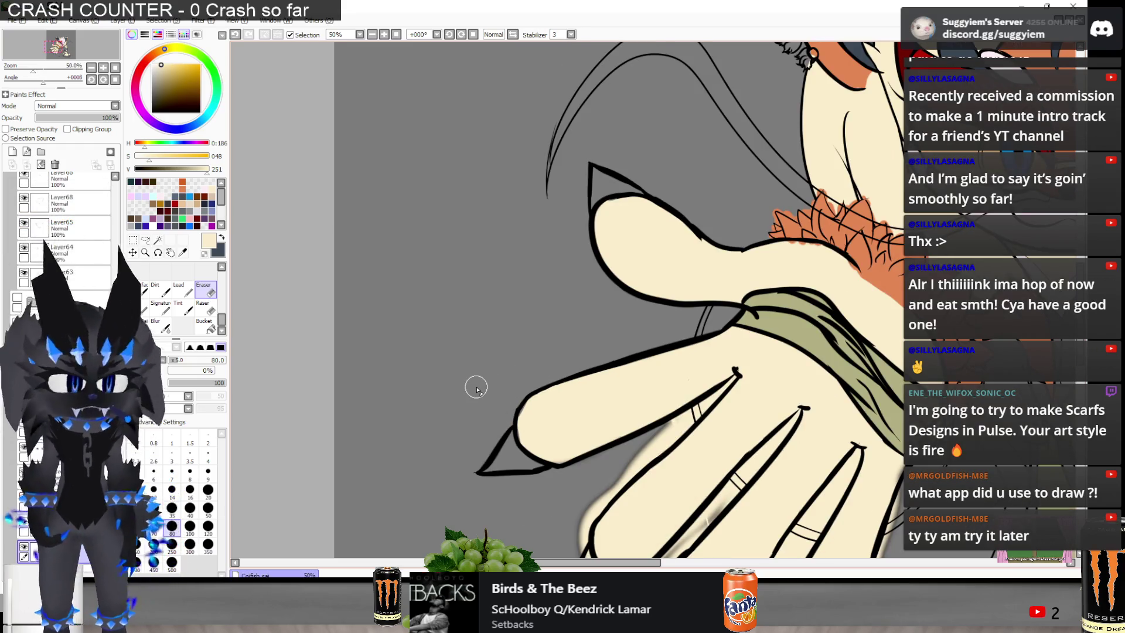
key("n")
scroll(523, 383, "up", 3)
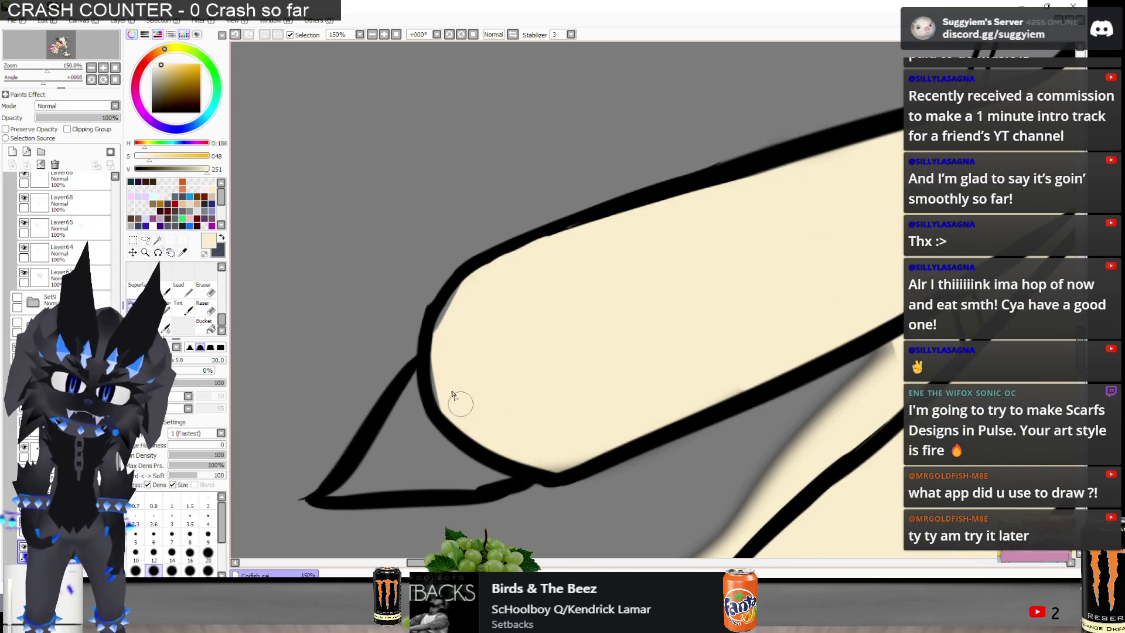
scroll(447, 306, "down", 3)
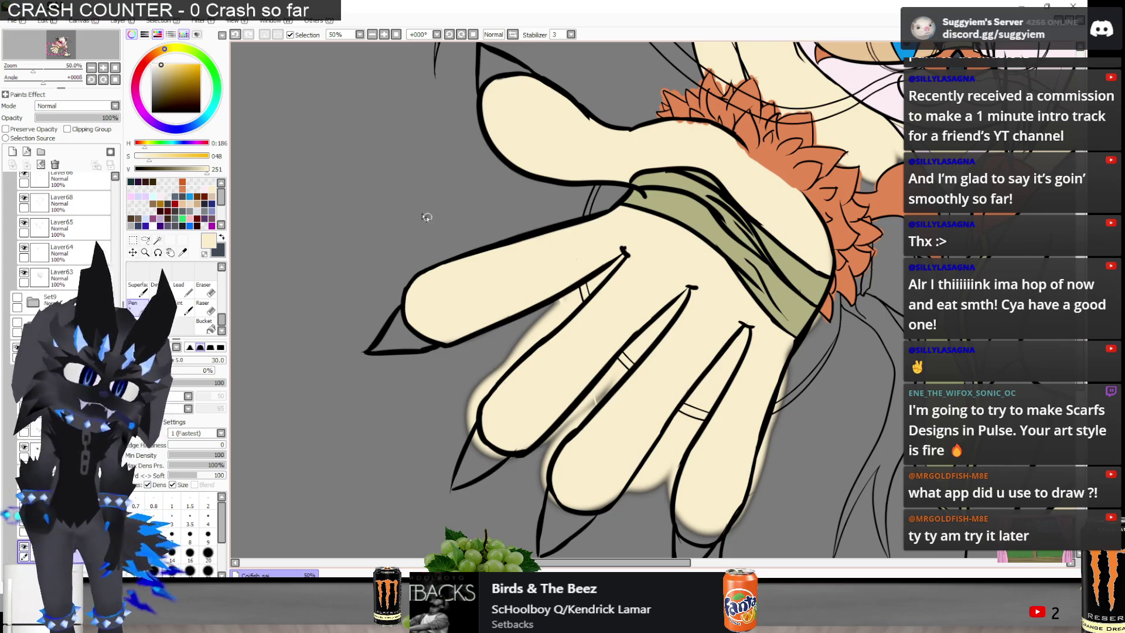
Zoom out to 16.66–25% to review the whole cat, then bring up VLC from the taskbar
scroll(435, 221, "down", 1)
scroll(413, 197, "down", 1)
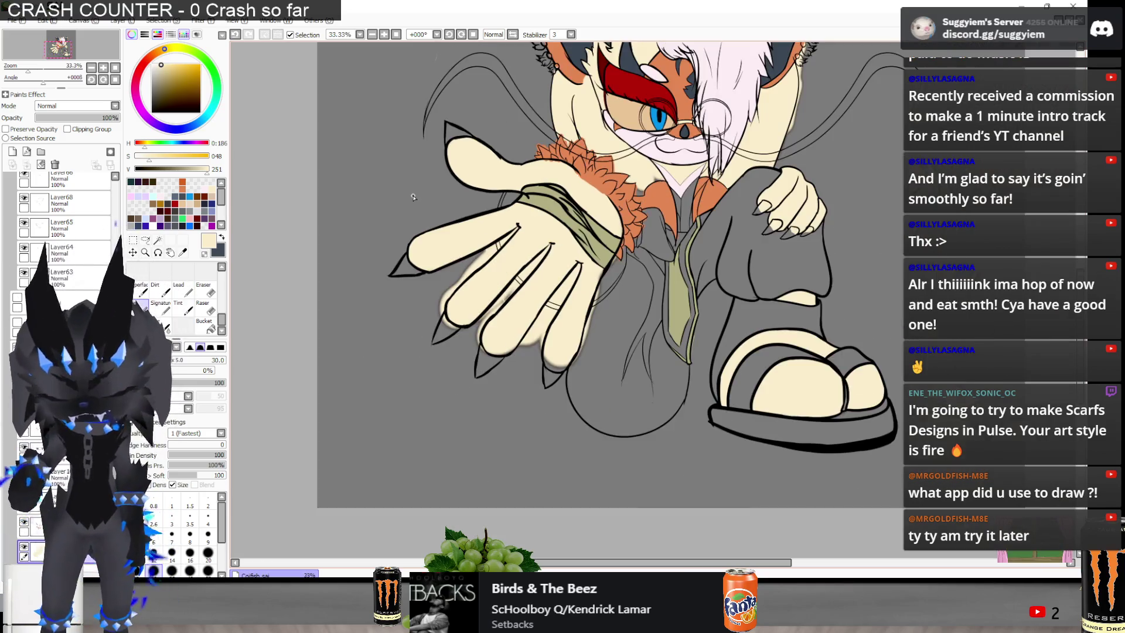
scroll(648, 207, "down", 1)
scroll(648, 207, "up", 1)
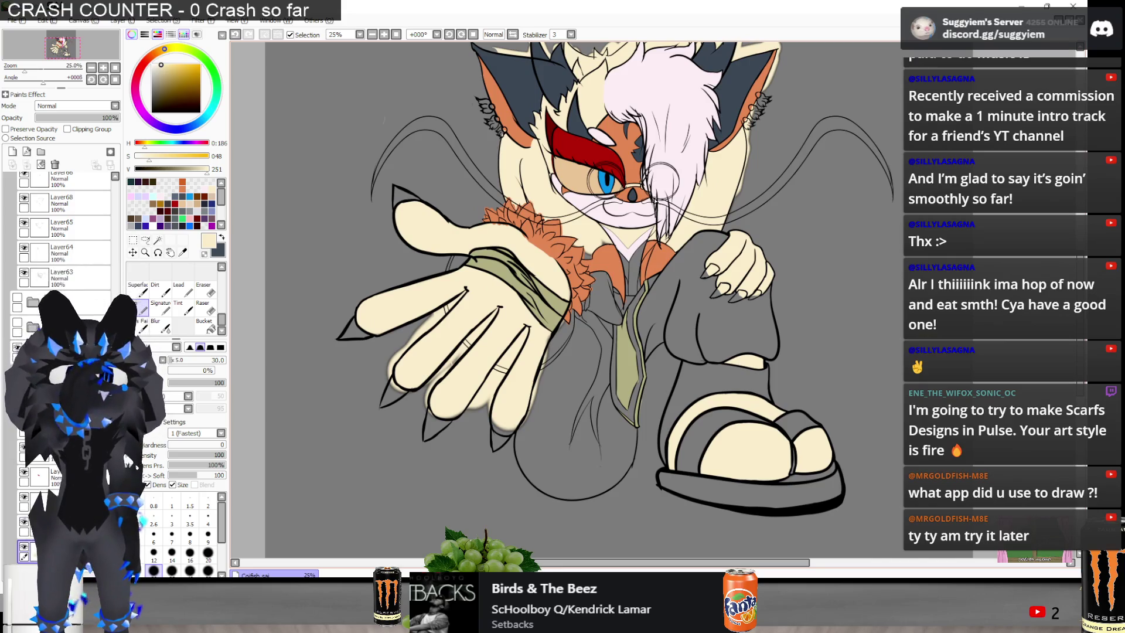
scroll(611, 319, "down", 1)
scroll(612, 319, "down", 1)
scroll(492, 308, "up", 1)
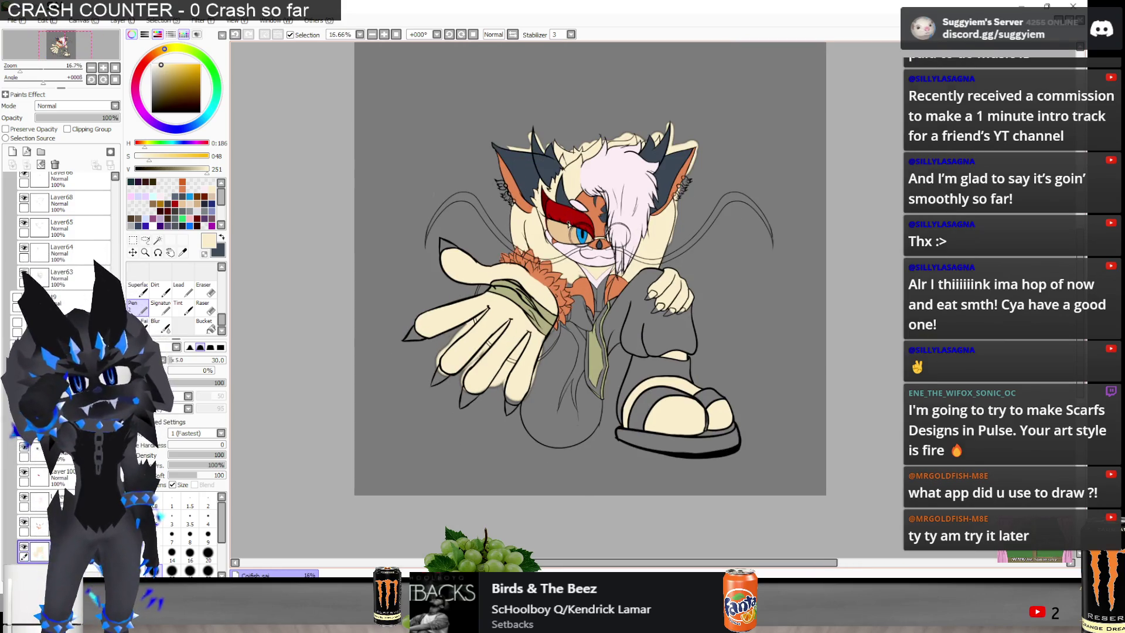
scroll(492, 308, "up", 1)
scroll(493, 307, "down", 1)
scroll(678, 233, "up", 1)
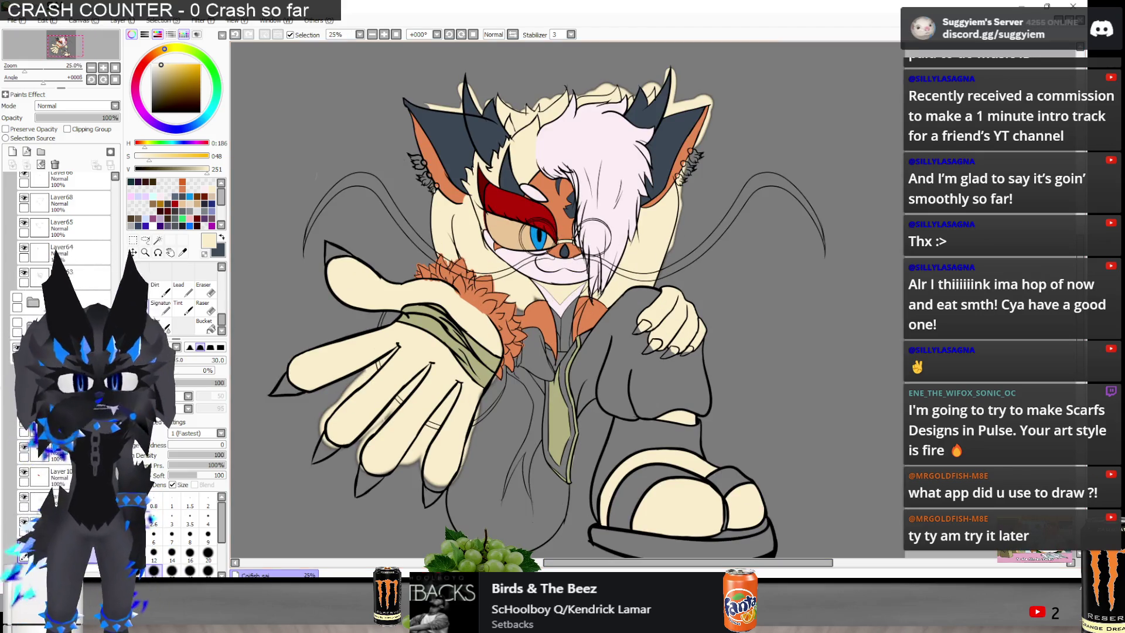
mouse_move(461, 621)
mouse_move(461, 527)
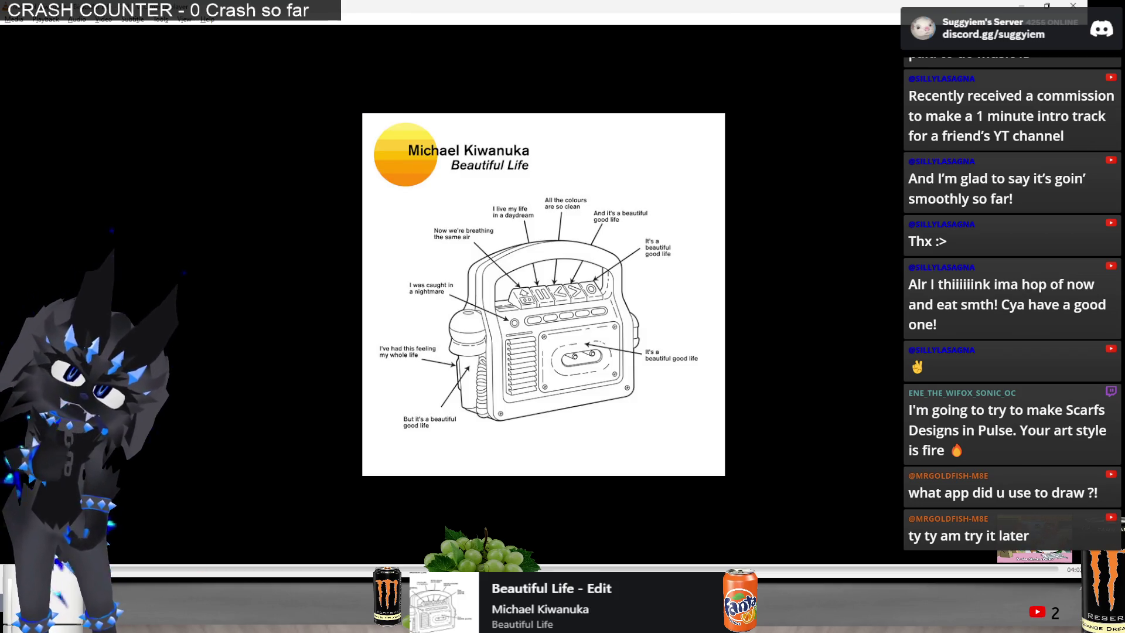
Alt+Tab to the x.com home feed and back to VLC, then dismiss VLC to return to SAI
key("alt+Tab")
key("alt+Tab")
key("alt+Tab")
key("alt+Tab")
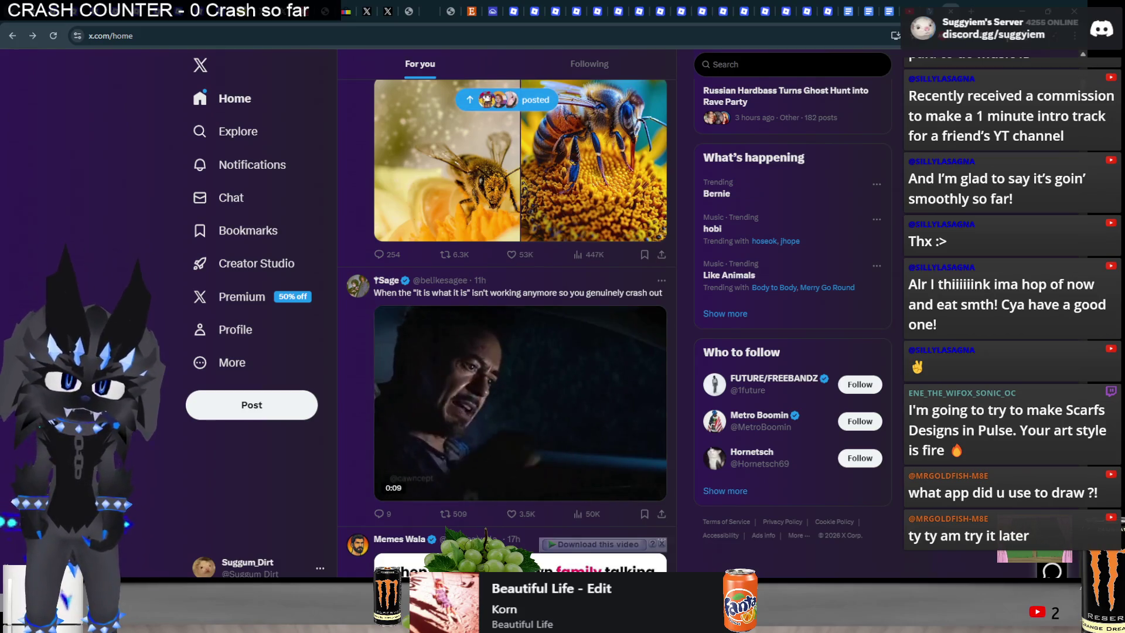
key("alt+Tab")
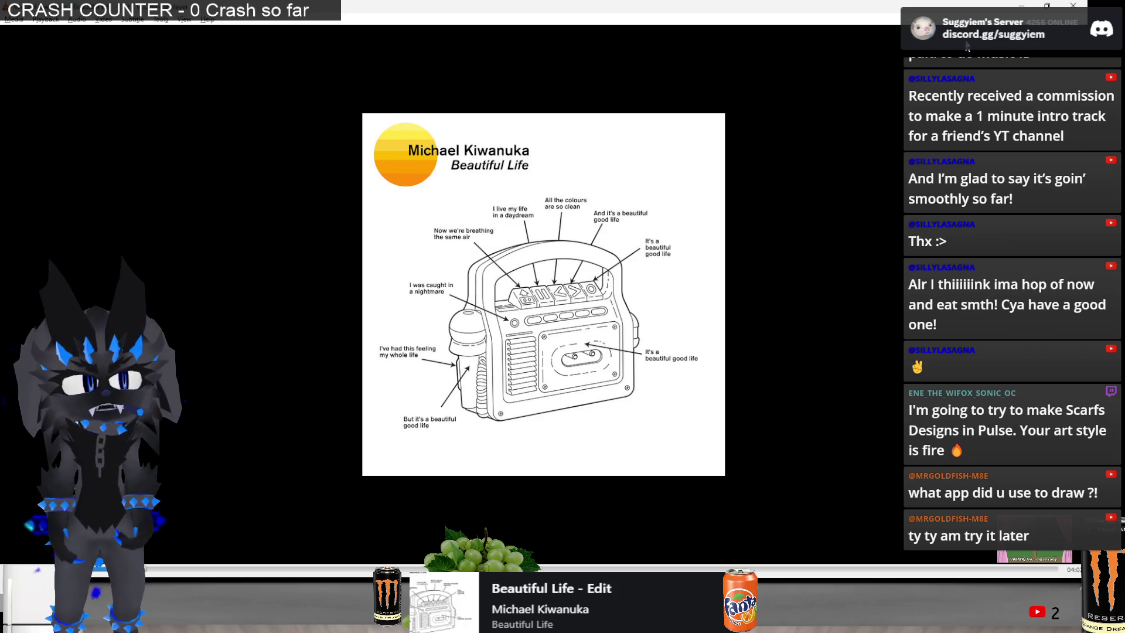
left_click(1023, 6)
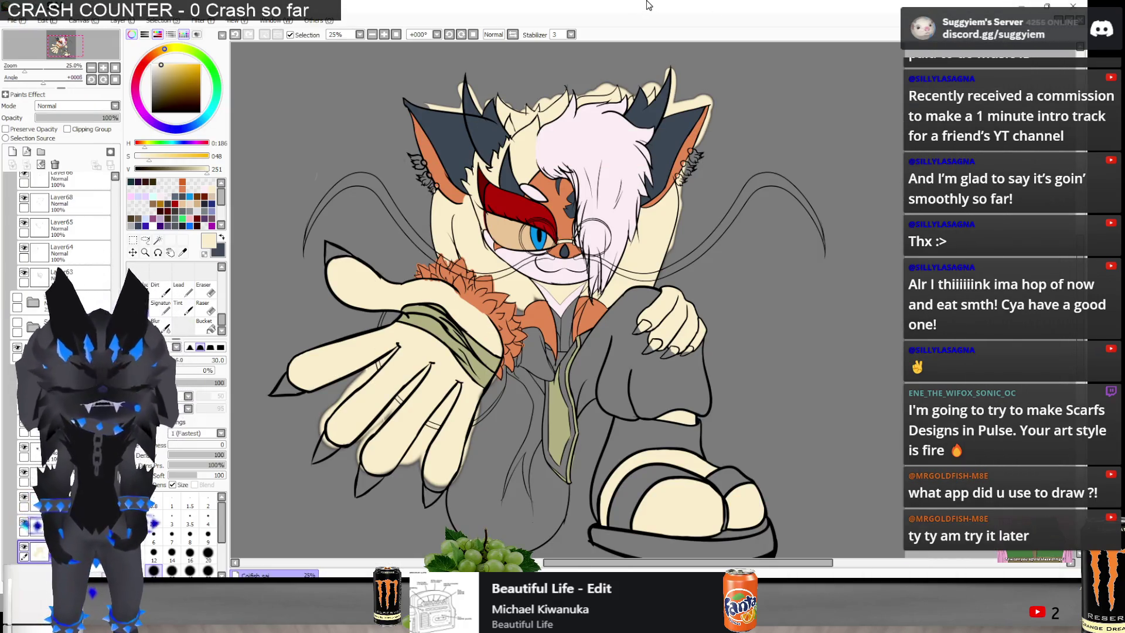
Erase the cream spill near the knuckles, along the finger's upper edge and at the fingertip
key("e")
scroll(303, 414, "up", 4)
mouse_move(420, 344)
left_mouse_down()
mouse_move(485, 309)
mouse_move(371, 432)
mouse_move(362, 501)
left_mouse_up()
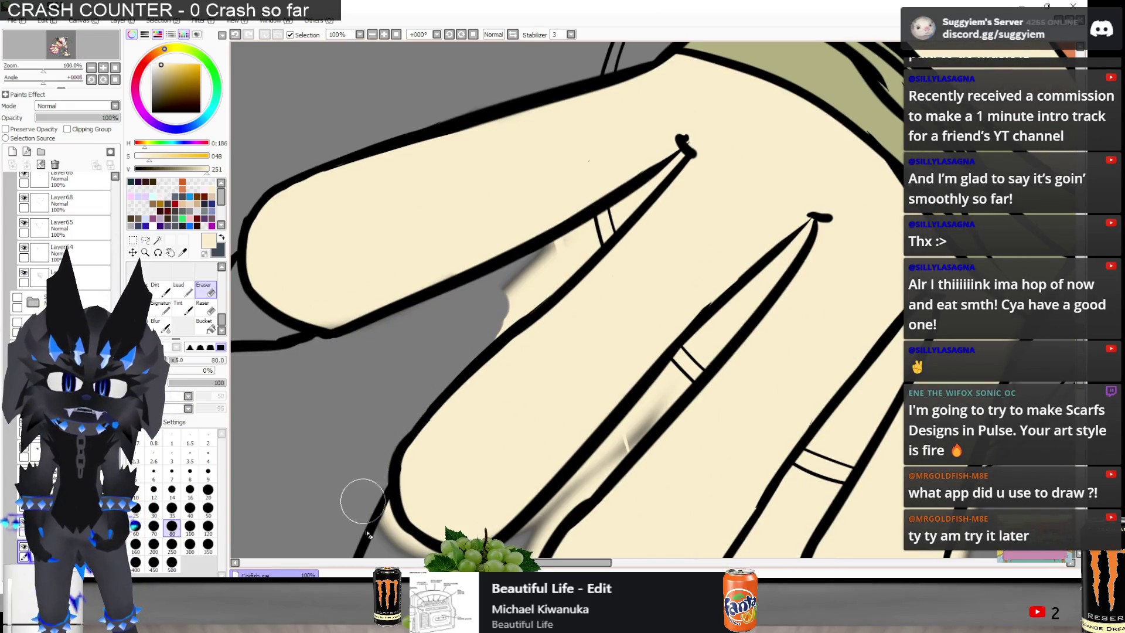
mouse_move(497, 296)
left_mouse_down()
mouse_move(520, 282)
mouse_move(539, 291)
left_mouse_up()
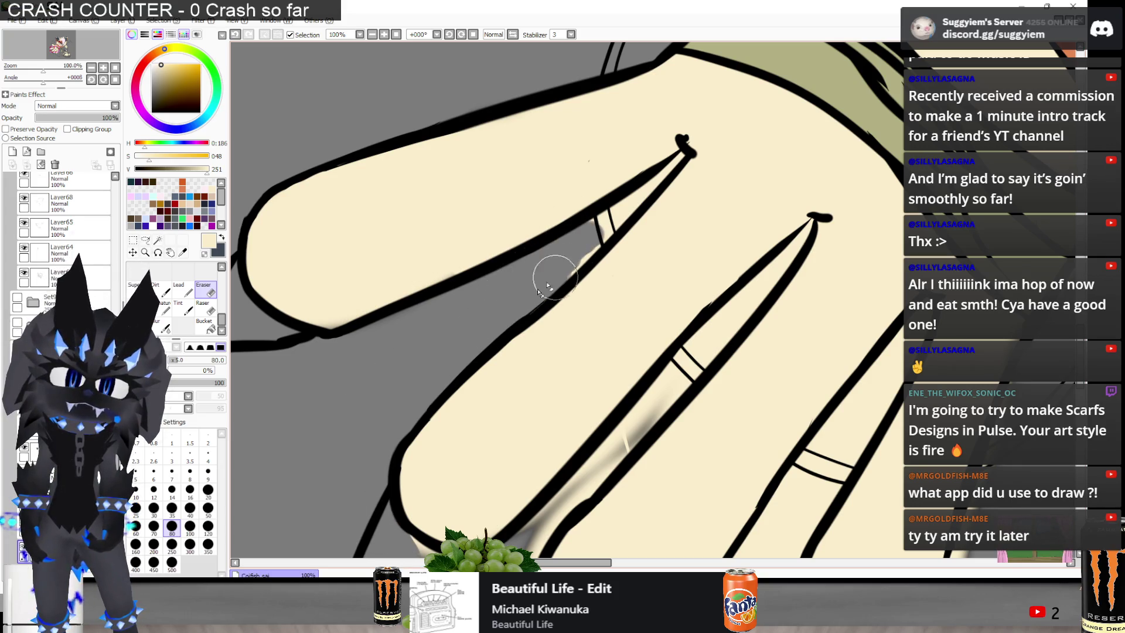
mouse_move(589, 214)
left_mouse_down()
mouse_move(604, 228)
mouse_move(637, 203)
left_mouse_up()
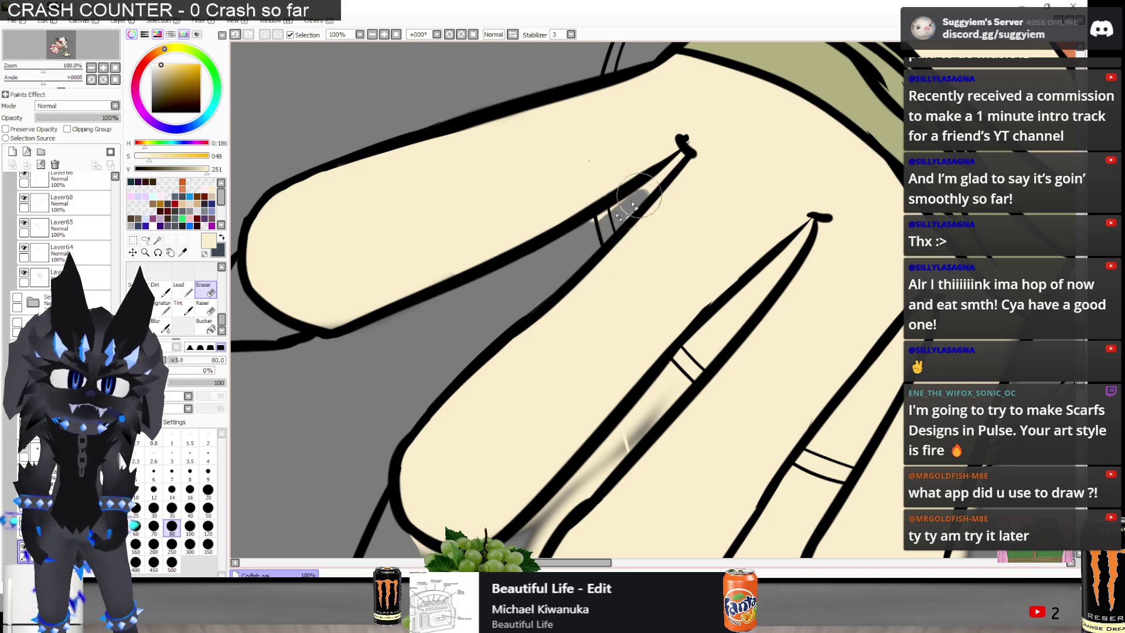
Erase the stray speck and leftover cream beside the fingertip
scroll(625, 208, "up", 3)
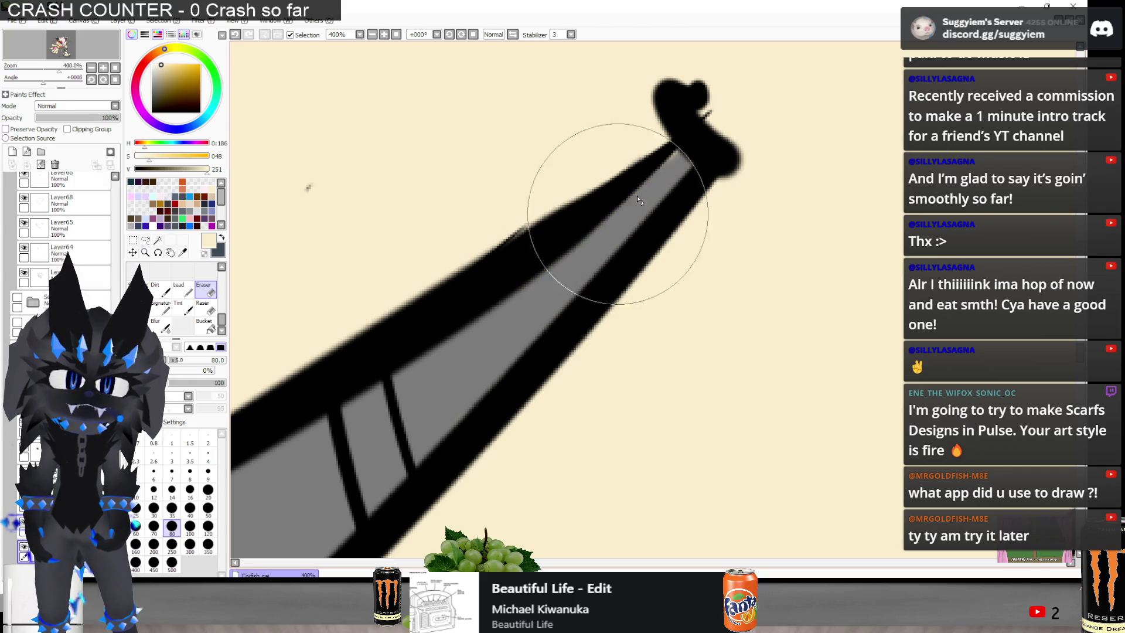
left_click(317, 198)
left_click_drag(317, 197, 315, 160)
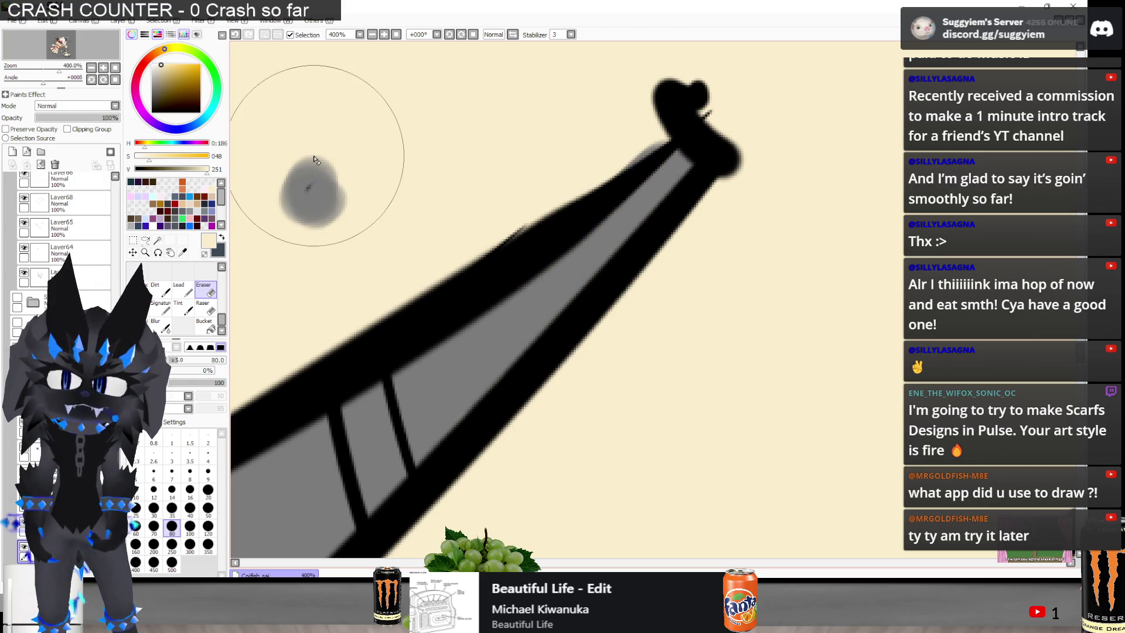
key("n")
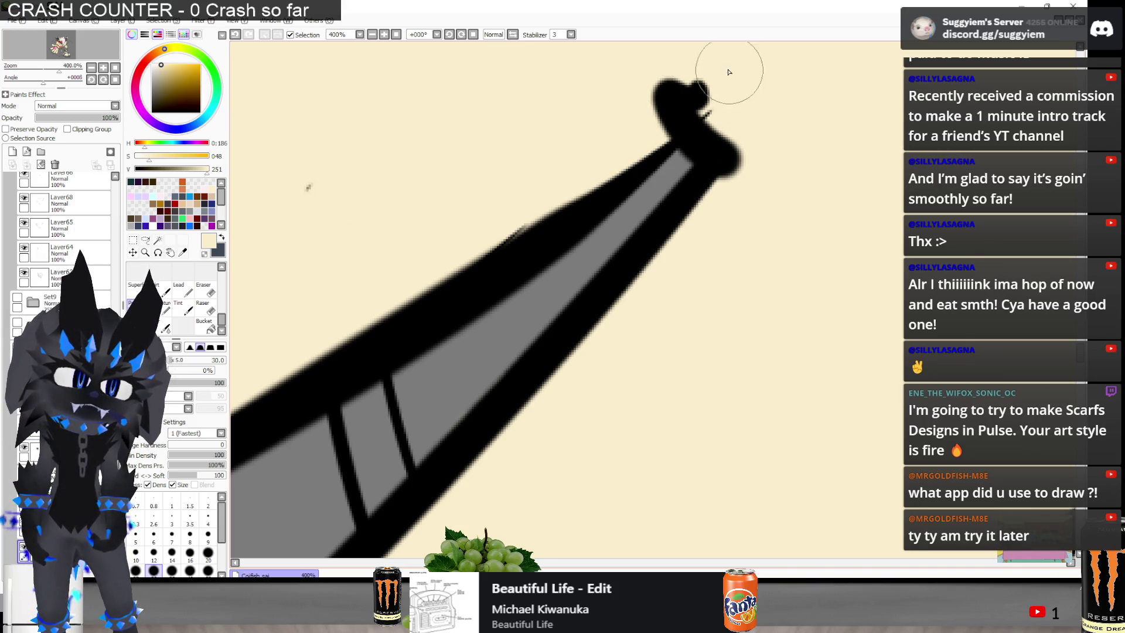
scroll(729, 72, "down", 5)
key("e")
scroll(644, 147, "down", 3)
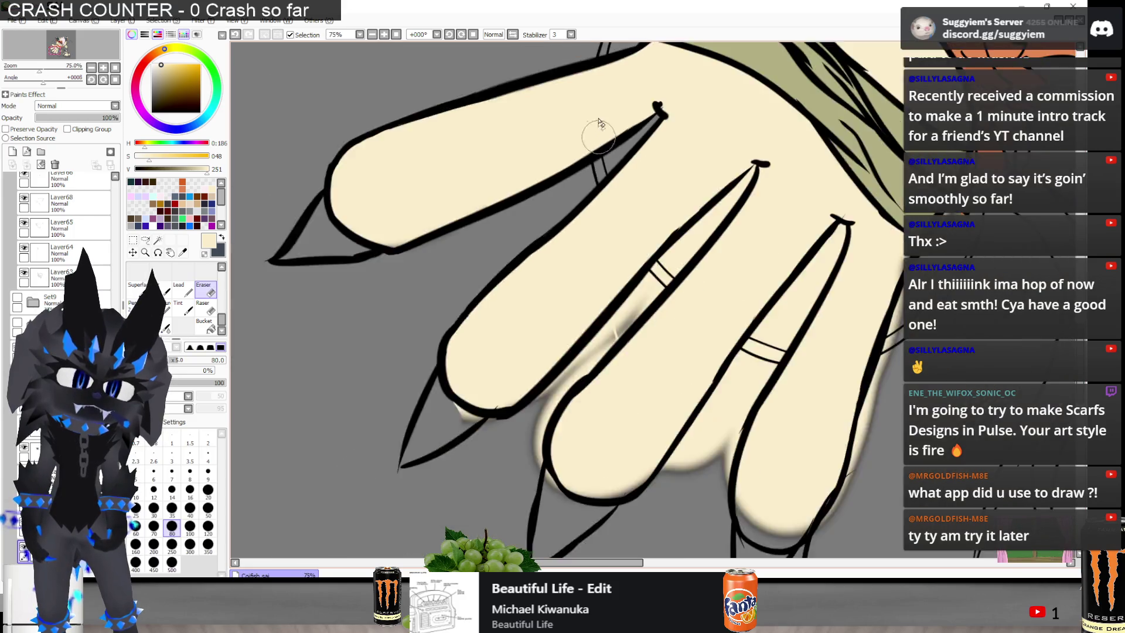
scroll(639, 216, "up", 3)
mouse_move(673, 176)
left_mouse_down()
mouse_move(527, 346)
mouse_move(586, 296)
mouse_move(413, 407)
mouse_move(494, 410)
mouse_move(465, 425)
mouse_move(511, 346)
left_mouse_up()
Paint grey over the cream bumps beside the ring finger and below the upper finger
scroll(663, 157, "down", 3)
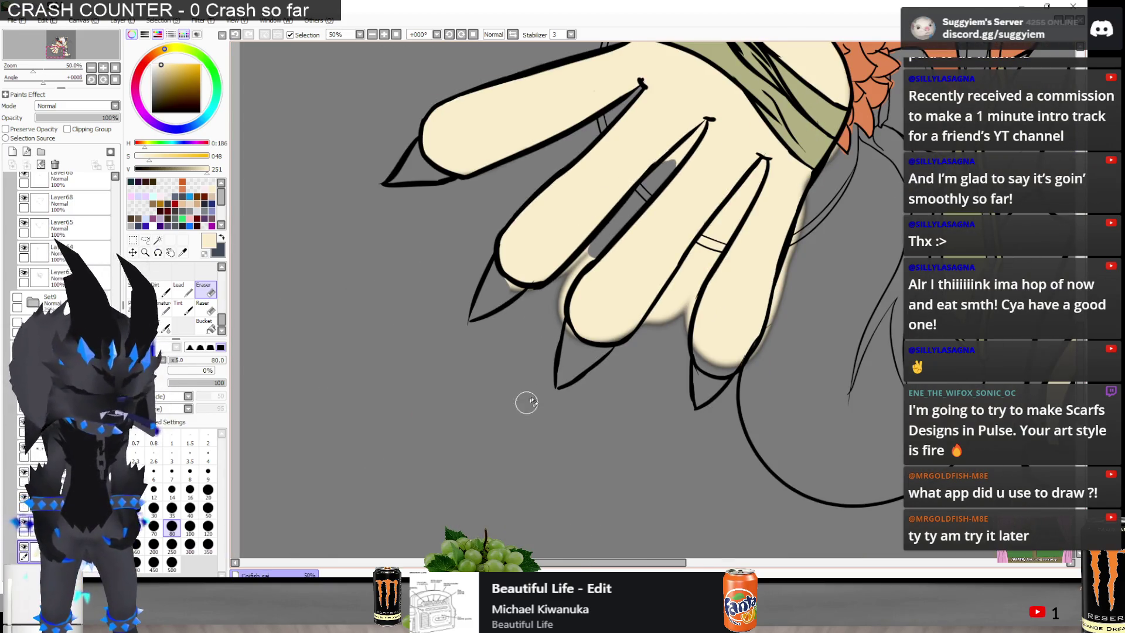
scroll(578, 352, "up", 3)
scroll(535, 300, "down", 3)
scroll(531, 246, "up", 3)
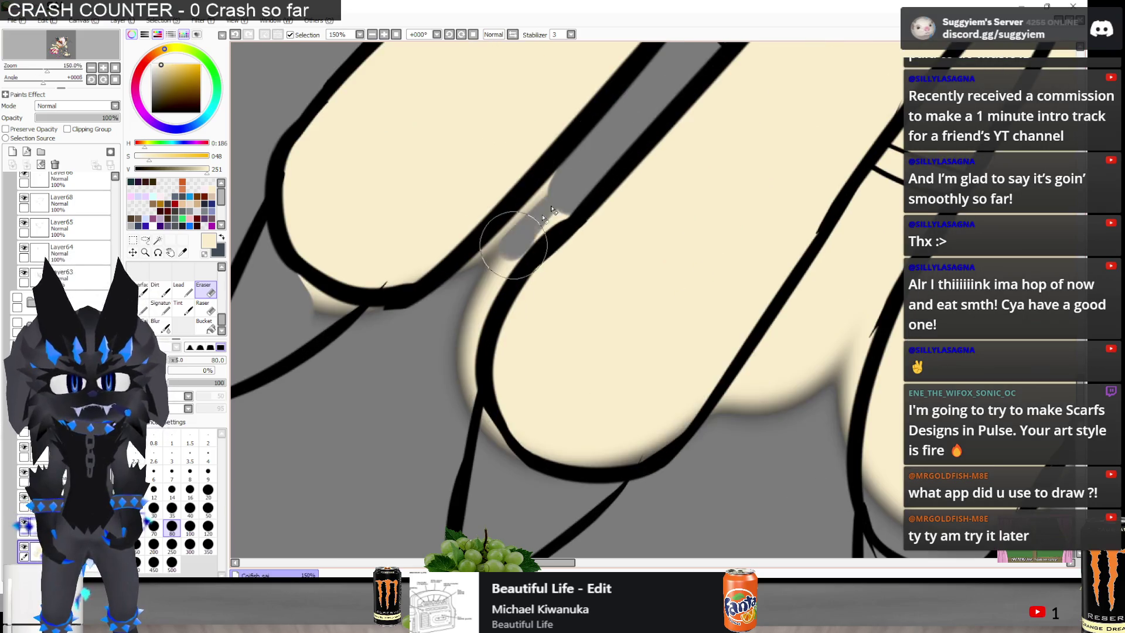
left_click_drag(463, 331, 456, 439)
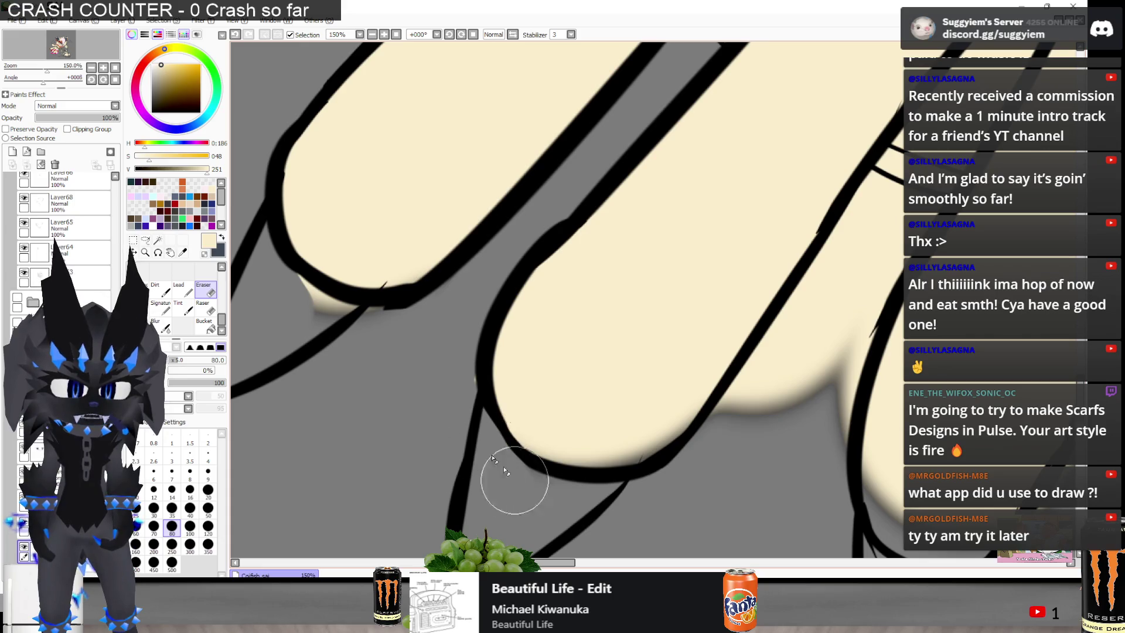
mouse_move(308, 309)
left_mouse_down()
mouse_move(369, 329)
mouse_move(377, 309)
mouse_move(331, 322)
left_mouse_up()
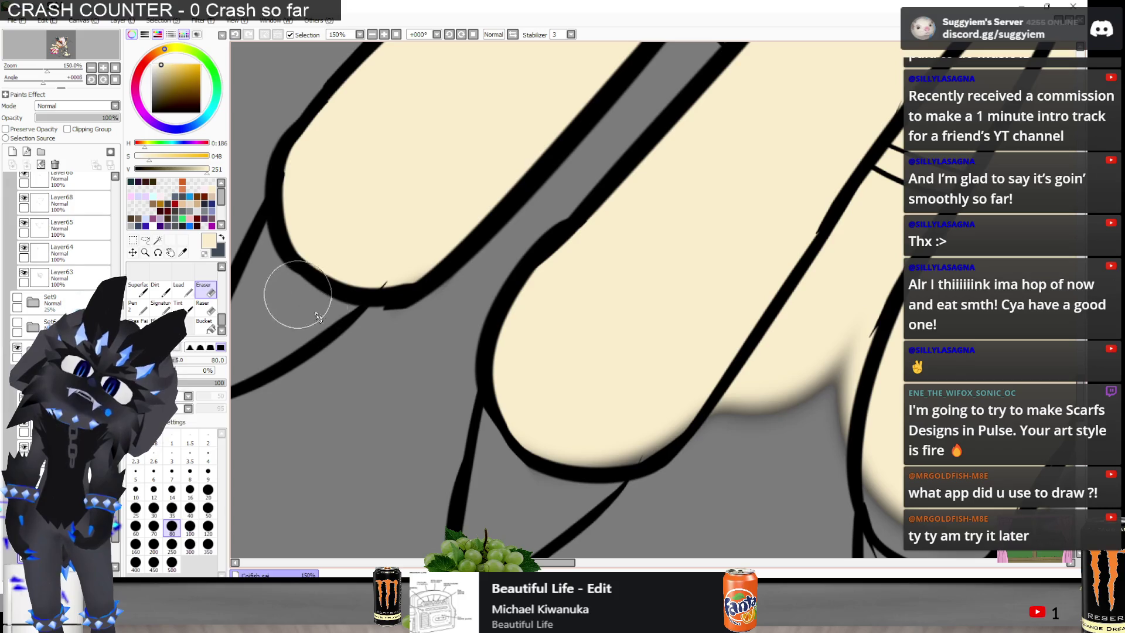
With the Pen at size 30, fill cream along the finger's inner bottom edge
key("n")
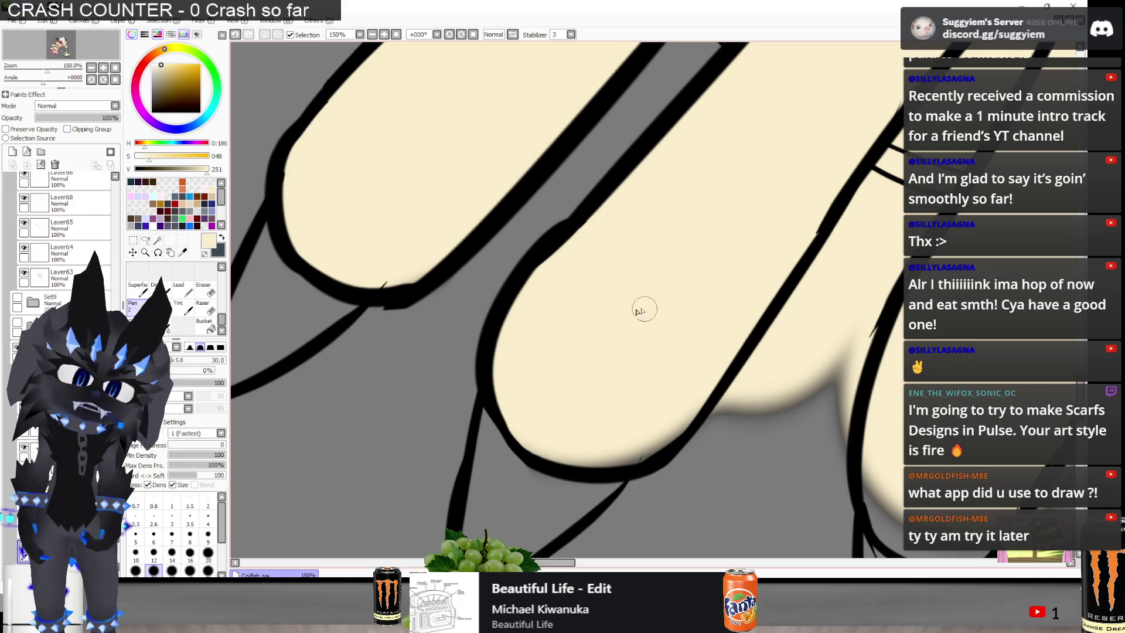
left_click_drag(596, 445, 667, 437)
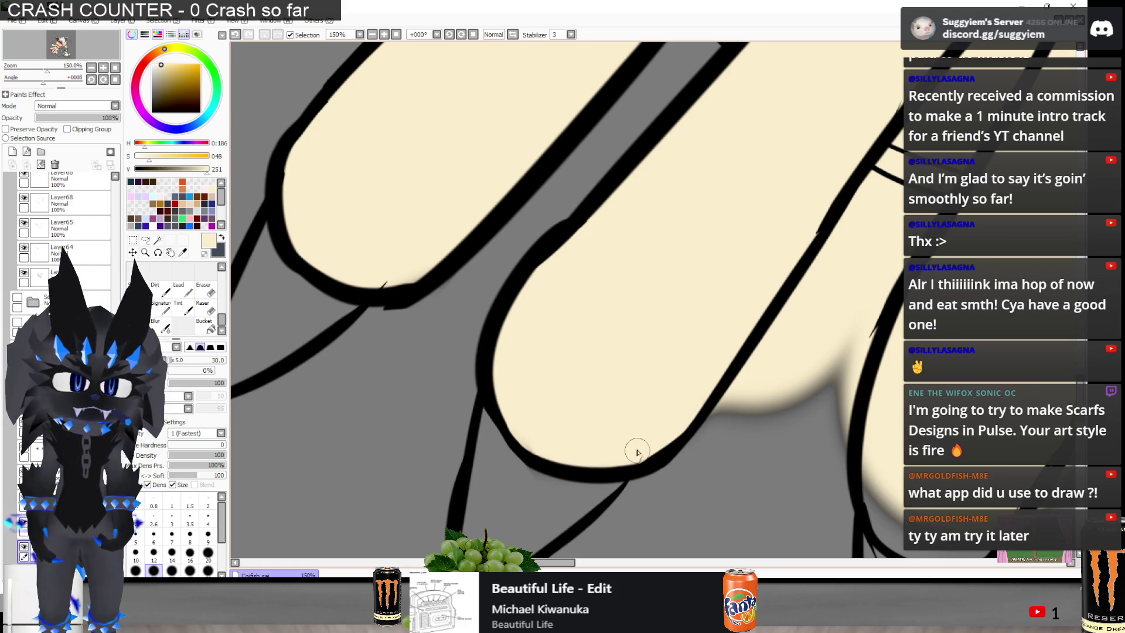
key("e")
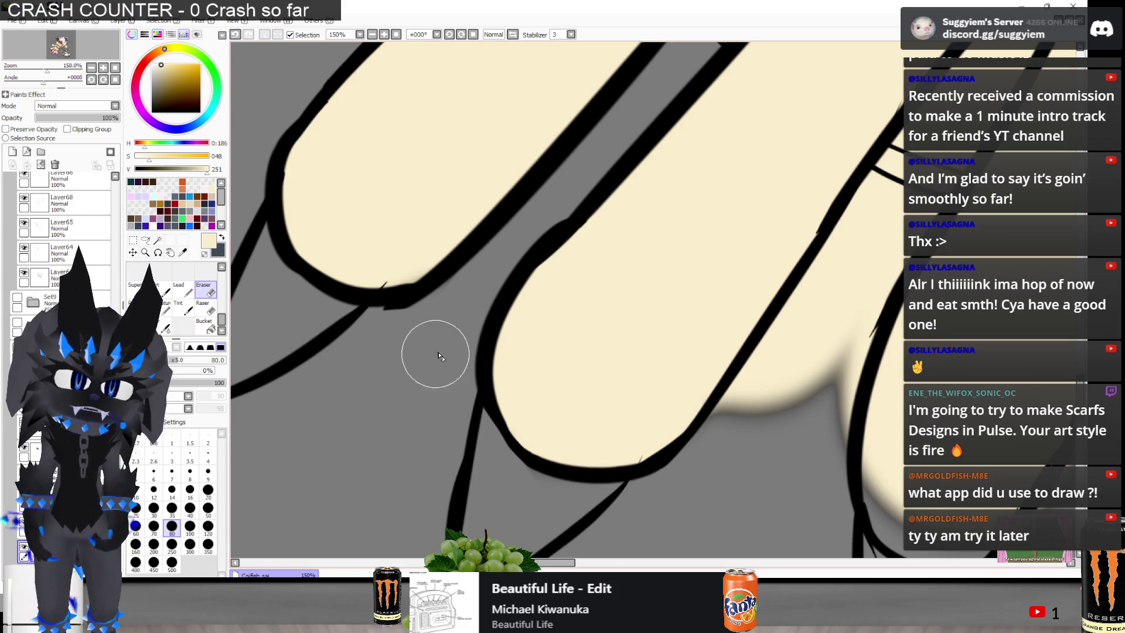
scroll(551, 501, "down", 2)
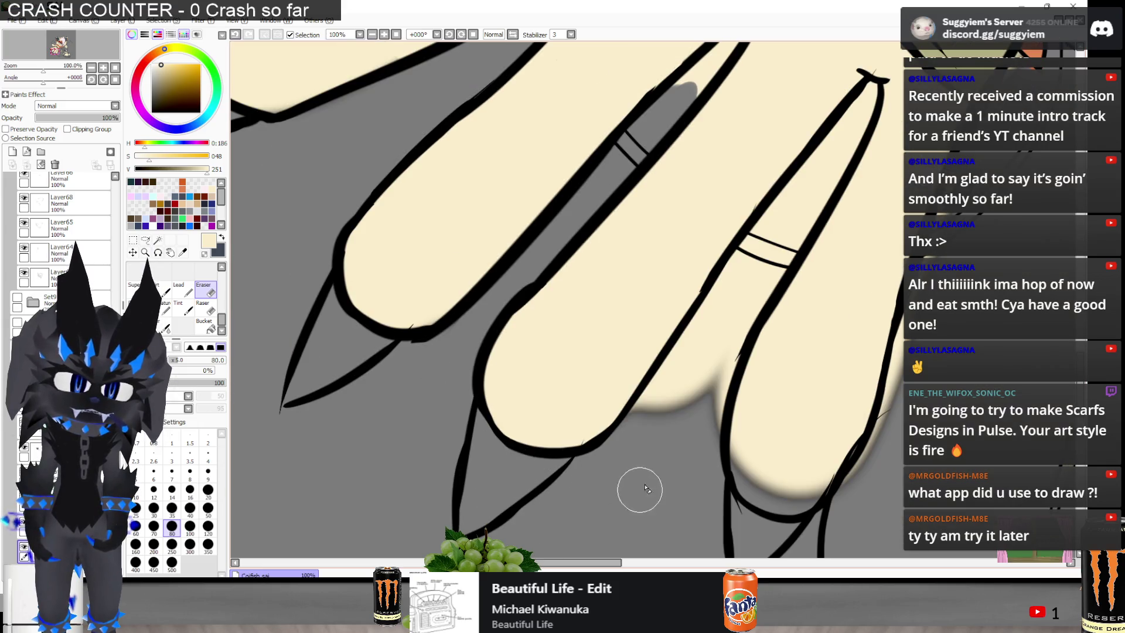
Clear the cream fill from the gaps between the fingers up toward the ring bands
scroll(727, 300, "up", 2)
mouse_move(697, 337)
left_mouse_down()
mouse_move(607, 505)
mouse_move(648, 397)
mouse_move(557, 542)
left_mouse_up()
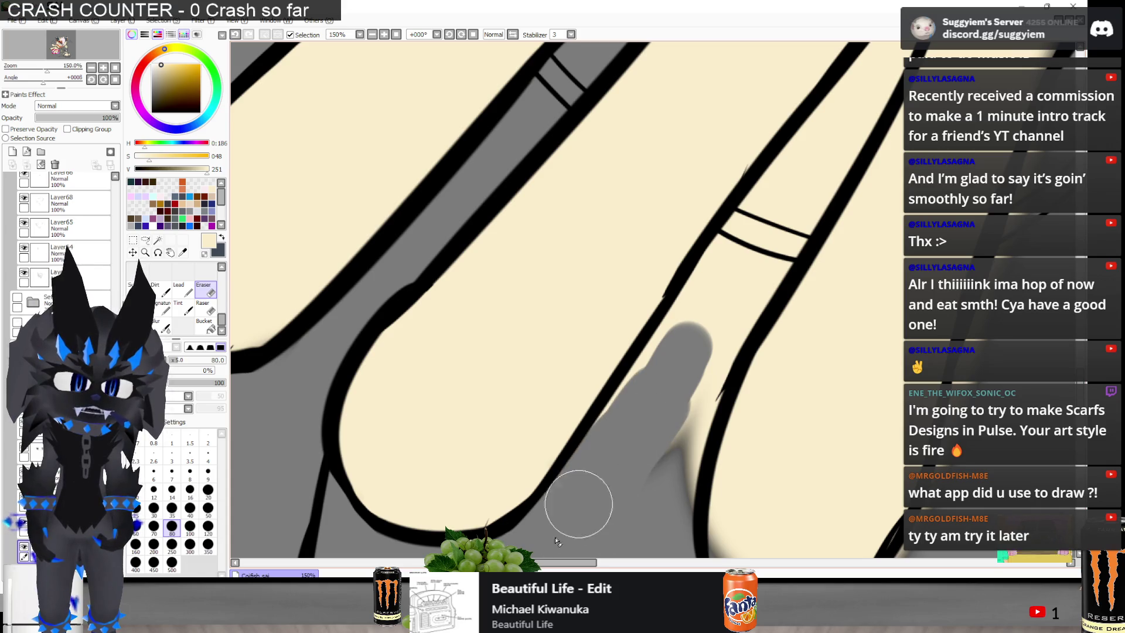
mouse_move(703, 308)
left_mouse_down()
mouse_move(678, 394)
mouse_move(703, 319)
mouse_move(665, 383)
left_mouse_up()
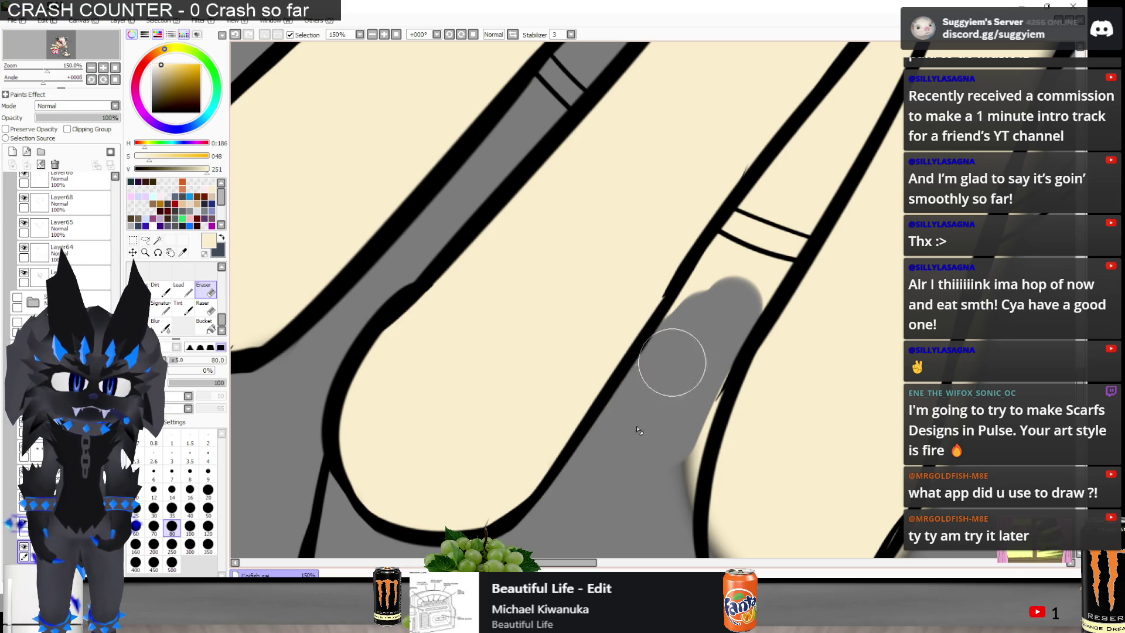
scroll(628, 414, "down", 3)
scroll(672, 316, "up", 3)
mouse_move(672, 316)
left_mouse_down()
mouse_move(615, 381)
mouse_move(591, 457)
mouse_move(521, 525)
left_mouse_up()
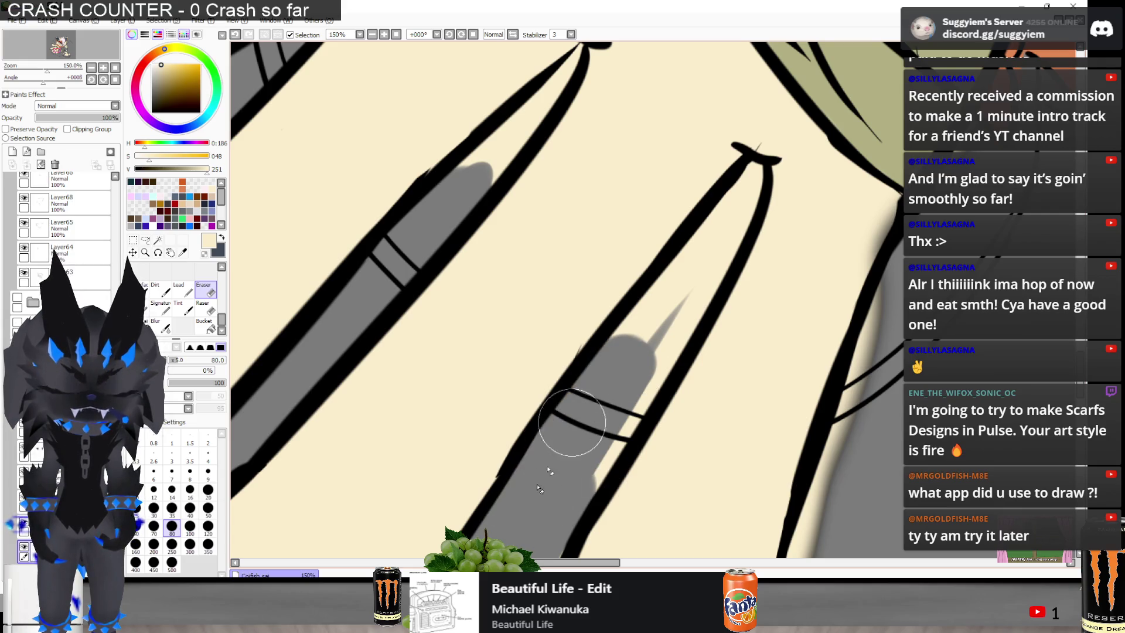
mouse_move(627, 364)
left_mouse_down()
mouse_move(682, 293)
mouse_move(645, 337)
mouse_move(633, 299)
mouse_move(656, 317)
mouse_move(585, 451)
left_mouse_up()
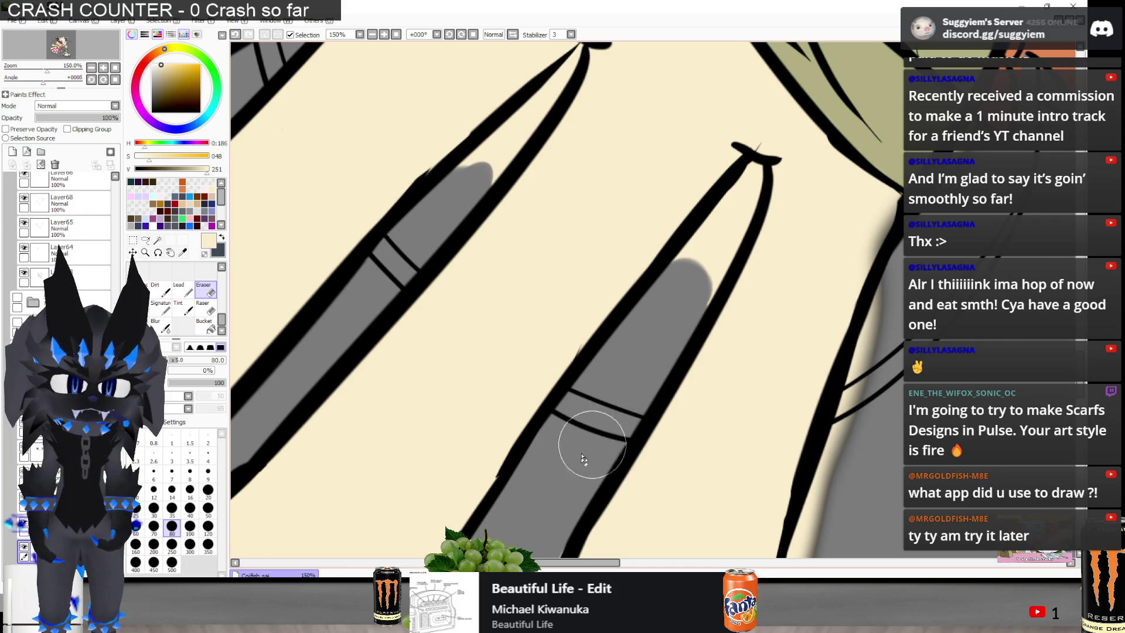
Erase the cream highlight beside the finger outline
scroll(605, 293, "down", 4)
scroll(555, 350, "up", 4)
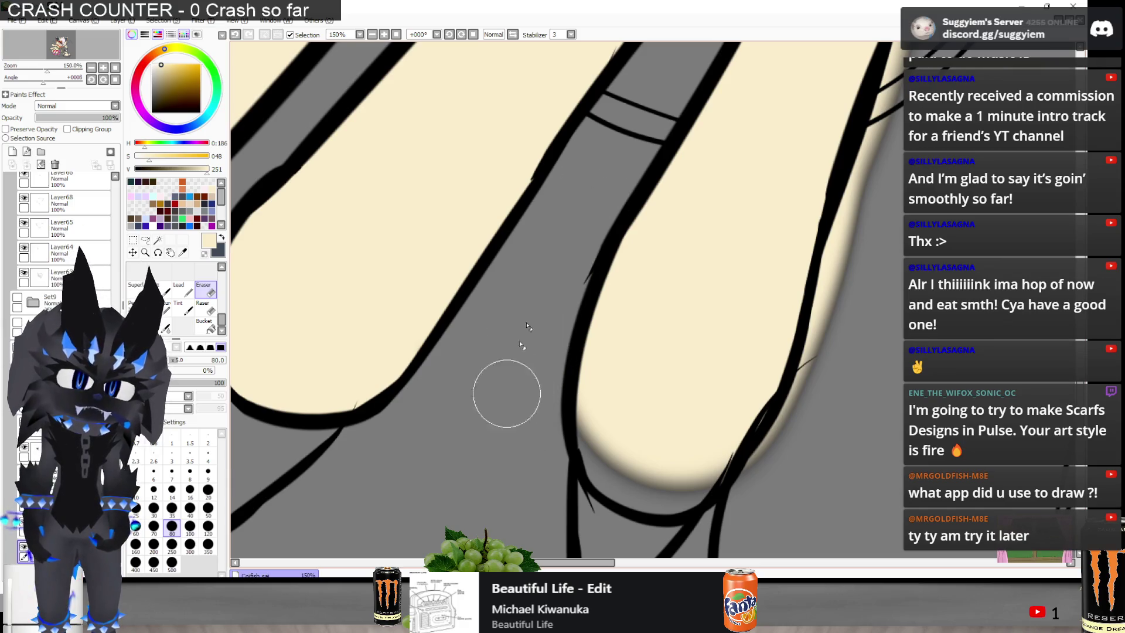
scroll(516, 433, "down", 3)
scroll(682, 321, "up", 2)
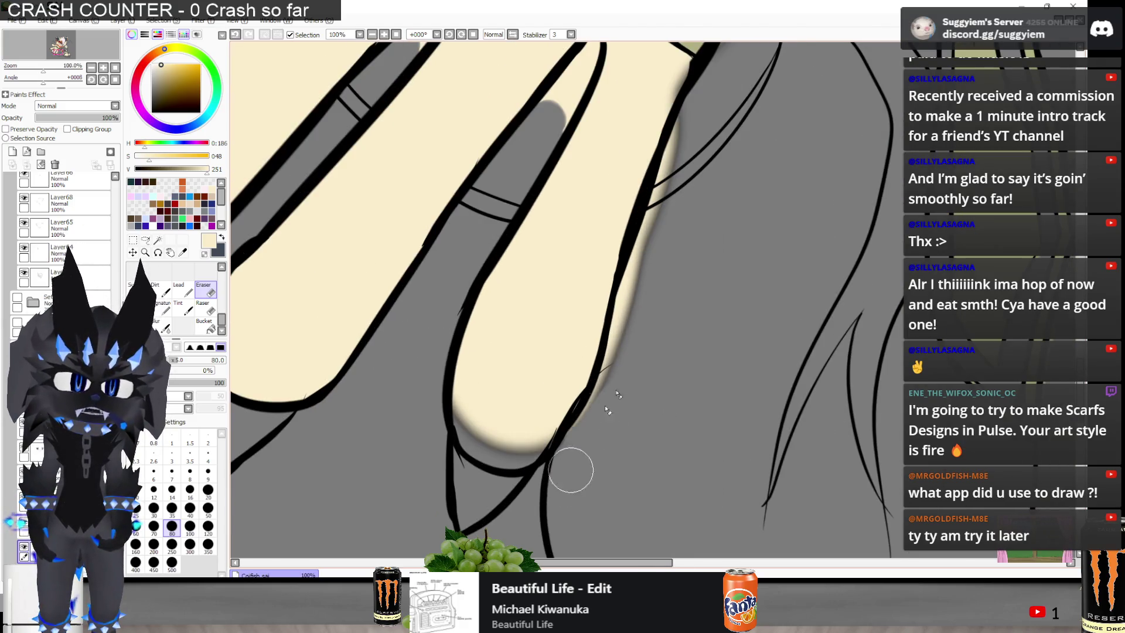
mouse_move(630, 352)
left_mouse_down()
mouse_move(604, 415)
mouse_move(697, 125)
left_mouse_up()
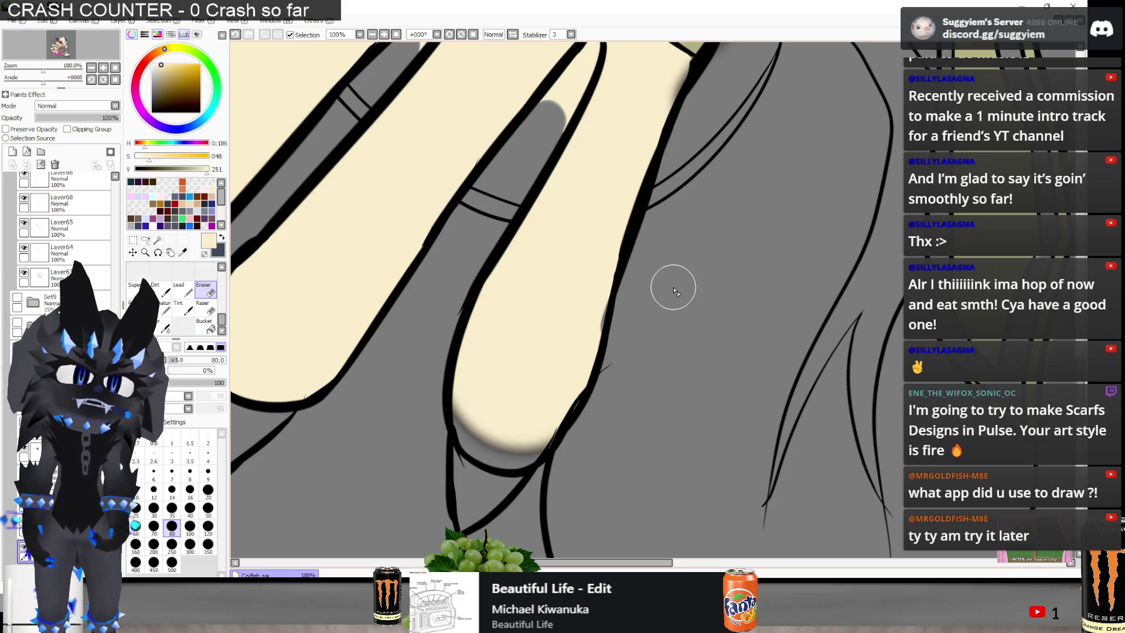
Paint cream over the grey strips on the finger's right edge and lower-left tip
key("b")
scroll(601, 273, "up", 2)
left_click_drag(601, 269, 601, 312)
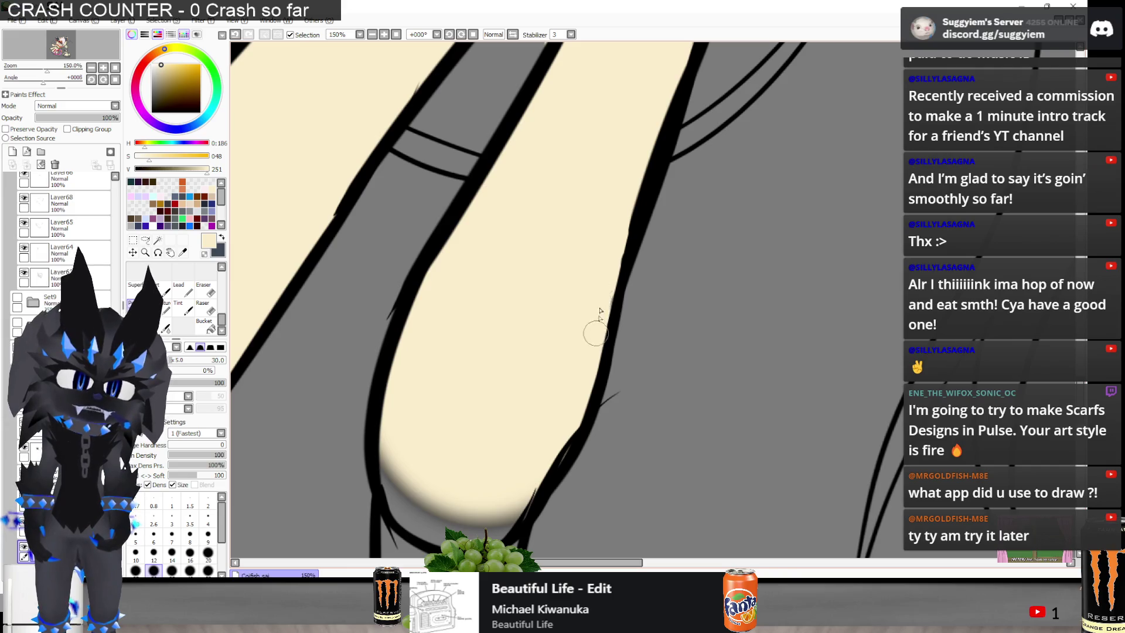
mouse_move(419, 452)
left_mouse_down()
mouse_move(392, 483)
mouse_move(430, 535)
mouse_move(507, 509)
mouse_move(494, 517)
mouse_move(445, 504)
mouse_move(437, 454)
left_mouse_up()
scroll(478, 375, "down", 2)
scroll(583, 234, "up", 2)
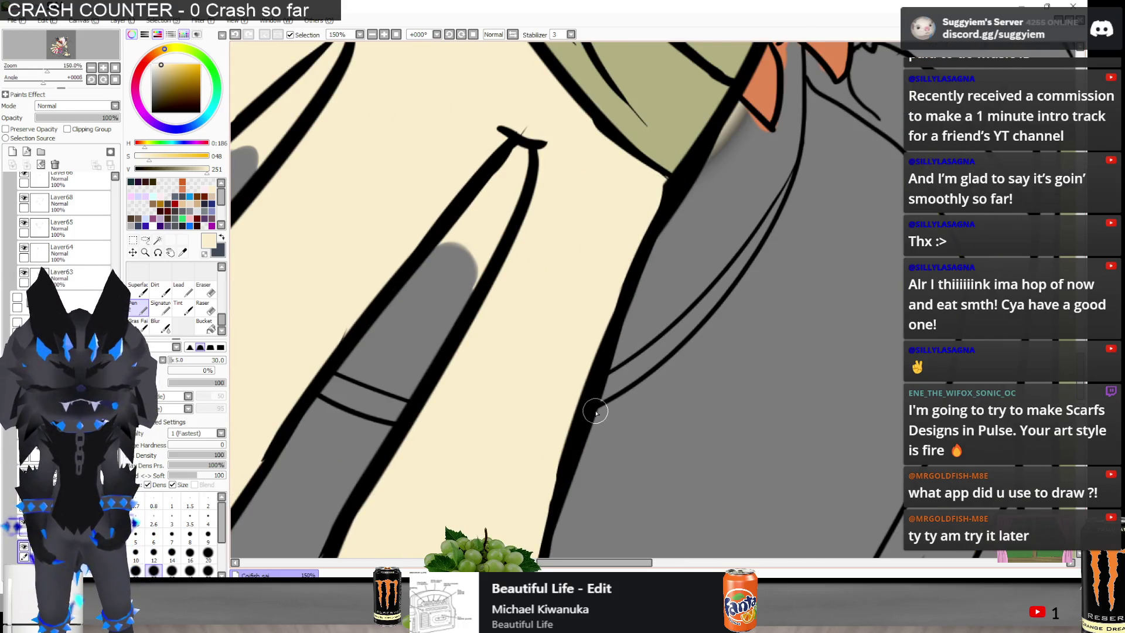
key("e")
scroll(603, 352, "down", 4)
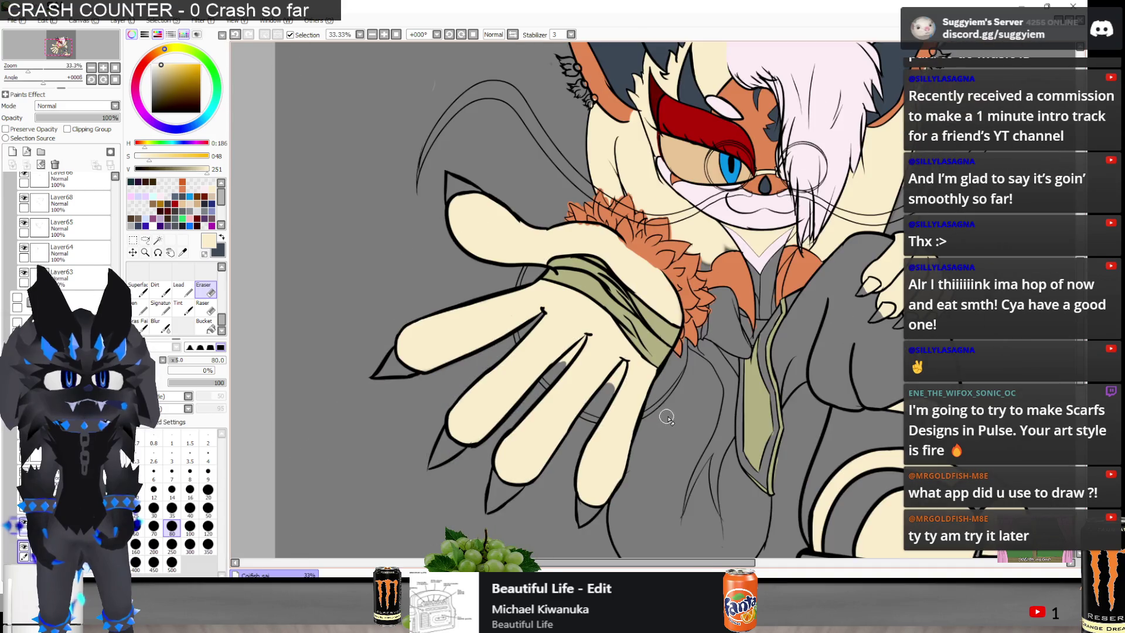
Erase the leftover cream streaks from the fingertip and the middle and left fingers
scroll(667, 416, "up", 5)
mouse_move(585, 376)
left_mouse_down()
mouse_move(669, 263)
mouse_move(673, 229)
mouse_move(659, 309)
mouse_move(641, 305)
mouse_move(607, 393)
left_mouse_up()
mouse_move(293, 246)
left_mouse_down()
mouse_move(351, 221)
mouse_move(402, 156)
mouse_move(410, 106)
mouse_move(436, 88)
mouse_move(427, 100)
left_mouse_up()
scroll(403, 466, "down", 2)
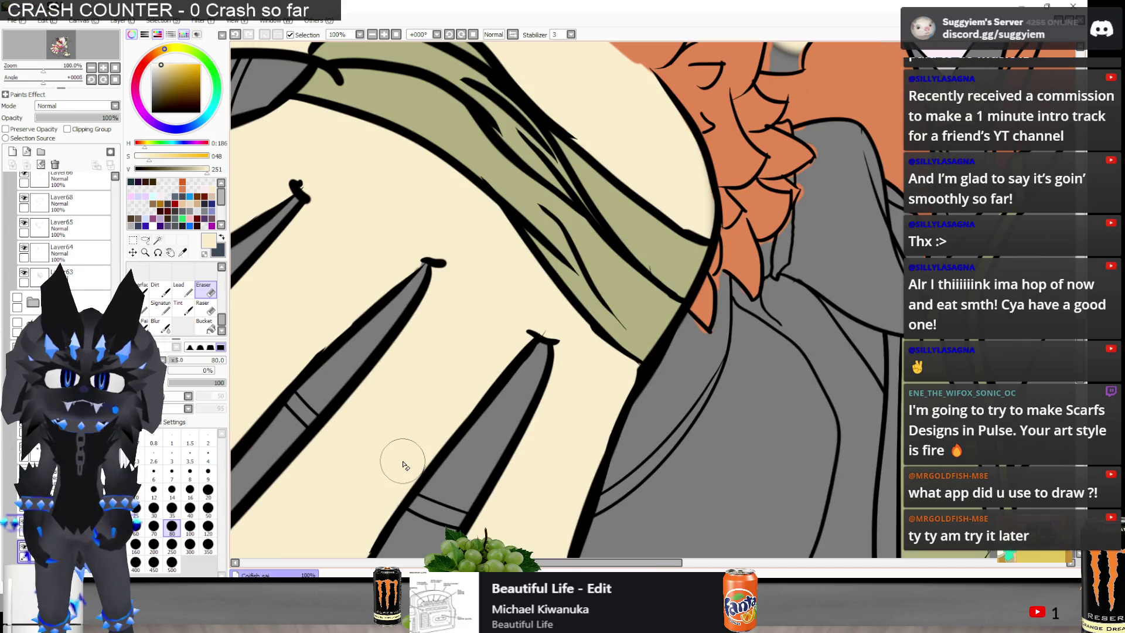
scroll(397, 289, "up", 3)
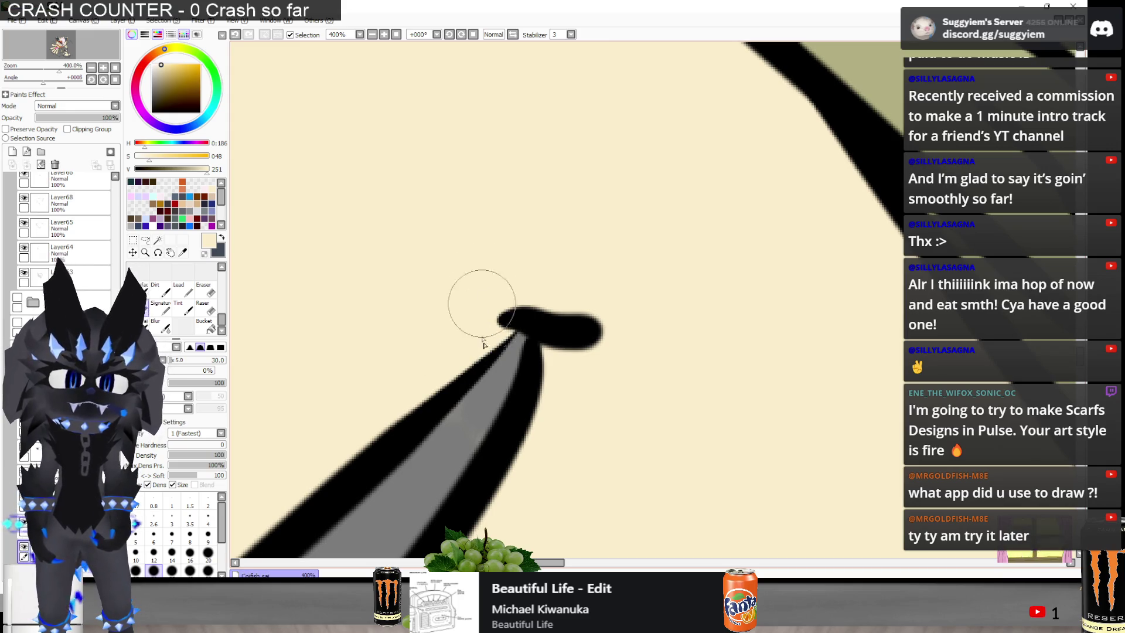
scroll(577, 314, "down", 6)
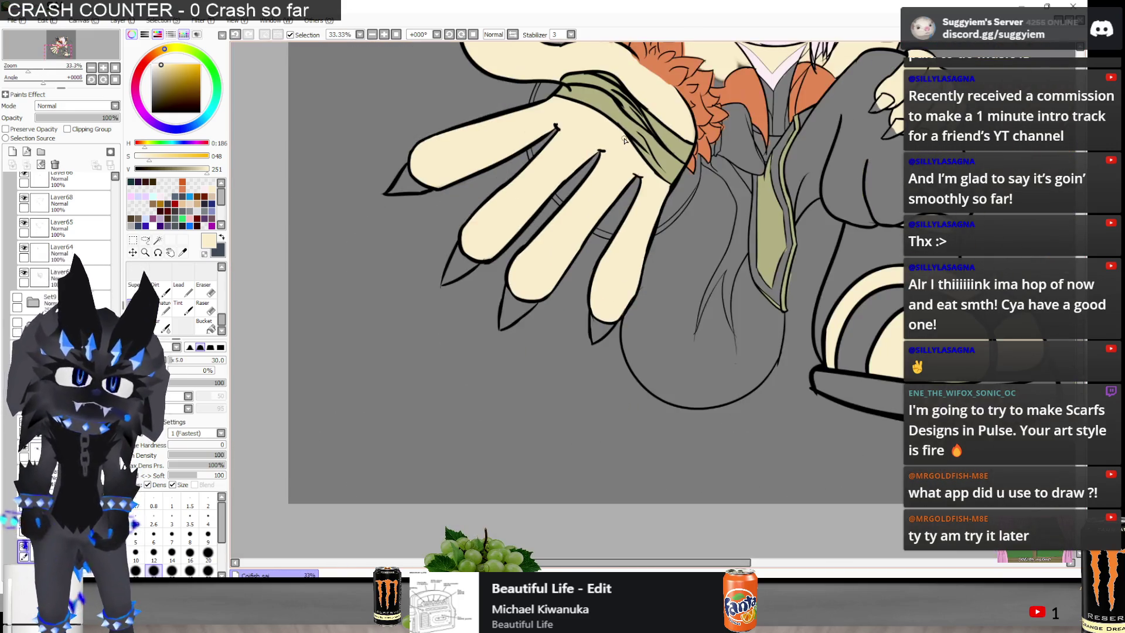
scroll(361, 409, "down", 1)
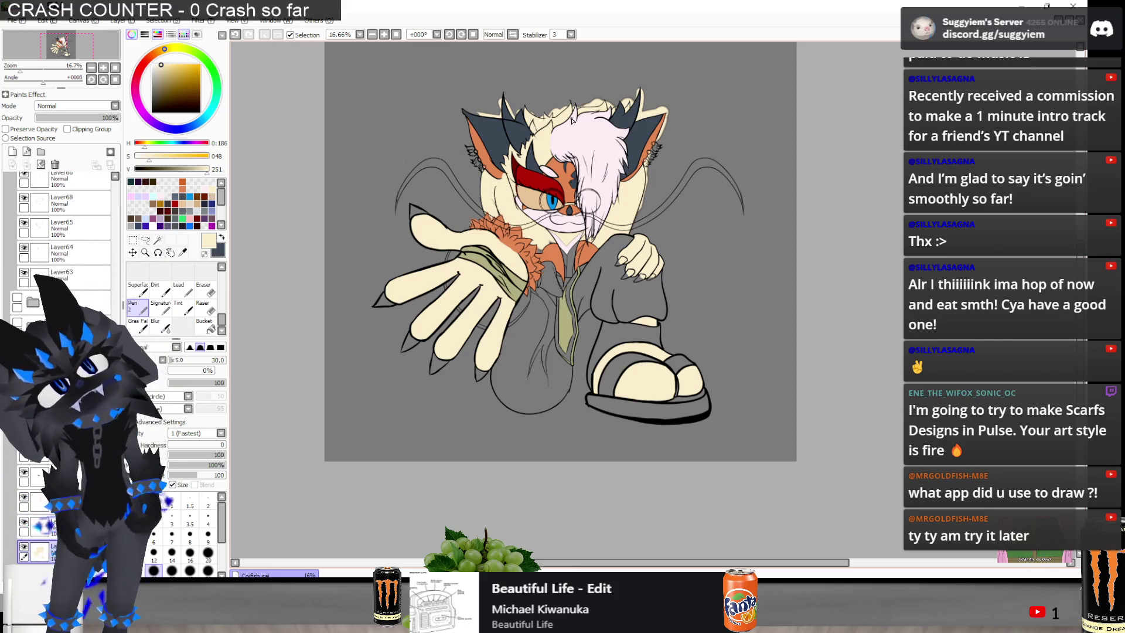
scroll(574, 130, "up", 3)
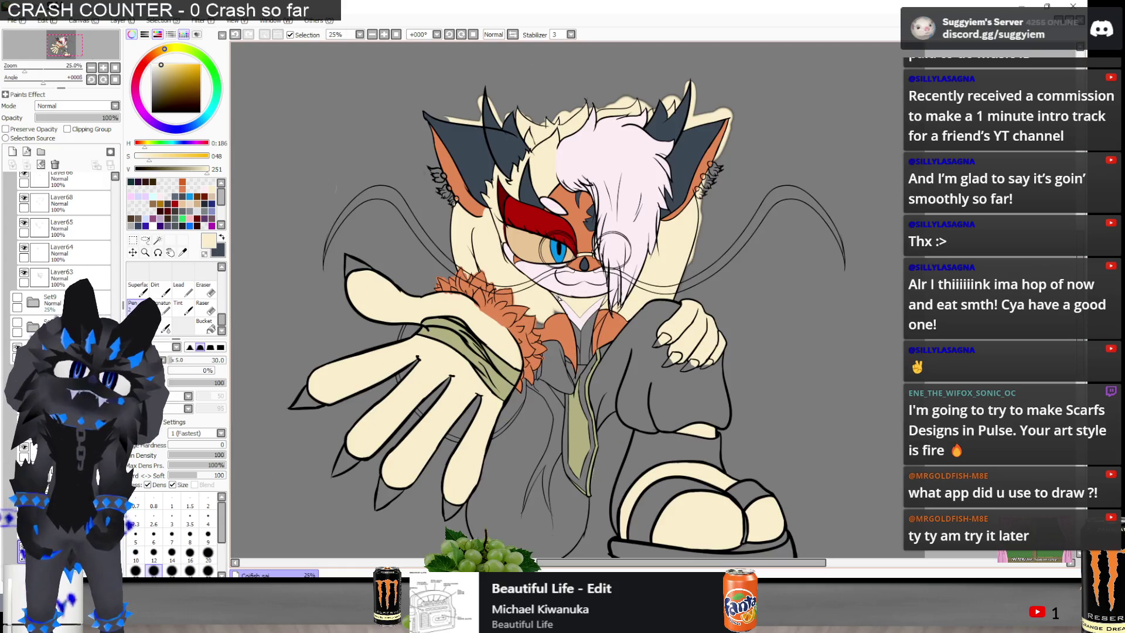
scroll(541, 338, "up", 1)
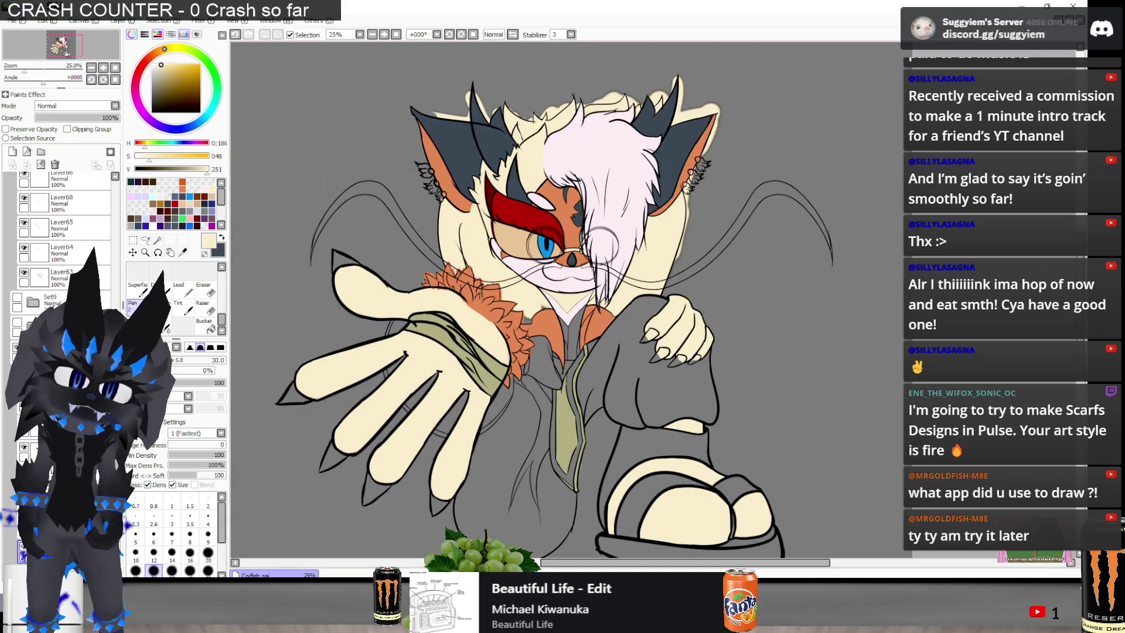
Glance at the 3D reference, then eyedrop the olive colour from the tie
key("alt+Tab")
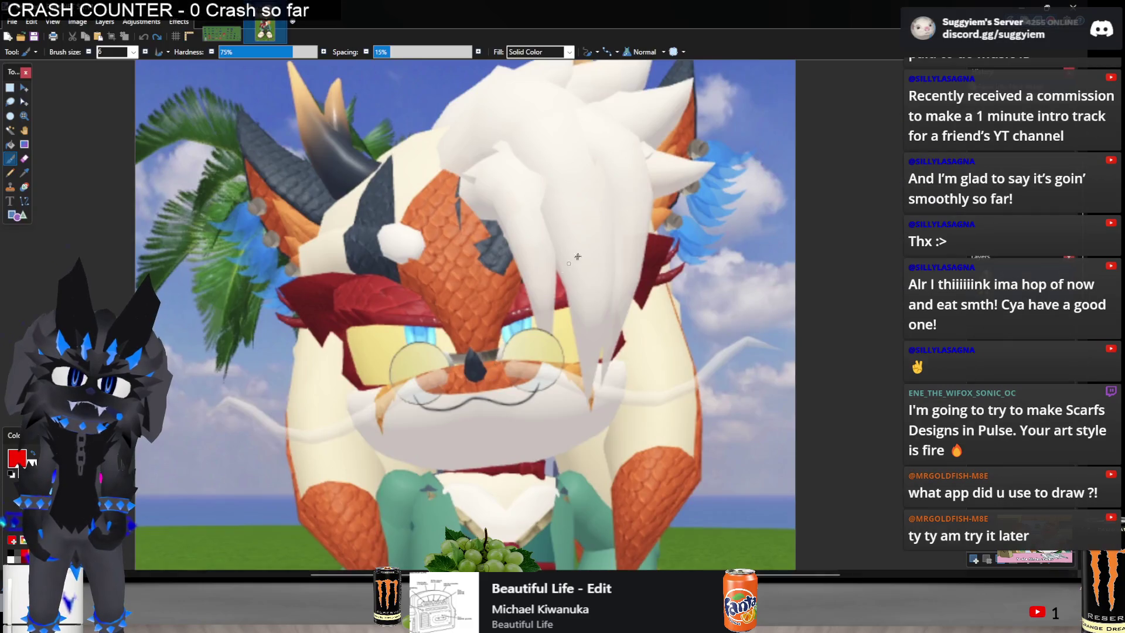
key("alt+Tab")
left_click(557, 471, "alt")
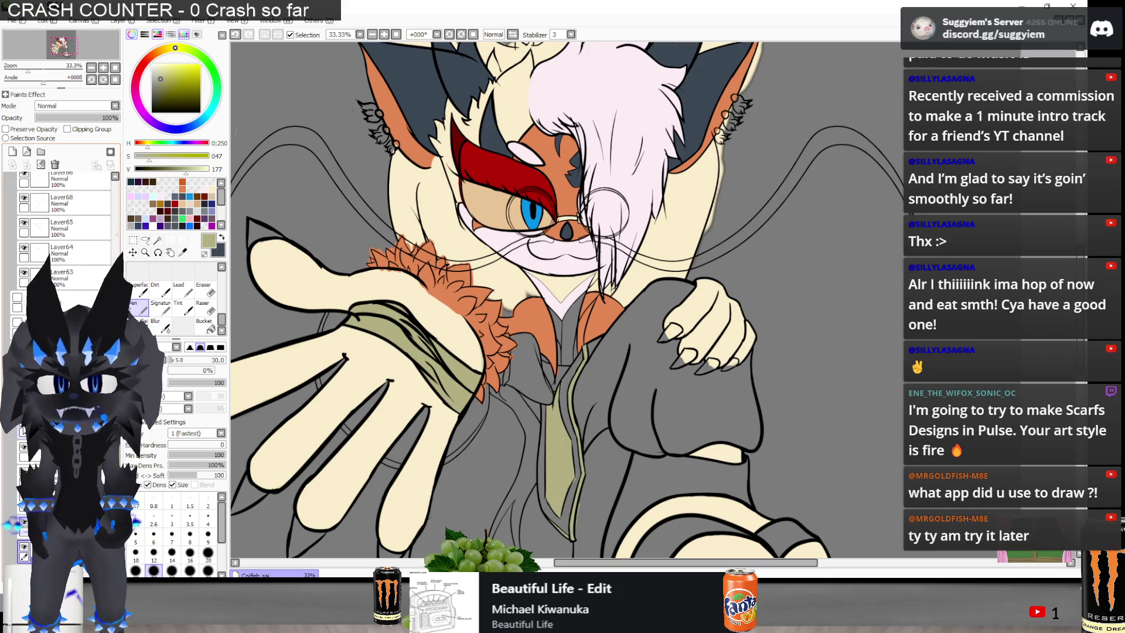
Paint olive from below the collar V down to the bottom of the shirt strip
scroll(524, 380, "up", 1)
scroll(649, 265, "up", 2)
mouse_move(583, 281)
left_mouse_down()
mouse_move(583, 305)
mouse_move(603, 260)
left_mouse_up()
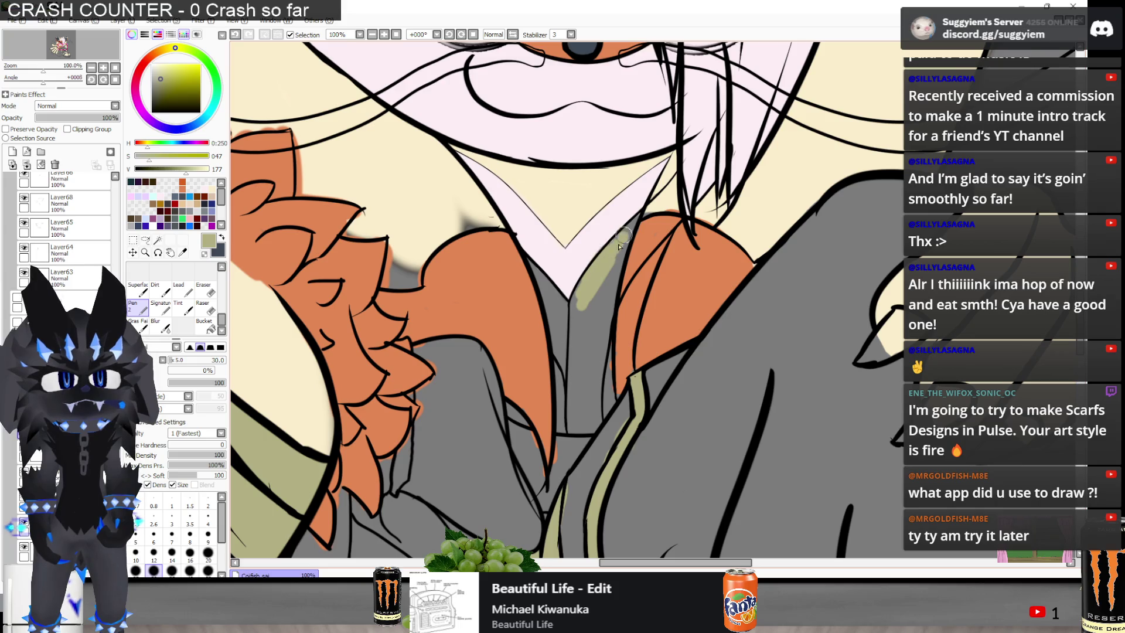
mouse_move(632, 222)
left_mouse_down()
mouse_move(604, 288)
mouse_move(596, 372)
left_mouse_up()
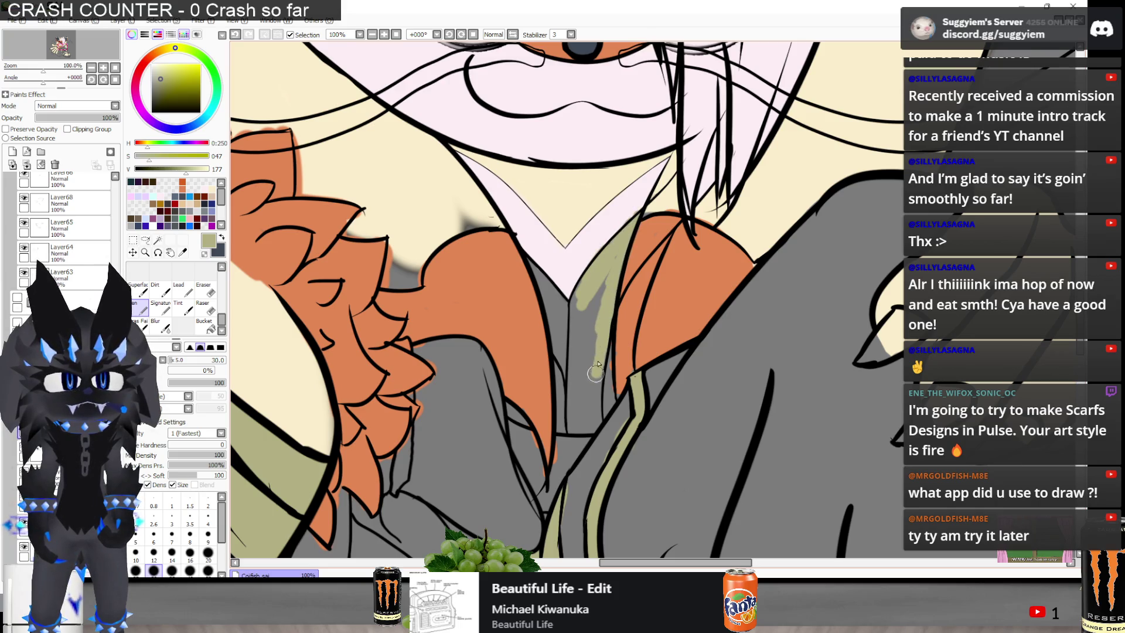
left_click_drag(569, 407, 591, 339)
mouse_move(574, 429)
left_mouse_down()
mouse_move(599, 427)
mouse_move(602, 326)
left_mouse_up()
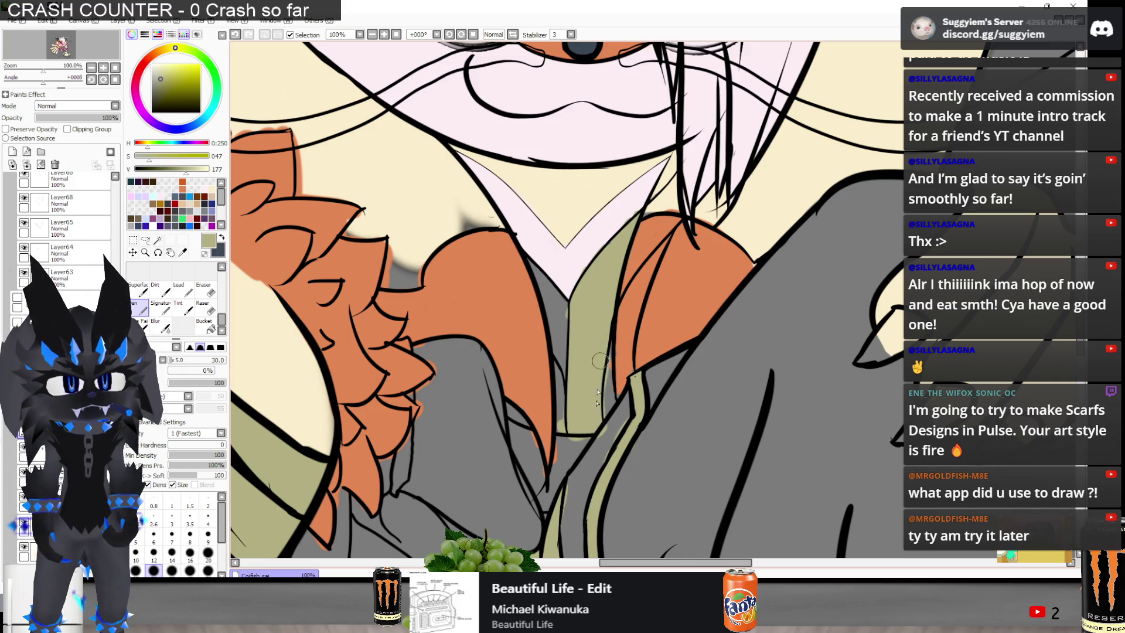
Fill the strip's left edge, the V-neck and the pink patch beside it with olive
left_click_drag(564, 350, 558, 359)
left_click_drag(557, 302, 560, 311)
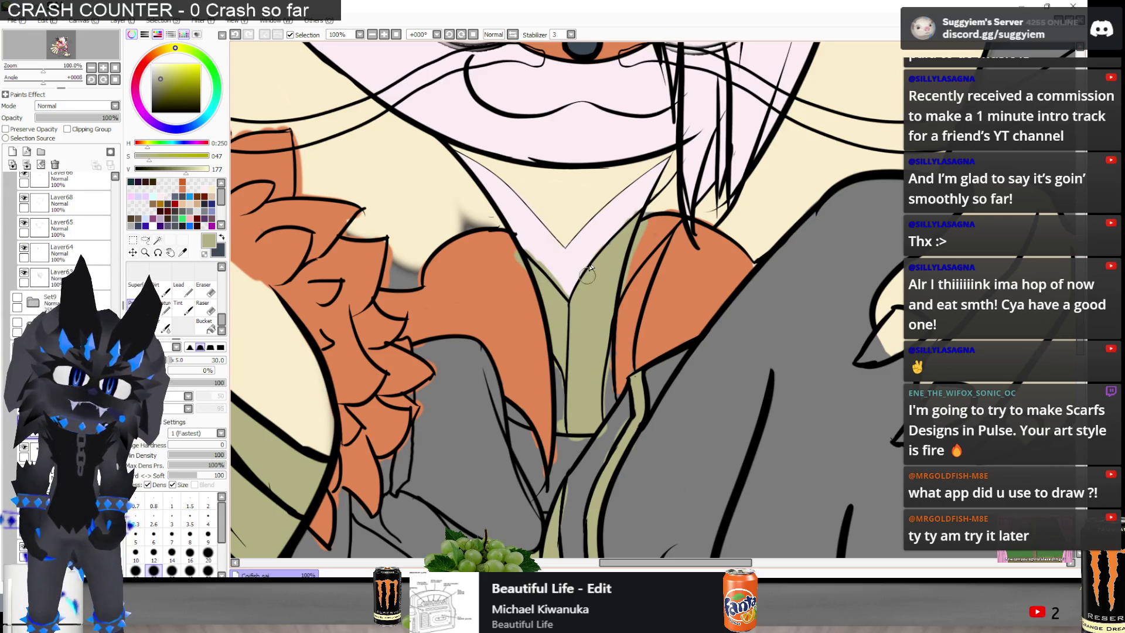
left_click_drag(587, 273, 623, 228)
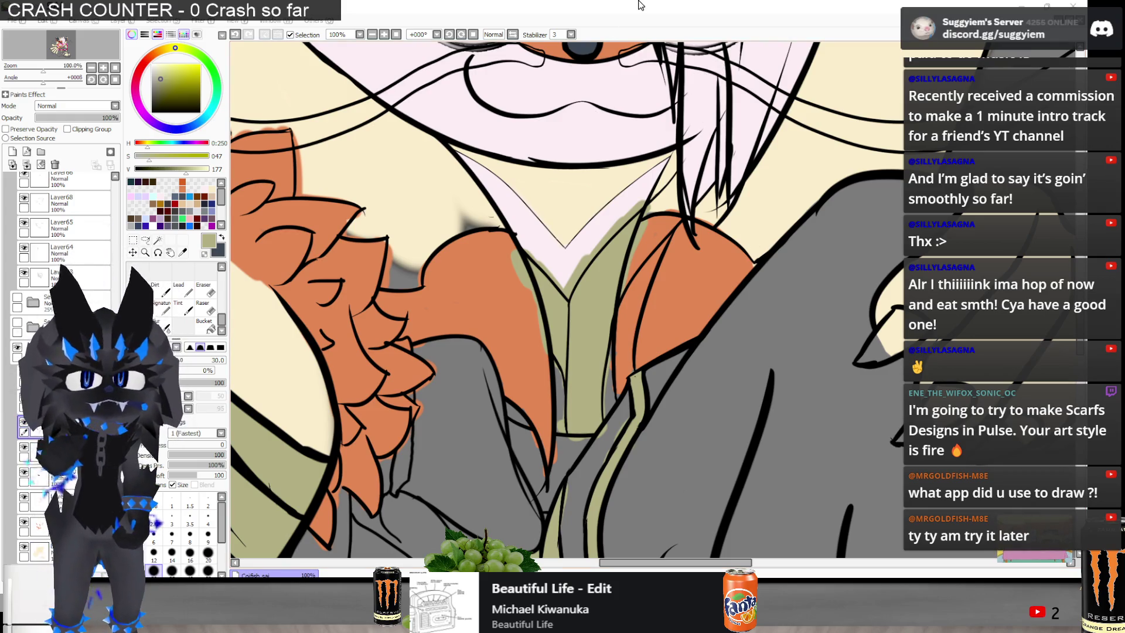
scroll(519, 254, "down", 2)
scroll(526, 273, "down", 3)
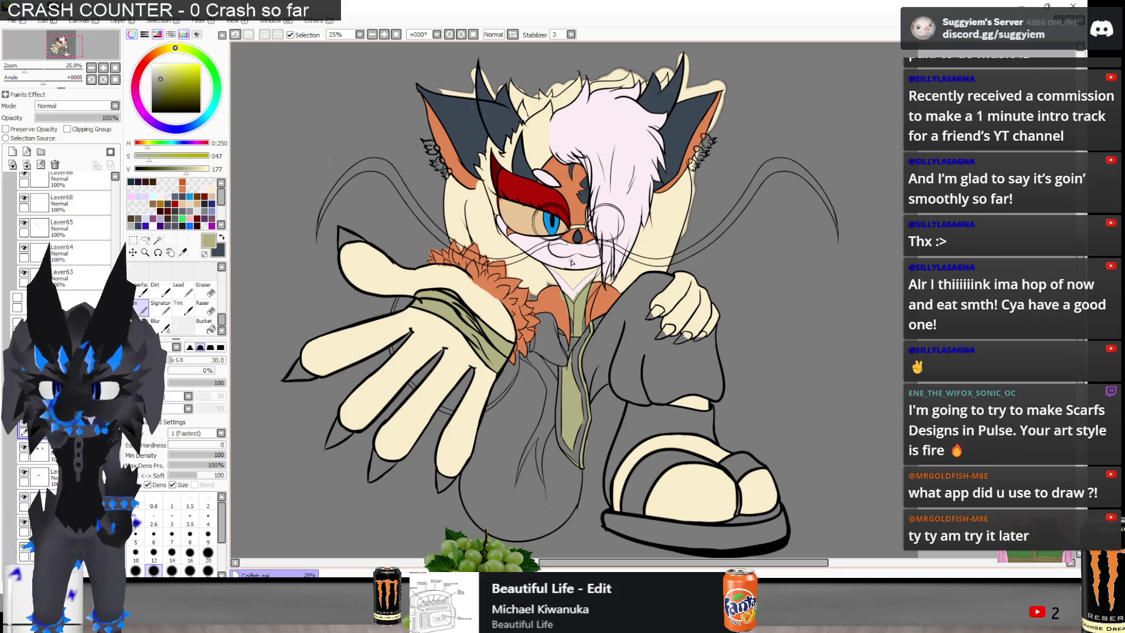
scroll(571, 262, "up", 3)
scroll(528, 288, "down", 3)
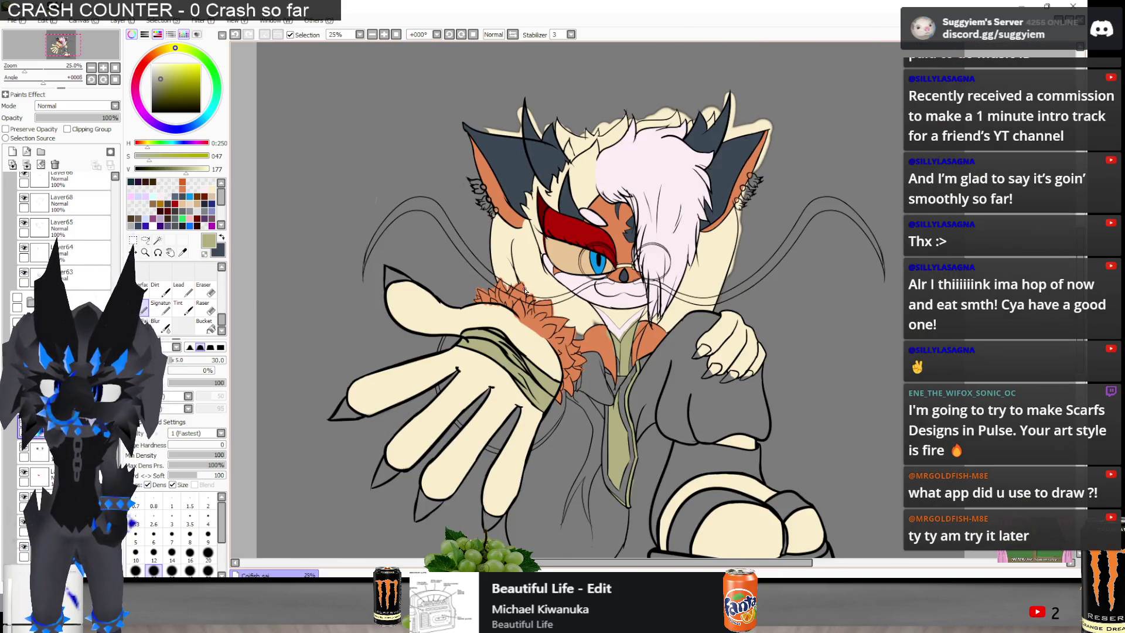
scroll(525, 290, "down", 2)
scroll(543, 332, "up", 2)
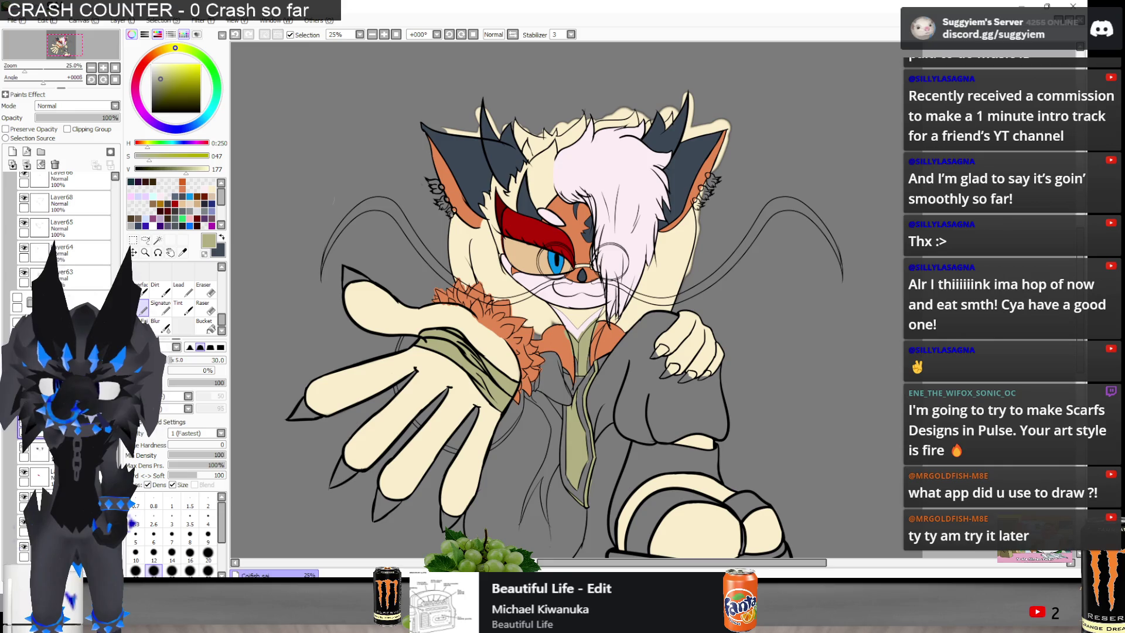
key("alt+Tab")
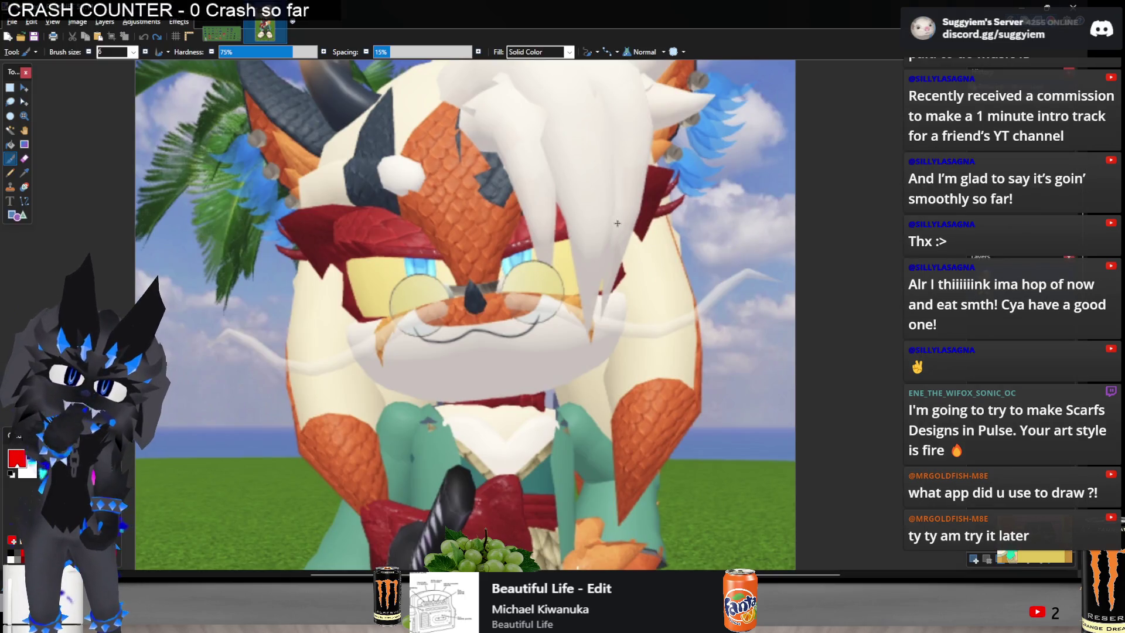
scroll(617, 223, "down", 4)
scroll(633, 343, "up", 1)
key("alt+Tab")
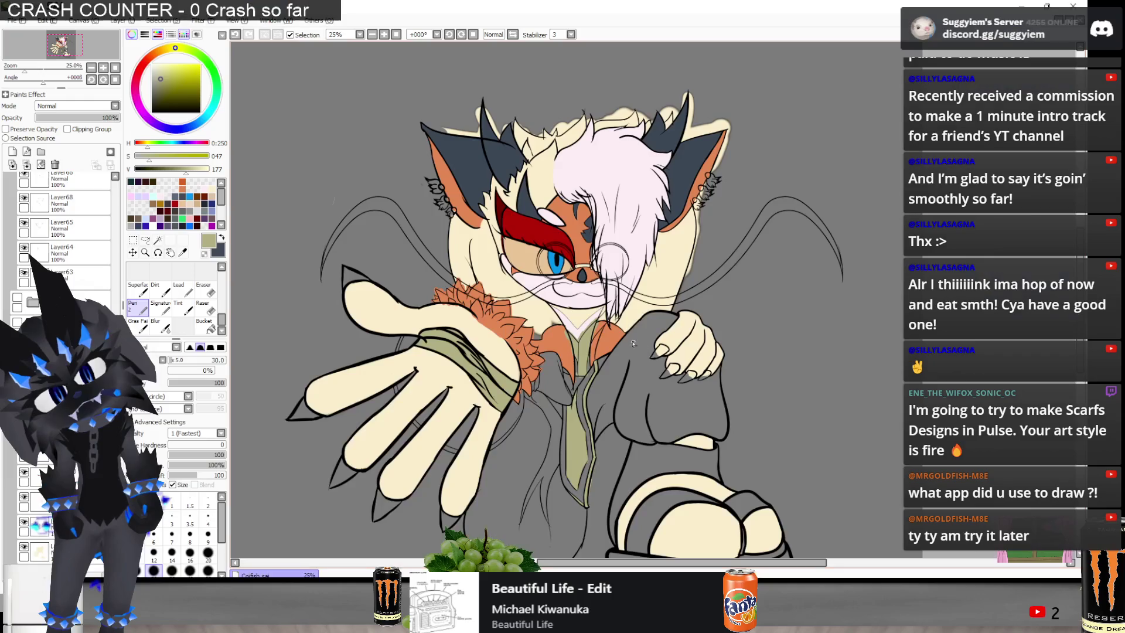
scroll(609, 297, "up", 4)
scroll(468, 287, "down", 3)
scroll(375, 281, "up", 1)
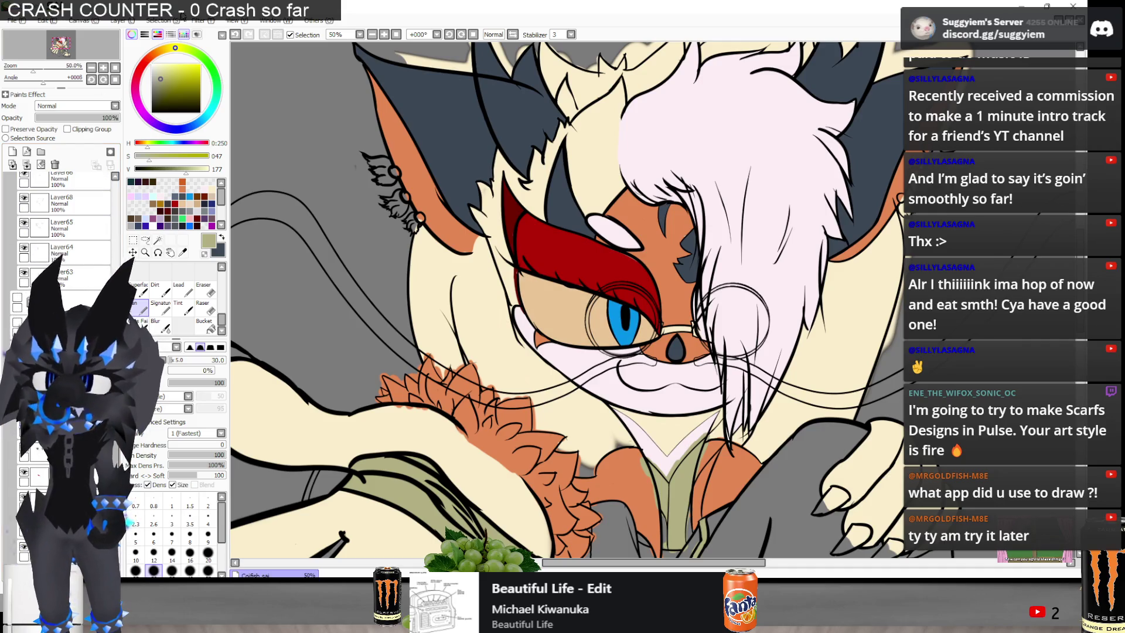
Try saturation, hue and brightness tweaks on the eye colour in Hue and Saturation, then discard them
left_click(198, 21)
left_click(228, 32)
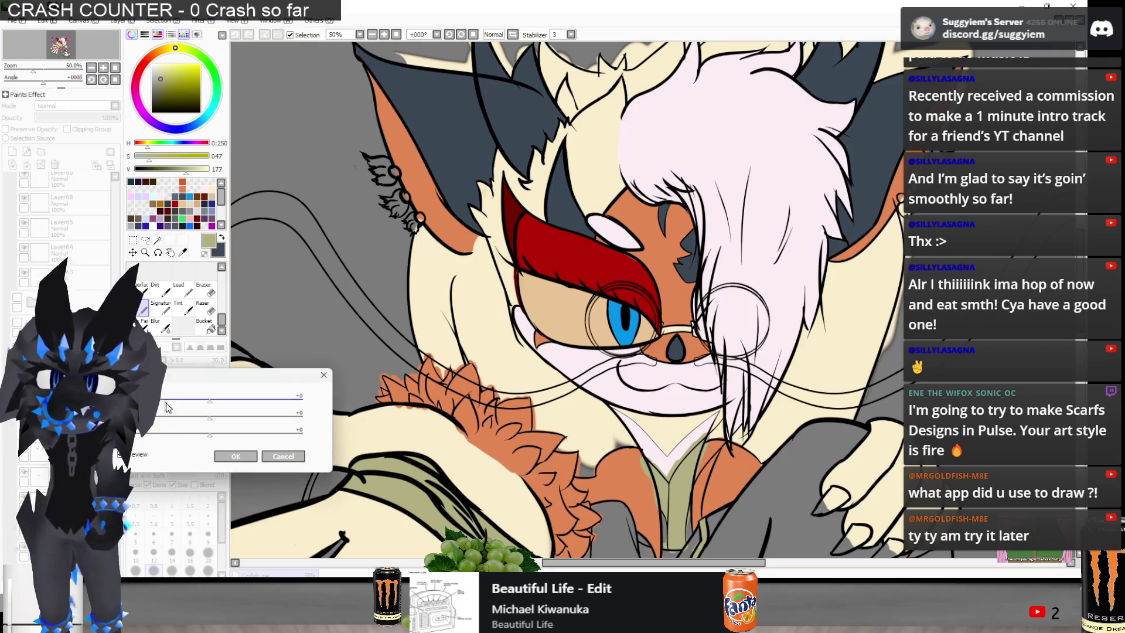
left_click(196, 418)
left_click(212, 400)
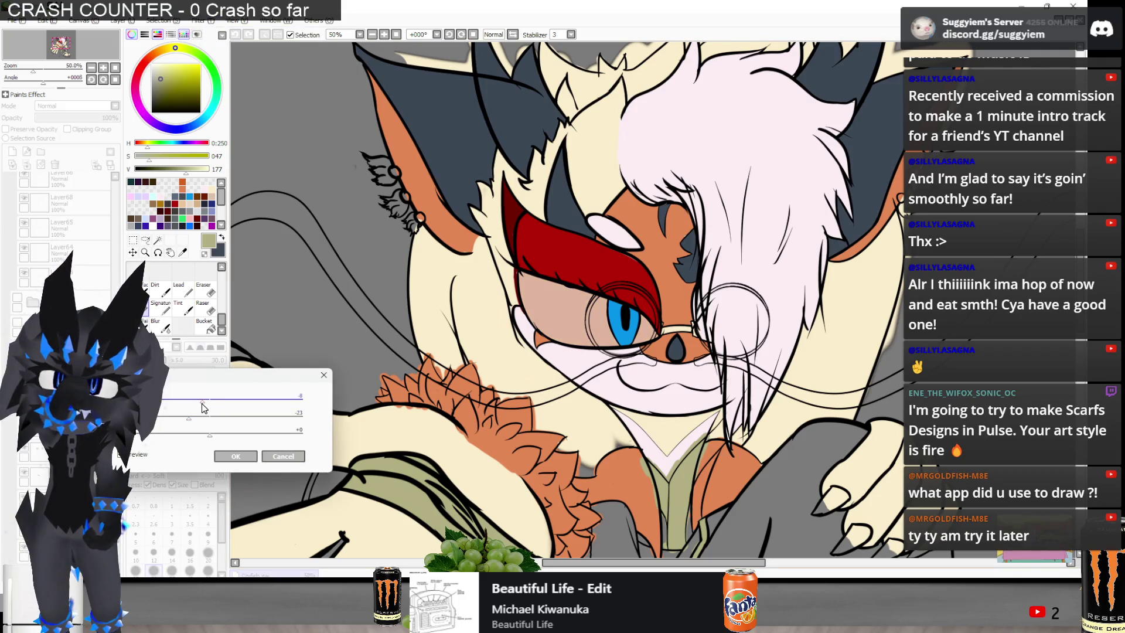
left_click(195, 418)
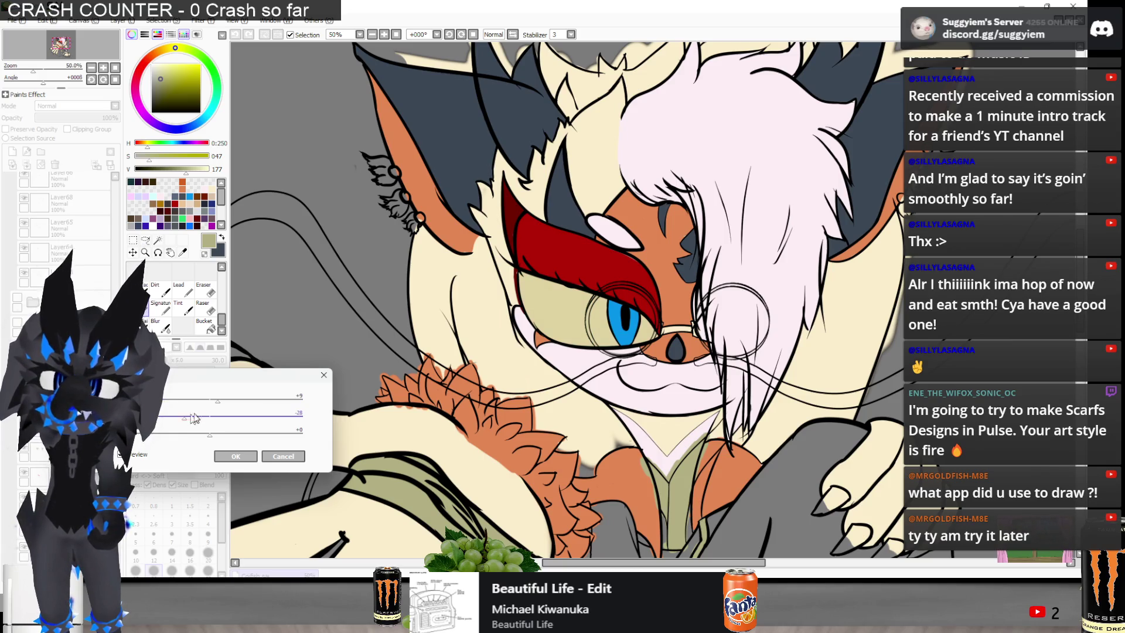
mouse_move(211, 435)
left_mouse_down()
mouse_move(190, 435)
mouse_move(232, 438)
left_mouse_up()
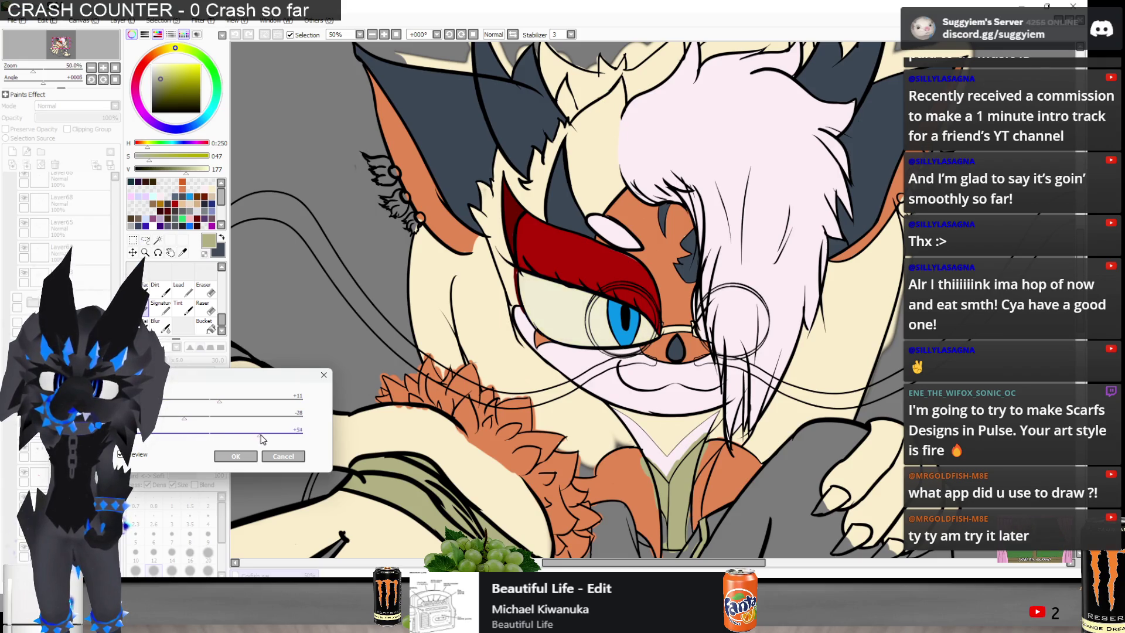
left_click(276, 457)
Look at Brightness and Contrast and close it without changes
scroll(522, 173, "down", 3)
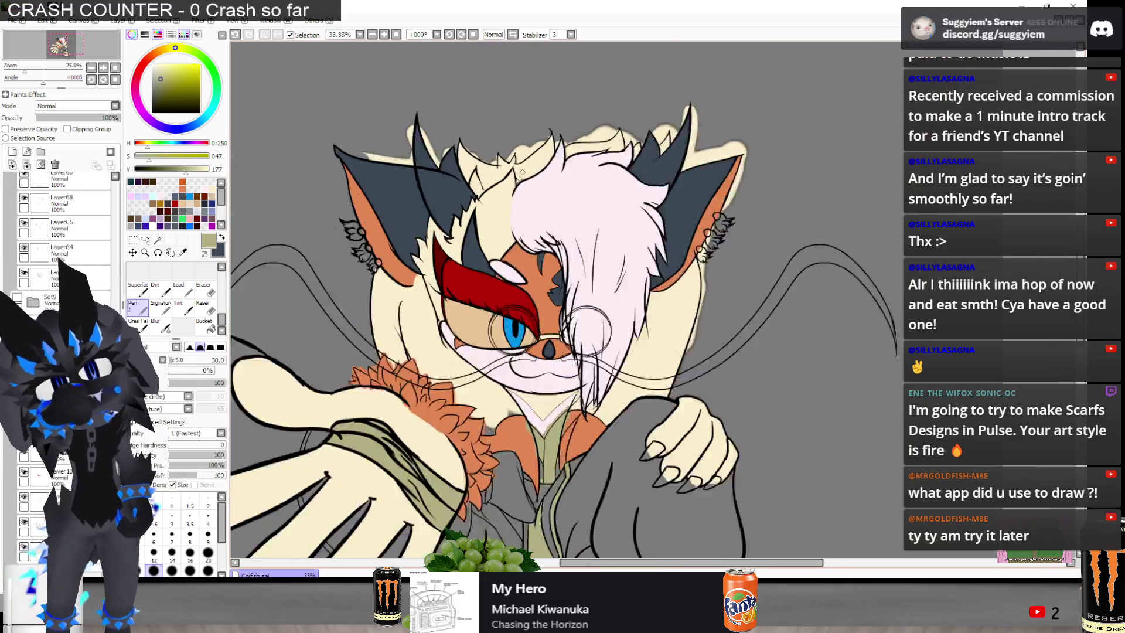
scroll(522, 173, "up", 1)
left_click(198, 20)
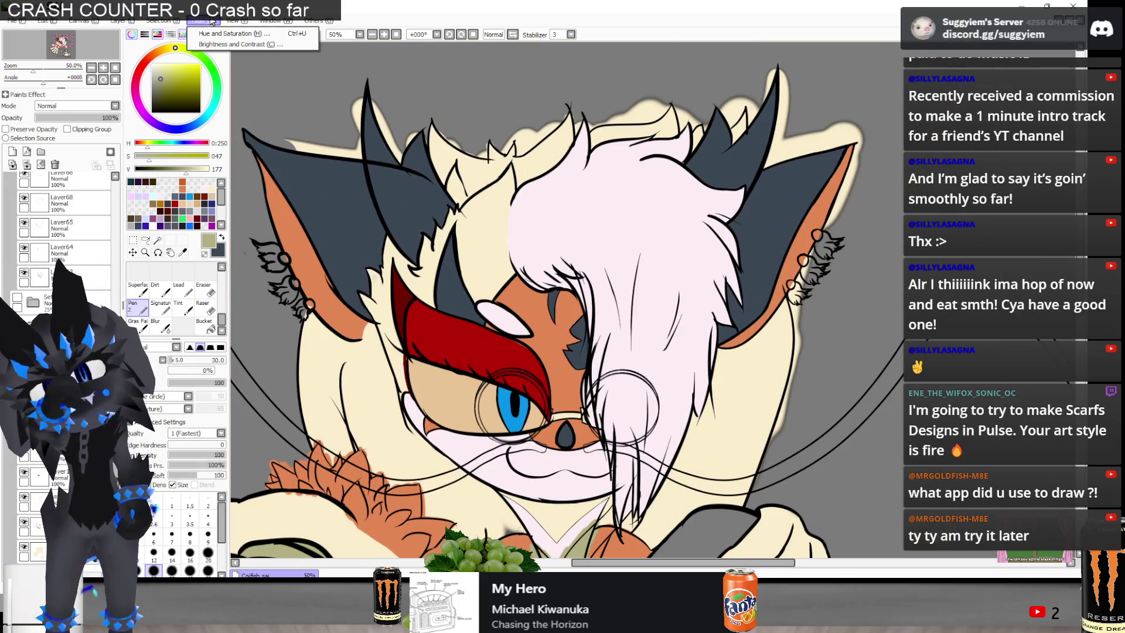
left_click(229, 42)
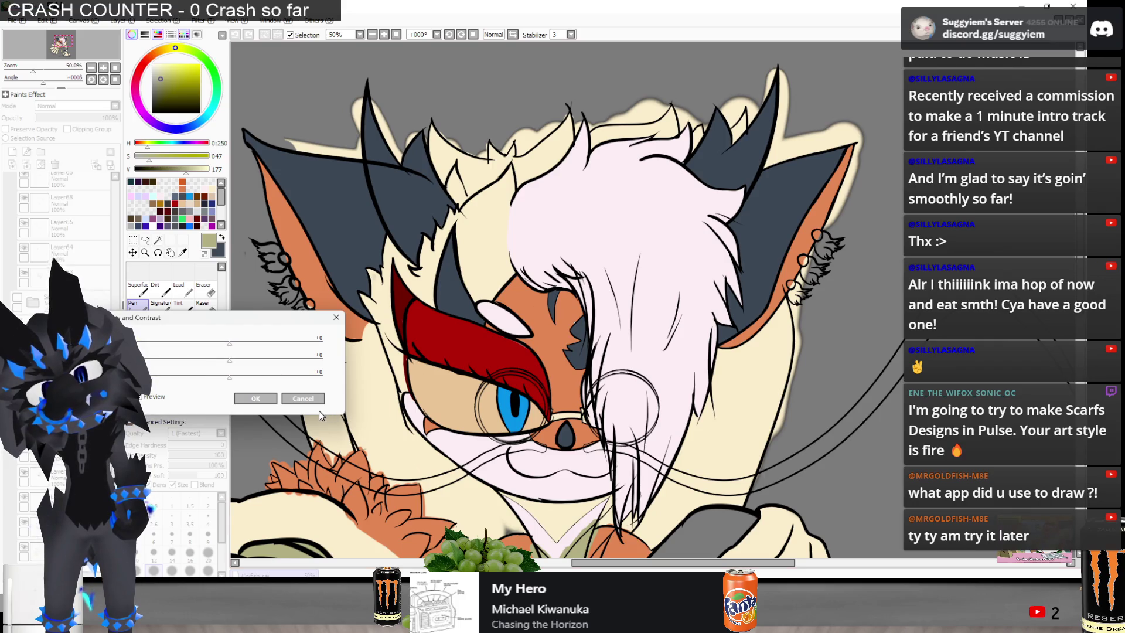
left_click(303, 399)
Shift the eye hue toward yellow, about +9, in Hue and Saturation and apply it
left_click(206, 22)
left_click(226, 34)
left_click_drag(210, 401, 219, 404)
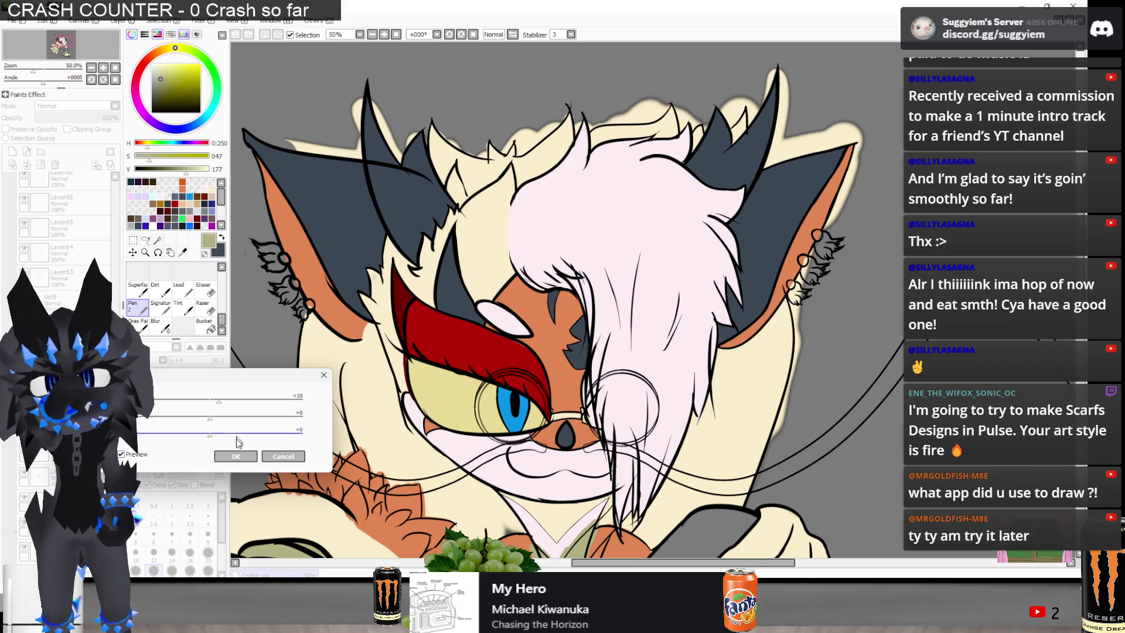
left_click(235, 456)
scroll(524, 238, "down", 2)
scroll(524, 237, "down", 1)
scroll(524, 237, "up", 1)
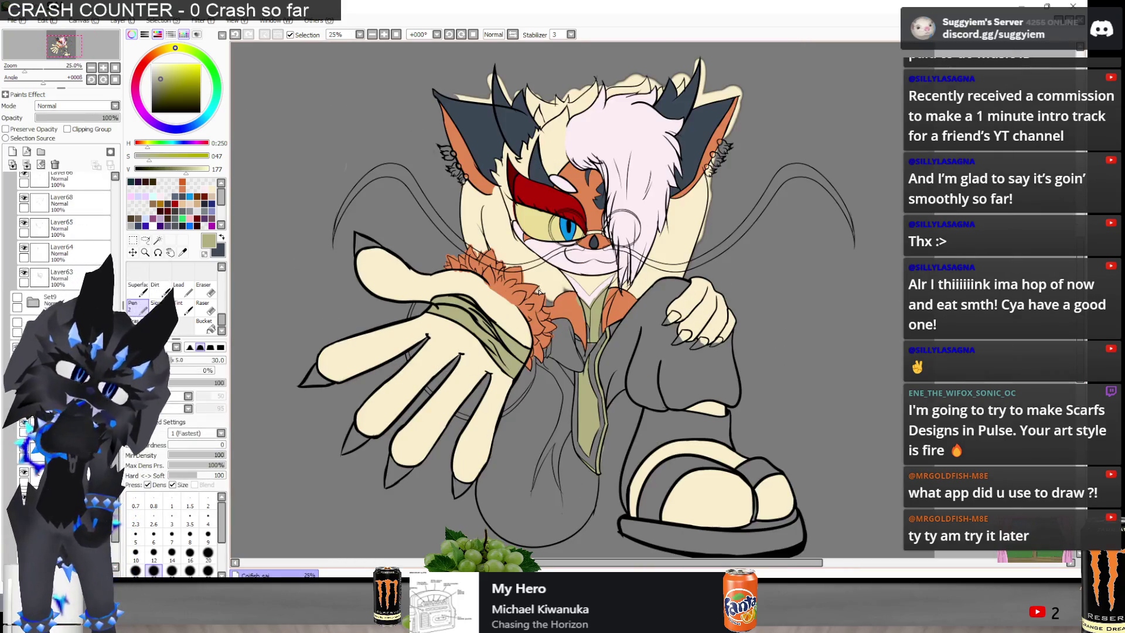
key("alt+Tab")
key("alt+Tab")
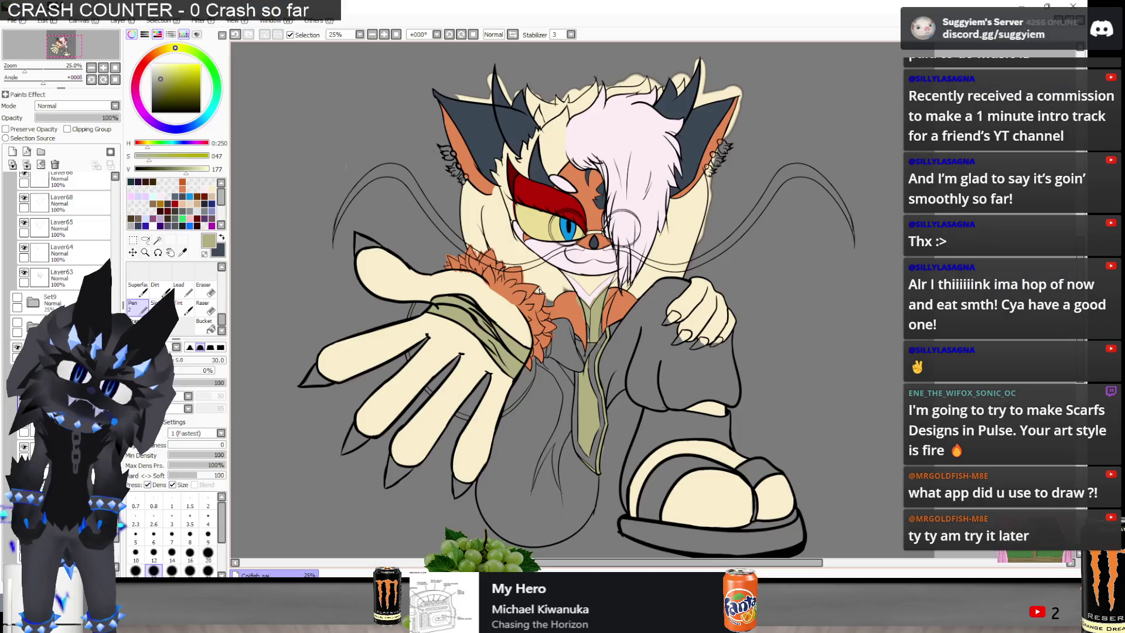
key("alt+Tab")
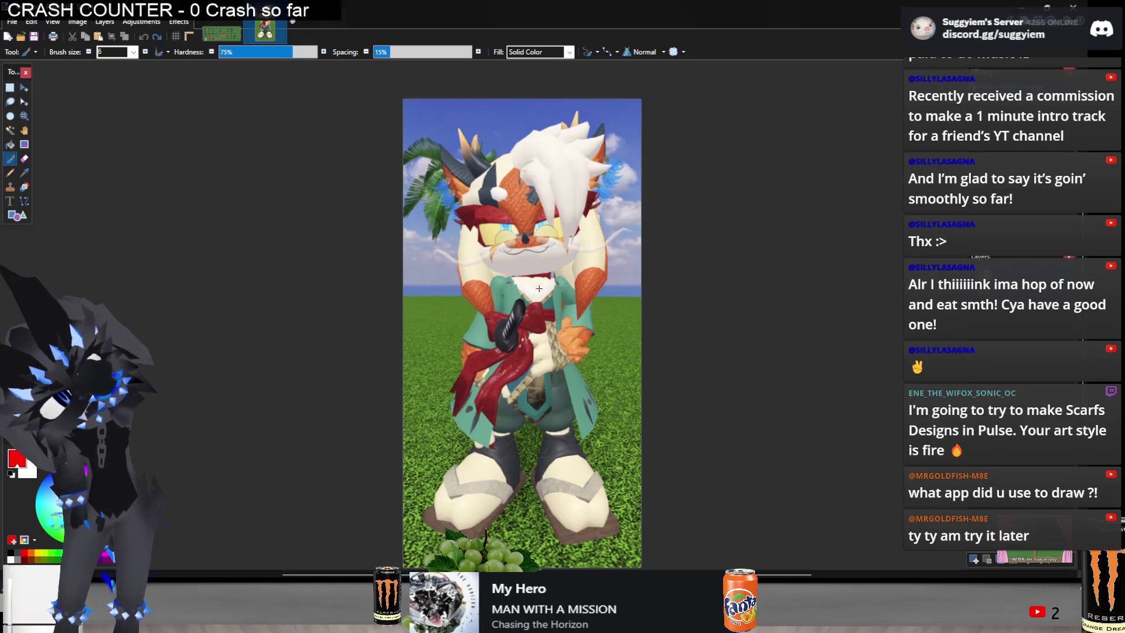
key("alt+Tab")
key("alt+Tab")
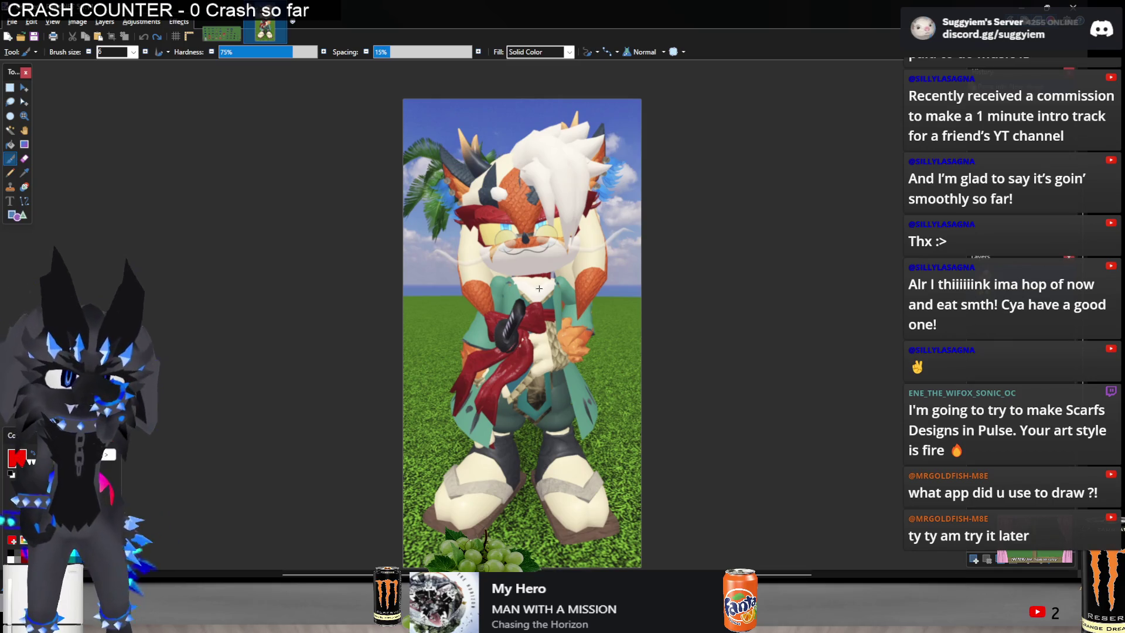
key("alt+Tab")
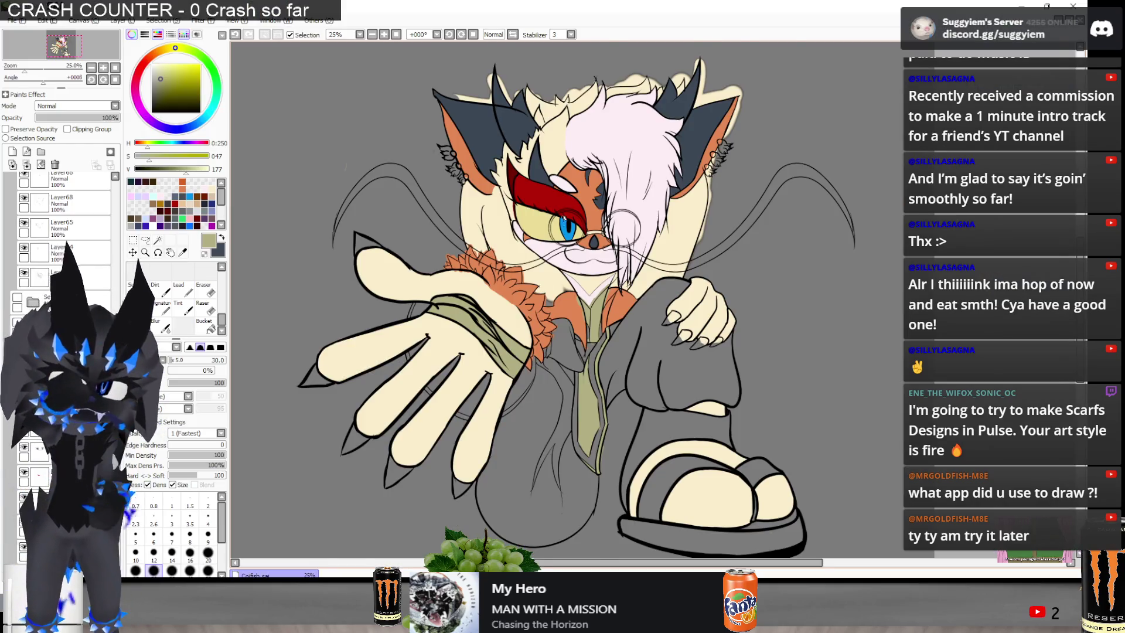
scroll(540, 290, "up", 1)
key("alt+Tab")
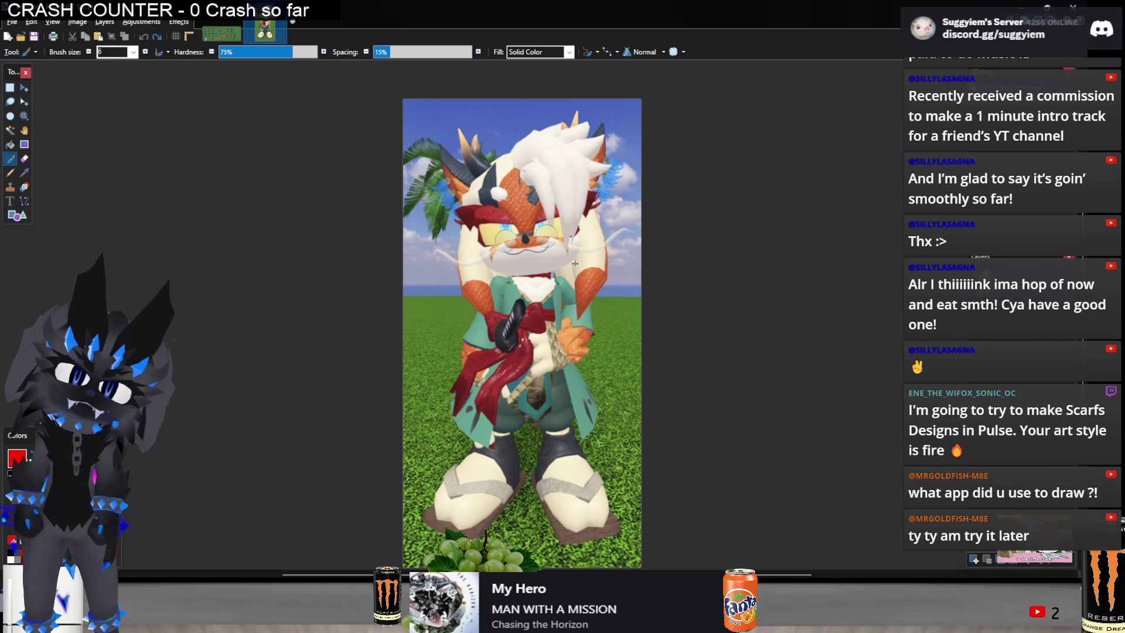
scroll(519, 357, "up", 1)
key("alt+Tab")
scroll(498, 264, "up", 2)
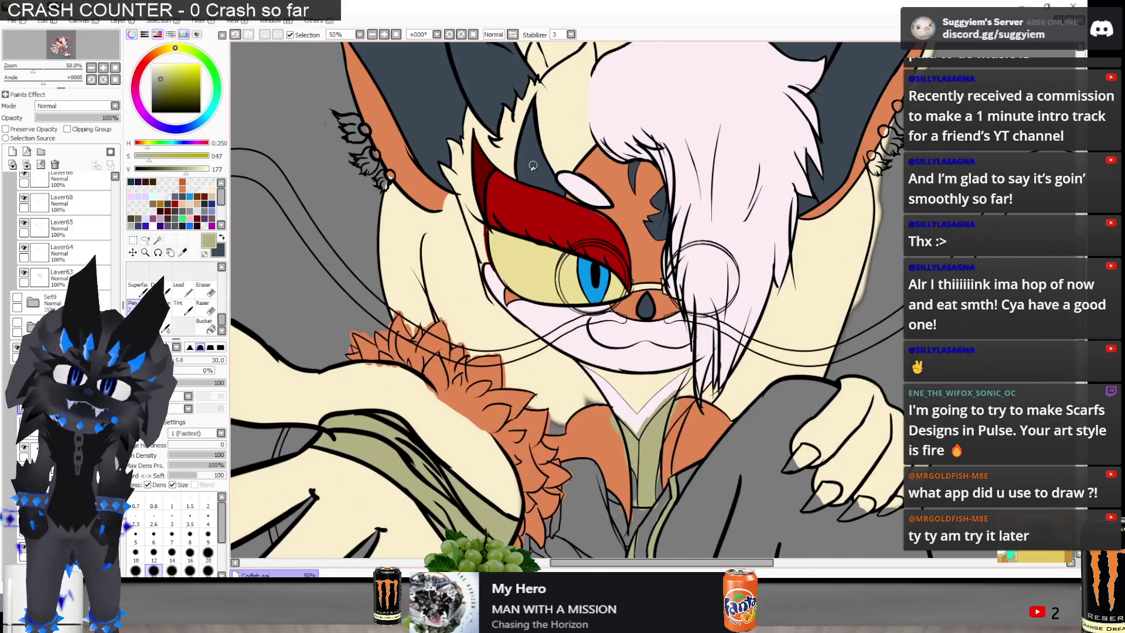
key("alt+Tab")
key("alt+Tab")
scroll(266, 291, "down", 2)
scroll(64, 234, "down", 2)
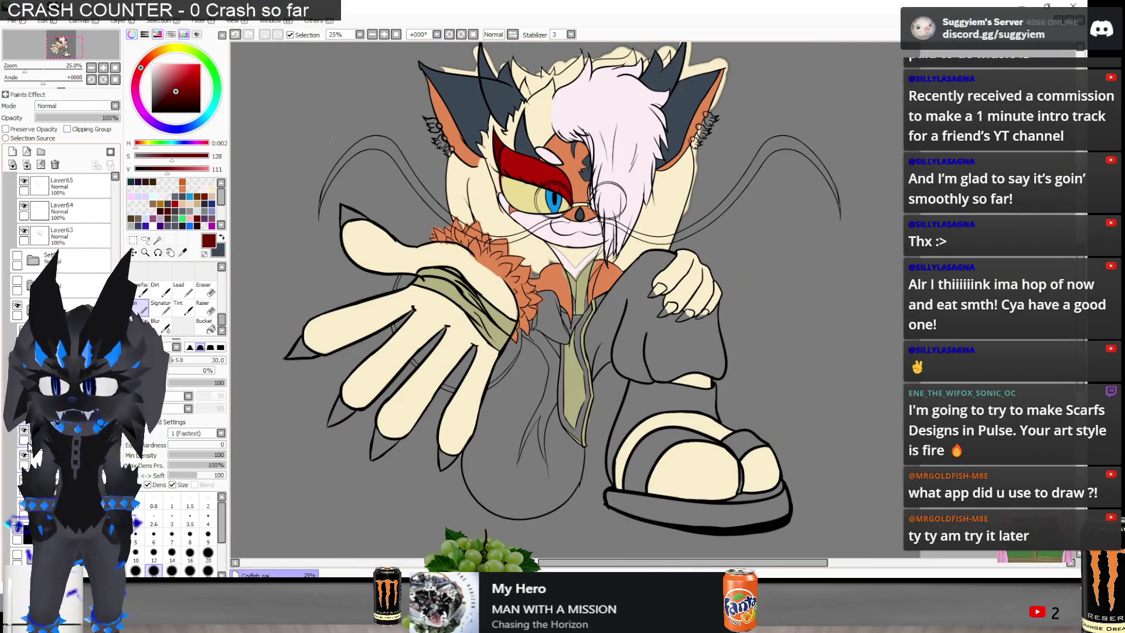
scroll(265, 355, "up", 5)
Paint the pointing finger's claw dark red, filling its lower part and remaining gaps
mouse_move(366, 347)
left_mouse_down()
mouse_move(299, 385)
mouse_move(380, 278)
mouse_move(428, 350)
mouse_move(410, 375)
mouse_move(329, 380)
mouse_move(366, 331)
mouse_move(365, 358)
mouse_move(424, 367)
left_mouse_up()
scroll(406, 308, "down", 3)
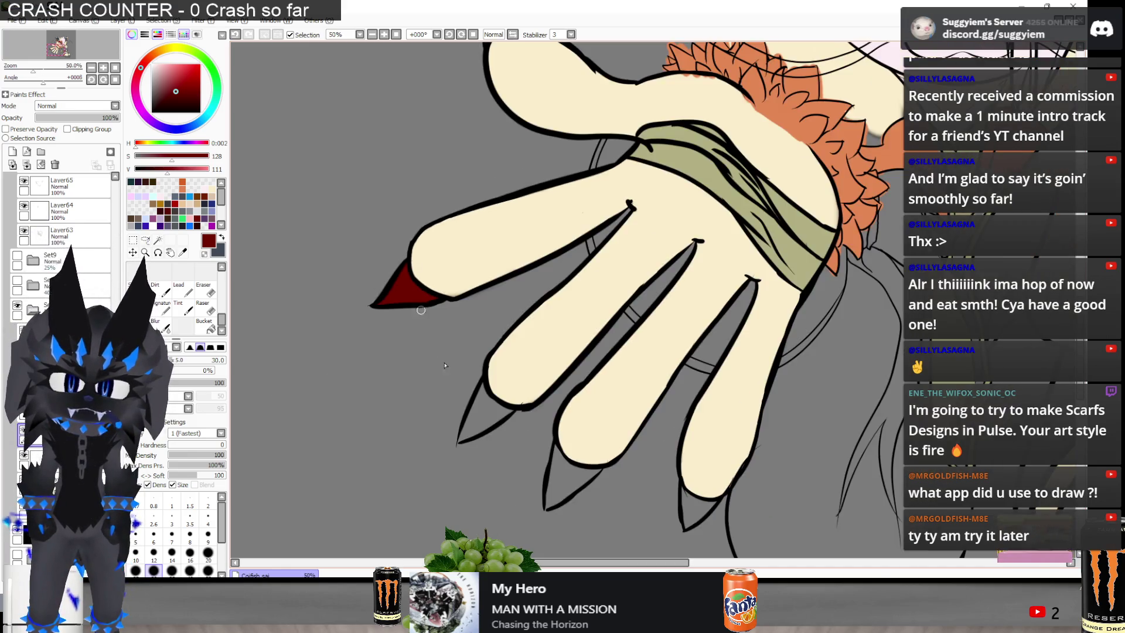
scroll(467, 387, "up", 2)
left_click_drag(454, 427, 463, 393)
mouse_move(479, 350)
left_mouse_down()
mouse_move(497, 320)
mouse_move(509, 345)
left_mouse_up()
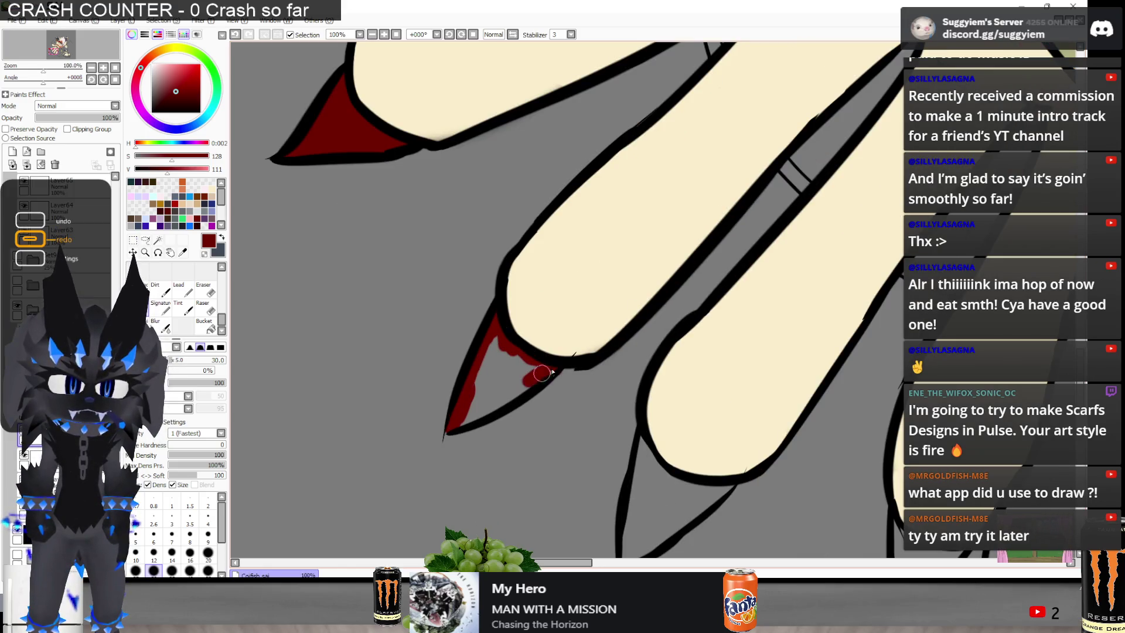
mouse_move(481, 380)
left_mouse_down()
mouse_move(496, 361)
mouse_move(504, 375)
mouse_move(536, 362)
left_mouse_up()
scroll(536, 361, "down", 3)
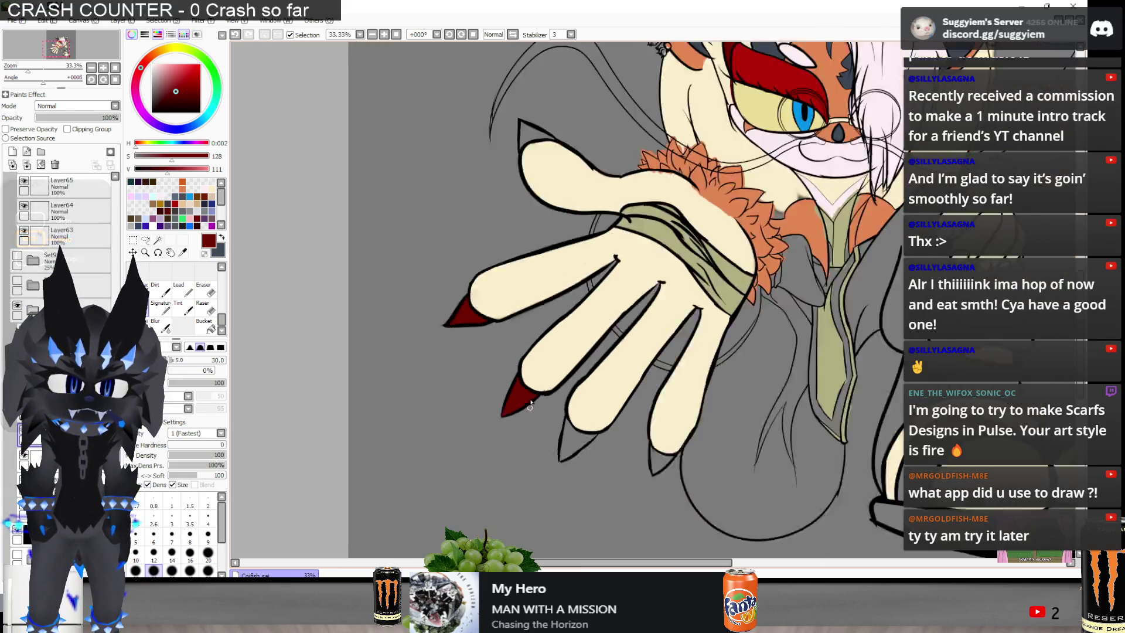
scroll(548, 321, "up", 4)
Fill the next claw tips dark red down to their points, including the grey tip
mouse_move(546, 322)
left_mouse_down()
mouse_move(580, 369)
mouse_move(626, 391)
mouse_move(666, 384)
mouse_move(509, 498)
mouse_move(545, 321)
mouse_move(543, 351)
mouse_move(632, 386)
mouse_move(534, 489)
left_mouse_up()
mouse_move(607, 422)
left_mouse_down()
mouse_move(540, 419)
mouse_move(571, 416)
left_mouse_up()
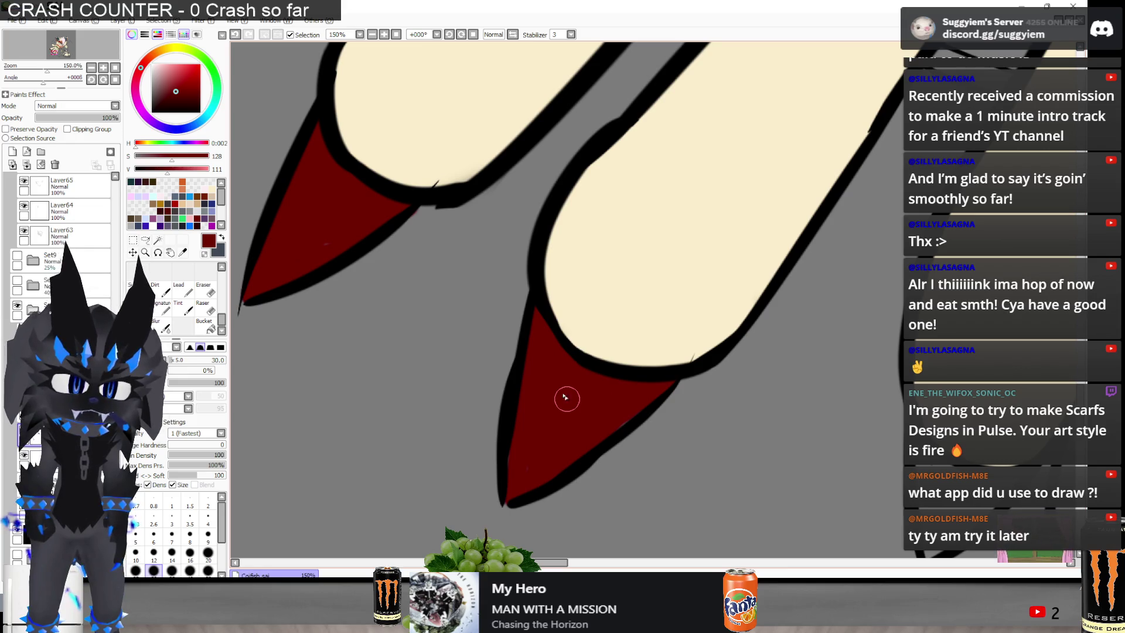
scroll(567, 391, "down", 1)
scroll(549, 375, "down", 2)
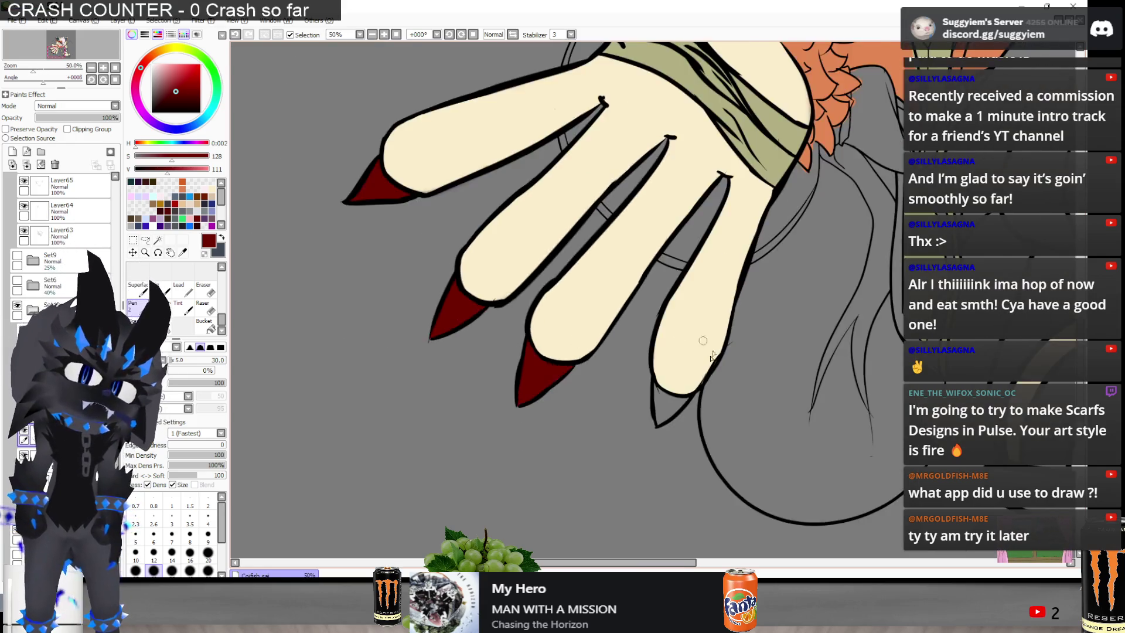
scroll(591, 445, "up", 3)
scroll(592, 484, "up", 1)
mouse_move(580, 492)
left_mouse_down()
mouse_move(686, 397)
mouse_move(658, 406)
mouse_move(575, 346)
mouse_move(586, 354)
left_mouse_up()
mouse_move(627, 384)
left_mouse_down()
mouse_move(586, 387)
mouse_move(590, 480)
mouse_move(618, 414)
left_mouse_up()
scroll(639, 404, "down", 4)
scroll(507, 209, "up", 5)
mouse_move(506, 210)
left_mouse_down()
mouse_move(509, 149)
mouse_move(492, 351)
mouse_move(522, 314)
mouse_move(627, 258)
mouse_move(730, 255)
mouse_move(781, 279)
mouse_move(748, 258)
mouse_move(574, 231)
mouse_move(548, 195)
mouse_move(522, 248)
mouse_move(648, 221)
mouse_move(640, 308)
left_mouse_up()
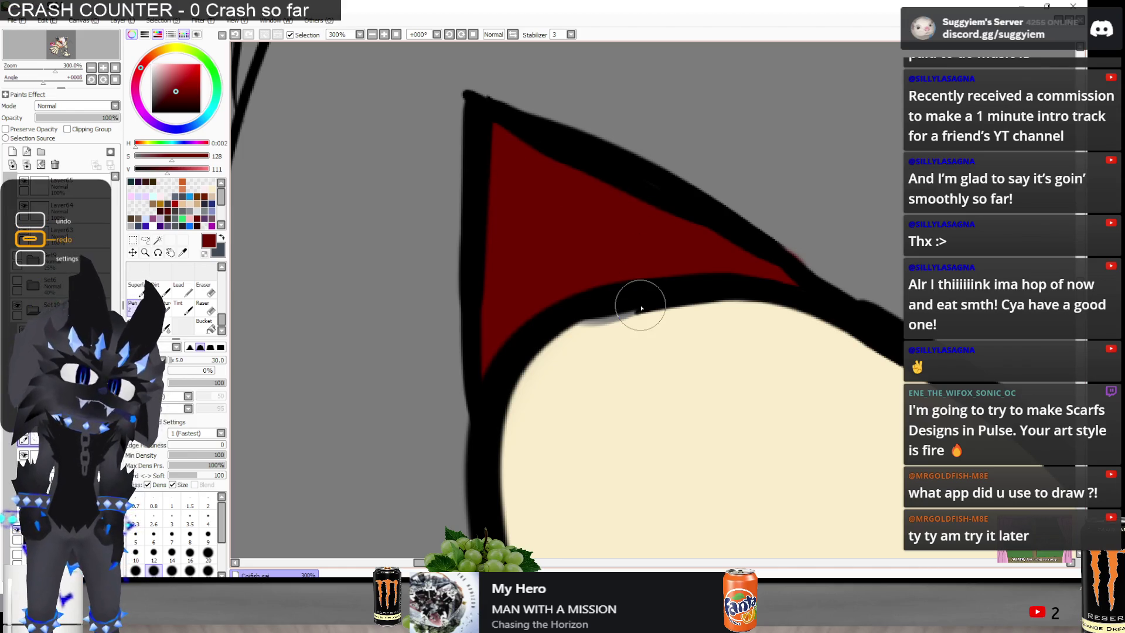
Briefly switch to the eraser and cream colour, then return to the pen with the claws' dark red
key("e")
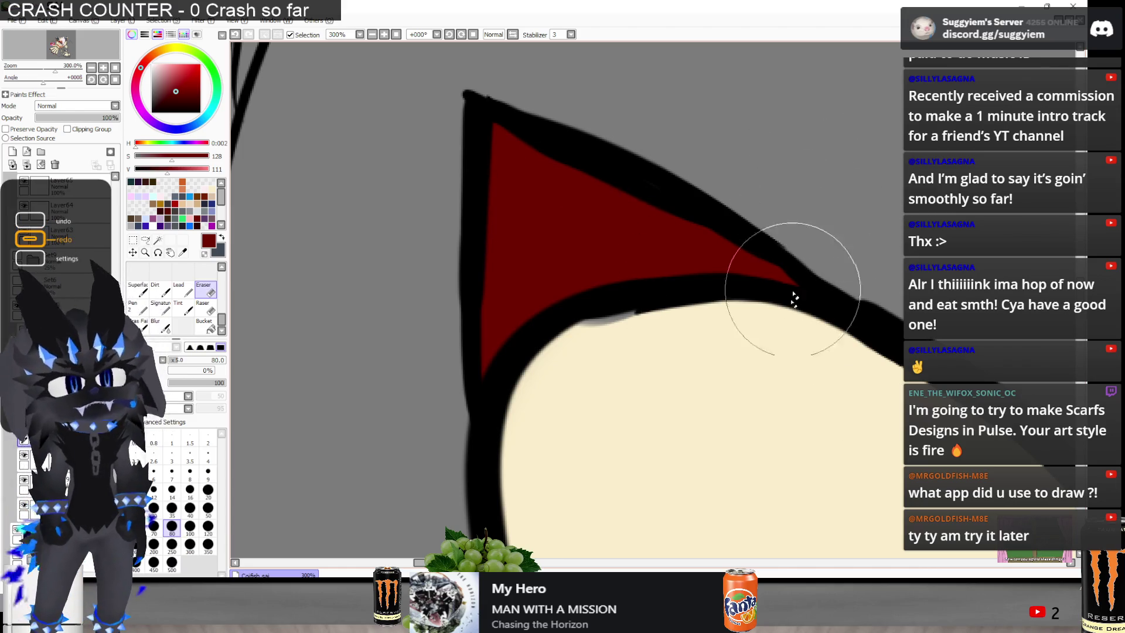
left_click(745, 380, "alt")
key("n")
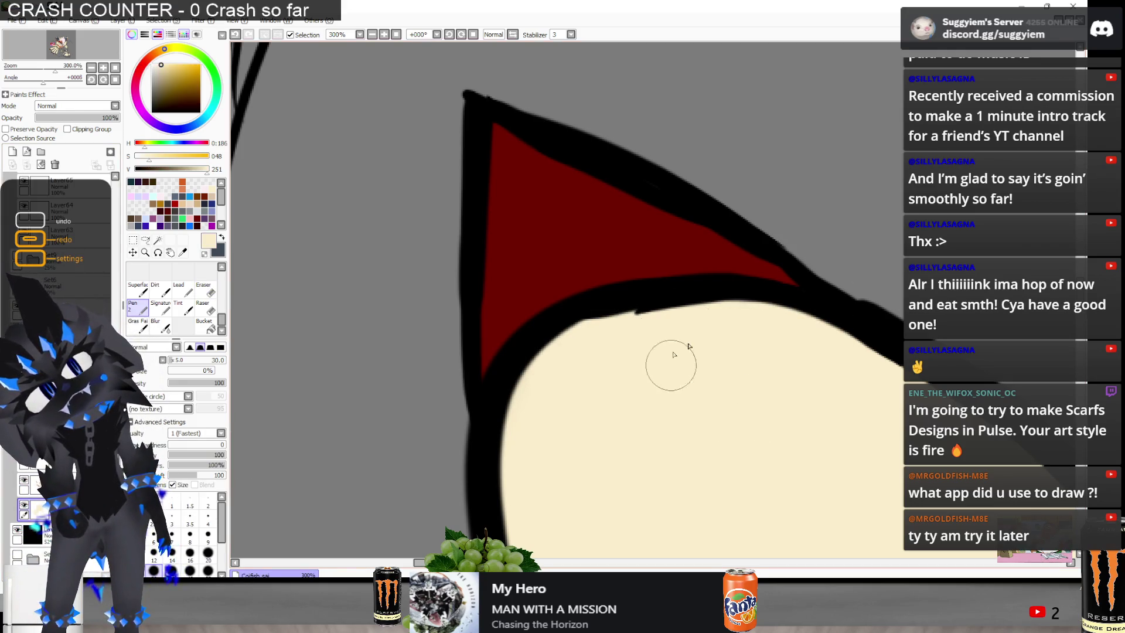
scroll(410, 225, "down", 3)
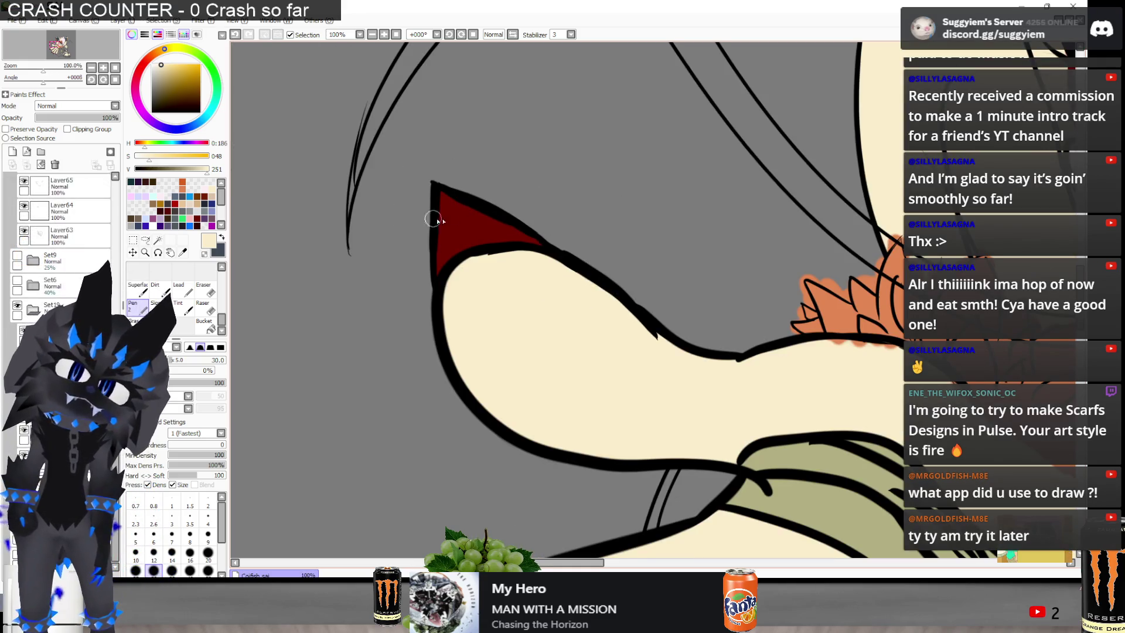
left_click(431, 222, "alt")
Paint the next two fingernails dark red
scroll(431, 221, "down", 1)
scroll(469, 205, "down", 1)
scroll(515, 192, "up", 1)
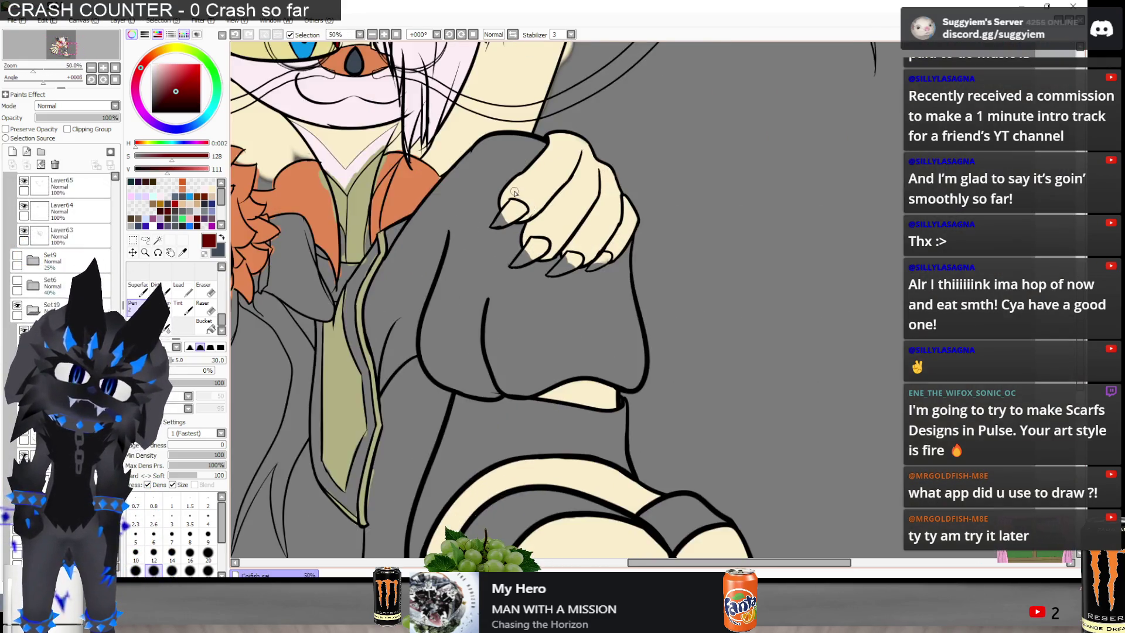
scroll(516, 193, "up", 1)
scroll(499, 164, "up", 1)
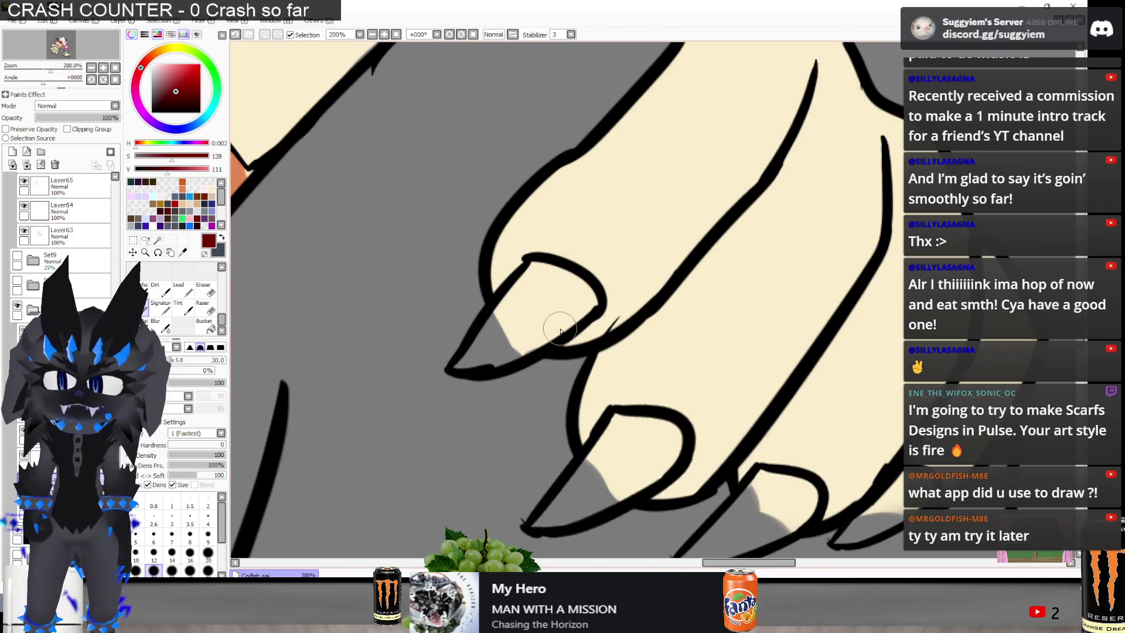
scroll(451, 296, "up", 1)
mouse_move(524, 316)
left_mouse_down()
mouse_move(502, 264)
mouse_move(524, 235)
mouse_move(520, 206)
mouse_move(522, 264)
mouse_move(572, 216)
mouse_move(594, 261)
mouse_move(615, 258)
mouse_move(551, 287)
mouse_move(516, 350)
mouse_move(466, 309)
mouse_move(449, 339)
mouse_move(376, 389)
mouse_move(470, 375)
left_mouse_up()
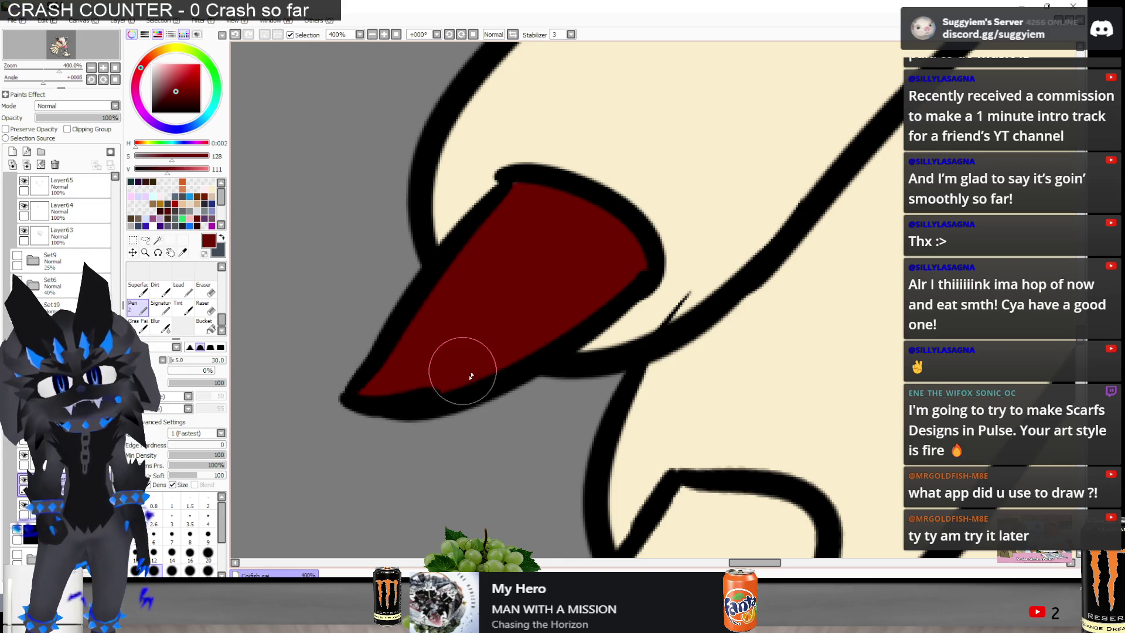
scroll(471, 375, "down", 3)
scroll(522, 225, "up", 3)
scroll(517, 319, "down", 3)
mouse_move(589, 284)
left_mouse_down()
mouse_move(528, 340)
mouse_move(570, 279)
mouse_move(616, 270)
mouse_move(609, 304)
mouse_move(540, 341)
mouse_move(562, 328)
mouse_move(528, 327)
mouse_move(482, 378)
left_mouse_up()
Colour the fingernail to the right and the small fingernail fully dark red
mouse_move(677, 375)
left_mouse_down()
mouse_move(632, 409)
mouse_move(724, 324)
mouse_move(746, 331)
mouse_move(752, 364)
mouse_move(647, 410)
mouse_move(726, 346)
mouse_move(718, 349)
mouse_move(743, 350)
left_mouse_up()
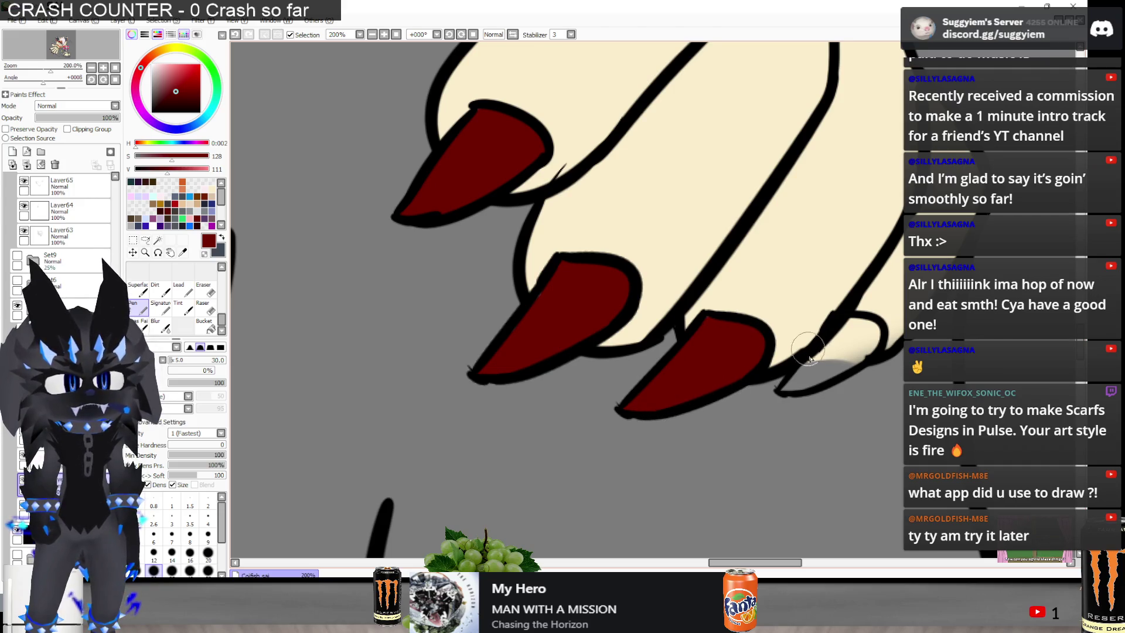
mouse_move(787, 390)
left_mouse_down()
mouse_move(838, 337)
mouse_move(865, 329)
left_mouse_up()
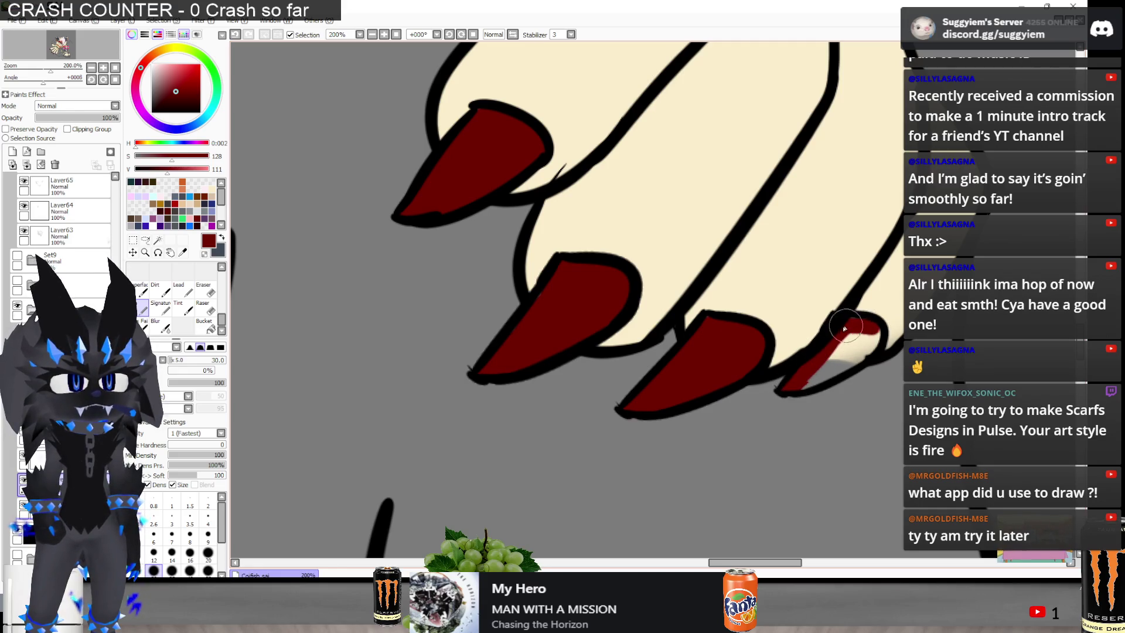
mouse_move(850, 369)
left_mouse_down()
mouse_move(820, 375)
mouse_move(867, 334)
left_mouse_up()
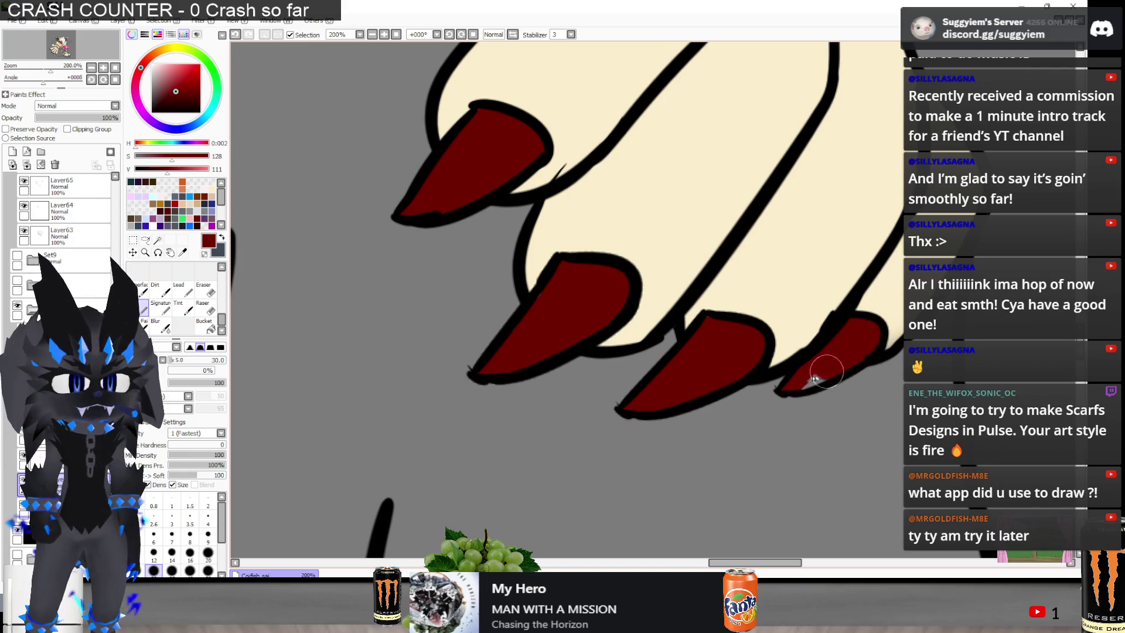
scroll(809, 381, "down", 5)
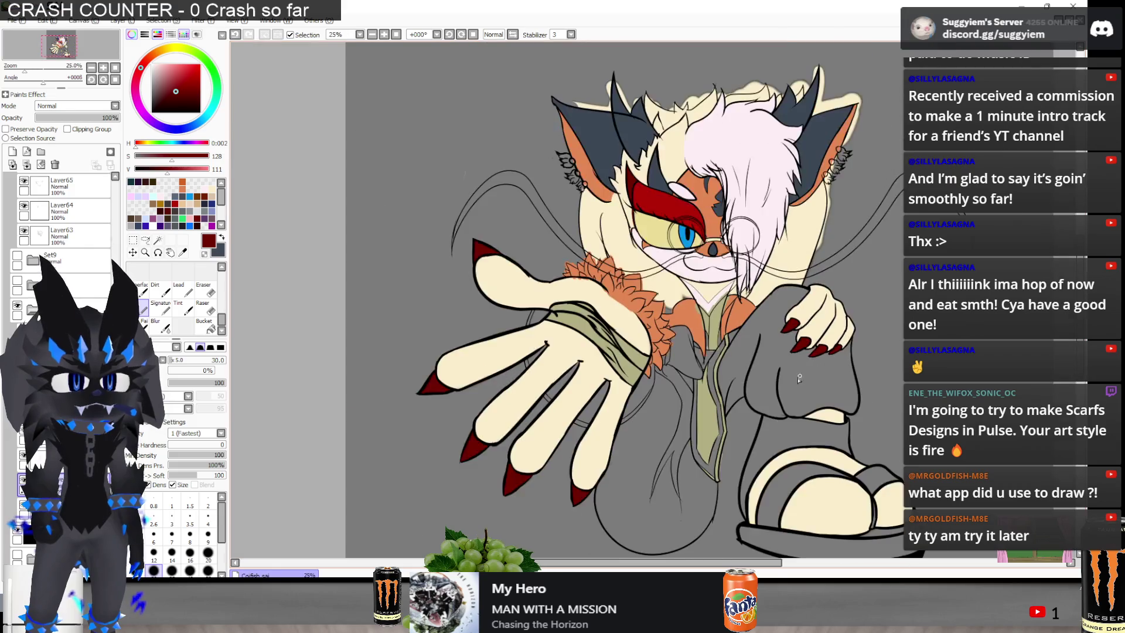
Fill the first ribbon tail dark red up toward the collar, undoing and redoing one stroke
scroll(590, 375, "up", 5)
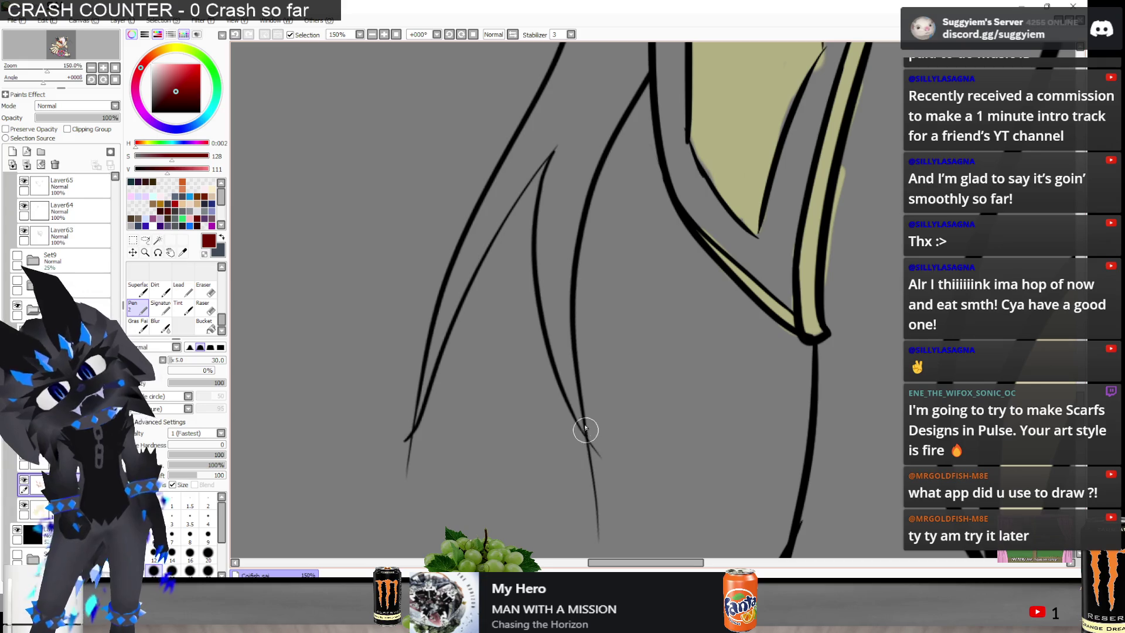
left_click_drag(585, 431, 557, 190)
key("ctrl+z")
mouse_move(585, 434)
left_mouse_down()
mouse_move(551, 182)
mouse_move(588, 410)
left_mouse_up()
left_click_drag(562, 167, 571, 267)
mouse_move(573, 397)
left_mouse_down()
mouse_move(580, 156)
mouse_move(576, 245)
left_mouse_up()
mouse_move(575, 317)
left_mouse_down()
mouse_move(615, 114)
mouse_move(577, 188)
mouse_move(603, 132)
left_mouse_up()
left_click_drag(578, 287, 603, 123)
mouse_move(634, 81)
left_mouse_down()
mouse_move(547, 181)
mouse_move(553, 252)
left_mouse_up()
left_click_drag(551, 306, 544, 287)
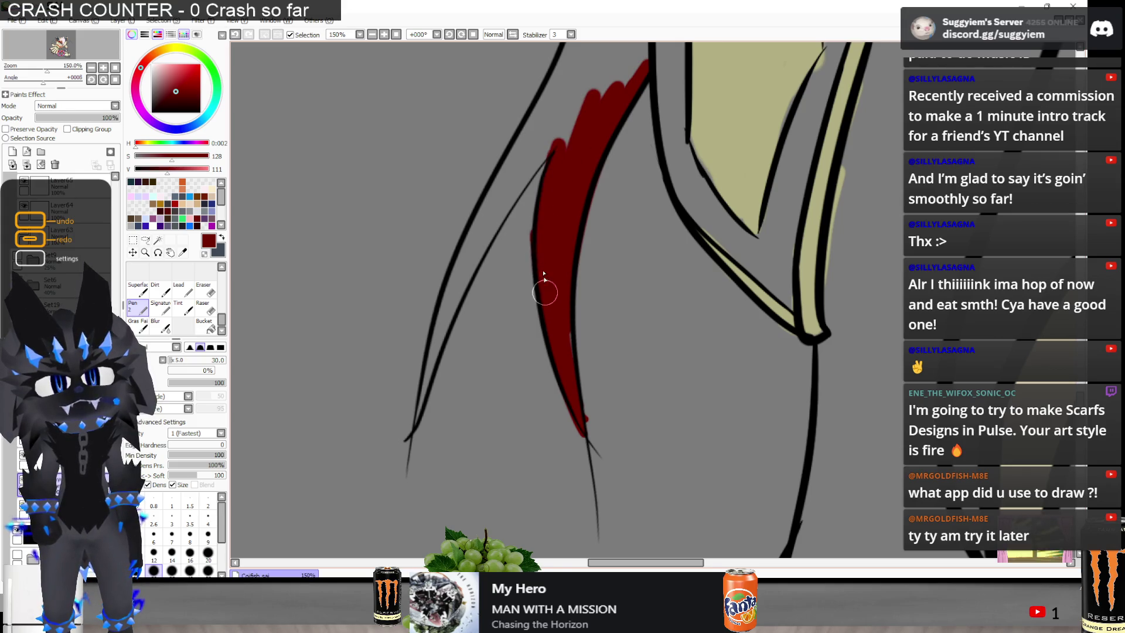
Colour the second ribbon tail dark red, filling its remaining grey gaps
left_click_drag(408, 437, 477, 246)
left_click_drag(431, 343, 536, 152)
mouse_move(433, 316)
left_mouse_down()
mouse_move(521, 176)
mouse_move(449, 305)
left_mouse_up()
mouse_move(460, 261)
left_mouse_down()
mouse_move(560, 129)
mouse_move(504, 199)
left_mouse_up()
left_click_drag(542, 132, 474, 231)
scroll(462, 371, "up", 2)
left_click_drag(495, 293, 622, 208)
mouse_move(463, 311)
left_mouse_down()
mouse_move(536, 180)
mouse_move(528, 250)
mouse_move(585, 162)
mouse_move(601, 215)
mouse_move(613, 176)
left_mouse_up()
Extend the red up the ribbon's top and right edge to the chest fluff
scroll(586, 235, "down", 3)
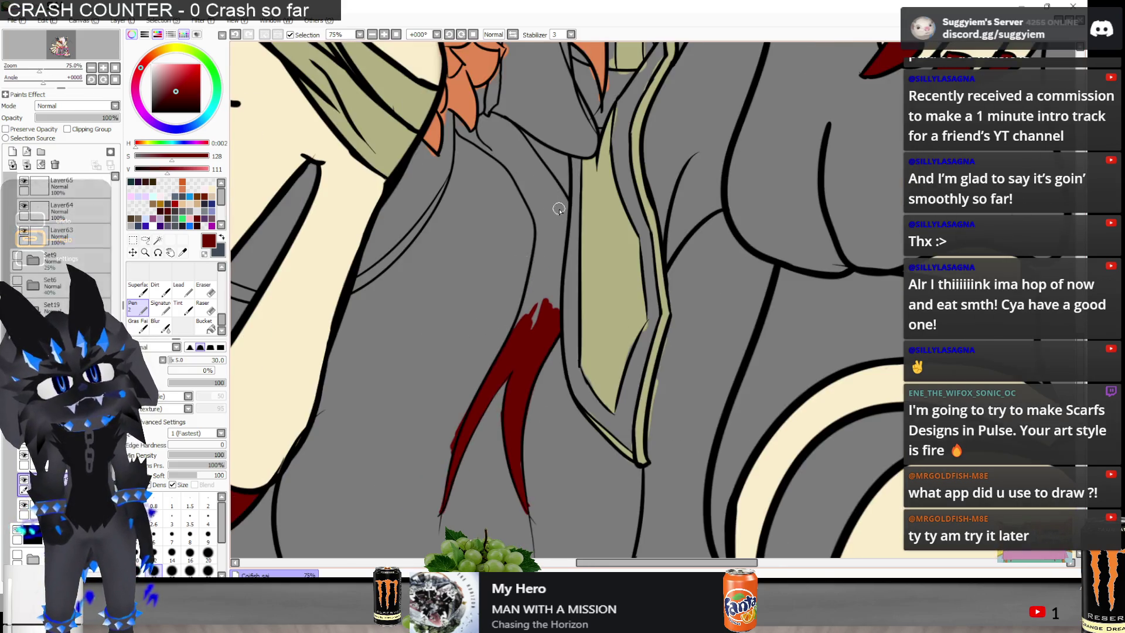
mouse_move(556, 252)
left_mouse_down()
mouse_move(554, 297)
mouse_move(534, 287)
mouse_move(510, 329)
left_mouse_up()
mouse_move(526, 279)
left_mouse_down()
mouse_move(534, 199)
mouse_move(528, 273)
mouse_move(532, 254)
left_mouse_up()
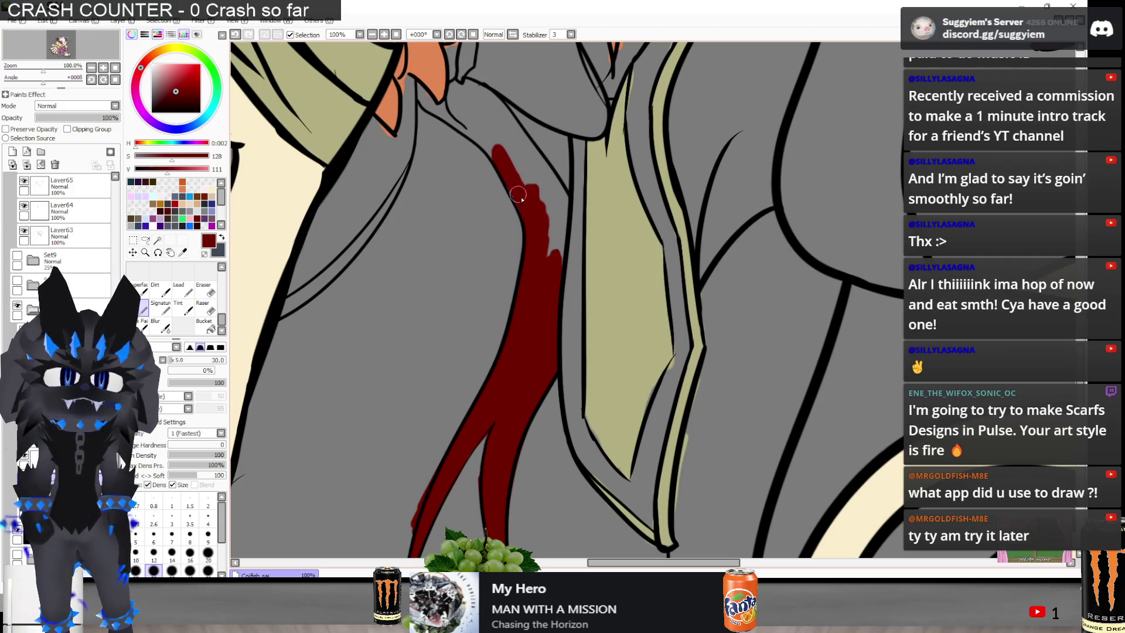
left_click_drag(511, 165, 520, 153)
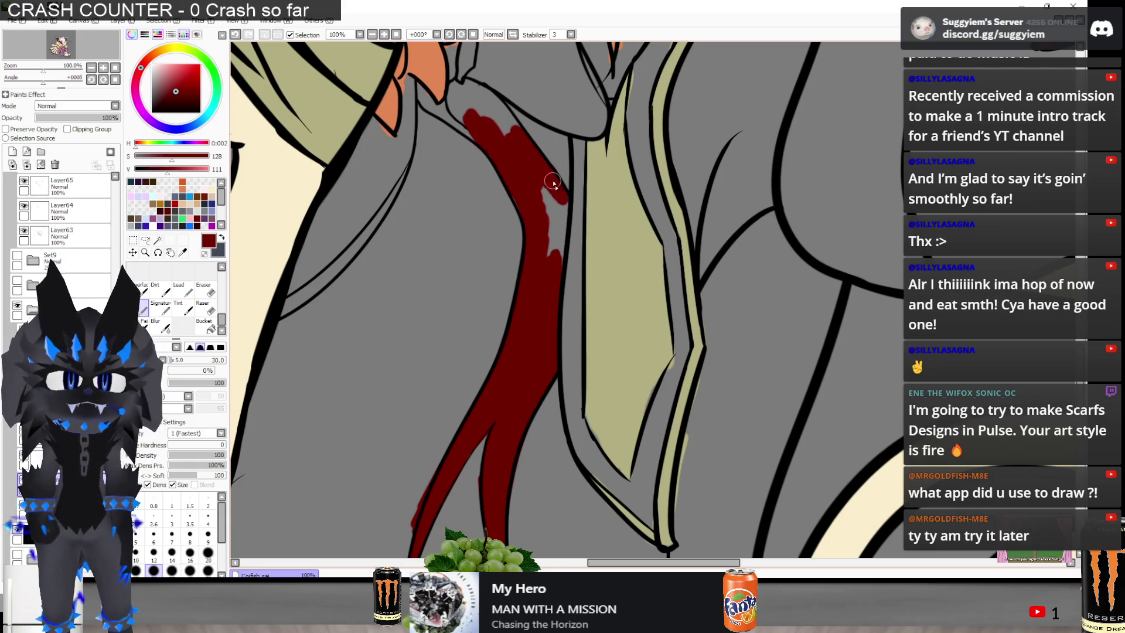
left_click_drag(556, 236, 560, 239)
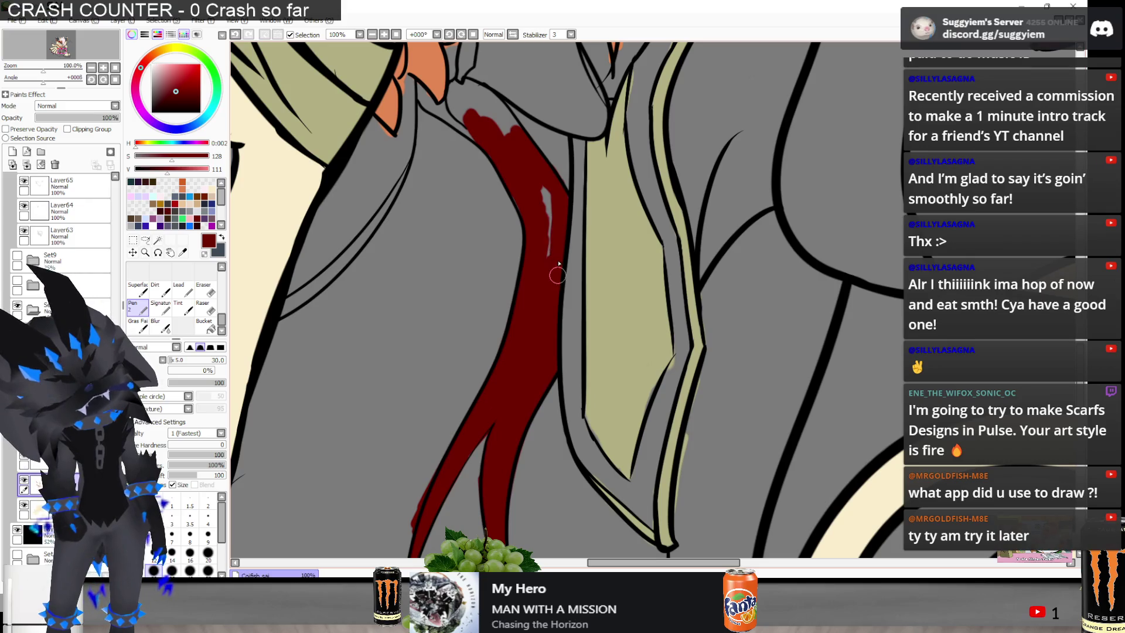
scroll(545, 275, "up", 5)
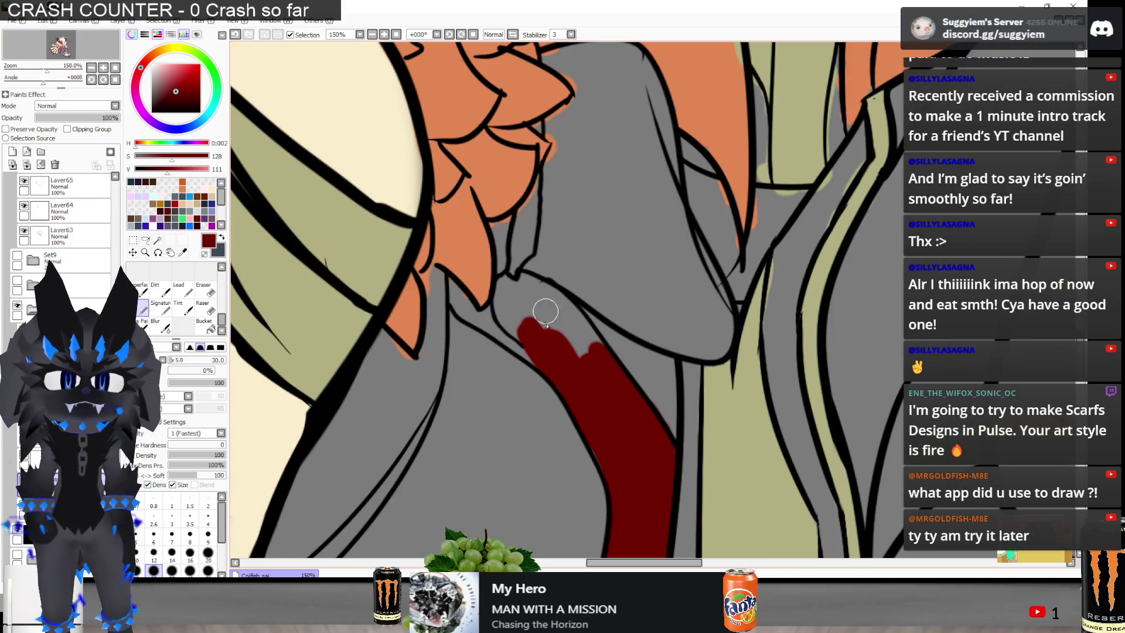
mouse_move(545, 309)
left_mouse_down()
mouse_move(515, 322)
mouse_move(509, 281)
mouse_move(512, 331)
mouse_move(454, 302)
mouse_move(460, 288)
mouse_move(493, 316)
mouse_move(510, 262)
mouse_move(567, 316)
mouse_move(544, 293)
mouse_move(540, 188)
mouse_move(568, 155)
left_mouse_up()
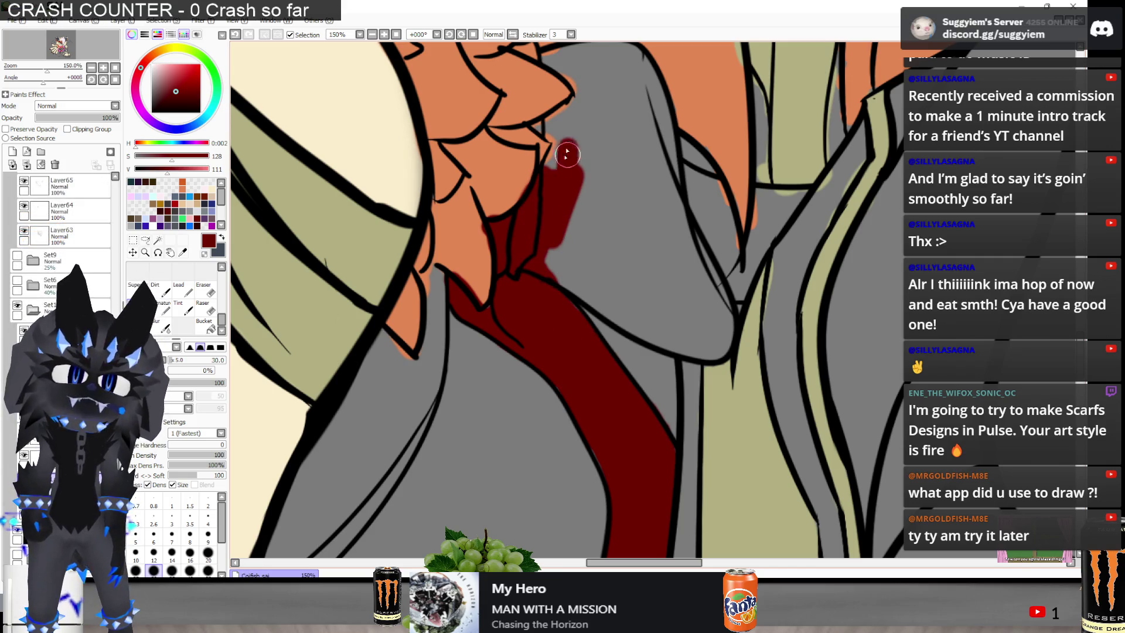
Fill the ribbon knot under the chest fluff dark red down to the lineart edge
scroll(555, 255, "down", 1)
scroll(547, 243, "down", 1)
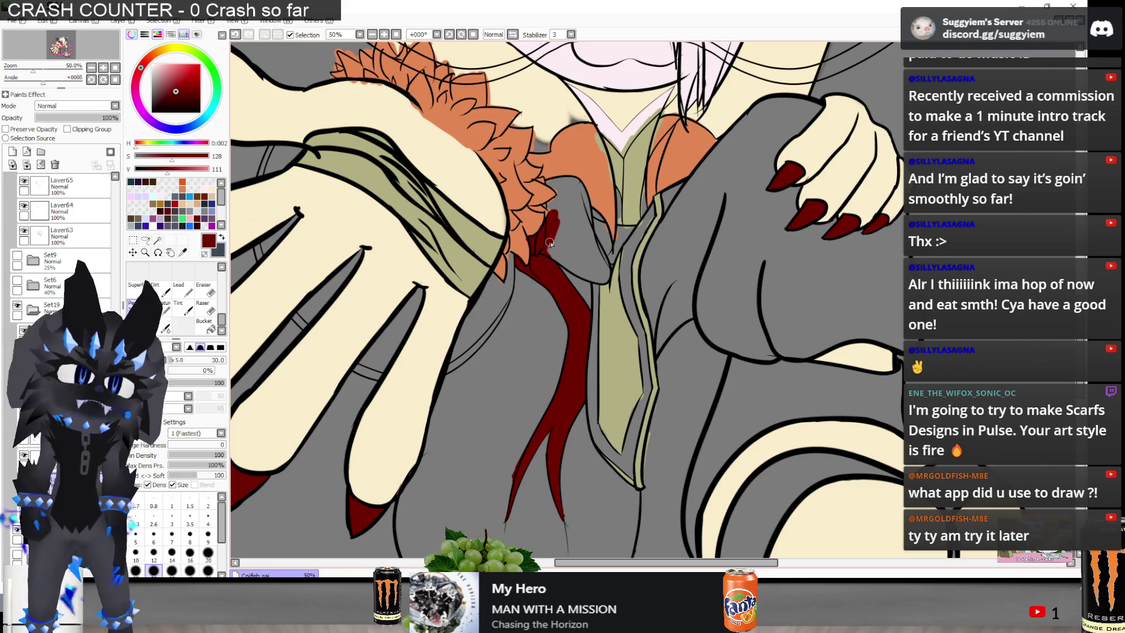
scroll(580, 256, "up", 2)
scroll(604, 150, "up", 2)
mouse_move(622, 267)
left_mouse_down()
mouse_move(712, 194)
mouse_move(626, 194)
mouse_move(490, 161)
mouse_move(493, 188)
mouse_move(554, 188)
mouse_move(503, 233)
mouse_move(554, 304)
mouse_move(569, 398)
mouse_move(658, 231)
mouse_move(590, 221)
mouse_move(576, 281)
left_mouse_up()
scroll(576, 281, "down", 2)
mouse_move(416, 240)
left_mouse_down()
mouse_move(420, 296)
mouse_move(384, 149)
mouse_move(362, 125)
mouse_move(367, 161)
mouse_move(393, 114)
mouse_move(434, 107)
mouse_move(480, 123)
mouse_move(518, 276)
mouse_move(478, 296)
mouse_move(402, 171)
mouse_move(442, 153)
mouse_move(472, 181)
mouse_move(479, 281)
mouse_move(510, 336)
mouse_move(509, 287)
left_mouse_up()
mouse_move(537, 354)
left_mouse_down()
mouse_move(542, 382)
mouse_move(495, 387)
mouse_move(388, 317)
mouse_move(462, 294)
mouse_move(493, 365)
left_mouse_up()
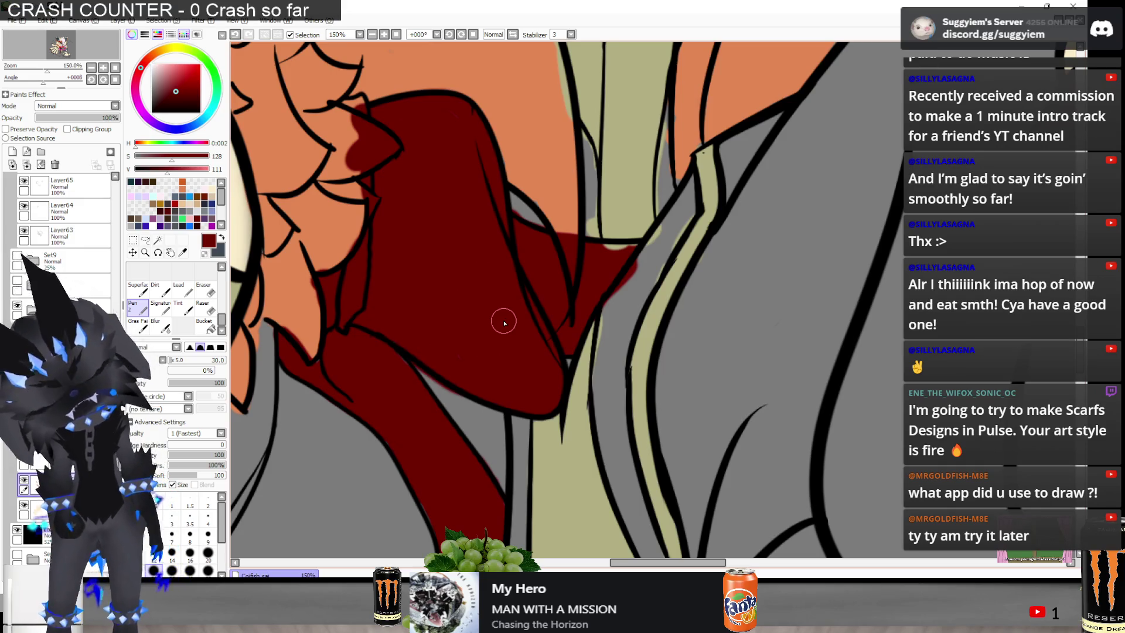
Check the 3D reference in Paint.NET, then switch from SAI to another open window
scroll(504, 322, "down", 10)
scroll(512, 285, "up", 2)
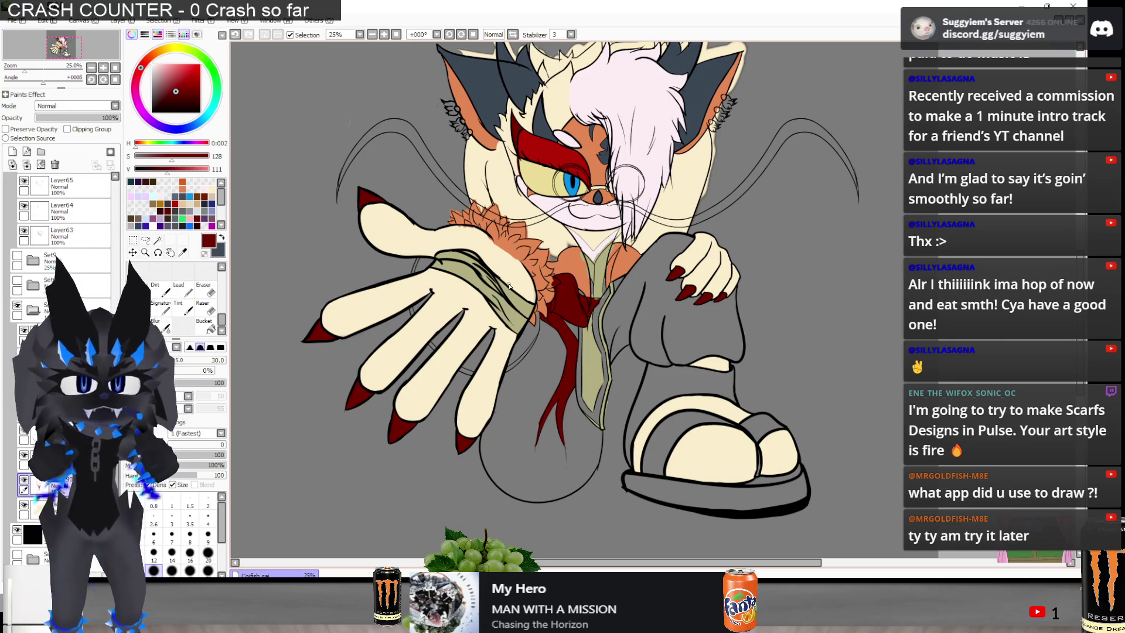
scroll(540, 257, "down", 1)
scroll(638, 191, "up", 1)
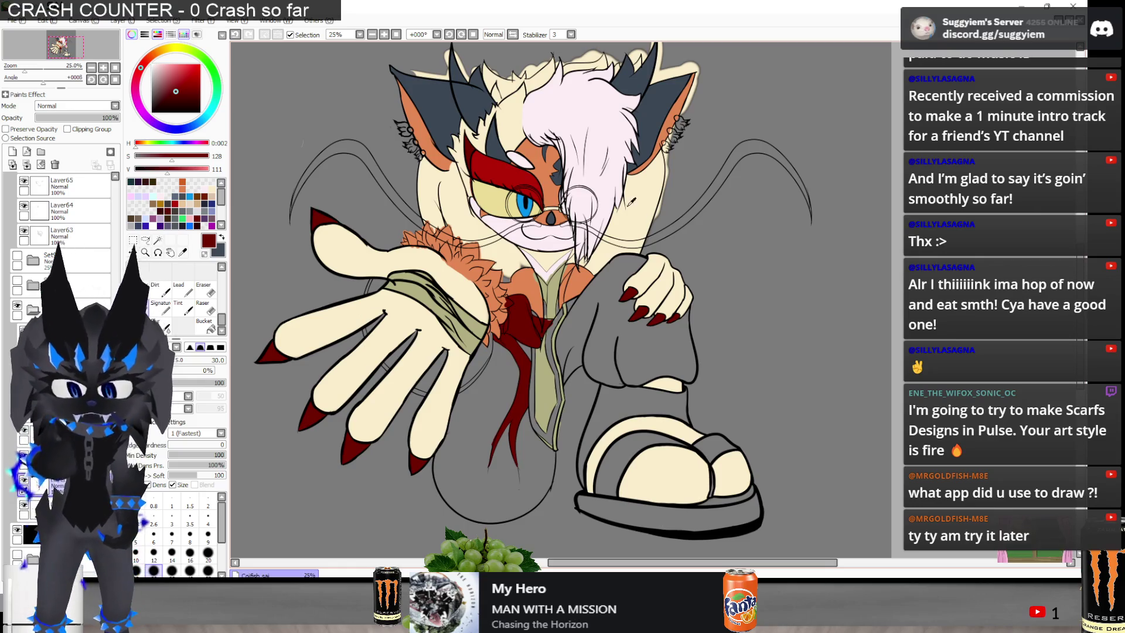
key("alt+Tab")
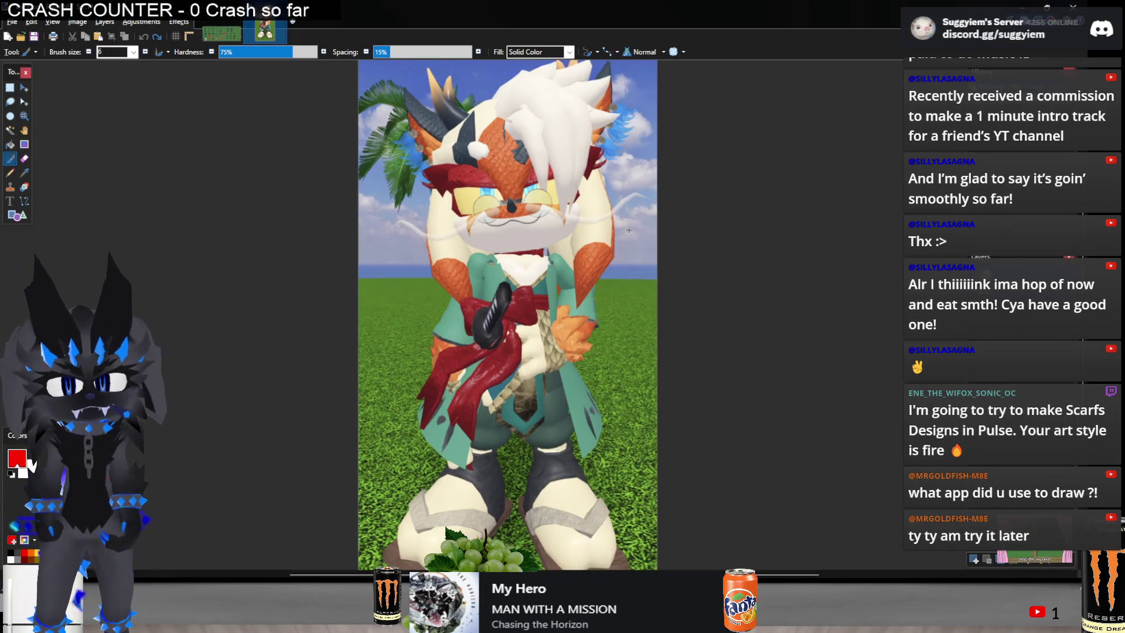
key("alt+Tab")
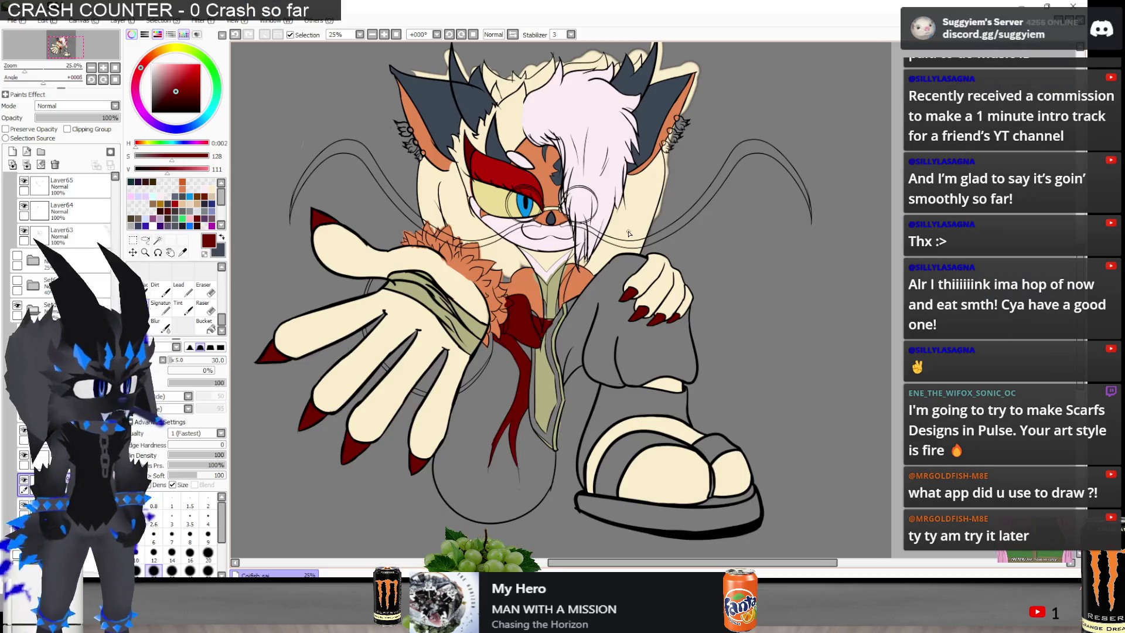
key("alt+Tab")
key("Tab")
key("Tab")
key("Tab")
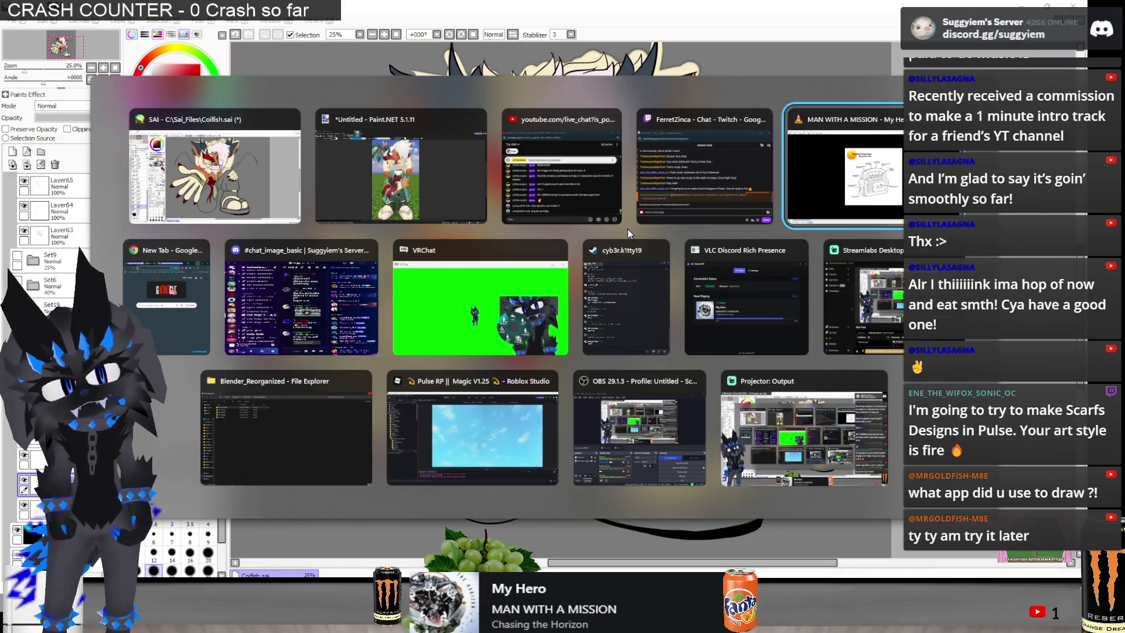
key("alt+Tab")
Search YouTube for 'tadc' and choose the 'tadc episode 8' suggestion
key("Escape")
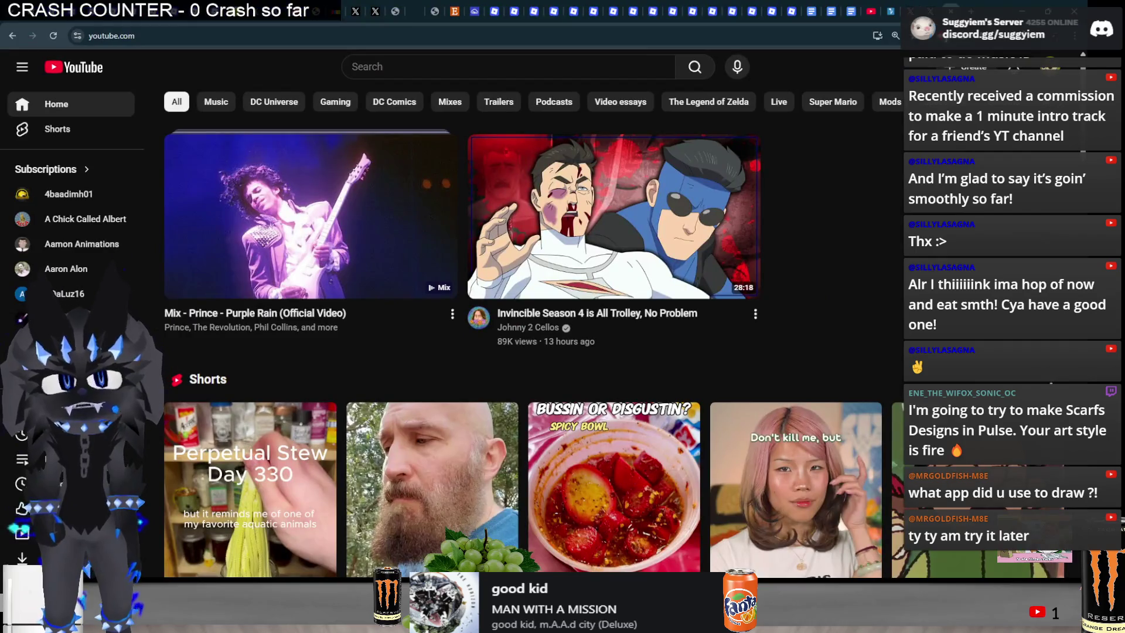
left_click(413, 62)
type("tadc")
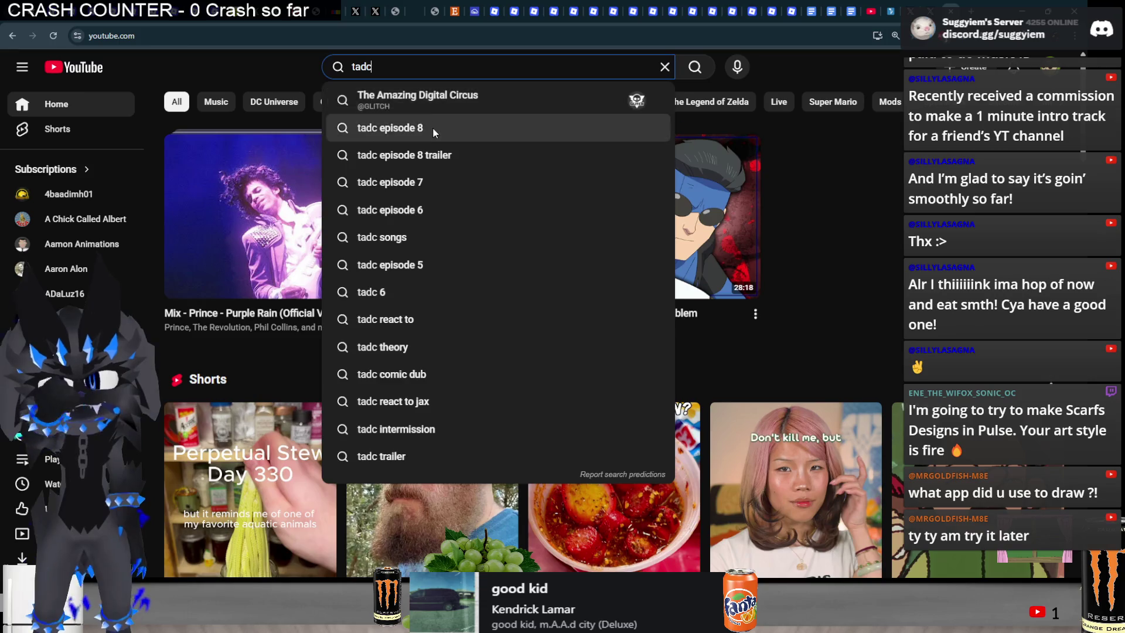
left_click(433, 128)
Open the GLITCH channel's Videos list and its Episode 8 premiere page
scroll(432, 127, "down", 10)
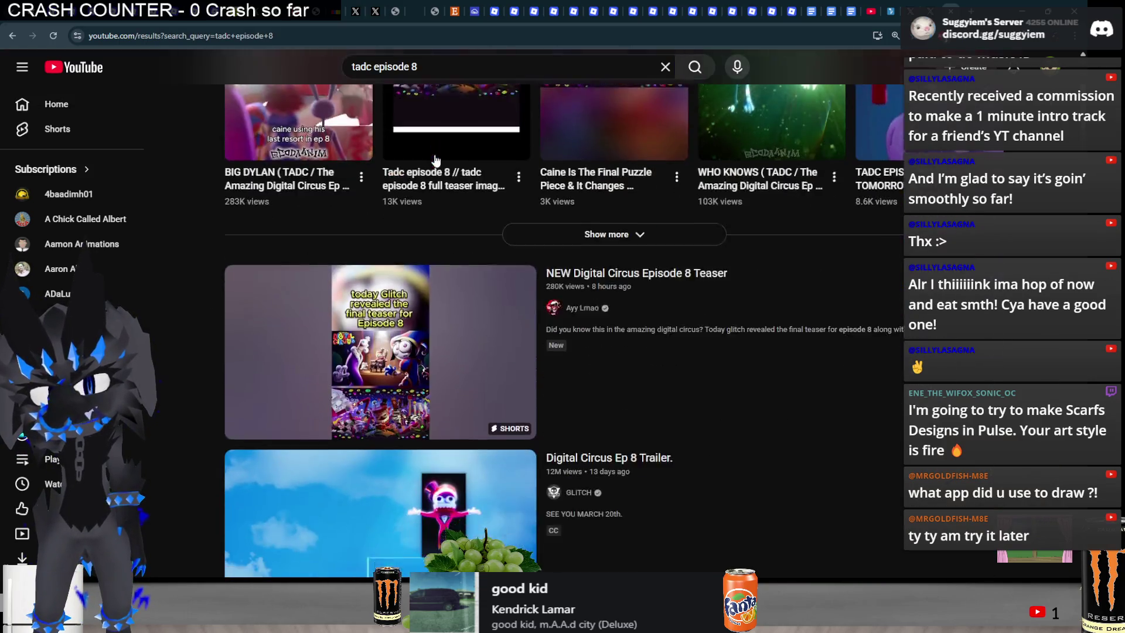
left_click(579, 136)
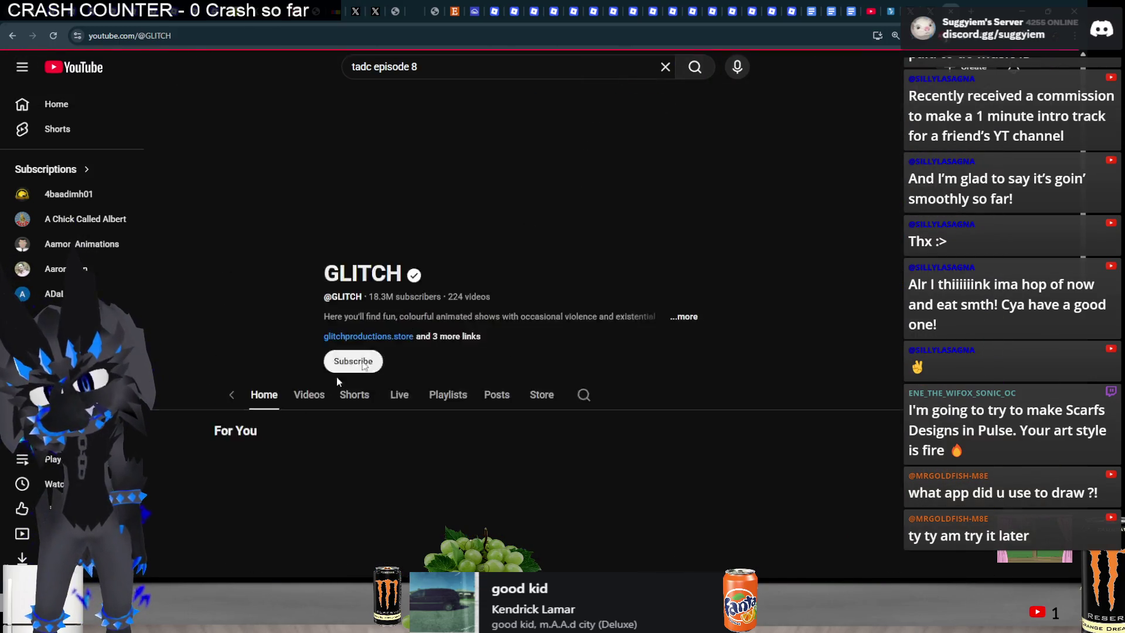
left_click(288, 372)
scroll(288, 374, "down", 2)
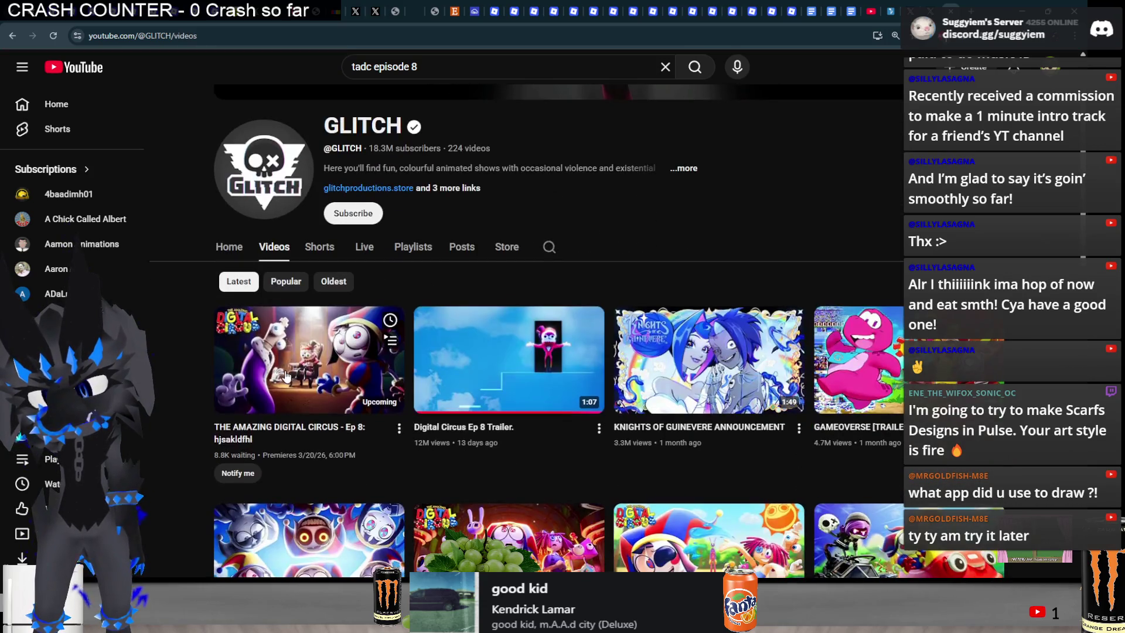
left_click(285, 375)
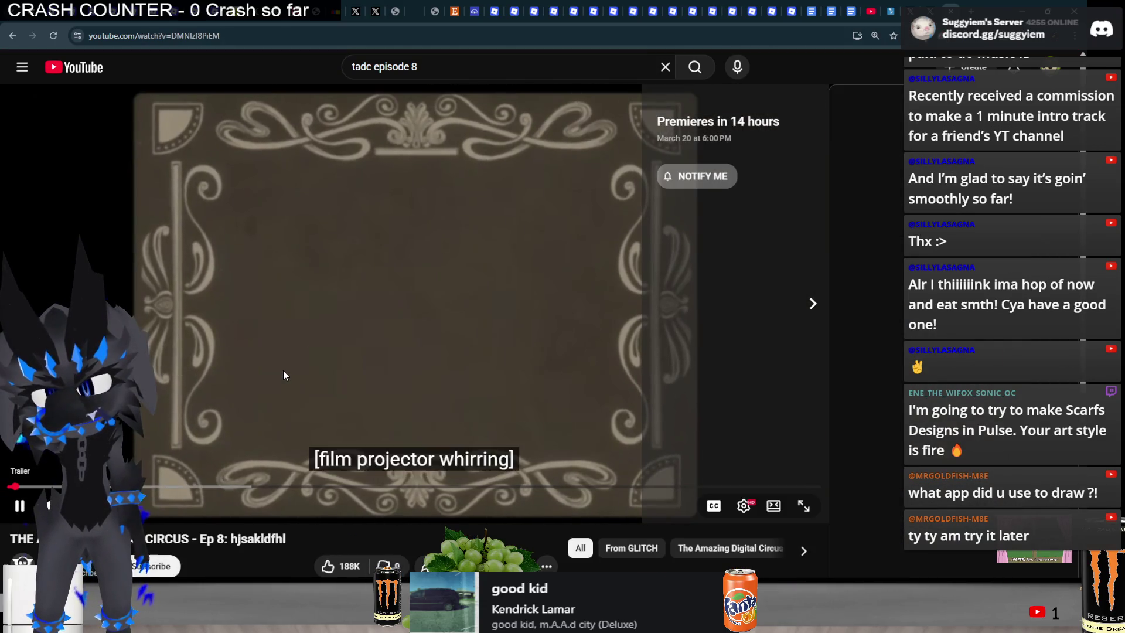
Pause the trailer, skip to its end, and minimise the browser
left_click(397, 372)
left_click(781, 485)
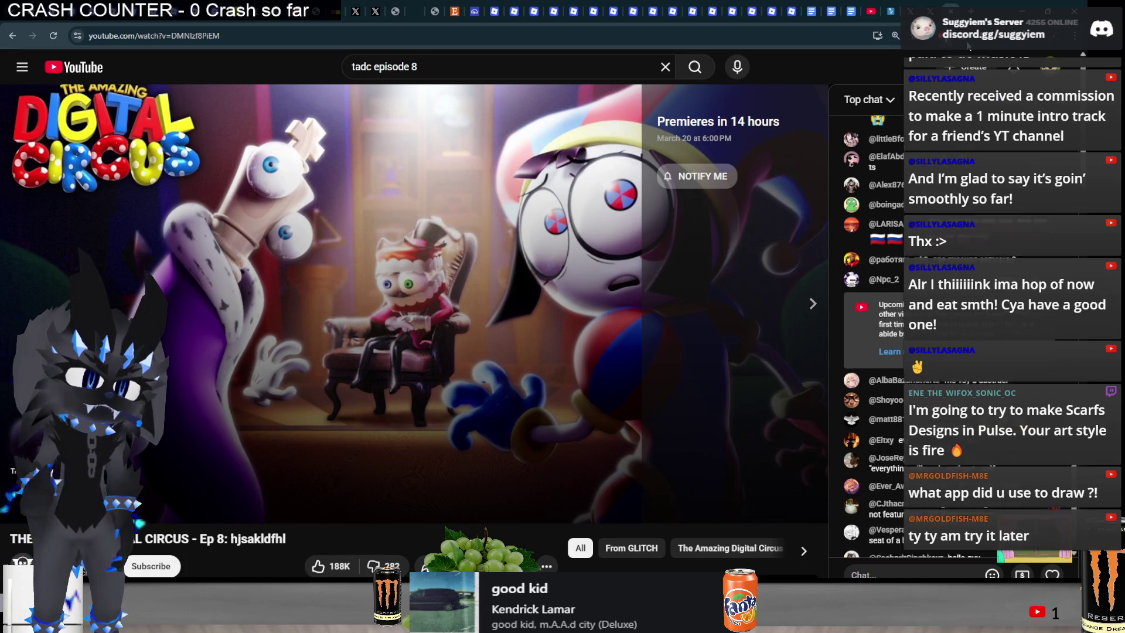
scroll(522, 334, "down", 2)
scroll(518, 335, "up", 2)
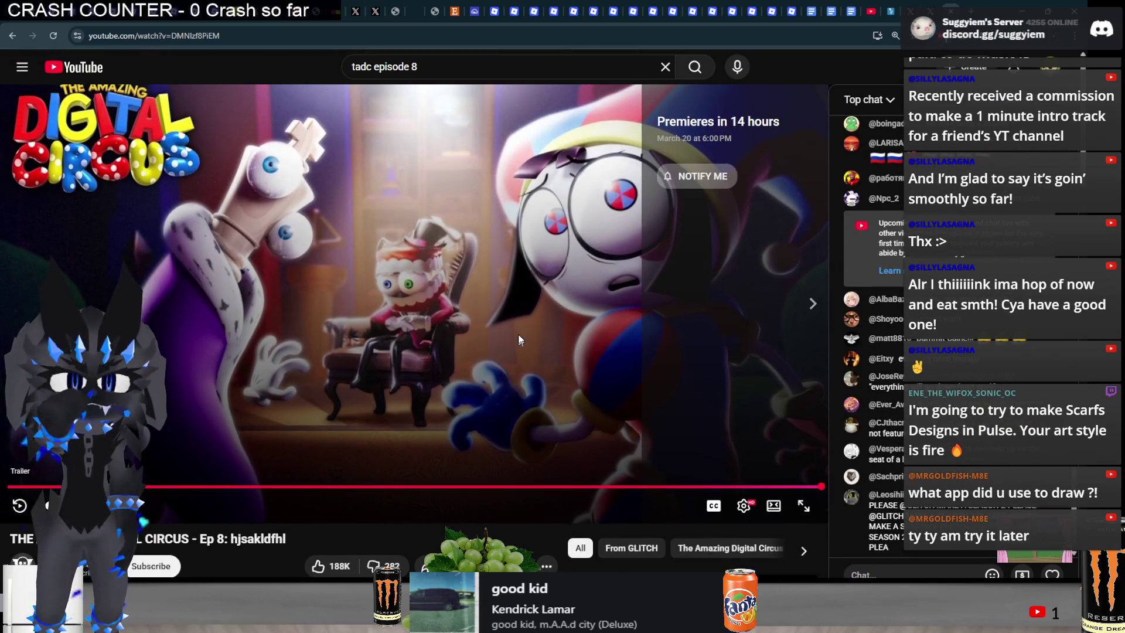
left_click(1014, 12)
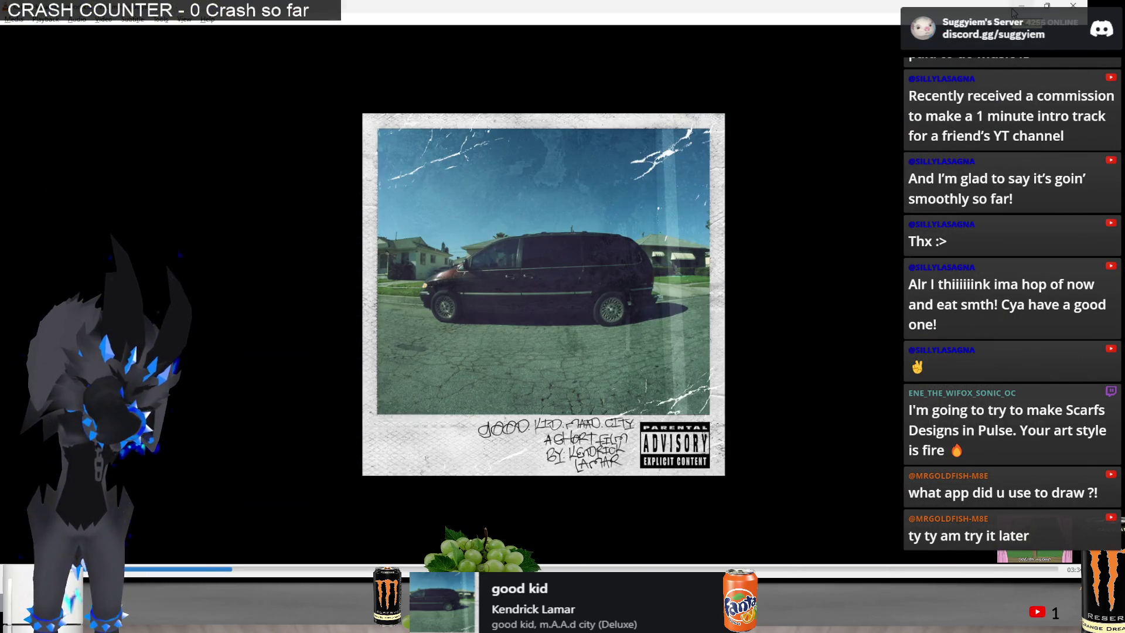
Skip ahead through several VLC tracks to an Asian Kung-Fu Generation song
key("alt+Tab")
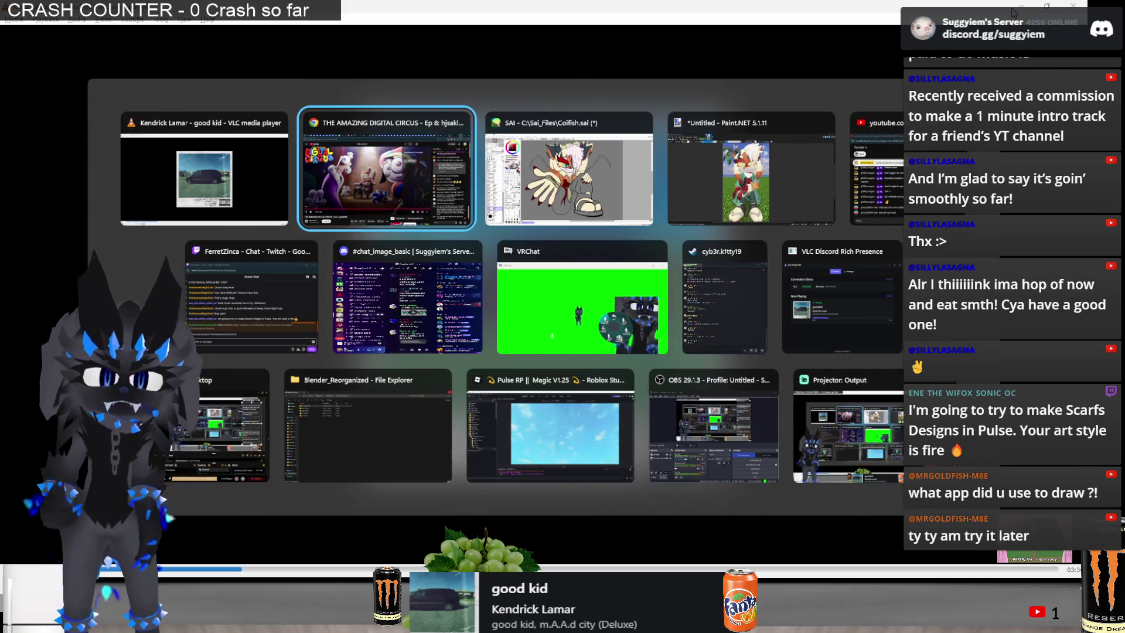
key("n")
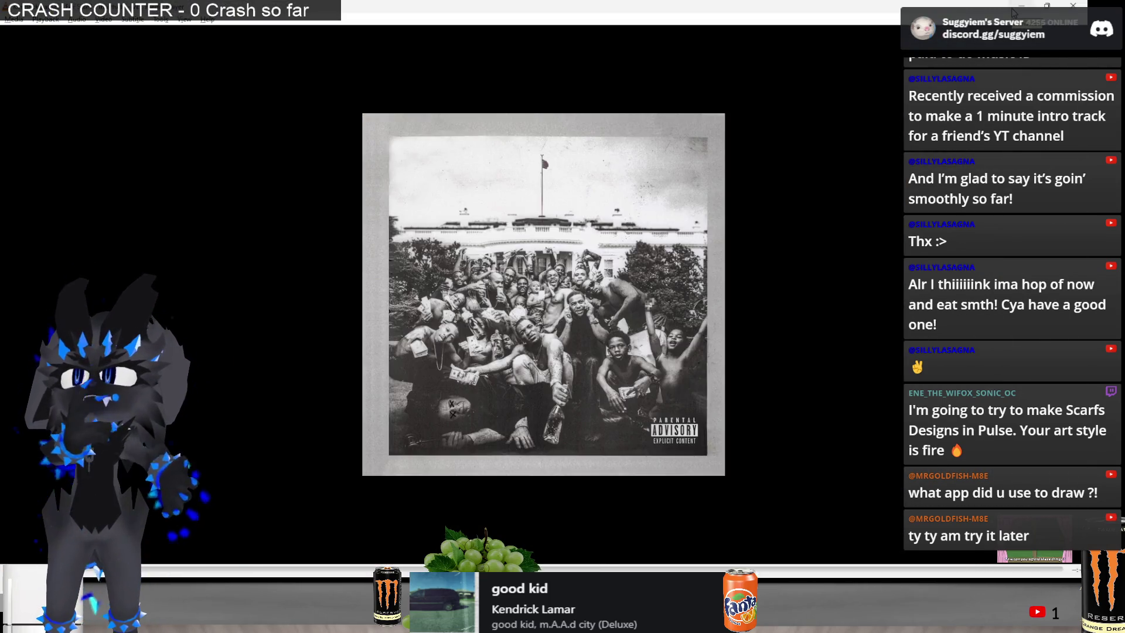
key("alt+Tab")
key("Tab")
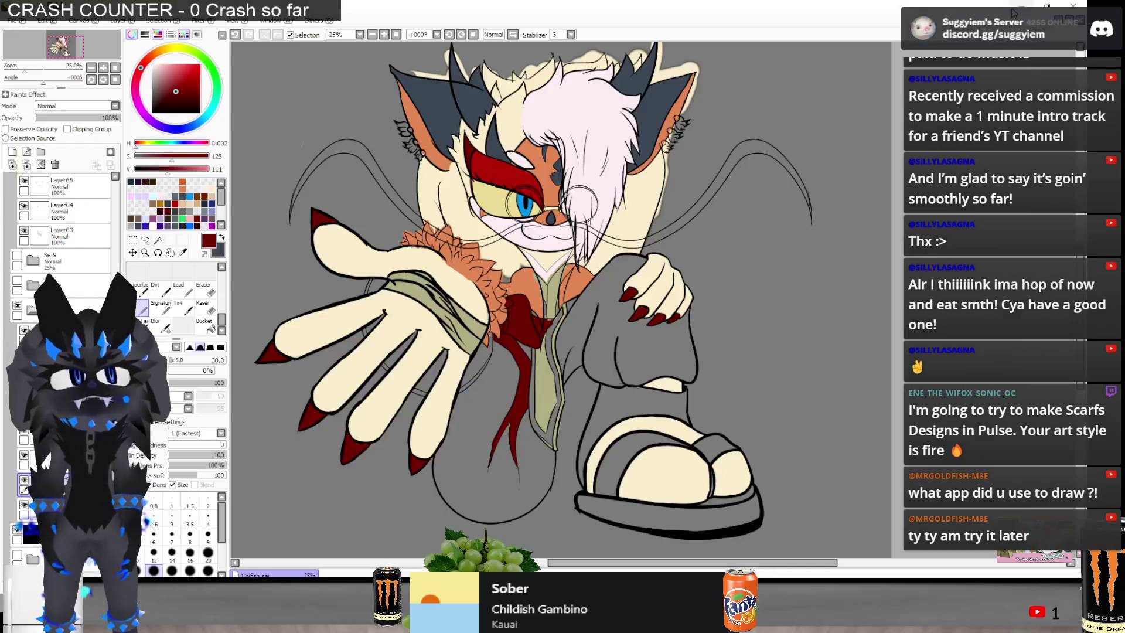
key("alt+Tab")
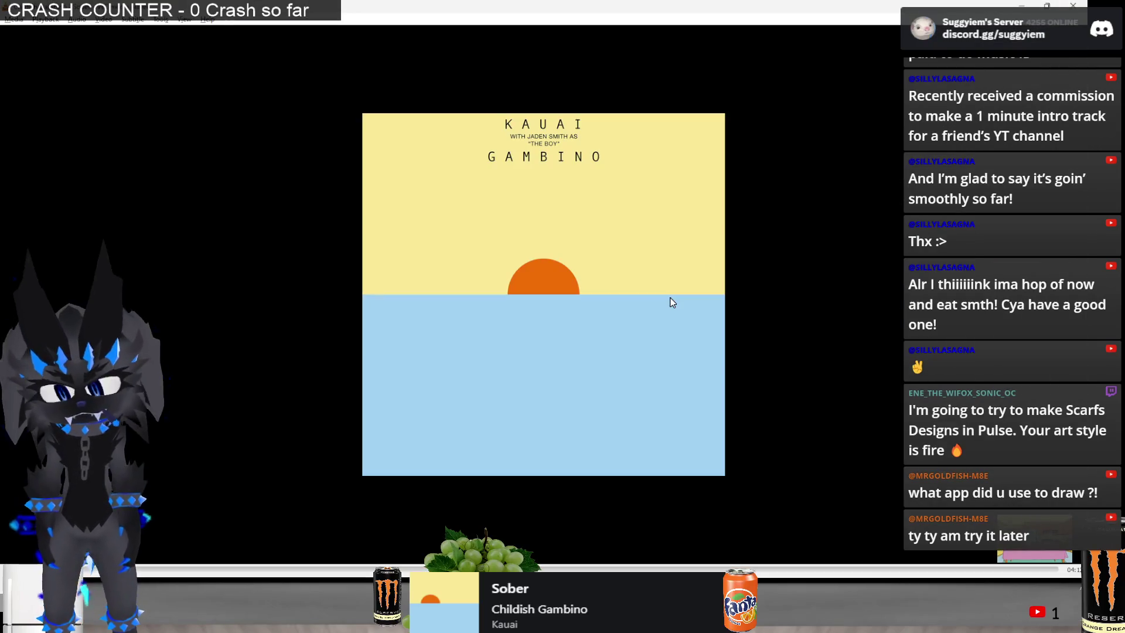
key("n")
key("n")
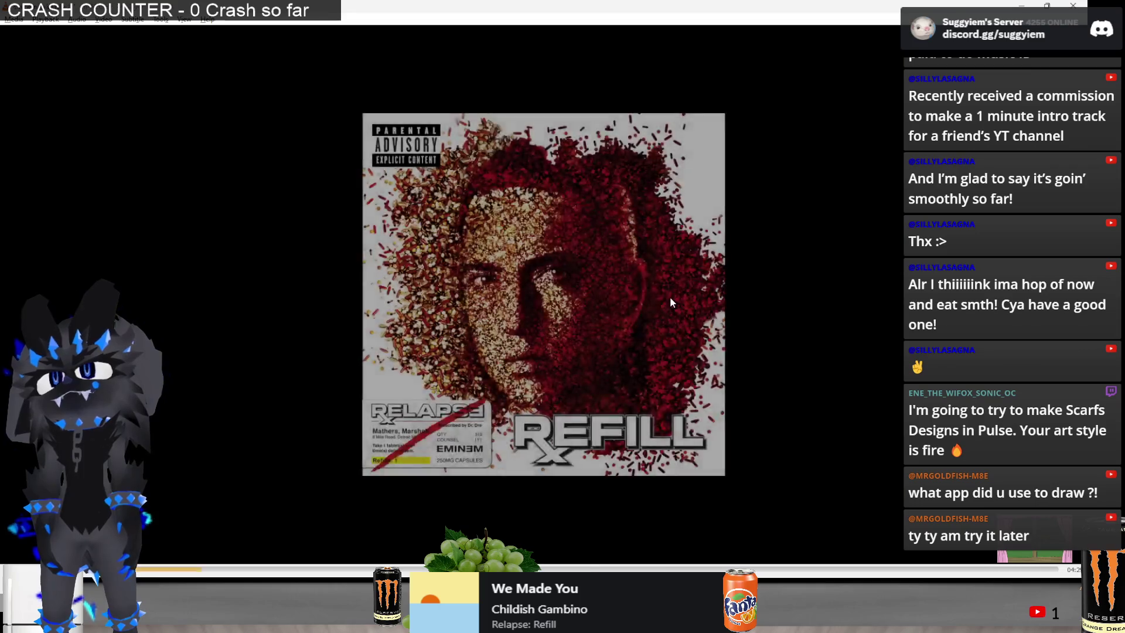
key("n")
key("n")
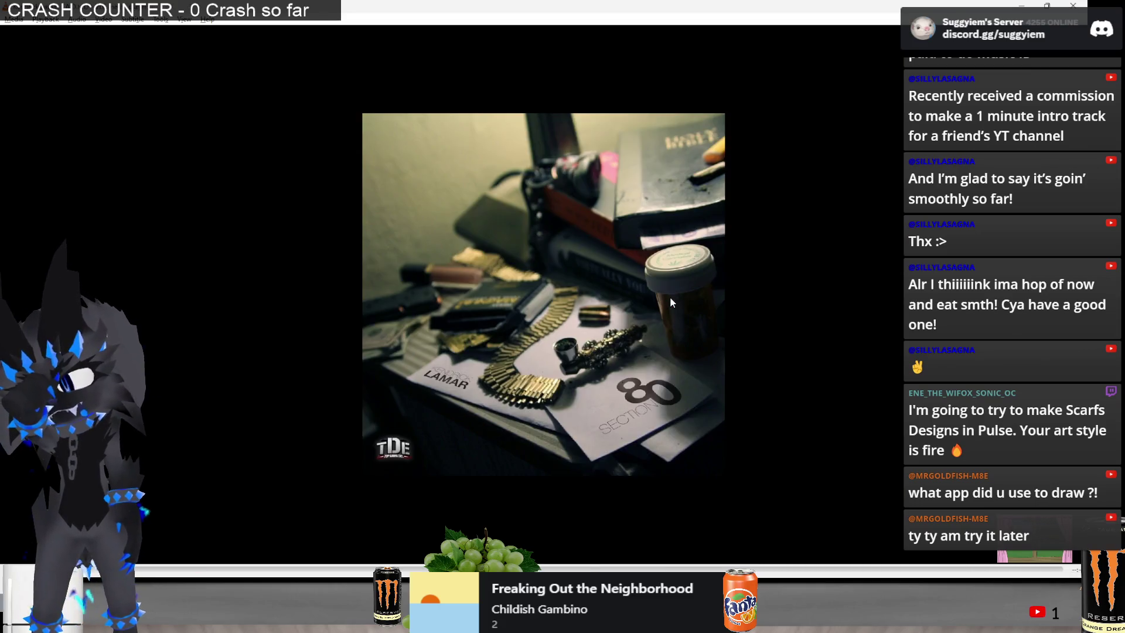
key("n")
key("n")
key("n")
key("n")
key("n")
key("n")
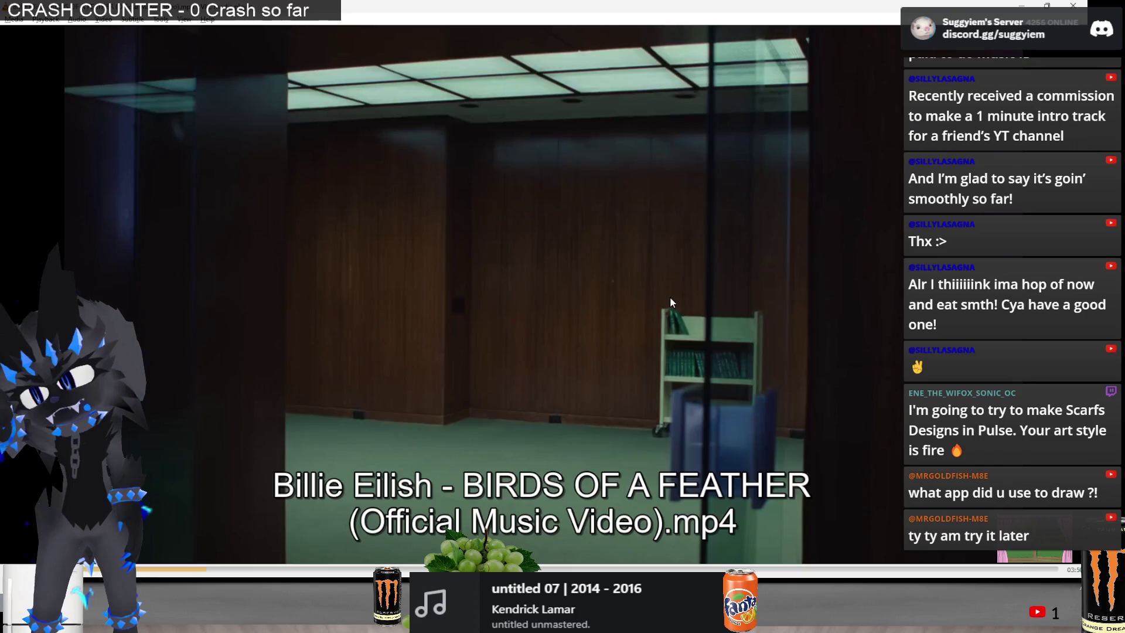
key("n")
key("n")
key("n")
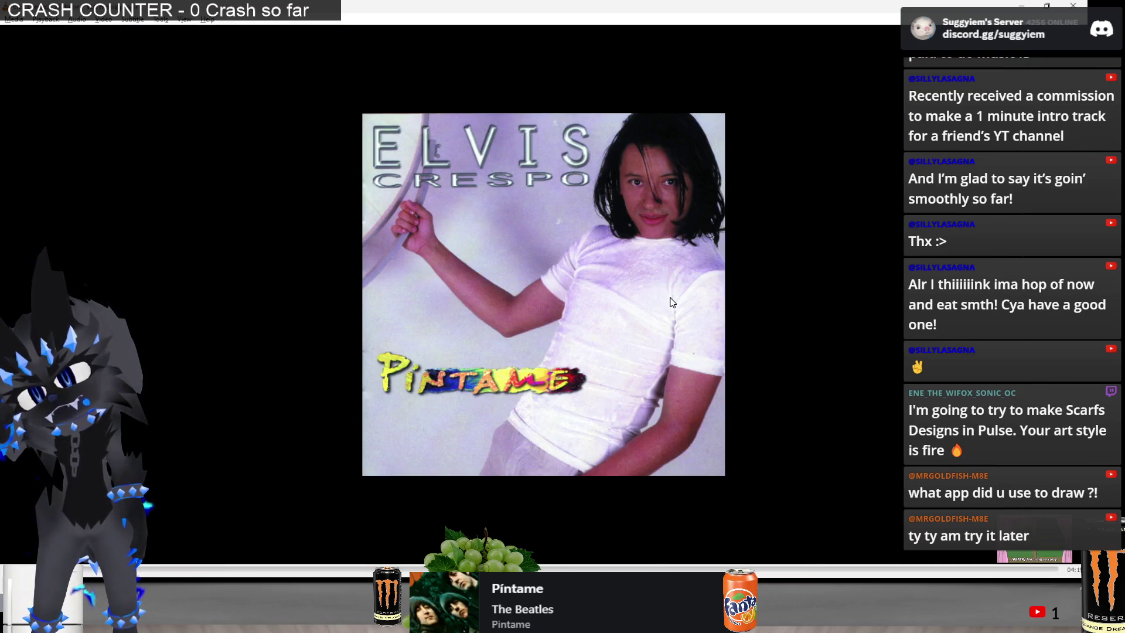
key("n")
key("n")
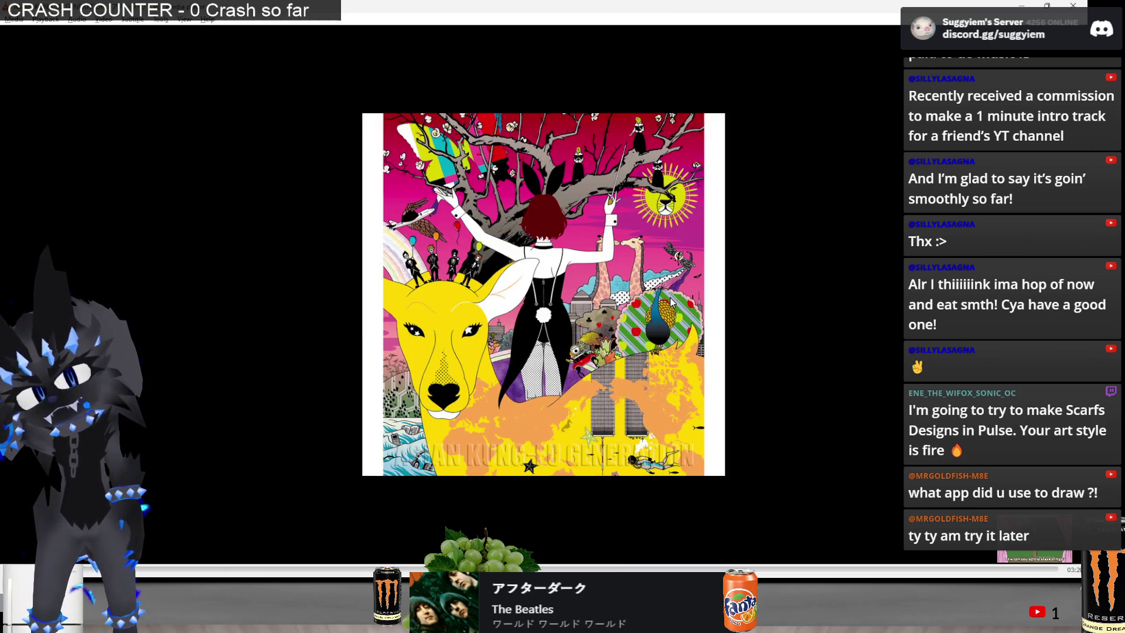
key("n")
key("n")
key("n")
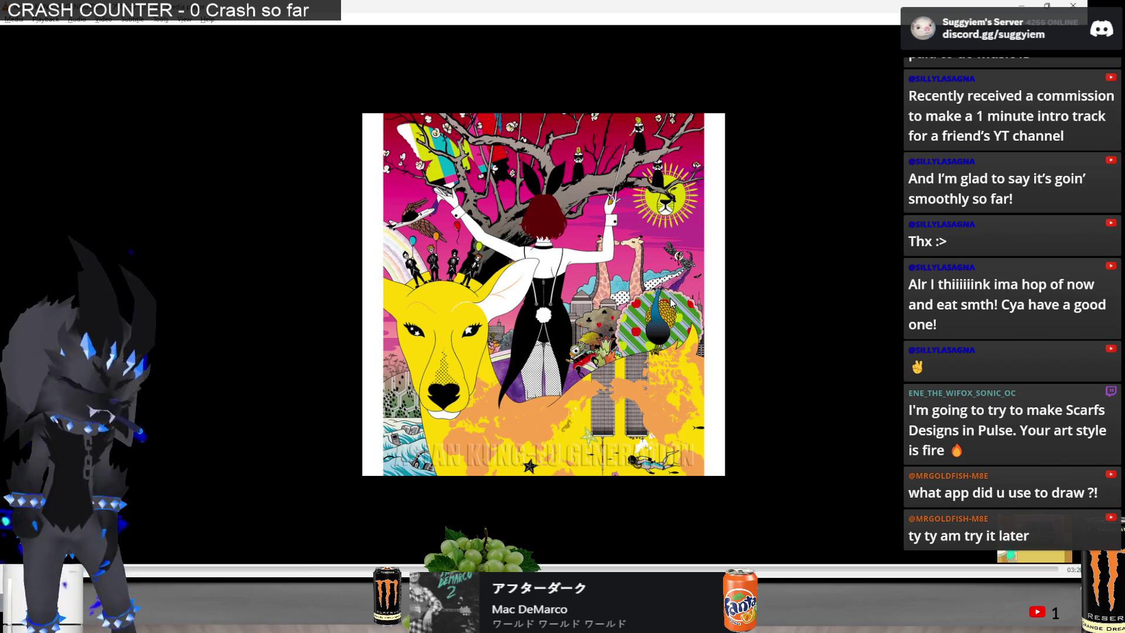
Bring the PaintTool SAI cat drawing back to the front
key("alt+Tab")
key("alt+Tab")
key("alt+shift+Tab")
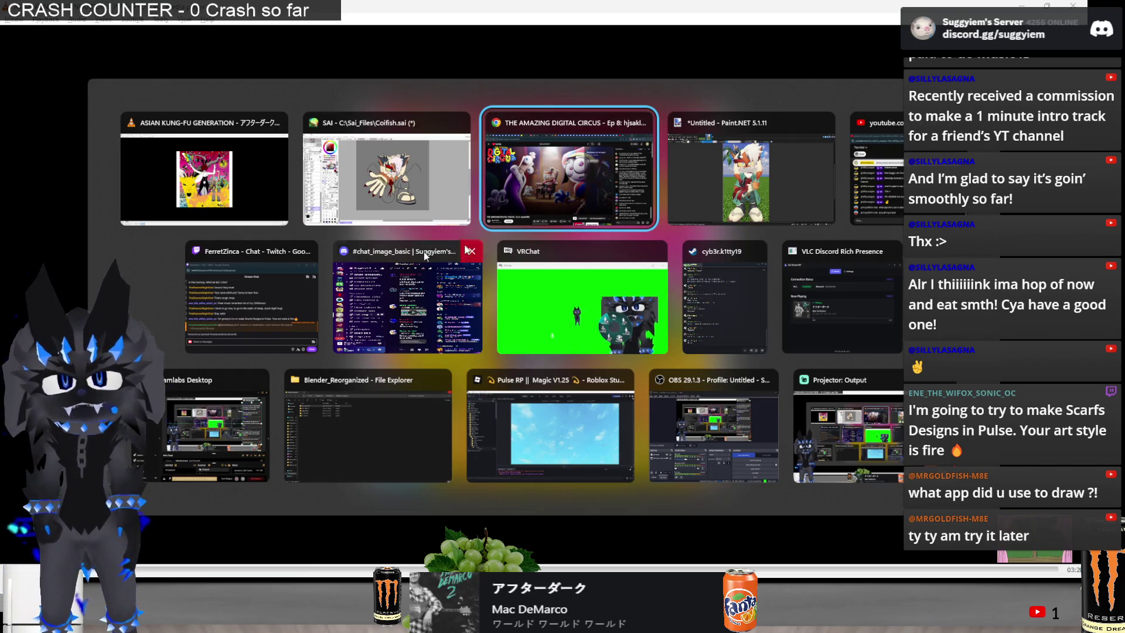
scroll(623, 298, "up", 1)
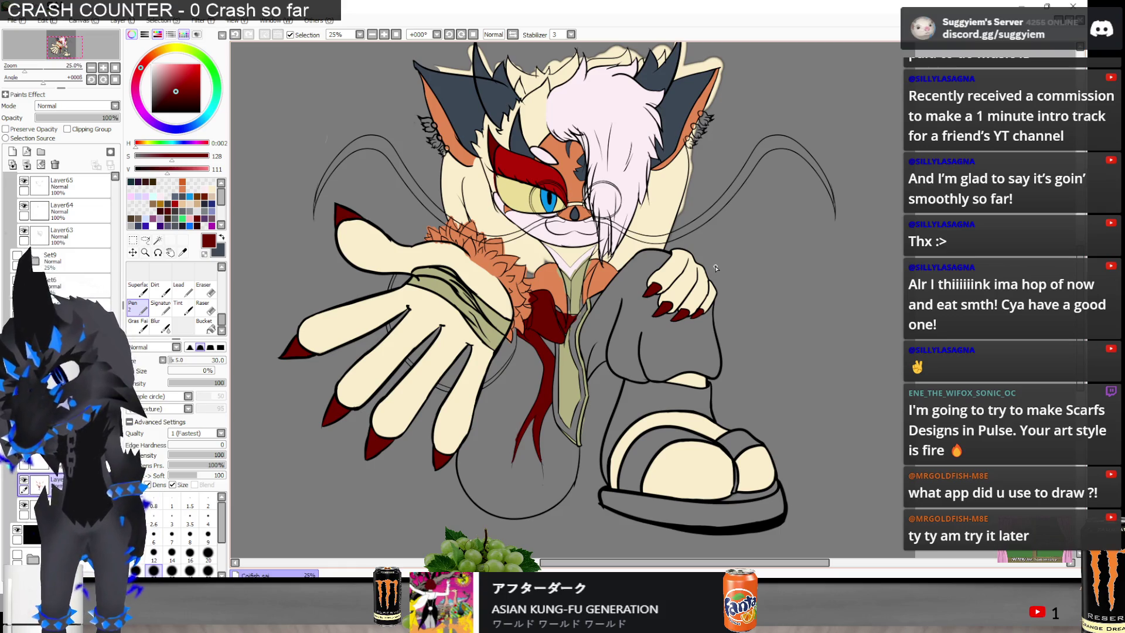
Switch to the Eraser and shrink it to size 35
scroll(657, 255, "up", 3)
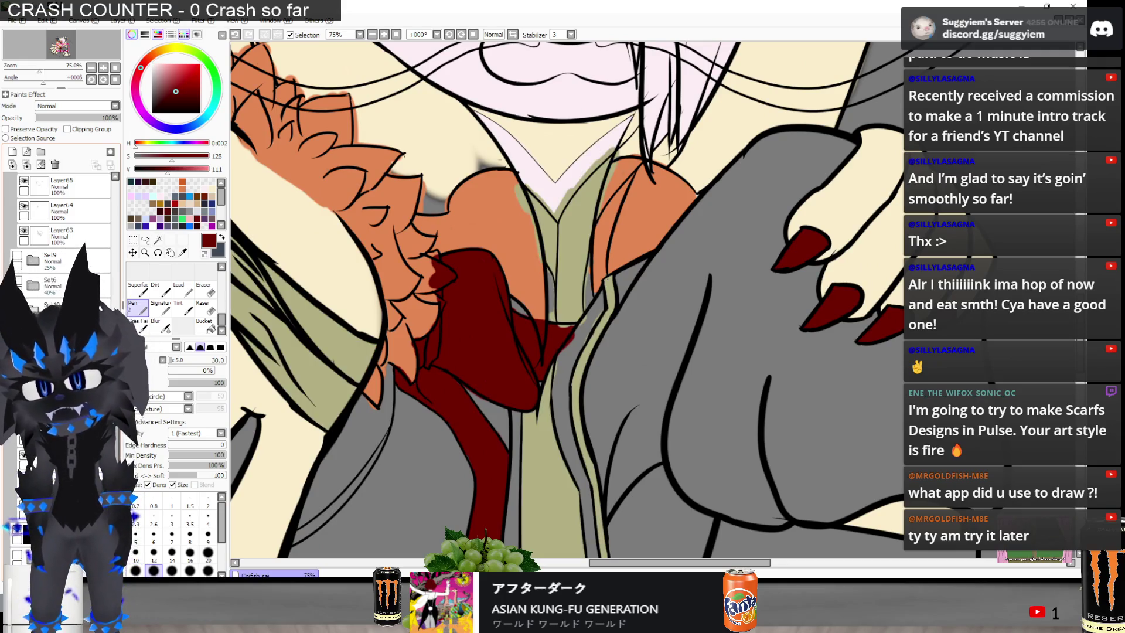
key("e")
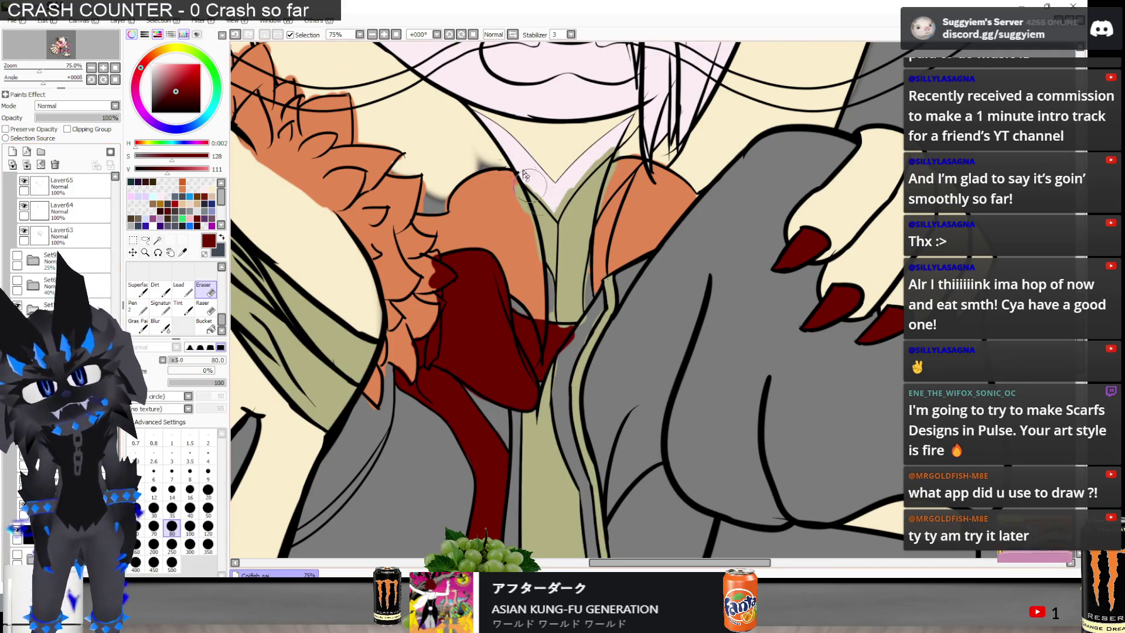
scroll(516, 193, "up", 2)
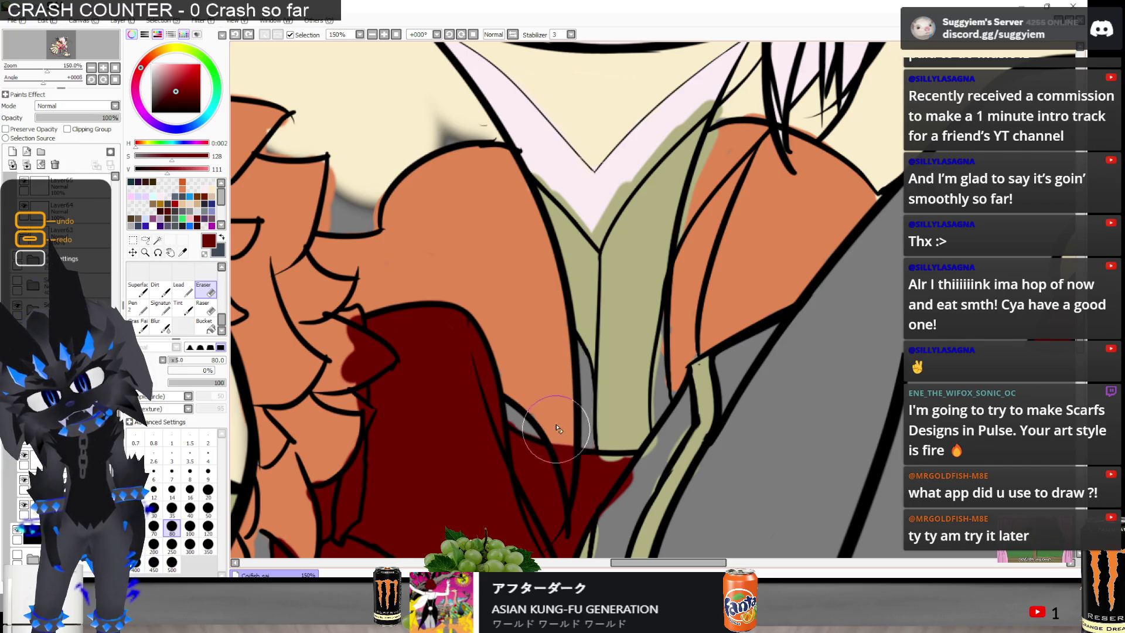
key("bracketleft")
key("bracketleft")
key("bracketleft")
key("ctrl+minus")
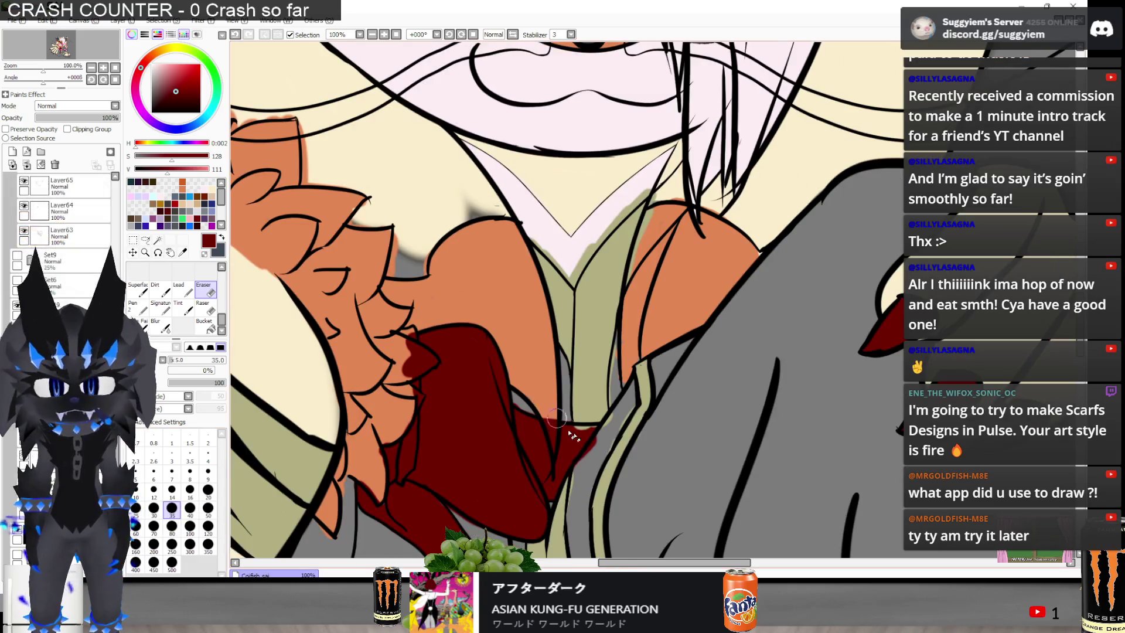
Erase the khaki below the pale pink chest V so the pink reaches its point
scroll(554, 416, "up", 4)
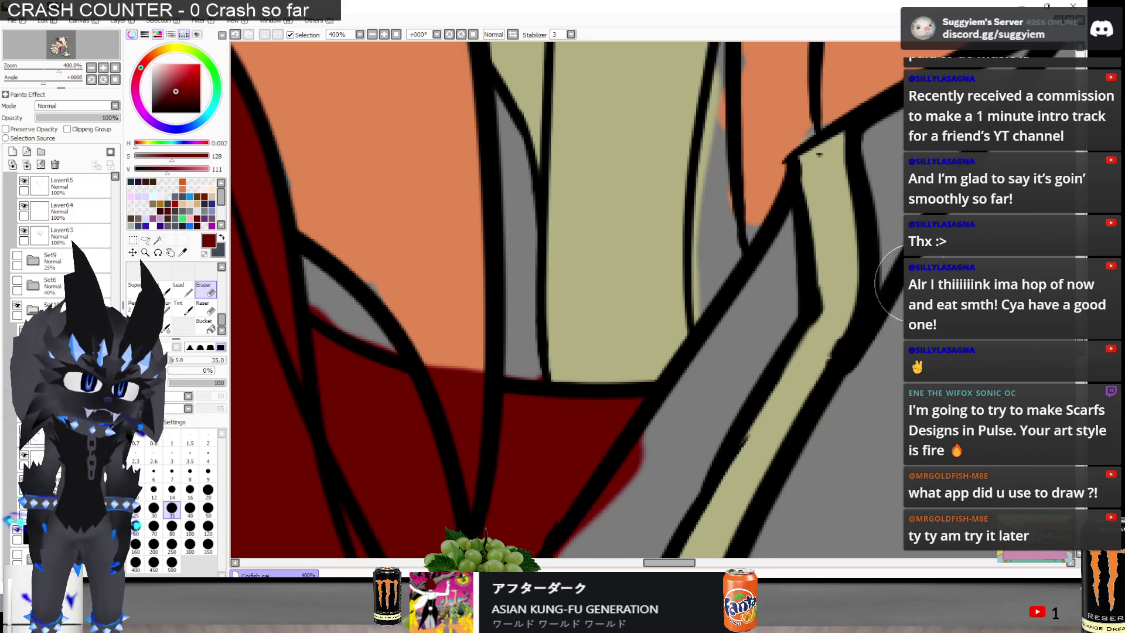
scroll(711, 264, "up", 3)
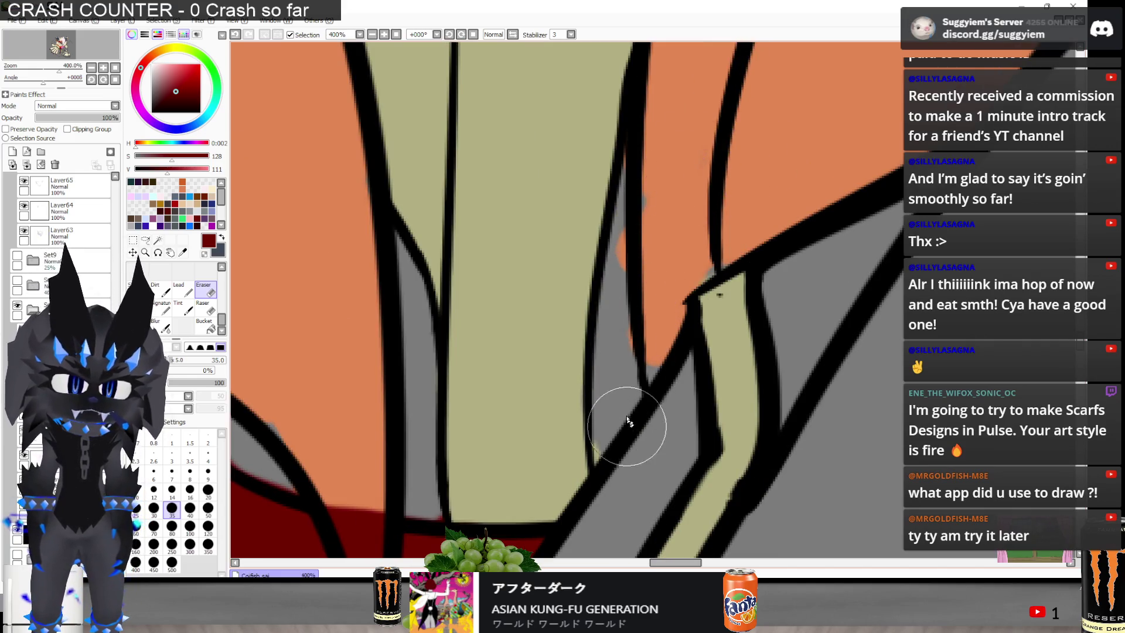
scroll(636, 431, "down", 2)
scroll(636, 431, "down", 3)
scroll(439, 286, "down", 1)
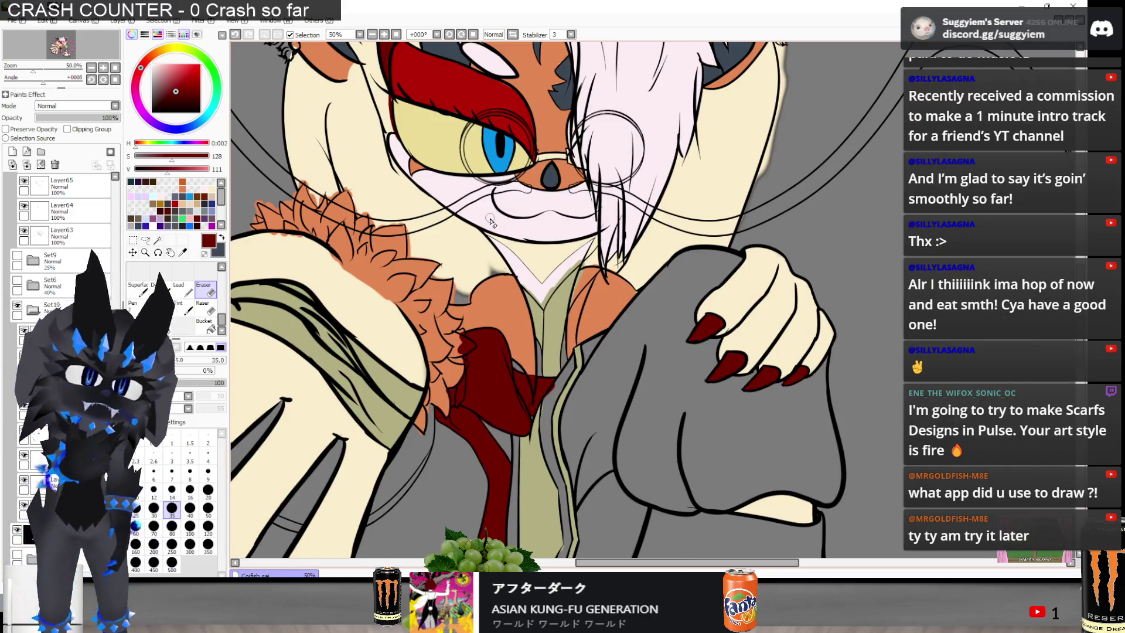
scroll(497, 318, "up", 2)
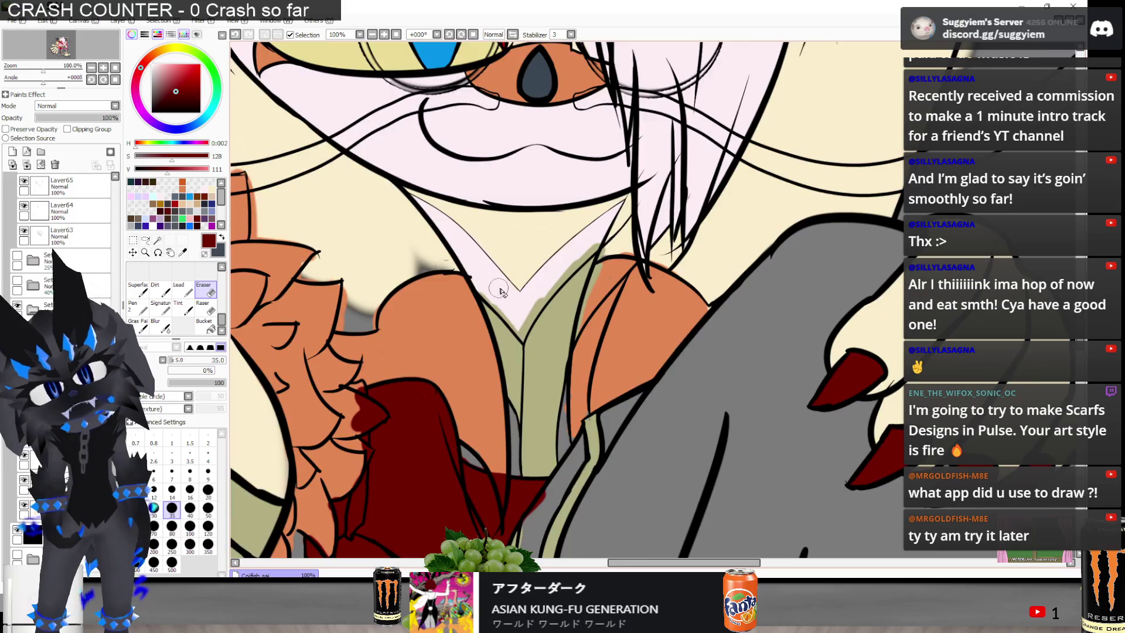
scroll(499, 290, "up", 3)
left_click_drag(501, 389, 466, 443)
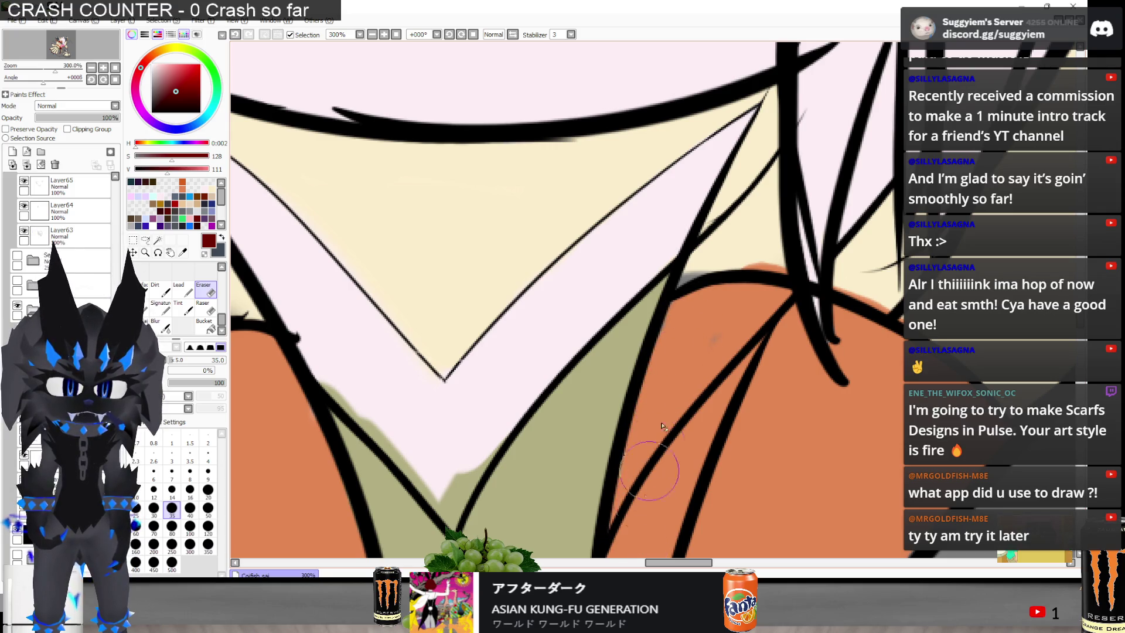
scroll(713, 272, "down", 2)
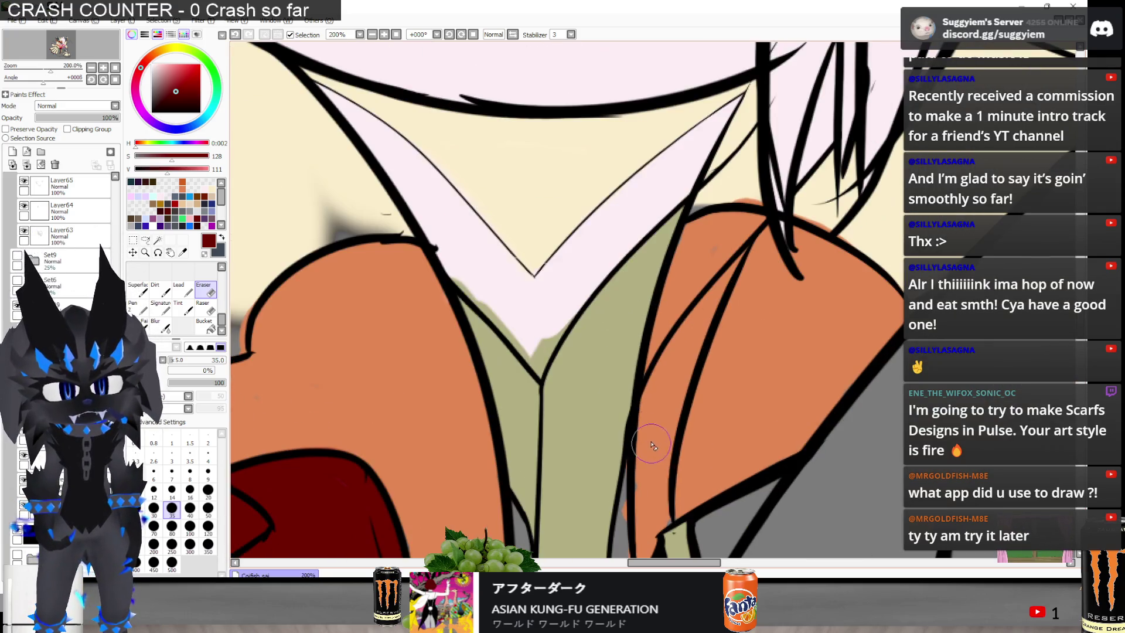
scroll(557, 371, "up", 2)
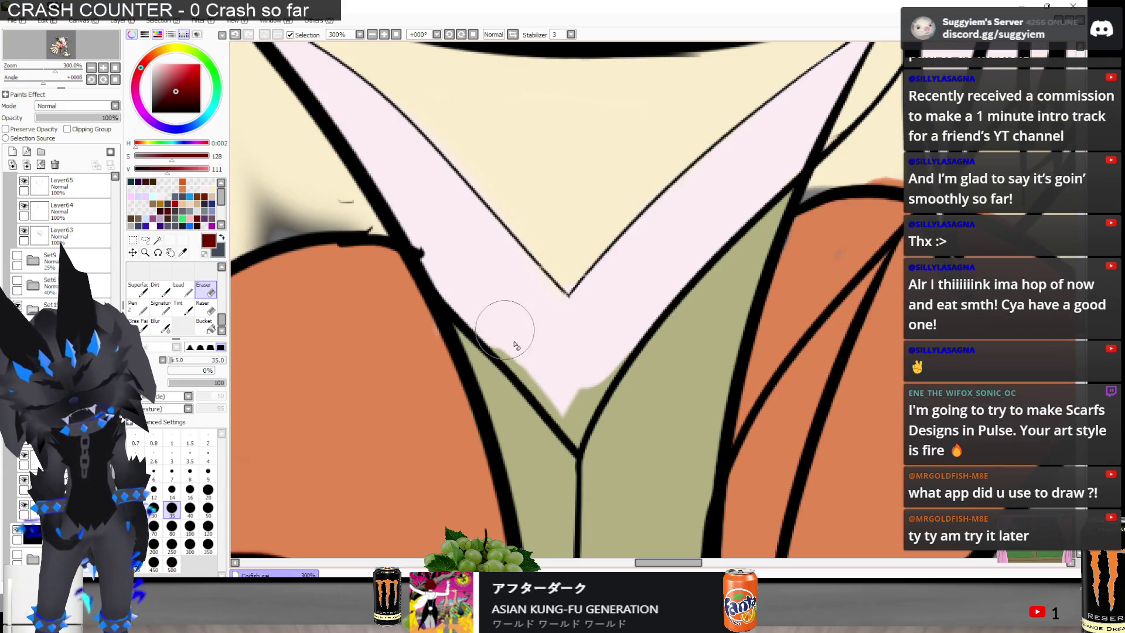
mouse_move(539, 372)
left_mouse_down()
mouse_move(514, 350)
mouse_move(557, 381)
mouse_move(576, 437)
left_mouse_up()
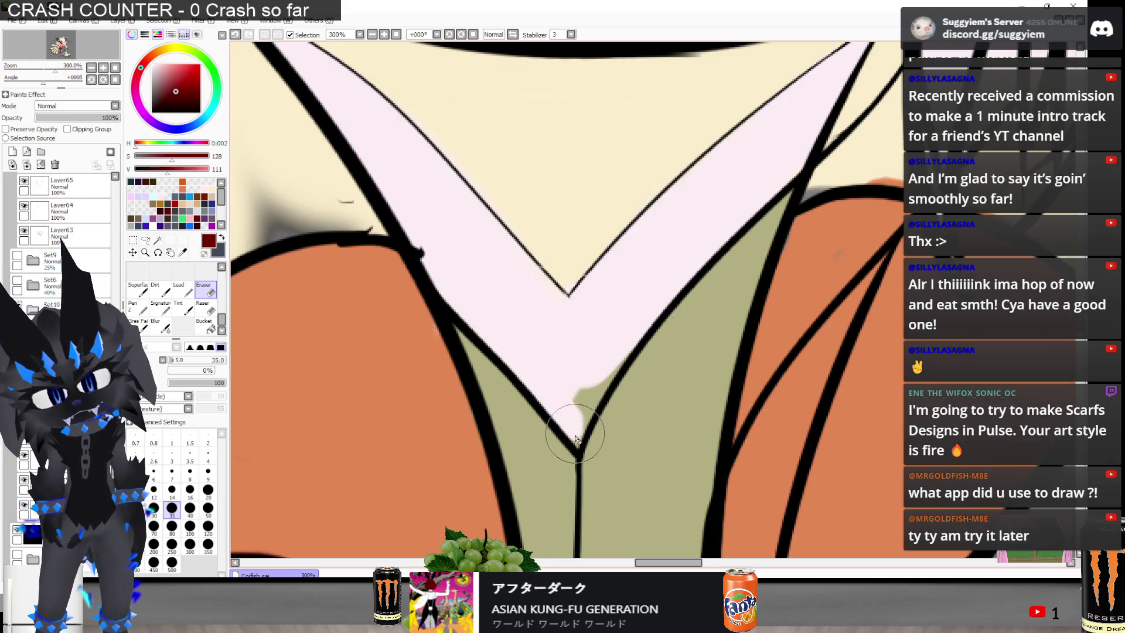
mouse_move(594, 341)
left_mouse_down()
mouse_move(590, 384)
mouse_move(617, 353)
left_mouse_up()
Erase the stray marks along the khaki collar strip's edge
scroll(558, 202, "down", 3)
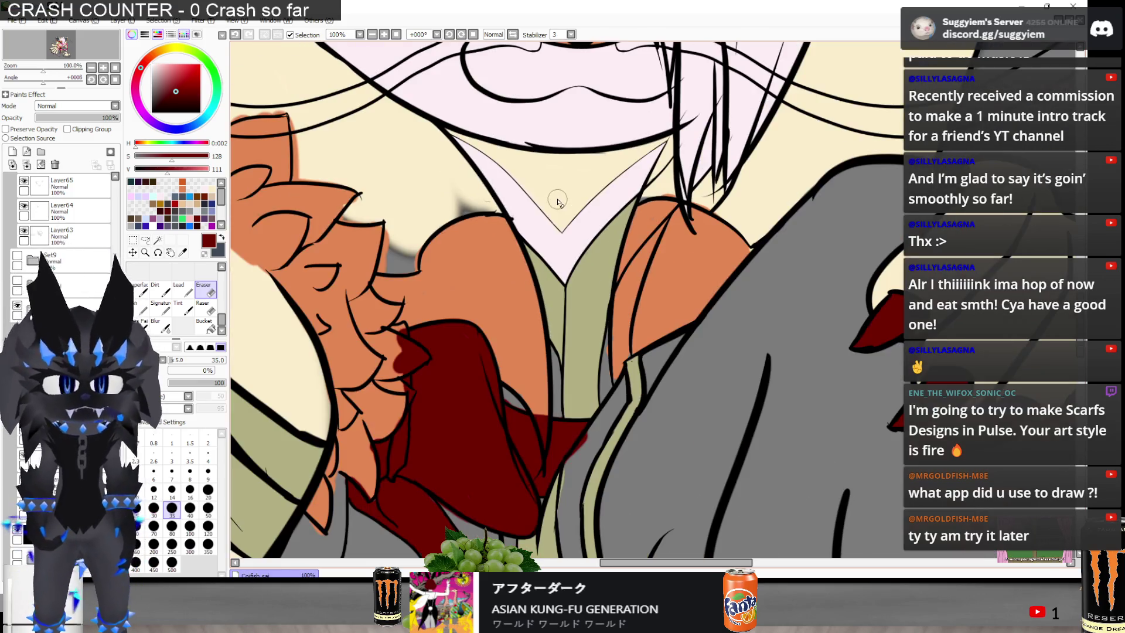
scroll(544, 384, "up", 2)
scroll(611, 239, "down", 1)
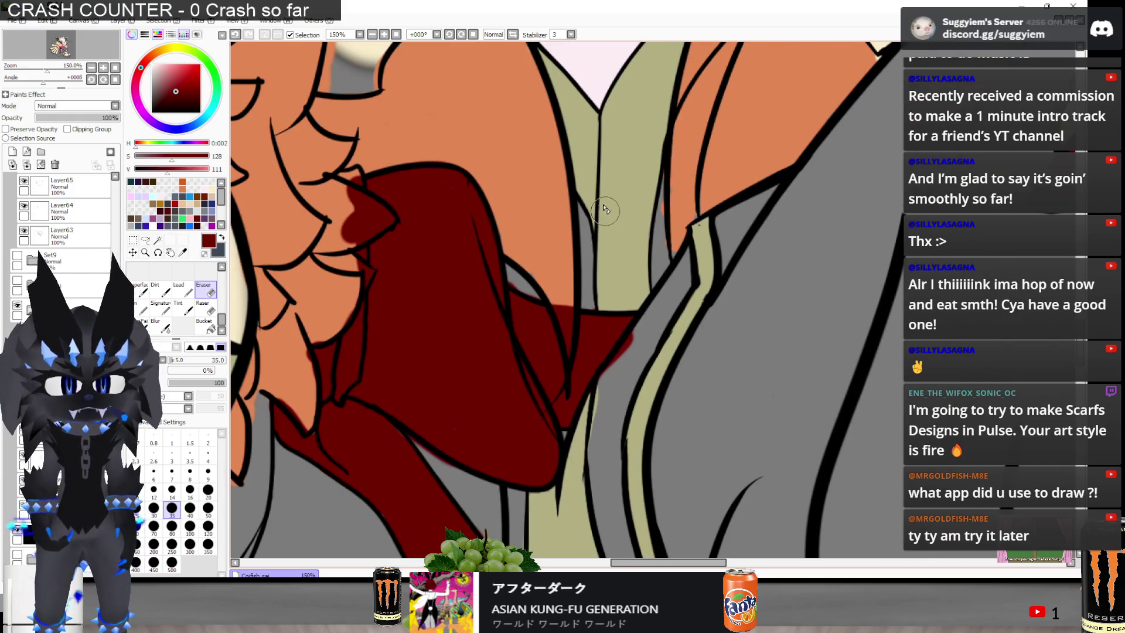
scroll(616, 386, "up", 1)
left_click_drag(616, 386, 603, 469)
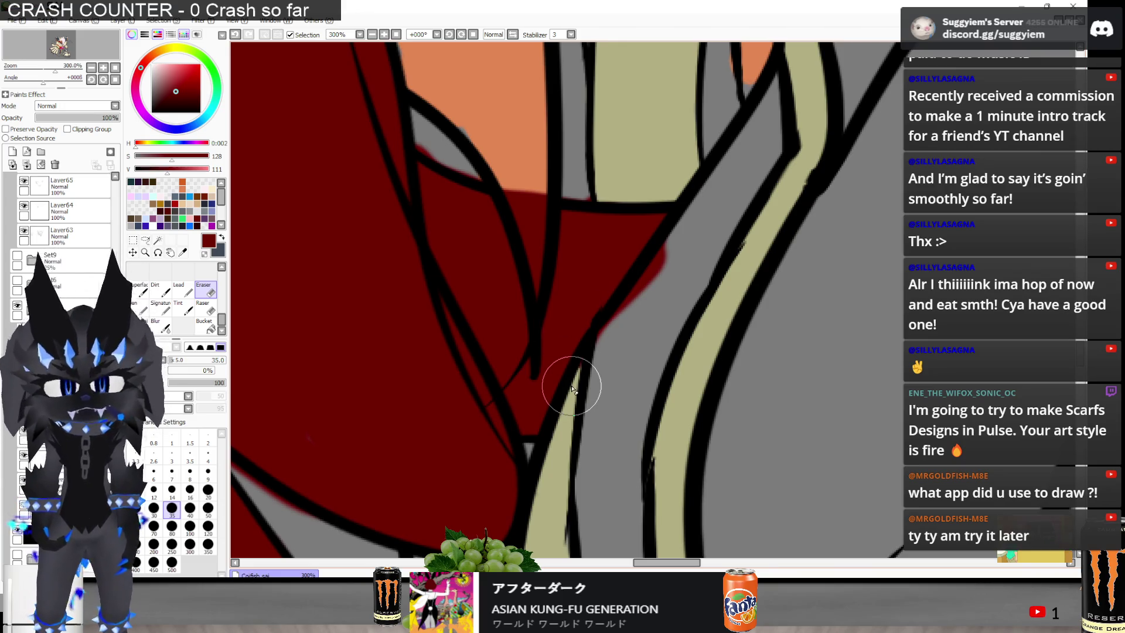
Sample the khaki from the lapel stripe and trim the spill beside its black line
key("n")
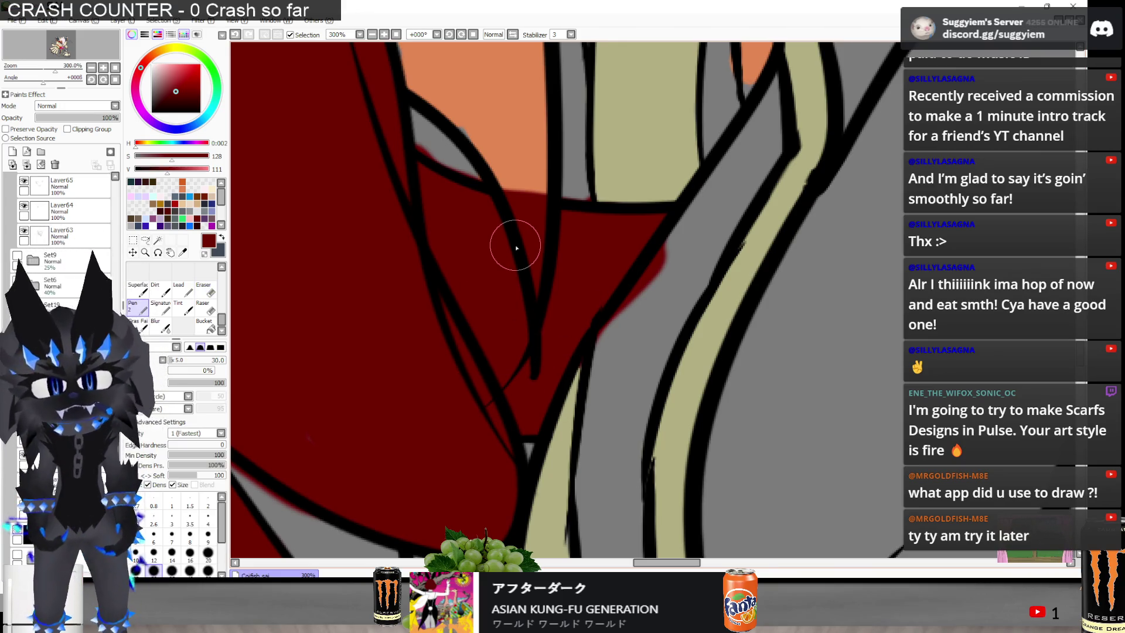
left_click(699, 357, "alt")
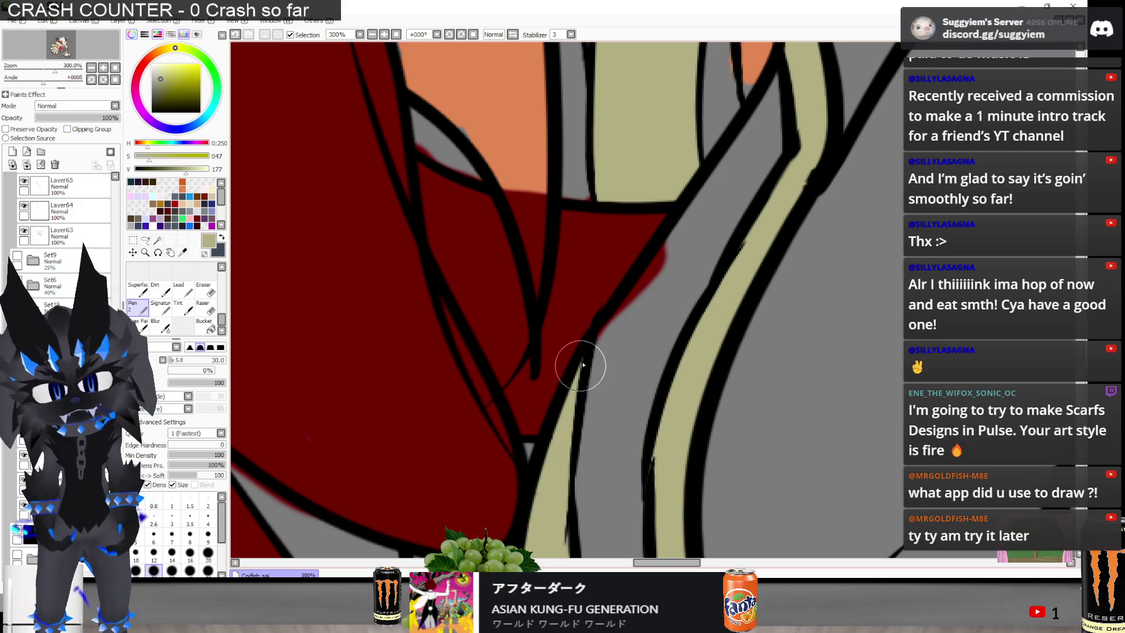
key("e")
scroll(557, 276, "down", 2)
scroll(553, 276, "down", 1)
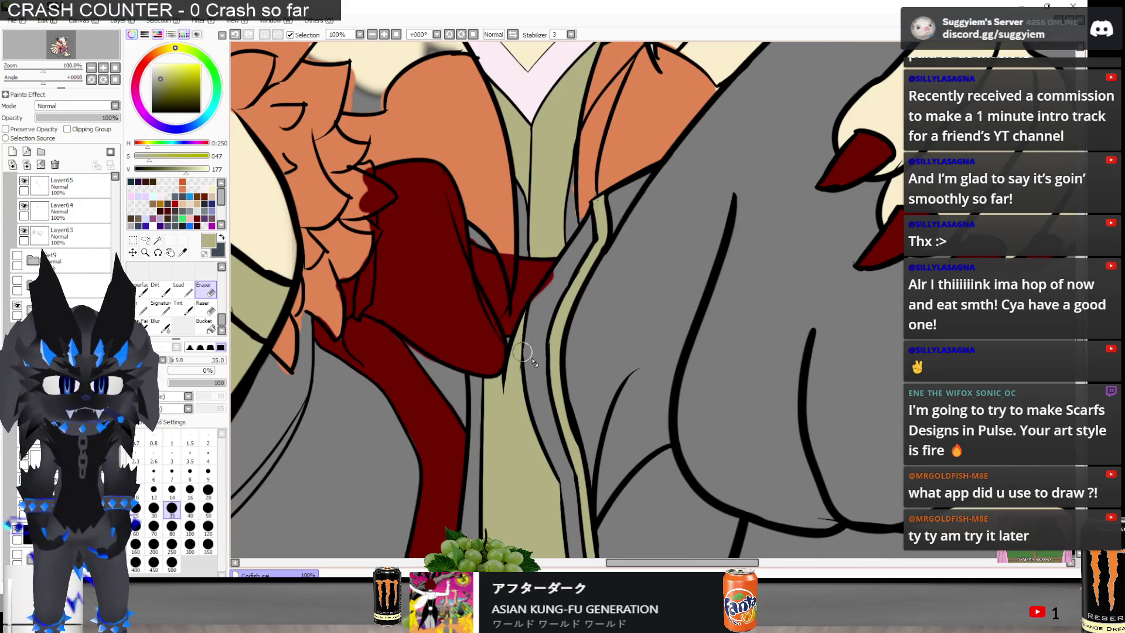
scroll(568, 463, "up", 2)
scroll(566, 502, "up", 1)
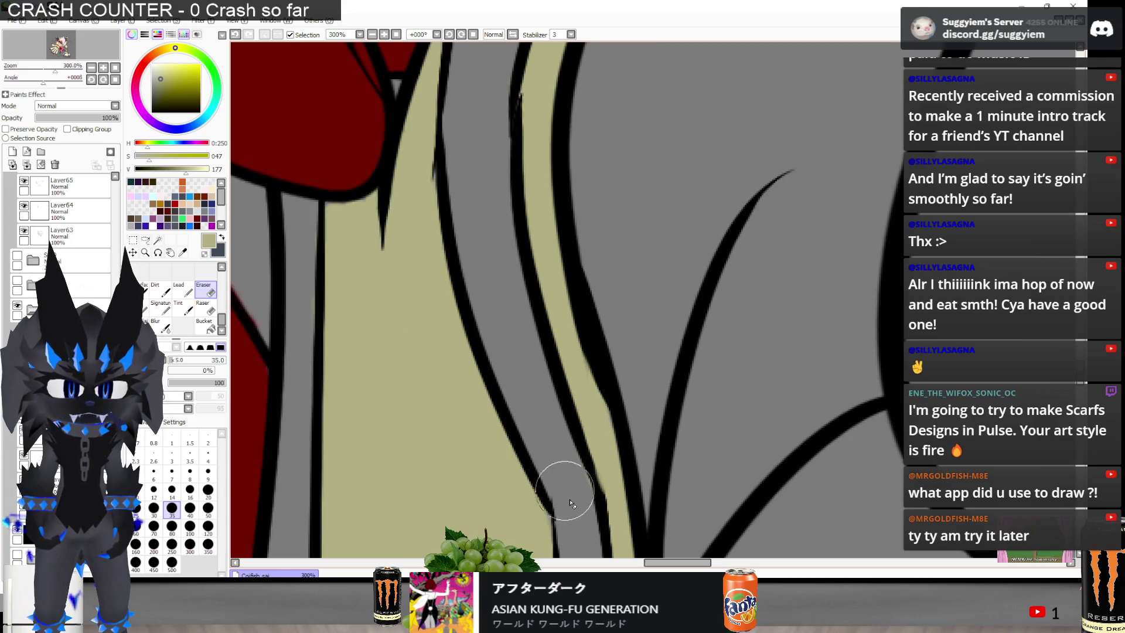
scroll(494, 168, "down", 2)
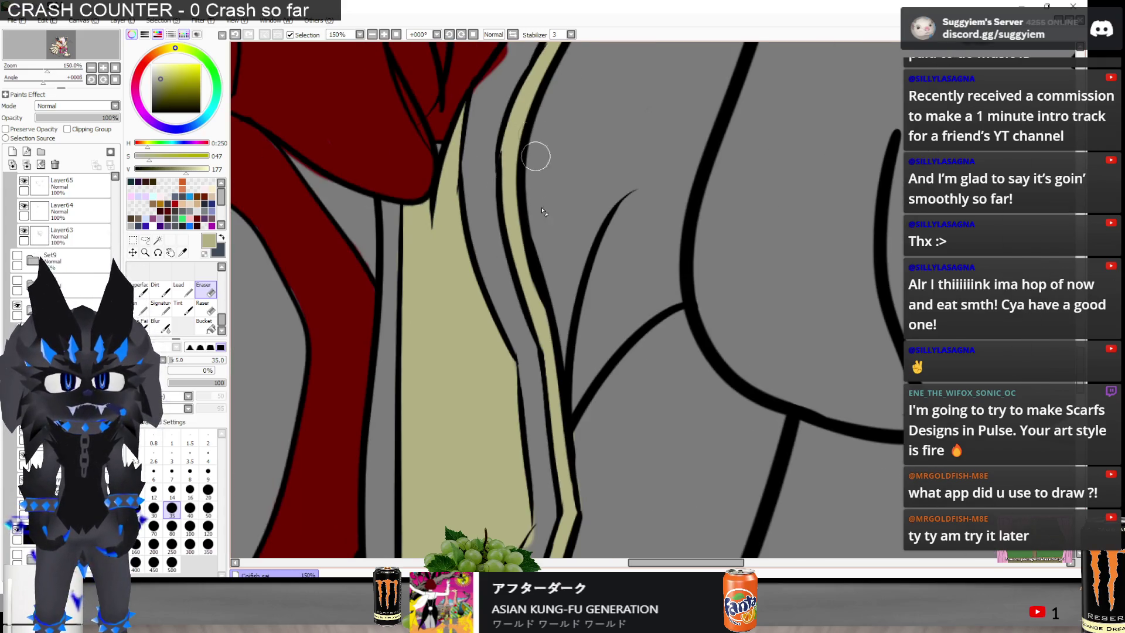
scroll(530, 111, "up", 1)
scroll(536, 334, "up", 1)
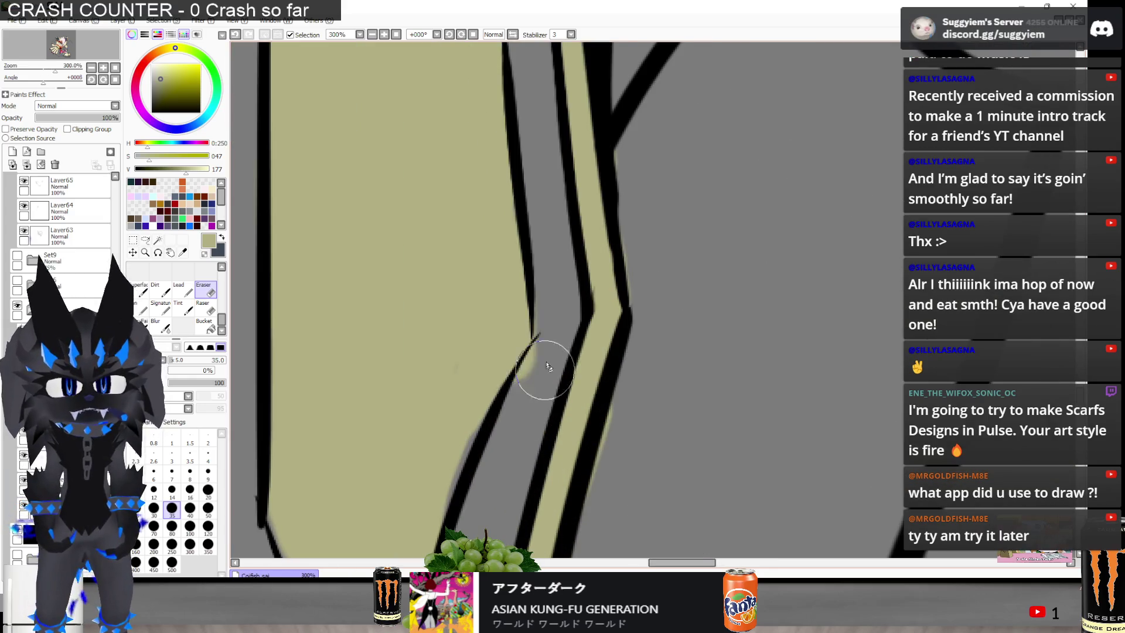
left_click_drag(553, 333, 527, 379)
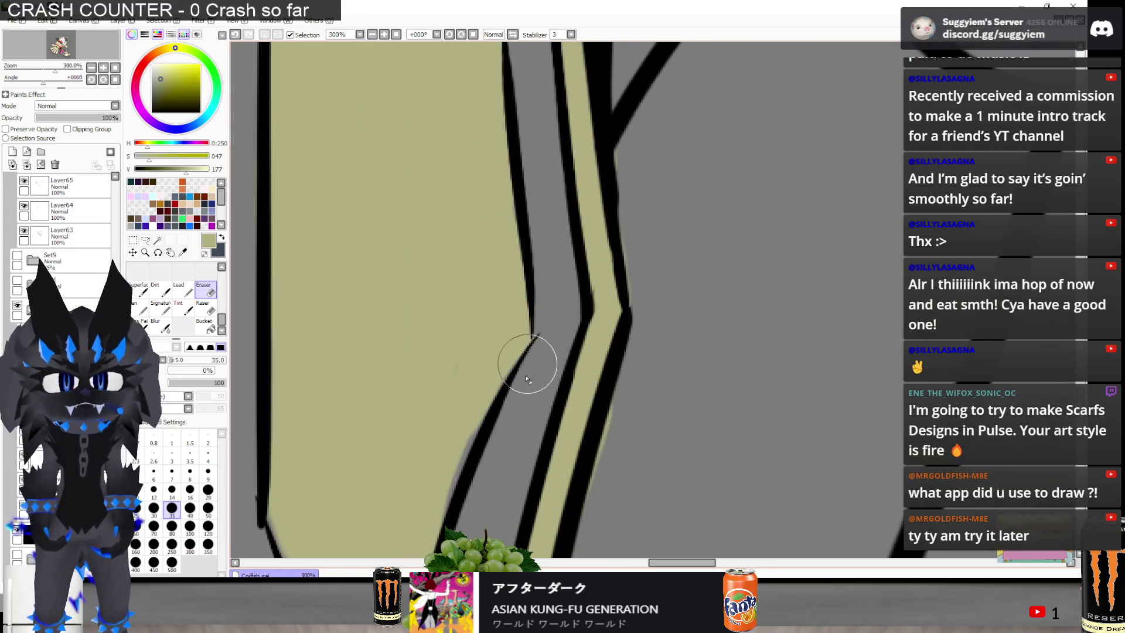
Erase the khaki overspill outside the lapel's left and right outlines
key("n")
scroll(515, 334, "down", 2)
scroll(498, 356, "up", 1)
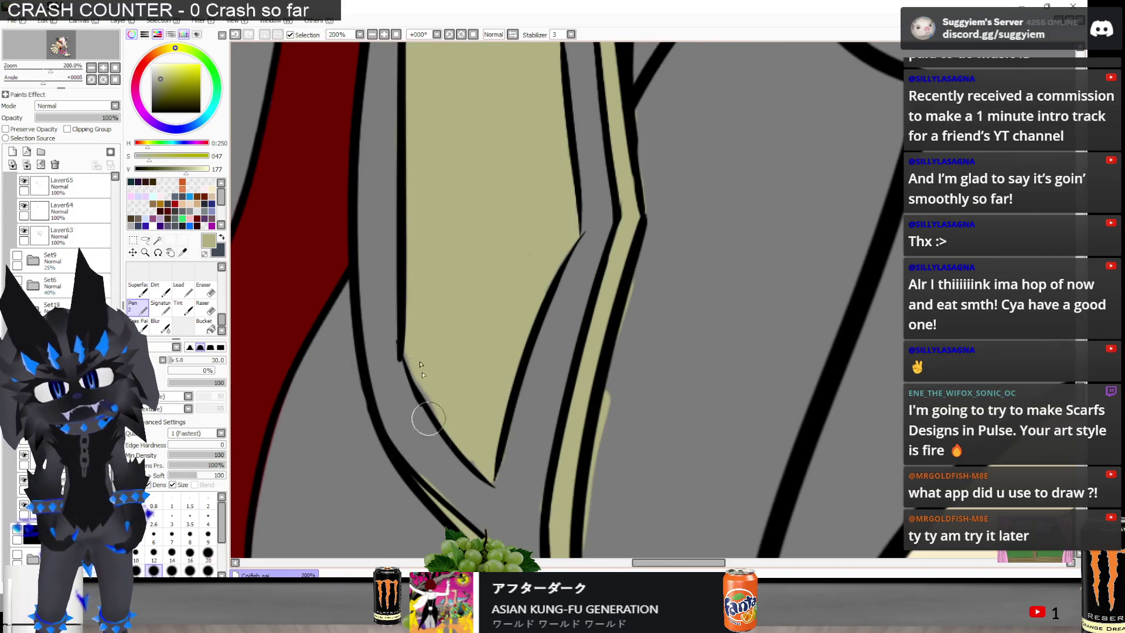
scroll(428, 419, "up", 2)
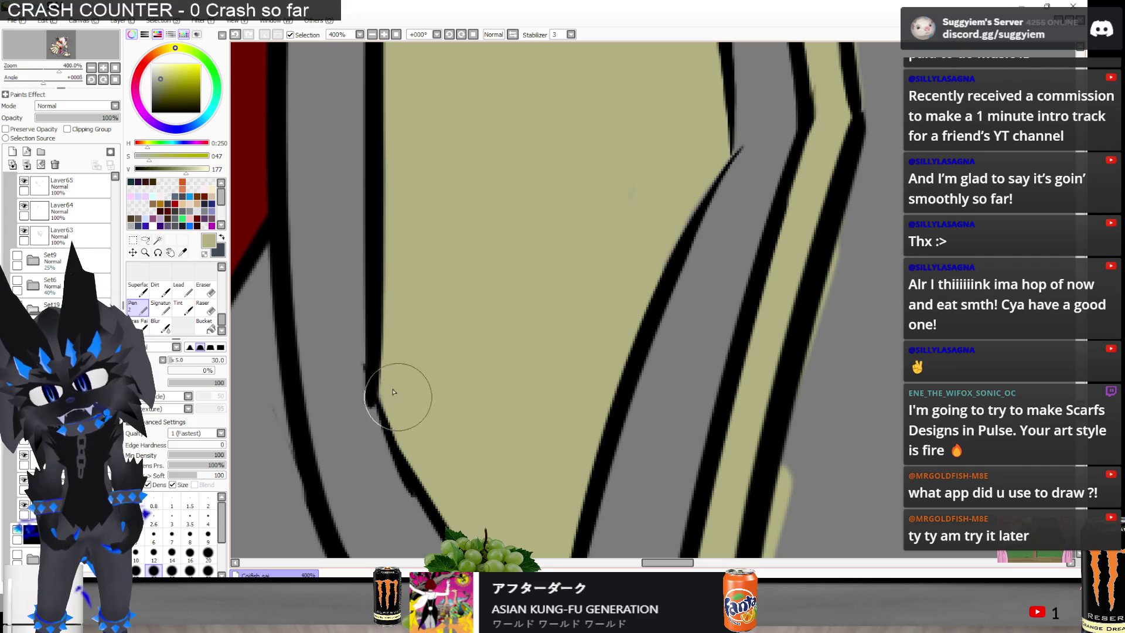
scroll(394, 391, "down", 2)
scroll(465, 407, "up", 2)
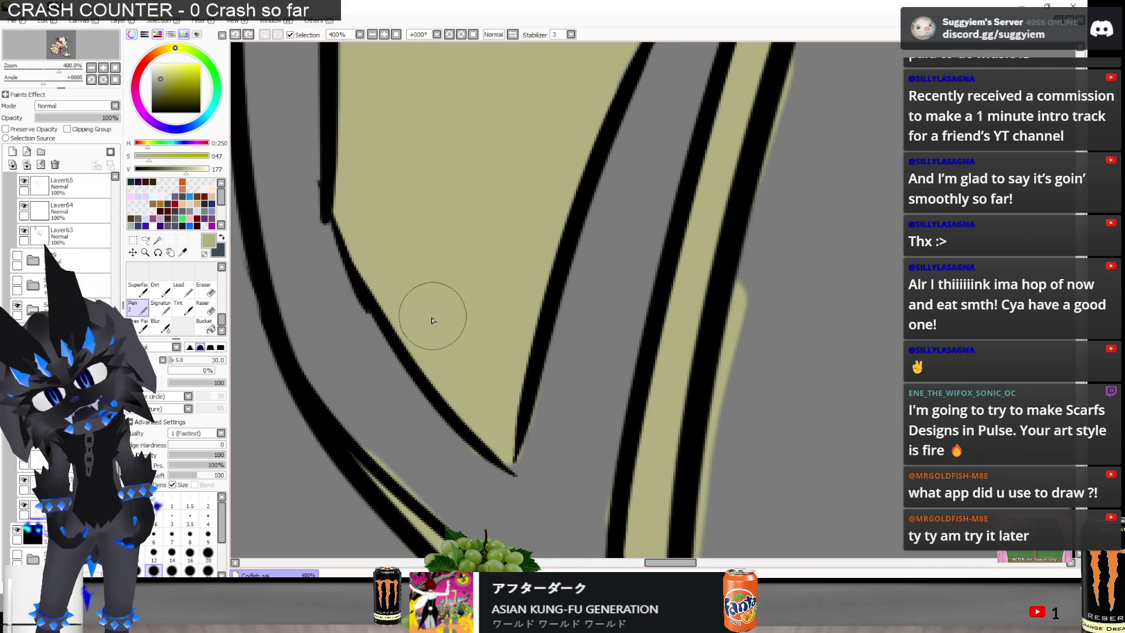
scroll(433, 321, "down", 1)
key("e")
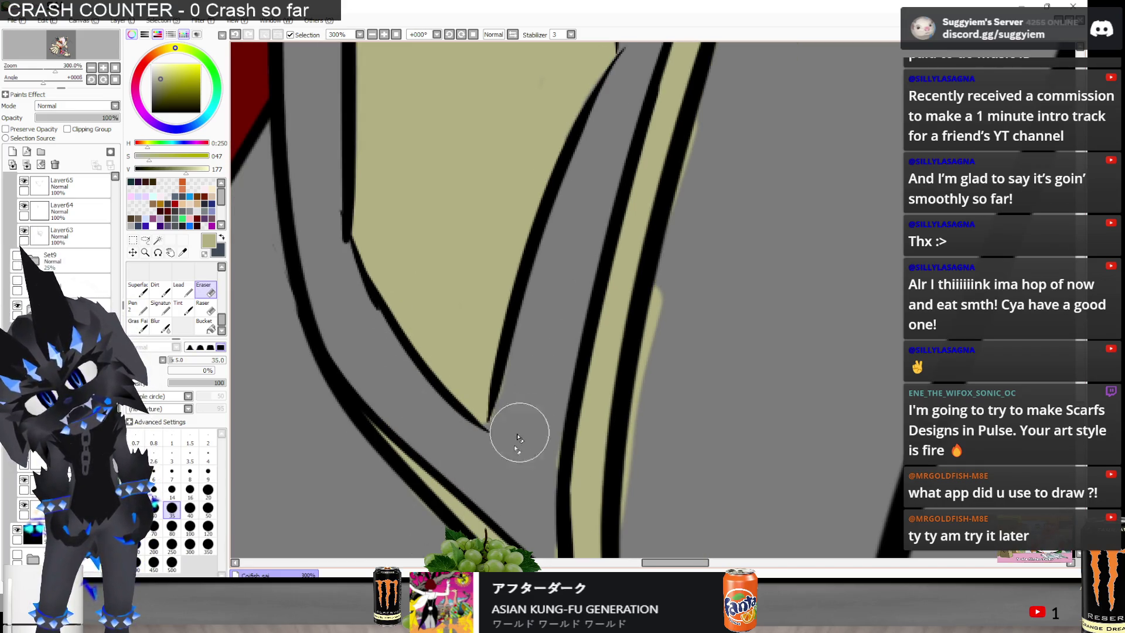
scroll(528, 476, "down", 2)
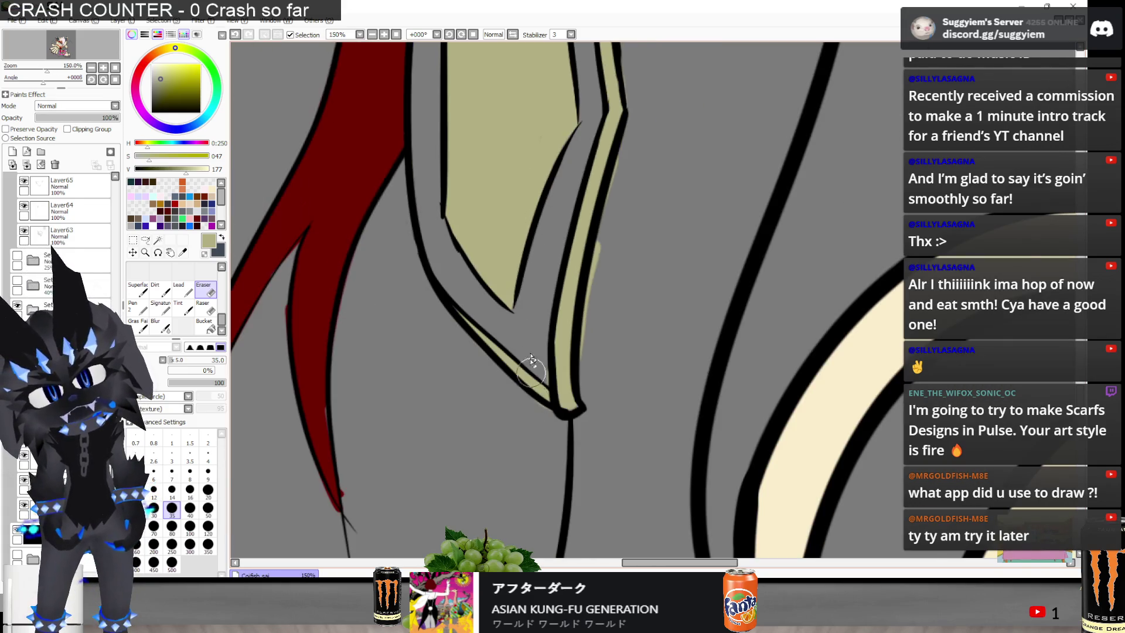
scroll(531, 358, "up", 2)
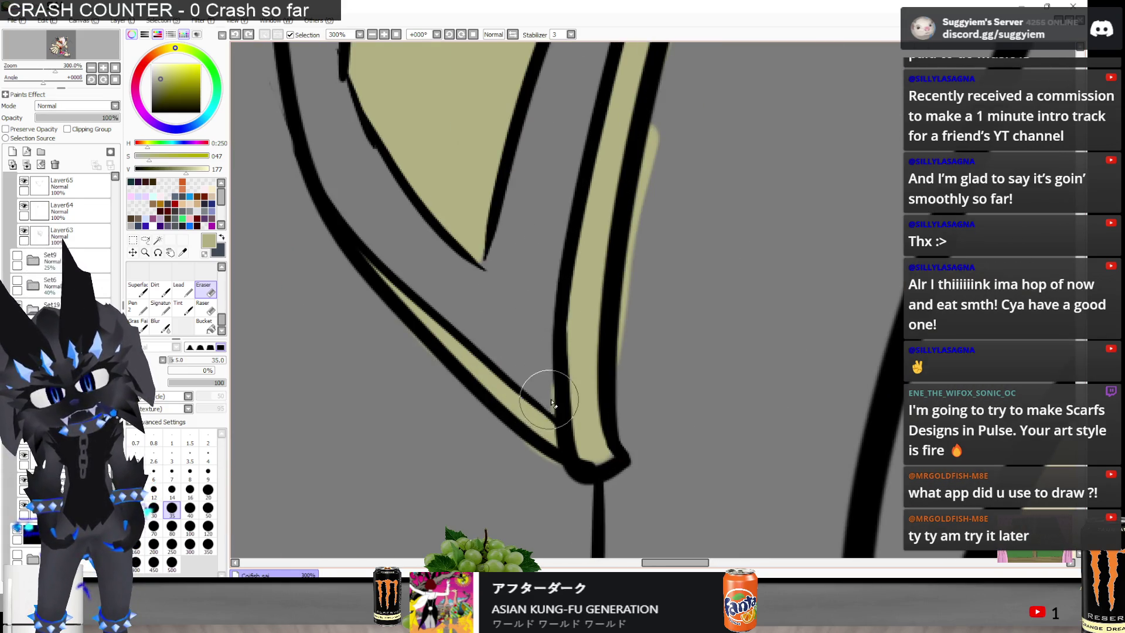
mouse_move(557, 416)
left_mouse_down()
mouse_move(547, 389)
mouse_move(572, 465)
mouse_move(535, 460)
left_mouse_up()
mouse_move(659, 334)
left_mouse_down()
mouse_move(669, 205)
mouse_move(664, 234)
left_mouse_up()
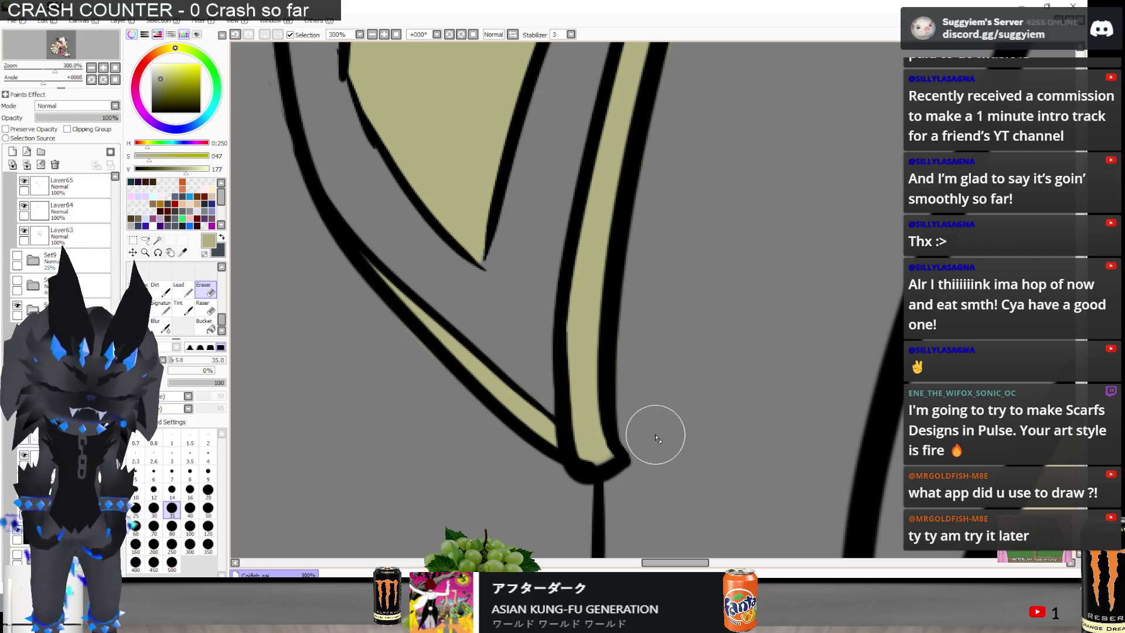
Fill the khaki gap at the stripe's lower tip with the Pen
key("2")
left_click_drag(610, 450, 595, 463)
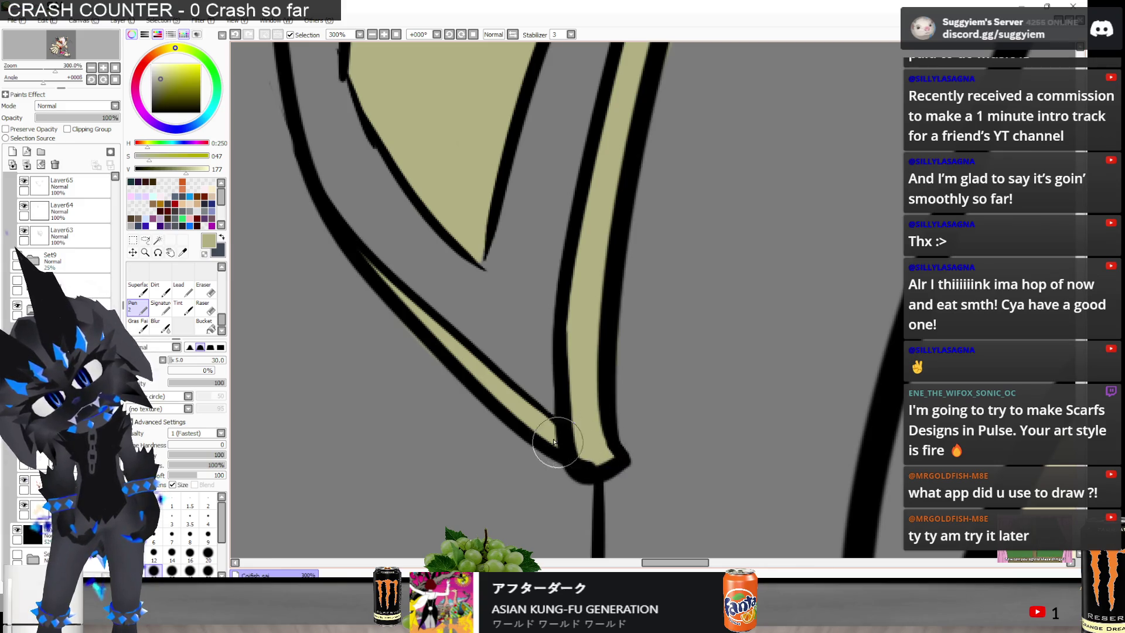
scroll(599, 475, "down", 2)
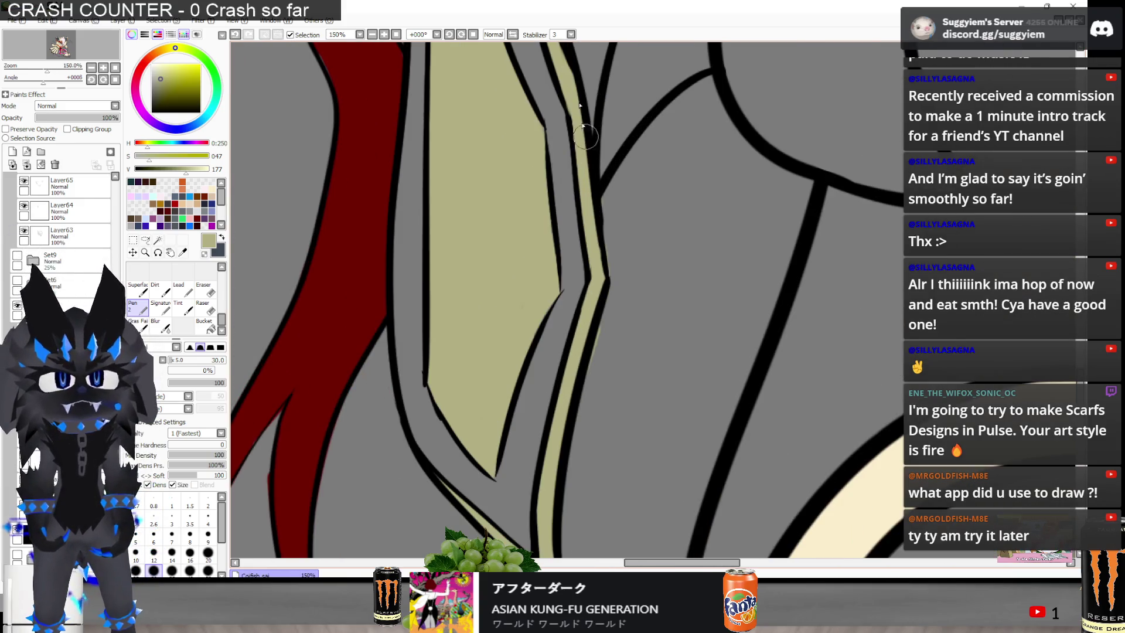
Sample the tie's dark red as the active paint colour
key("e")
scroll(732, 332, "up", 2)
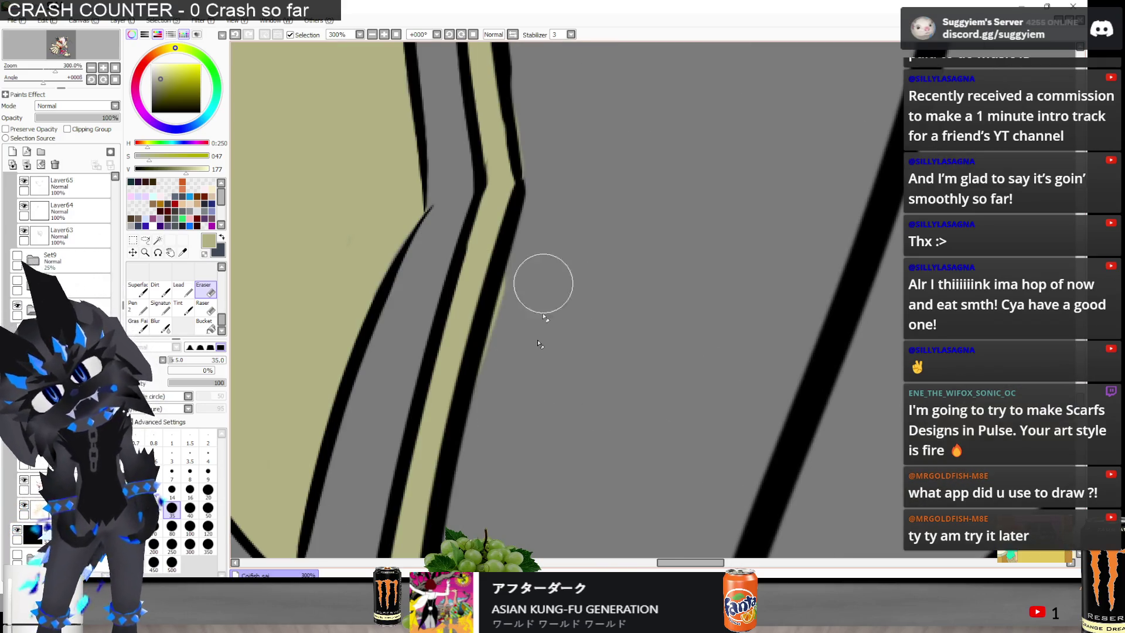
scroll(510, 387, "down", 2)
scroll(527, 193, "up", 1)
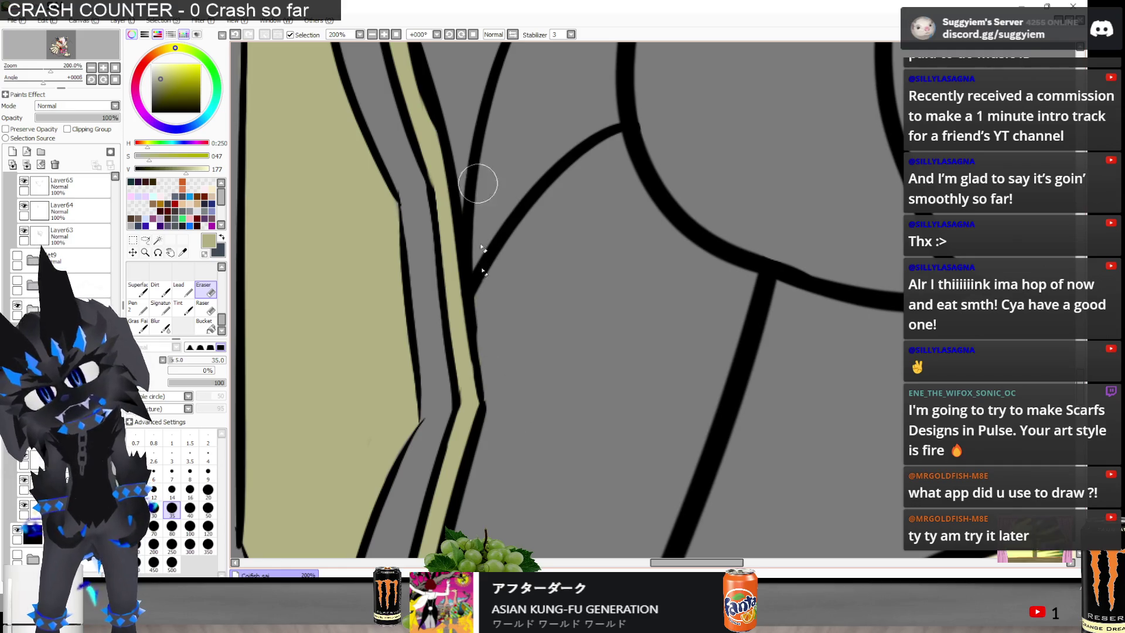
scroll(583, 269, "down", 2)
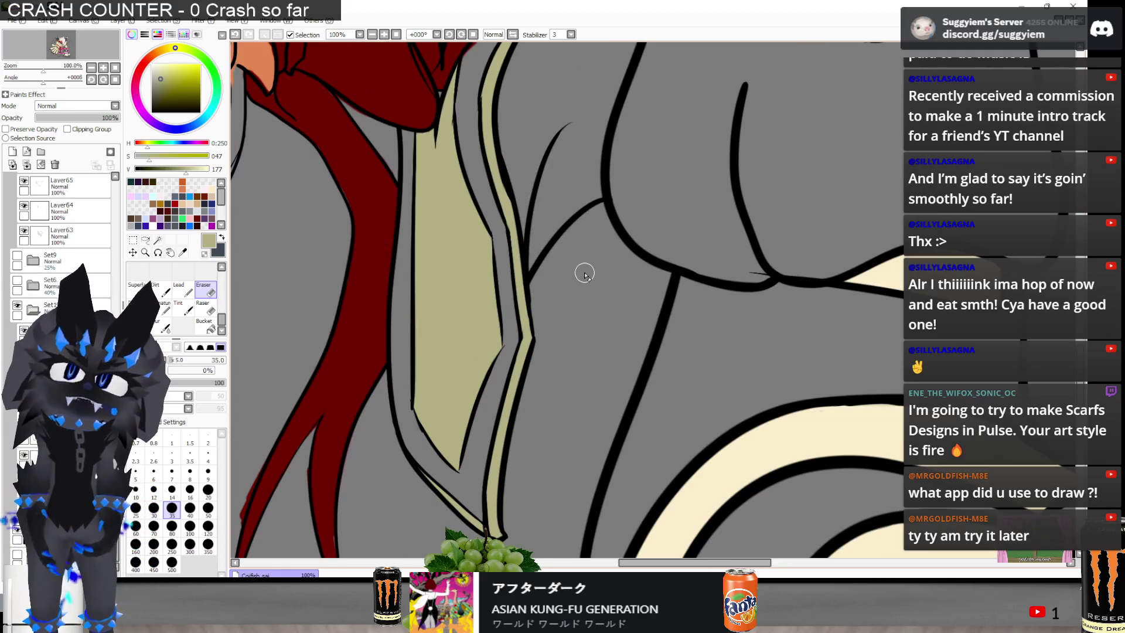
scroll(541, 232, "down", 4)
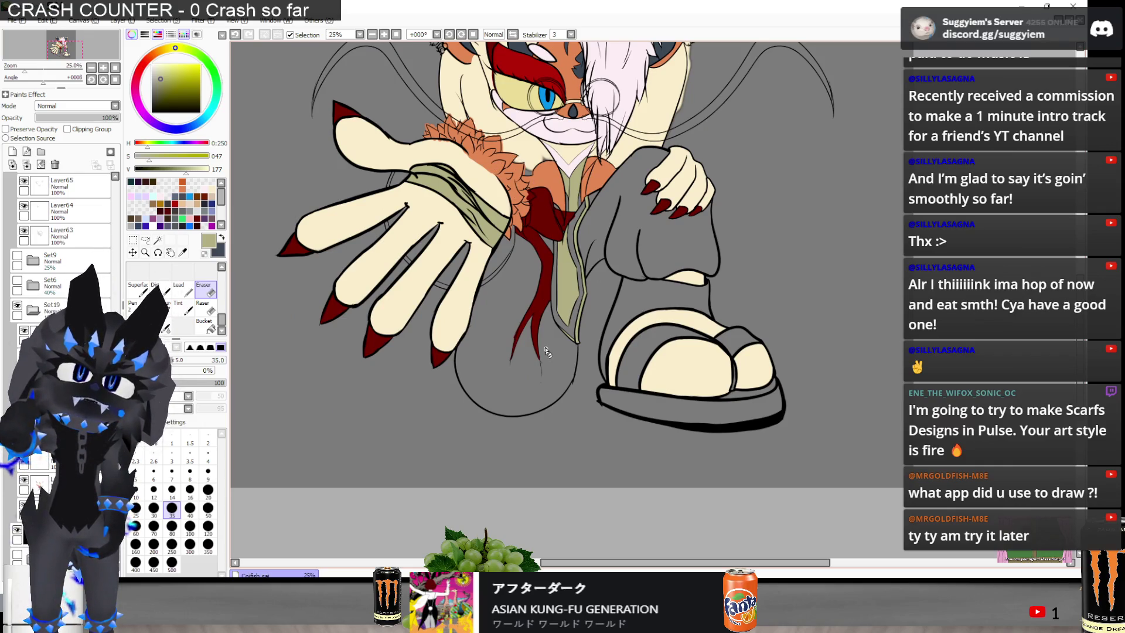
scroll(547, 352, "up", 5)
scroll(505, 352, "down", 4)
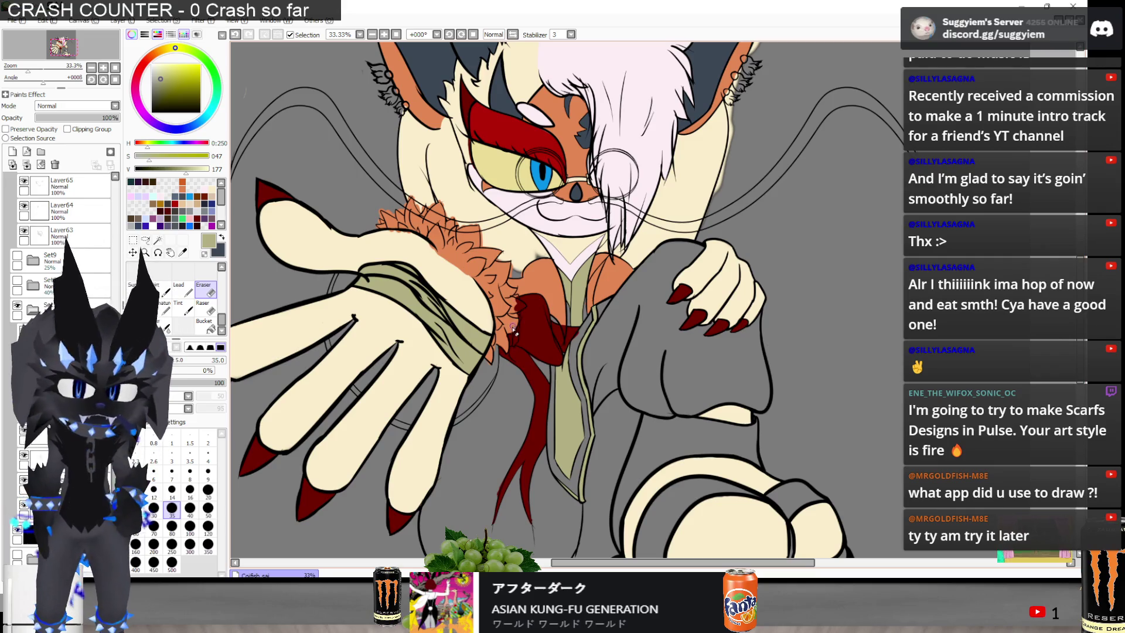
scroll(519, 398, "down", 1)
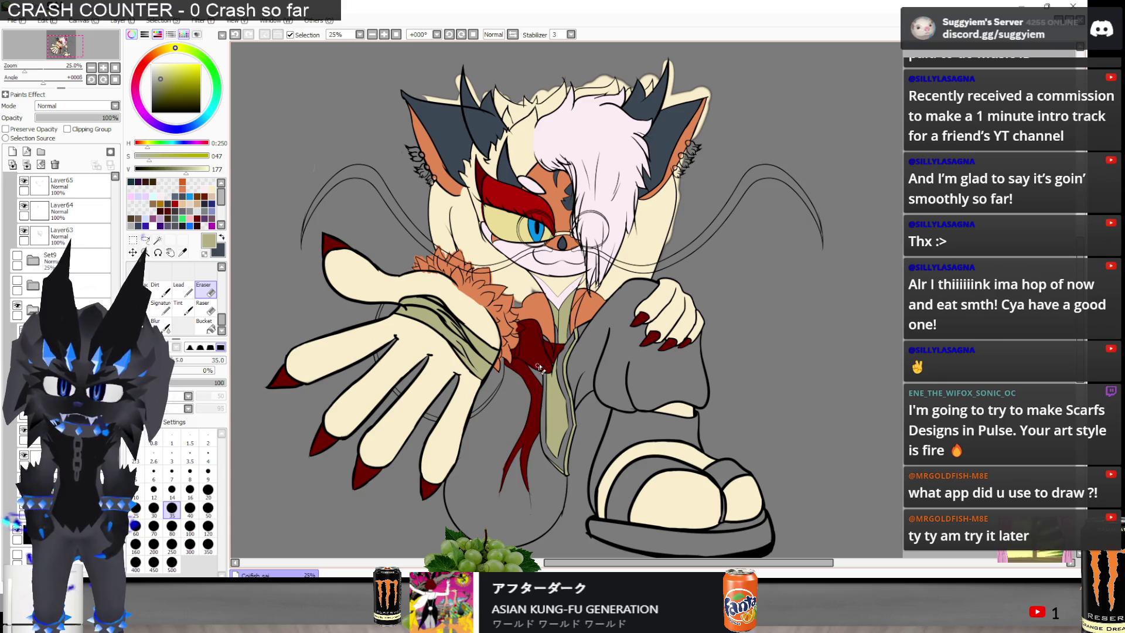
scroll(539, 367, "up", 2)
left_click(551, 381, "alt")
scroll(561, 397, "up", 2)
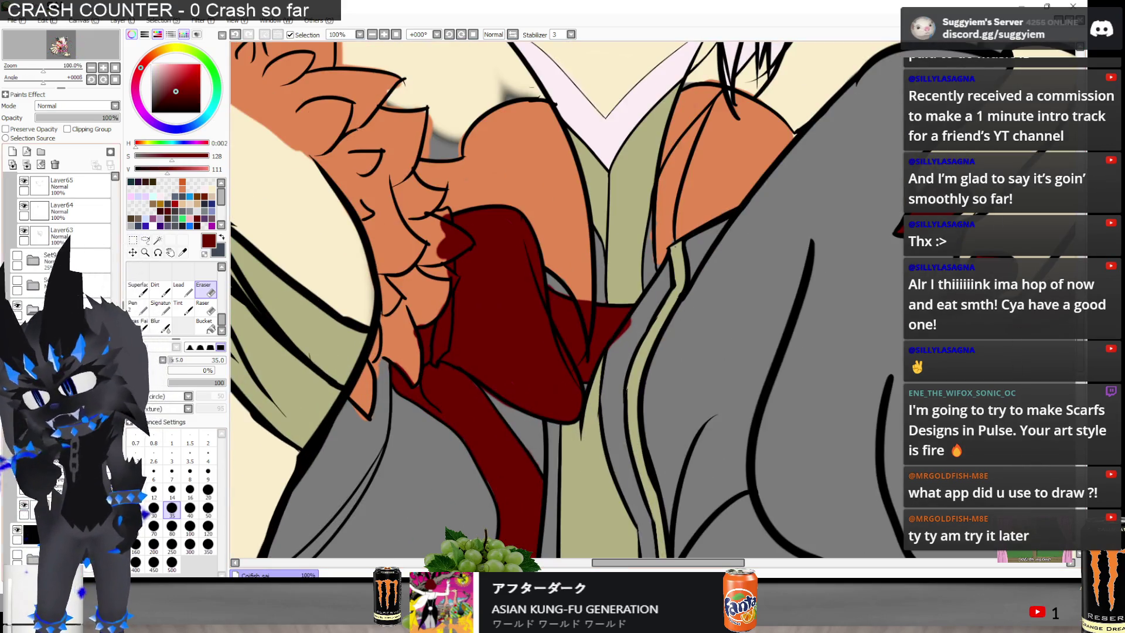
scroll(681, 320, "up", 1)
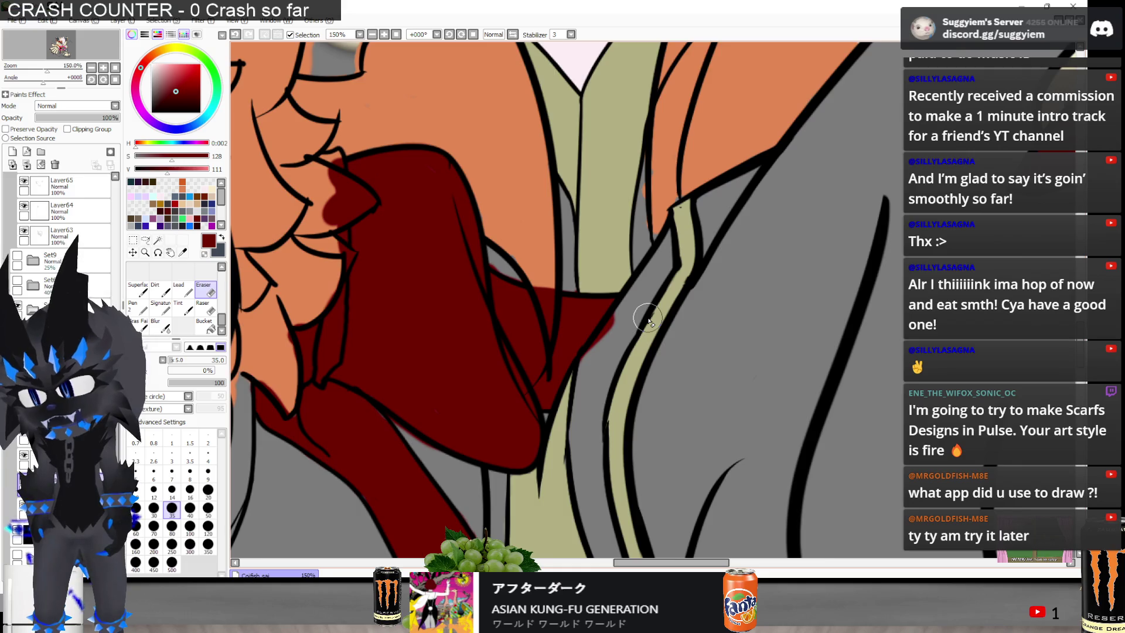
scroll(648, 318, "down", 1)
scroll(649, 318, "up", 1)
scroll(649, 318, "down", 1)
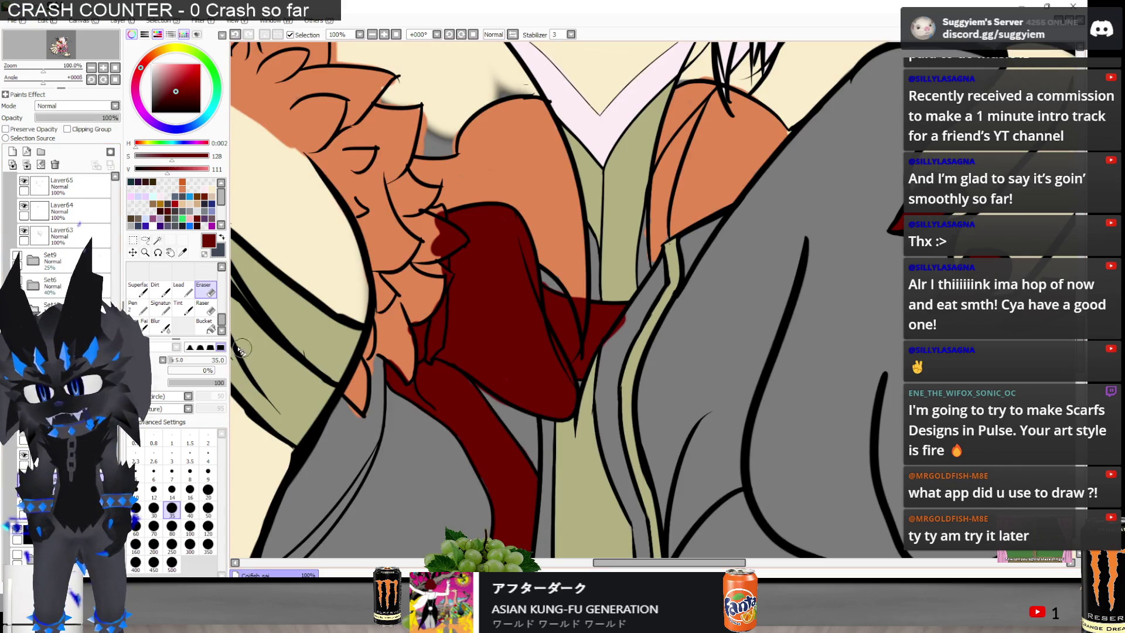
left_click(157, 239)
left_click(532, 339)
key("Delete")
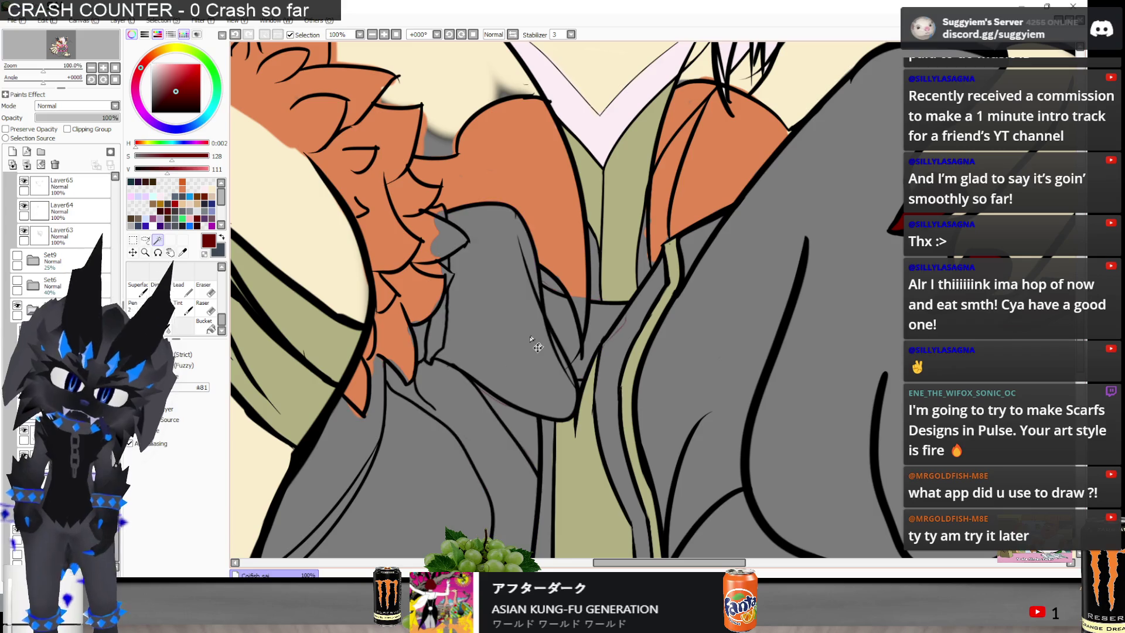
scroll(491, 361, "down", 1)
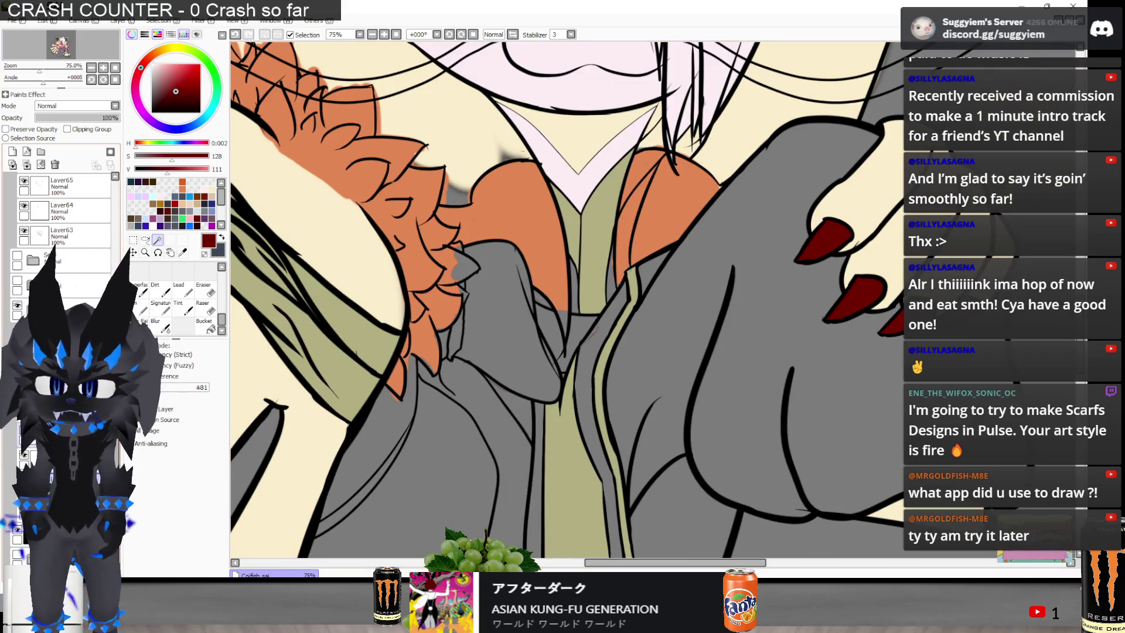
scroll(599, 430, "down", 3)
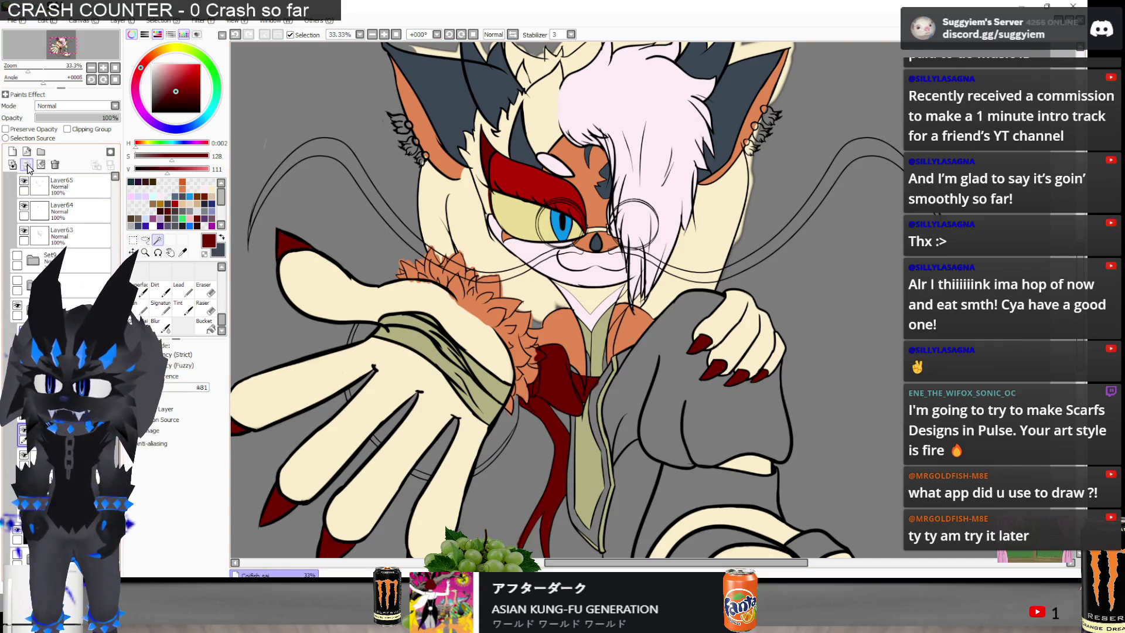
scroll(740, 444, "up", 1)
scroll(679, 311, "up", 3)
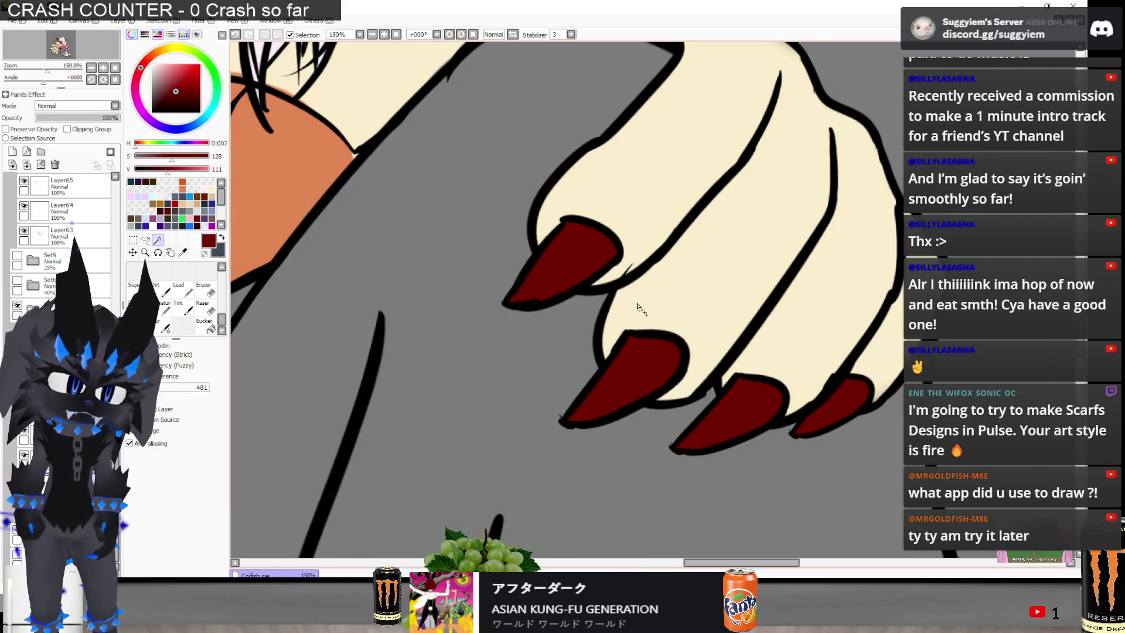
key("ctrl+d")
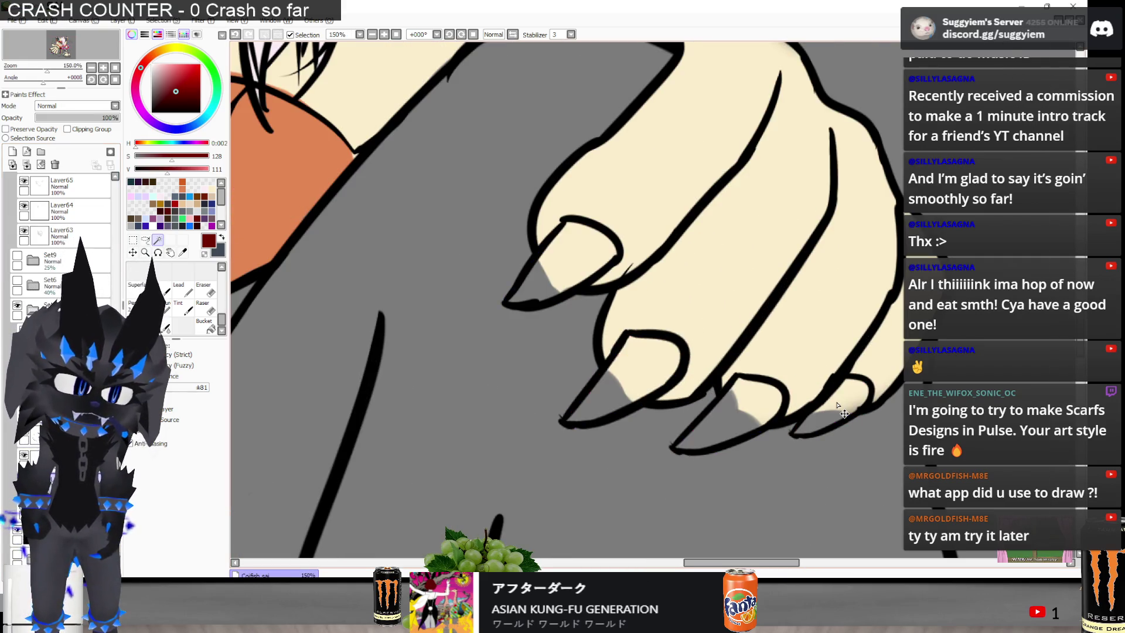
scroll(753, 421, "down", 2)
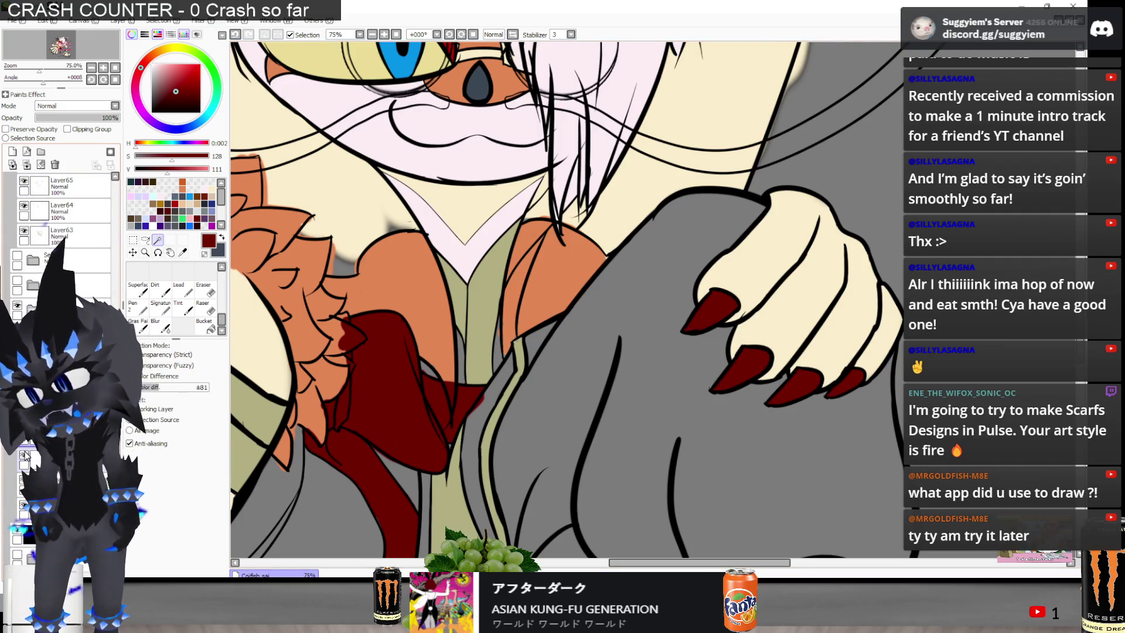
scroll(573, 304, "down", 3)
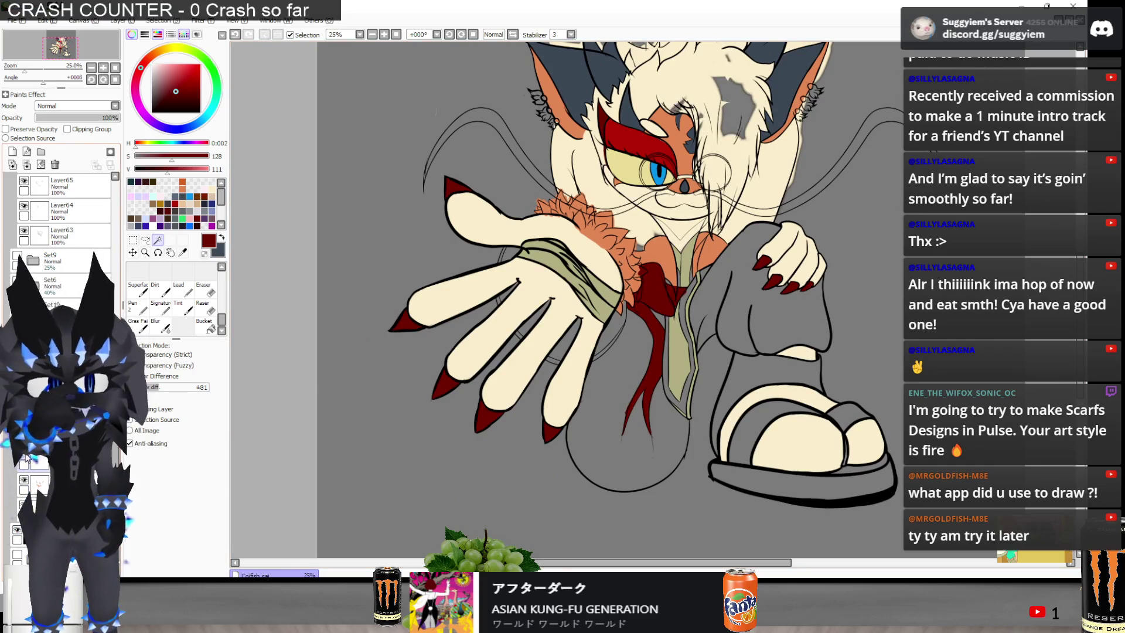
scroll(705, 291, "up", 2)
scroll(705, 291, "down", 2)
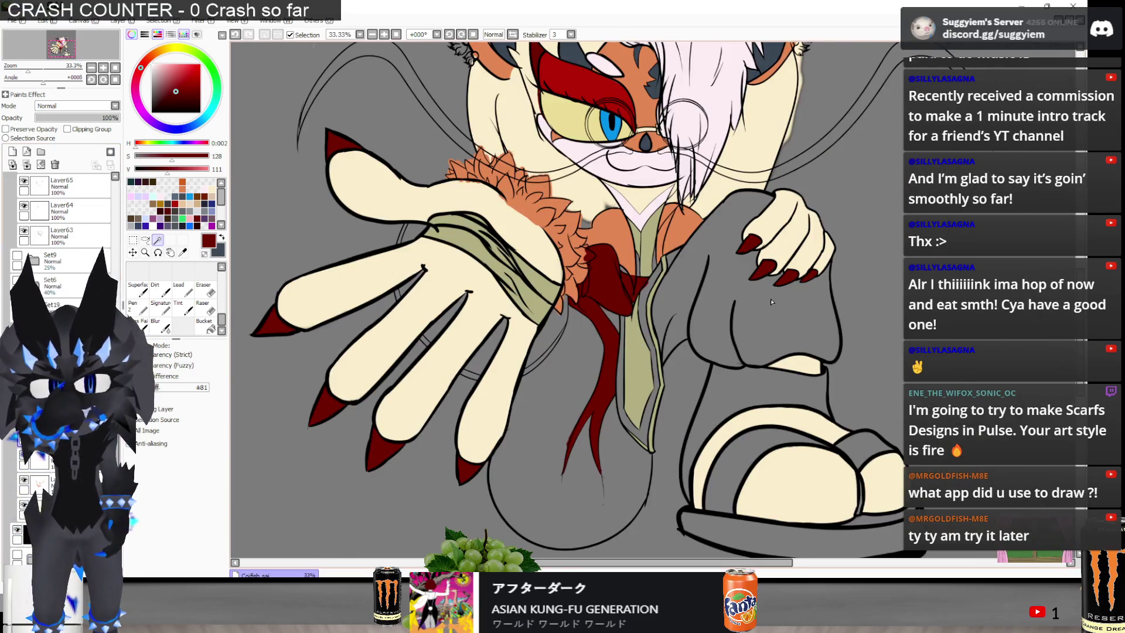
scroll(705, 291, "up", 2)
scroll(705, 291, "down", 1)
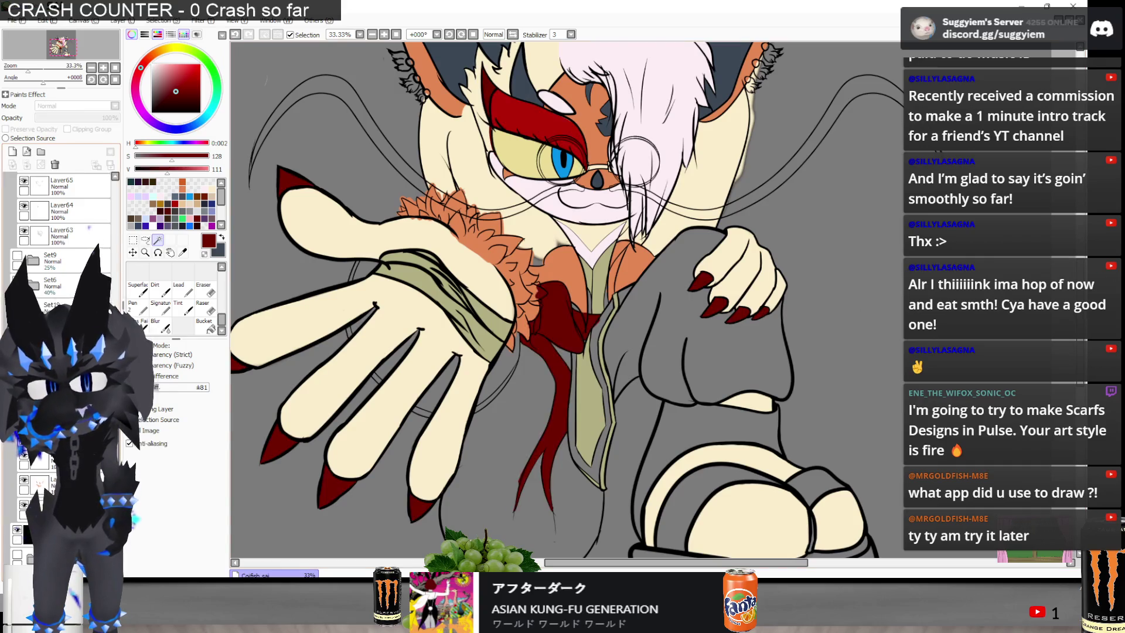
scroll(599, 314, "up", 3)
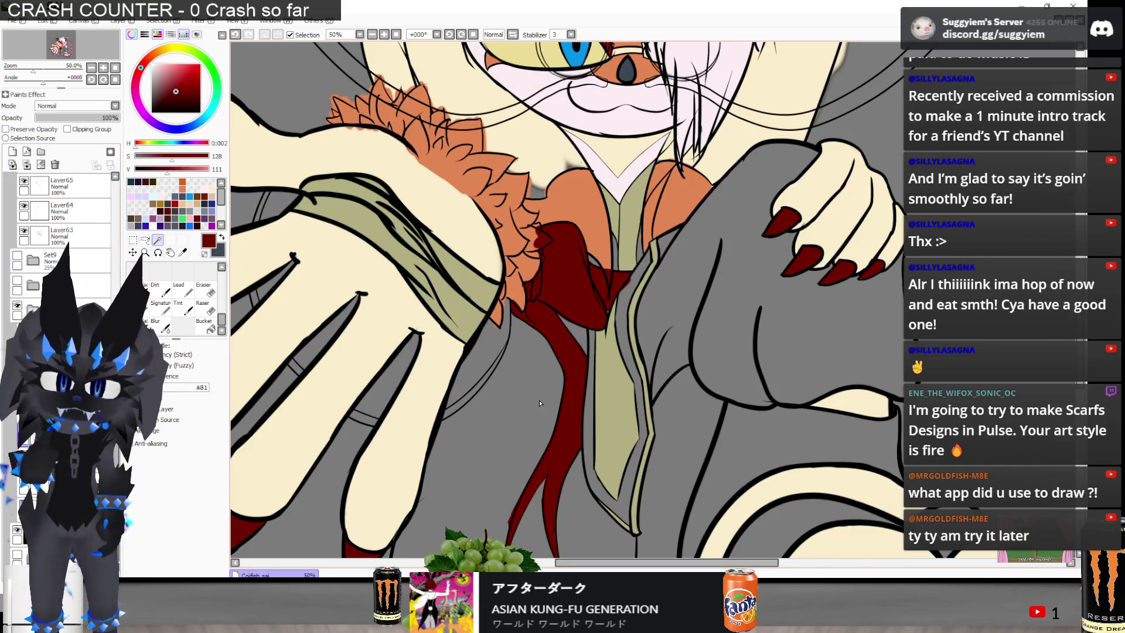
scroll(534, 214, "up", 1)
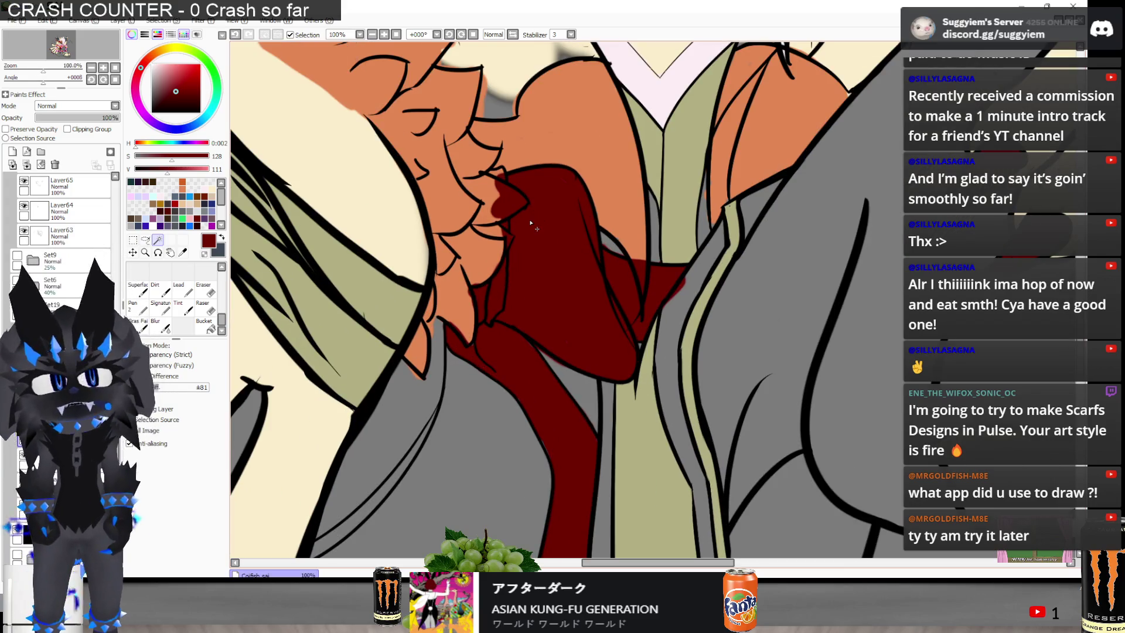
scroll(531, 222, "up", 2)
left_click(205, 290)
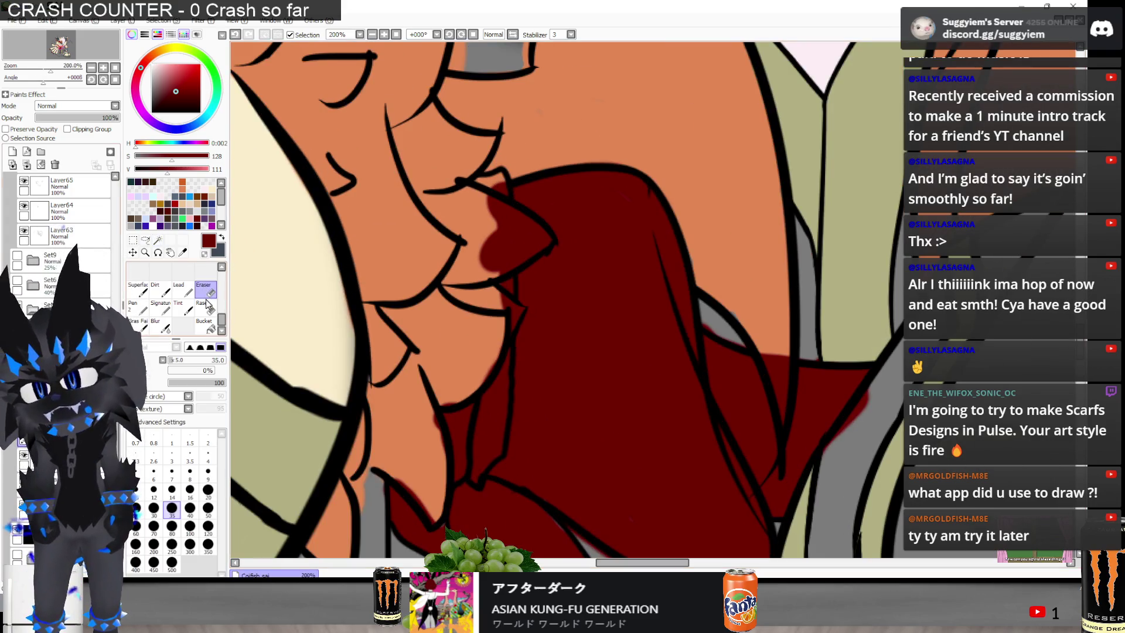
Erase excess red from the top of the tie, undoing one stray eraser stroke
scroll(510, 193, "up", 2)
mouse_move(474, 232)
left_mouse_down()
mouse_move(465, 251)
mouse_move(548, 271)
mouse_move(588, 302)
mouse_move(573, 269)
mouse_move(586, 294)
mouse_move(569, 296)
left_mouse_up()
mouse_move(410, 340)
left_mouse_down()
mouse_move(502, 294)
mouse_move(523, 334)
mouse_move(502, 297)
mouse_move(471, 339)
mouse_move(489, 438)
mouse_move(482, 414)
mouse_move(539, 427)
mouse_move(512, 468)
left_mouse_up()
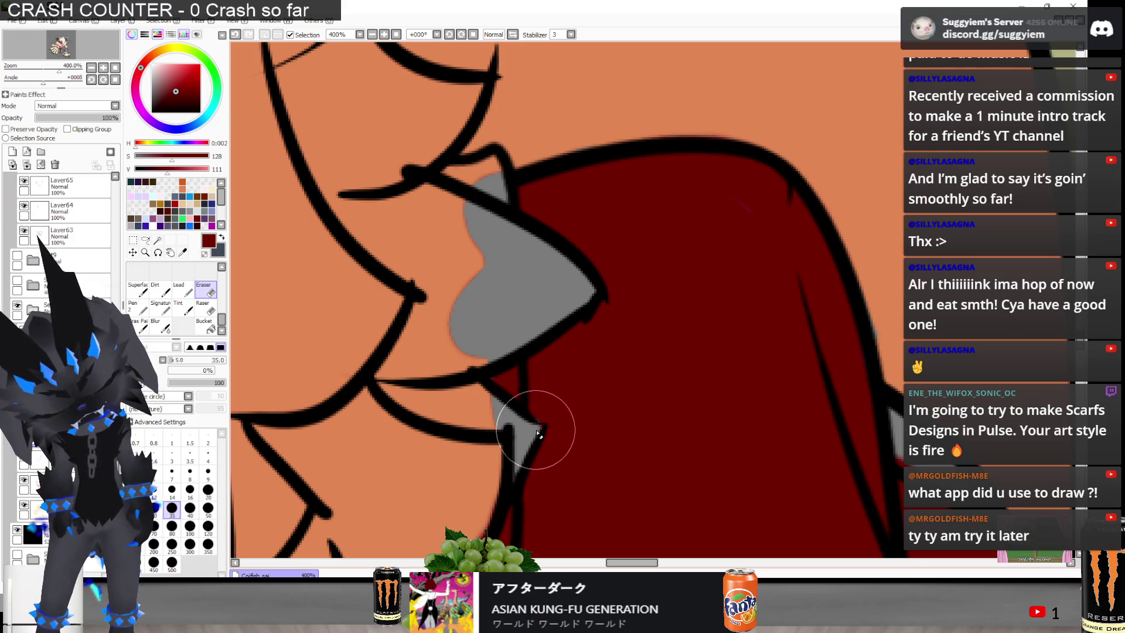
left_click_drag(540, 432, 537, 435)
key("ctrl+z")
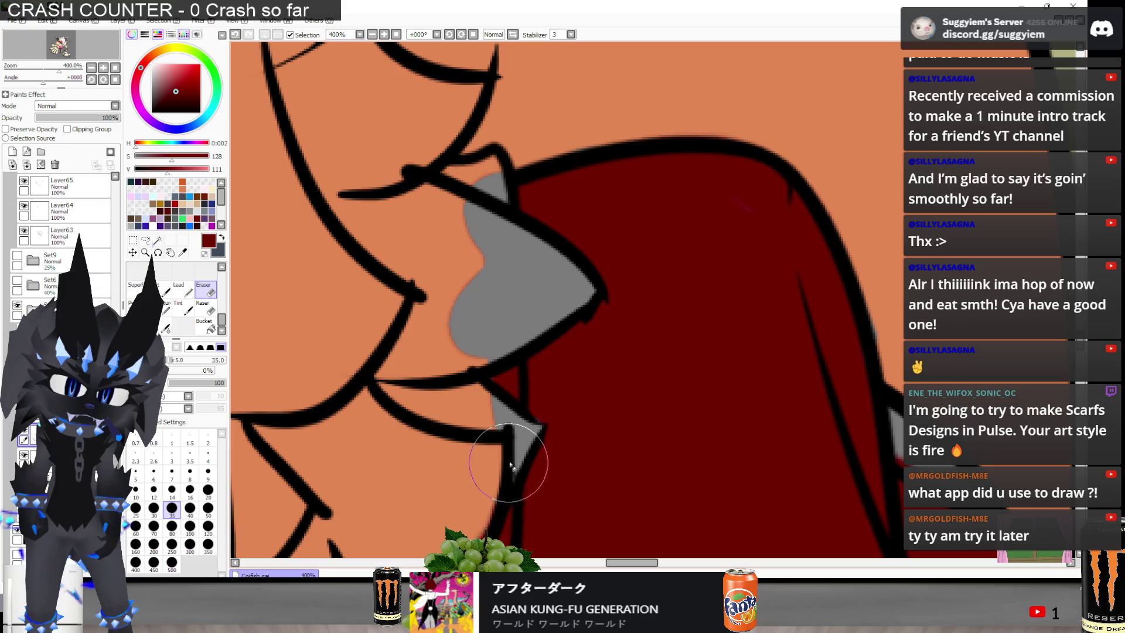
Erase red overspill along the fur edge and the black outline beside the ribbon
scroll(513, 451, "down", 2)
scroll(524, 329, "up", 1)
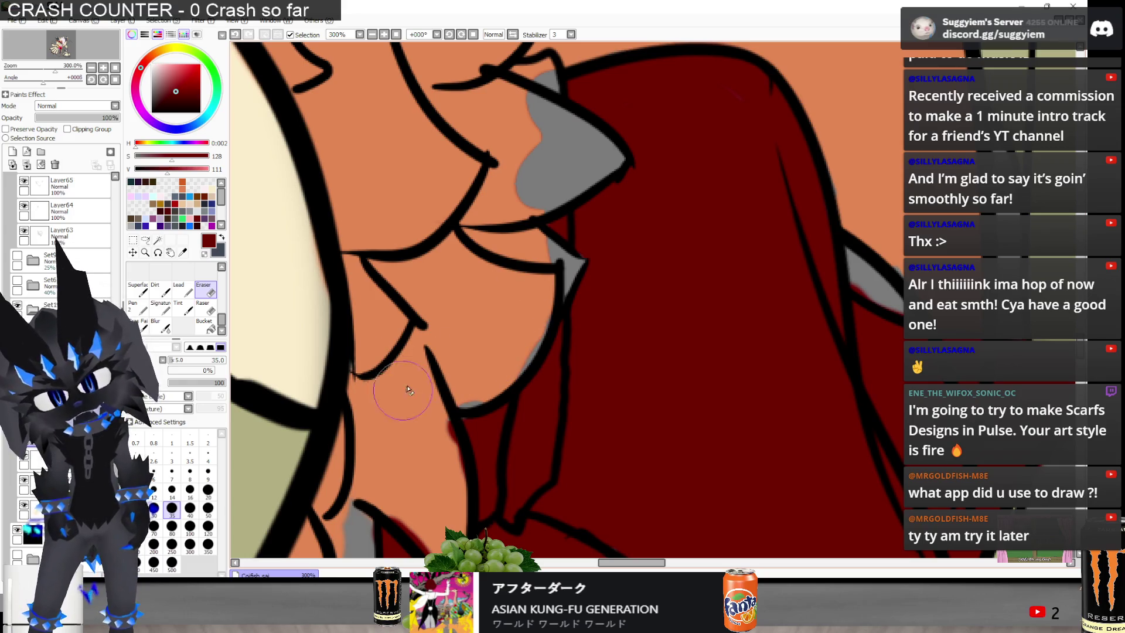
mouse_move(485, 364)
left_mouse_down()
mouse_move(490, 347)
mouse_move(516, 337)
left_mouse_up()
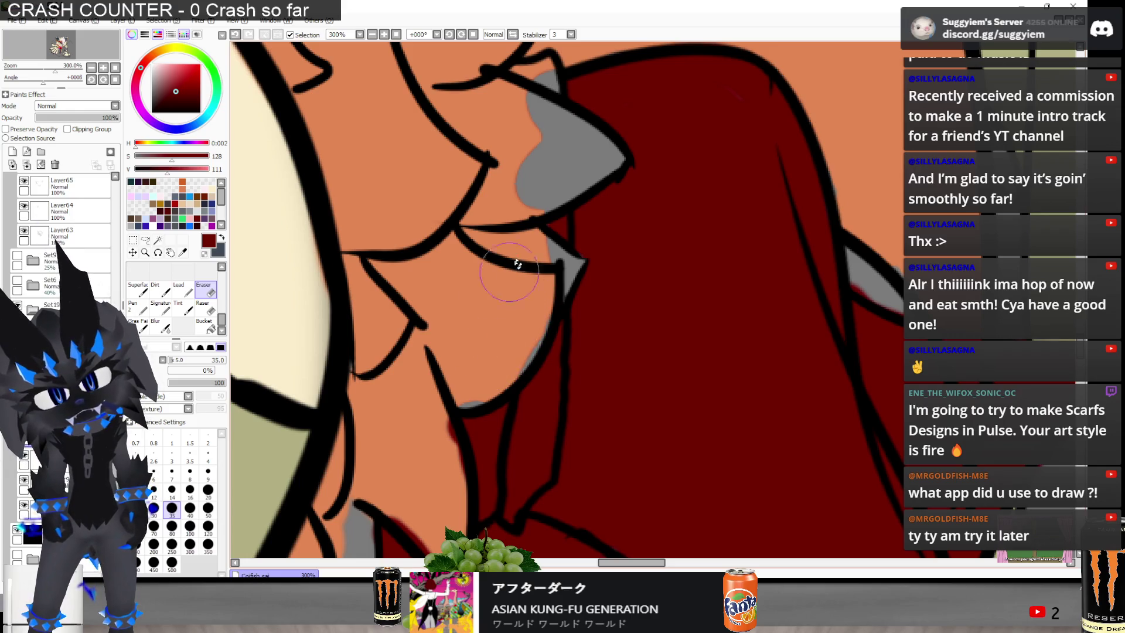
scroll(410, 304, "up", 4)
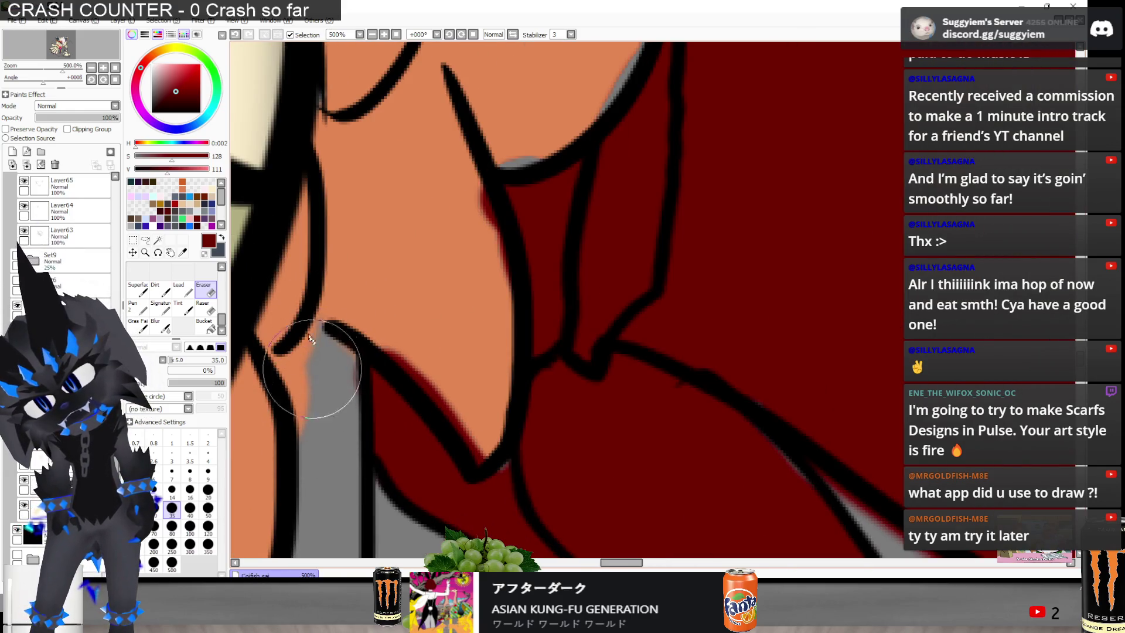
mouse_move(386, 319)
left_mouse_down()
mouse_move(415, 306)
mouse_move(475, 450)
mouse_move(427, 195)
mouse_move(452, 263)
left_mouse_up()
scroll(519, 112, "down", 4)
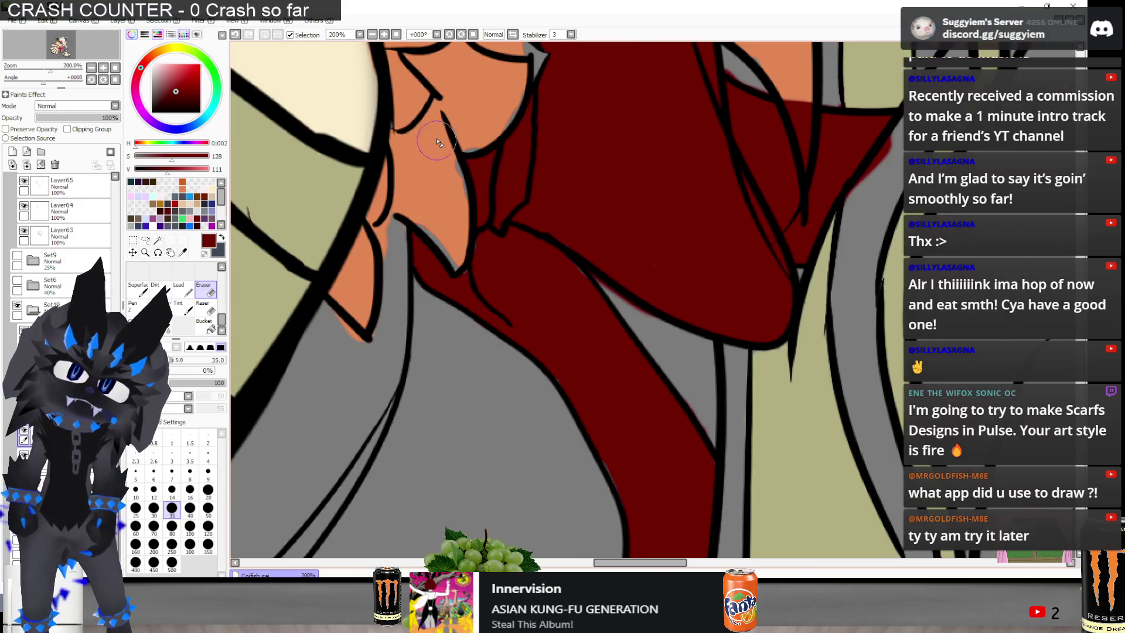
Return to the Pen and bring VLC media player to the front
key("n")
scroll(378, 304, "up", 2)
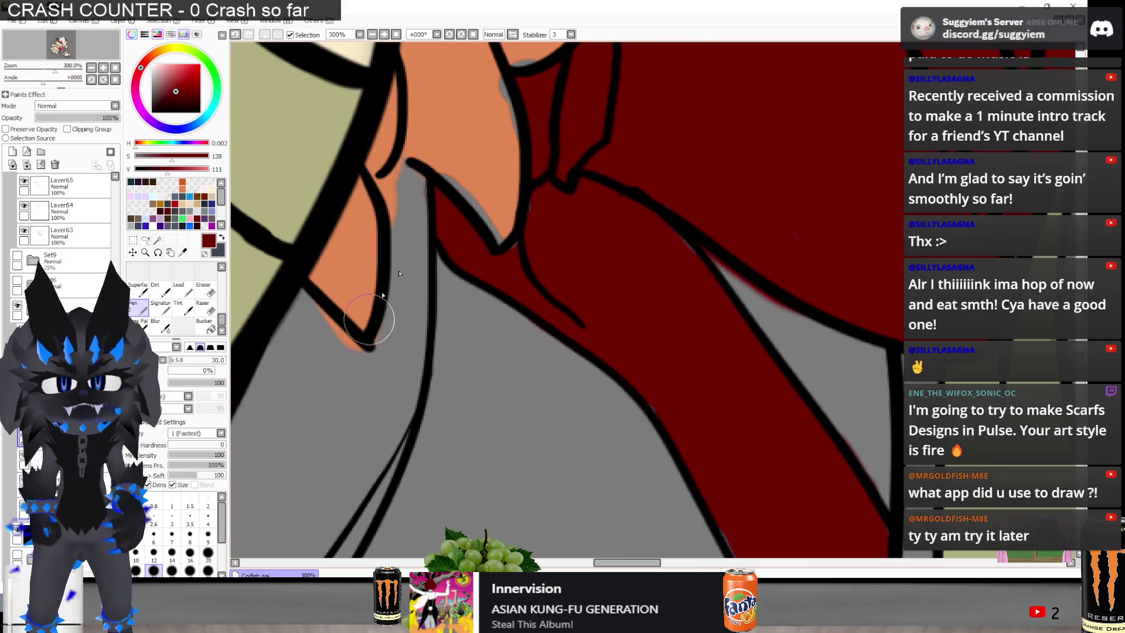
key("alt+Tab")
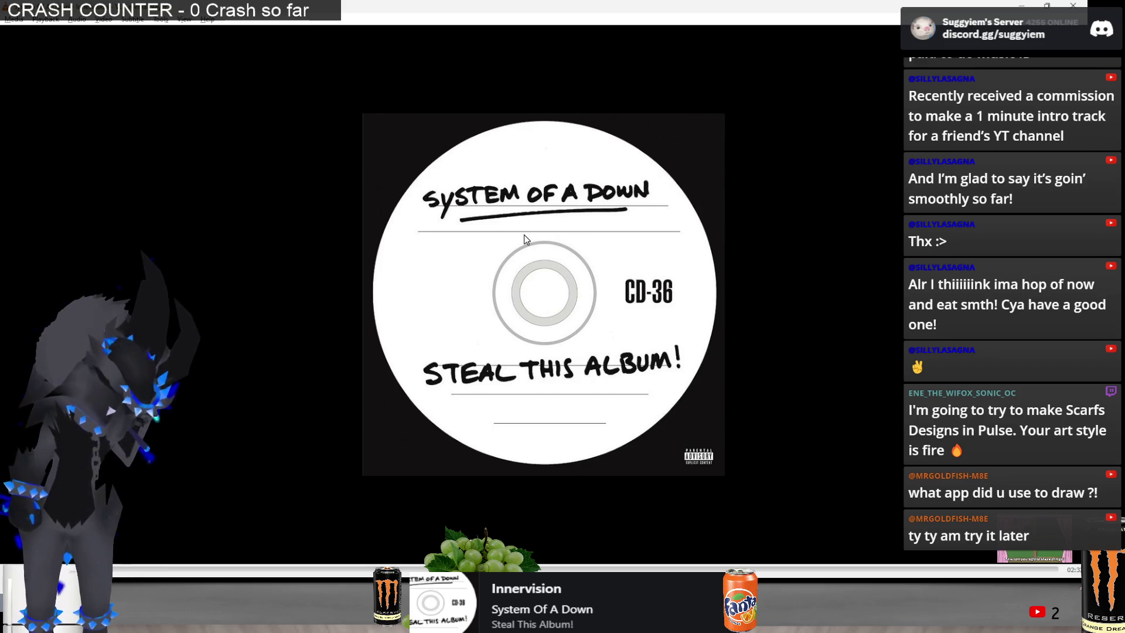
Close VLC, relaunch it from a 'vlc' search, and bring File Explorer forward
key("alt+Tab")
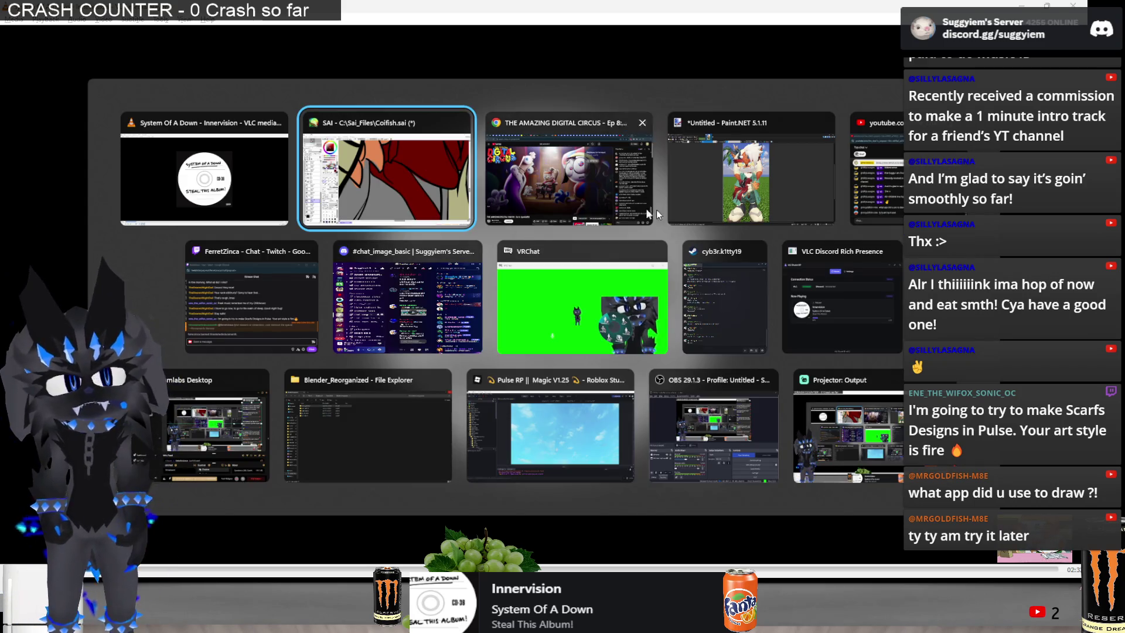
left_click(232, 166)
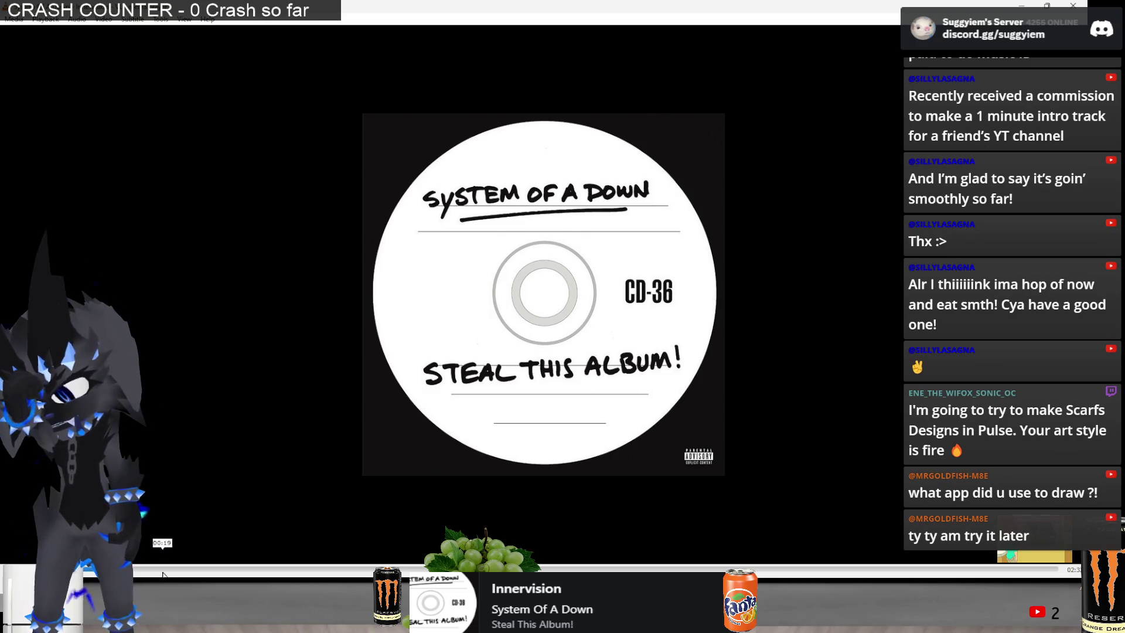
key("alt+Tab")
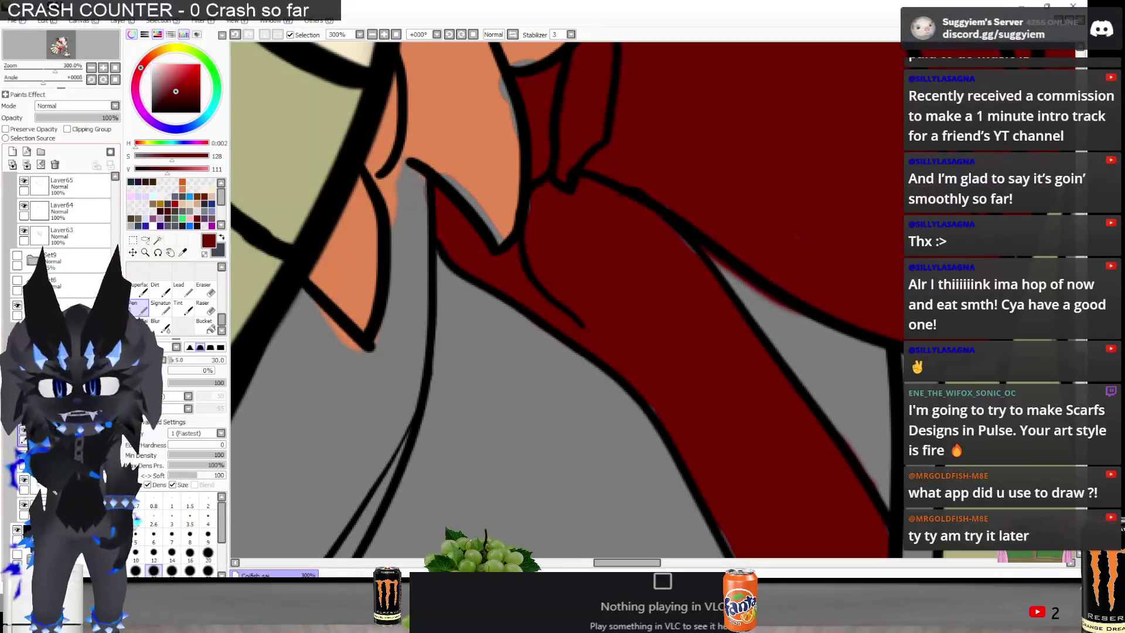
type("vlc")
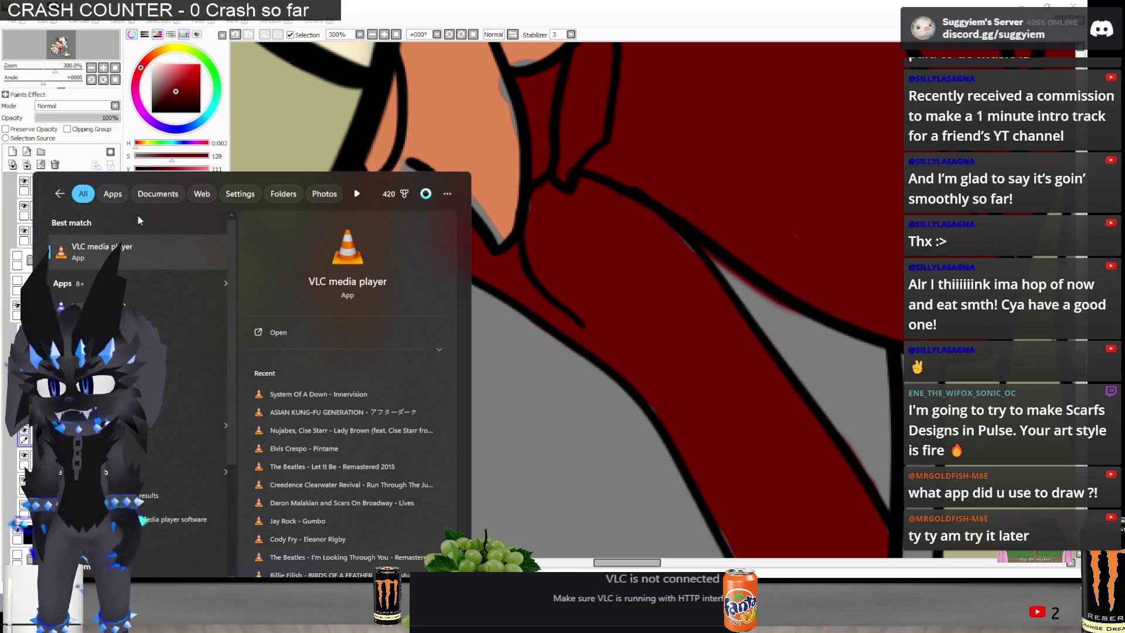
left_click(103, 258)
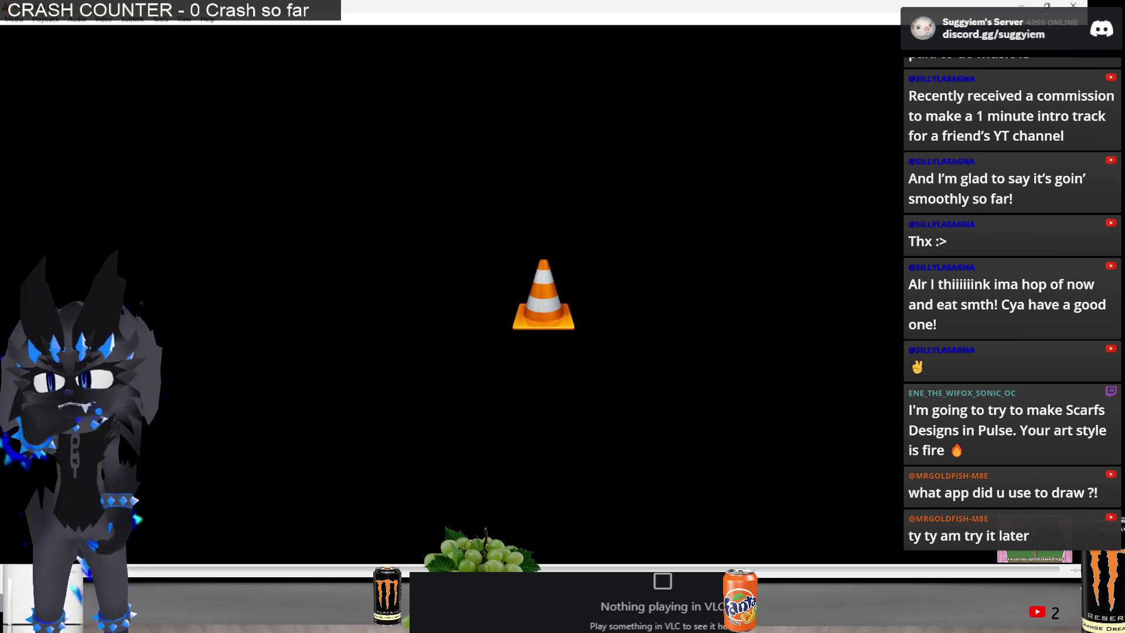
mouse_move(197, 568)
left_click(202, 516)
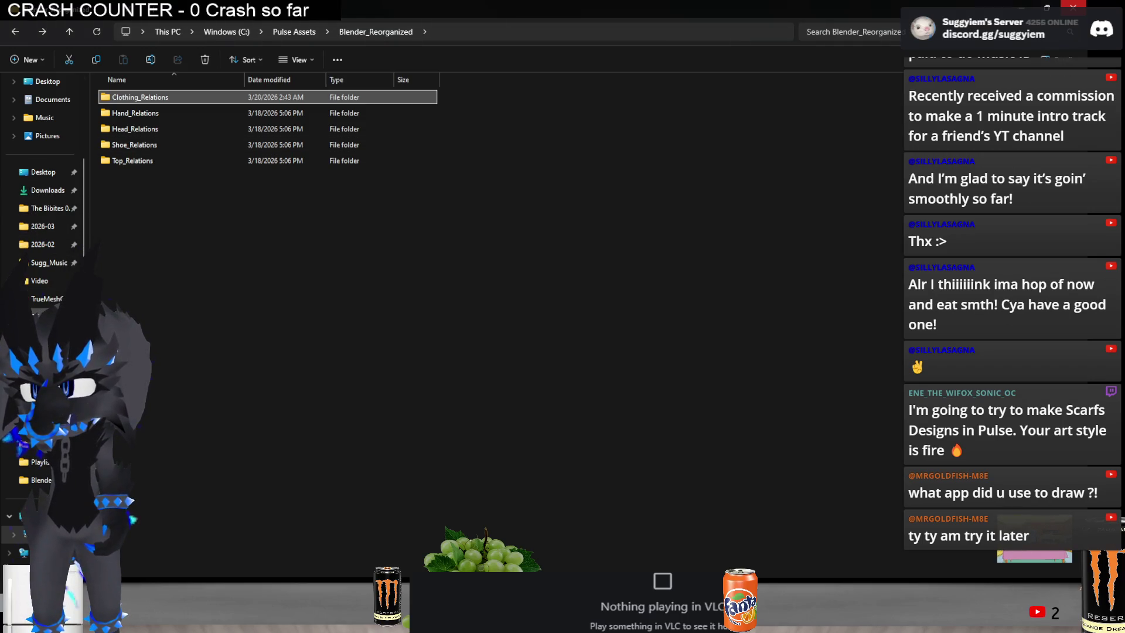
Open the Sugg_Music folder and drag the Crush 40 music video onto the VLC window
left_click(50, 262)
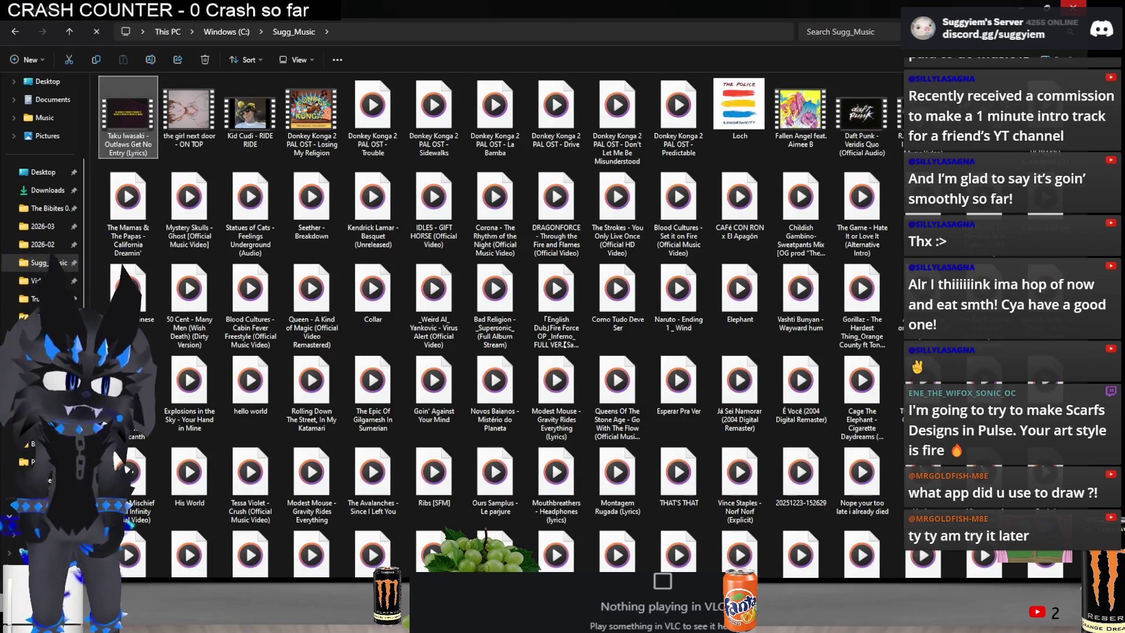
scroll(1073, 575, "down", 15)
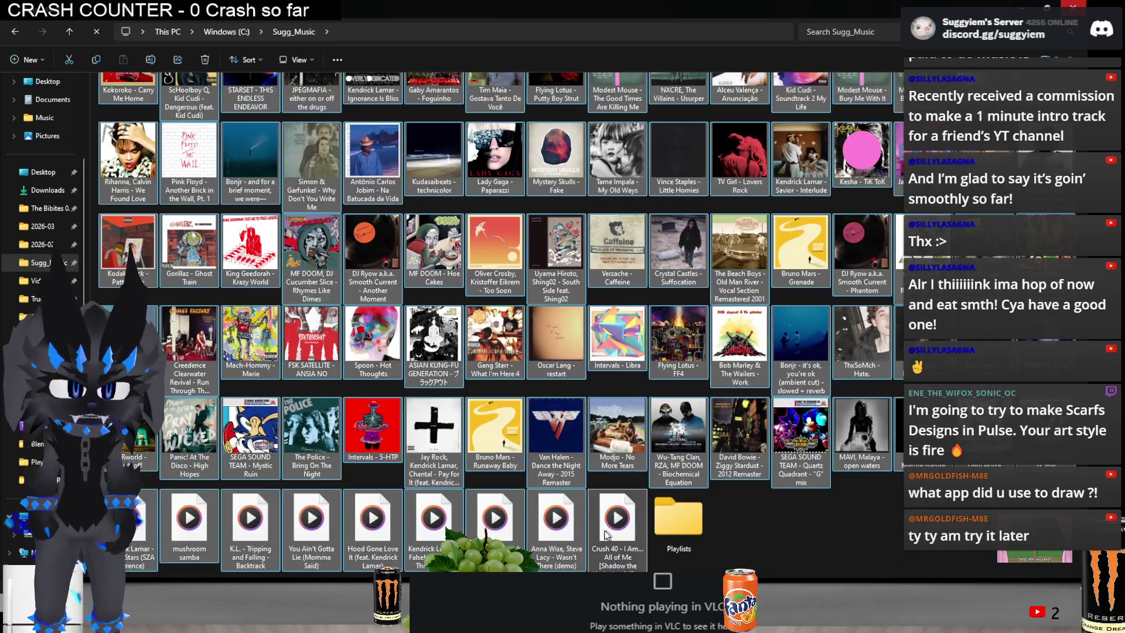
key("alt+Tab")
mouse_move(620, 518)
left_mouse_down()
mouse_move(722, 490)
mouse_move(673, 394)
mouse_move(554, 427)
left_mouse_up()
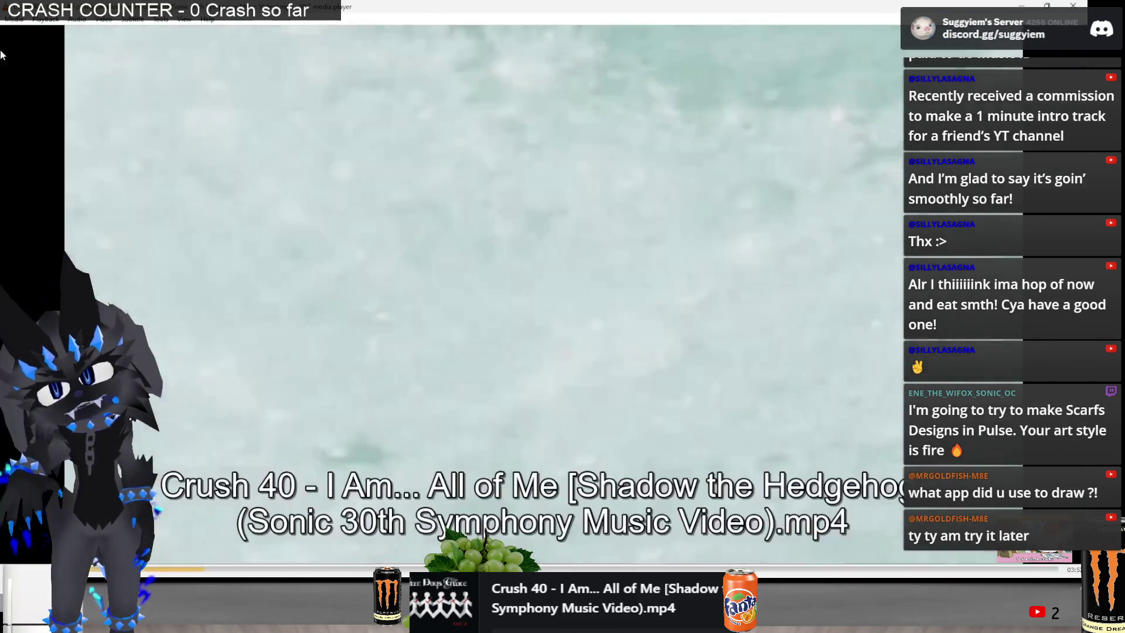
Show VLC's playlist with the Crush 40 video queued
left_click(13, 19)
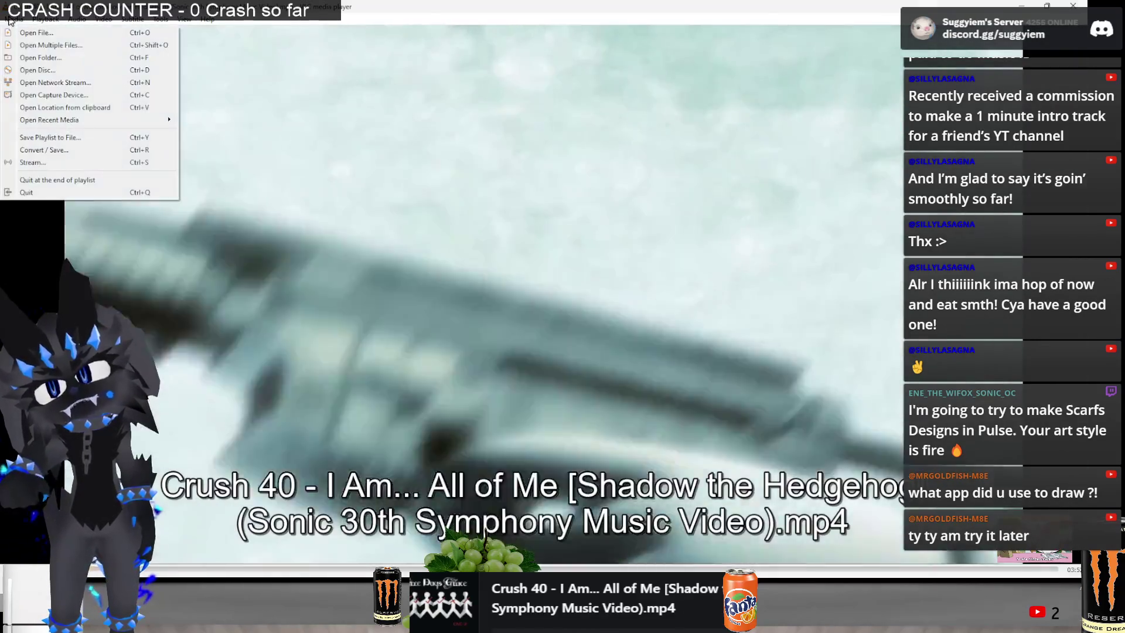
key("Escape")
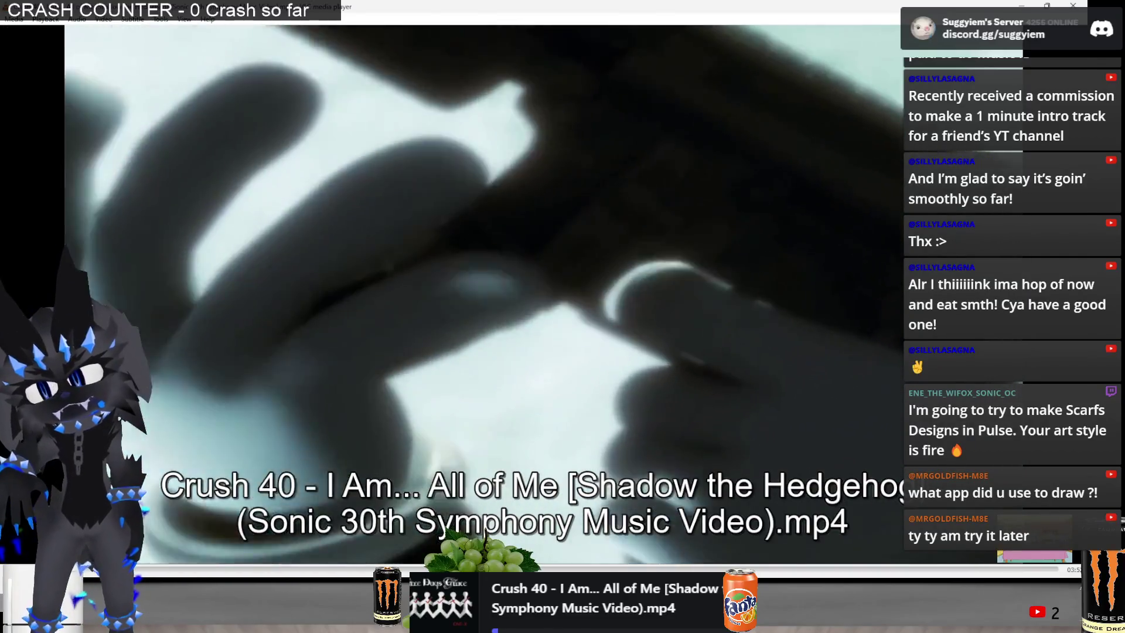
key("ctrl+l")
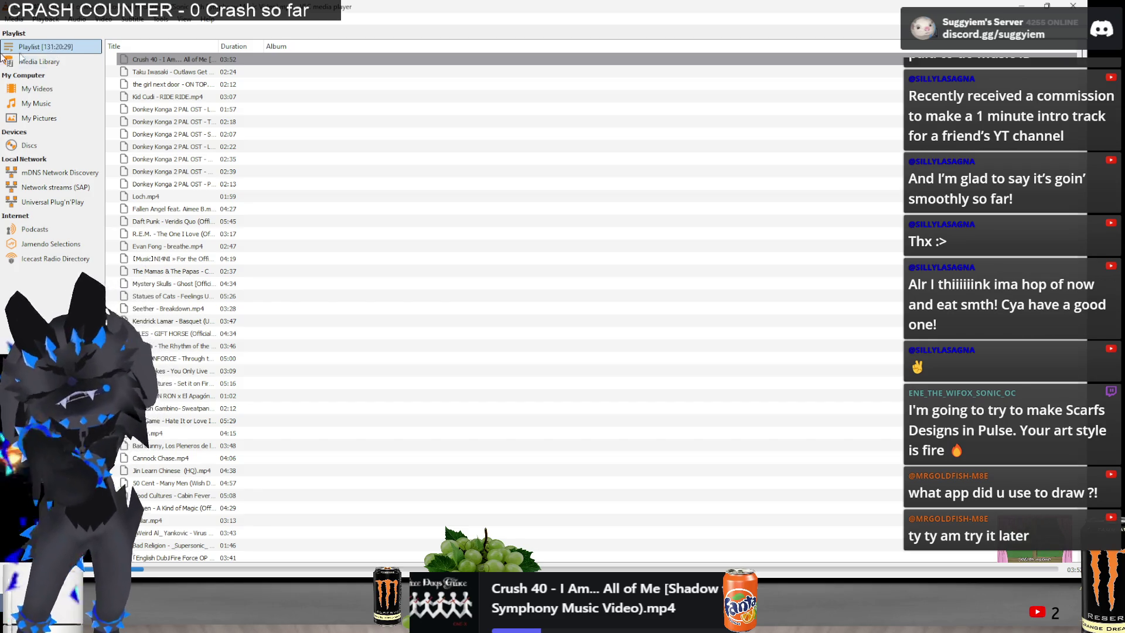
Save the playlist over the existing All playlist file and return to the video
left_click(14, 19)
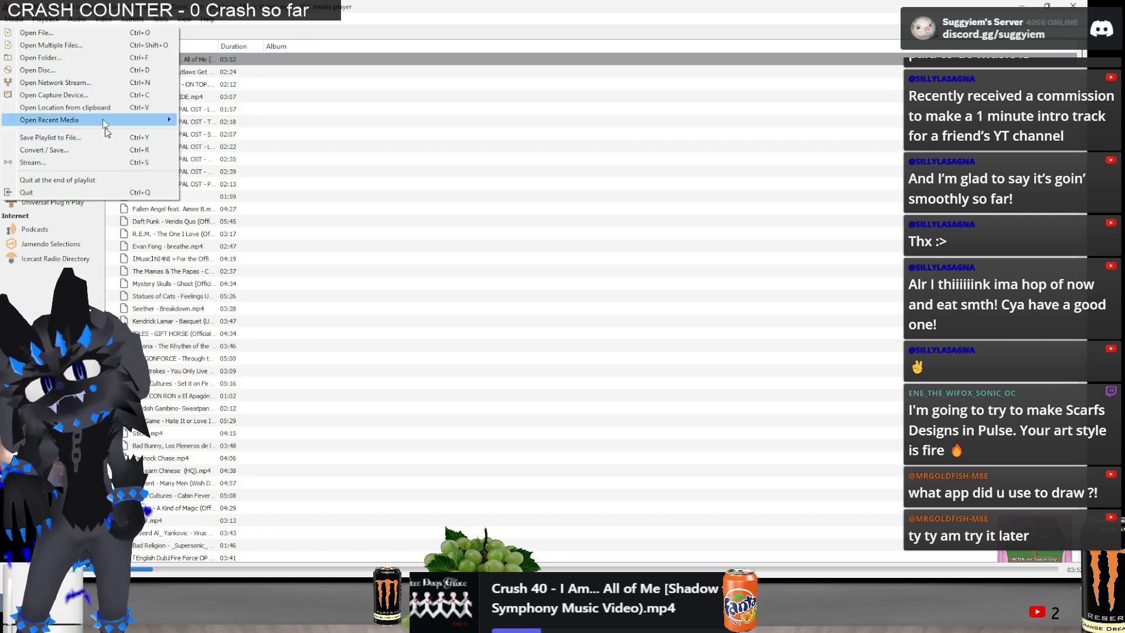
left_click(98, 139)
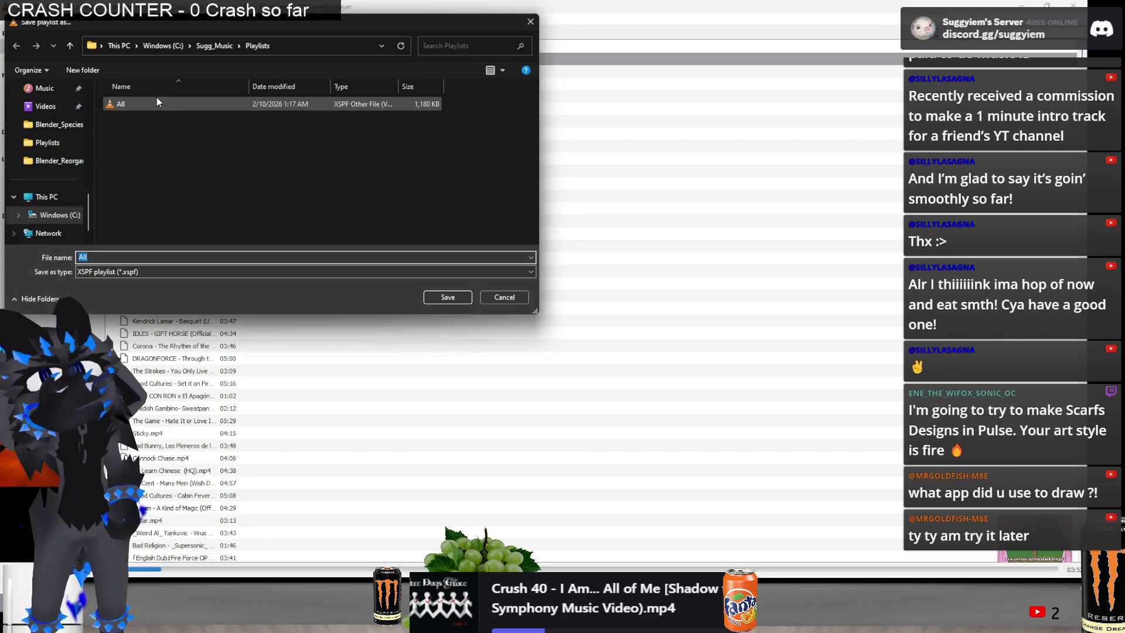
double_click(156, 100)
left_click(567, 307)
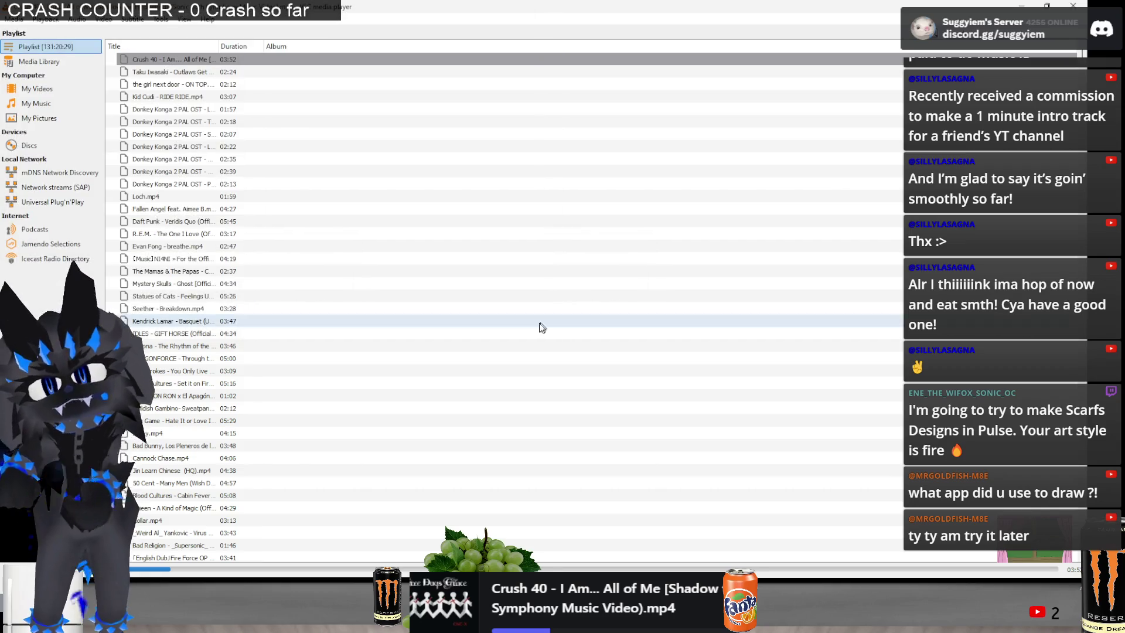
key("ctrl+l")
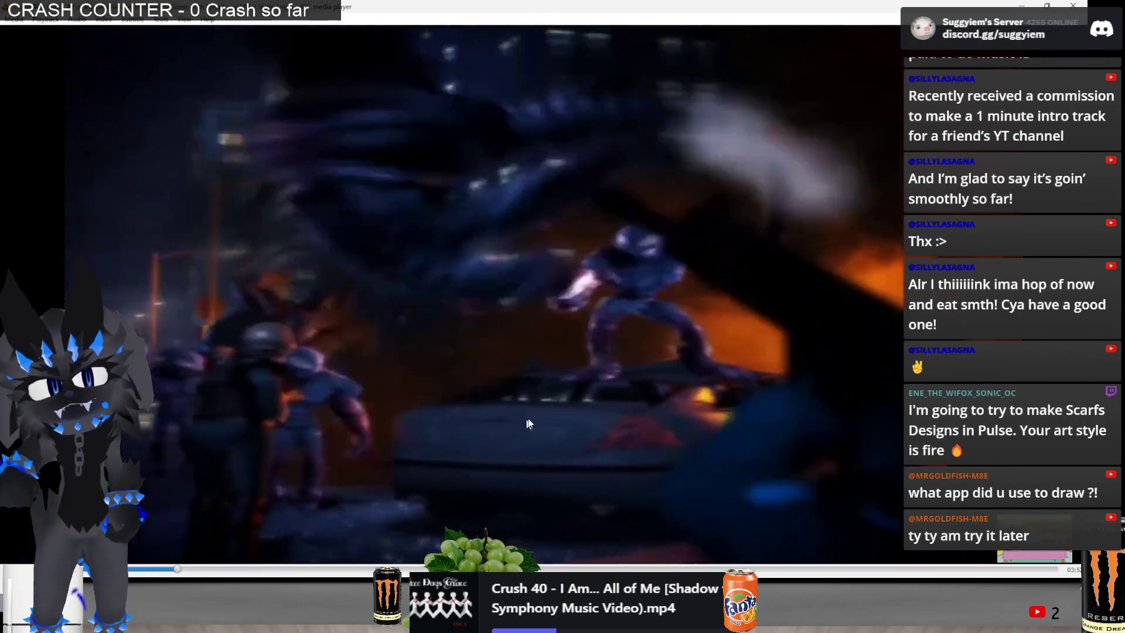
key("alt+Tab")
key("alt+Tab")
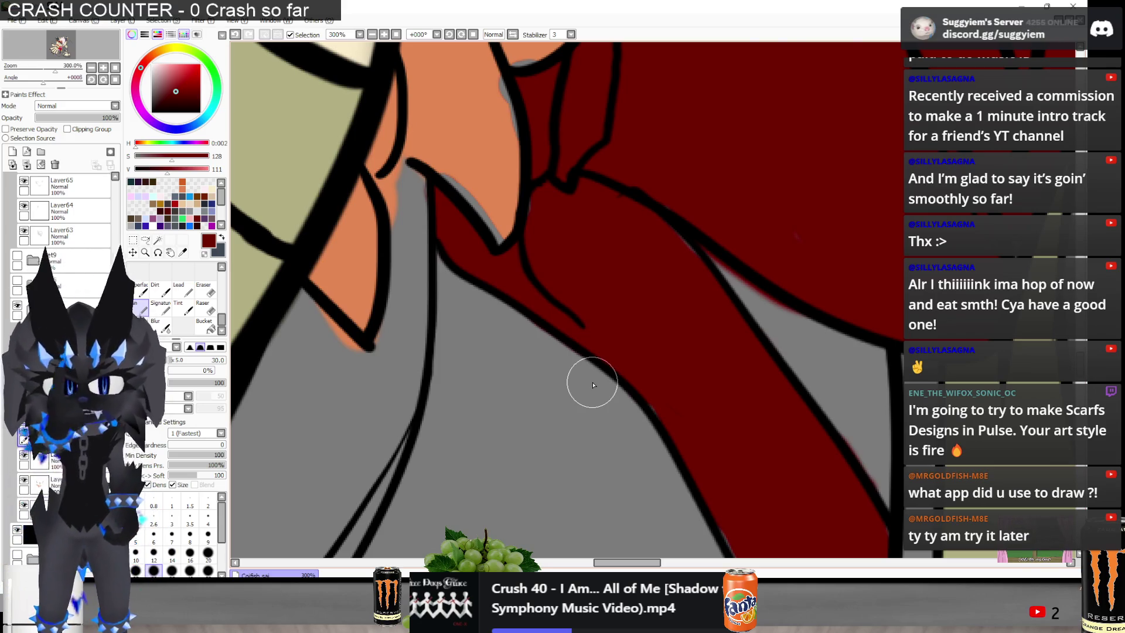
Erase the red fringe along the ribbon's edge over the grey outfit
scroll(593, 385, "down", 3)
scroll(704, 260, "up", 2)
key("e")
scroll(703, 259, "up", 2)
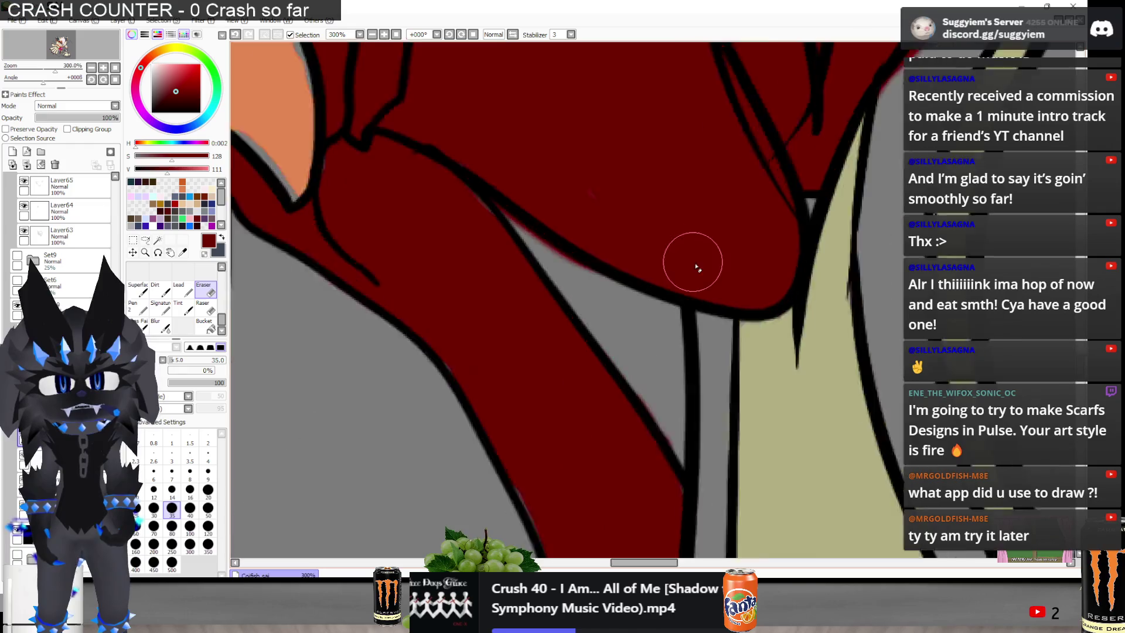
mouse_move(453, 202)
left_mouse_down()
mouse_move(485, 238)
mouse_move(494, 241)
mouse_move(476, 229)
mouse_move(645, 329)
left_mouse_up()
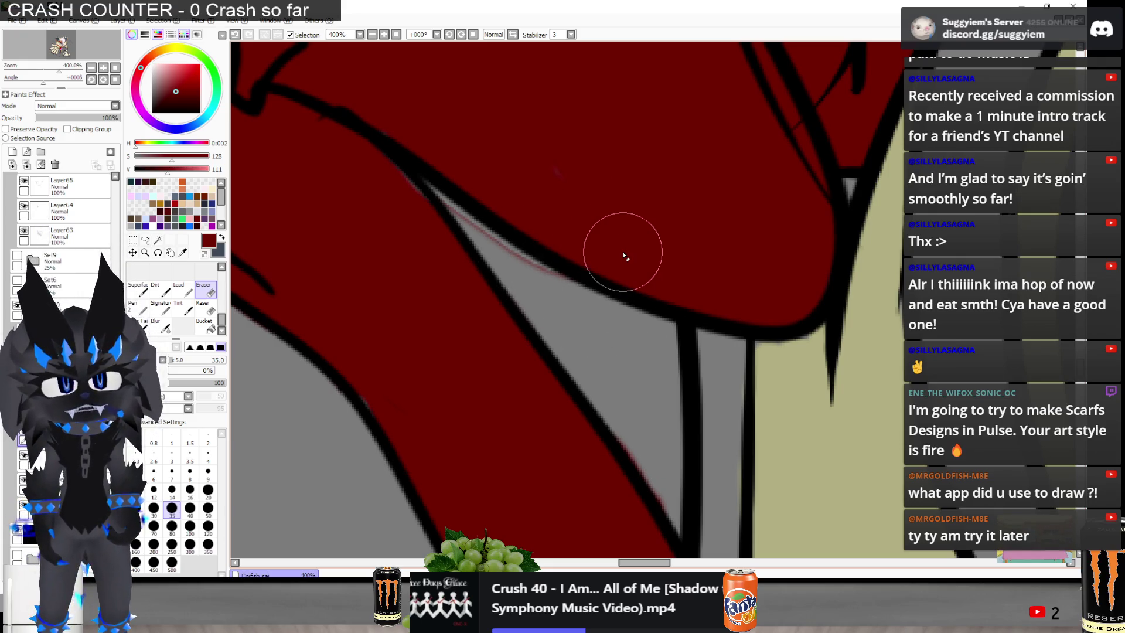
key("n")
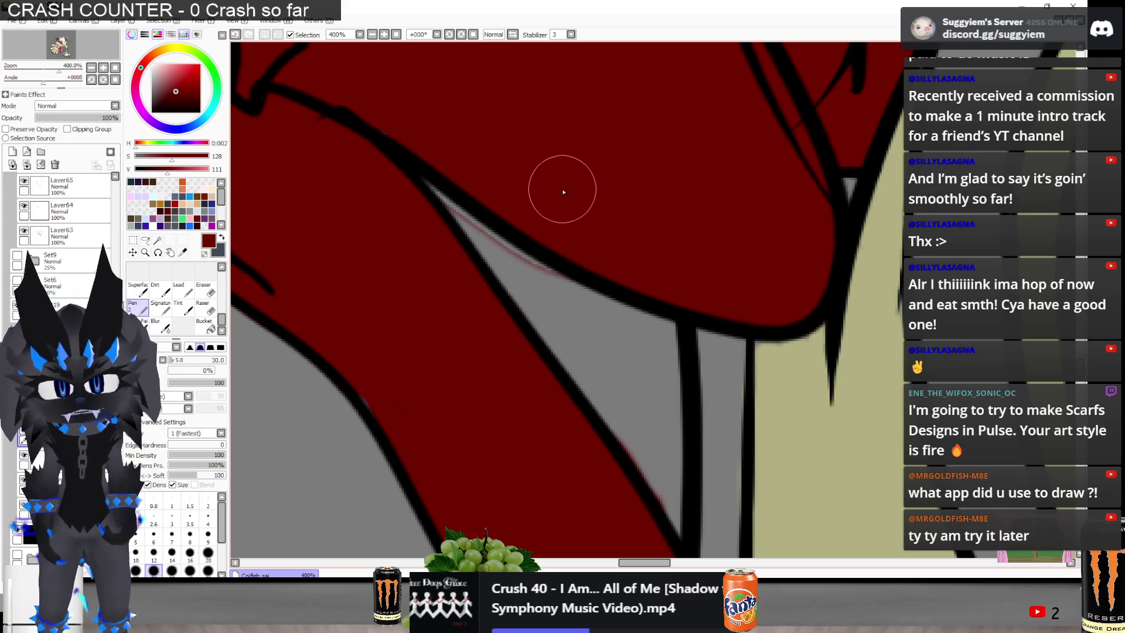
Select the working layer and set the Eraser to size 100
scroll(630, 399, "down", 5)
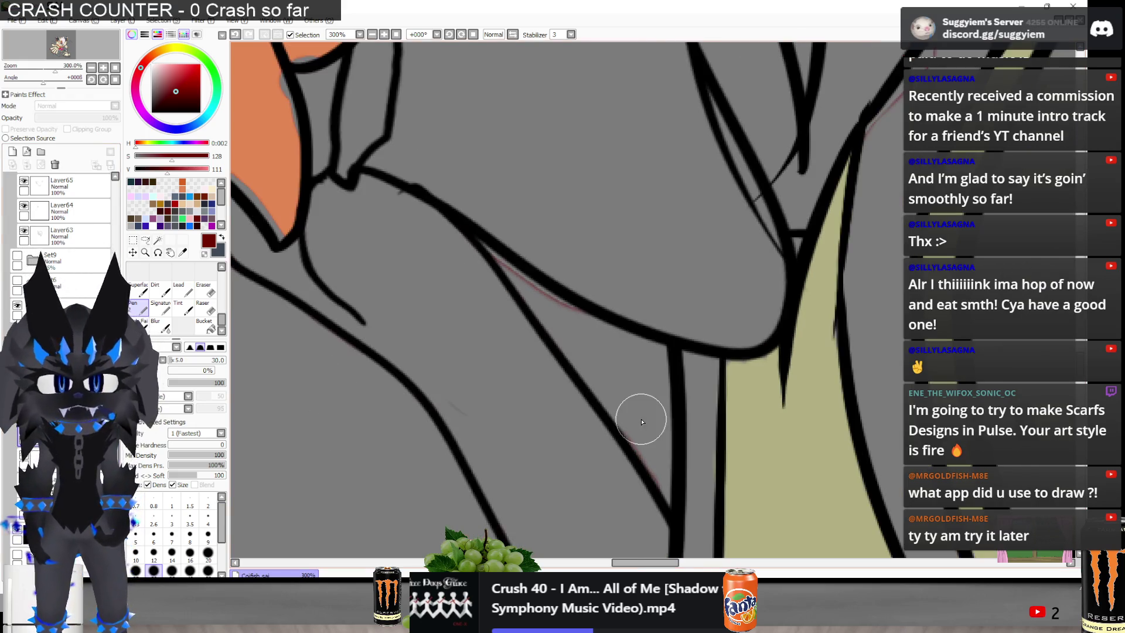
left_click(35, 460)
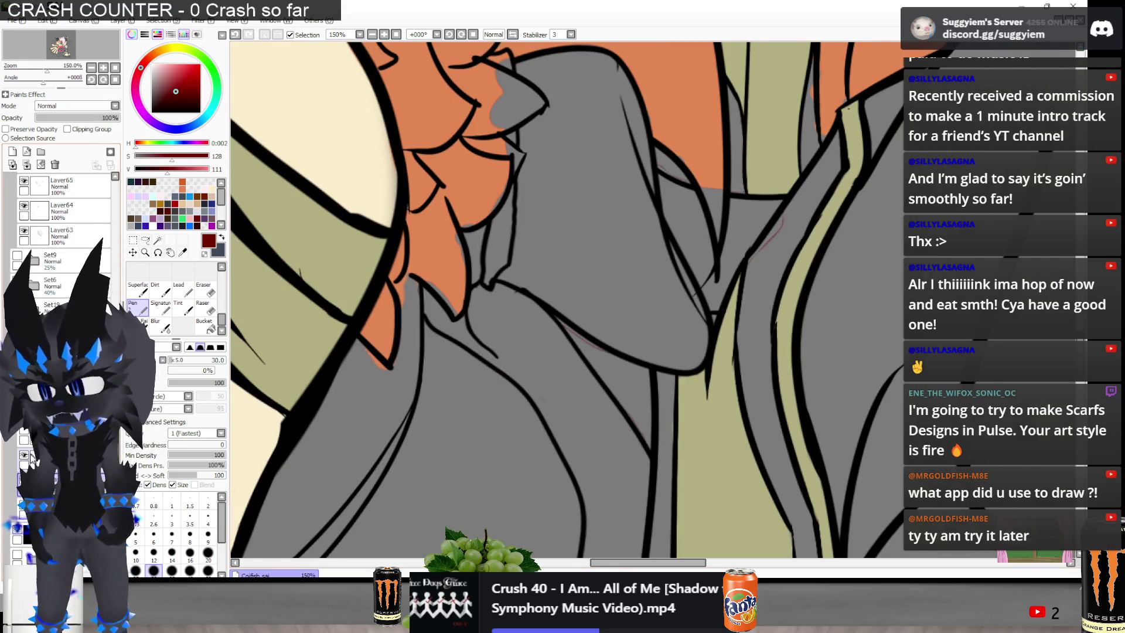
key("e")
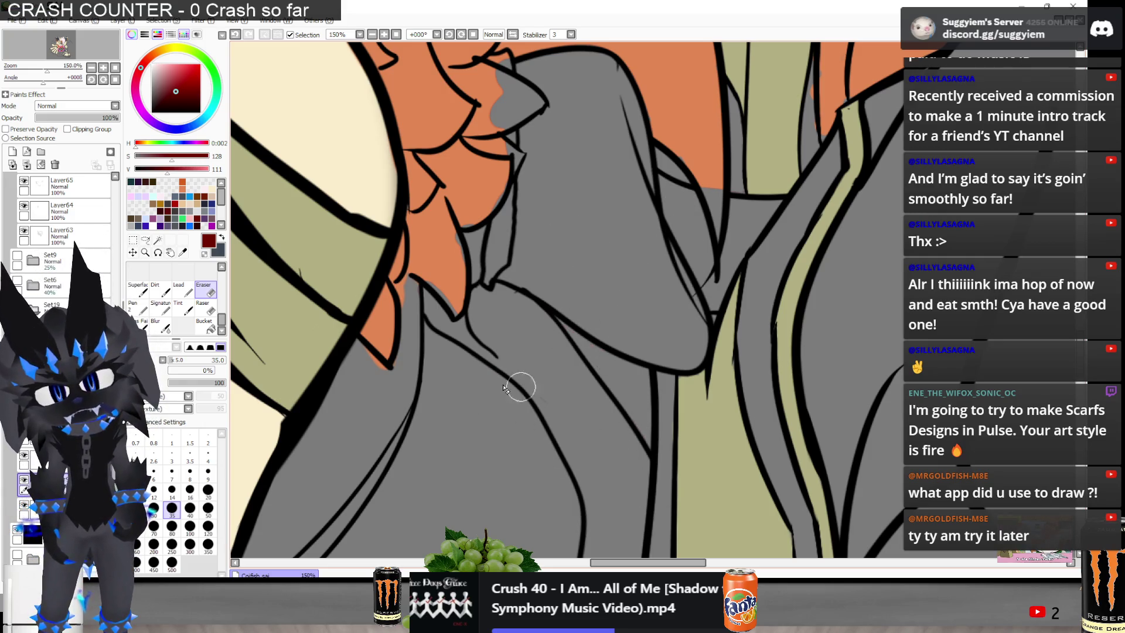
scroll(479, 202, "down", 3)
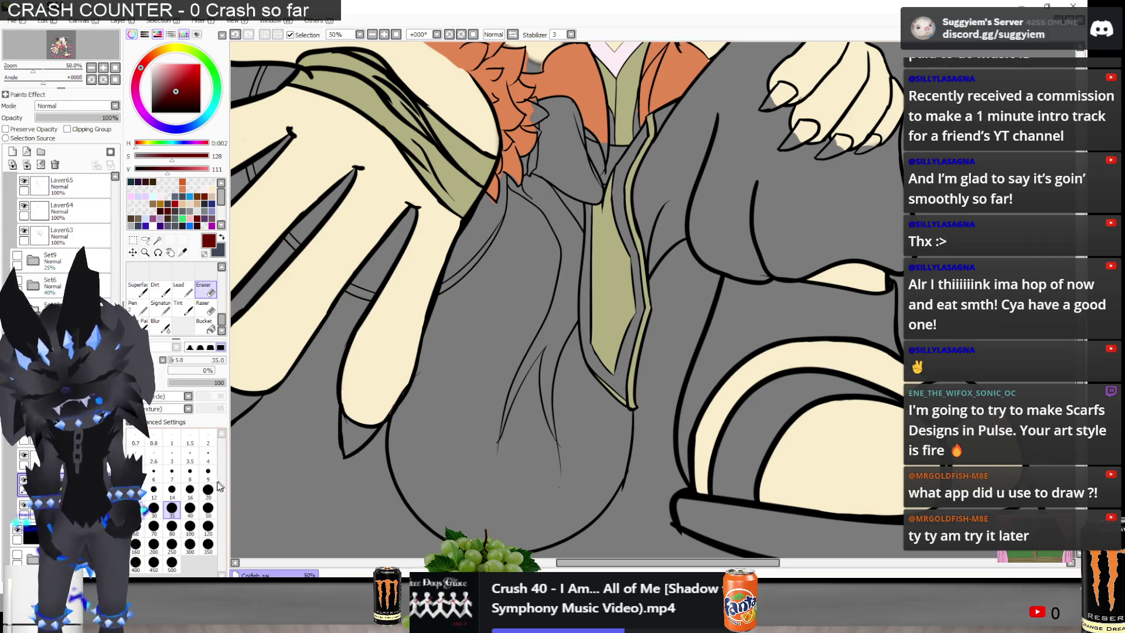
left_click(190, 526)
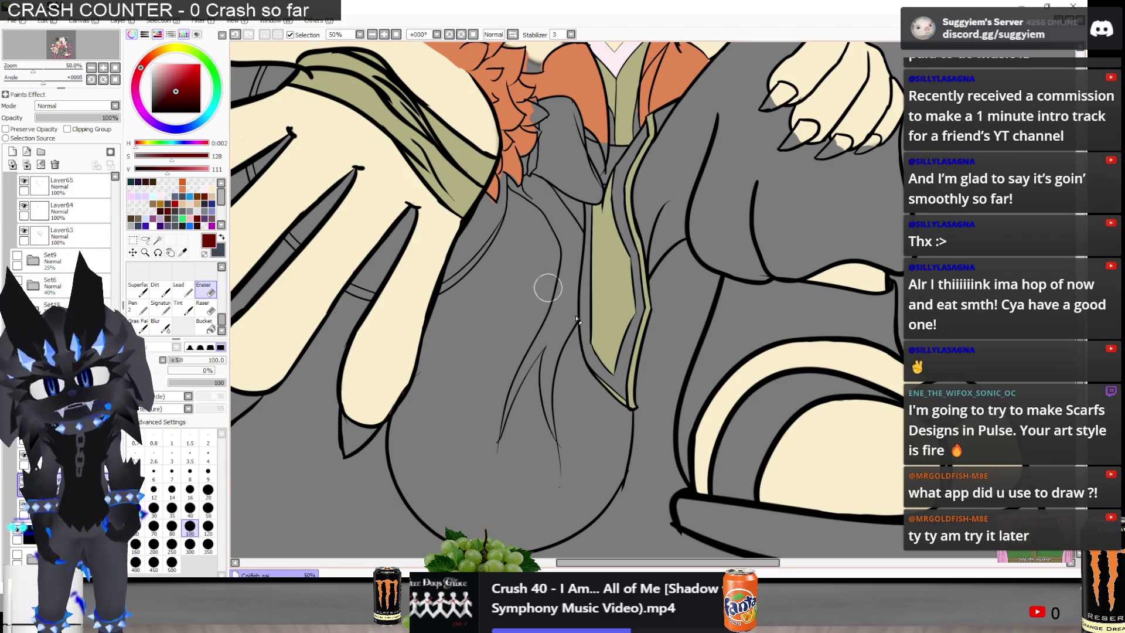
scroll(351, 433, "down", 1)
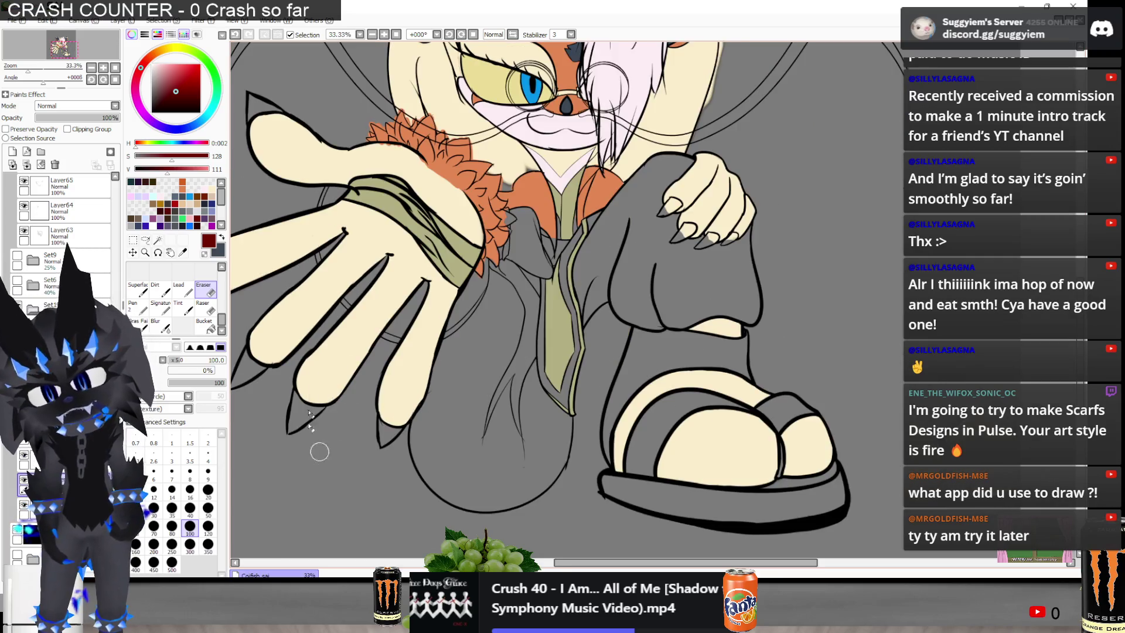
scroll(255, 429, "down", 3)
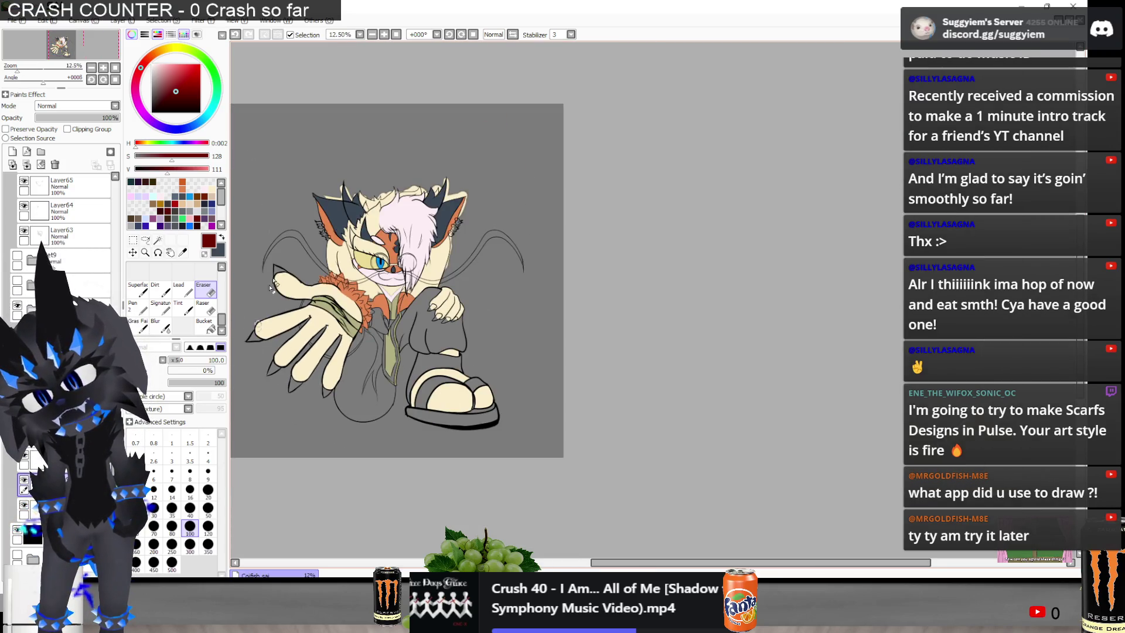
scroll(434, 328, "up", 2)
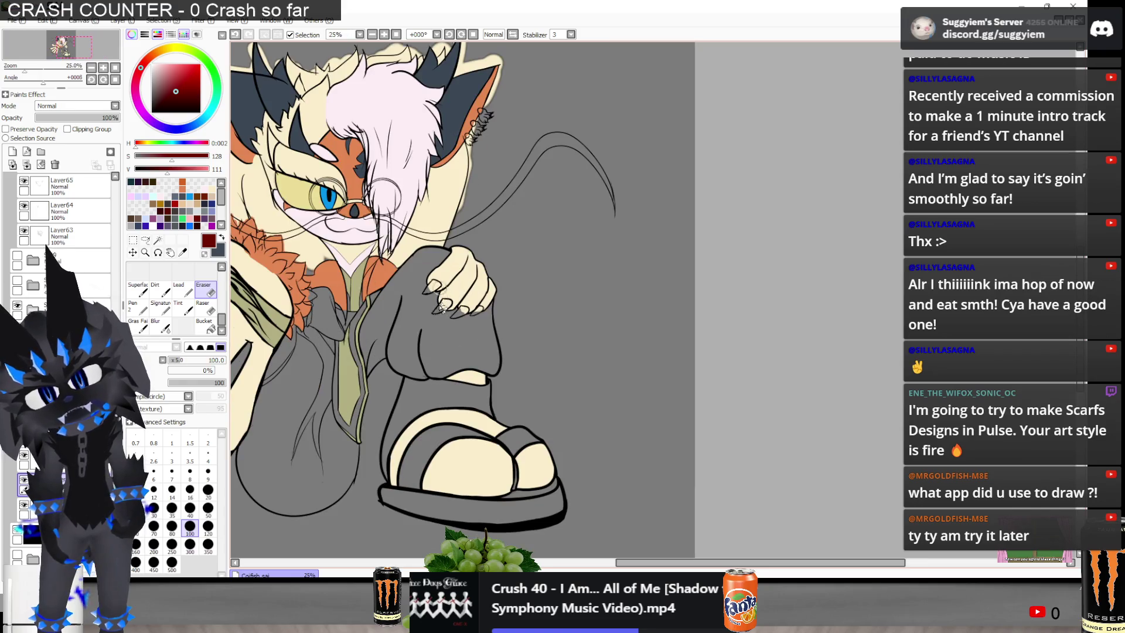
scroll(436, 324, "up", 2)
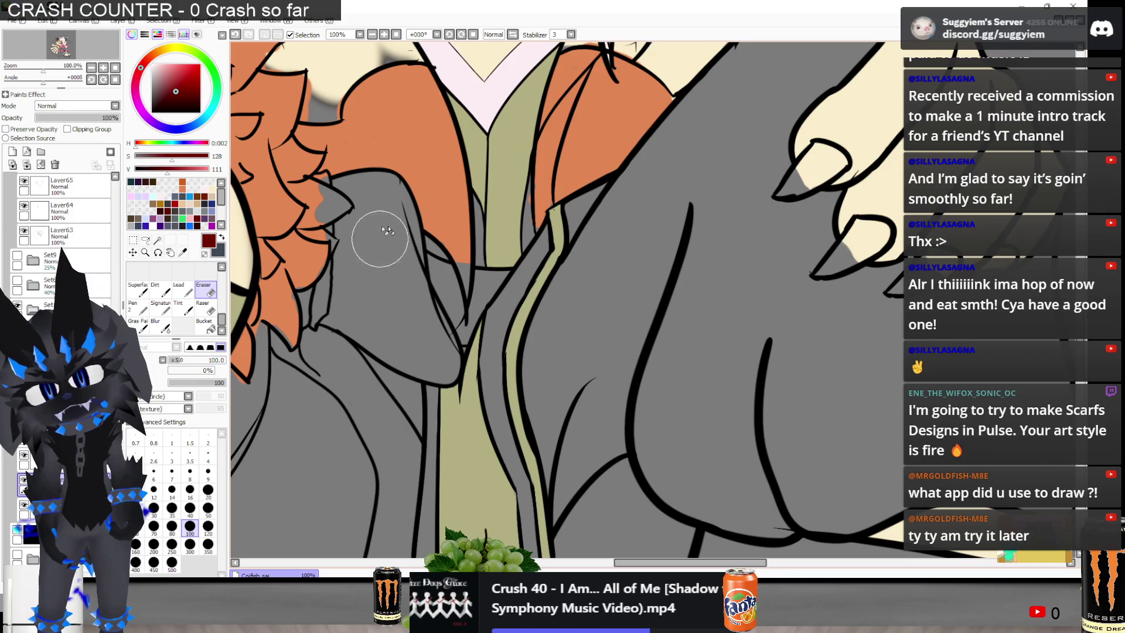
Sample the orange fur colour and paint over the grey gaps at the tuft's edge and corner
scroll(387, 281, "down", 4)
scroll(447, 244, "up", 1)
scroll(447, 245, "up", 3)
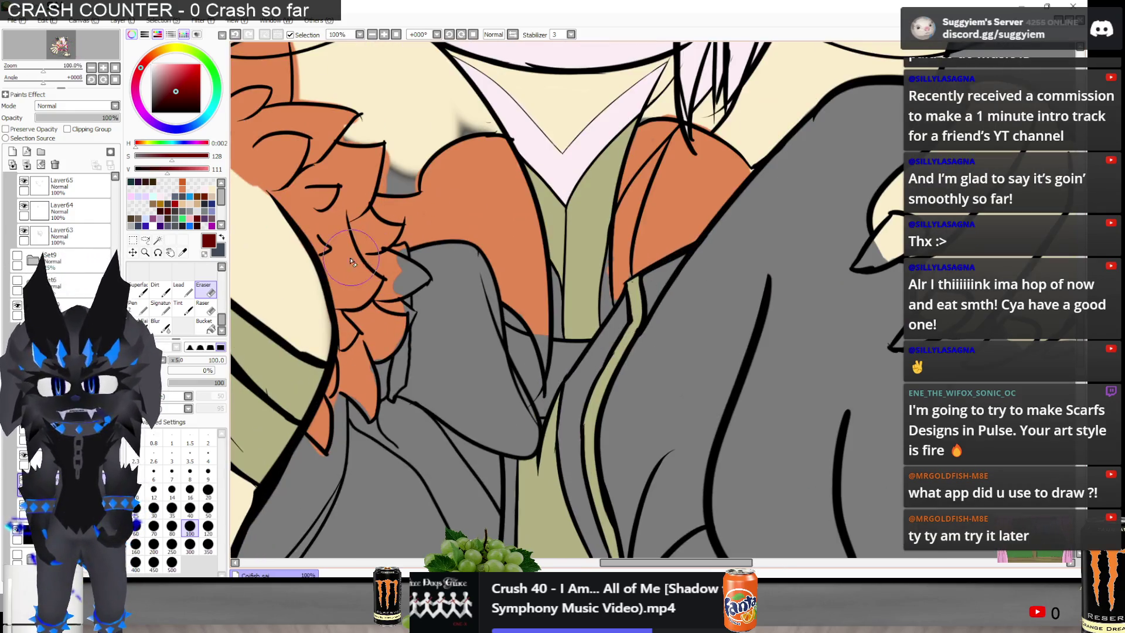
left_click(347, 267, "alt")
key("n")
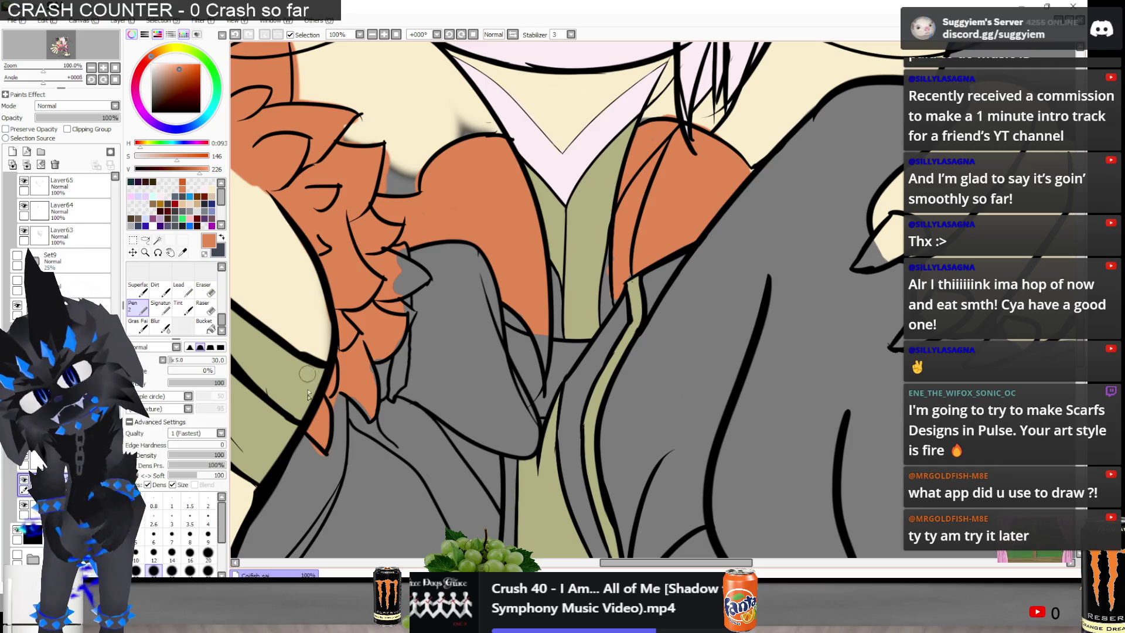
key("ctrl+z")
scroll(355, 390, "up", 2)
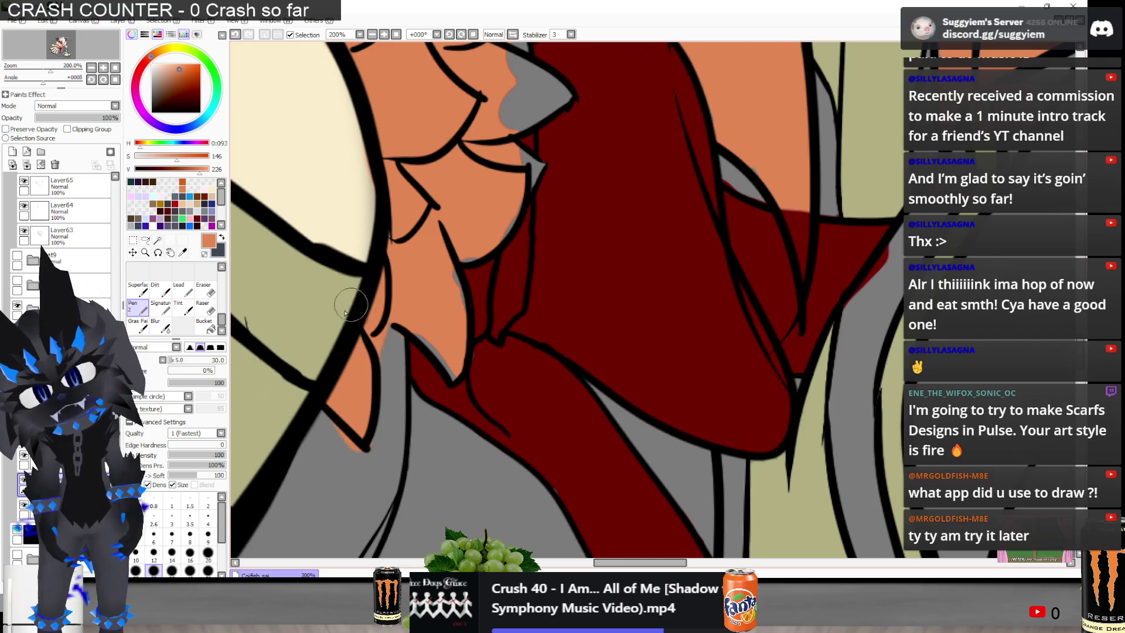
scroll(351, 304, "up", 1)
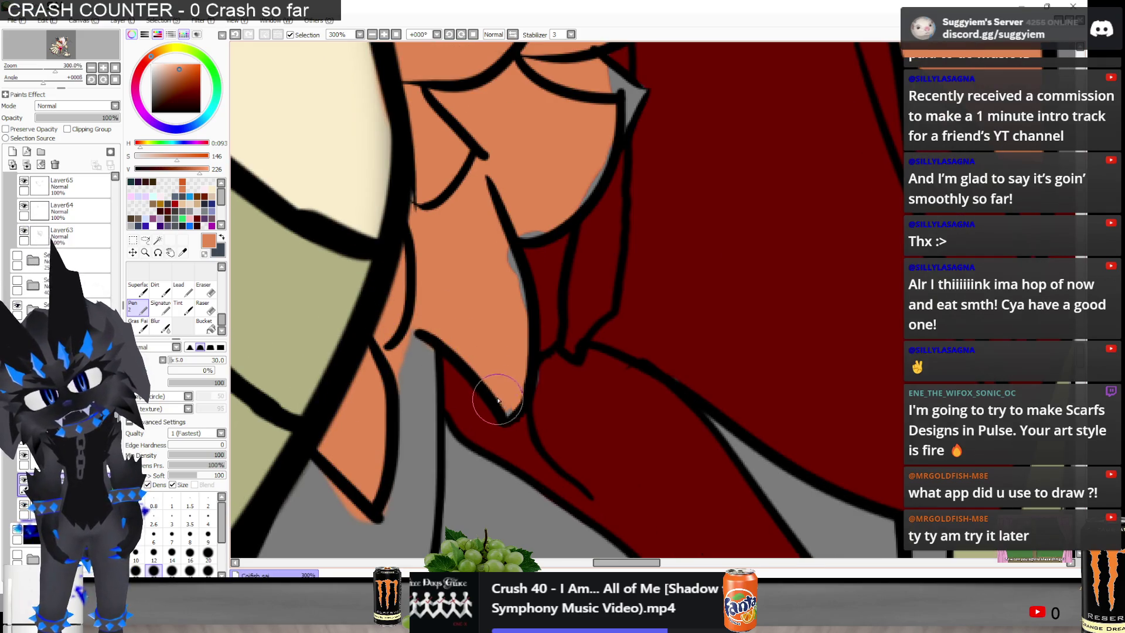
key("ctrl+y")
mouse_move(506, 286)
left_mouse_down()
mouse_move(504, 258)
mouse_move(510, 296)
mouse_move(519, 223)
mouse_move(578, 196)
left_mouse_up()
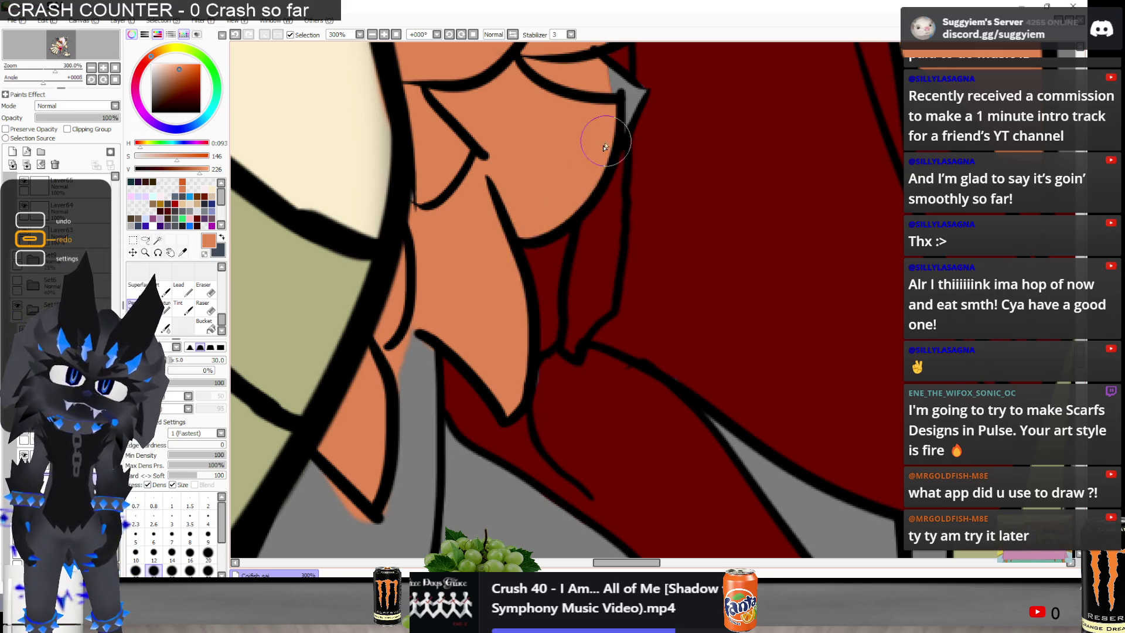
scroll(598, 146, "up", 1)
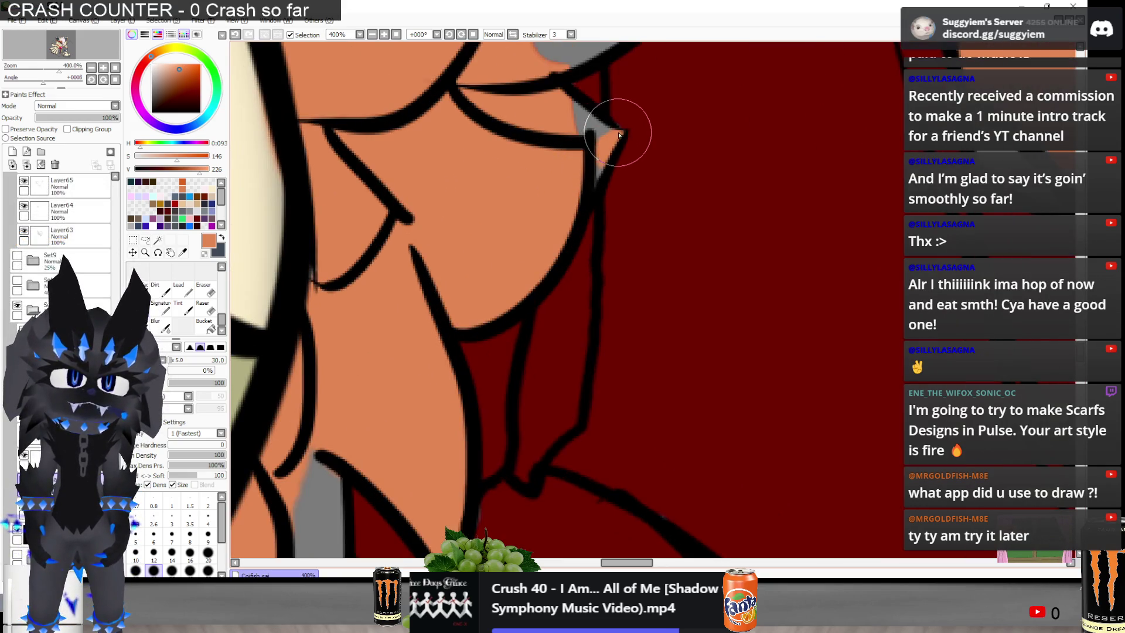
mouse_move(610, 120)
left_mouse_down()
mouse_move(586, 129)
mouse_move(587, 150)
left_mouse_up()
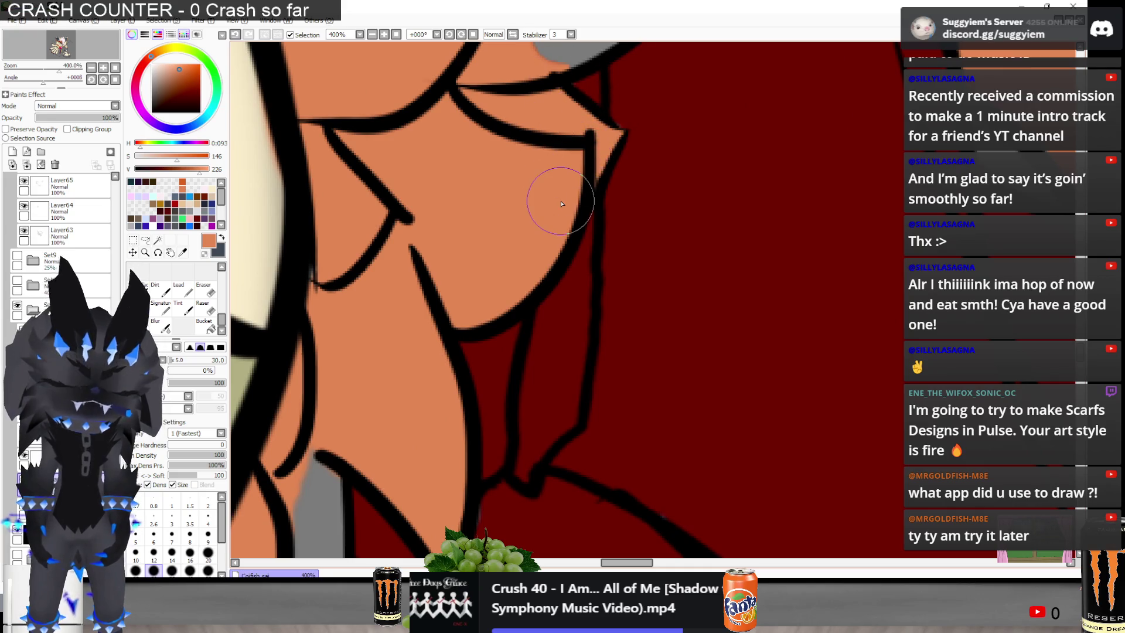
With a size 9 Eraser, trim orange overspill by the jacket and touch up the fur outline
key("e")
left_click(208, 472)
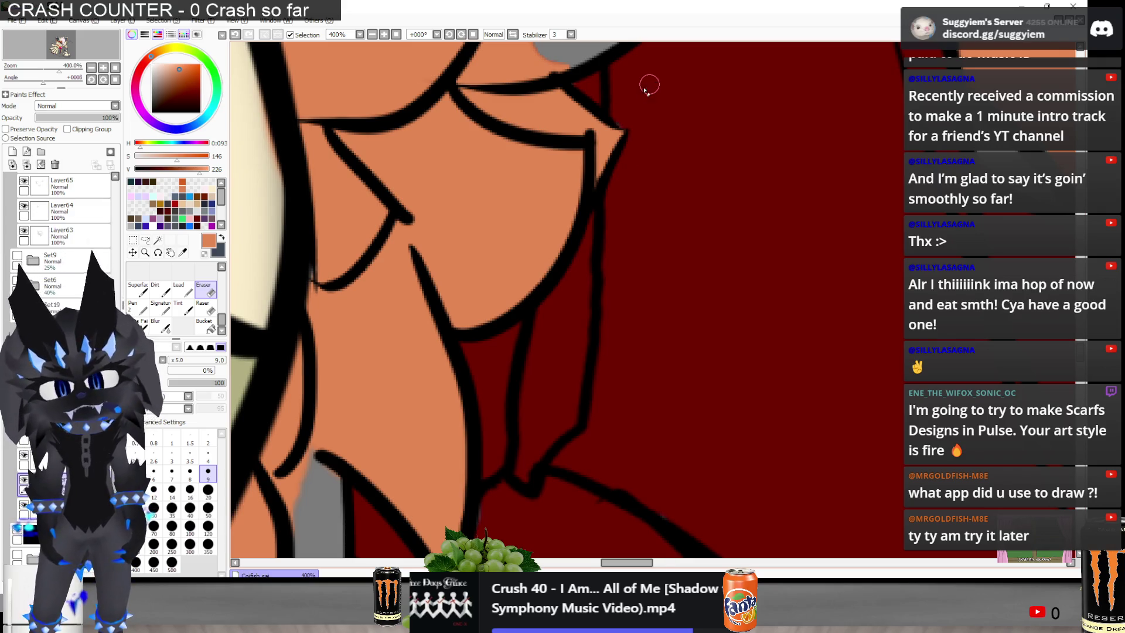
scroll(645, 88, "up", 1)
left_click_drag(586, 176, 330, 437)
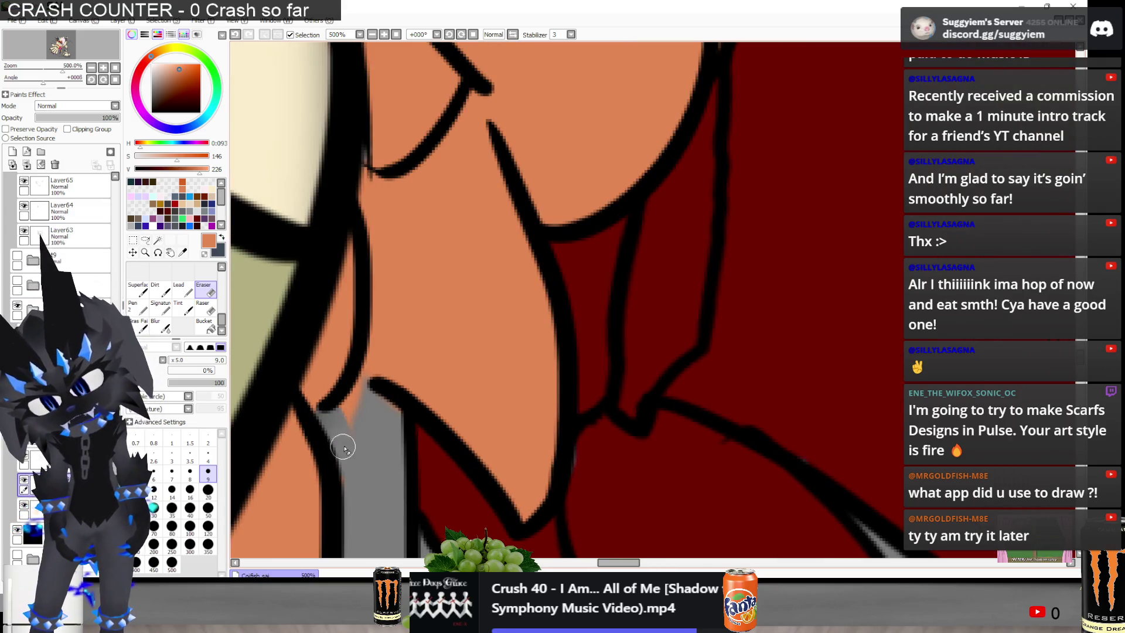
mouse_move(324, 422)
left_mouse_down()
mouse_move(340, 432)
mouse_move(362, 413)
left_mouse_up()
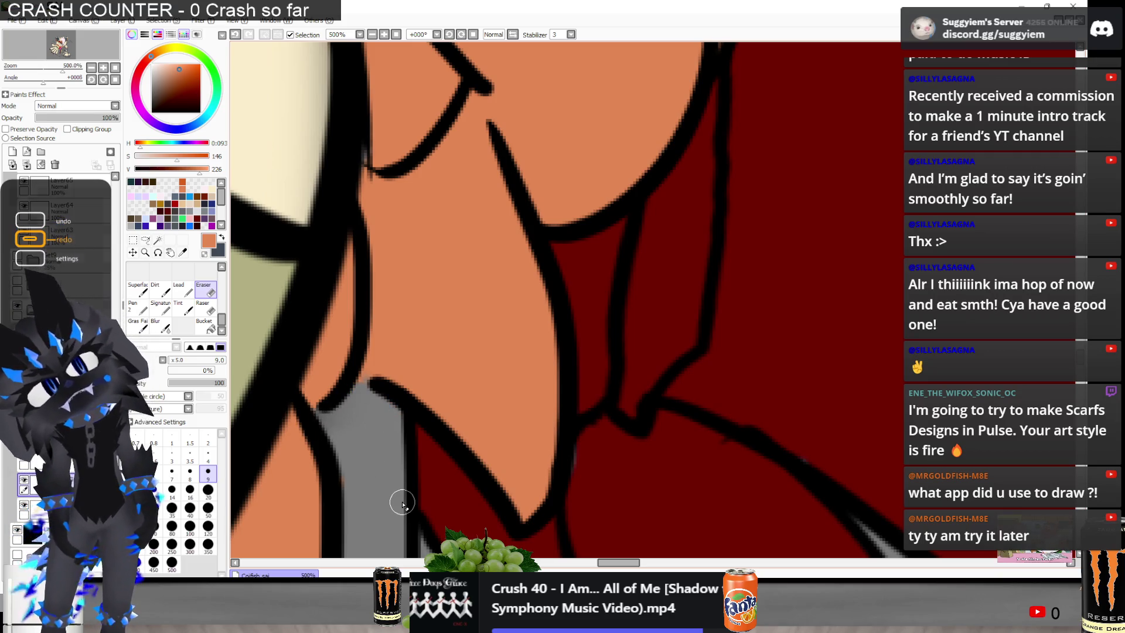
key("n")
left_click_drag(389, 351, 366, 369)
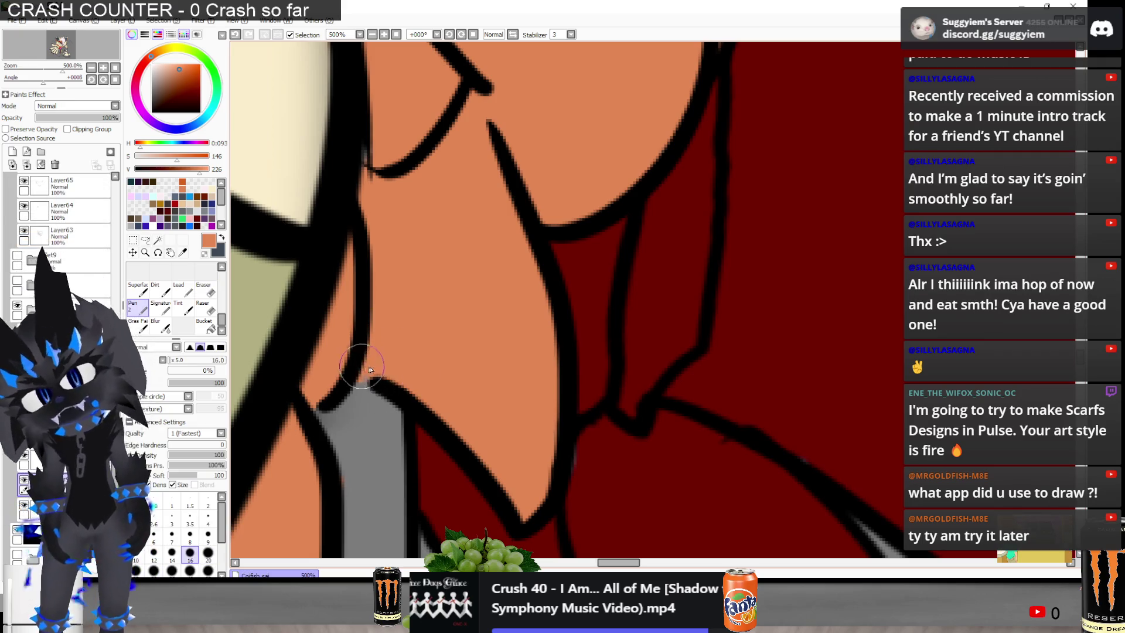
scroll(444, 282, "down", 2)
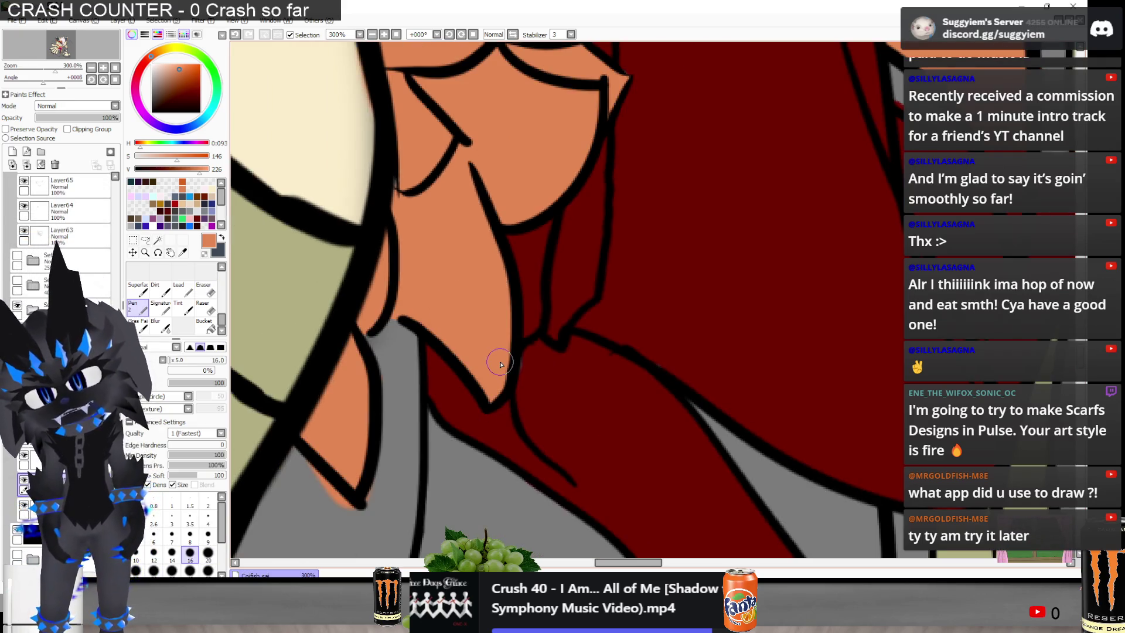
key("e")
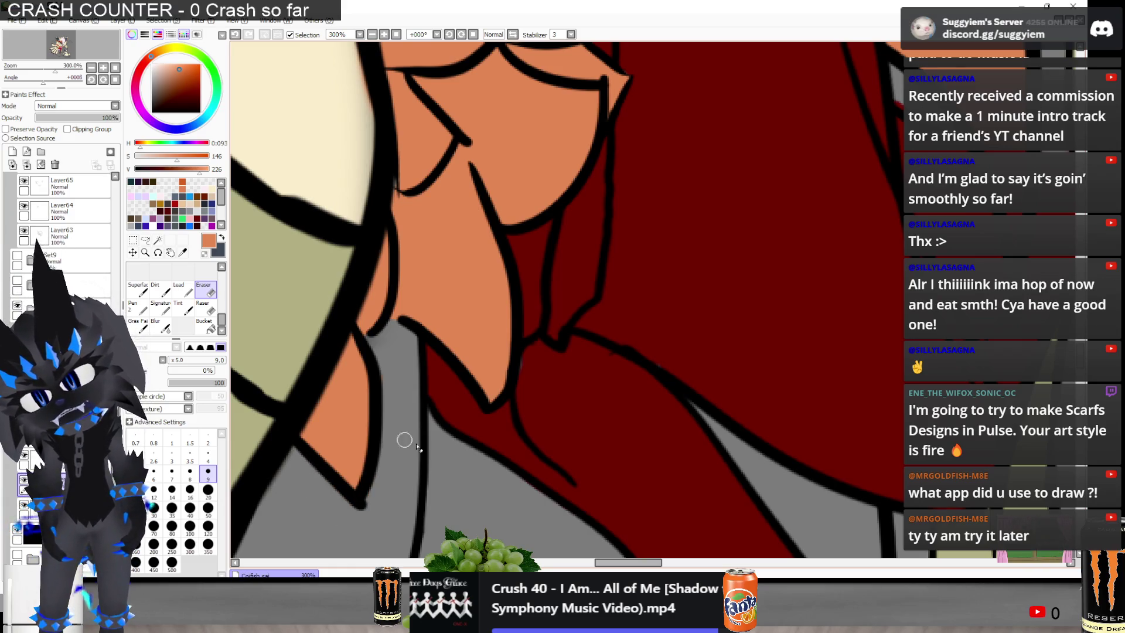
scroll(442, 307, "down", 2)
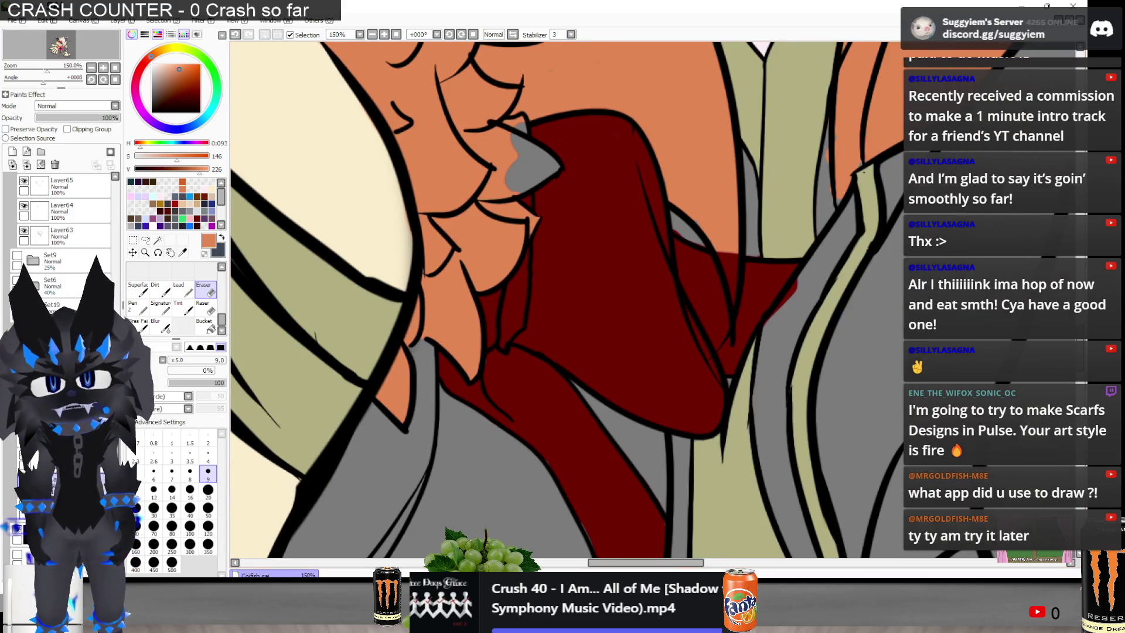
Paint the grey gap at the orange fur tip beside the red ribbon orange with the Pen
key("n")
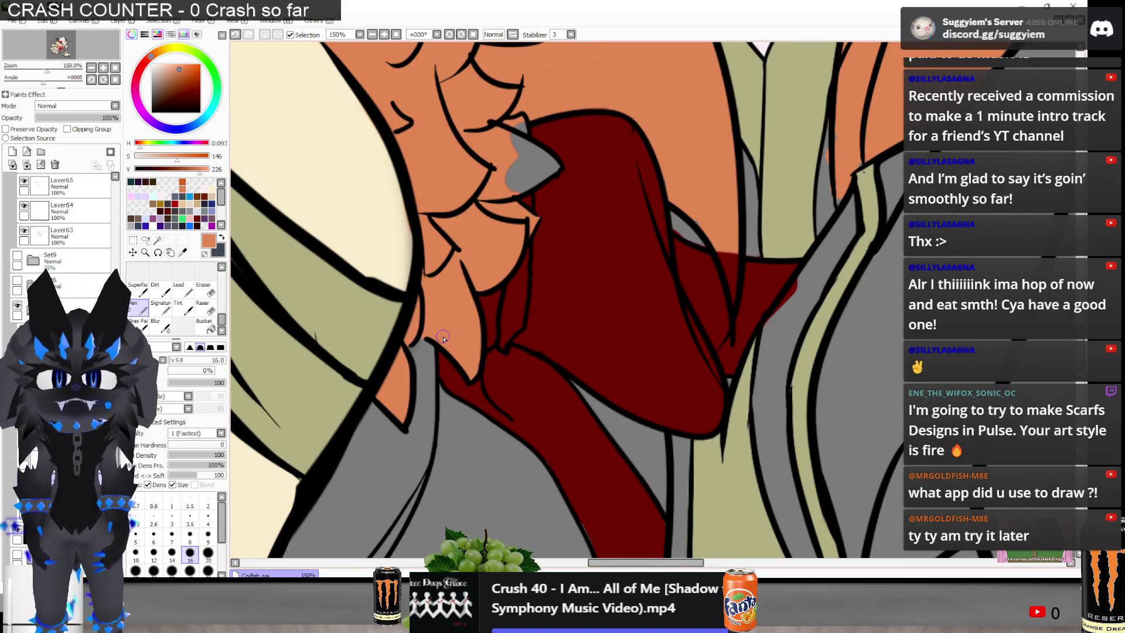
key("e")
scroll(398, 187, "up", 2)
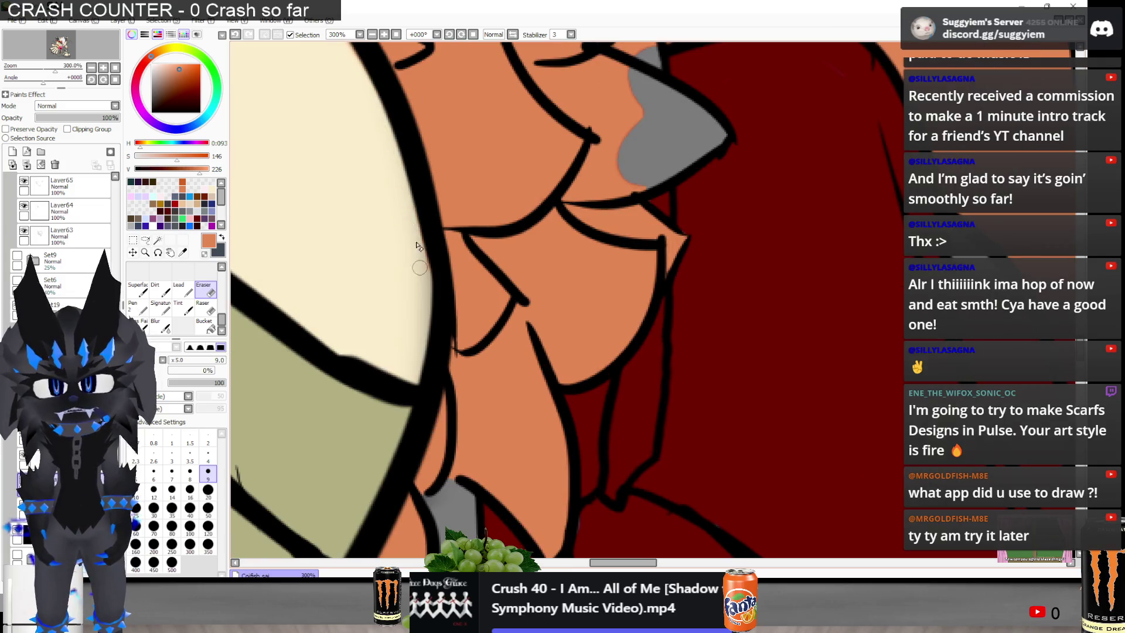
scroll(419, 246, "down", 1)
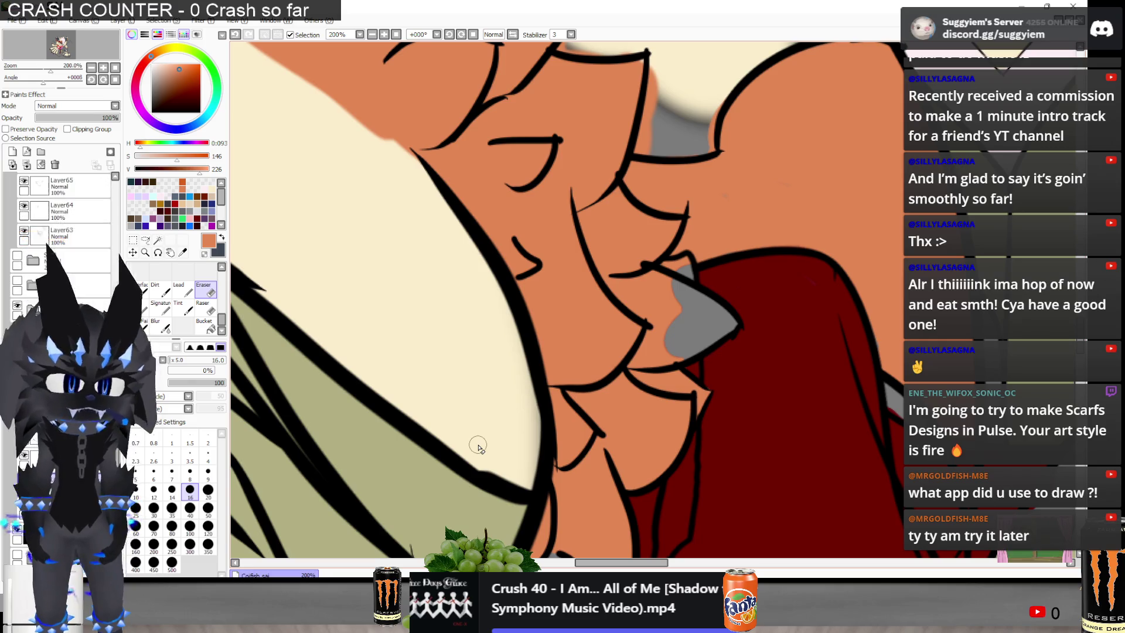
key("n")
scroll(754, 328, "up", 1)
mouse_move(621, 264)
left_mouse_down()
mouse_move(653, 281)
mouse_move(662, 270)
mouse_move(671, 317)
mouse_move(692, 305)
mouse_move(723, 331)
mouse_move(645, 352)
mouse_move(678, 332)
left_mouse_up()
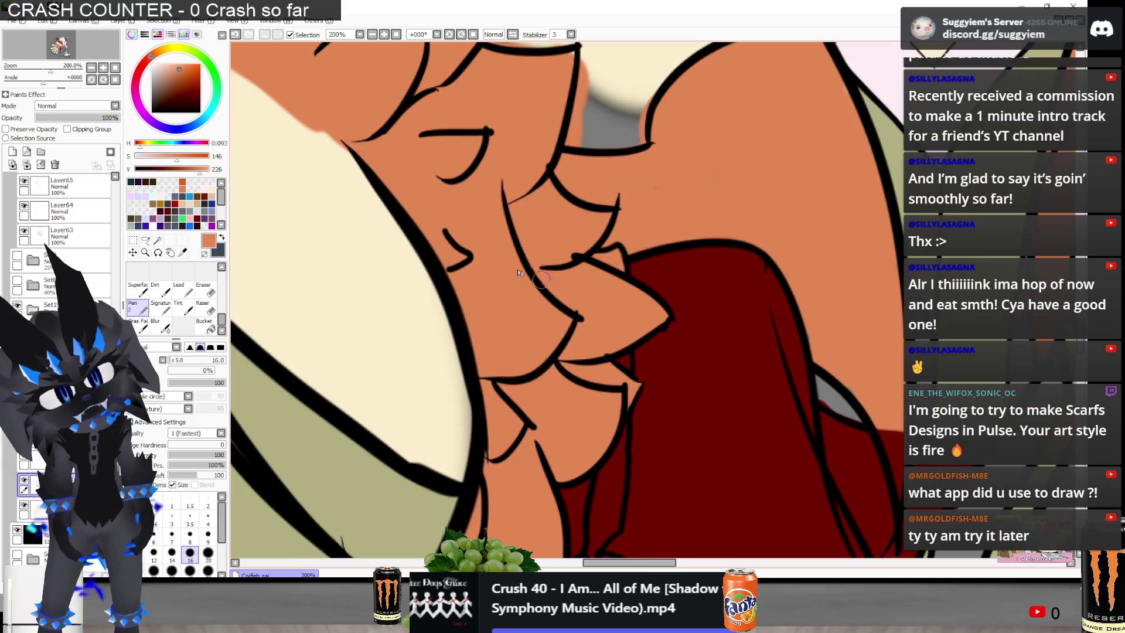
scroll(656, 352, "down", 4)
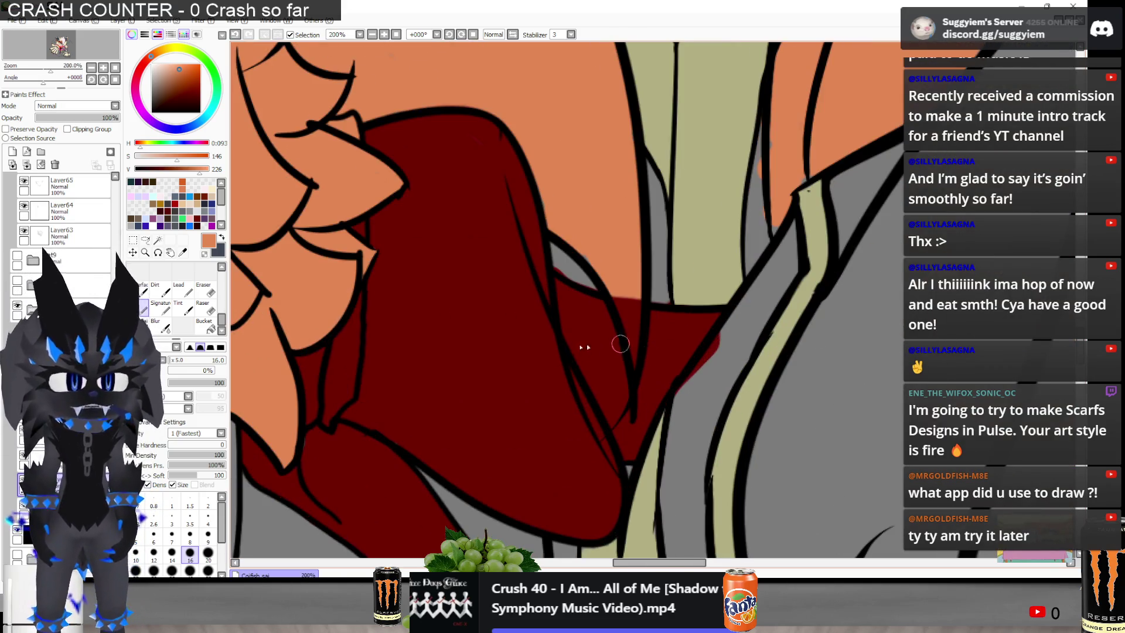
scroll(584, 333, "up", 3)
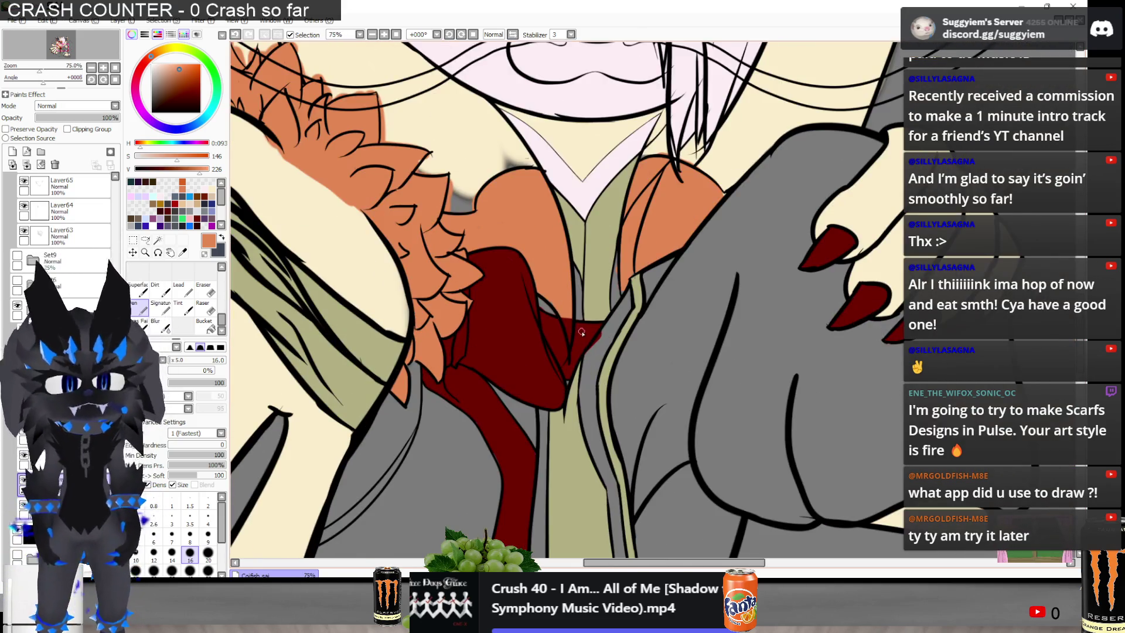
scroll(580, 337, "down", 1)
scroll(578, 338, "up", 4)
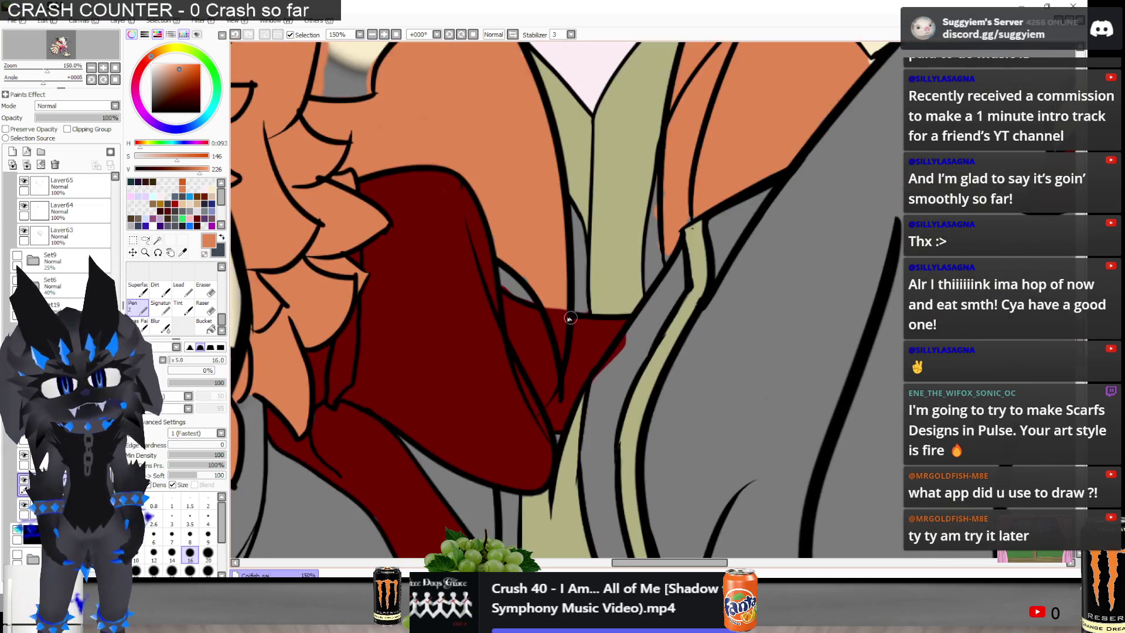
scroll(566, 263, "down", 5)
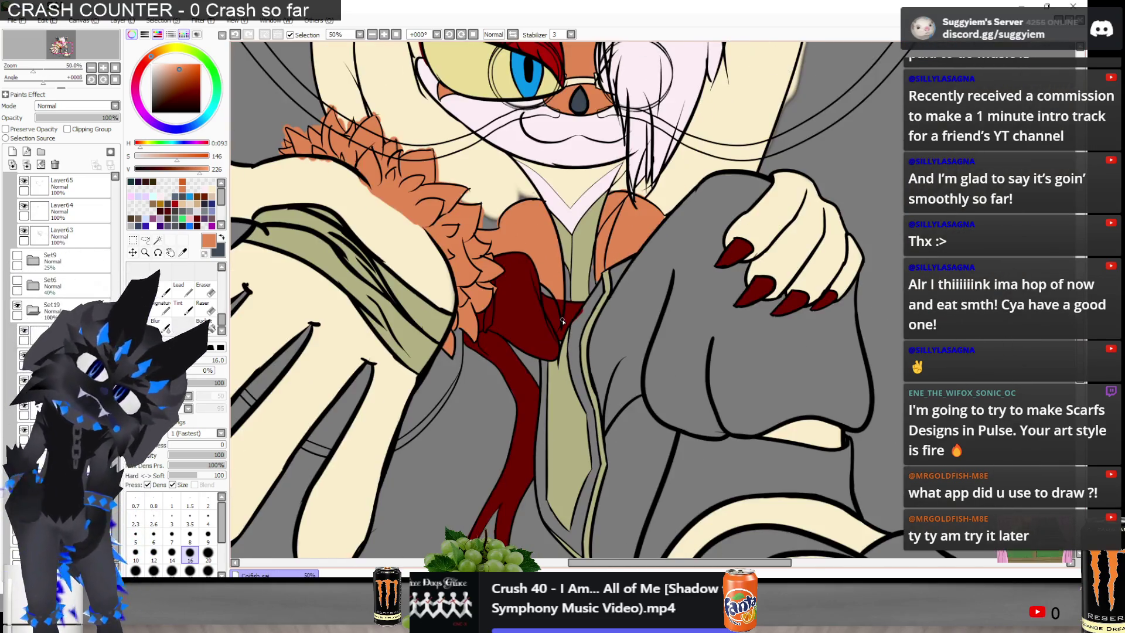
scroll(563, 304, "up", 1)
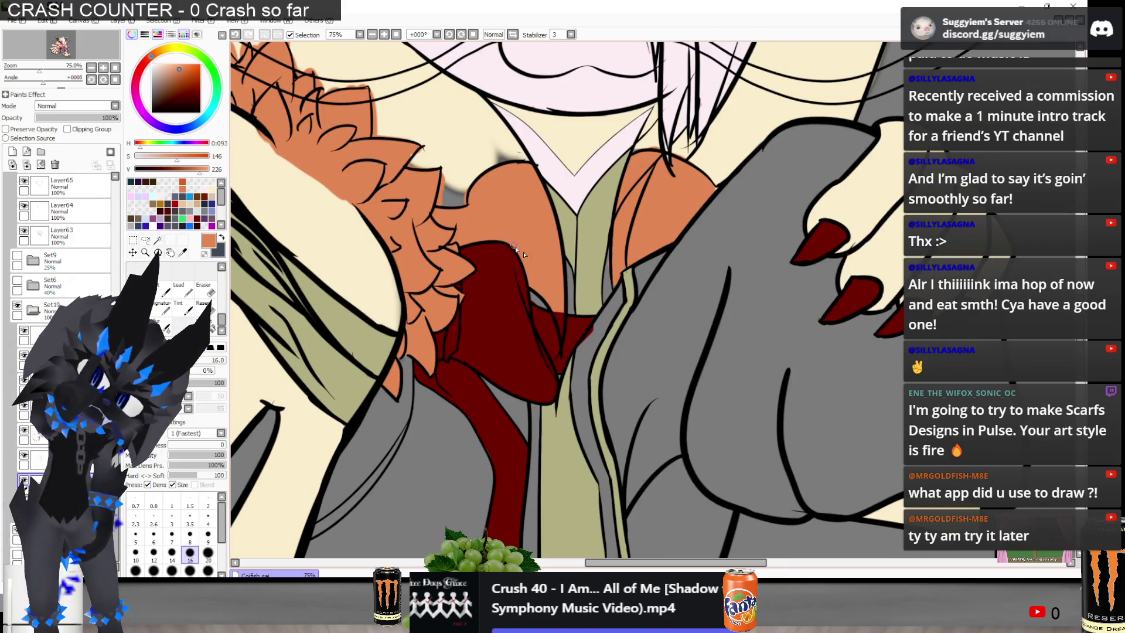
scroll(543, 293, "up", 1)
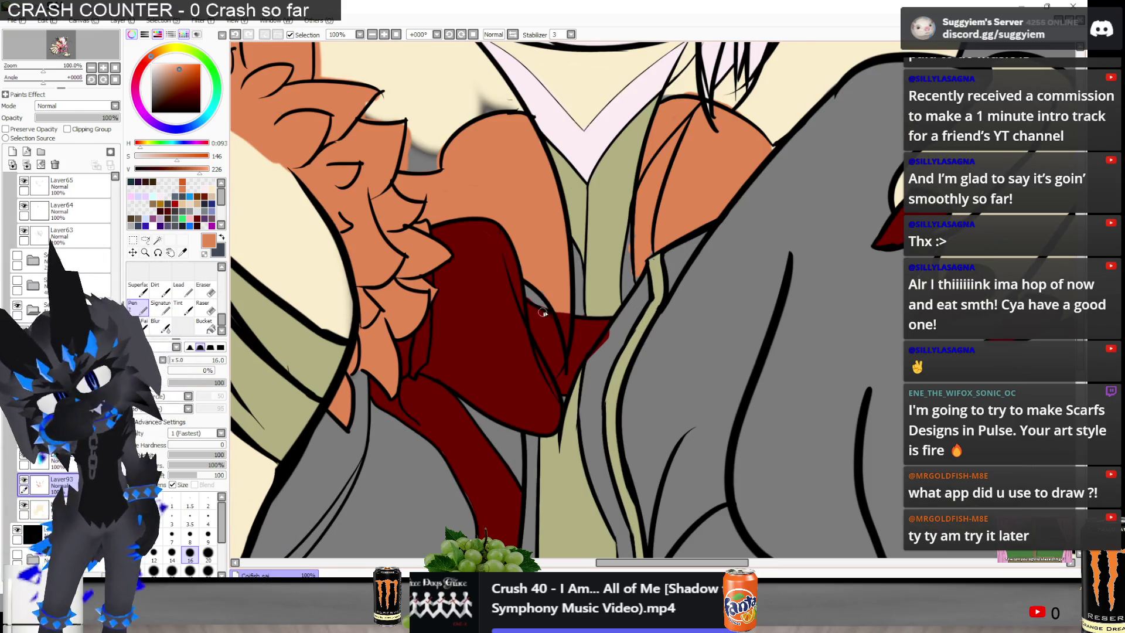
scroll(674, 302, "up", 1)
scroll(618, 309, "up", 1)
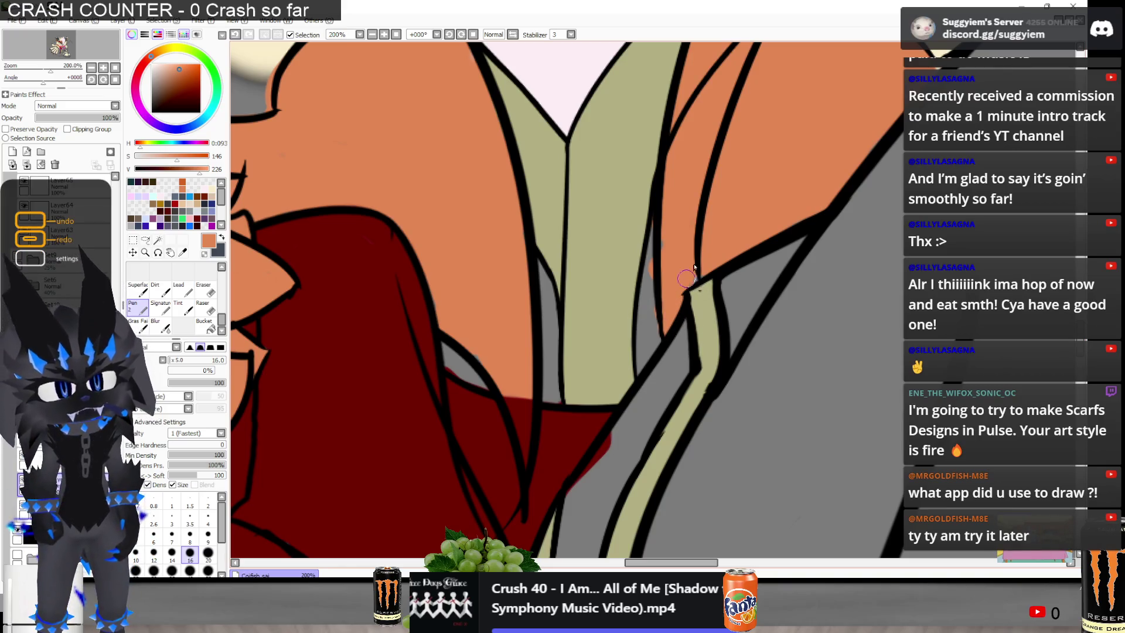
scroll(519, 274, "down", 4)
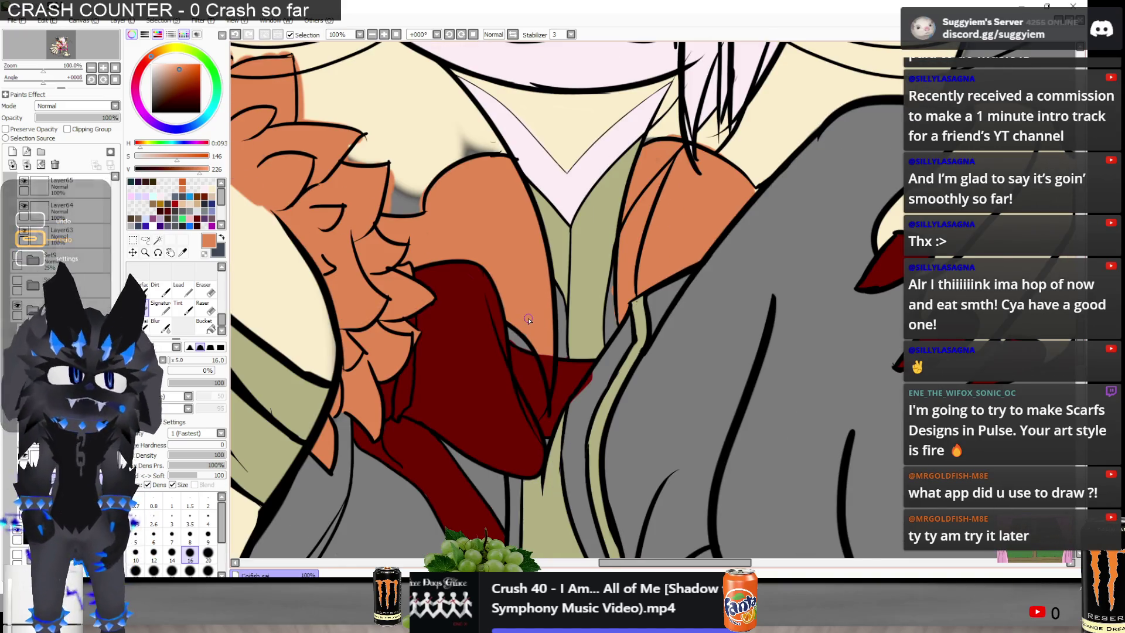
scroll(523, 200, "up", 1)
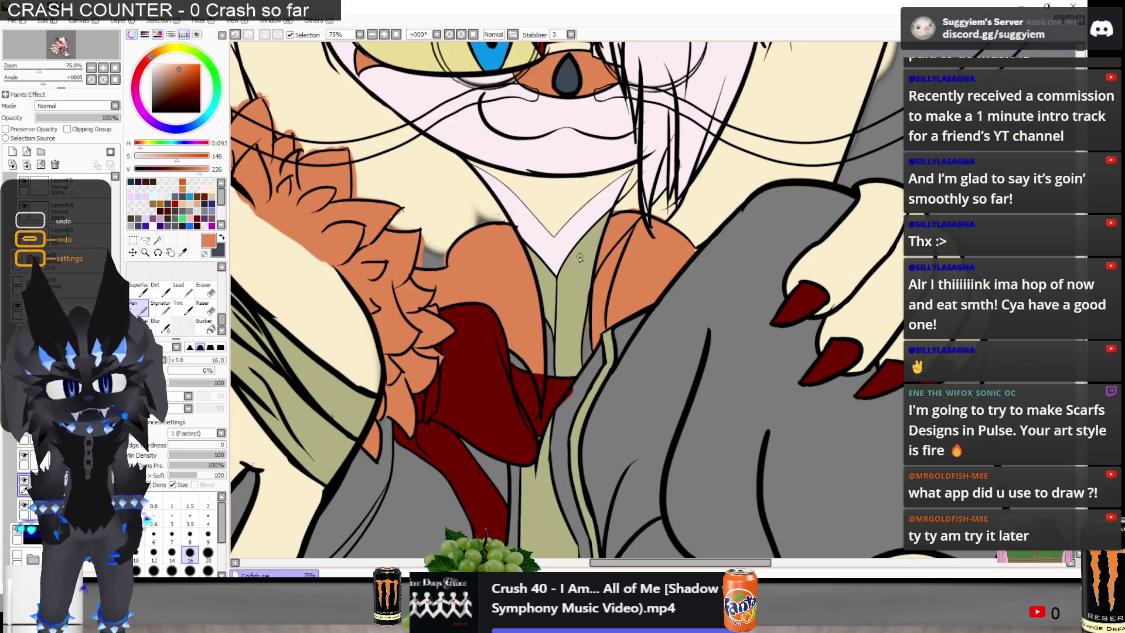
scroll(574, 280, "up", 3)
scroll(609, 212, "down", 2)
scroll(632, 197, "up", 4)
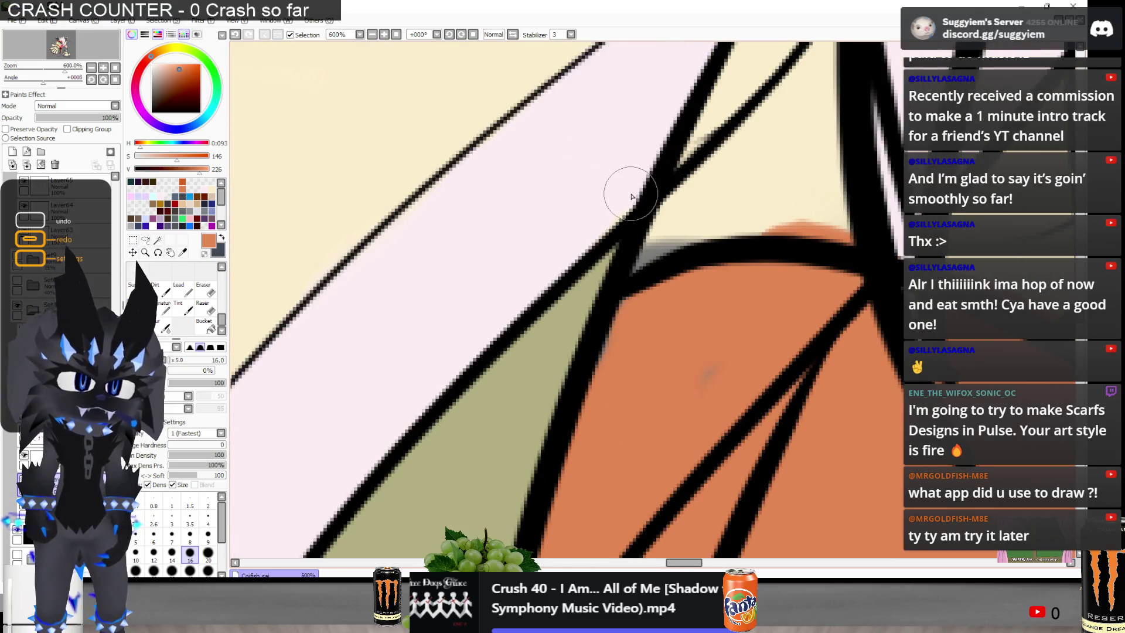